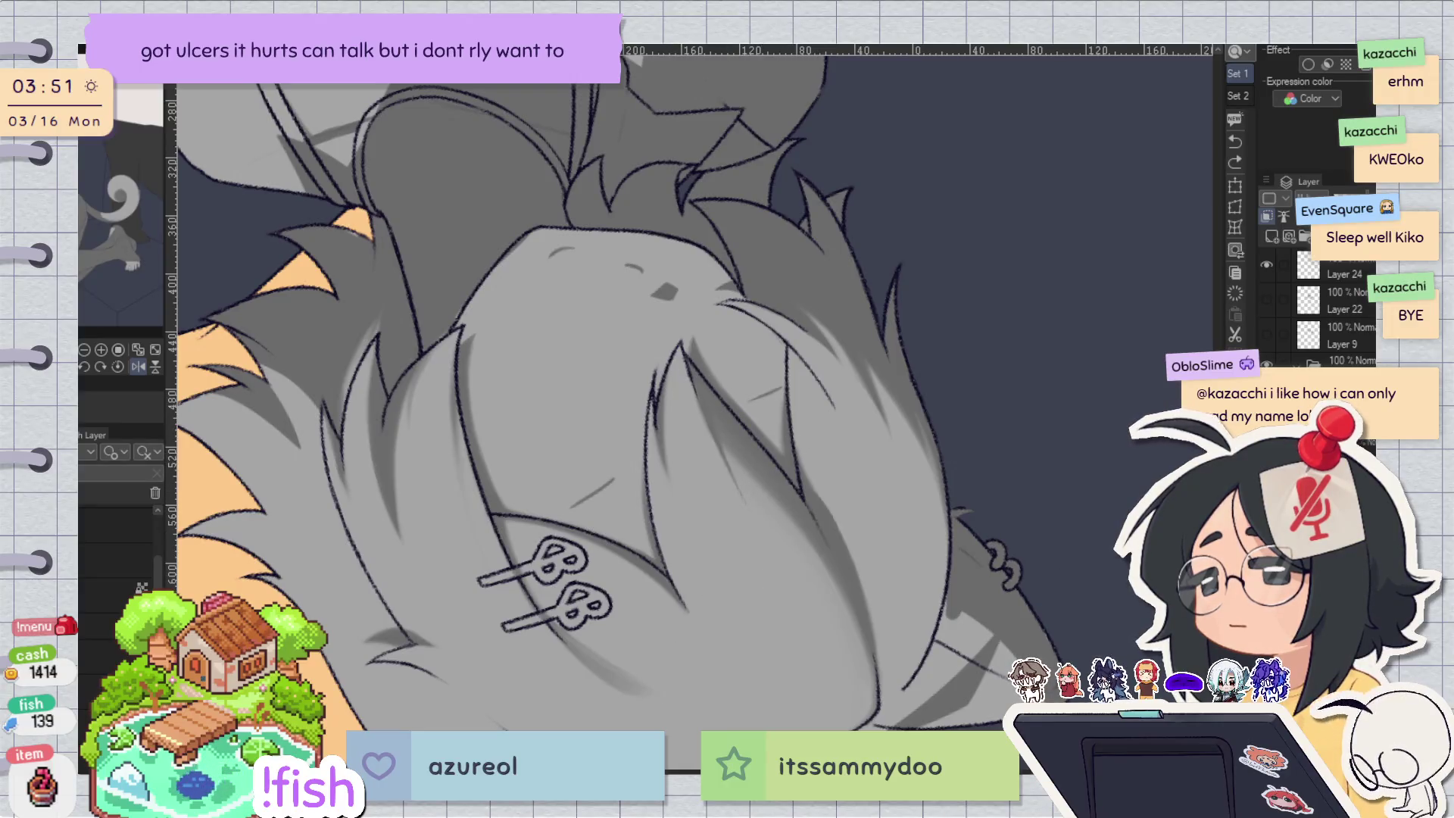
# Add a shading stroke to the grey fur and a faint light stroke on the hair.
pyautogui.moveTo(749, 510); pyautogui.dragTo(784, 585)
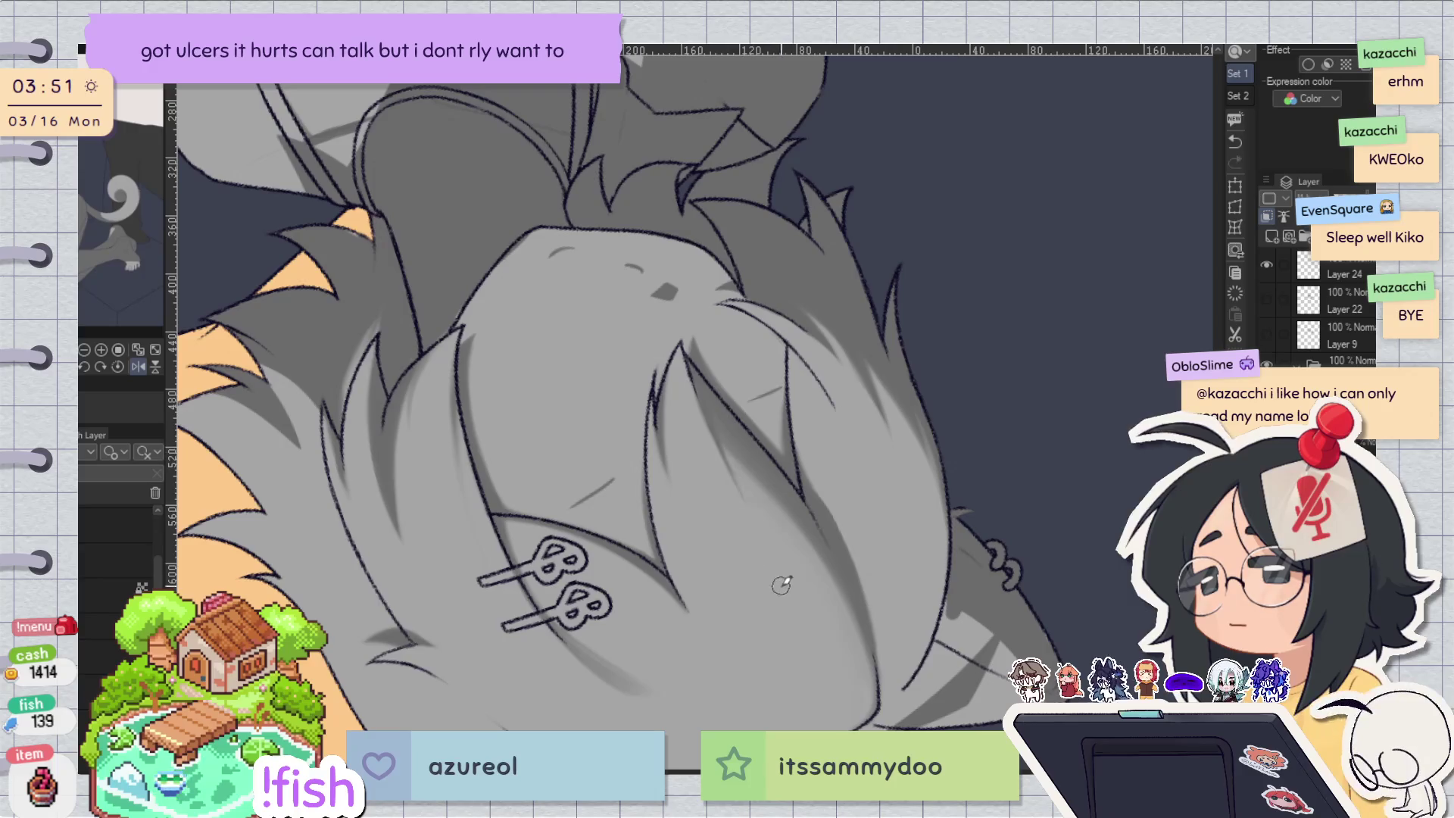
pyautogui.hotkey('ctrl', '0')
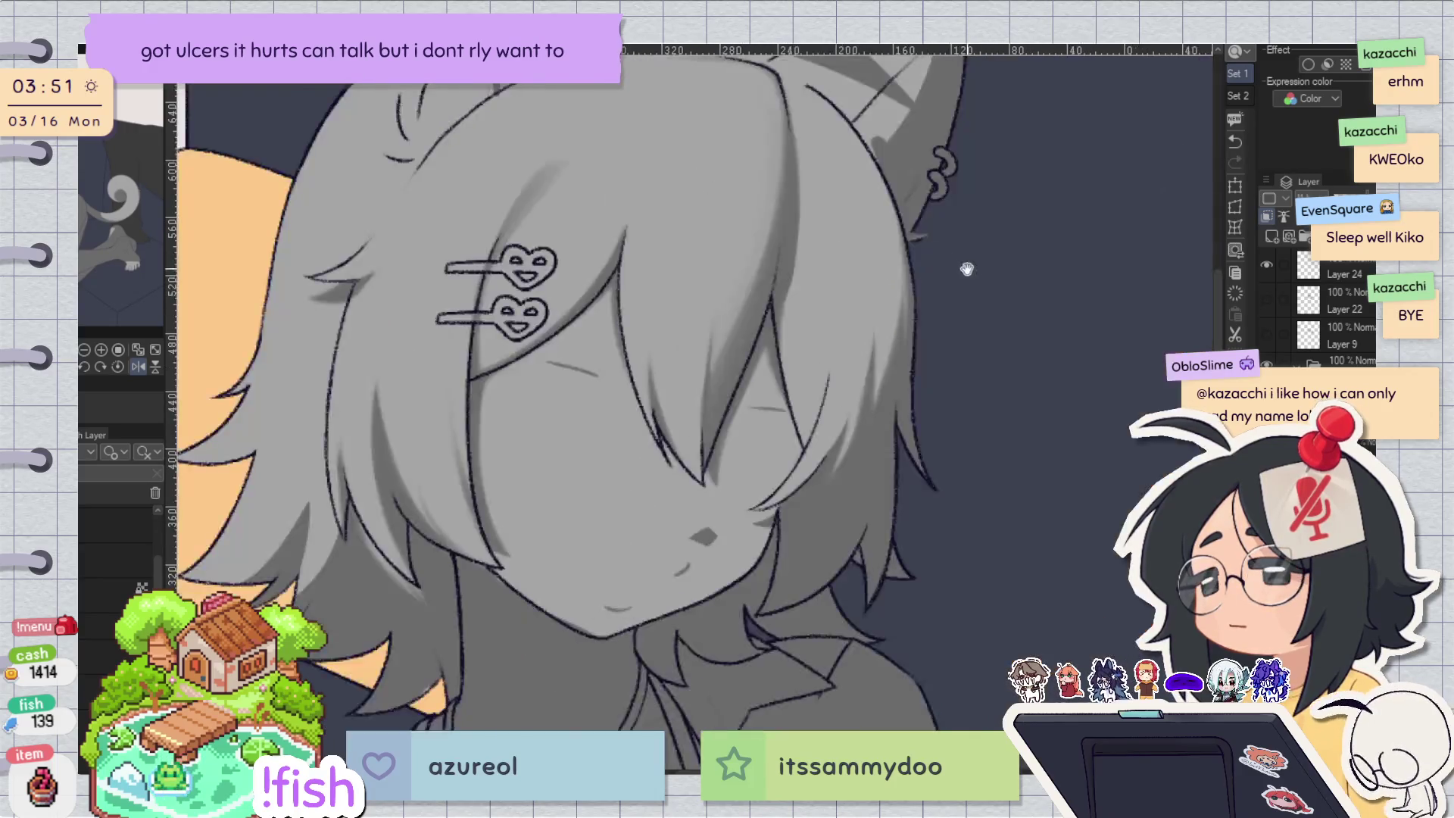
pyautogui.scroll(2, 961, 365)
pyautogui.moveTo(628, 371); pyautogui.dragTo(638, 424)
pyautogui.press('h')
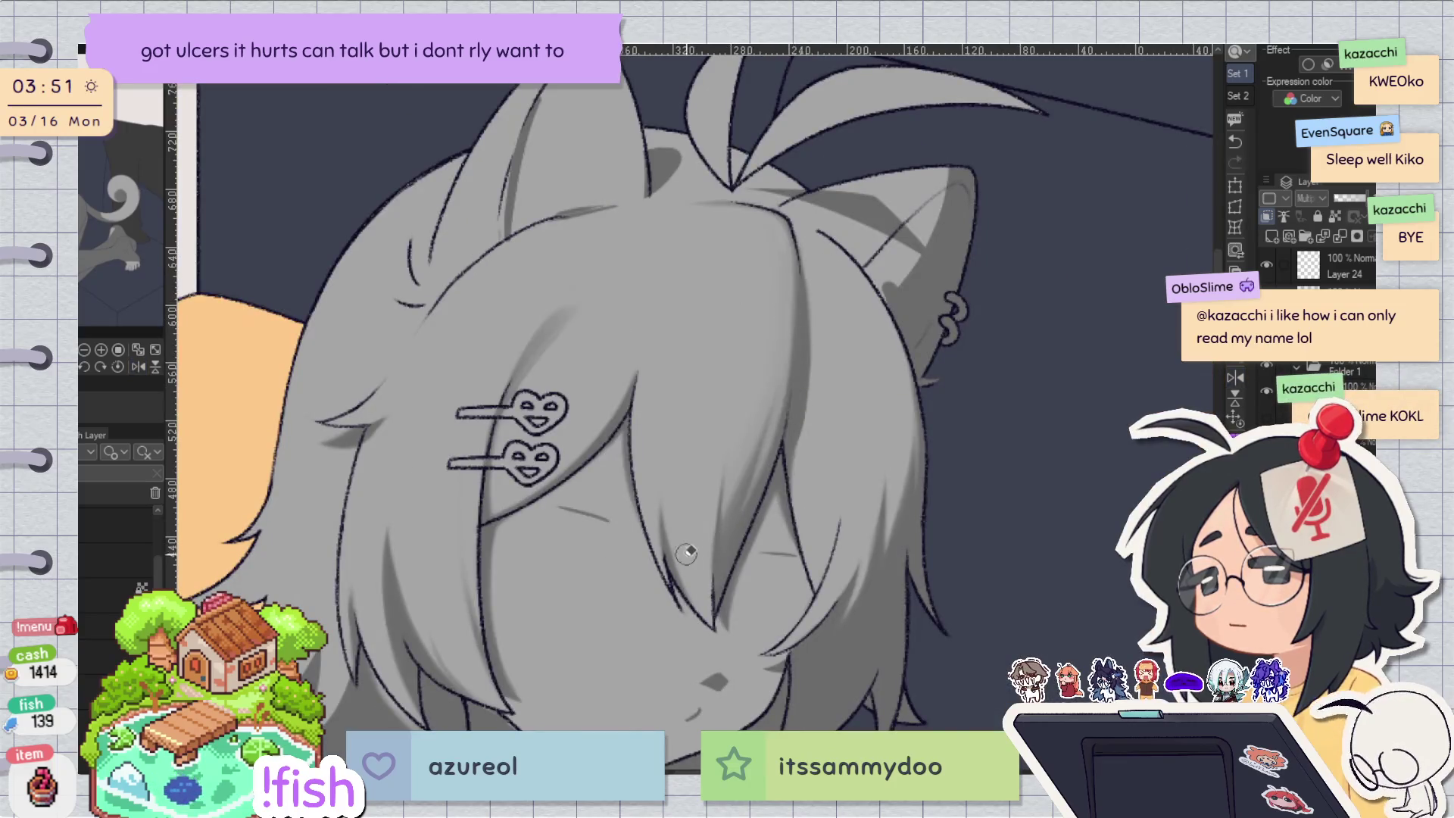
pyautogui.press('h')
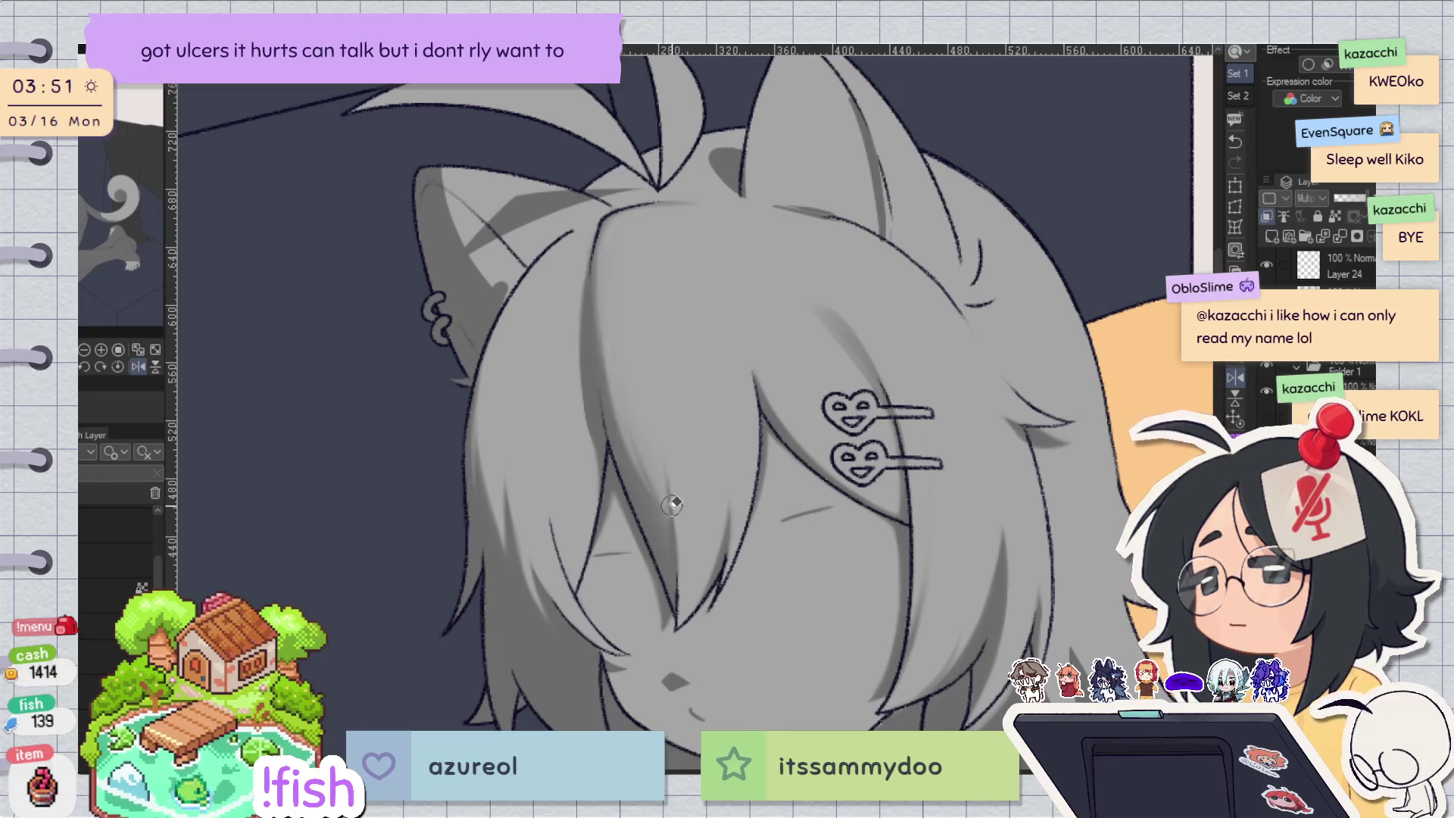
pyautogui.press('h')
pyautogui.press('h')
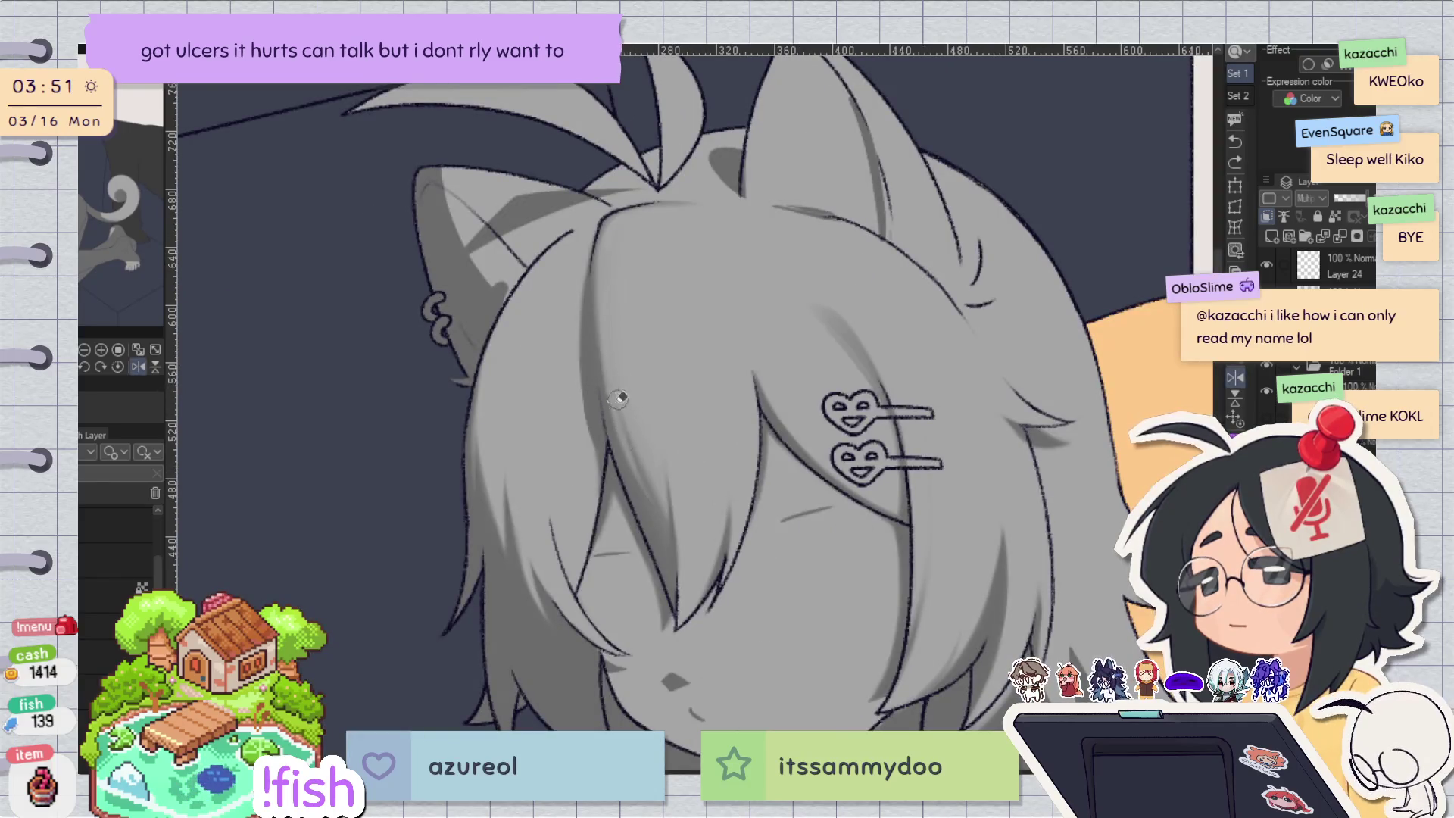
# Paint a stroke along the hair, then replace a rejected light stroke with a darker strand line.
pyautogui.moveTo(627, 391)
pyautogui.mouseDown()
pyautogui.moveTo(651, 492)
pyautogui.moveTo(625, 401)
pyautogui.moveTo(676, 528)
pyautogui.mouseUp()
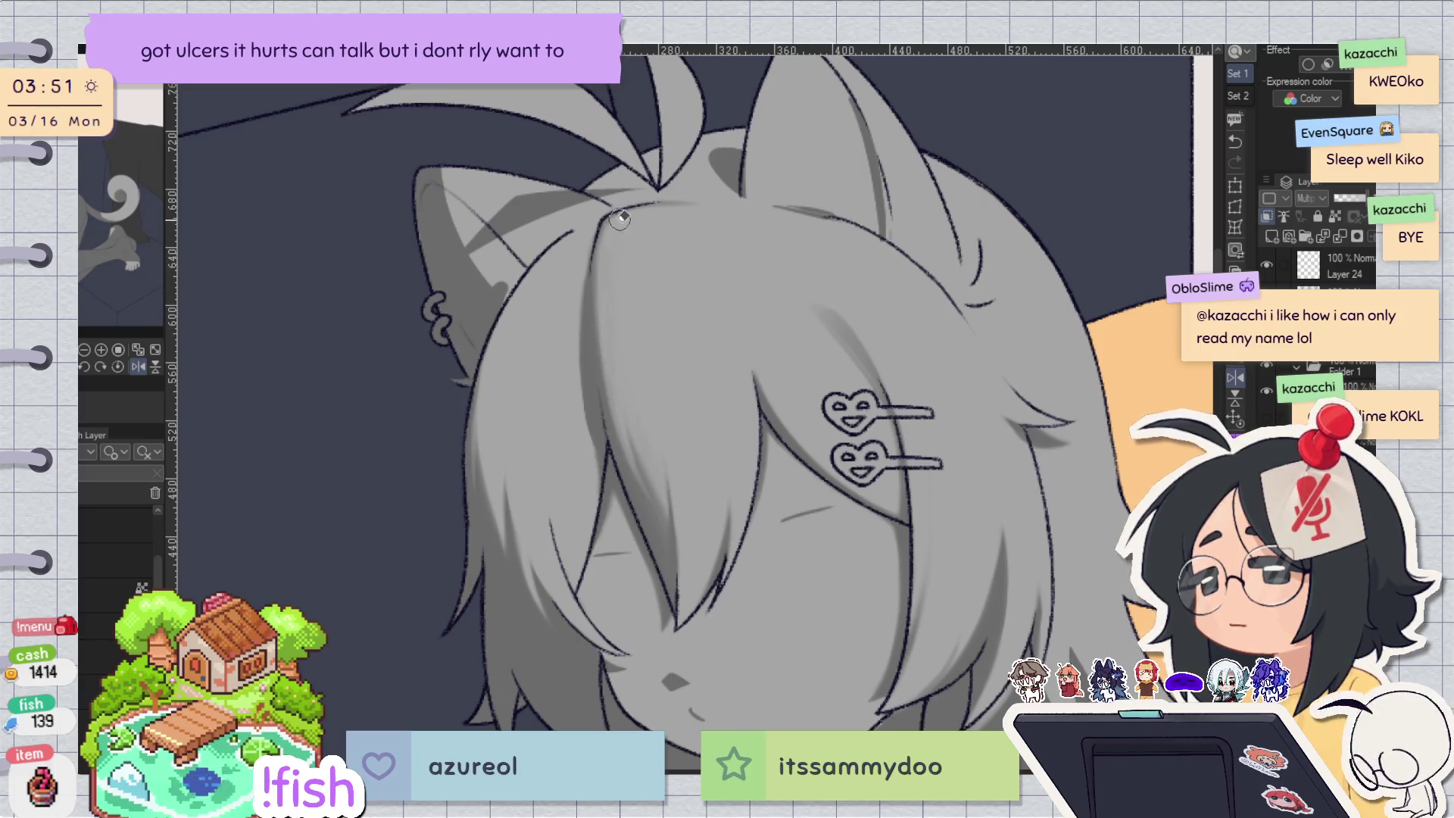
pyautogui.press('h')
pyautogui.press('h')
pyautogui.press('h')
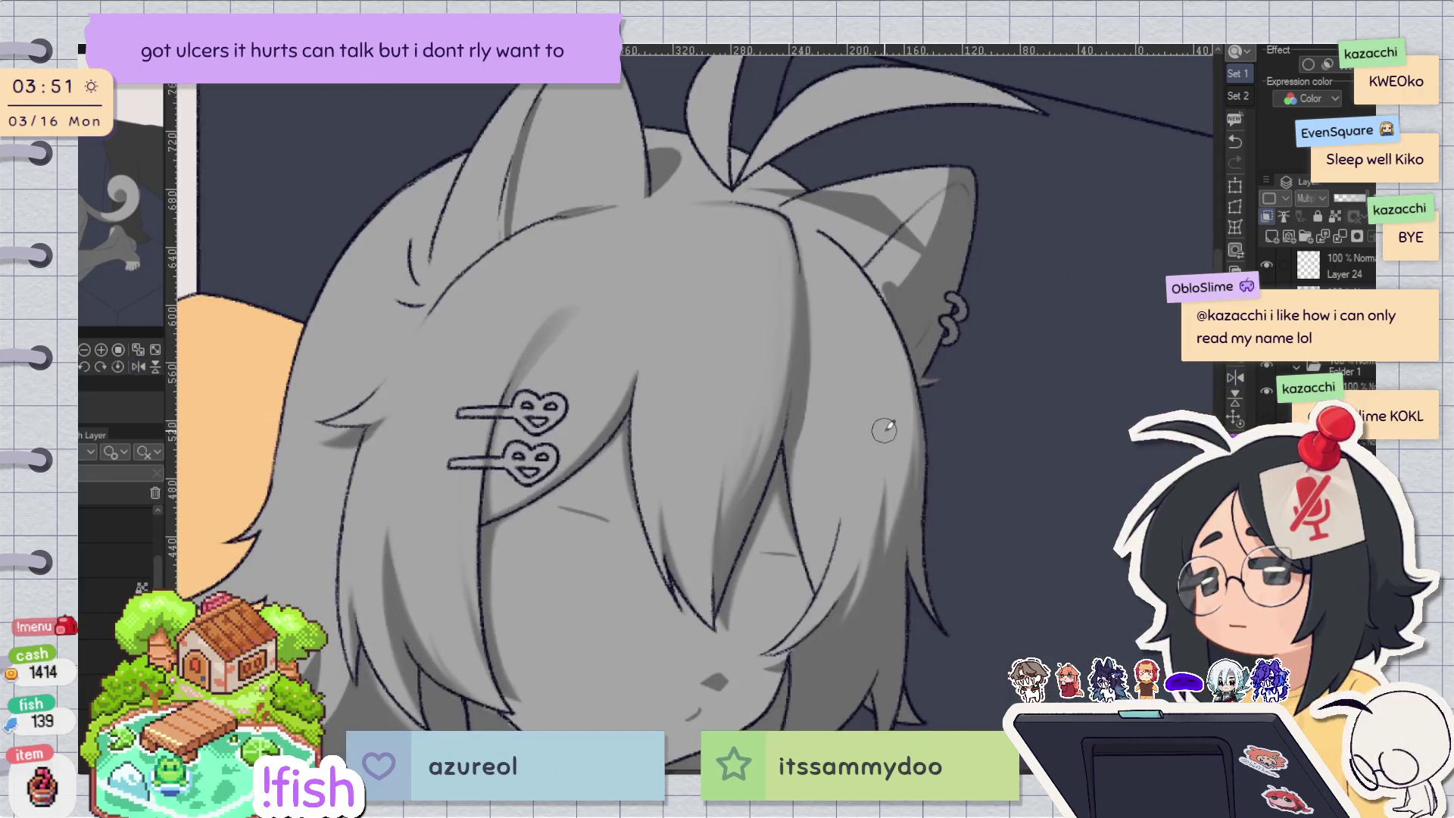
pyautogui.press('h')
pyautogui.moveTo(589, 282); pyautogui.dragTo(585, 443)
pyautogui.hotkey('ctrl', 'z')
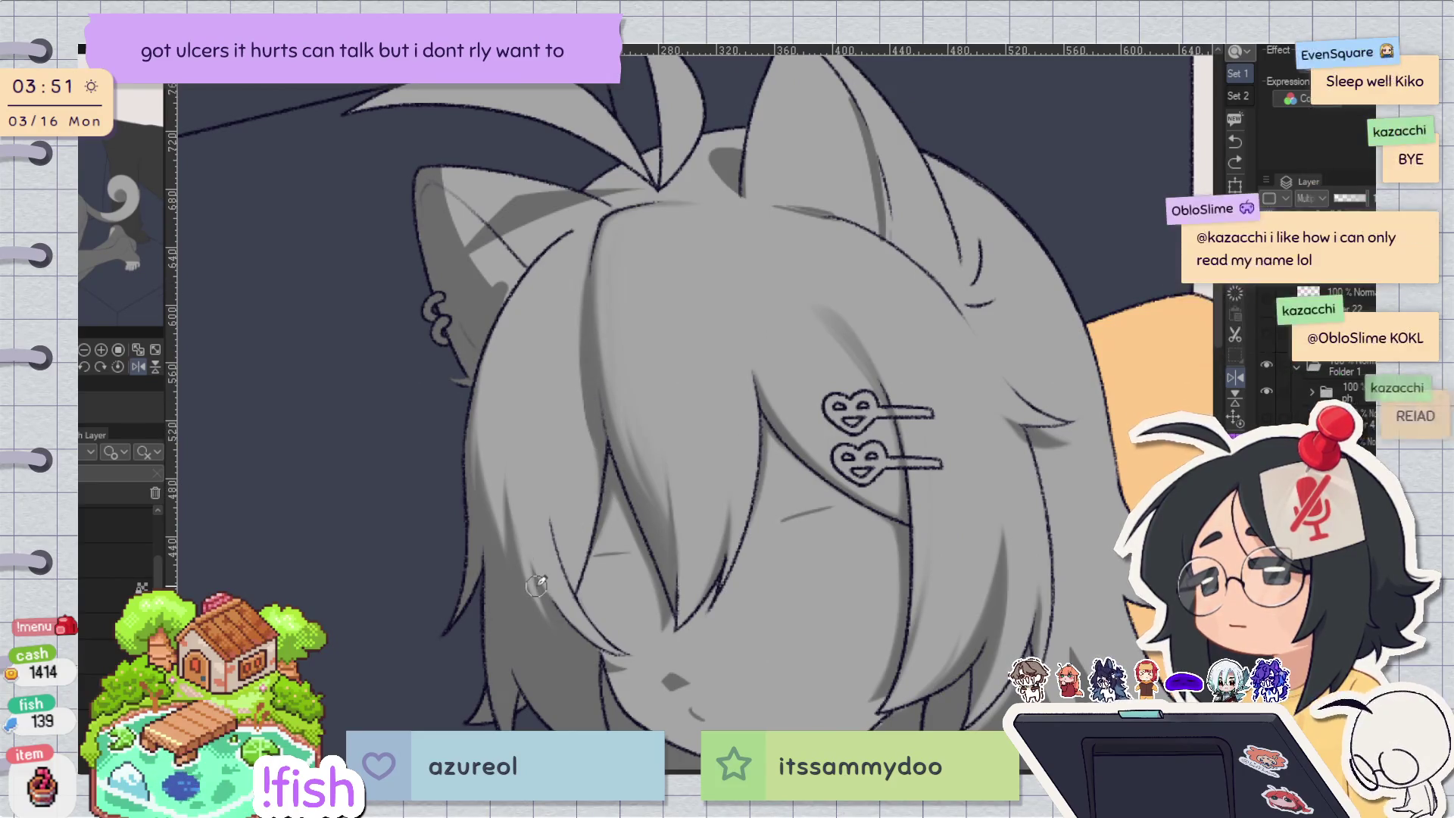
pyautogui.moveTo(588, 284)
pyautogui.mouseDown()
pyautogui.moveTo(599, 505)
pyautogui.moveTo(587, 519)
pyautogui.mouseUp()
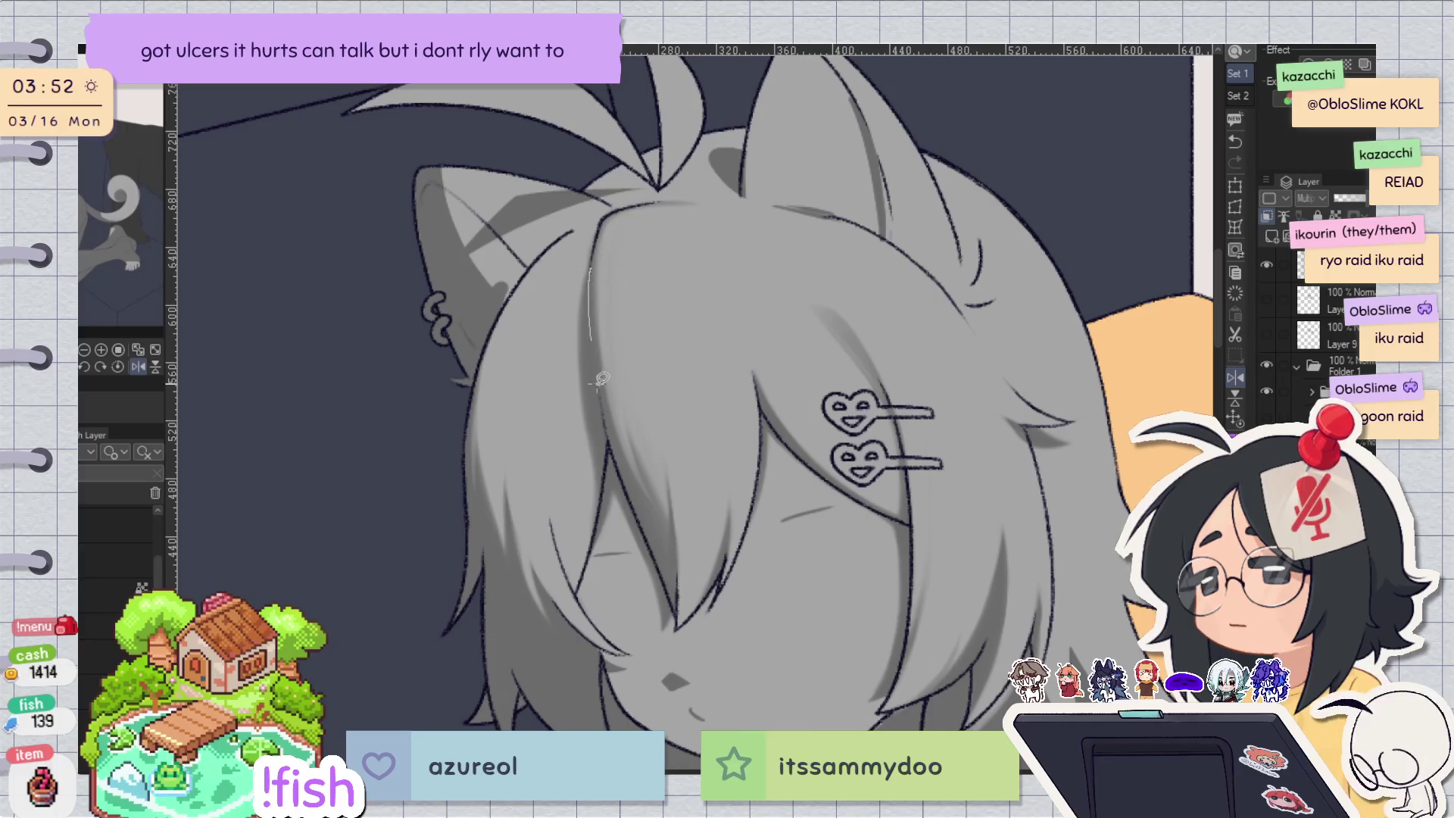
# Lasso a thin section of the face strand, extend the selection upward, then deselect.
pyautogui.moveTo(566, 246)
pyautogui.mouseDown()
pyautogui.moveTo(591, 258)
pyautogui.moveTo(597, 393)
pyautogui.moveTo(652, 542)
pyautogui.moveTo(627, 233)
pyautogui.mouseUp()
pyautogui.scroll(2, 679, 599)
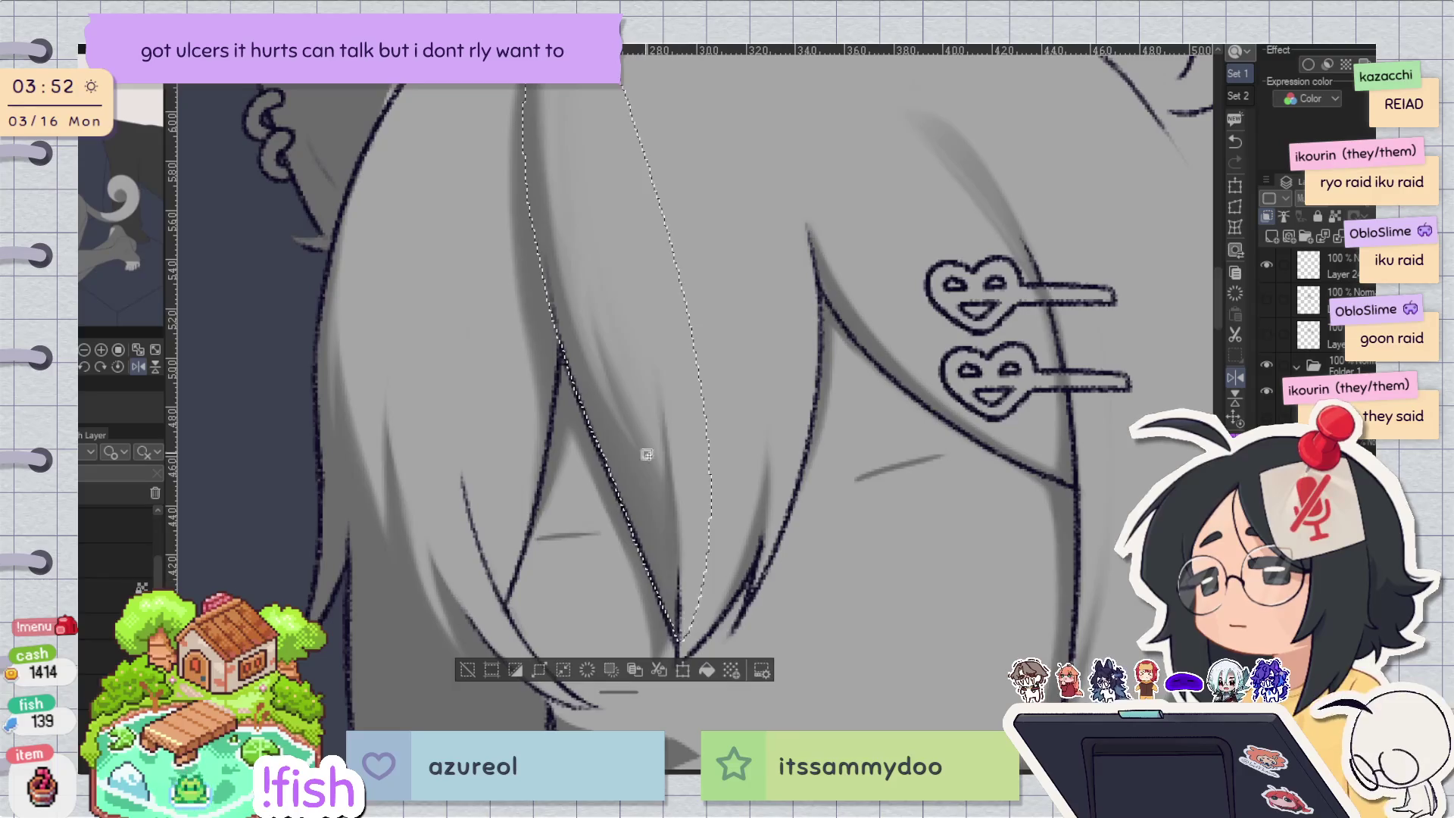
pyautogui.scroll(4, 649, 490)
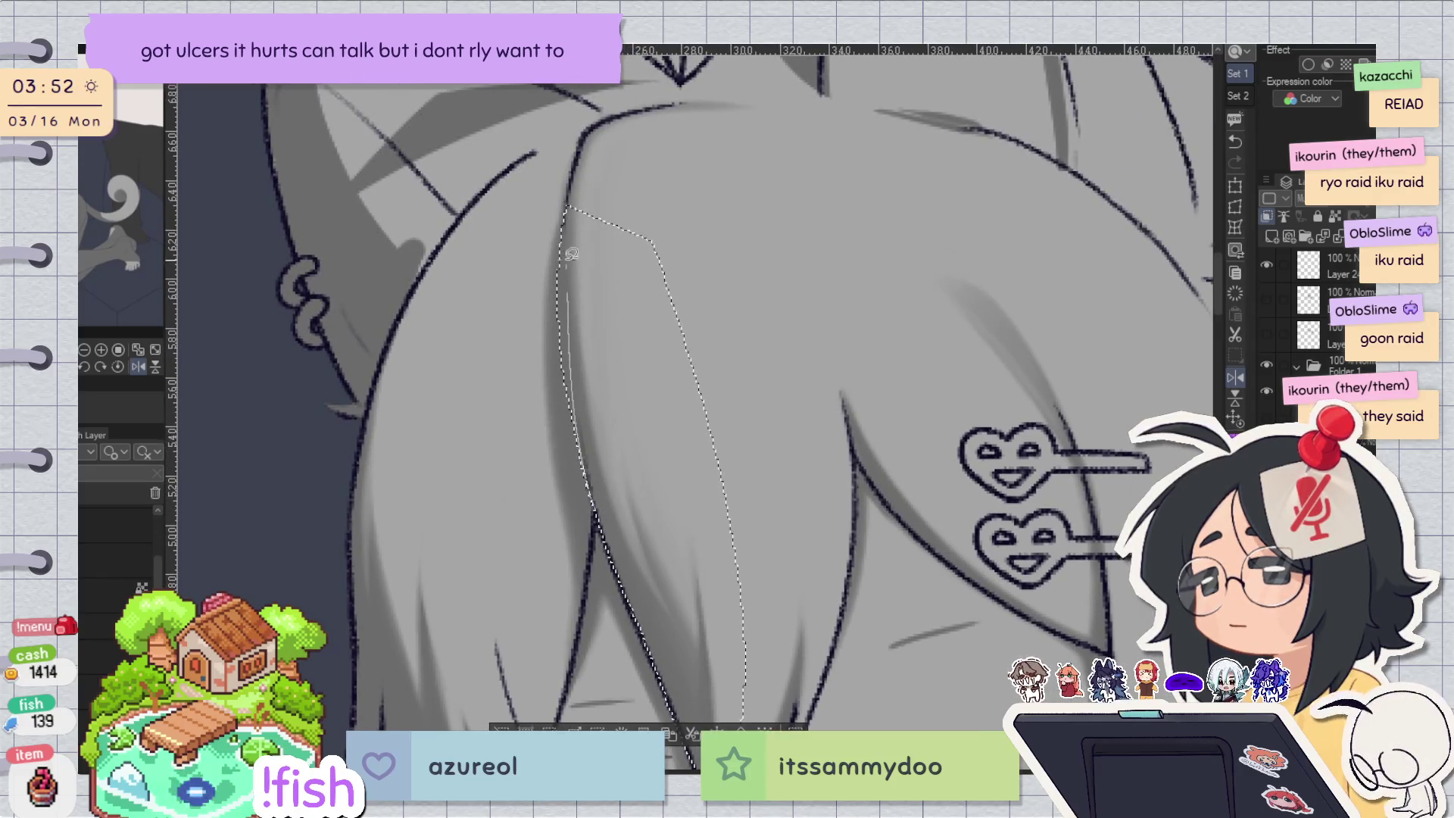
pyautogui.press('b')
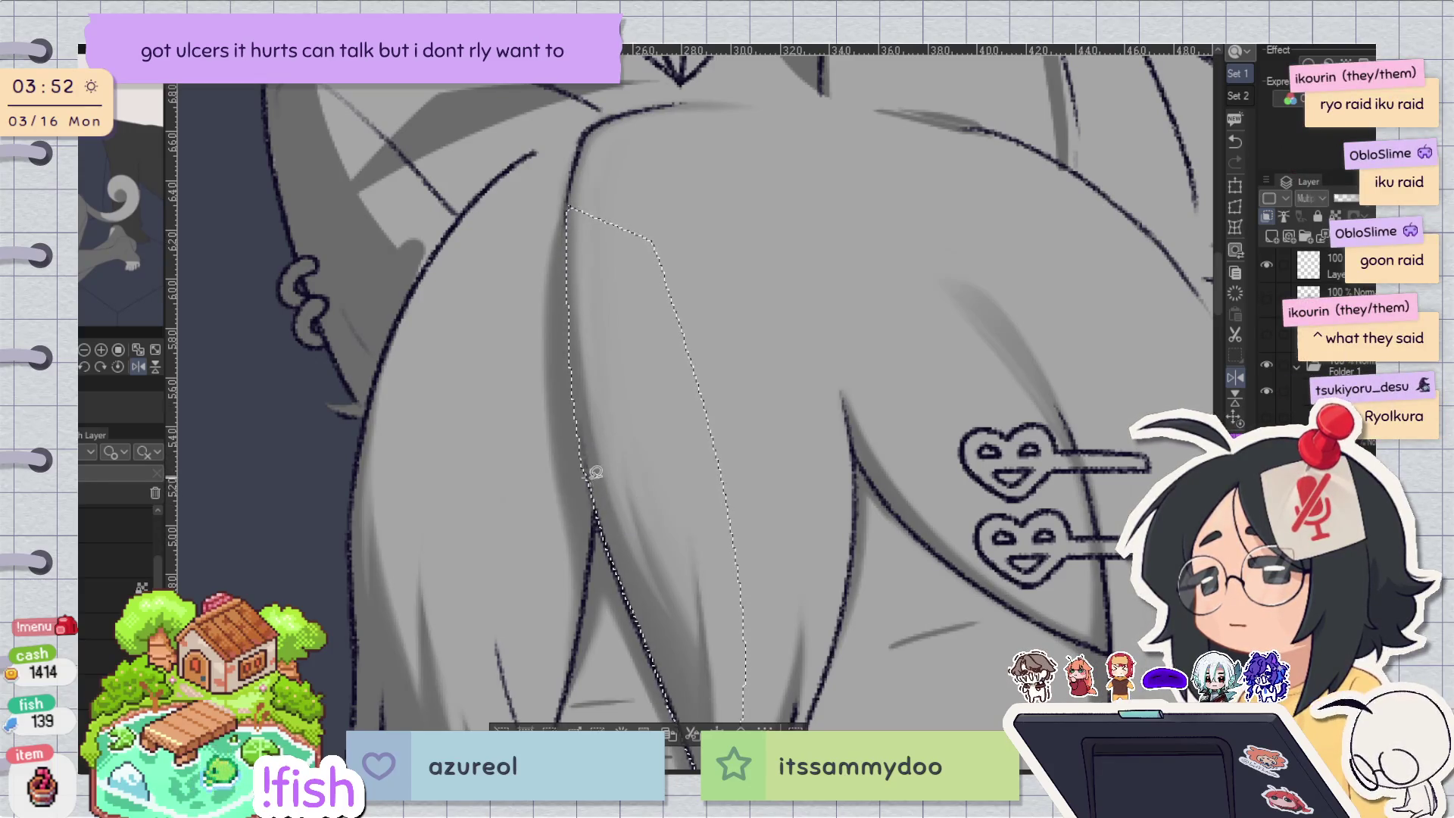
pyautogui.press('h')
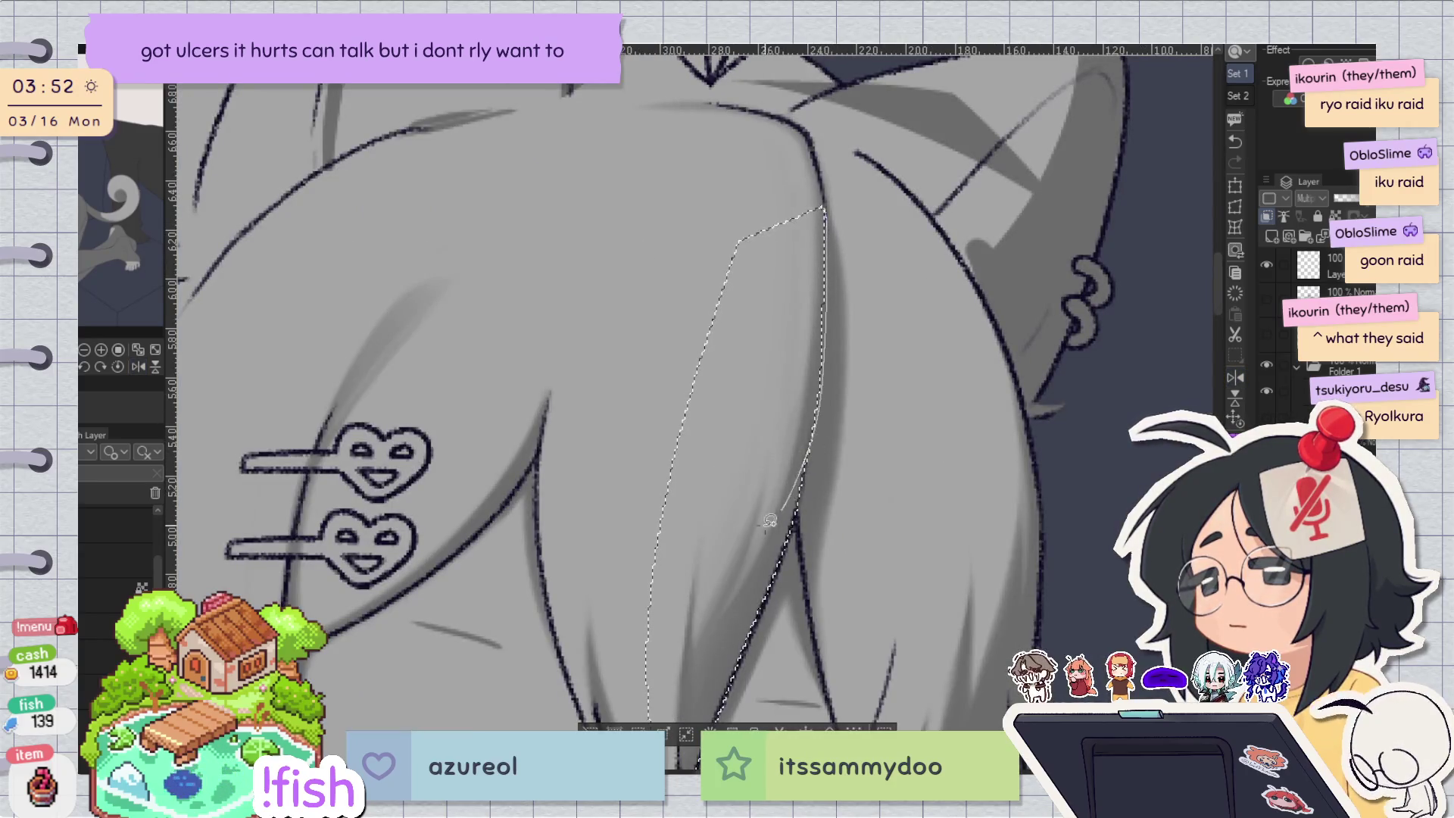
pyautogui.press('h')
pyautogui.moveTo(572, 231)
pyautogui.mouseDown()
pyautogui.moveTo(568, 182)
pyautogui.moveTo(628, 110)
pyautogui.moveTo(840, 155)
pyautogui.moveTo(701, 342)
pyautogui.mouseUp()
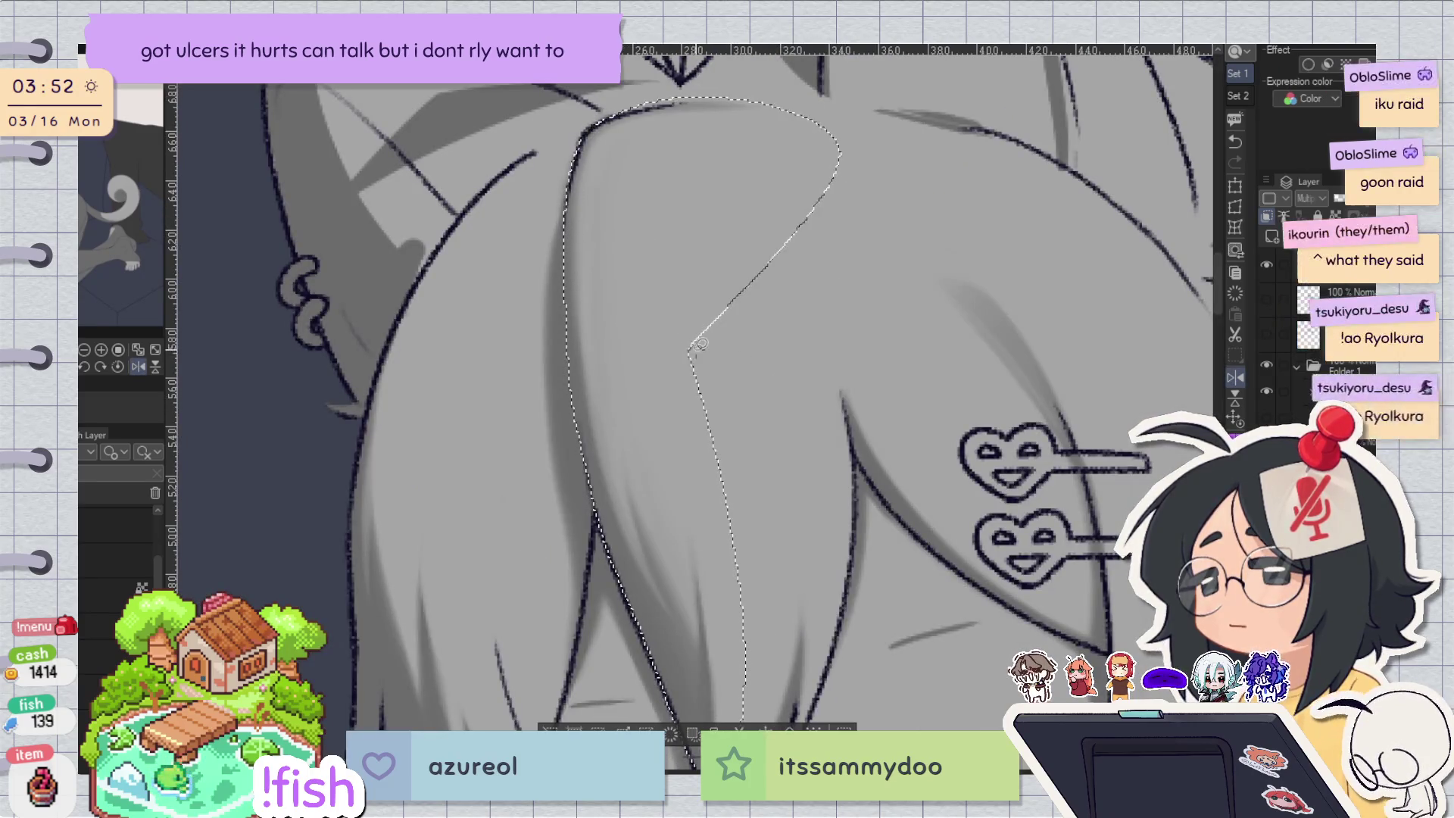
pyautogui.scroll(-3, 723, 237)
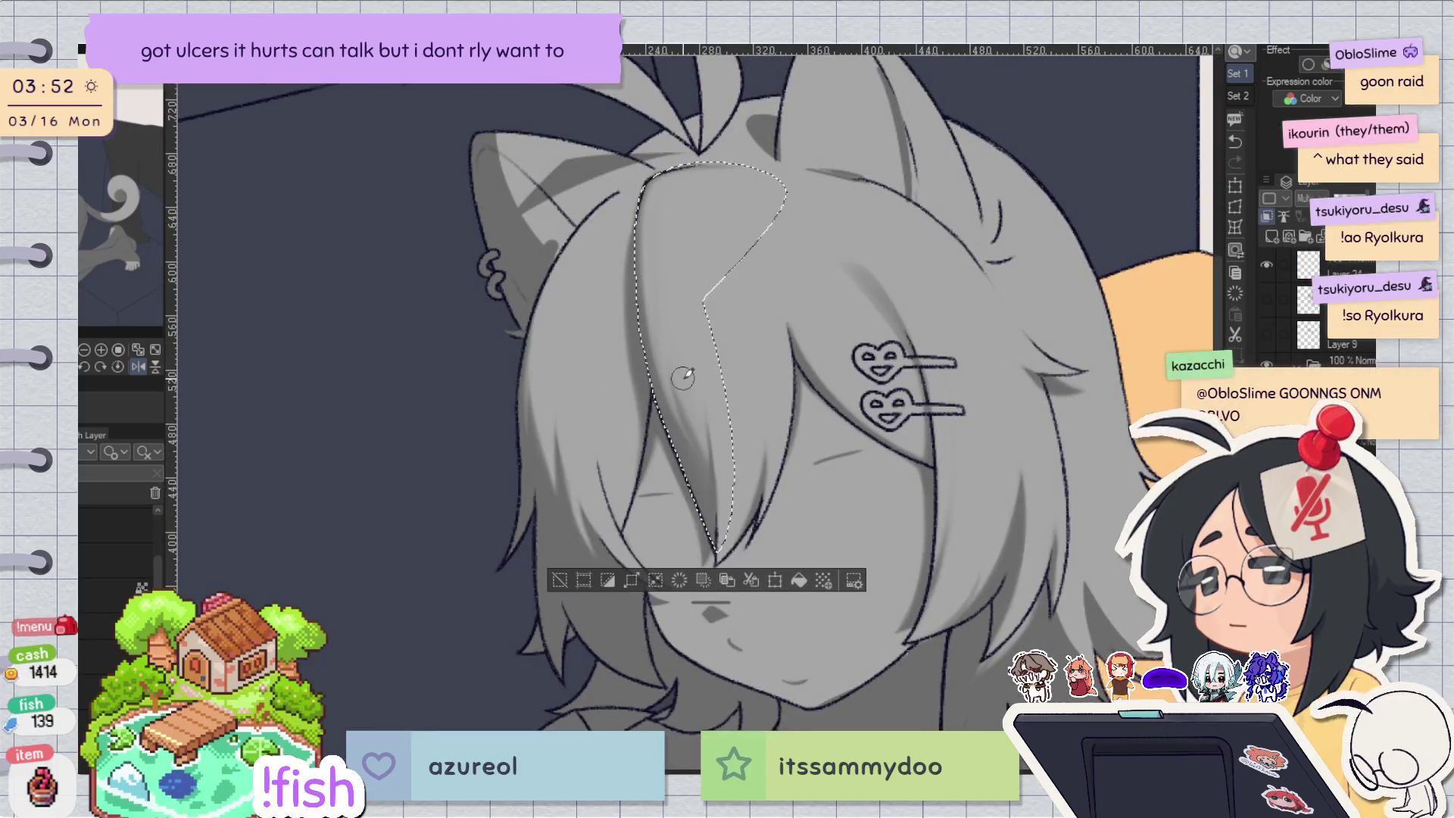
pyautogui.scroll(-2, 784, 333)
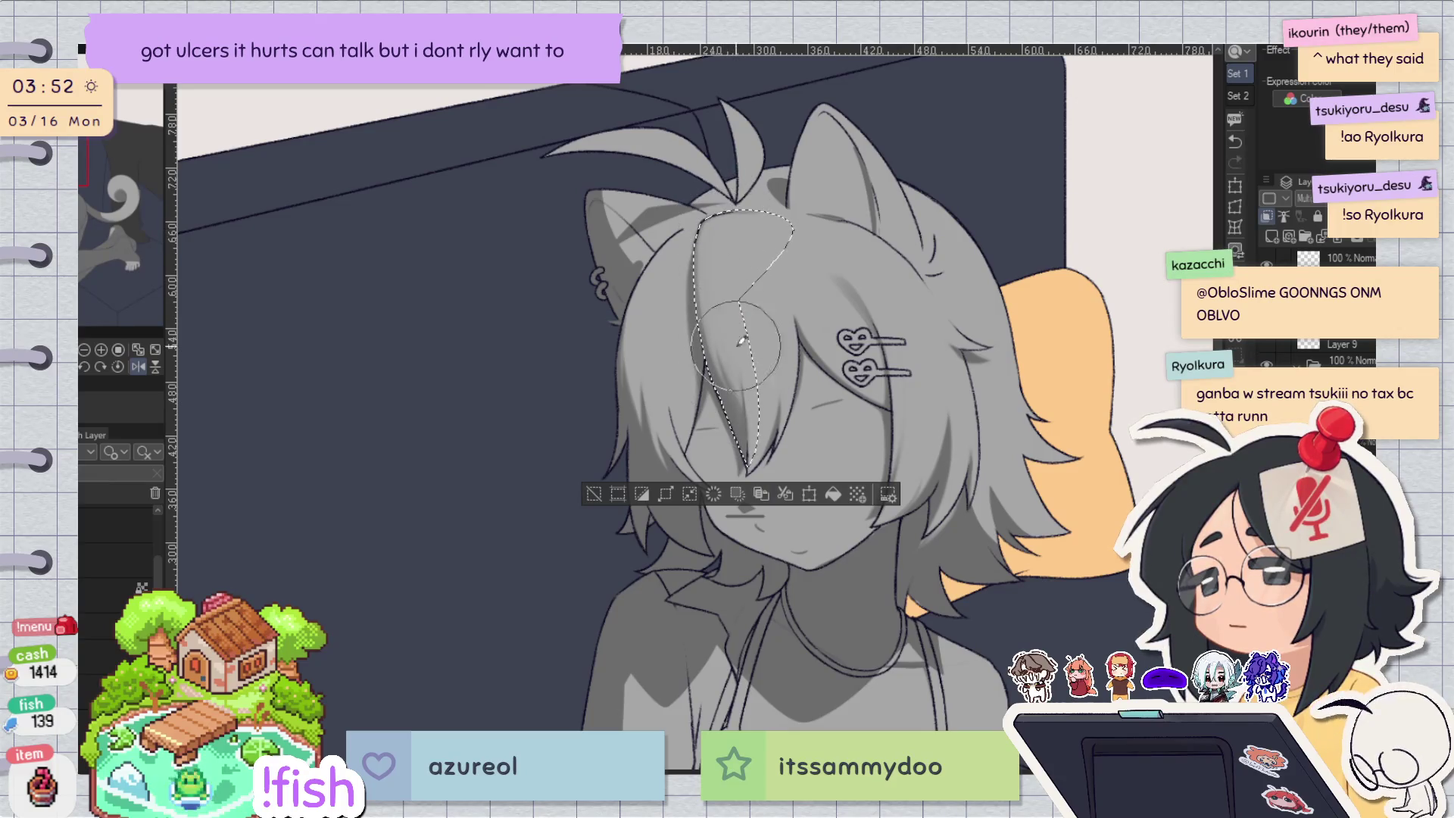
pyautogui.hotkey('ctrl', 'd')
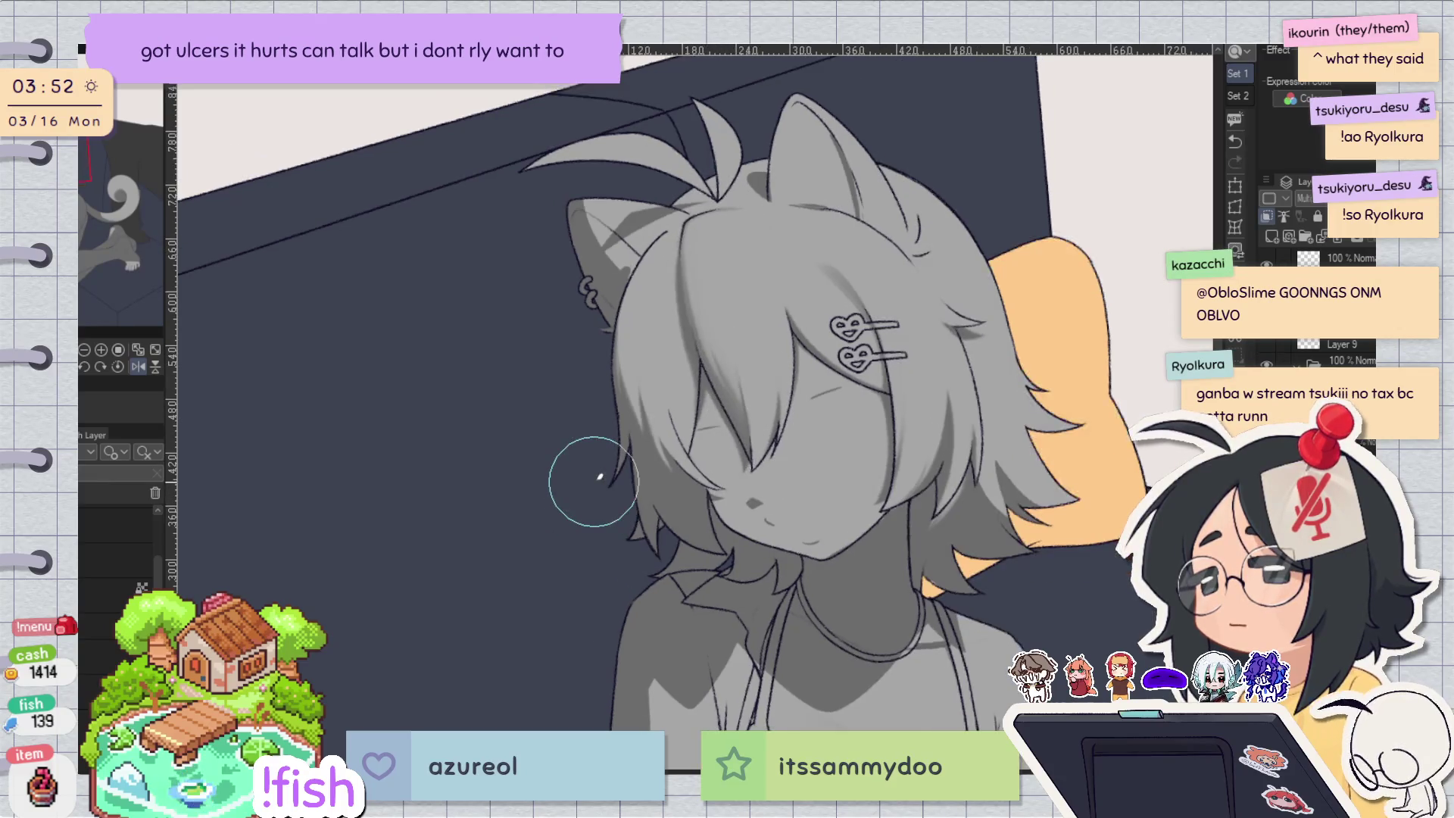
# Mirror-check the hair several times, undo the last hair edit, and zoom out to the full figure.
pyautogui.press('h')
pyautogui.scroll(3, 853, 260)
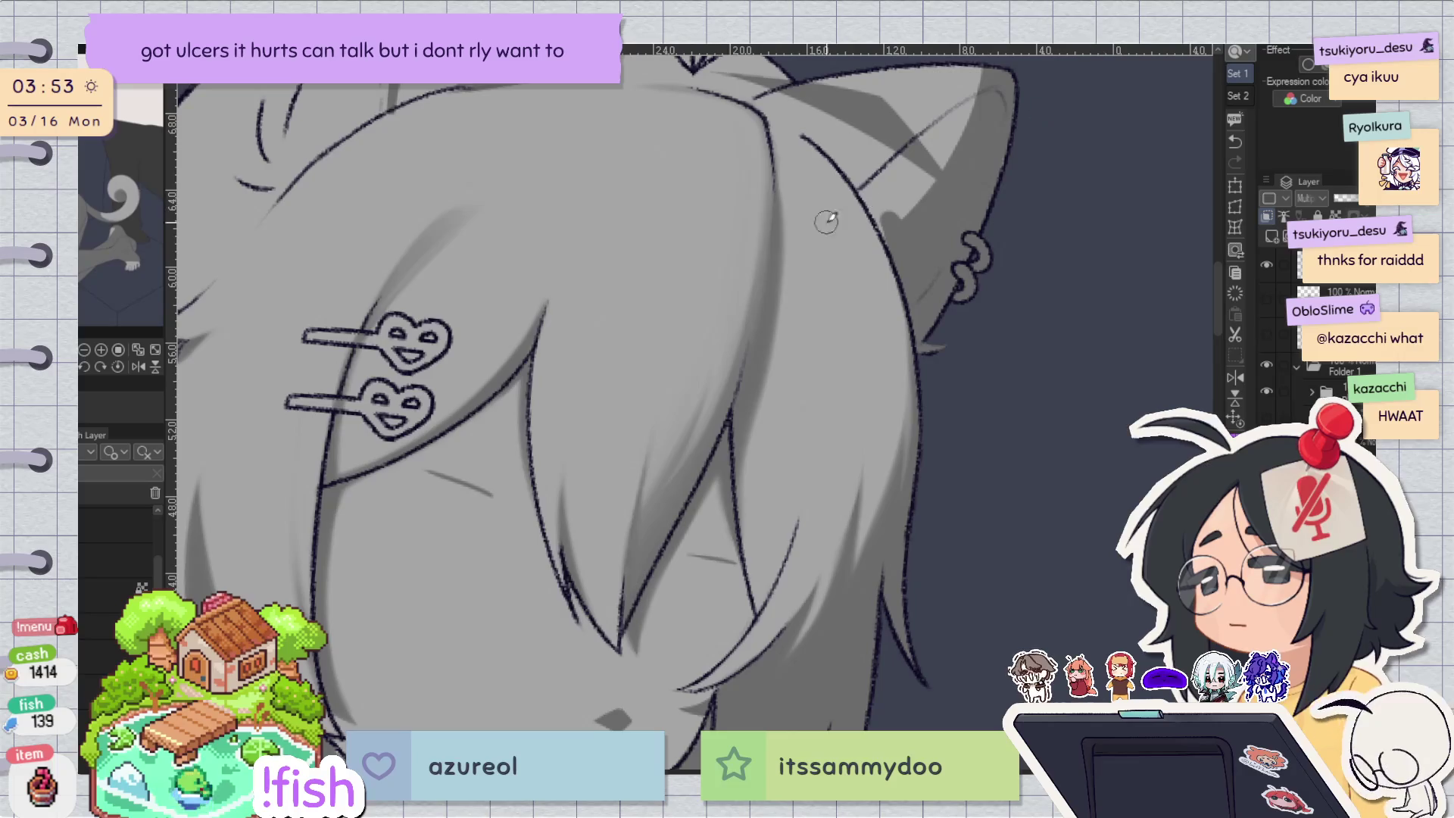
pyautogui.press('h')
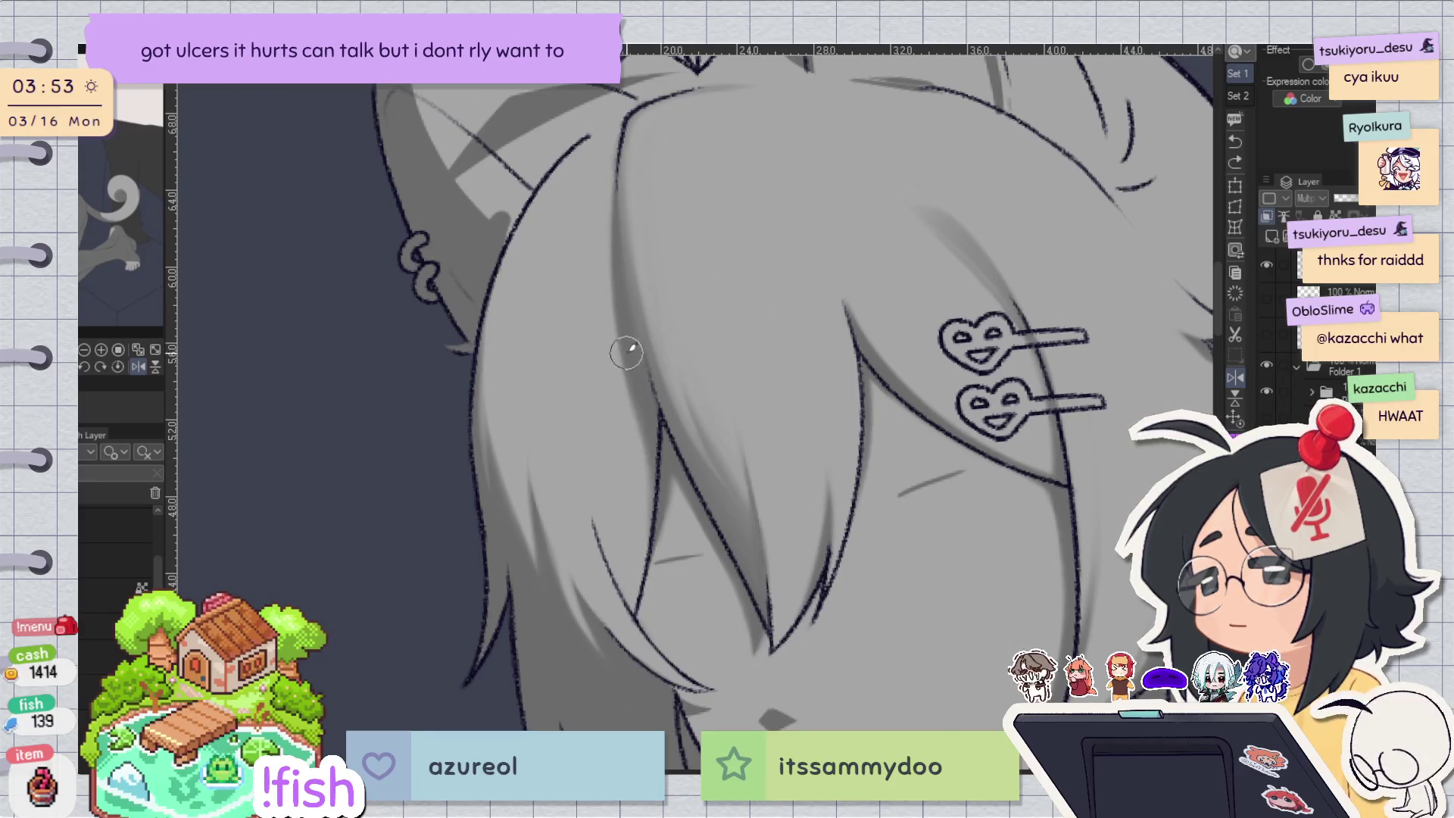
pyautogui.press('h')
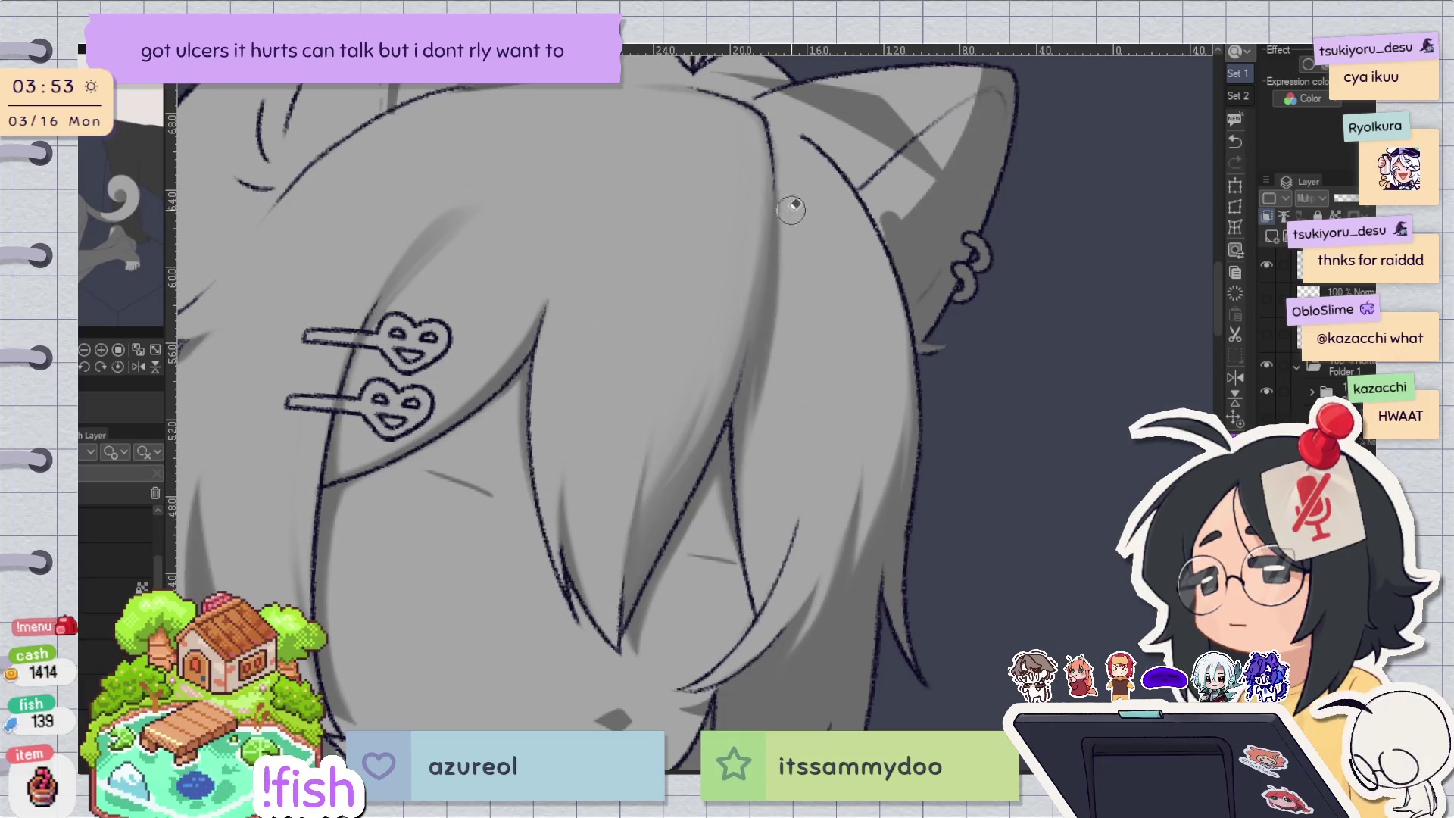
pyautogui.press('h')
pyautogui.scroll(-5, 791, 210)
pyautogui.hotkey('ctrl', 'z')
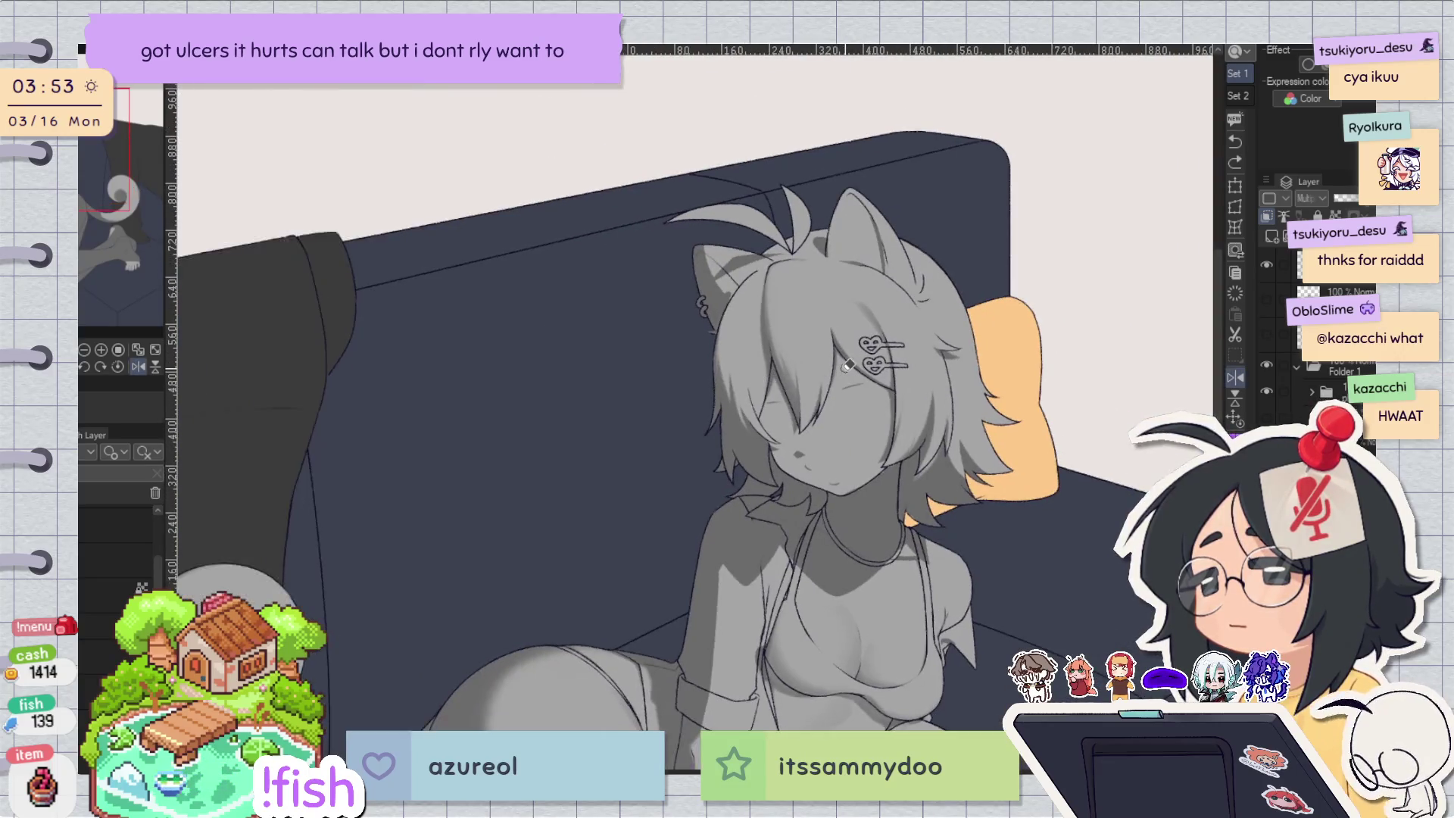
pyautogui.press('h')
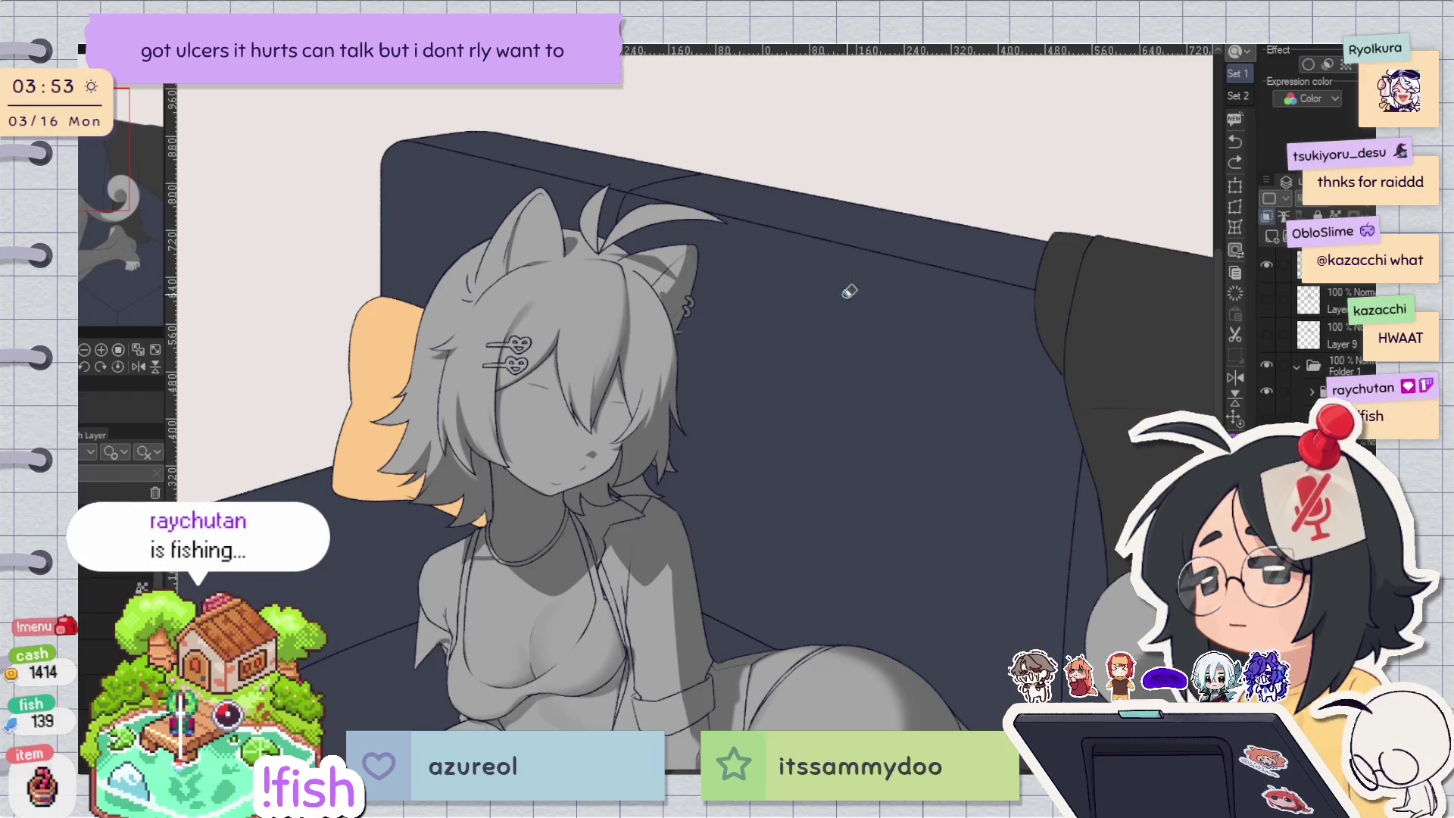
pyautogui.press('h')
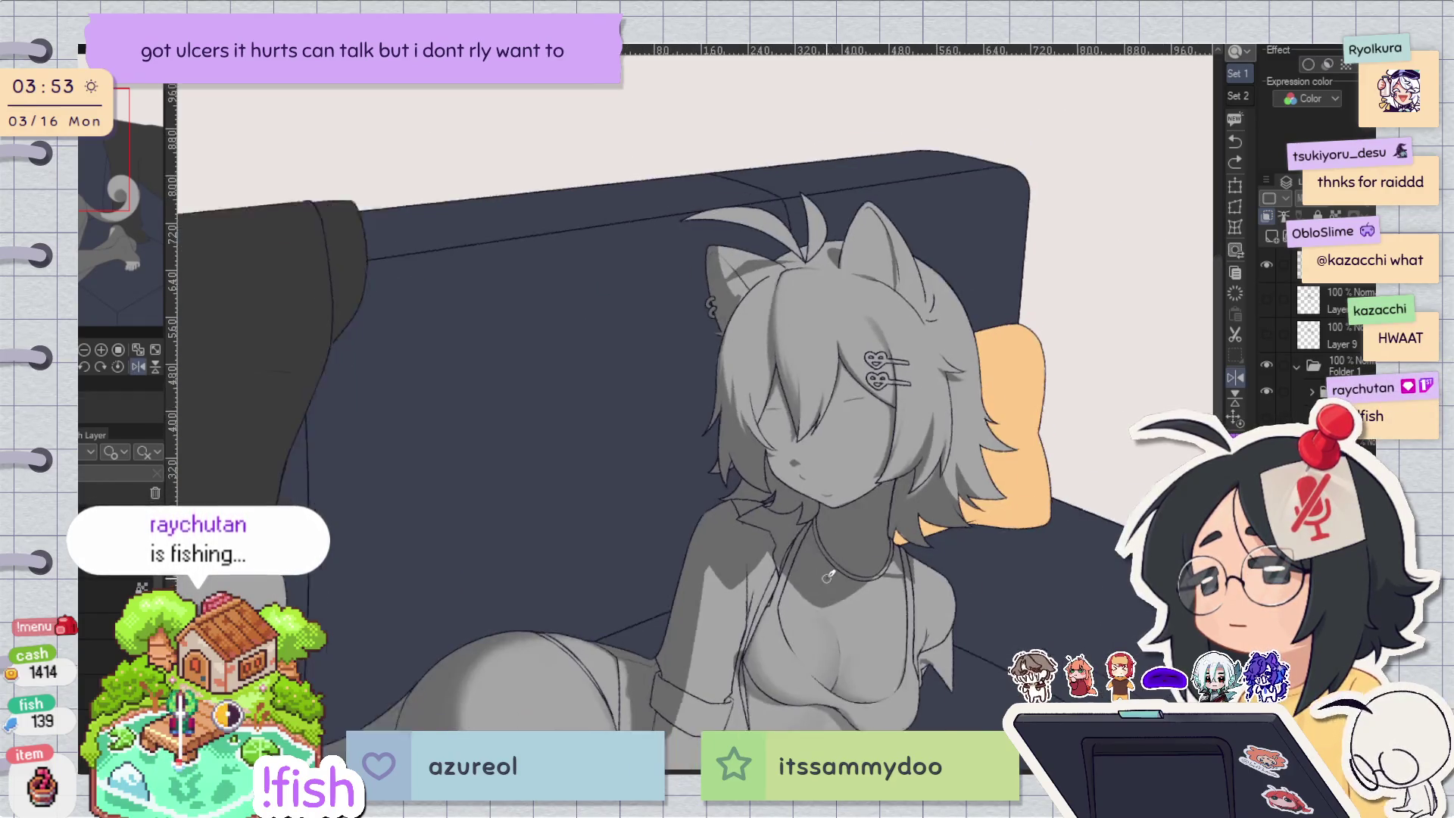
pyautogui.press('h')
pyautogui.press('h')
pyautogui.scroll(2, 802, 462)
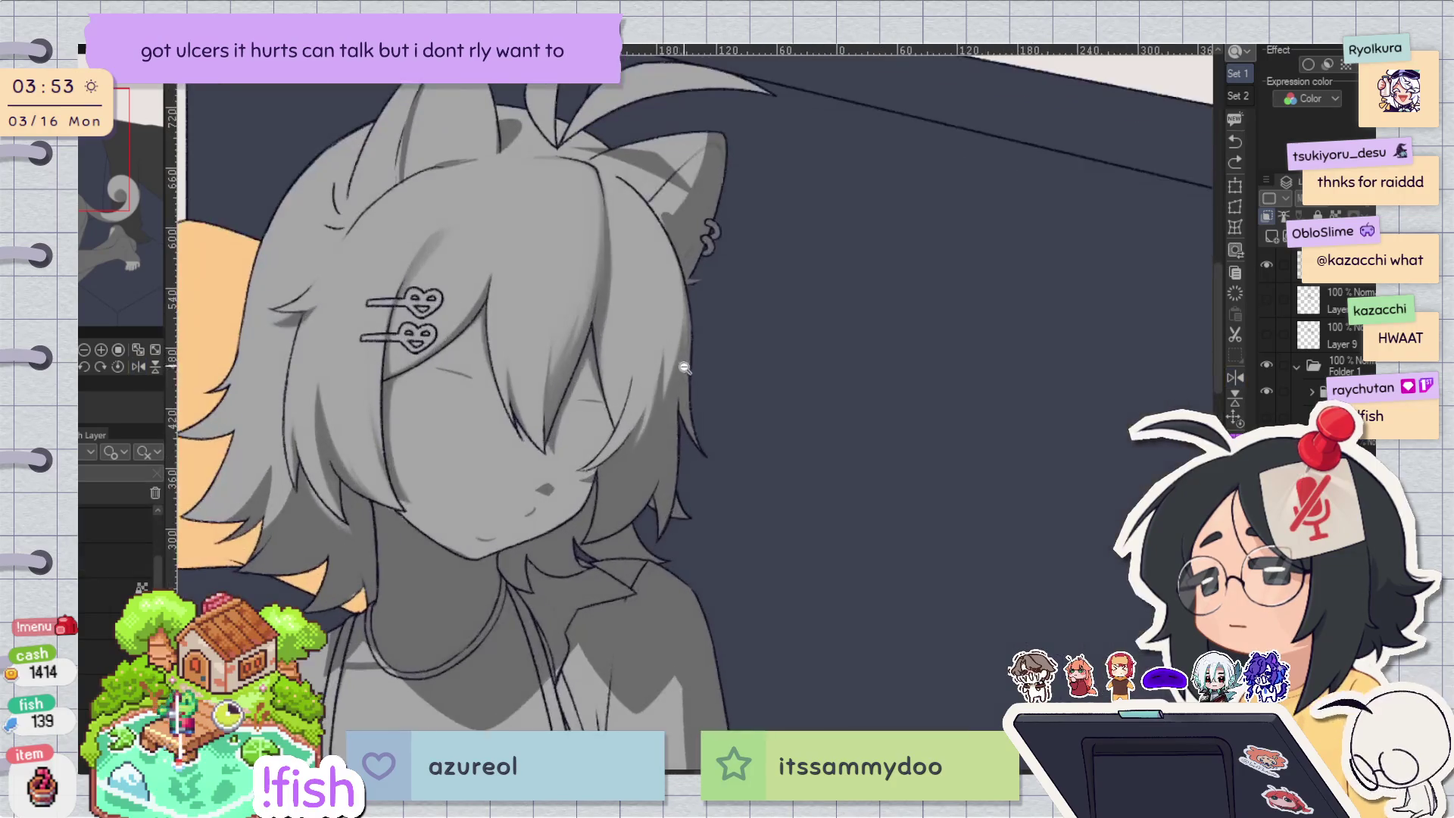
# Lasso the hair strand hanging over the face, trimming the outline's bottom tip and side bulge.
pyautogui.press('h')
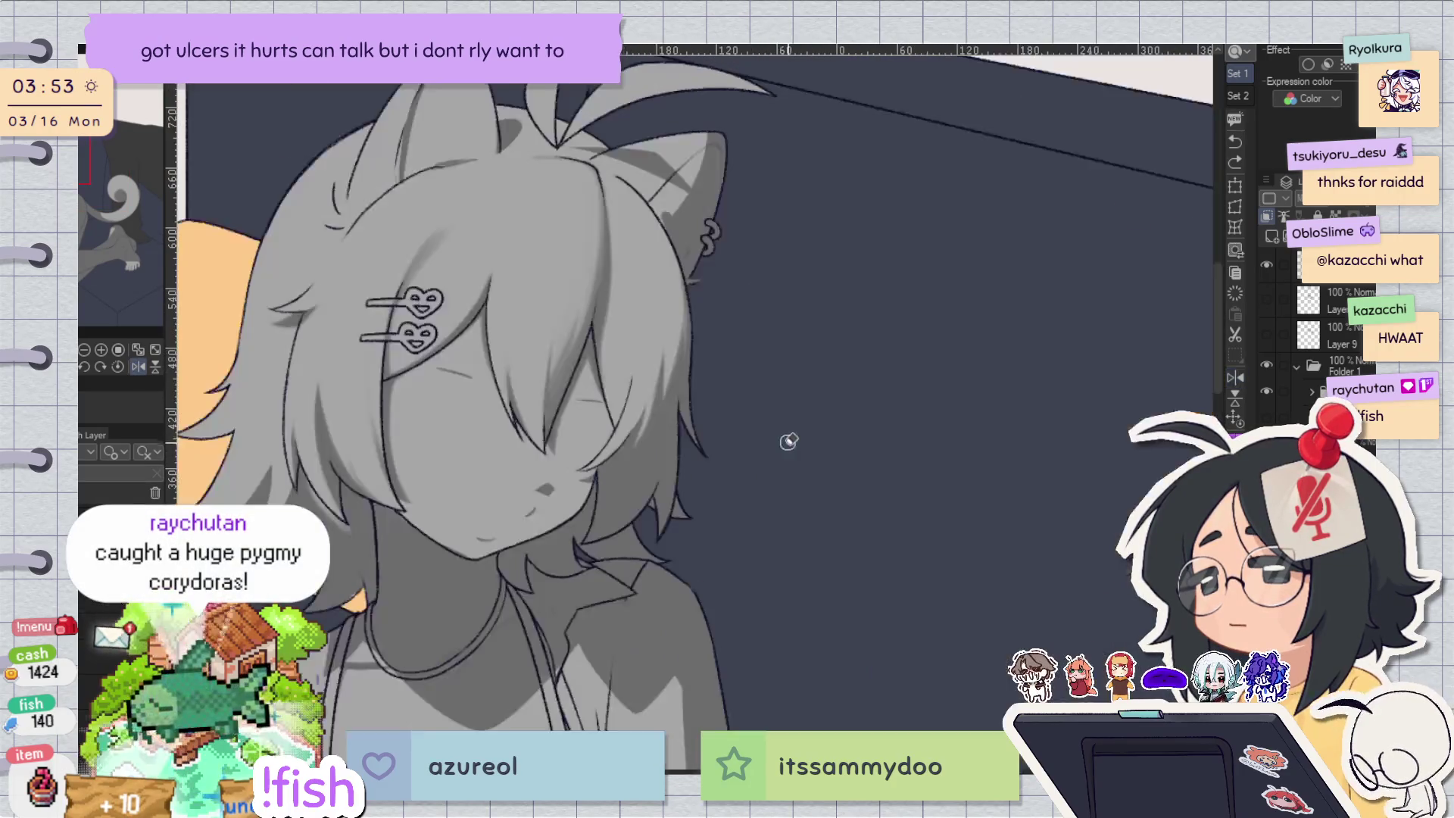
pyautogui.press('h')
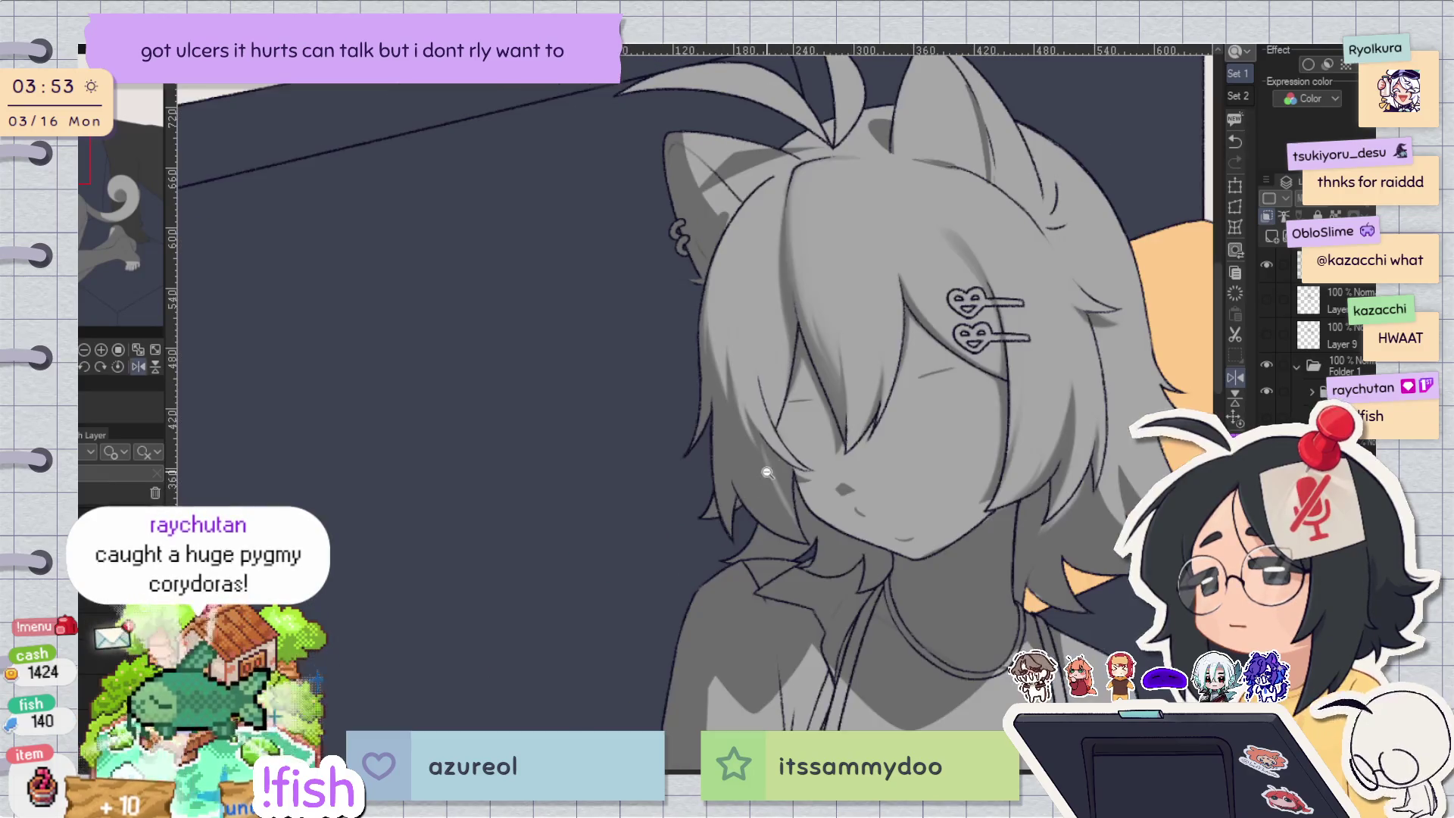
pyautogui.scroll(3, 758, 424)
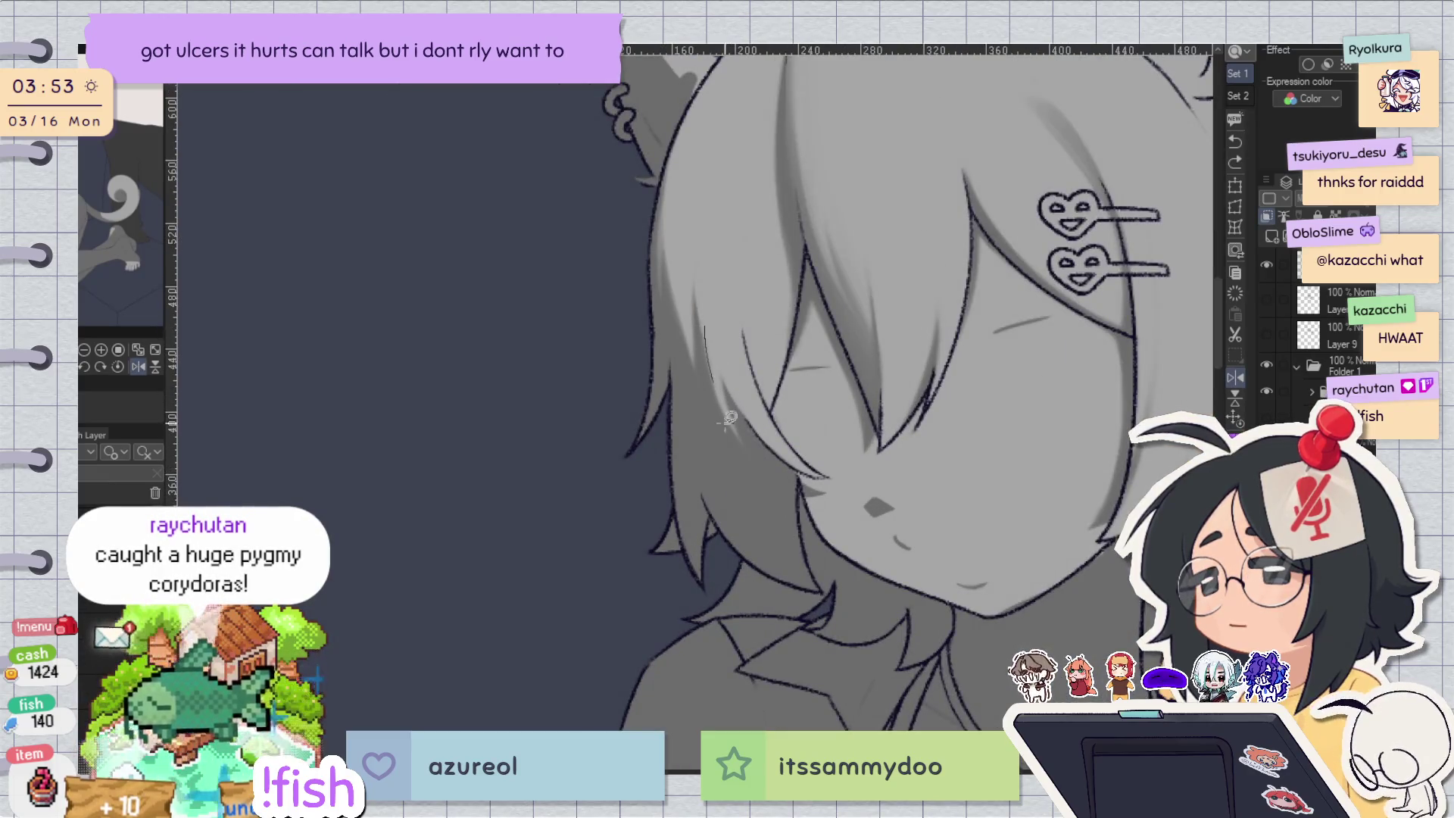
pyautogui.moveTo(742, 417); pyautogui.dragTo(767, 464)
pyautogui.hotkey('ctrl', 'd')
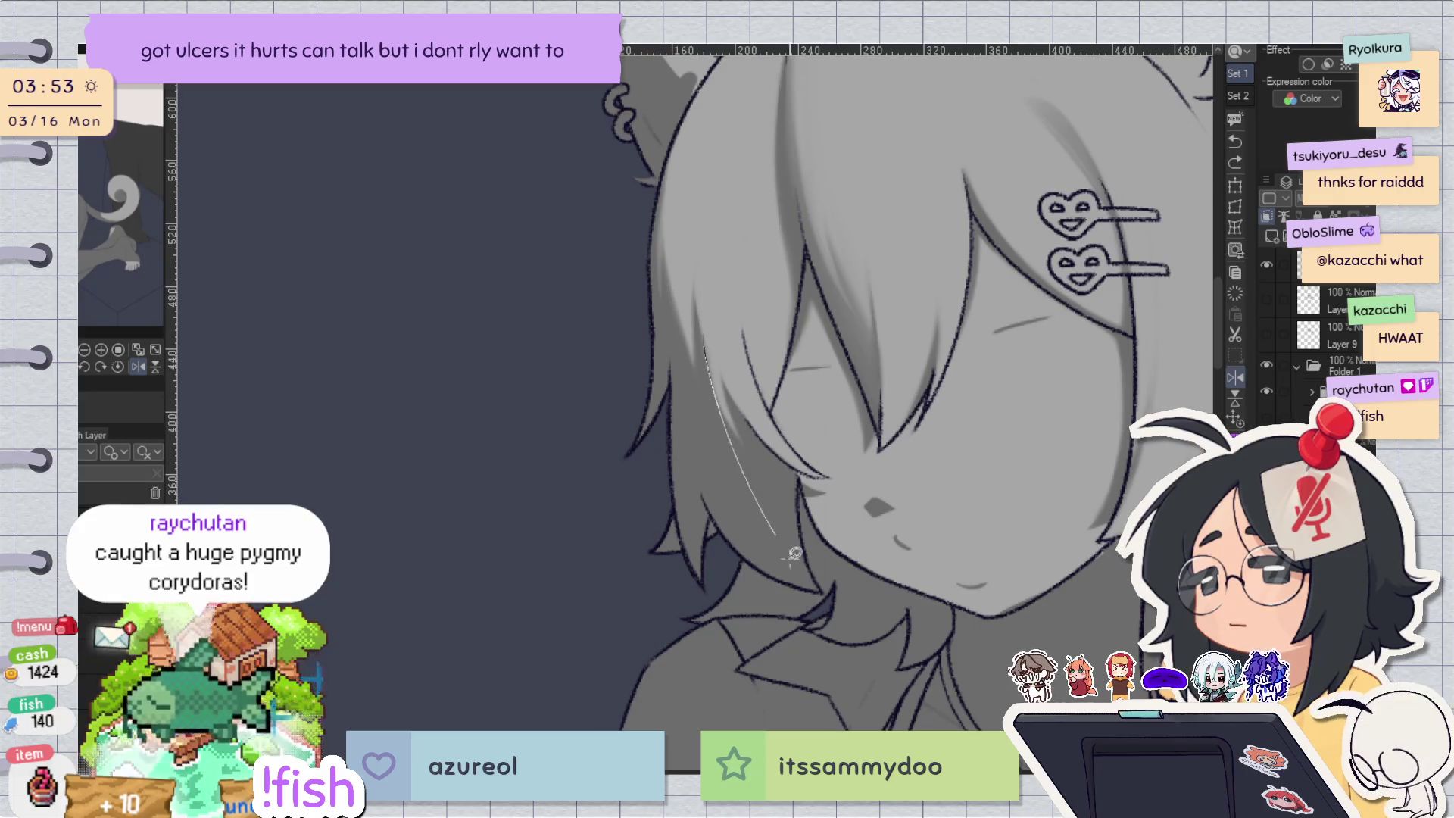
pyautogui.moveTo(817, 569); pyautogui.dragTo(708, 337)
pyautogui.press('h')
pyautogui.scroll(2, 787, 468)
pyautogui.press('h')
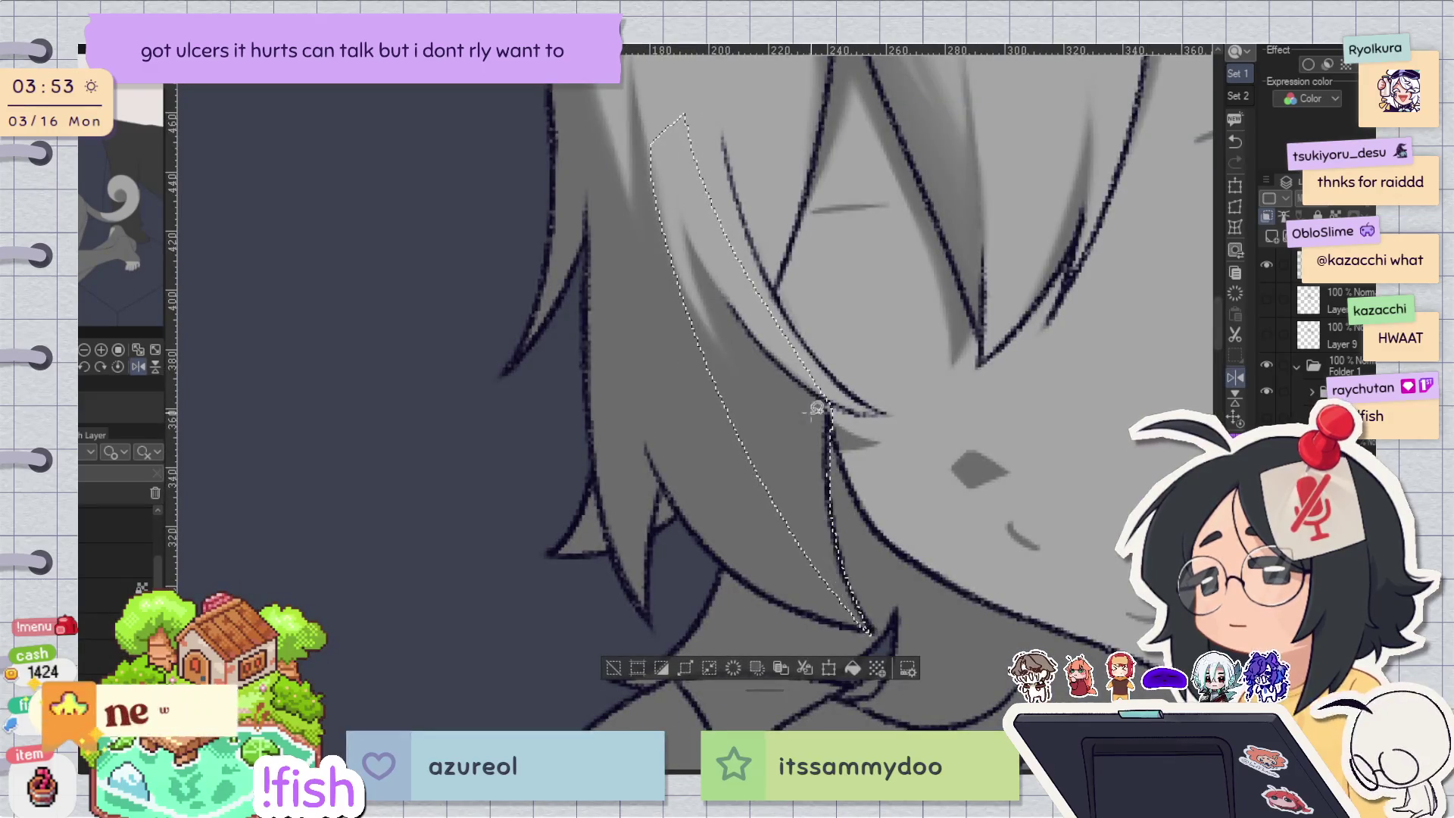
pyautogui.moveTo(864, 612); pyautogui.dragTo(773, 562)
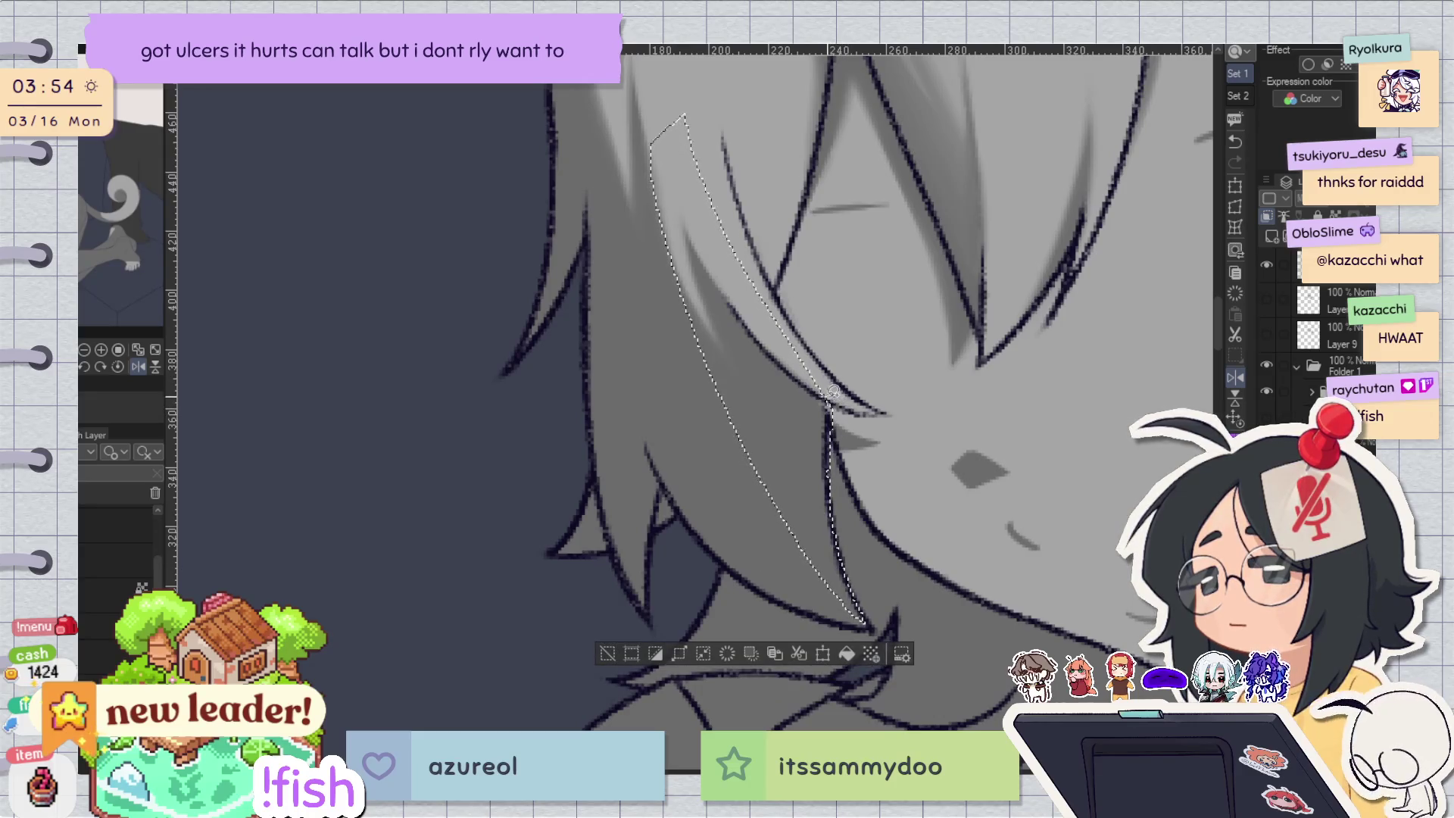
pyautogui.moveTo(856, 413); pyautogui.dragTo(833, 507)
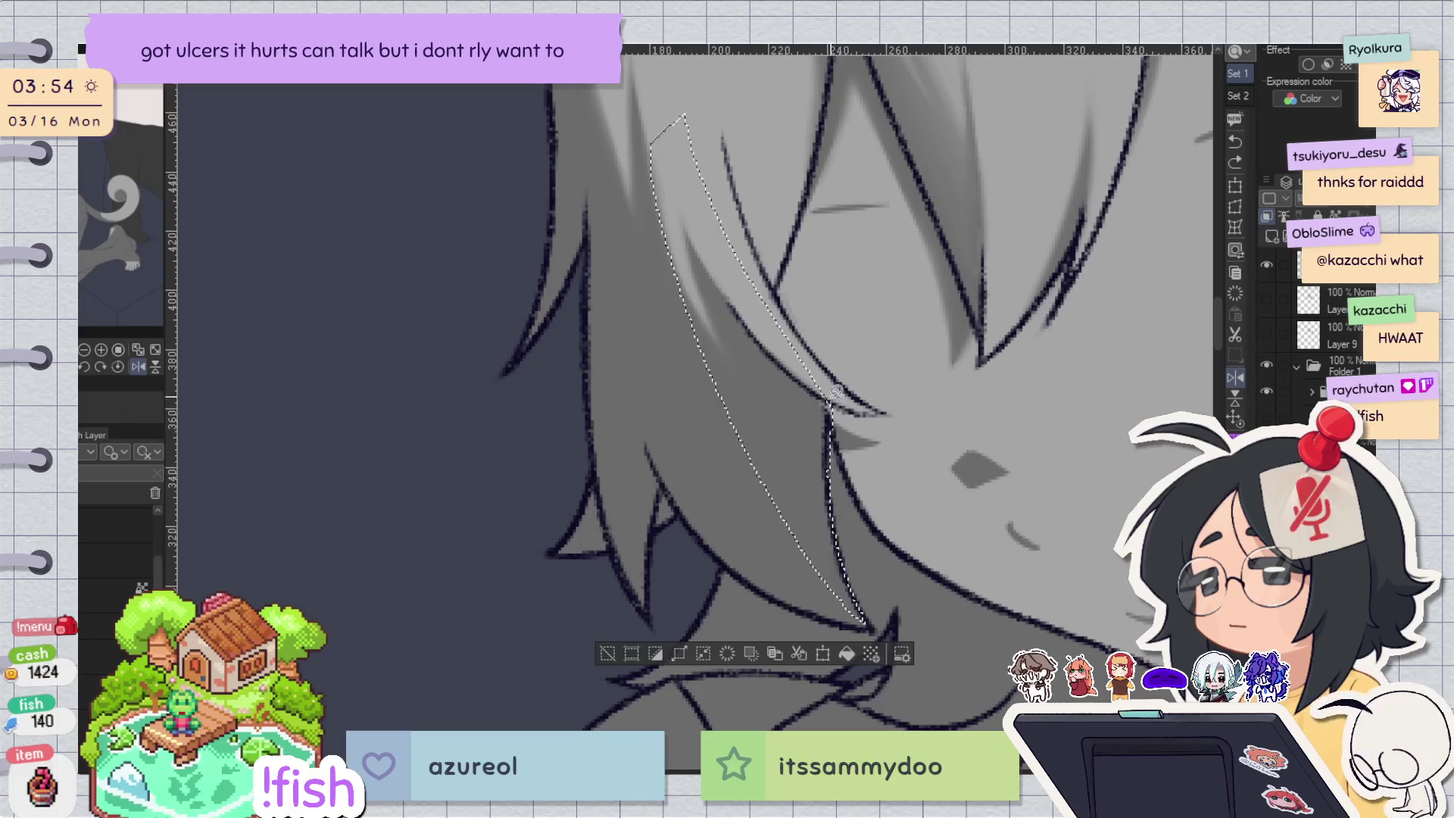
# Shade grey inside the outlined strand, then clear the selection.
pyautogui.scroll(2, 877, 316)
pyautogui.moveTo(1034, 229)
pyautogui.mouseDown()
pyautogui.moveTo(852, 369)
pyautogui.moveTo(818, 151)
pyautogui.moveTo(781, 447)
pyautogui.mouseUp()
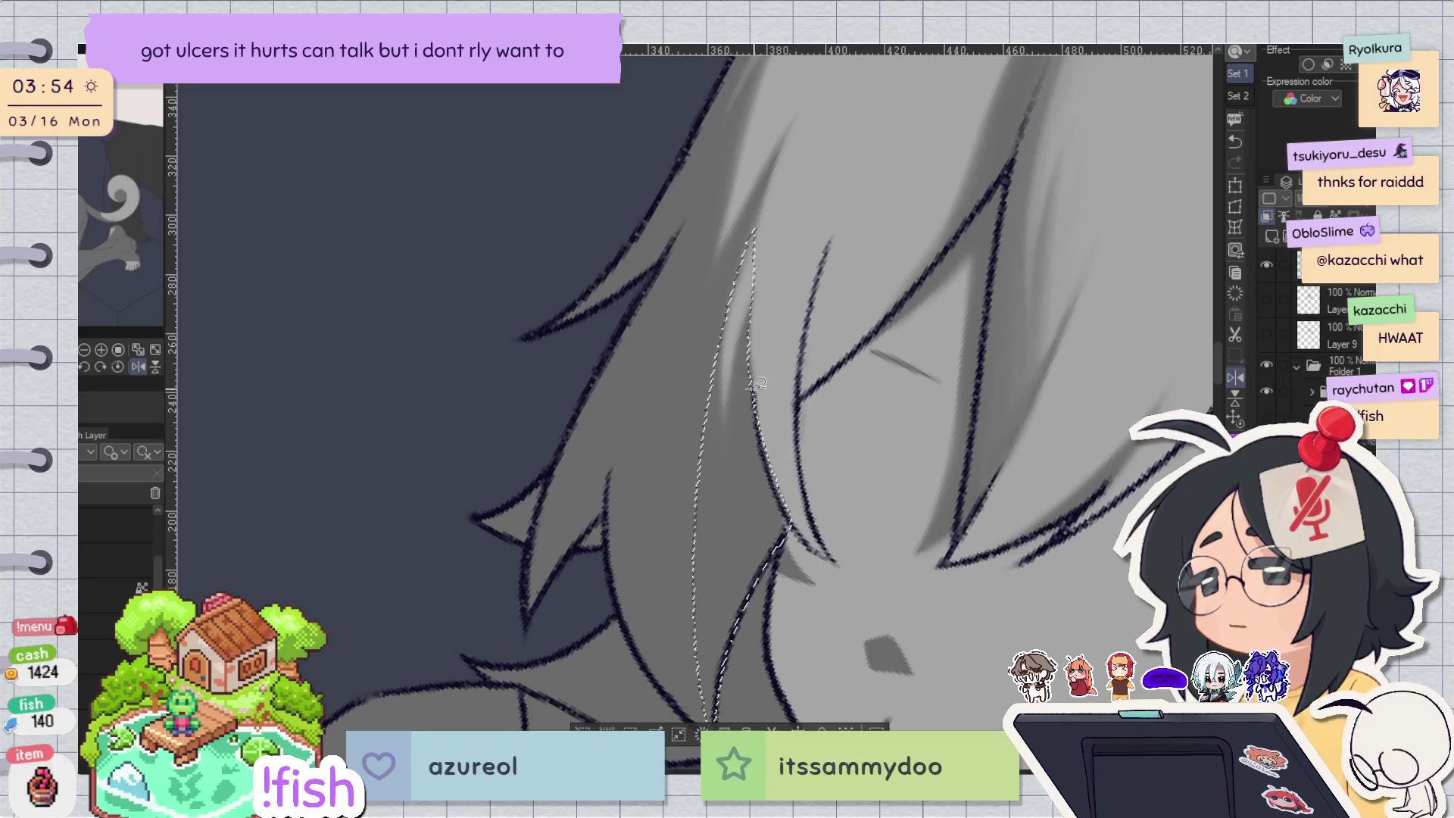
pyautogui.moveTo(802, 242)
pyautogui.mouseDown()
pyautogui.moveTo(883, 244)
pyautogui.moveTo(754, 623)
pyautogui.moveTo(778, 303)
pyautogui.mouseUp()
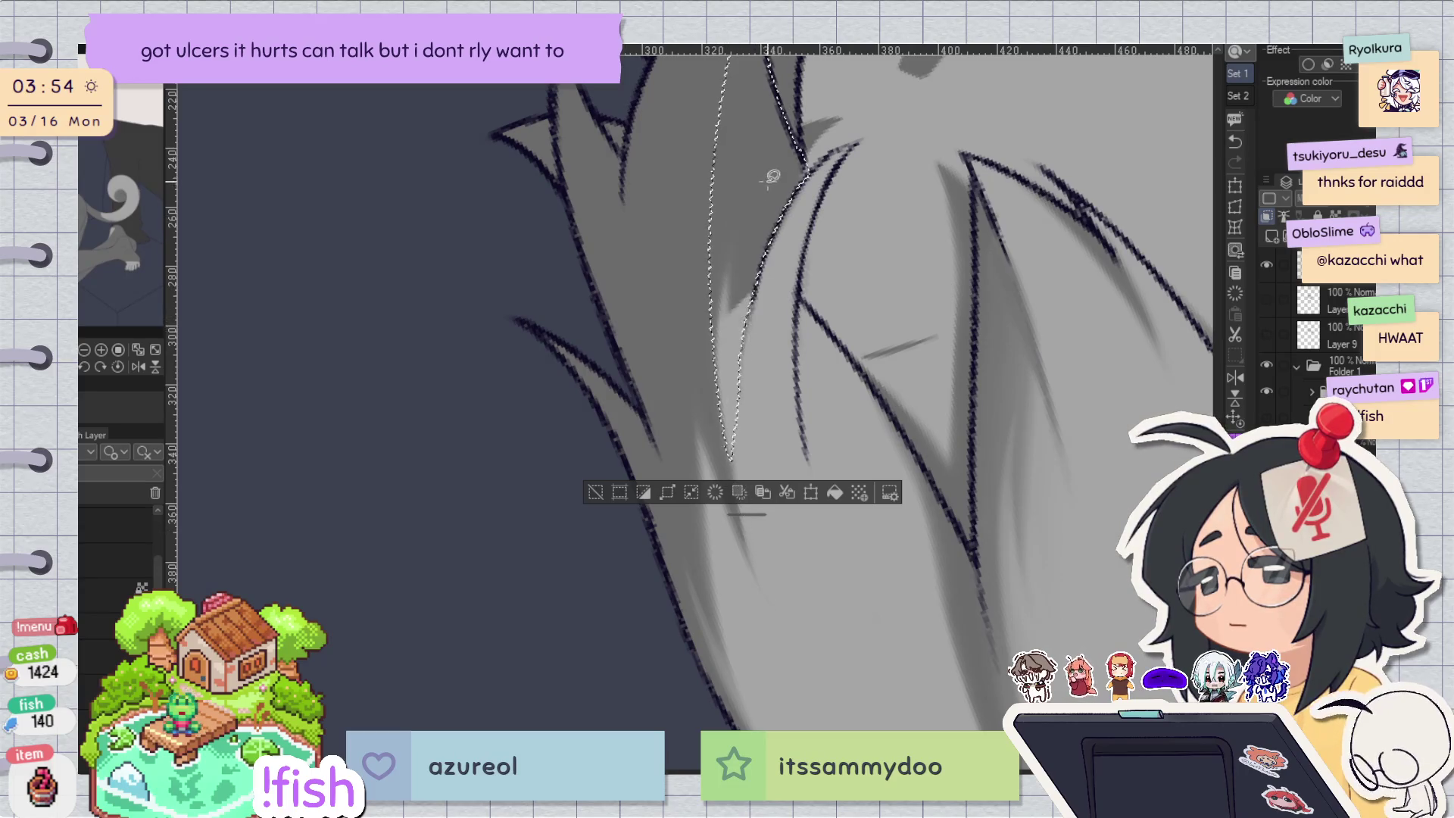
pyautogui.hotkey('ctrl', 'shift', 'r')
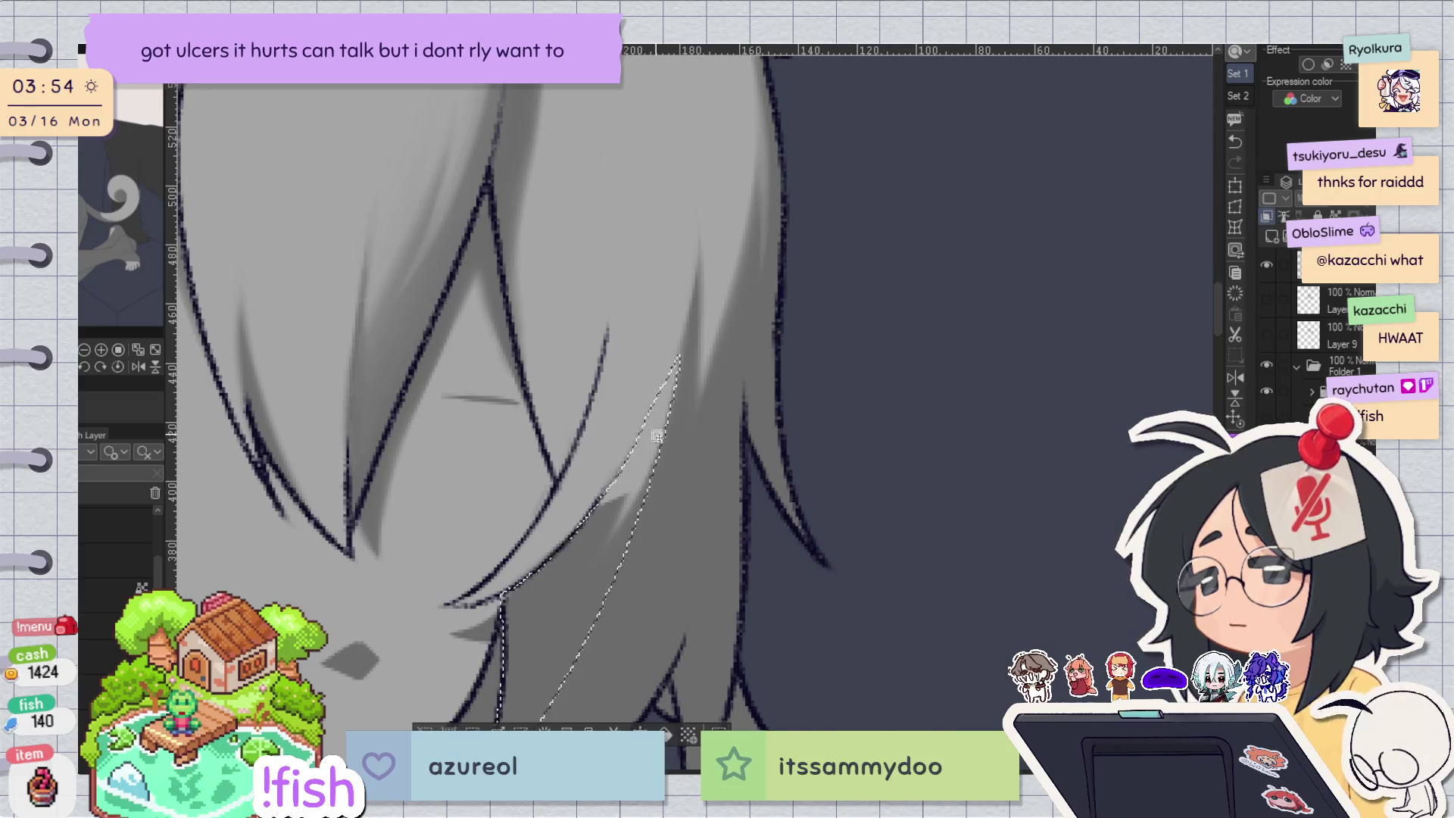
pyautogui.press('h')
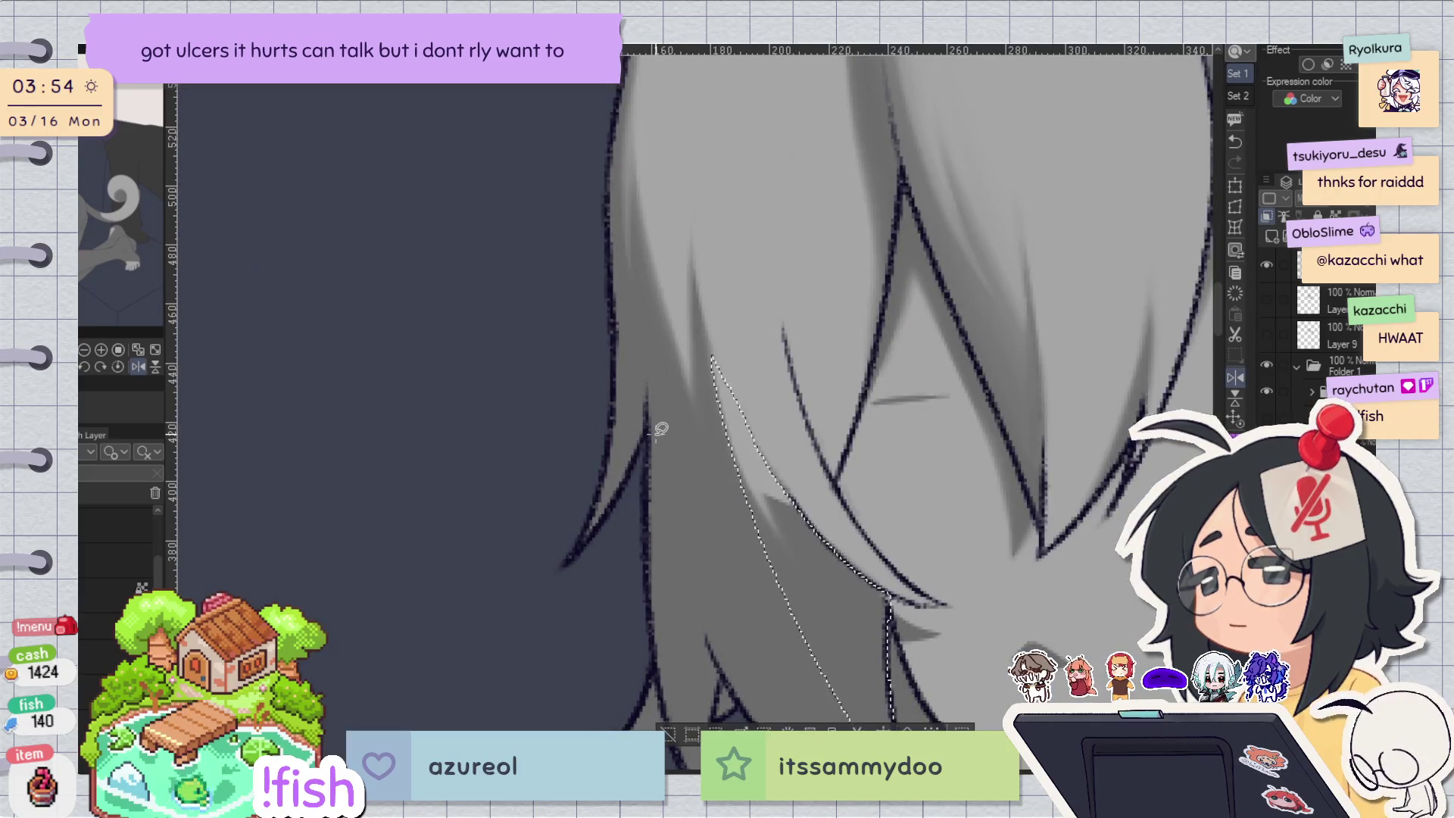
pyautogui.press('h')
pyautogui.hotkey('ctrl', 'shift', 'r')
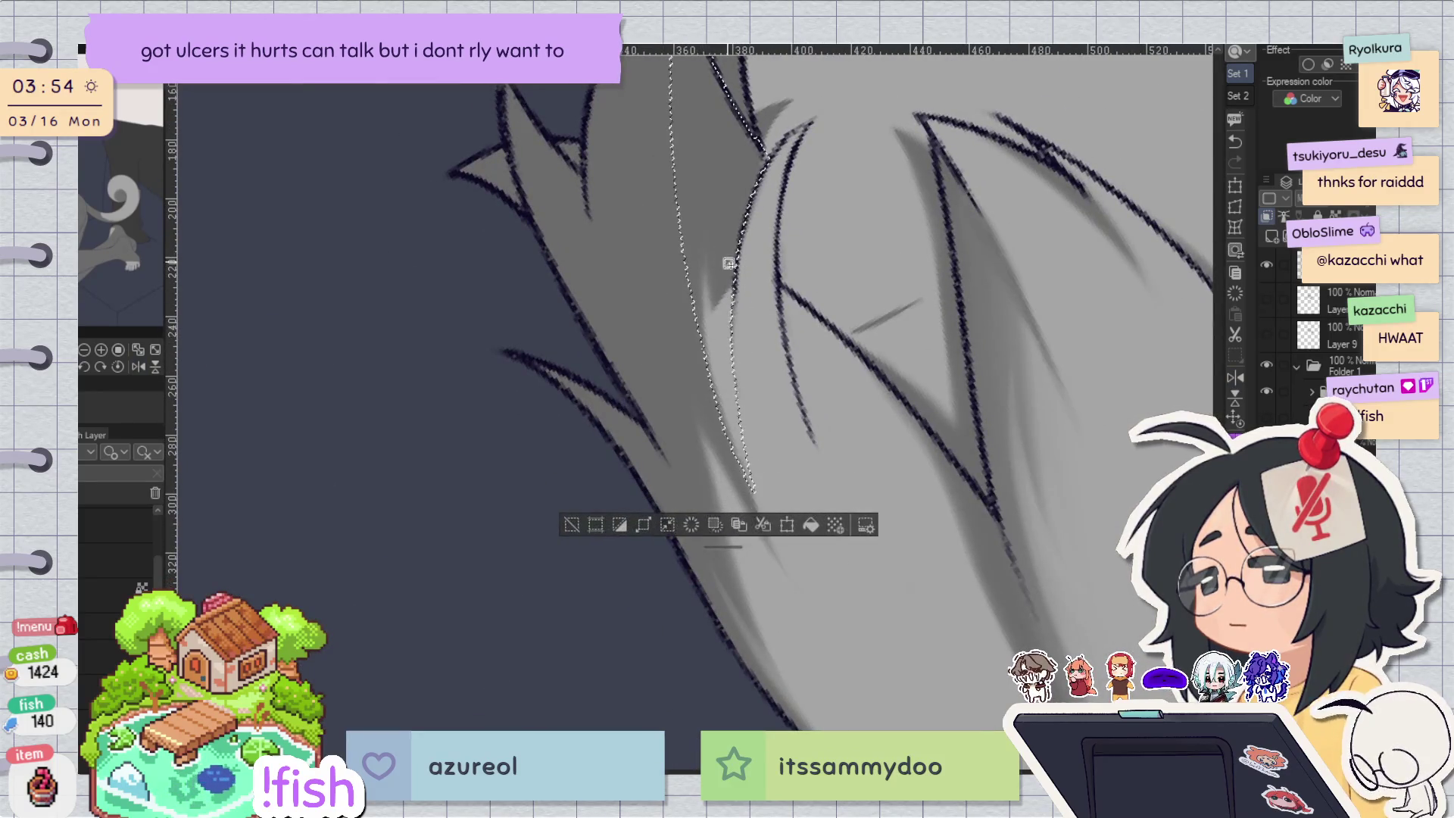
pyautogui.press('h')
pyautogui.press('h')
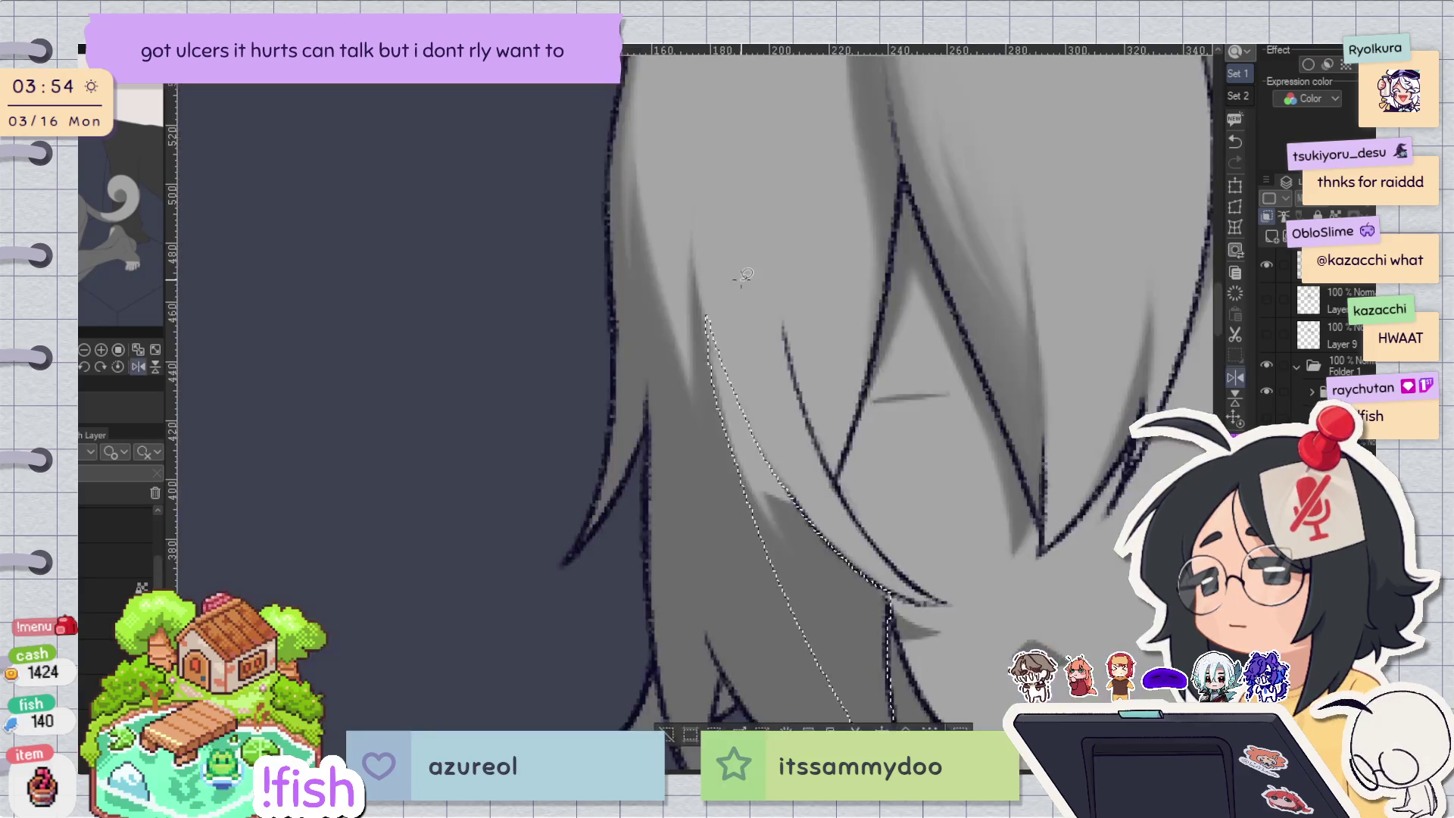
pyautogui.press('h')
pyautogui.scroll(-3, 857, 363)
pyautogui.press('h')
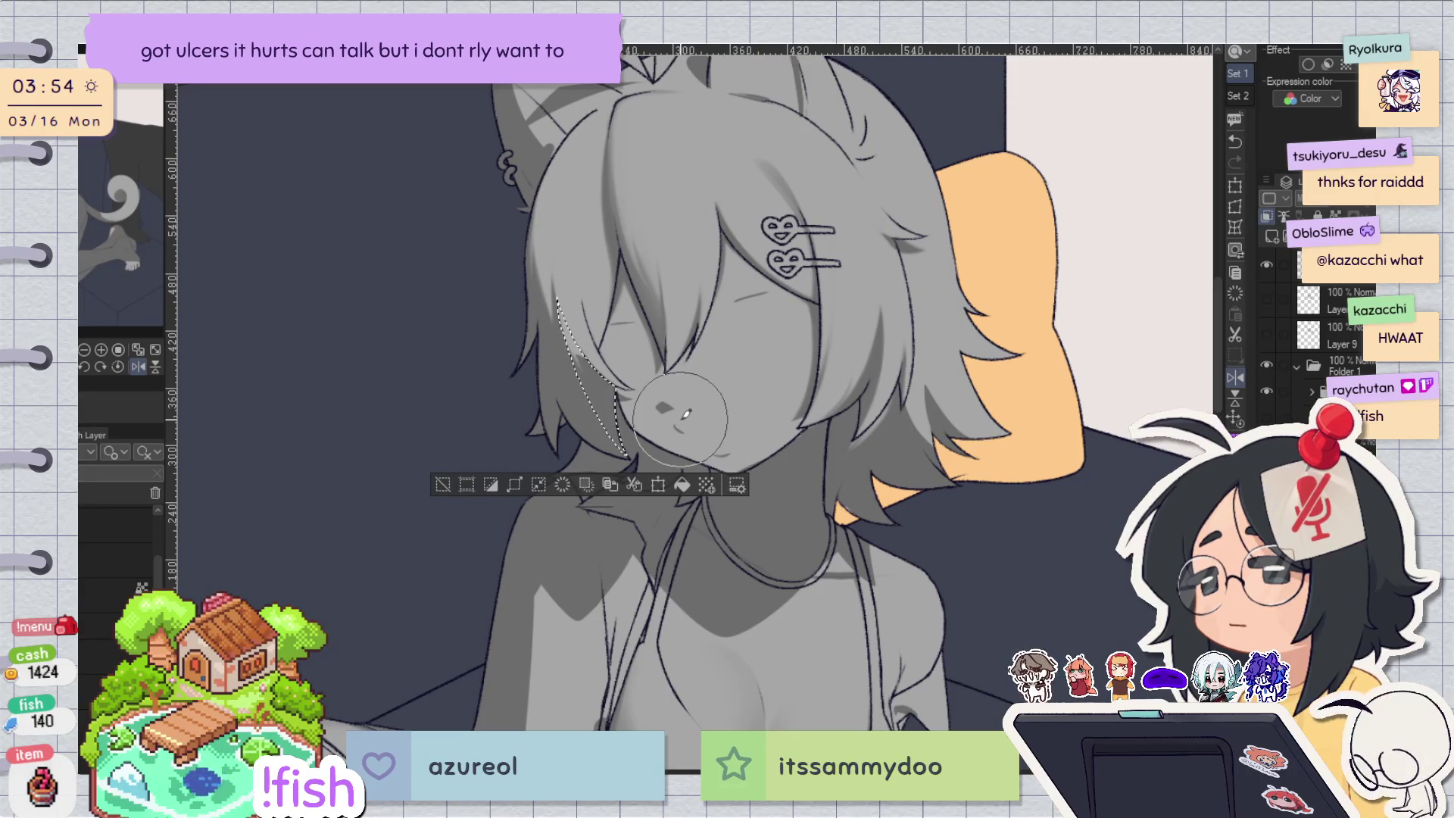
pyautogui.click(603, 356)
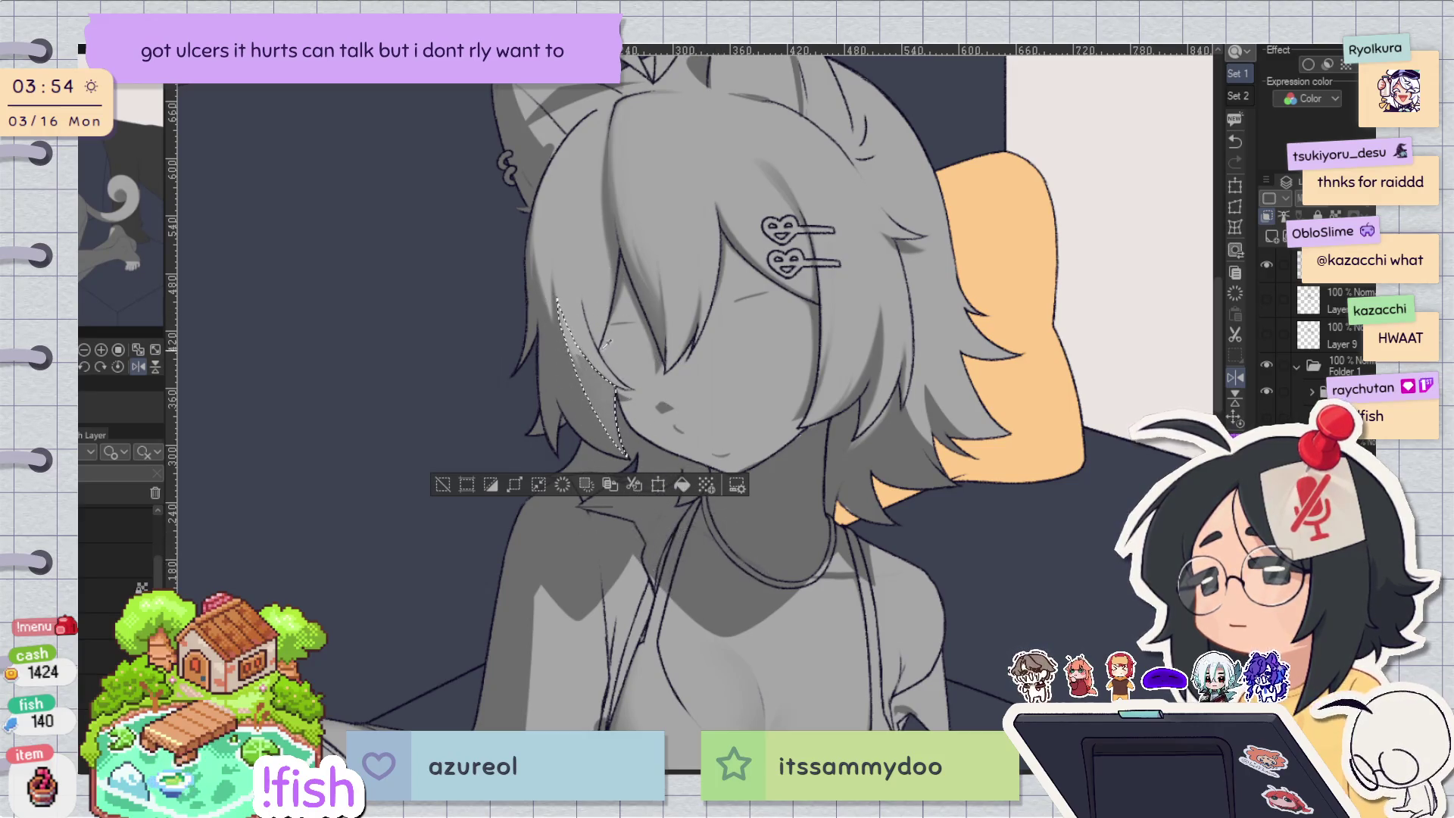
pyautogui.hotkey('ctrl', 'd')
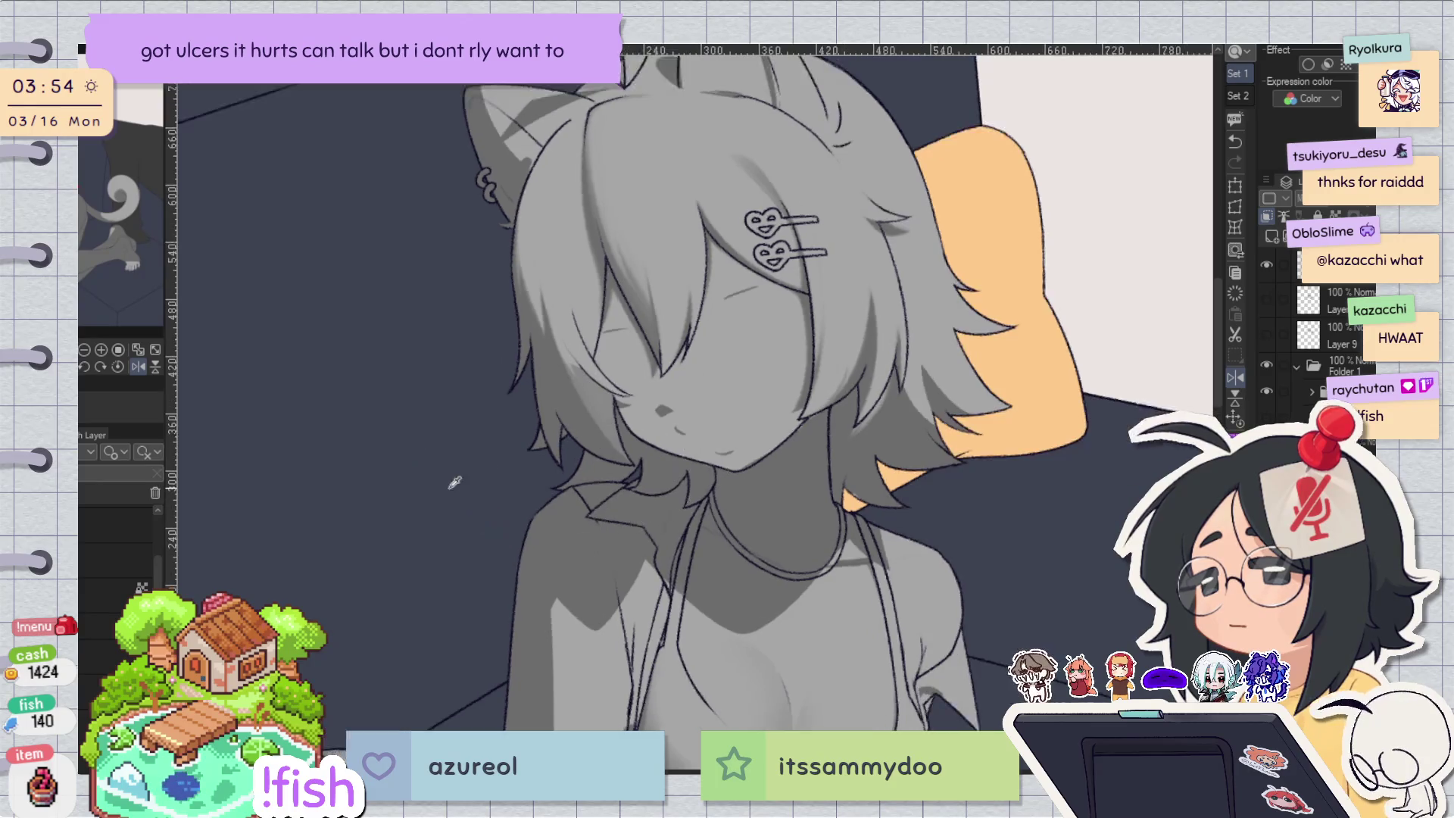
# Try a short stroke along the cheek edge and undo it.
pyautogui.press('h')
pyautogui.press('h')
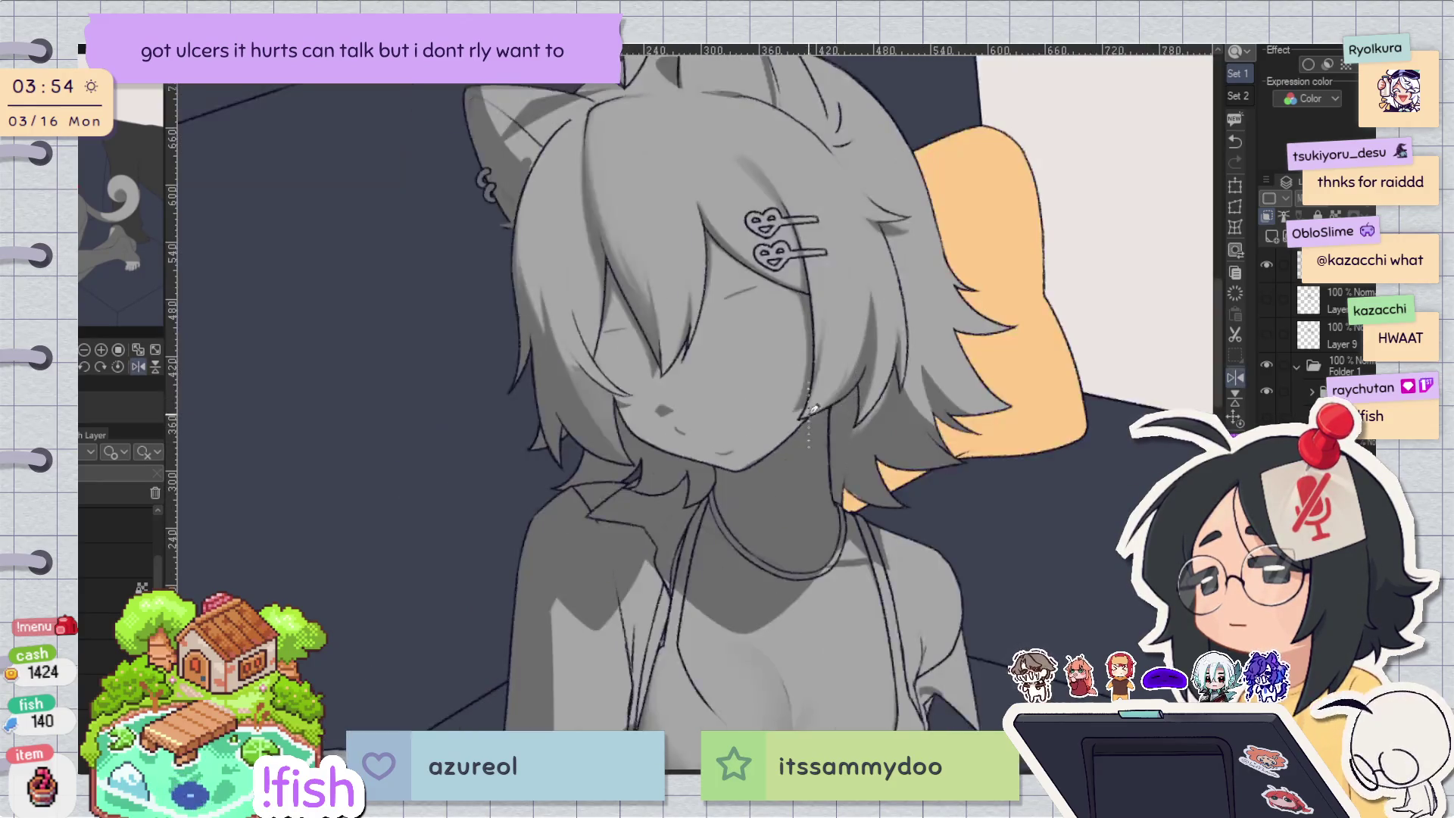
pyautogui.scroll(-1, 568, 386)
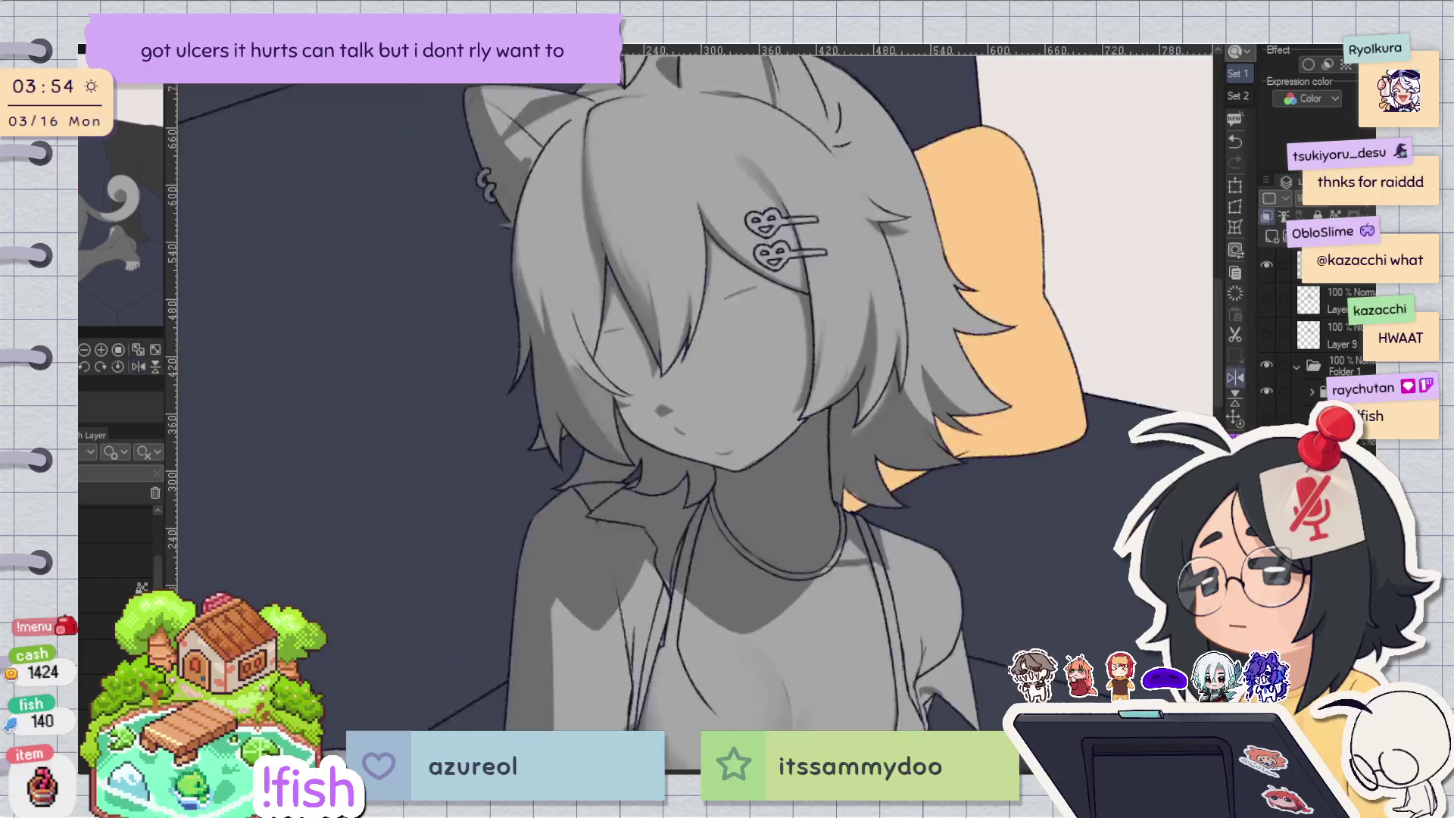
pyautogui.scroll(4, 568, 386)
pyautogui.press('h')
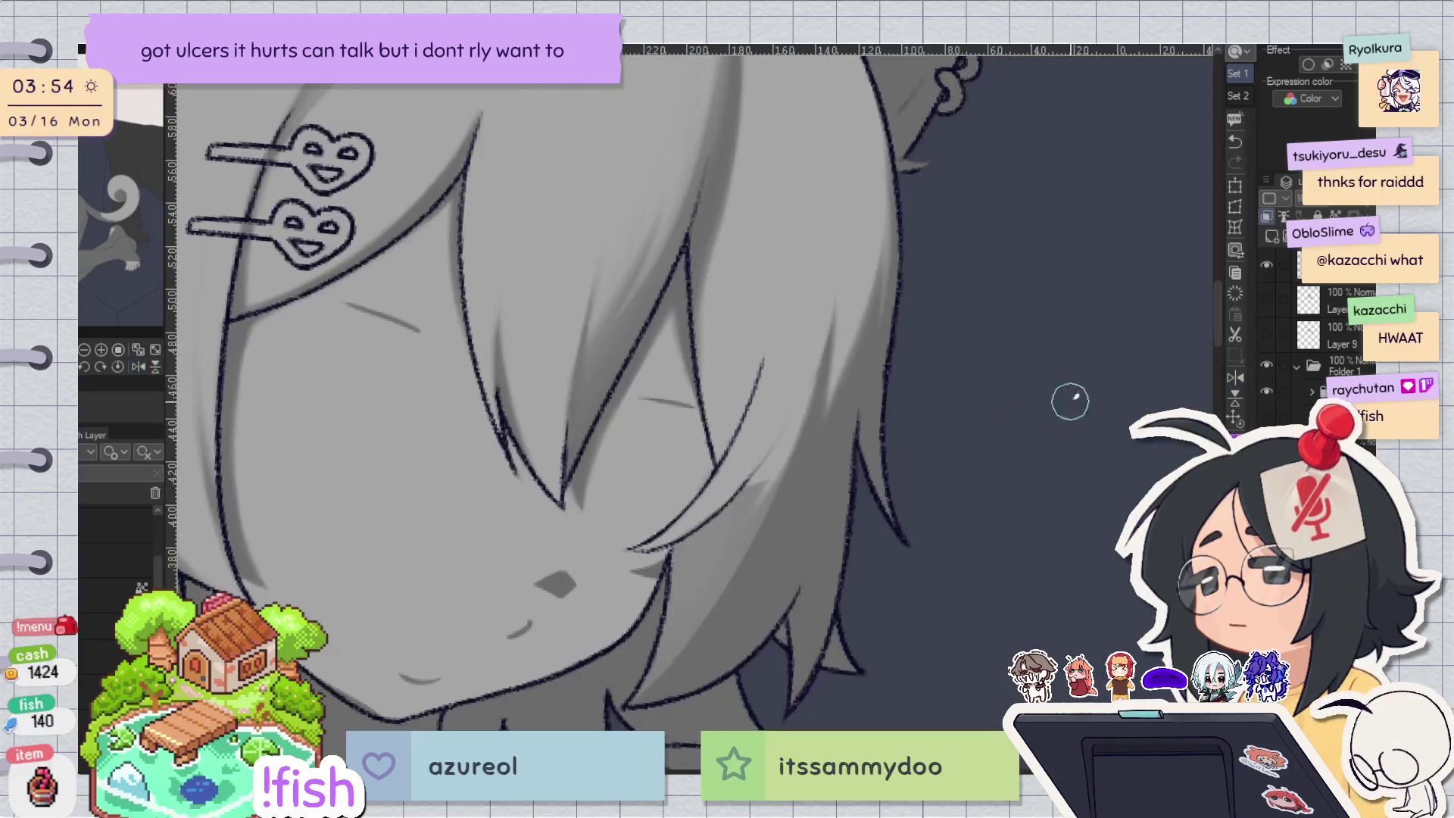
pyautogui.press('h')
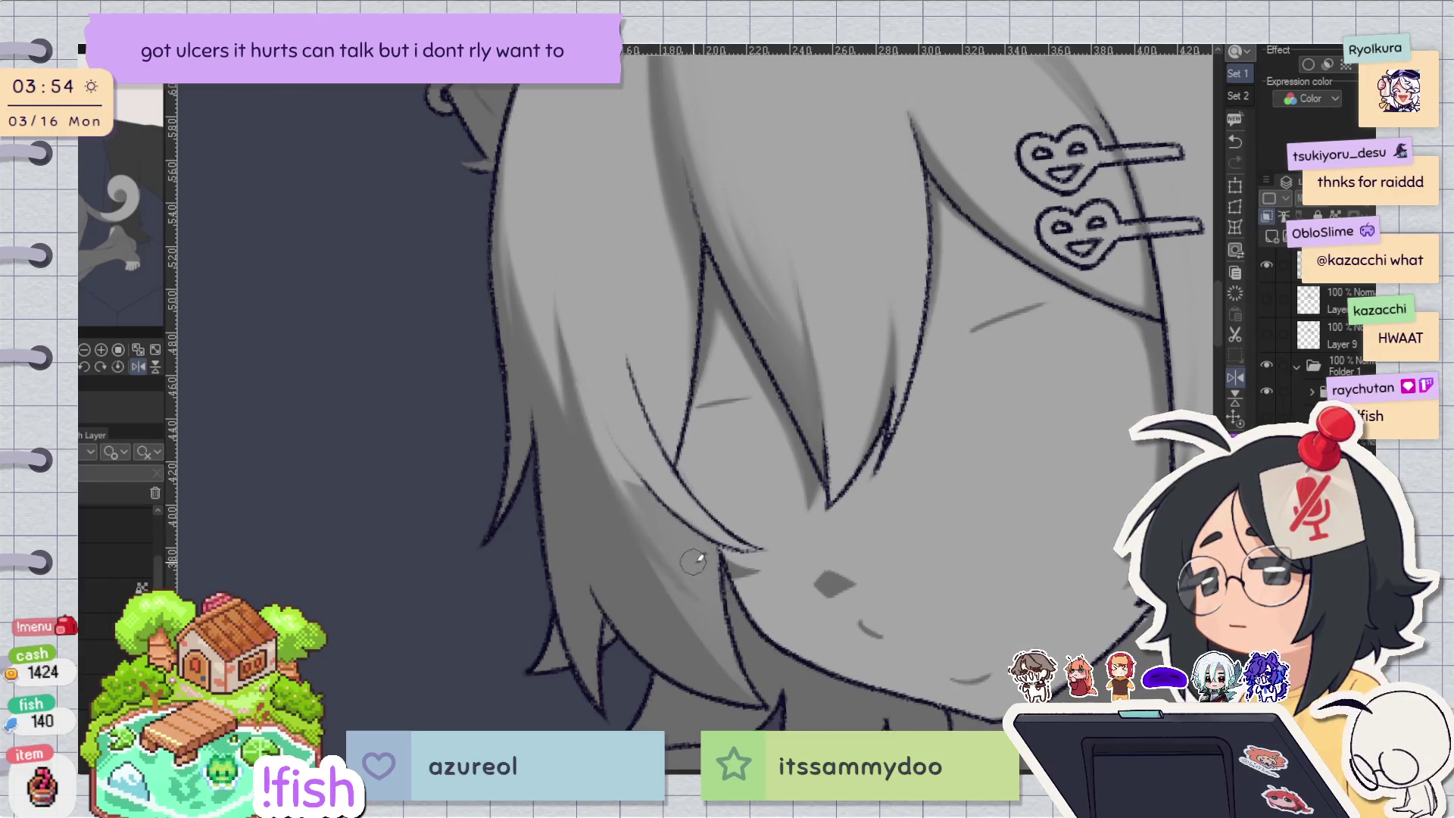
pyautogui.moveTo(718, 564)
pyautogui.mouseDown()
pyautogui.moveTo(736, 599)
pyautogui.moveTo(625, 463)
pyautogui.moveTo(716, 566)
pyautogui.mouseUp()
pyautogui.press('h')
pyautogui.press('h')
pyautogui.hotkey('ctrl', 'z')
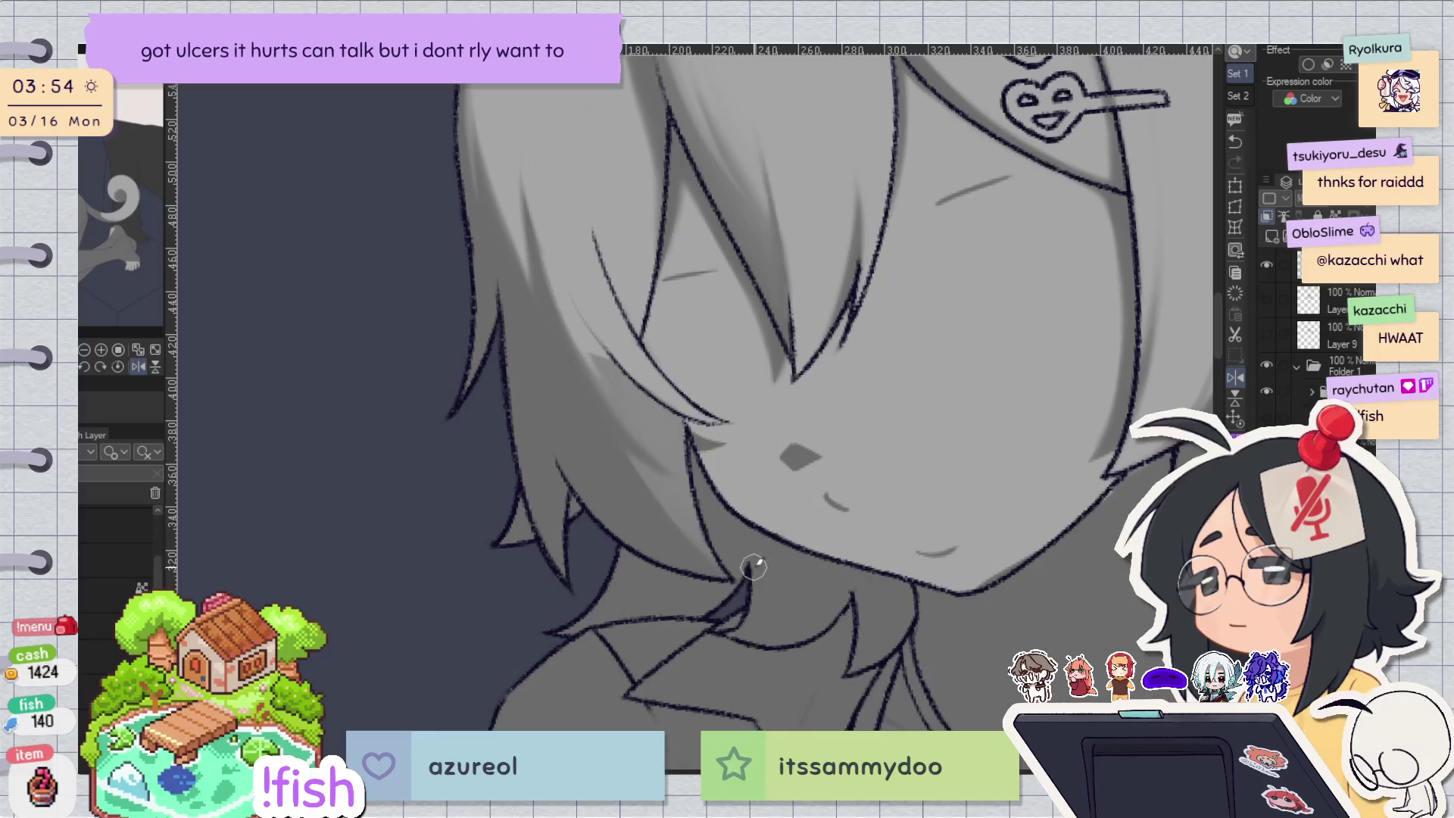
pyautogui.scroll(-4, 638, 456)
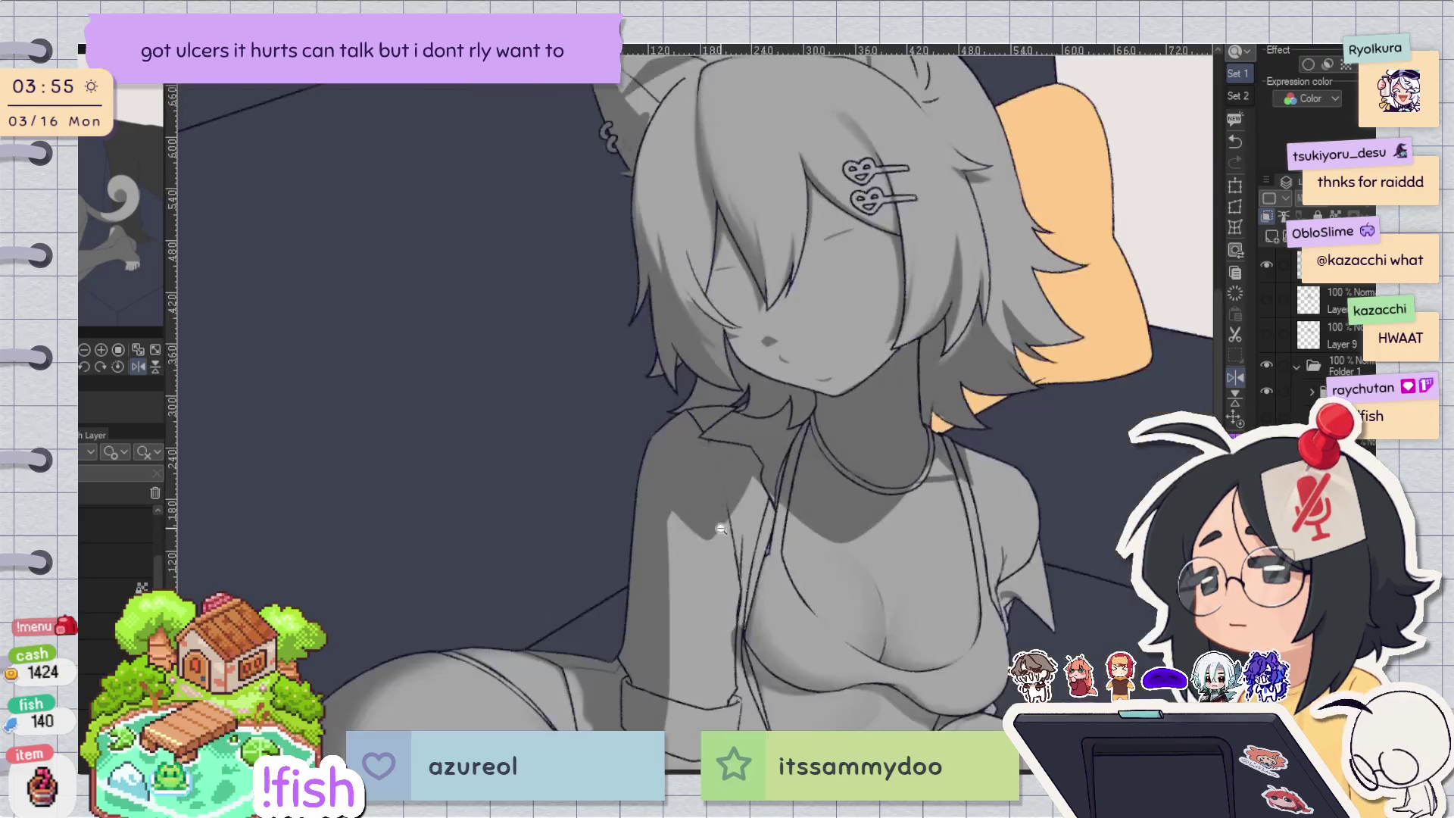
pyautogui.press('h')
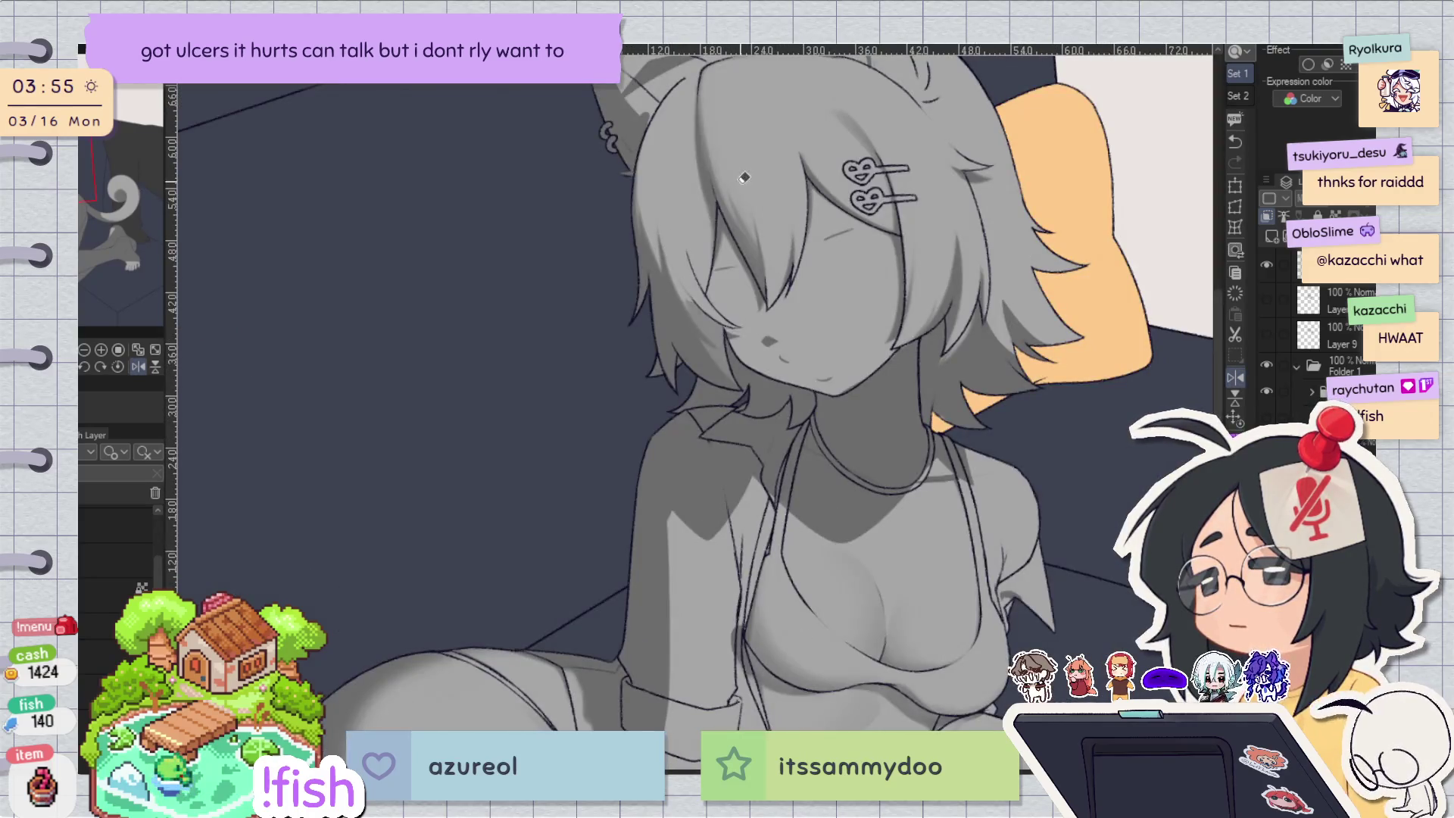
pyautogui.moveTo(740, 182)
pyautogui.mouseDown()
pyautogui.moveTo(484, 250)
pyautogui.moveTo(381, 693)
pyautogui.mouseUp()
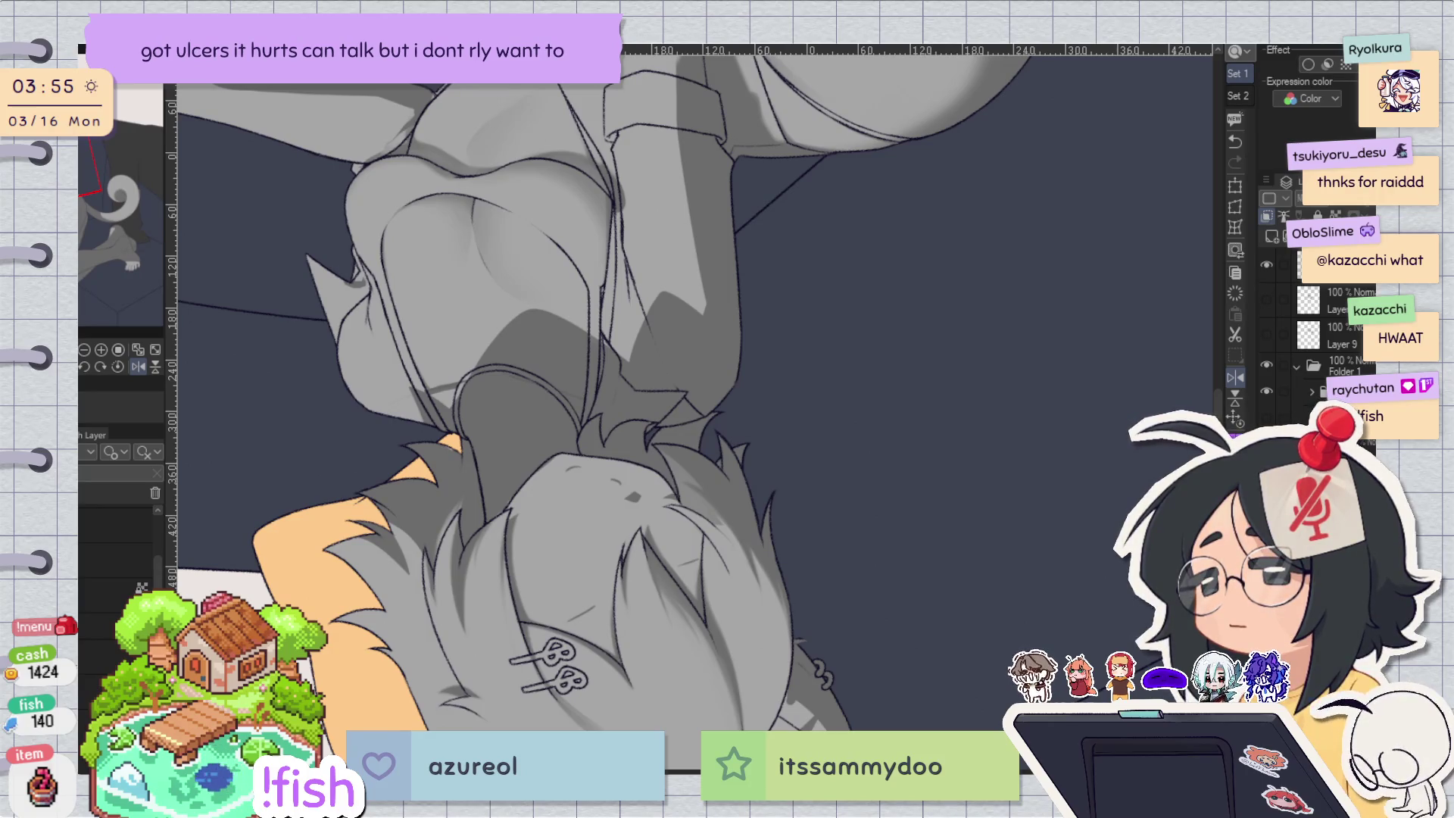
pyautogui.scroll(2, 727, 545)
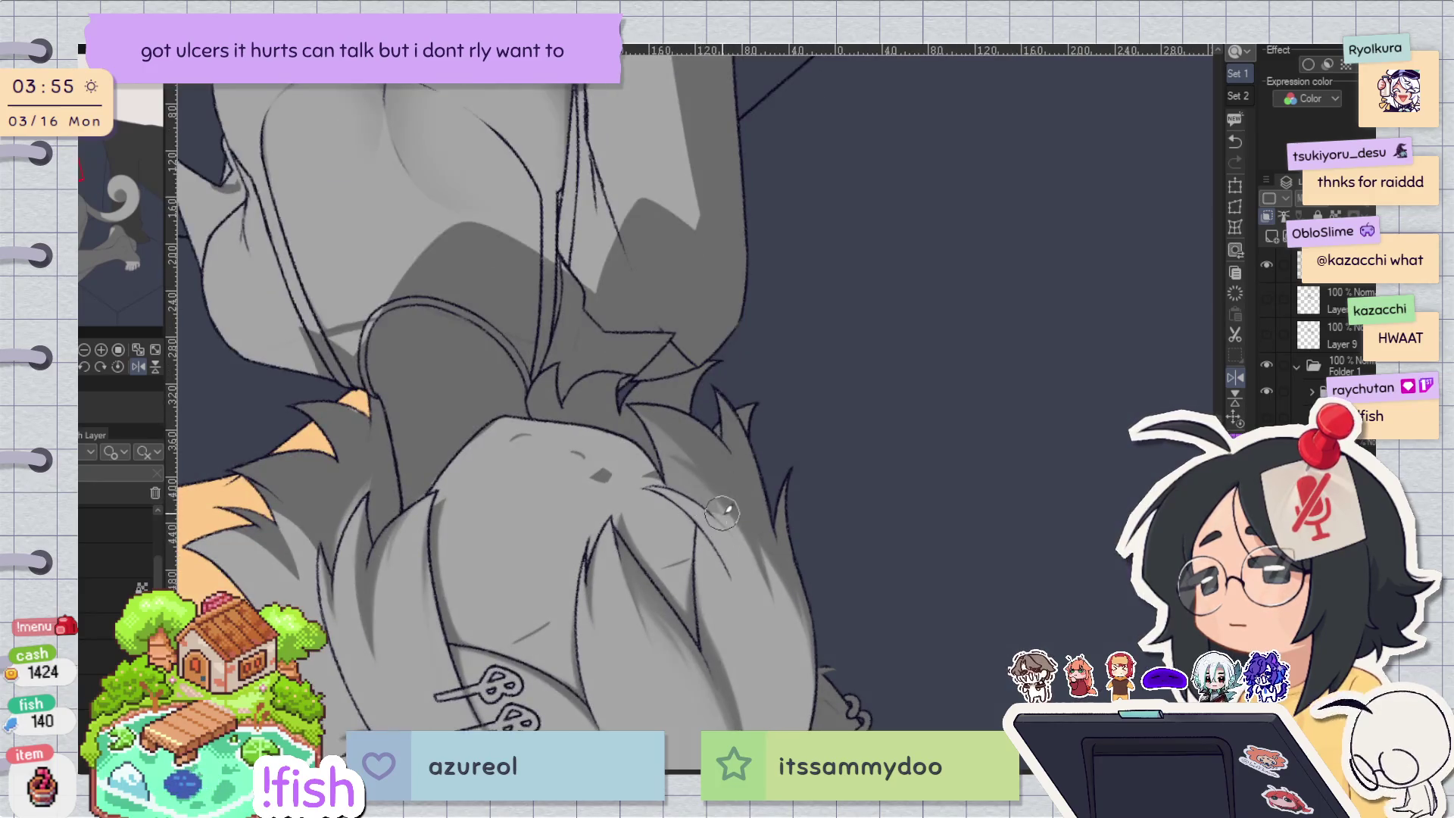
pyautogui.hotkey('ctrl', 'z')
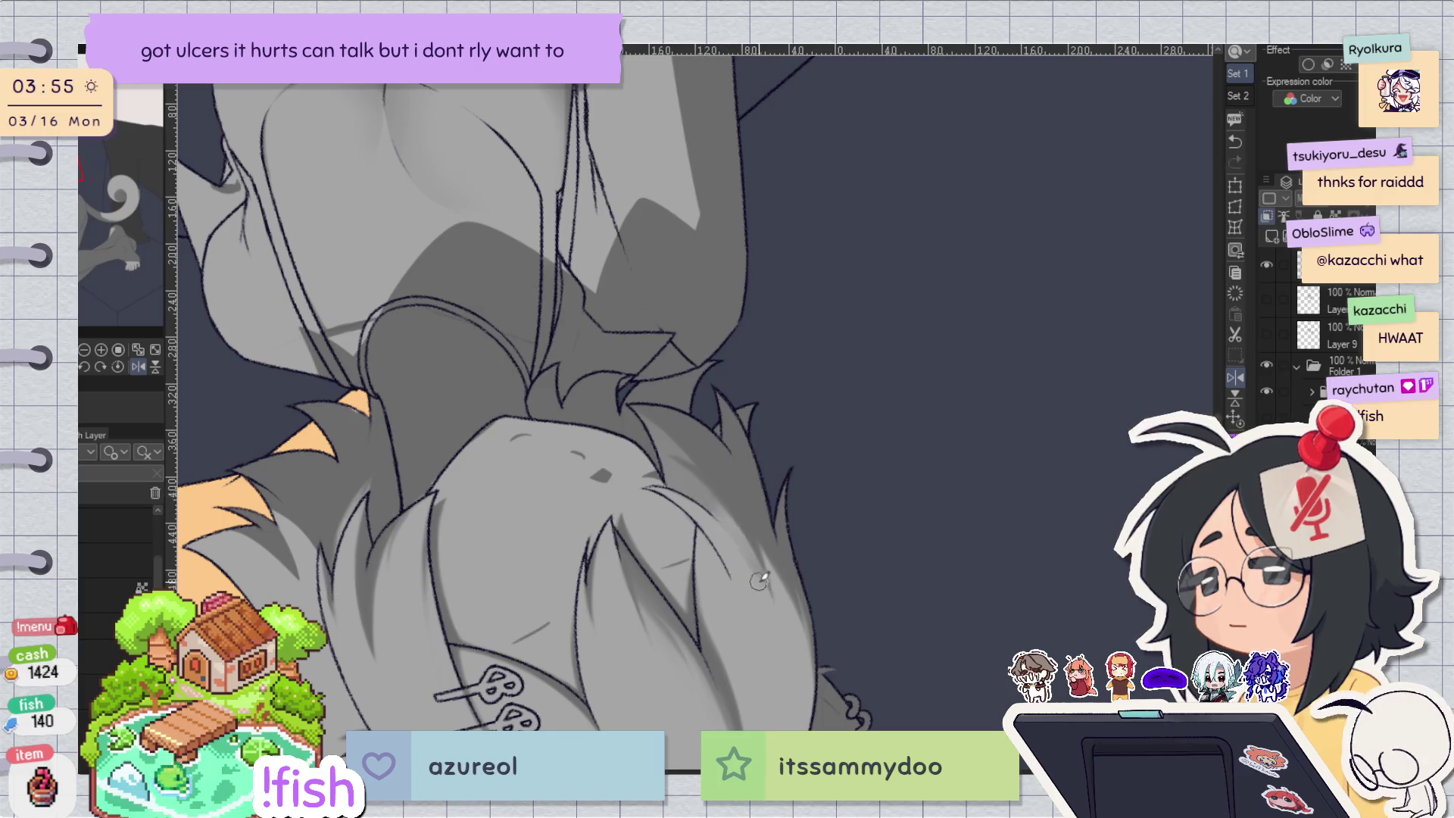
pyautogui.hotkey('ctrl', 'shift', 'v')
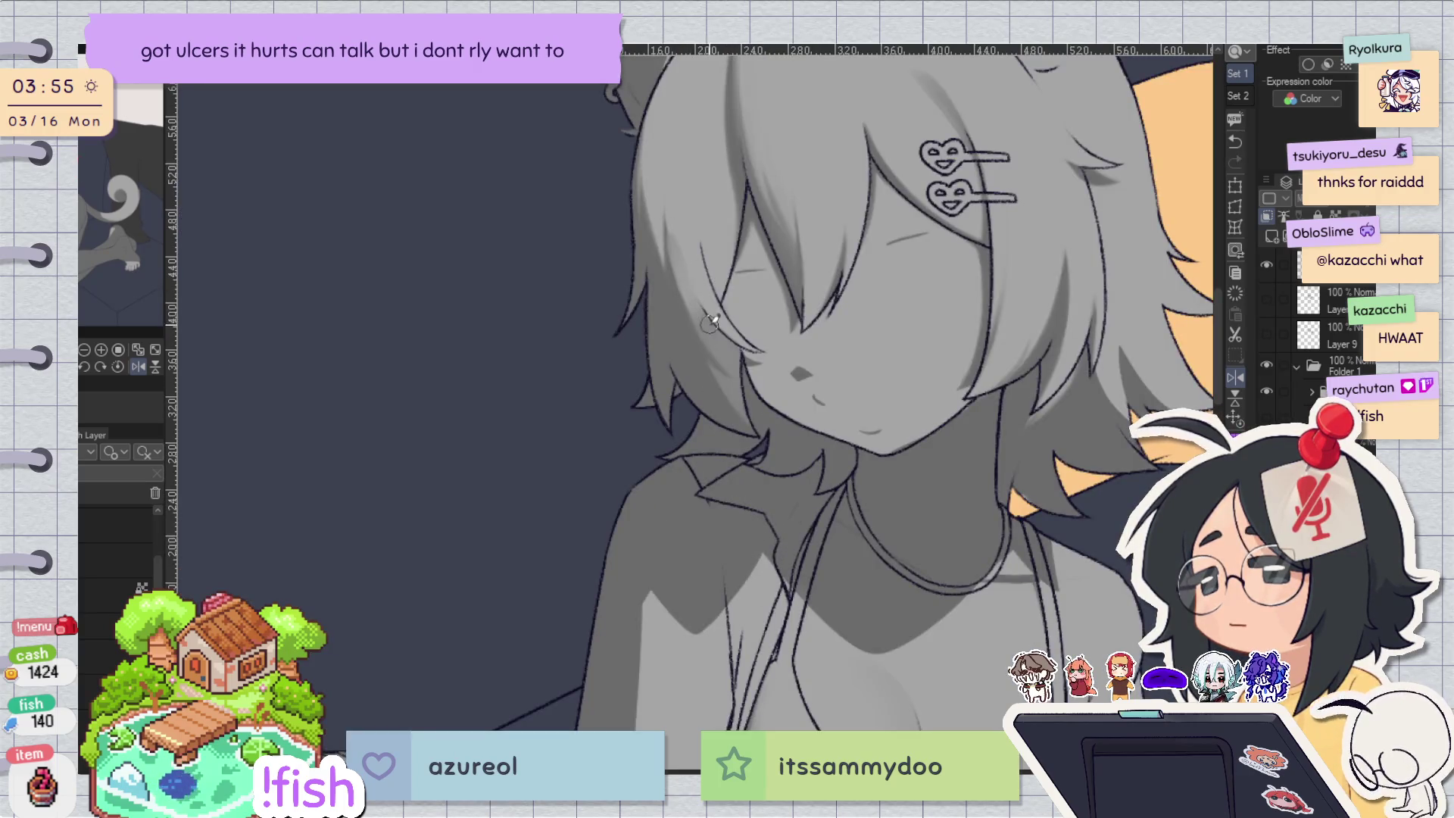
pyautogui.hotkey('ctrl', 'z')
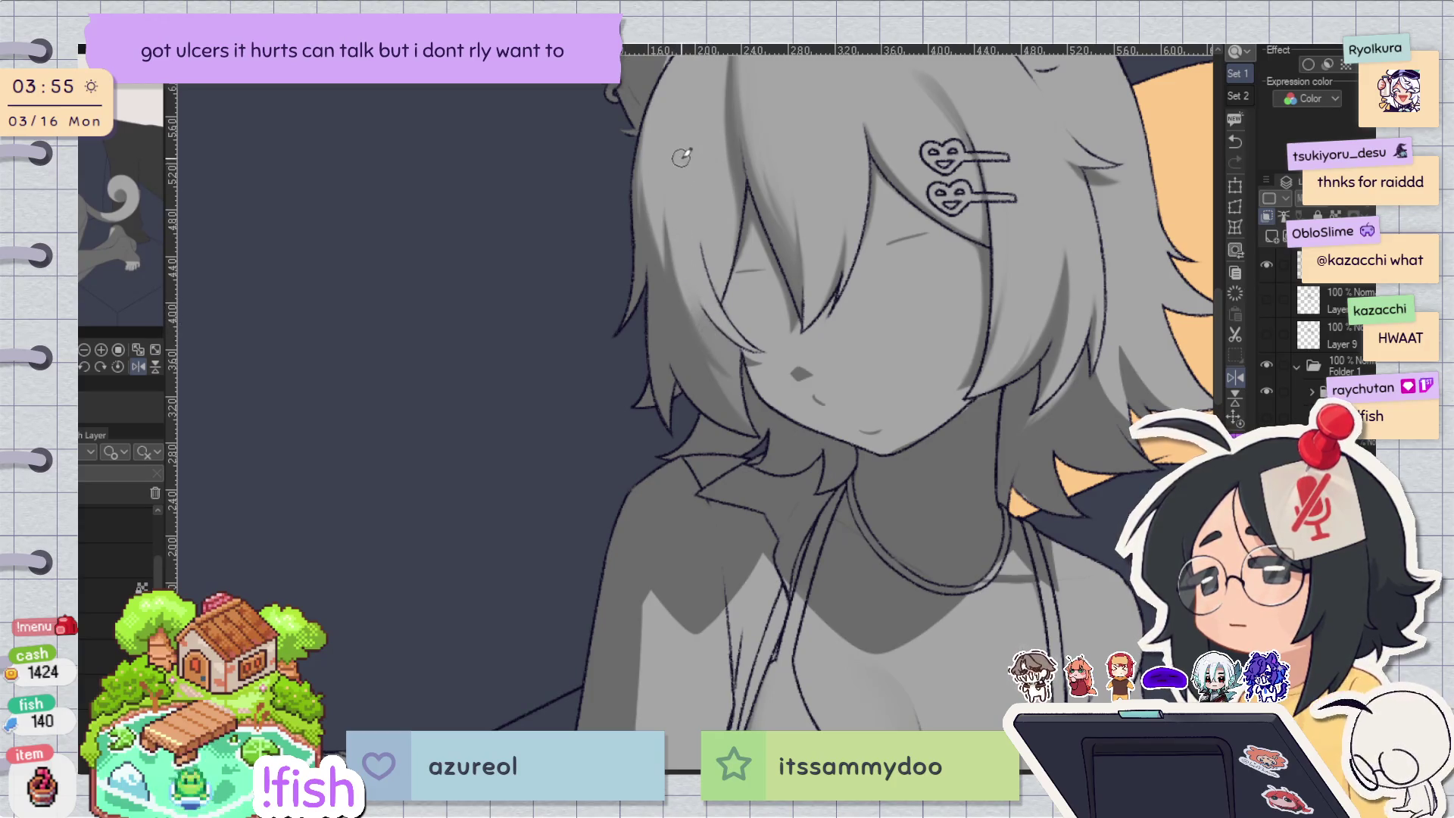
pyautogui.press('h')
pyautogui.press('h')
pyautogui.scroll(3, 771, 379)
pyautogui.press('h')
pyautogui.press('h')
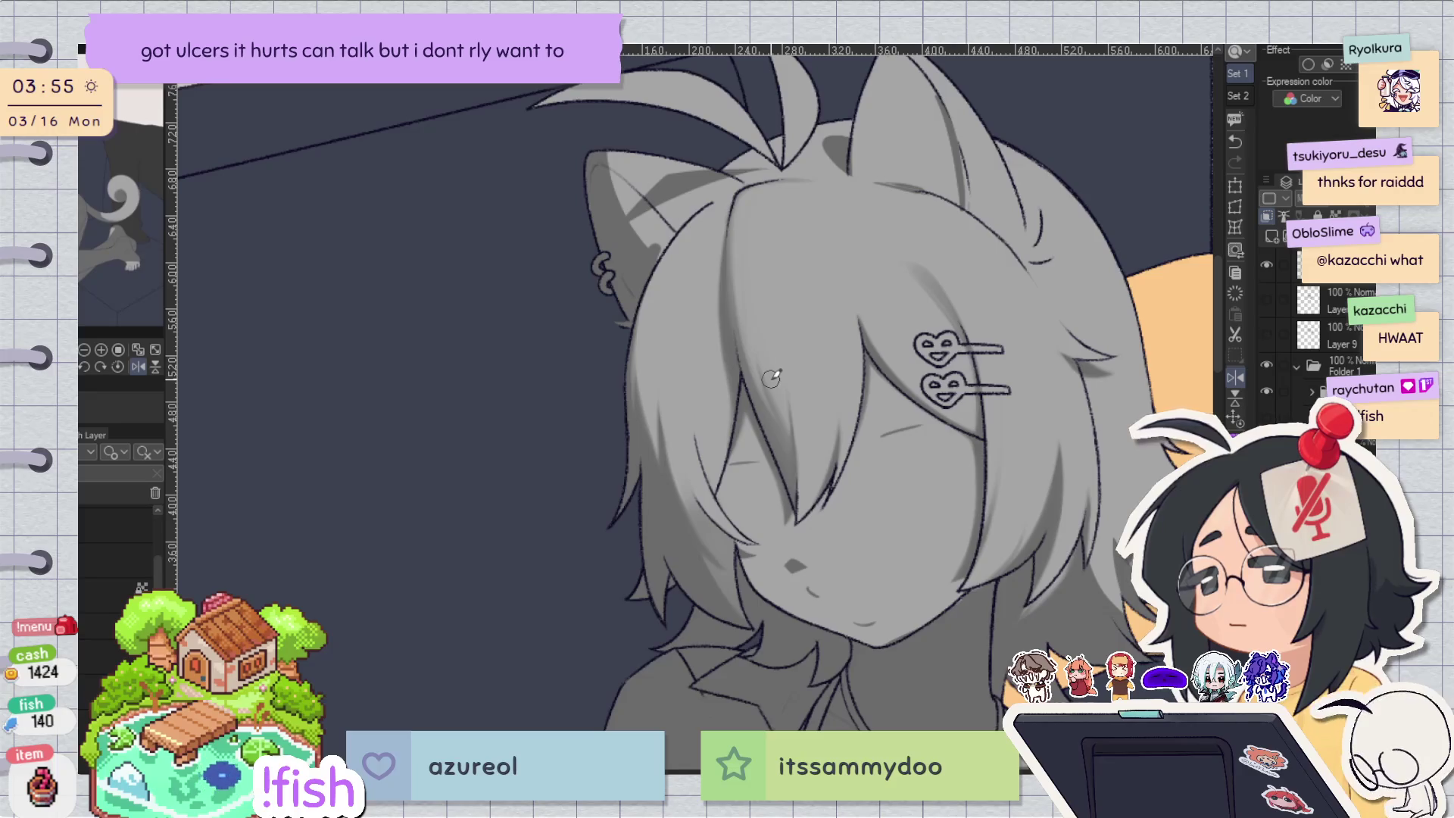
pyautogui.moveTo(677, 388); pyautogui.dragTo(695, 423)
pyautogui.click(694, 444)
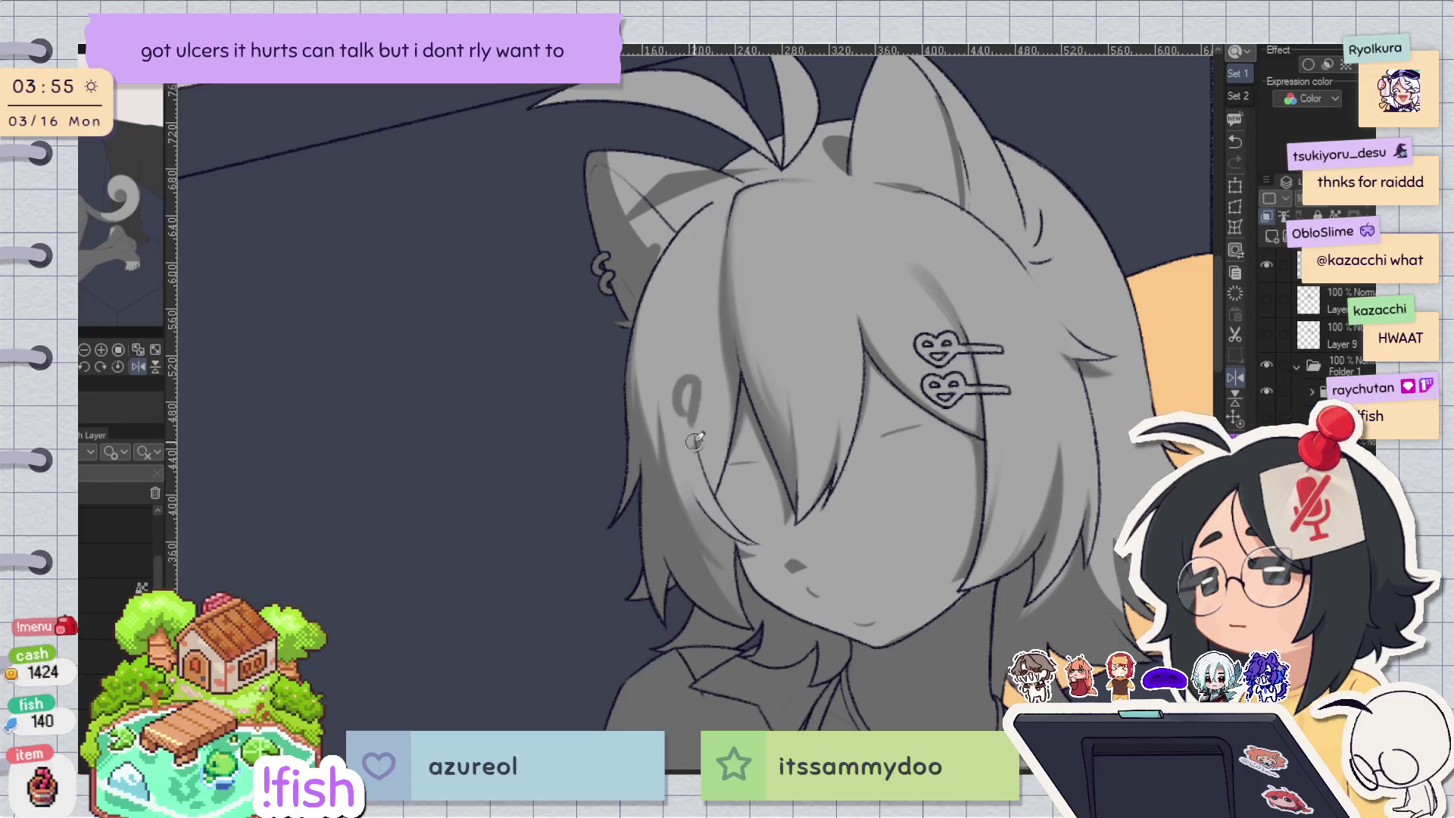
pyautogui.hotkey('ctrl', 'z')
pyautogui.press('h')
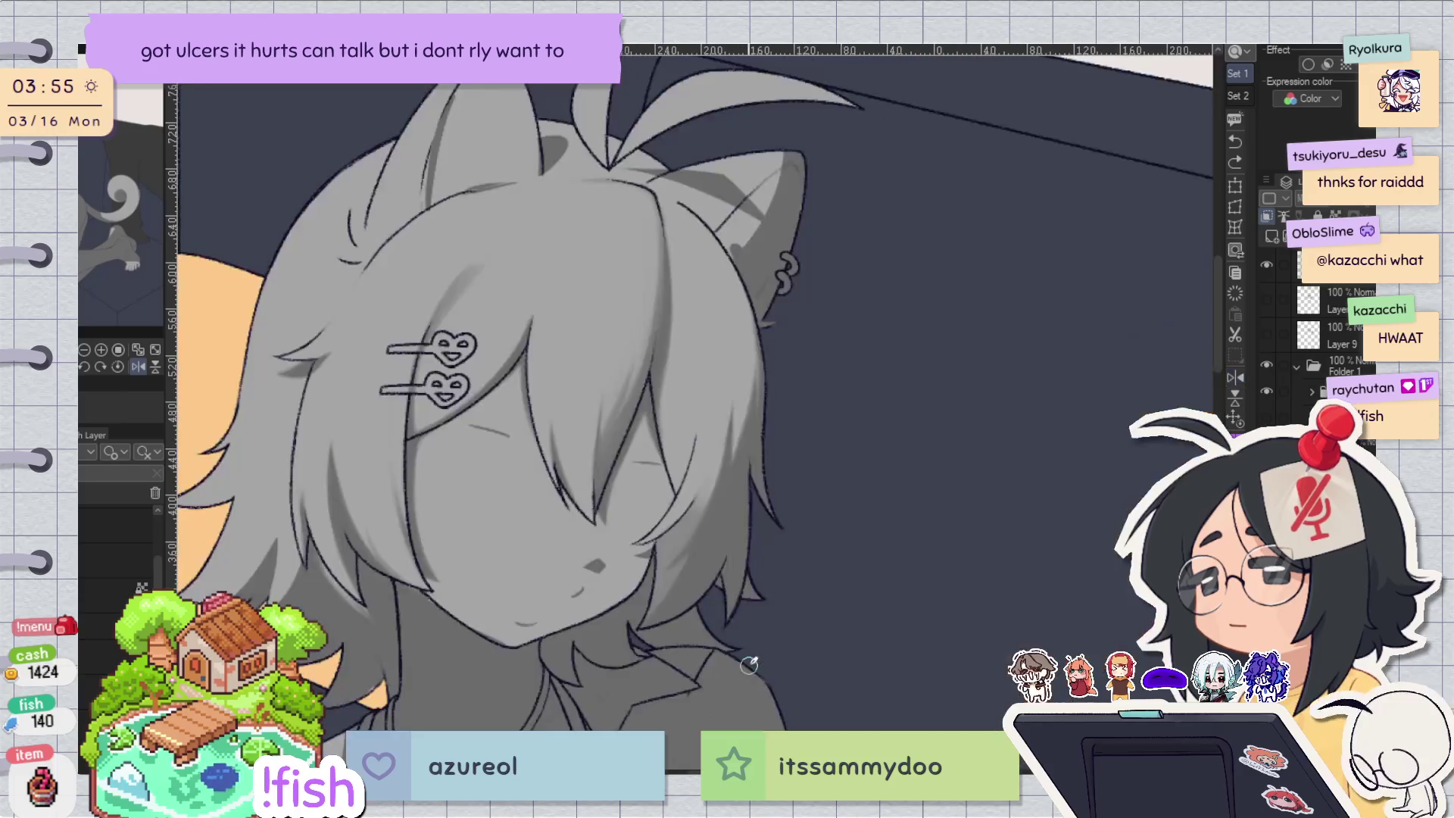
pyautogui.press('h')
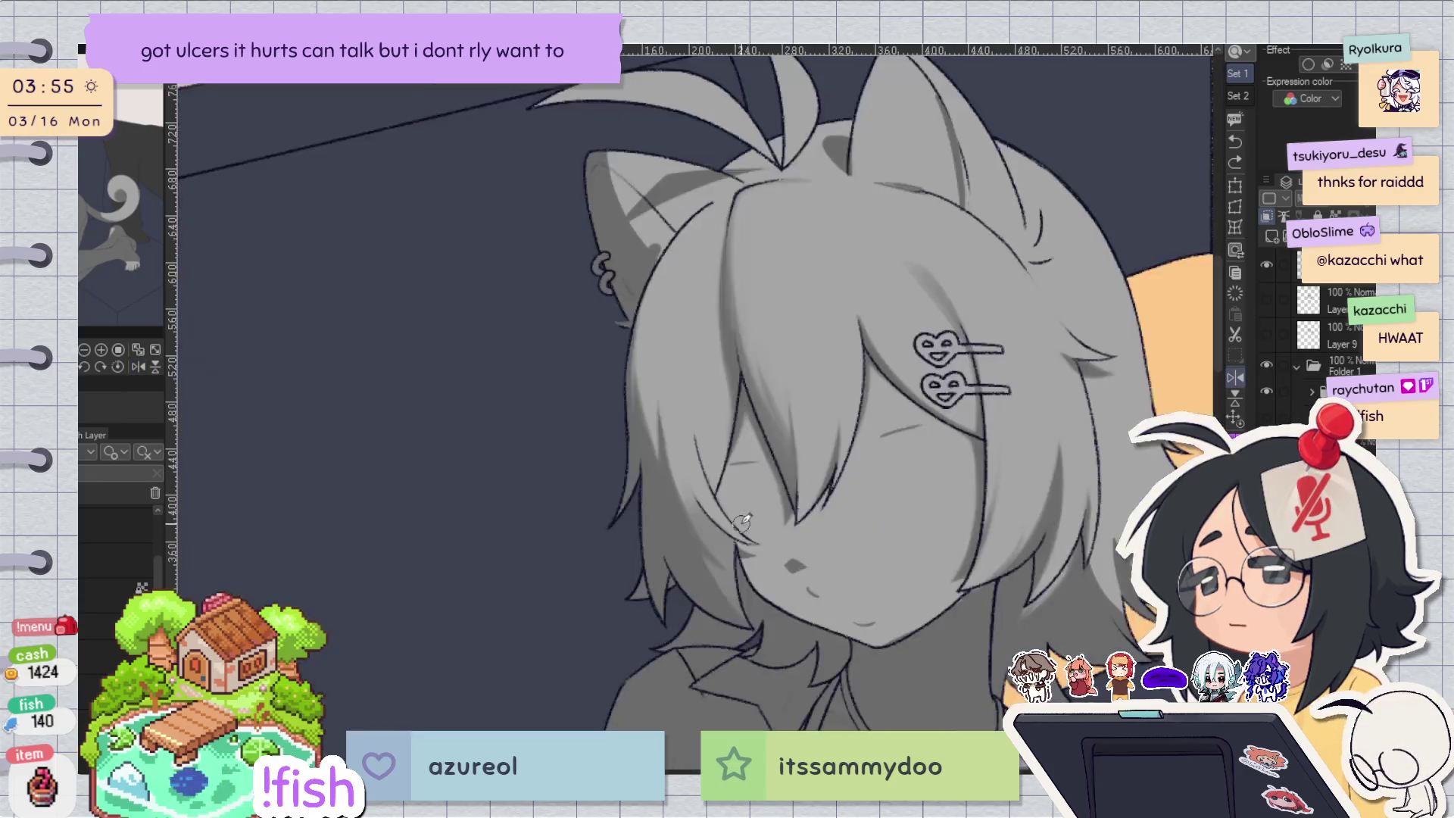
pyautogui.moveTo(681, 485); pyautogui.dragTo(710, 551)
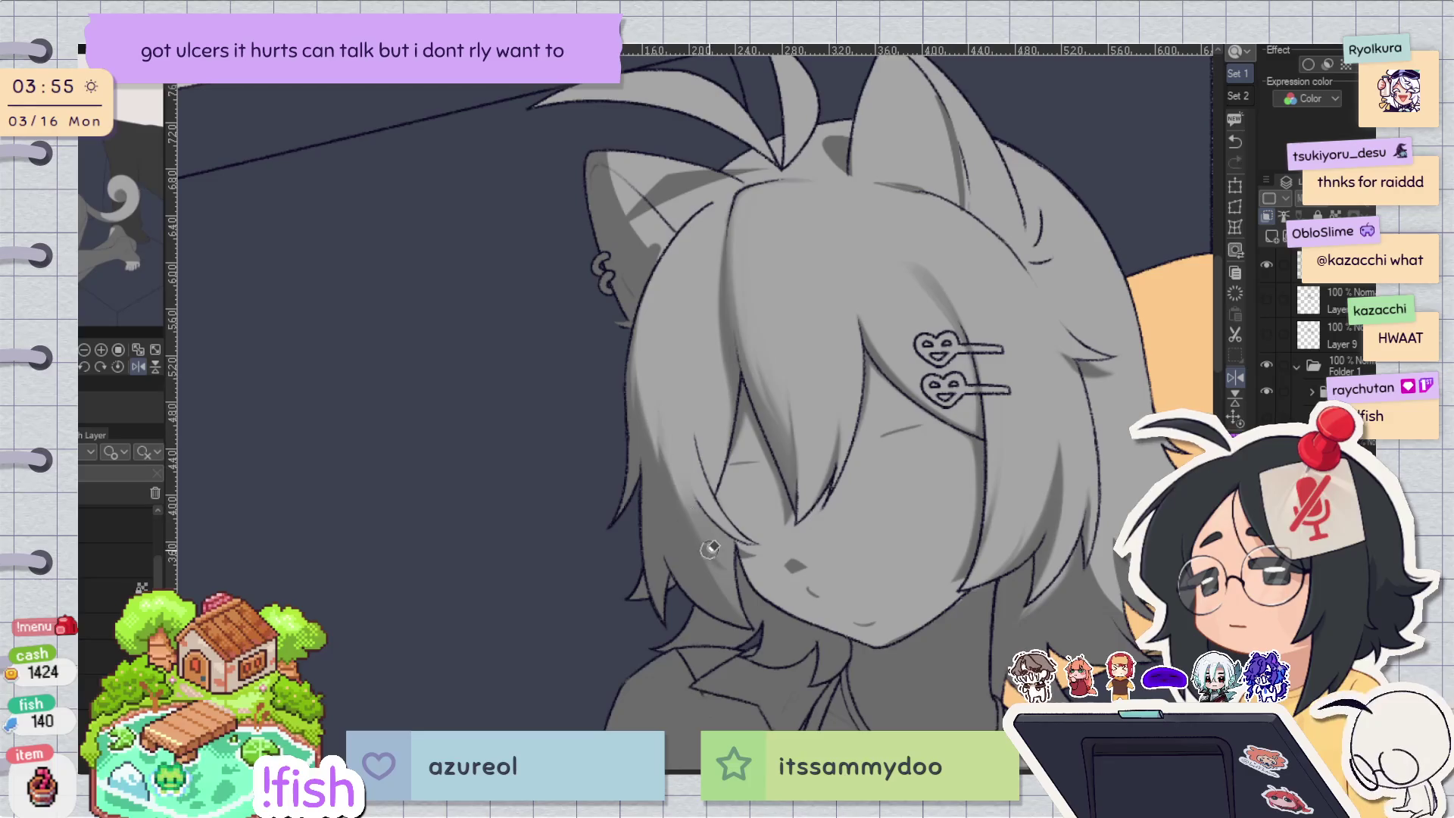
pyautogui.hotkey('ctrl', 'z')
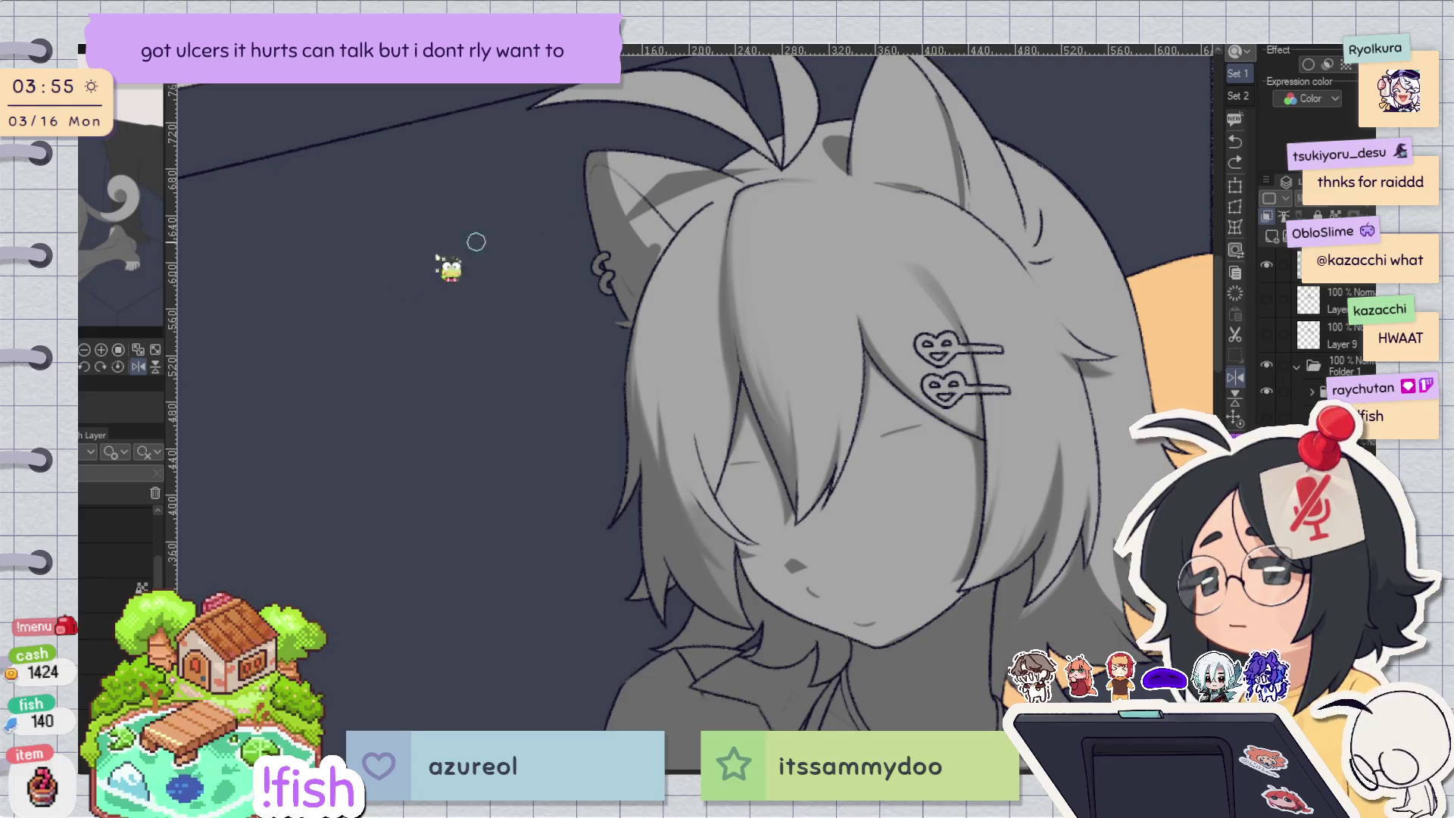
pyautogui.hotkey('ctrl', 'v')
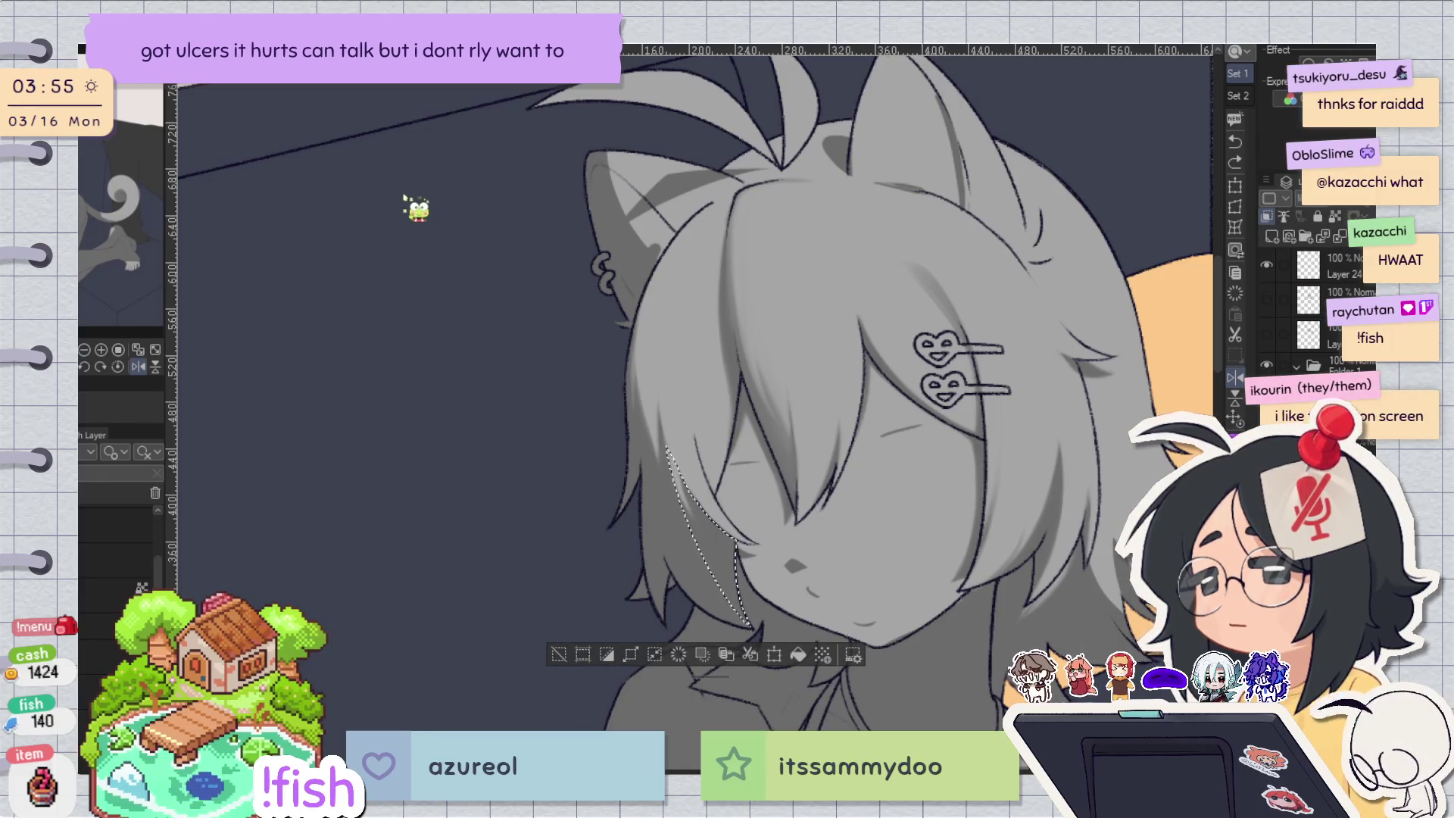
pyautogui.hotkey('ctrl', 'd')
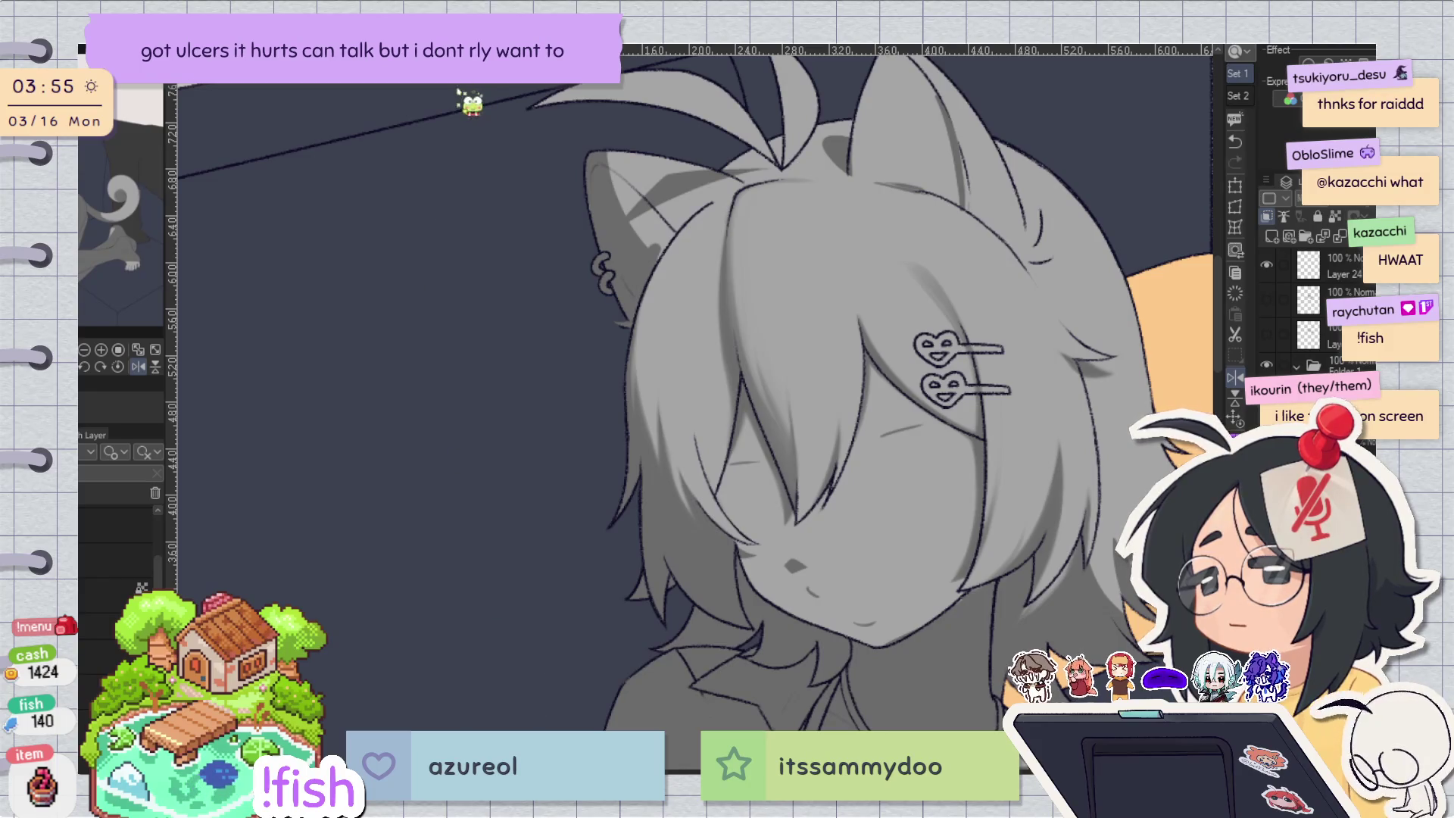
pyautogui.press('h')
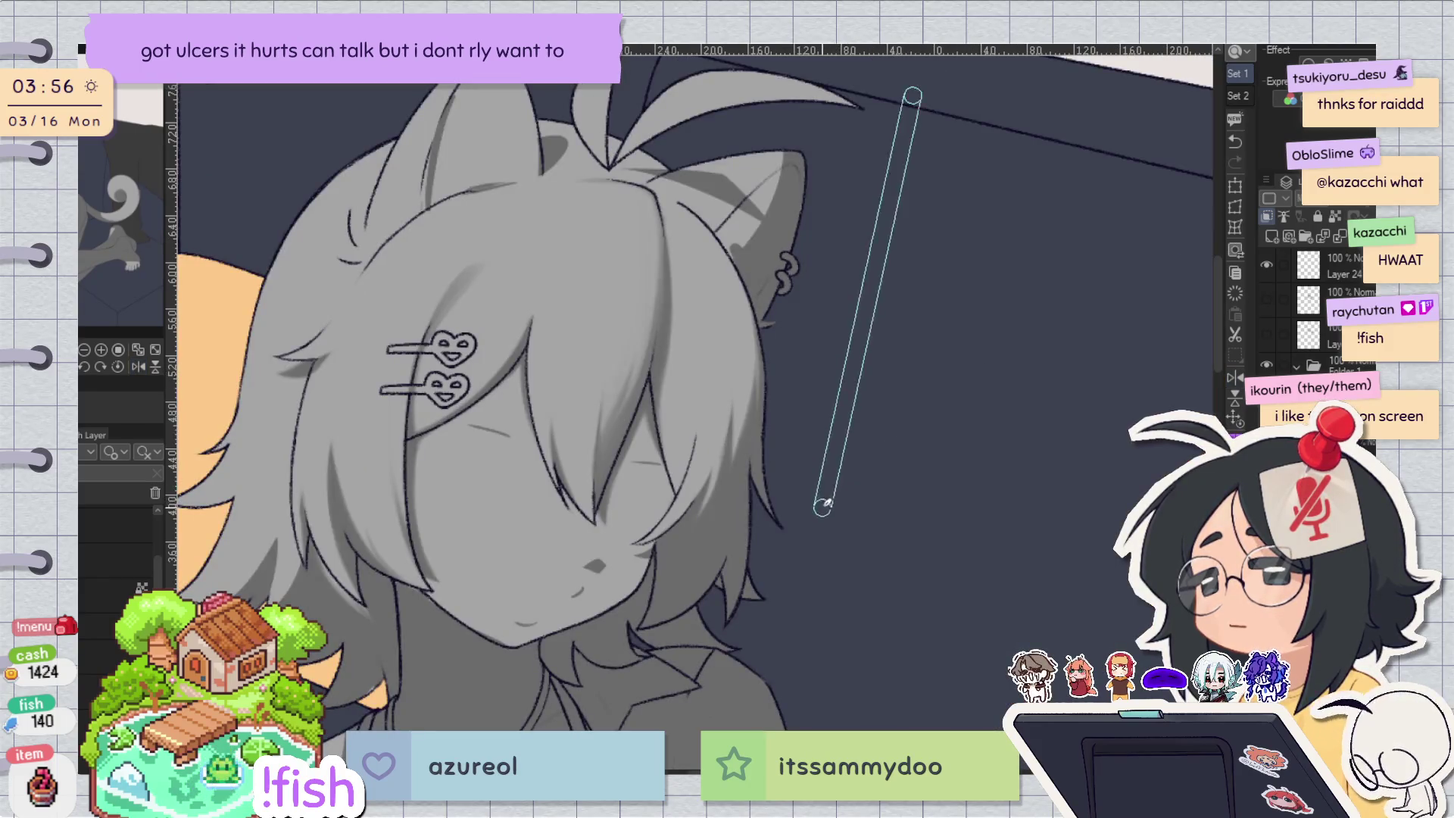
pyautogui.press('h')
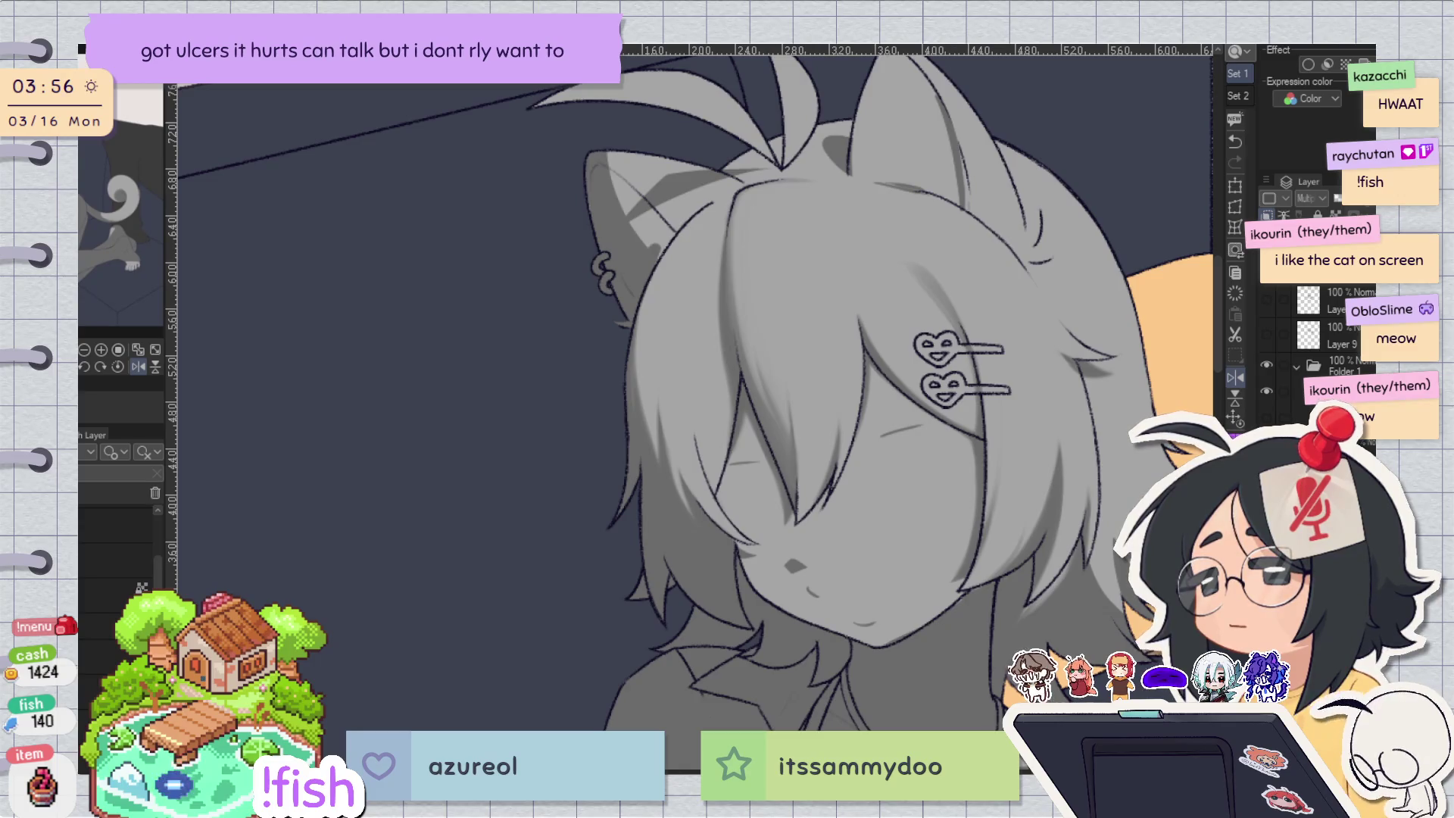
pyautogui.press('h')
pyautogui.press('h')
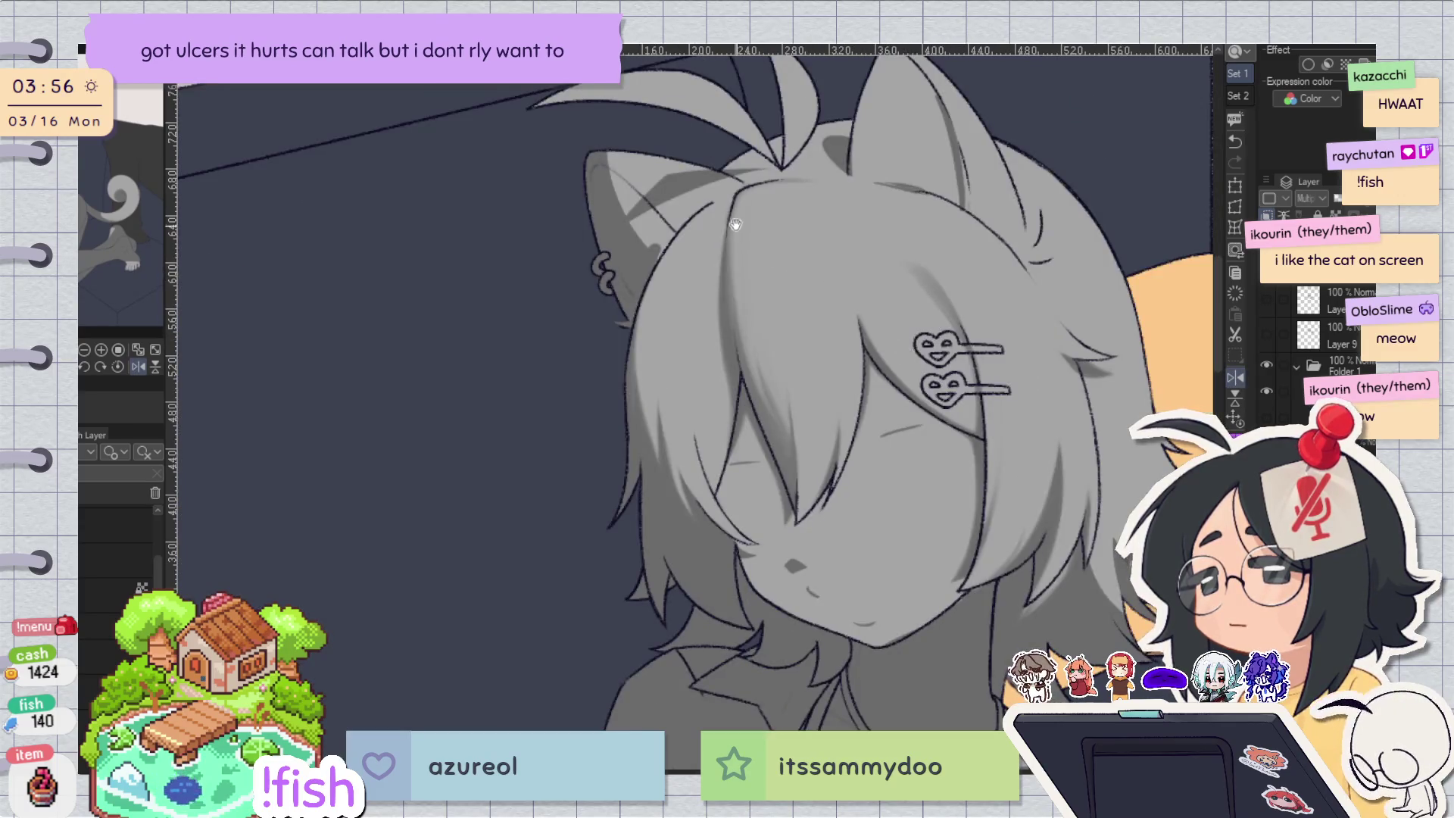
pyautogui.scroll(2, 763, 263)
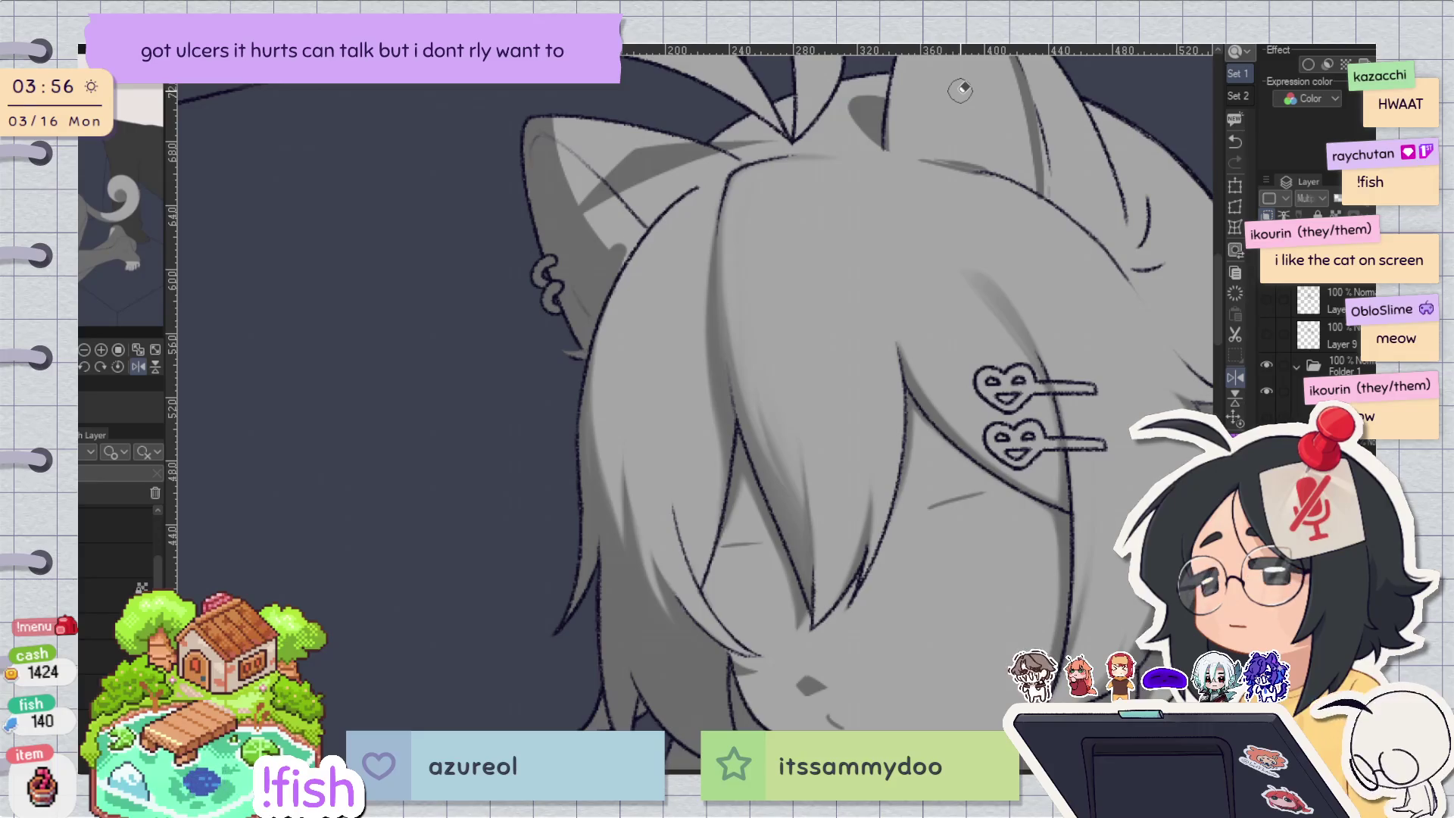
pyautogui.hotkey('ctrl', '0')
# Outline and commit a shape over the front hair, then draw a thin strand line down the fringe.
pyautogui.scroll(2, 909, 269)
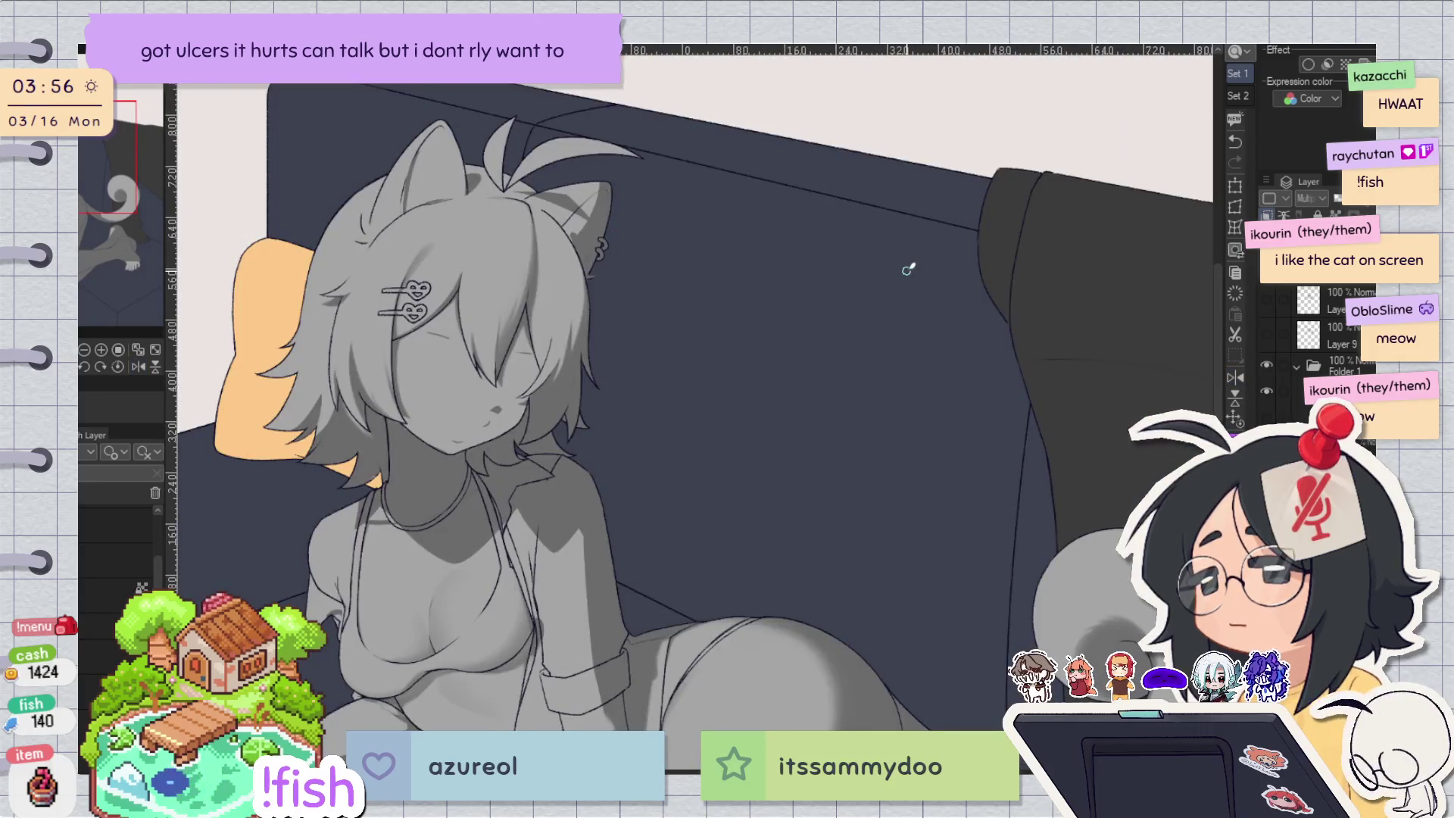
pyautogui.moveTo(561, 254); pyautogui.dragTo(693, 292)
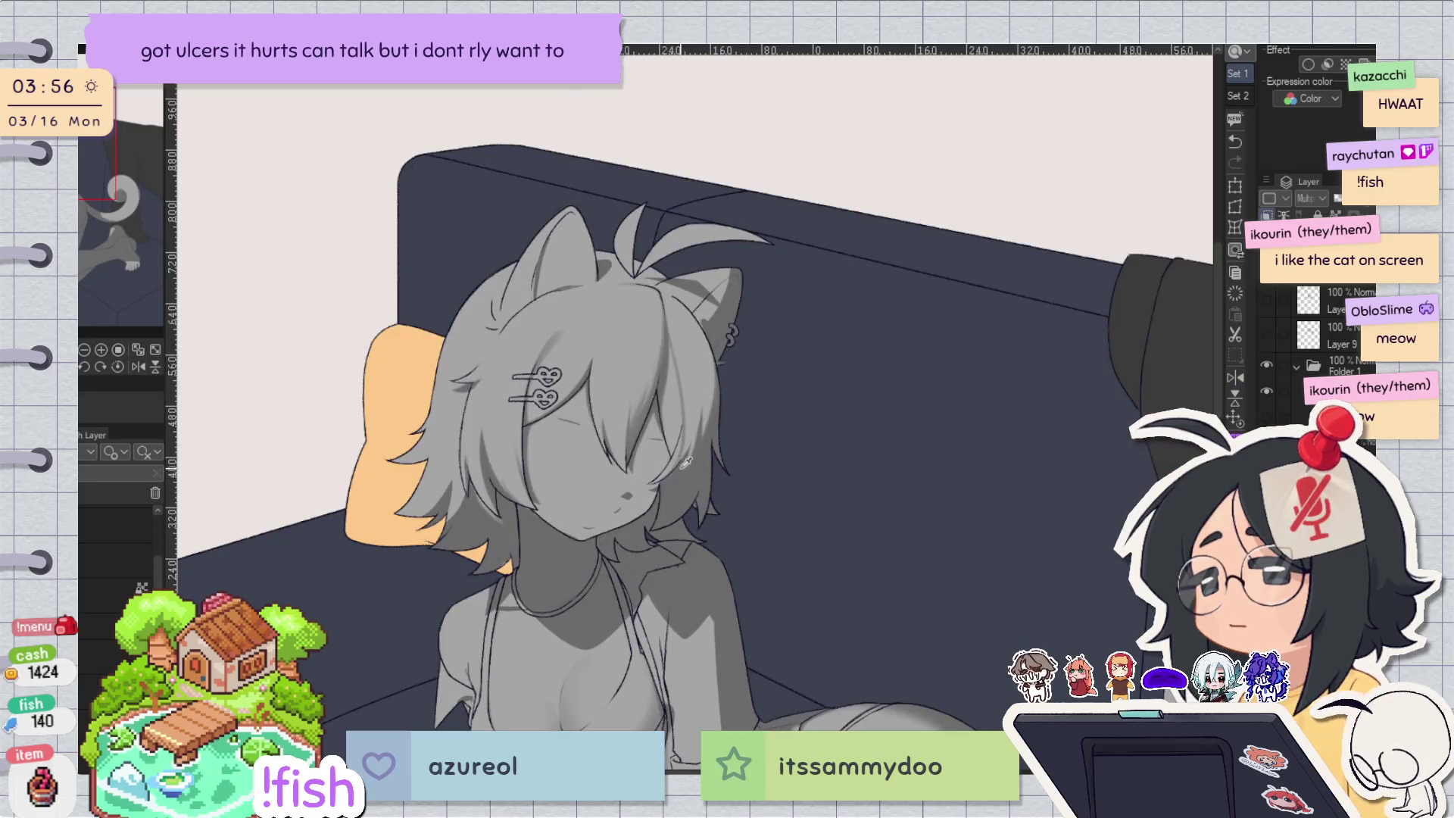
pyautogui.press('h')
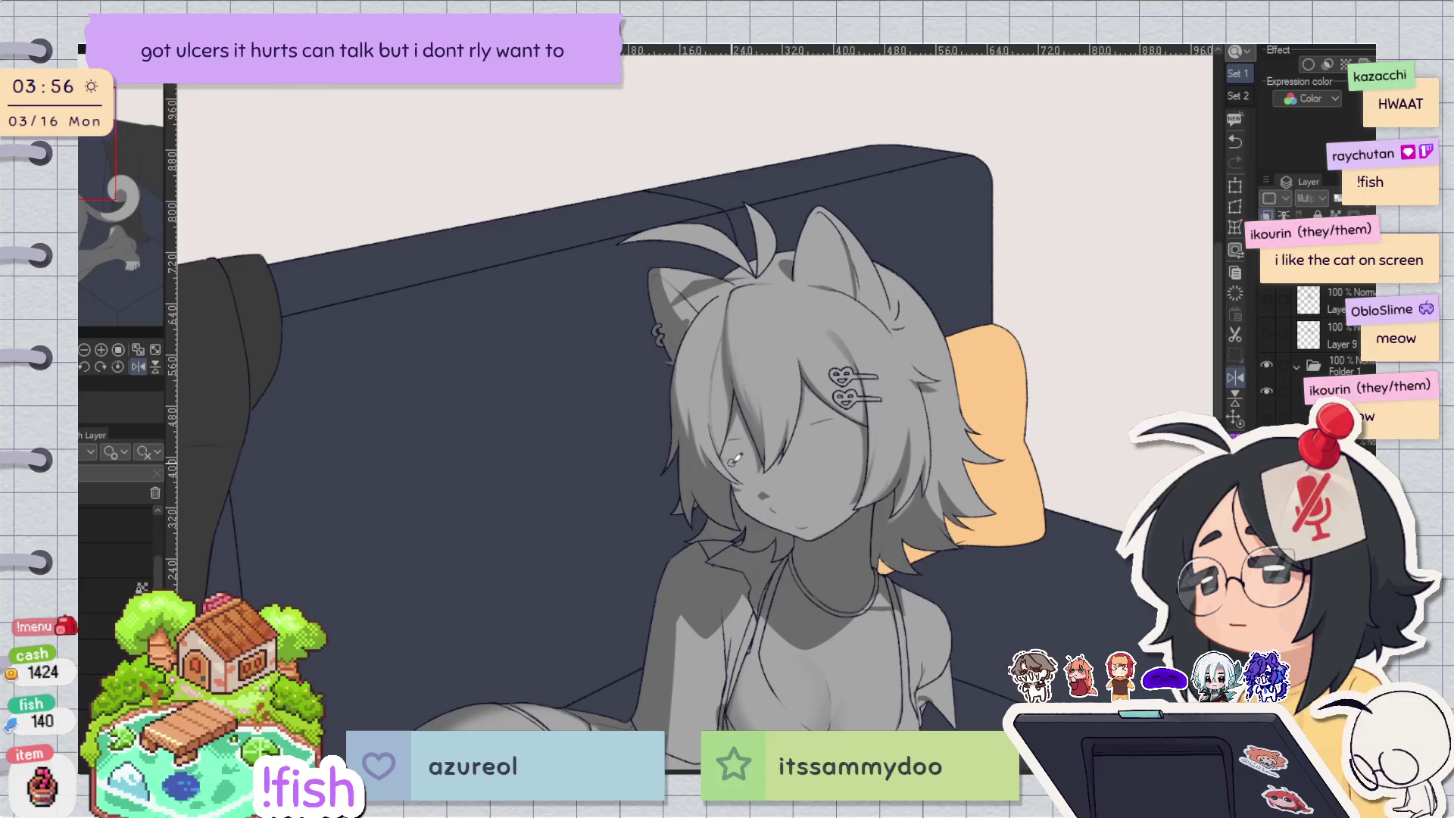
pyautogui.press('h')
pyautogui.press('h')
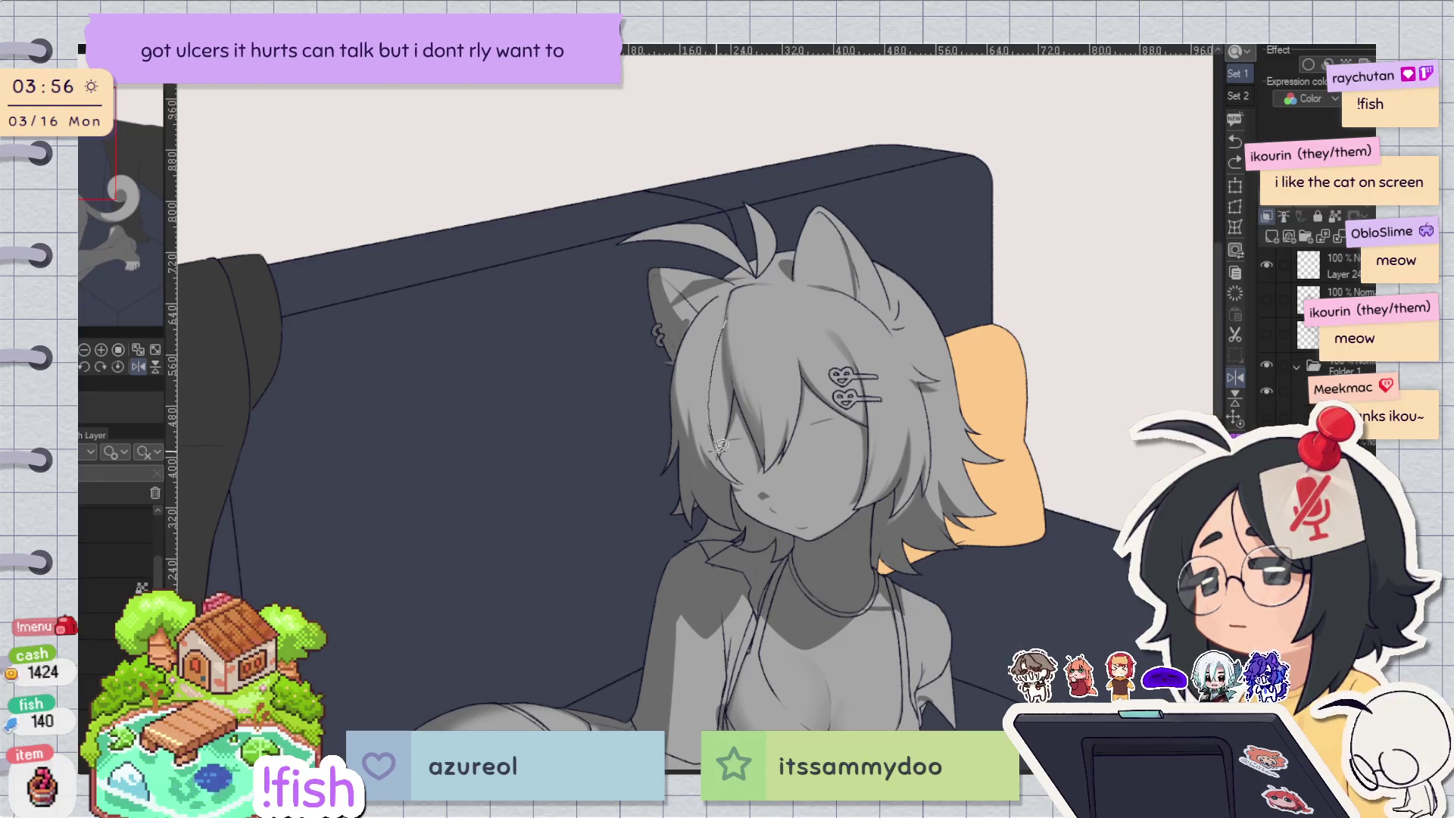
pyautogui.moveTo(736, 401); pyautogui.dragTo(743, 337)
pyautogui.press('h')
pyautogui.press('h')
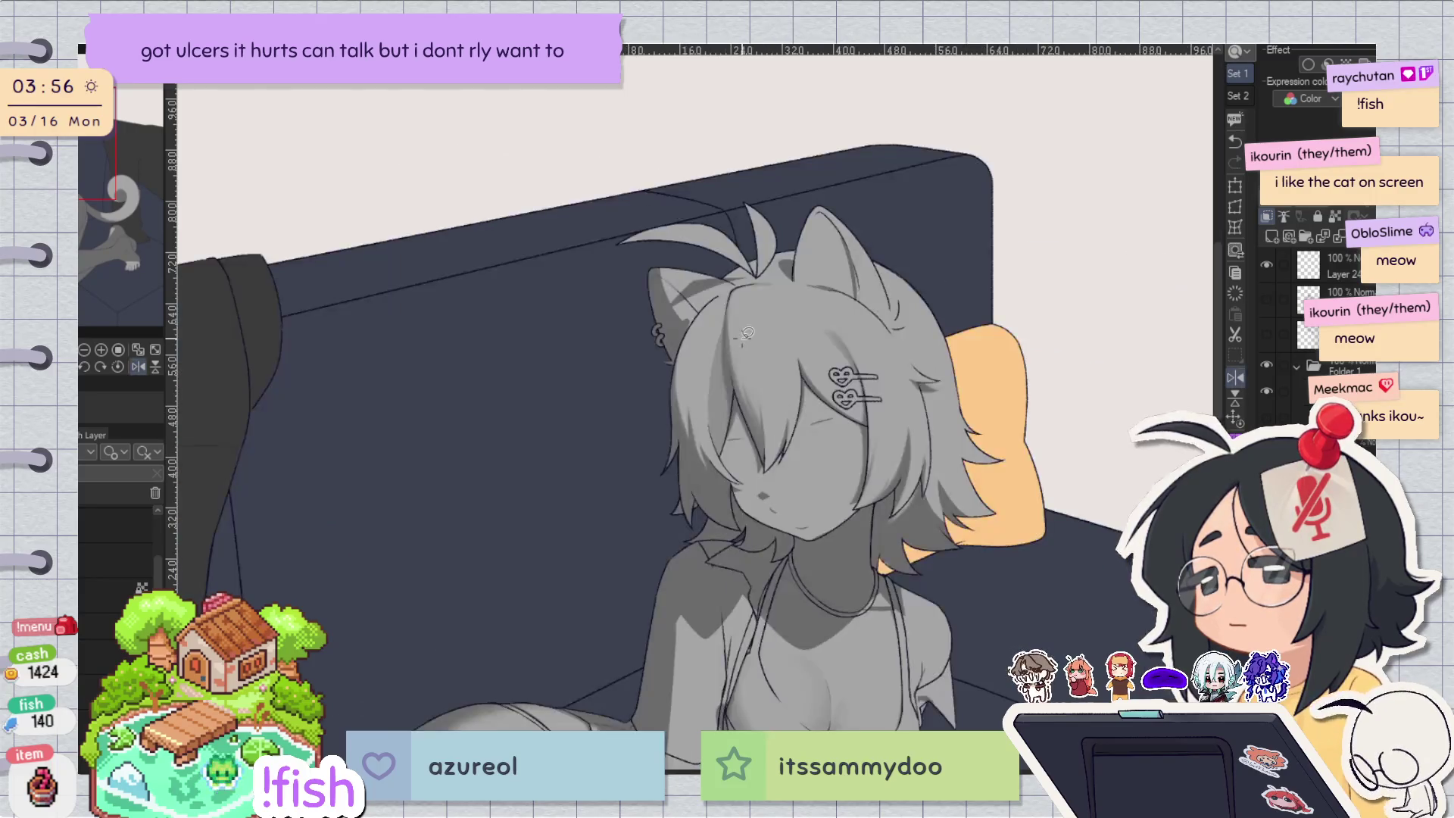
pyautogui.scroll(3, 746, 333)
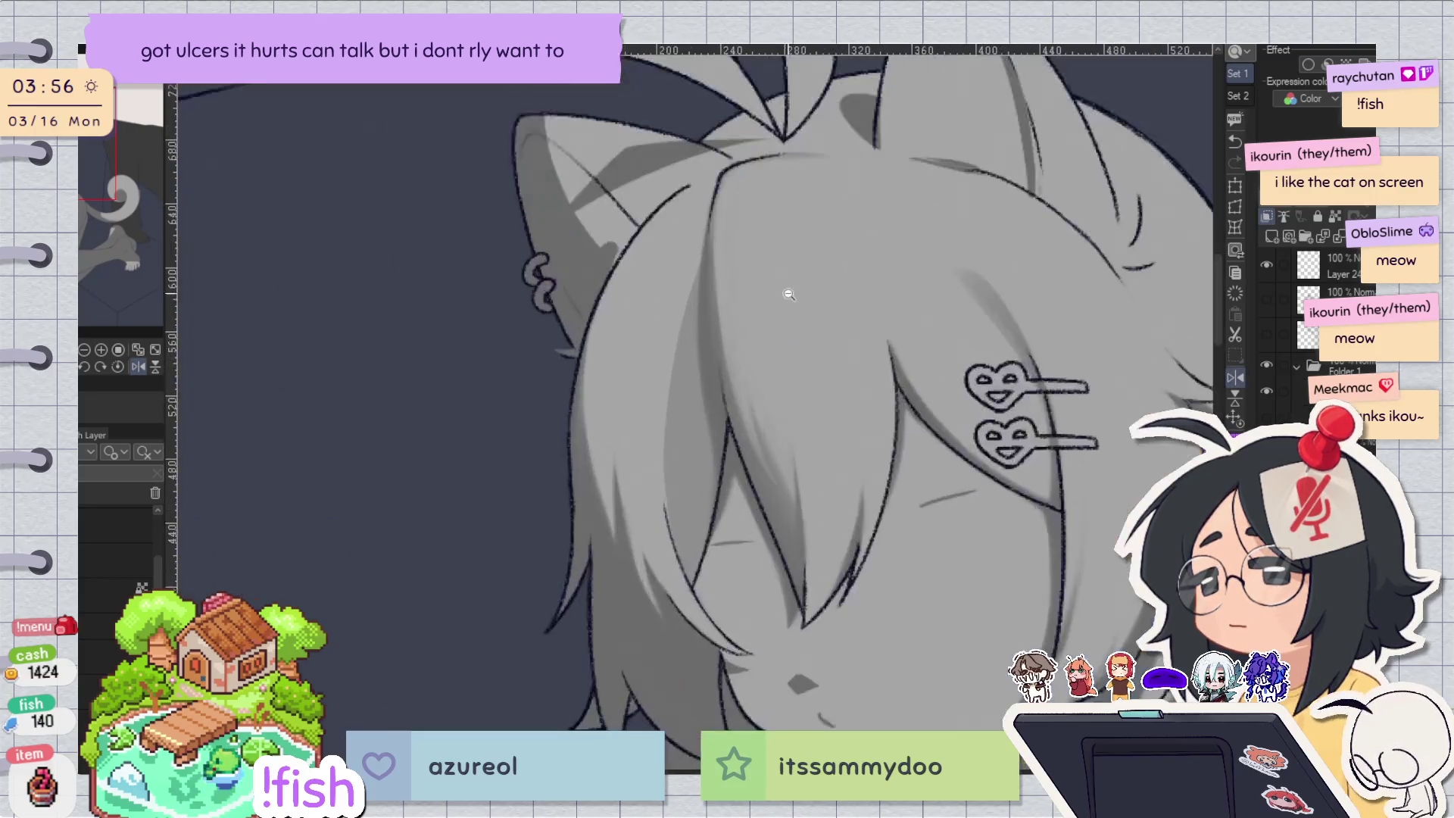
pyautogui.moveTo(704, 249)
pyautogui.mouseDown()
pyautogui.moveTo(672, 530)
pyautogui.moveTo(696, 576)
pyautogui.mouseUp()
pyautogui.press('h')
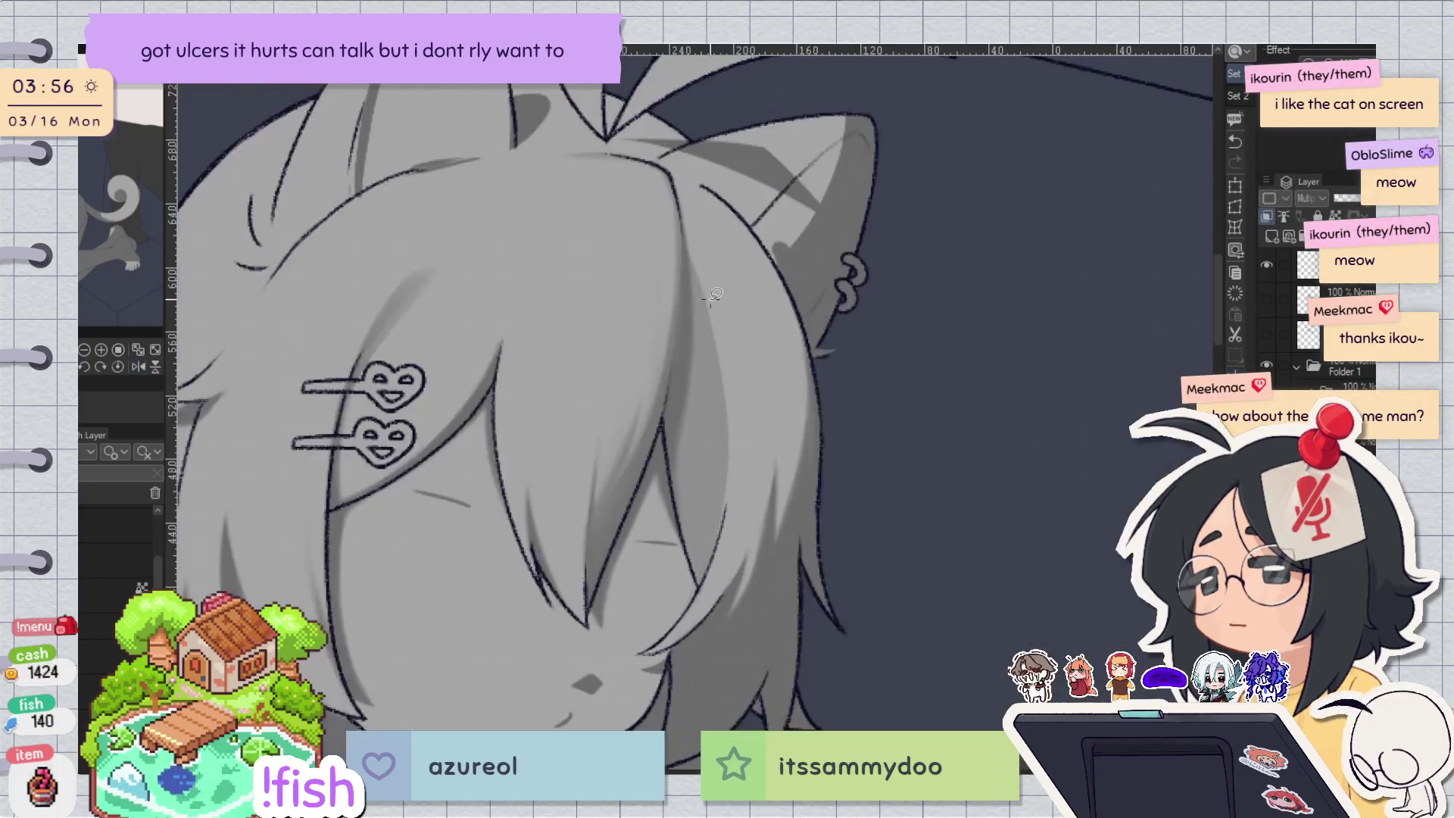
pyautogui.press('h')
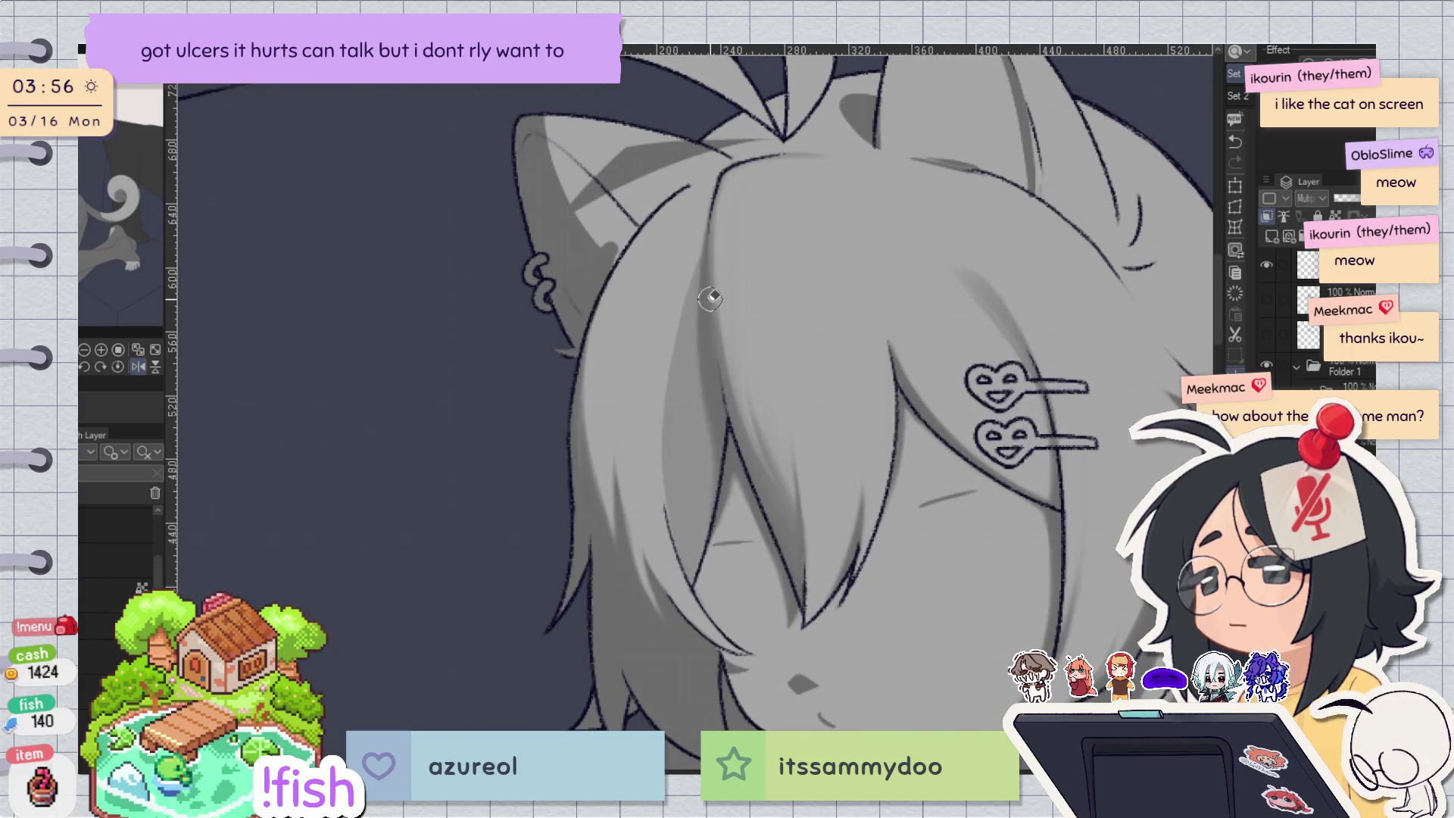
# Switch to a much smaller brush and test a hair stroke, undoing it.
pyautogui.press('b')
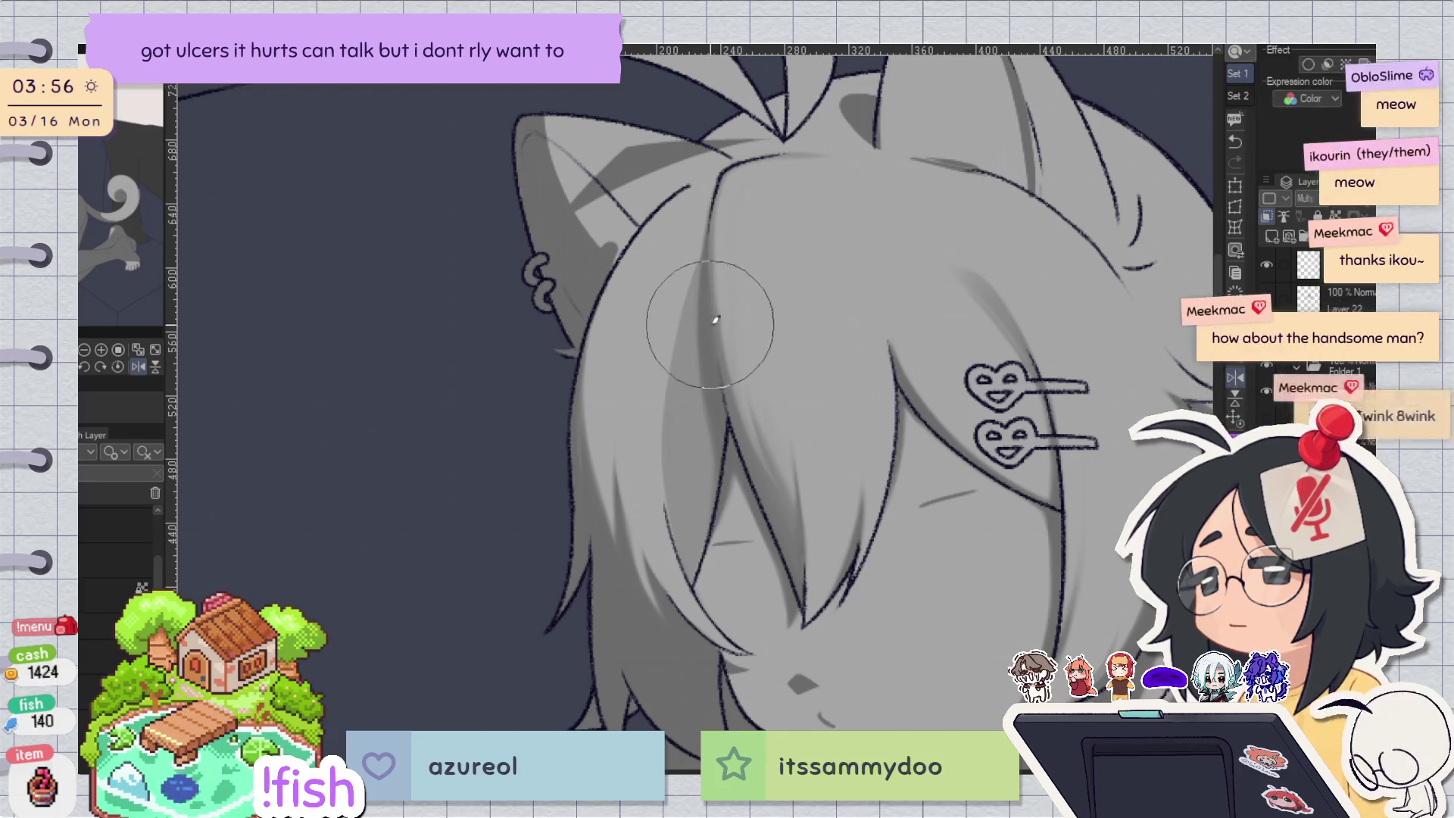
pyautogui.press('[')
pyautogui.press('[')
pyautogui.press('[')
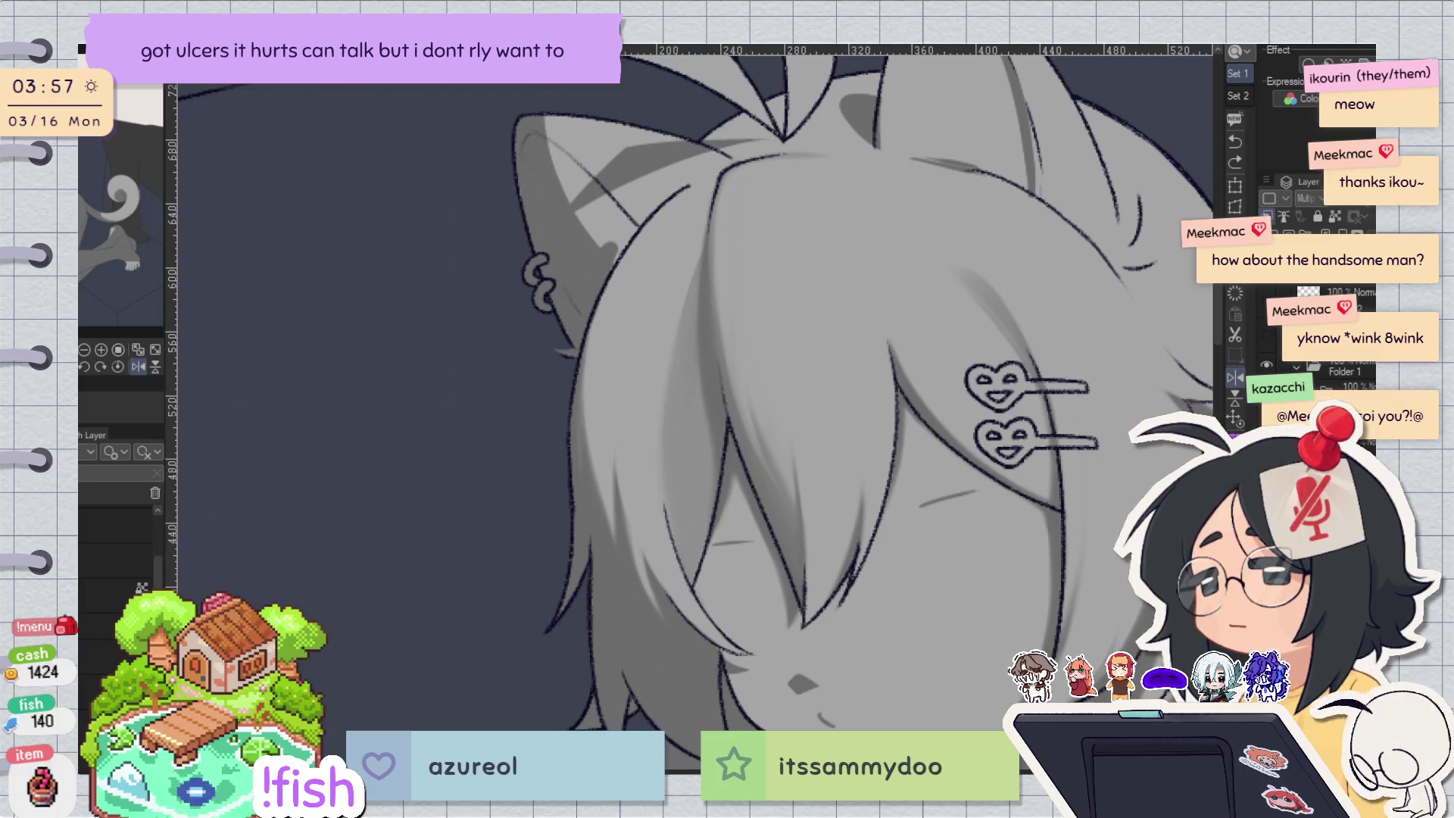
pyautogui.moveTo(681, 503); pyautogui.dragTo(685, 549)
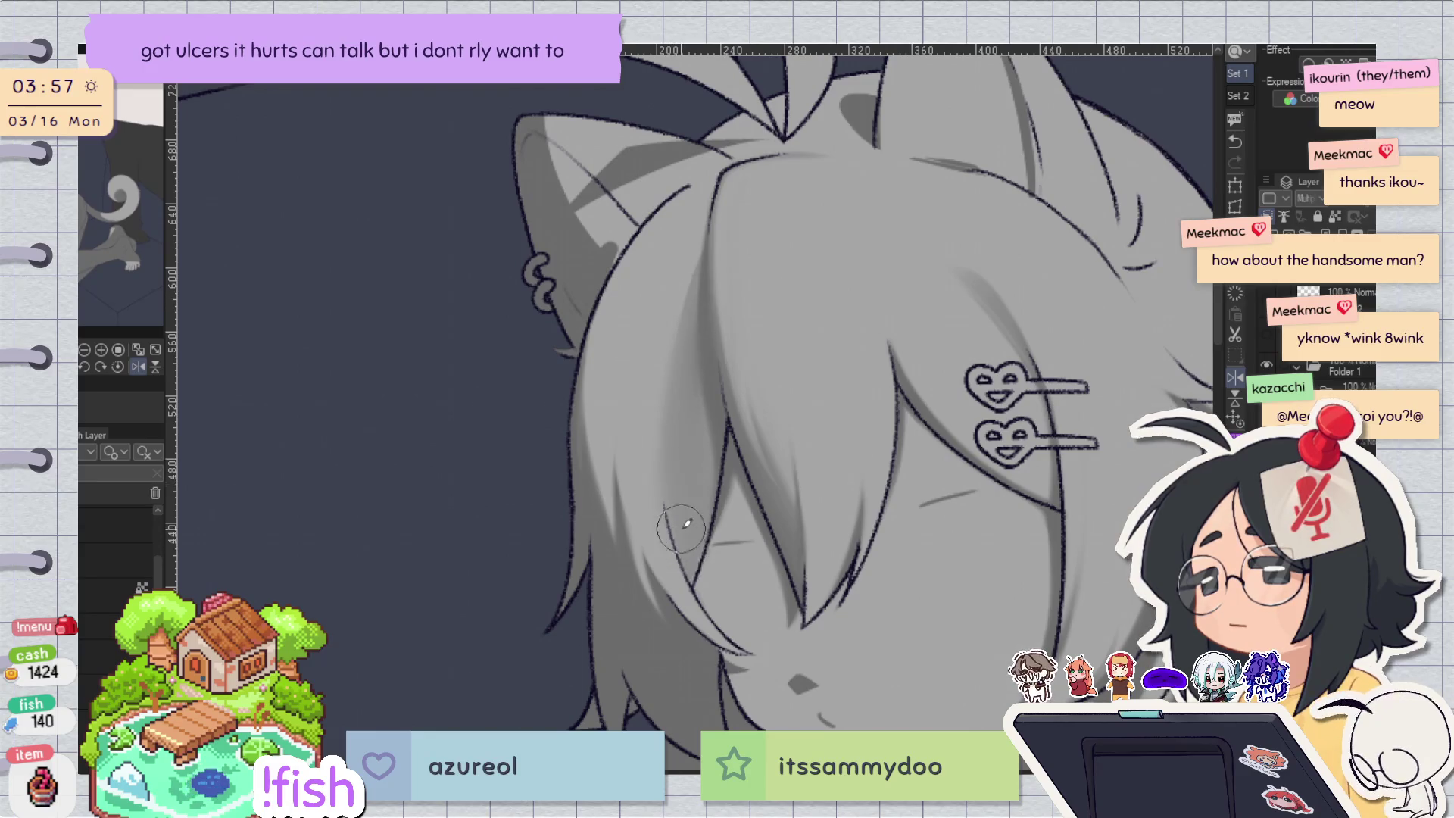
pyautogui.hotkey('ctrl', 'z')
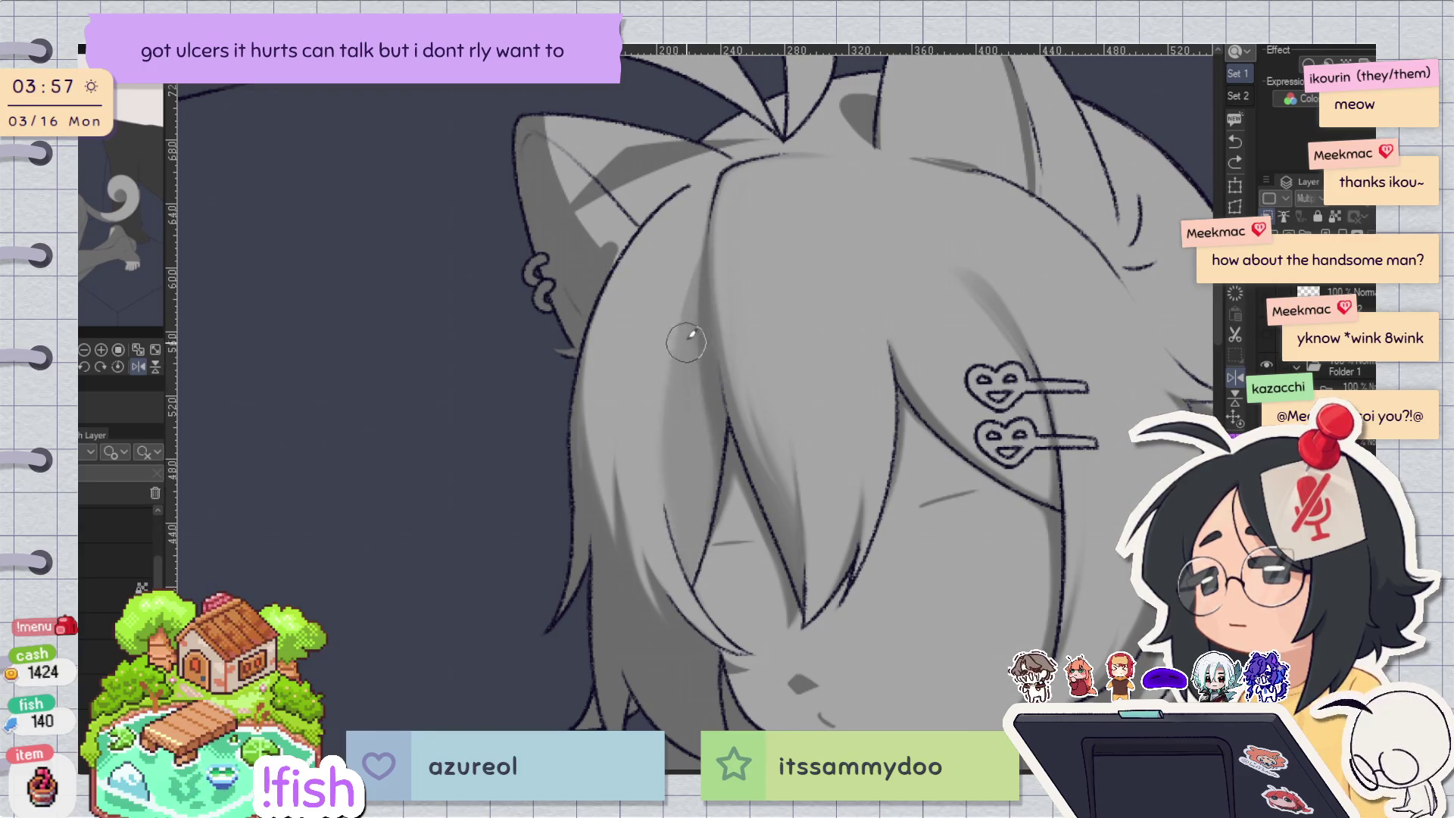
pyautogui.press('h')
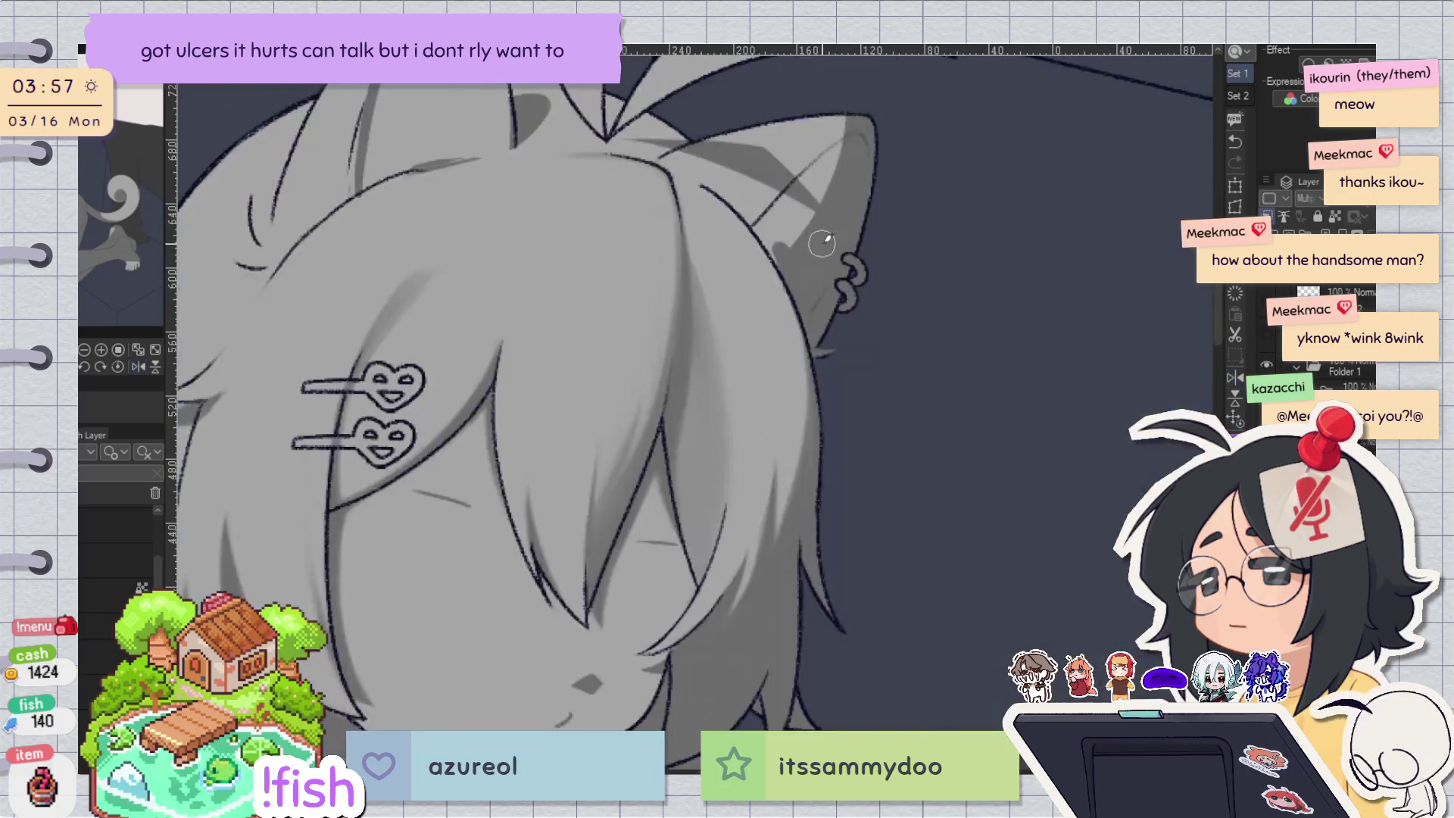
pyautogui.press('h')
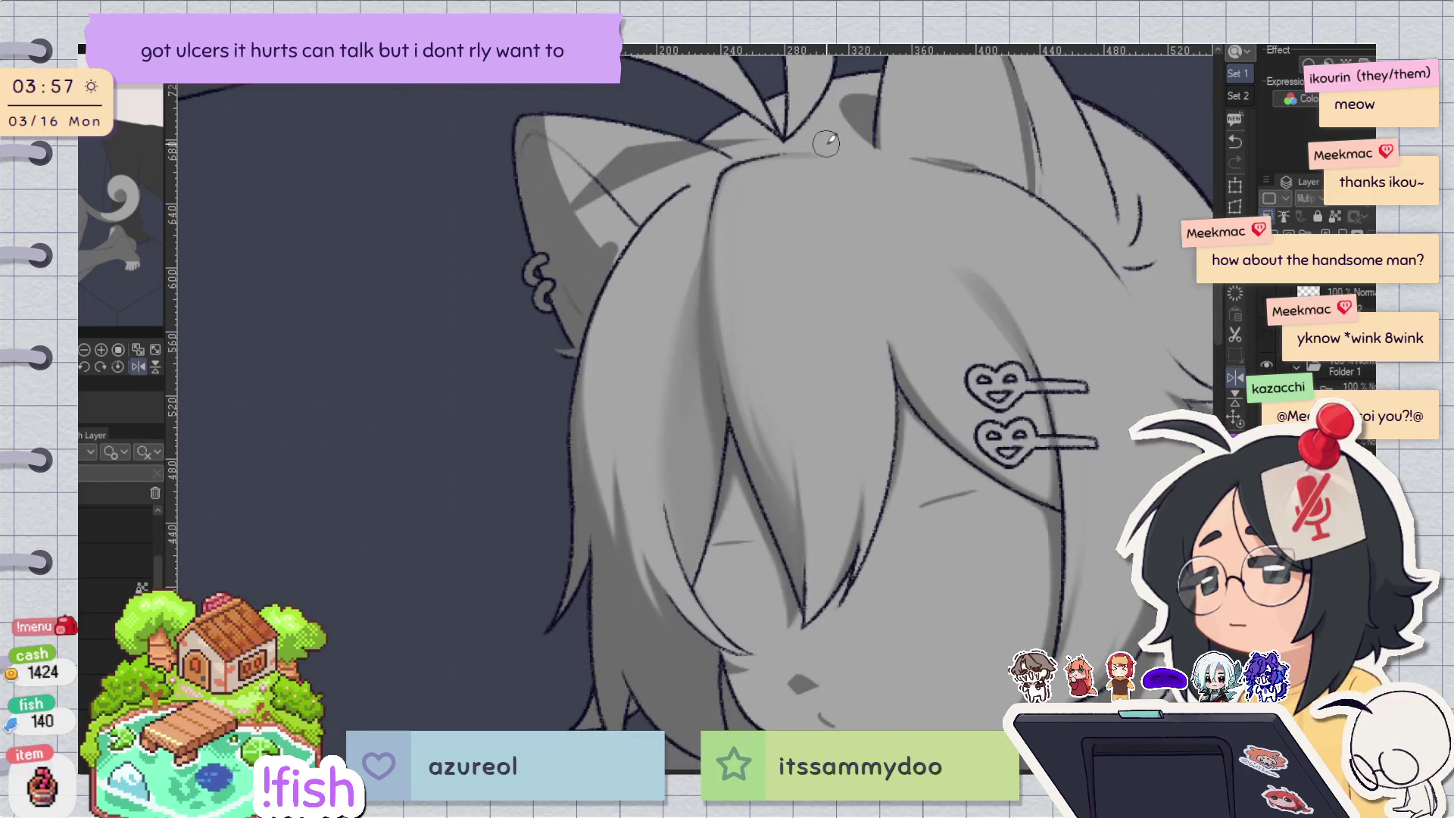
# Try longer strokes down the front hair, undo them, and zoom out.
pyautogui.moveTo(686, 334)
pyautogui.mouseDown()
pyautogui.moveTo(686, 561)
pyautogui.moveTo(670, 500)
pyautogui.moveTo(704, 575)
pyautogui.mouseUp()
pyautogui.hotkey('ctrl', 'z')
pyautogui.hotkey('ctrl', 'z')
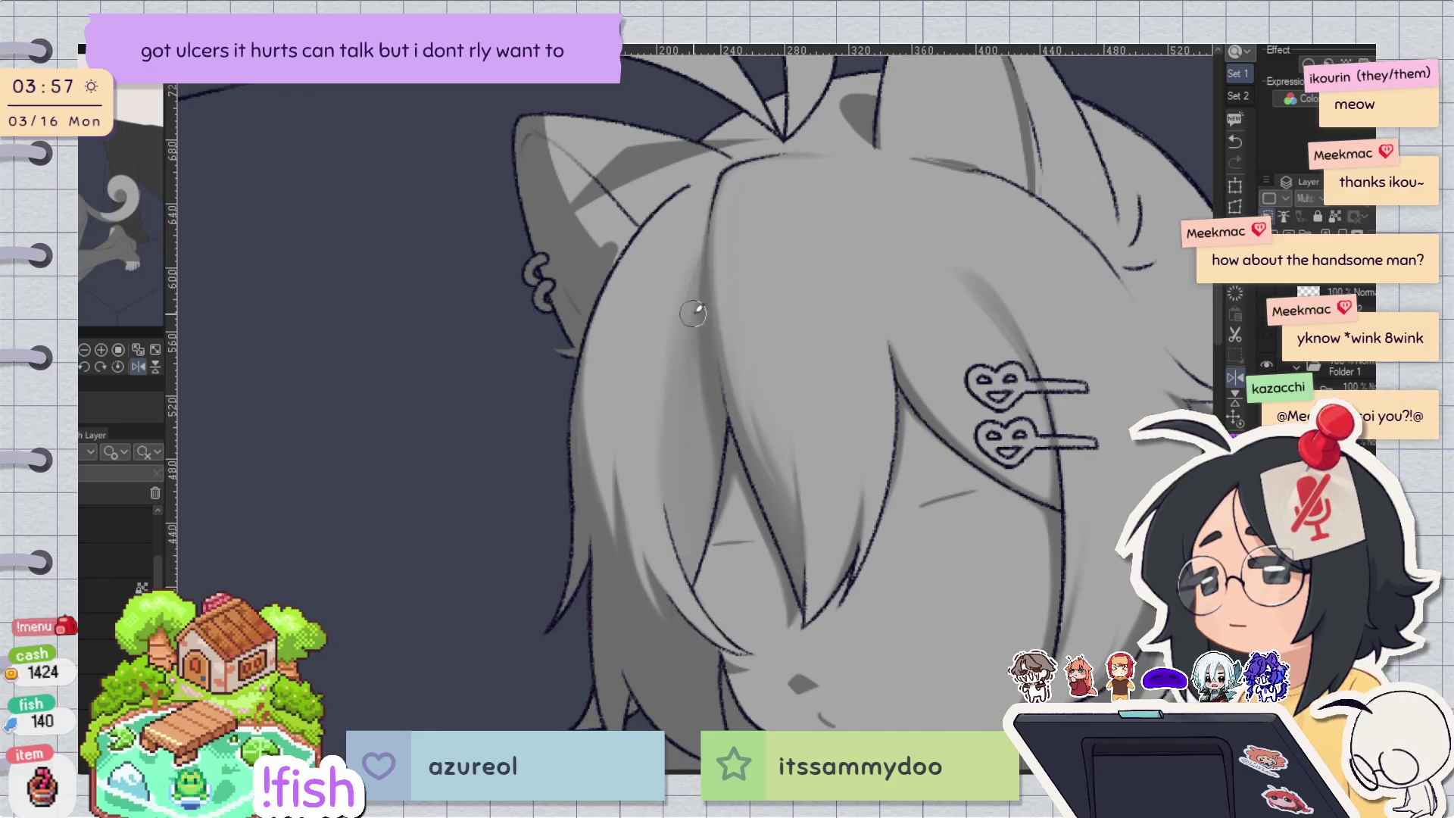
pyautogui.press('h')
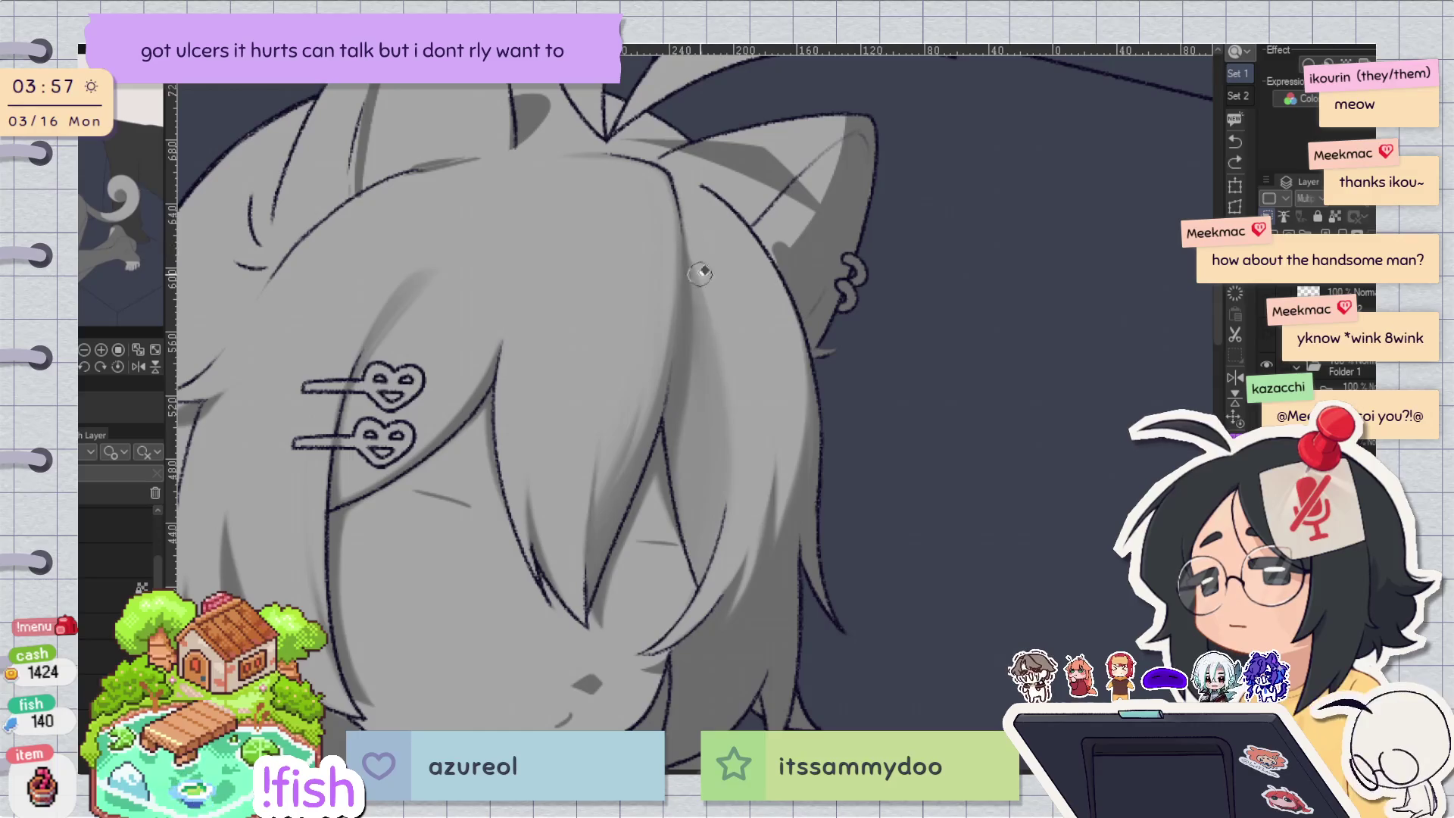
pyautogui.press('h')
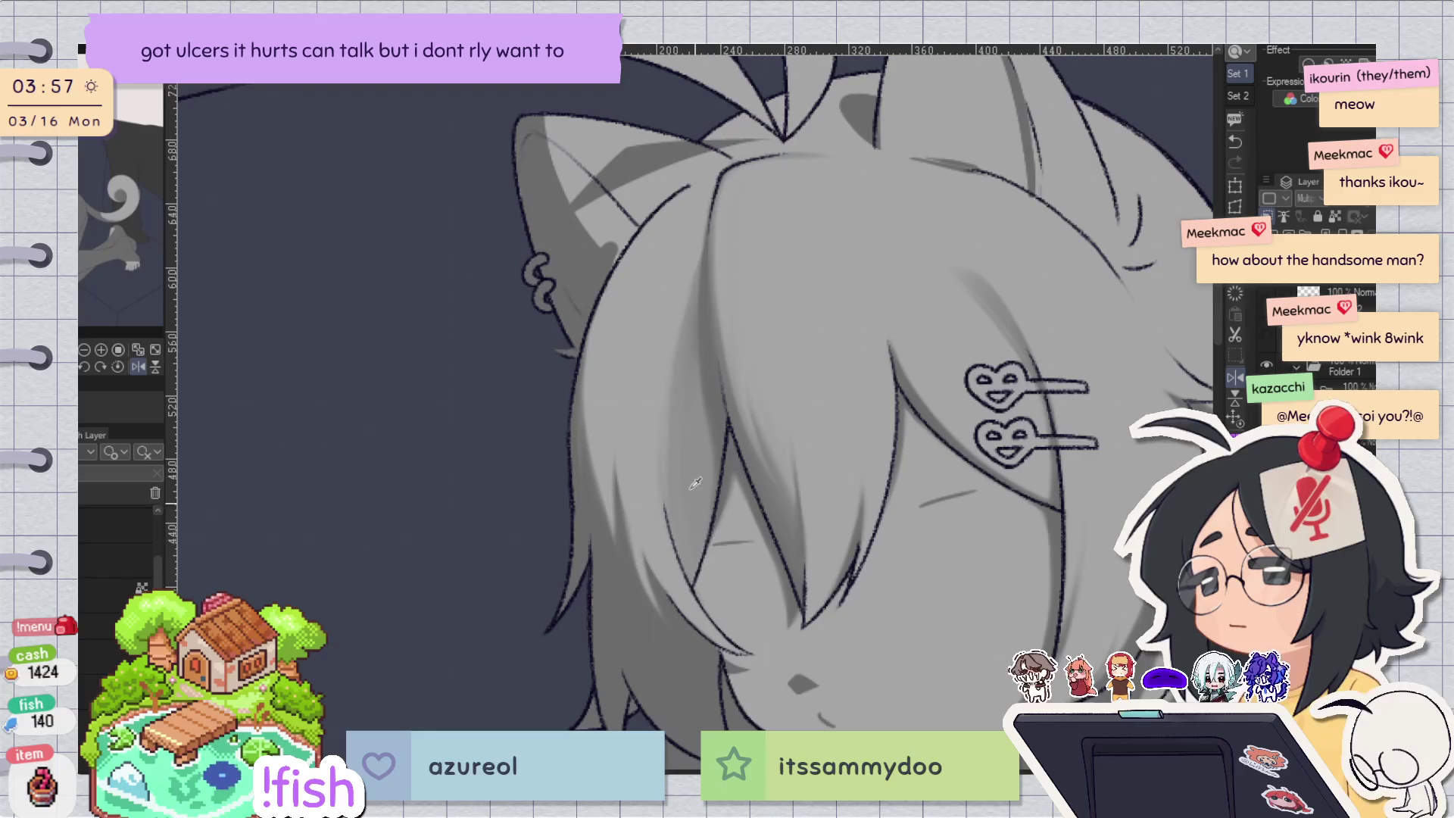
pyautogui.press('h')
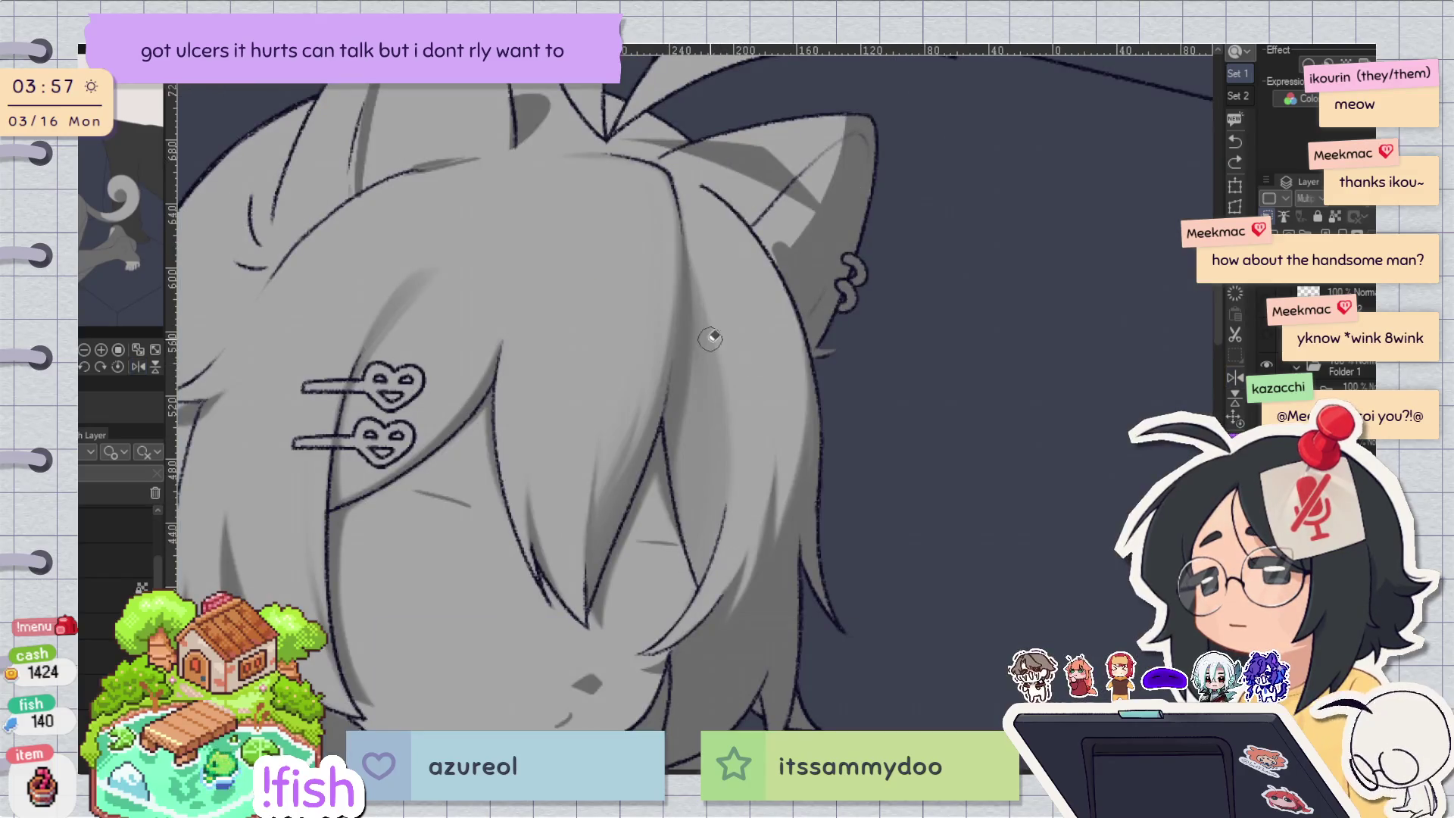
pyautogui.press('h')
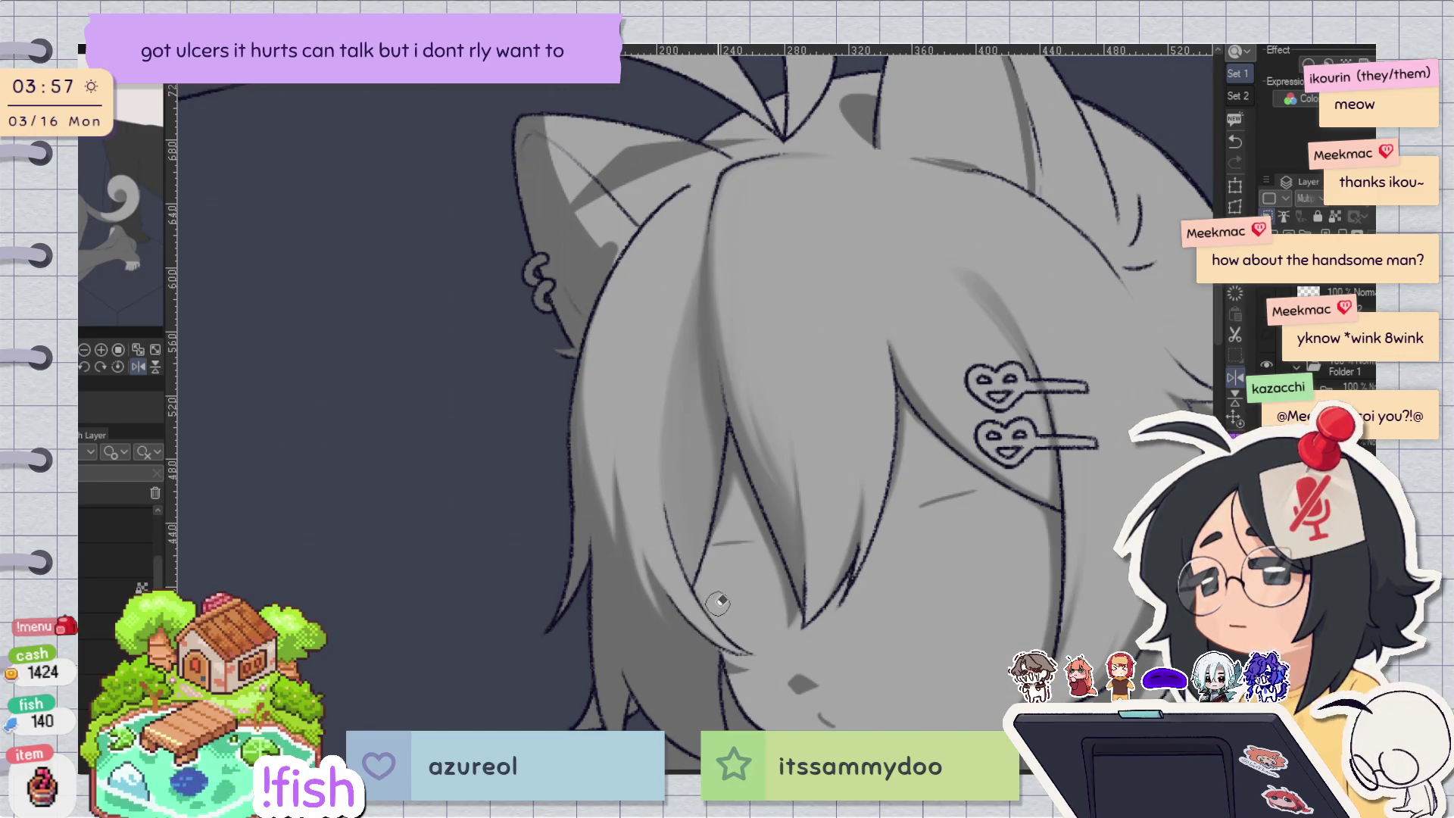
pyautogui.press('h')
pyautogui.scroll(-3, 858, 213)
pyautogui.press('h')
pyautogui.moveTo(841, 334); pyautogui.dragTo(813, 341)
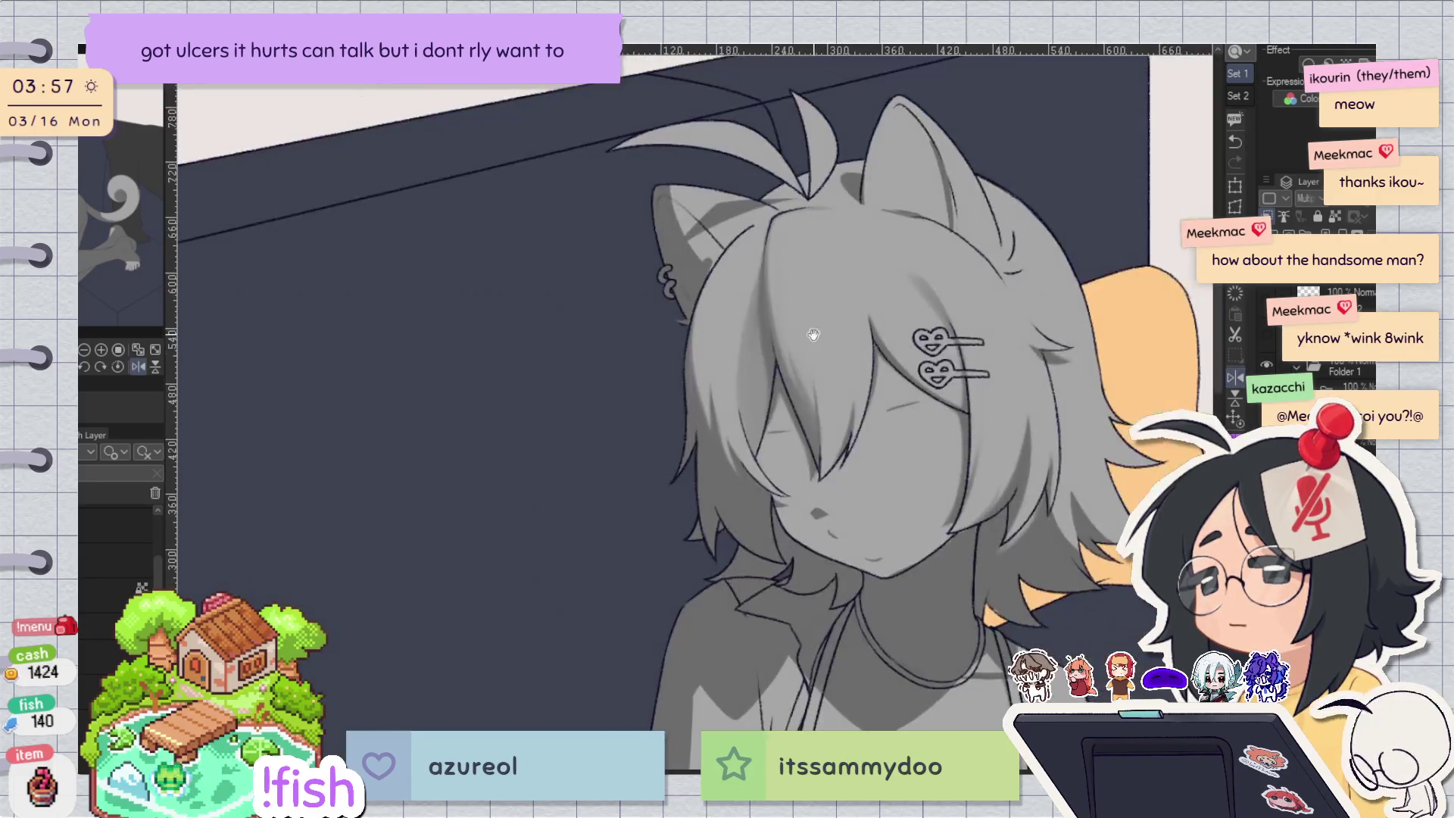
pyautogui.press('h')
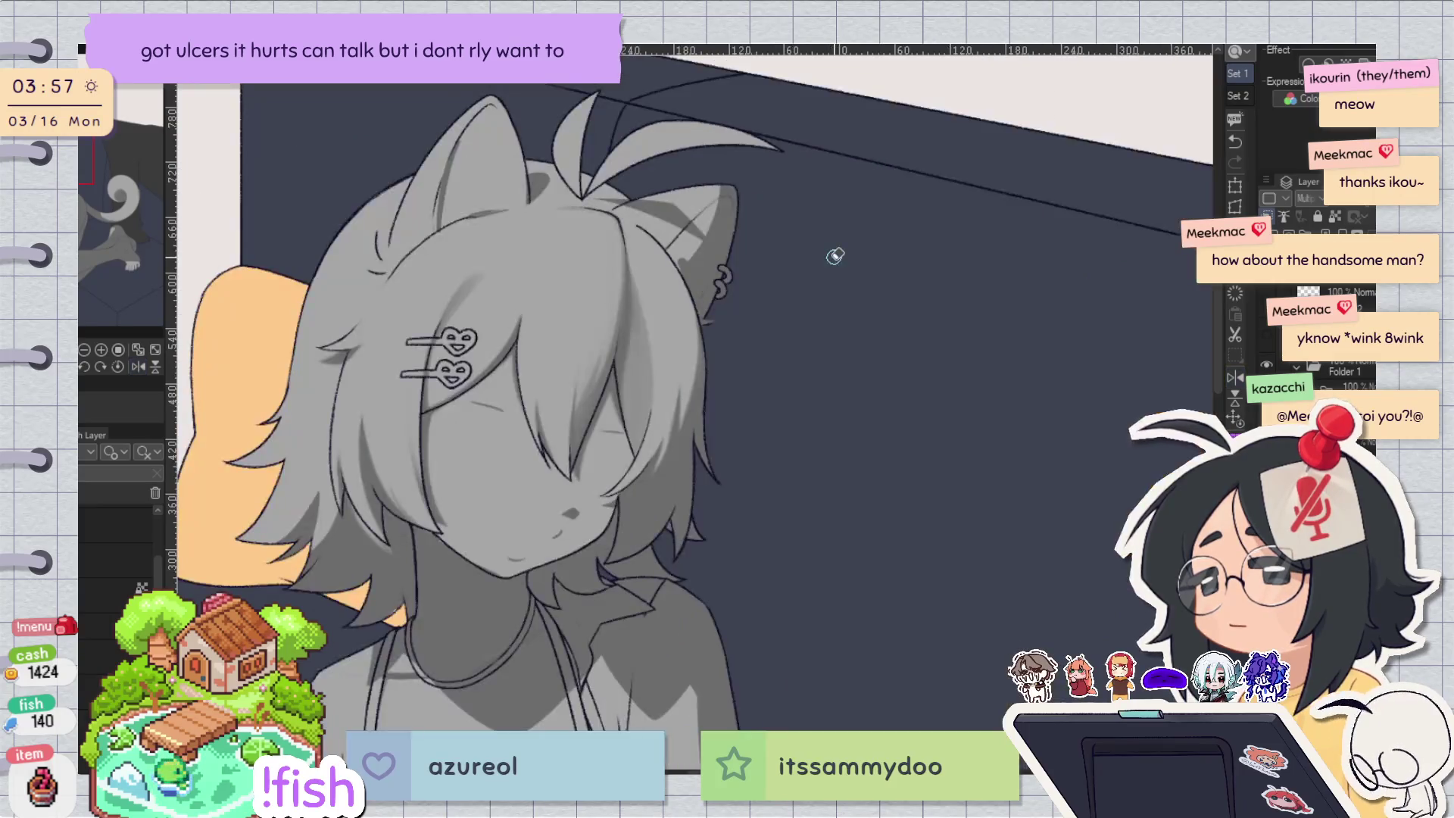
pyautogui.press('h')
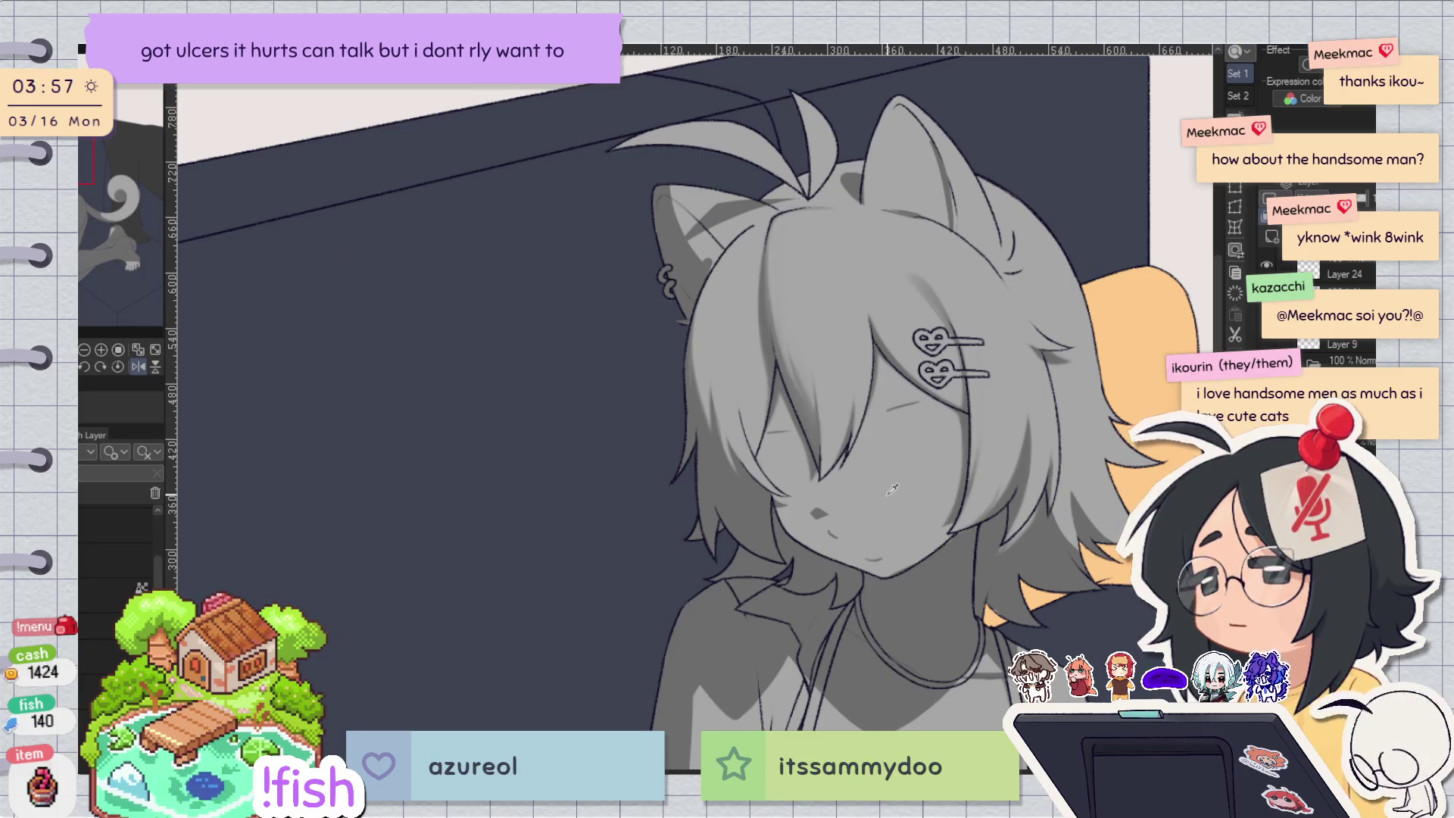
pyautogui.press('h')
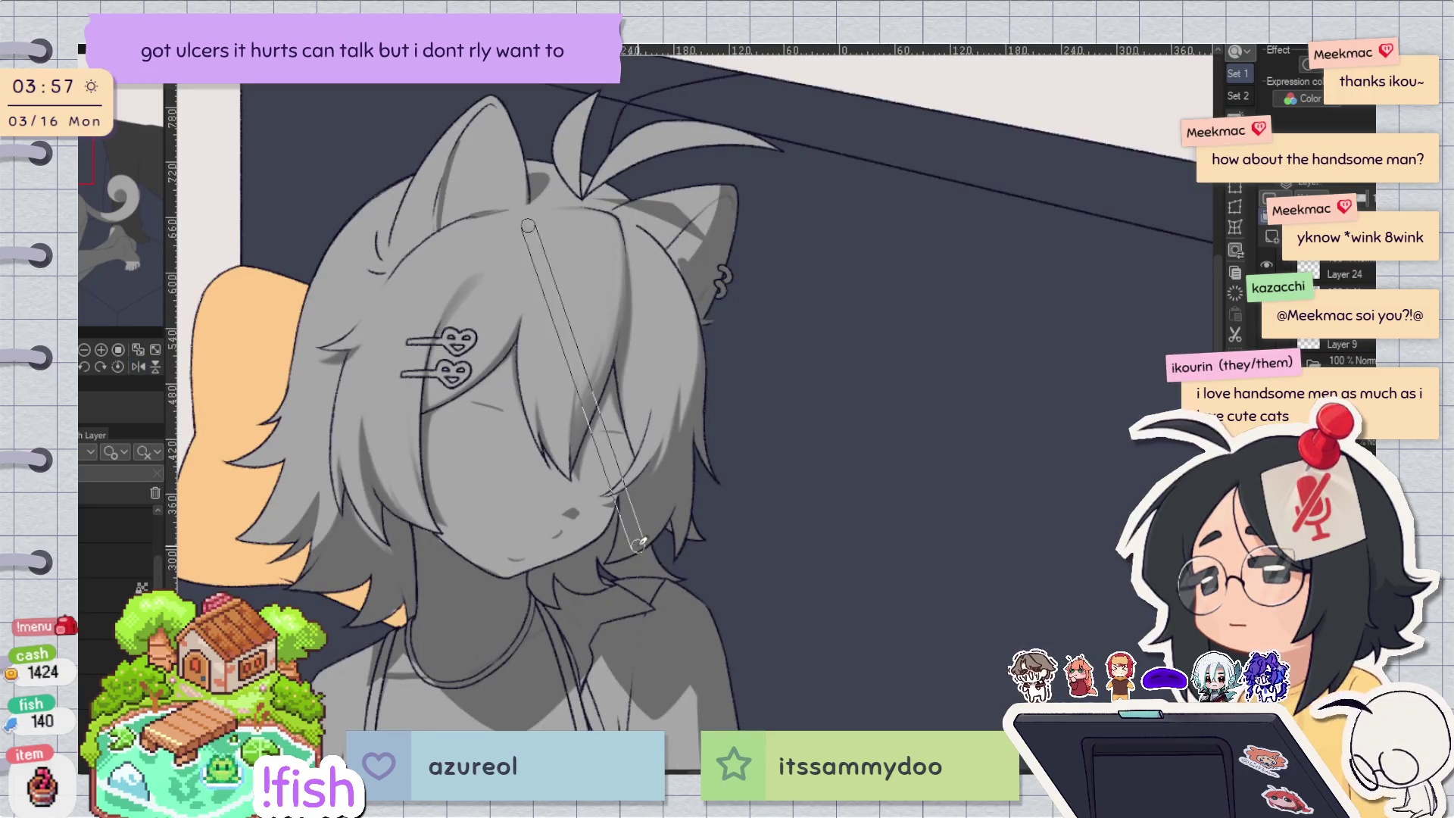
pyautogui.press('h')
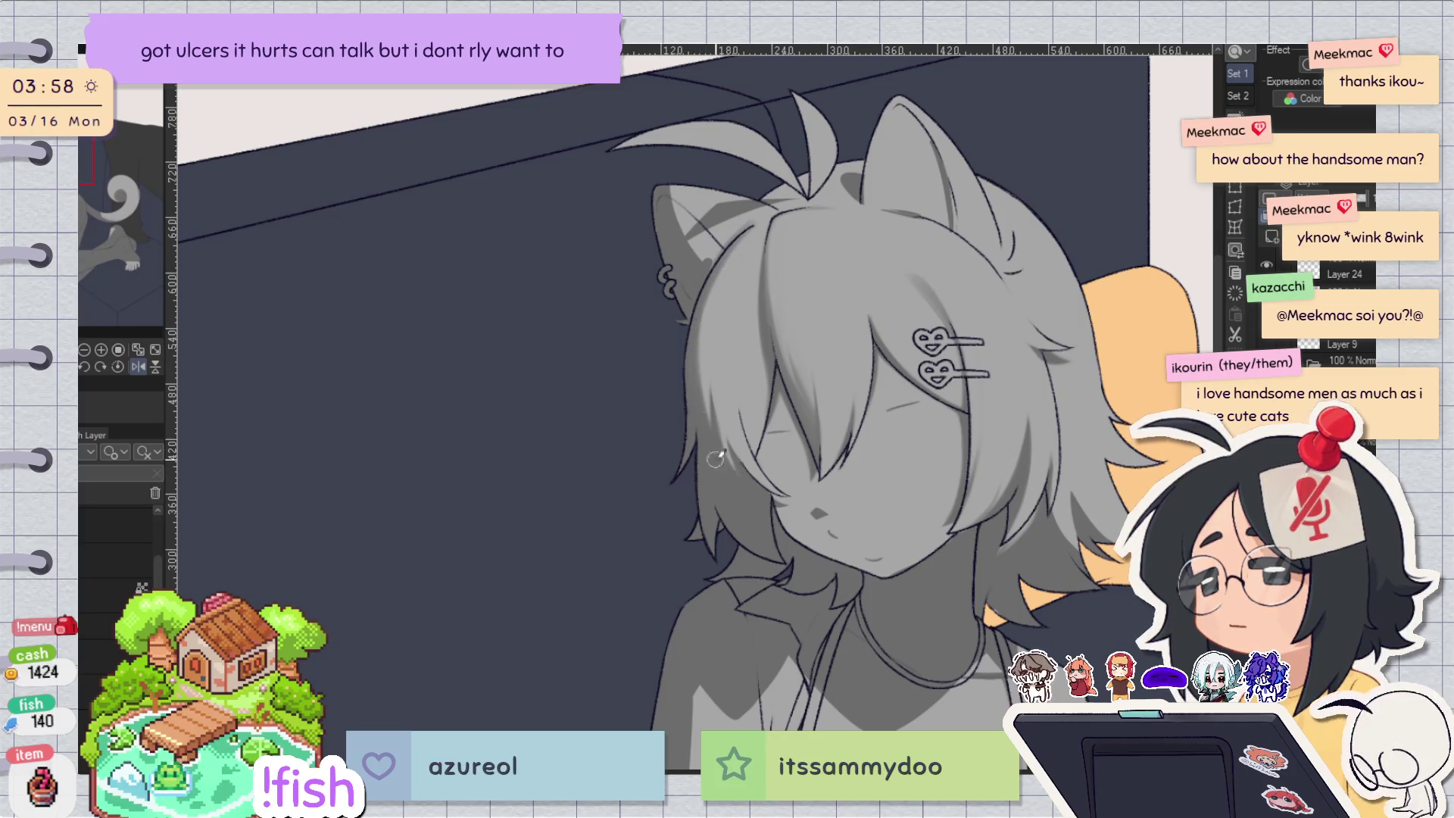
pyautogui.press('h')
pyautogui.press('h')
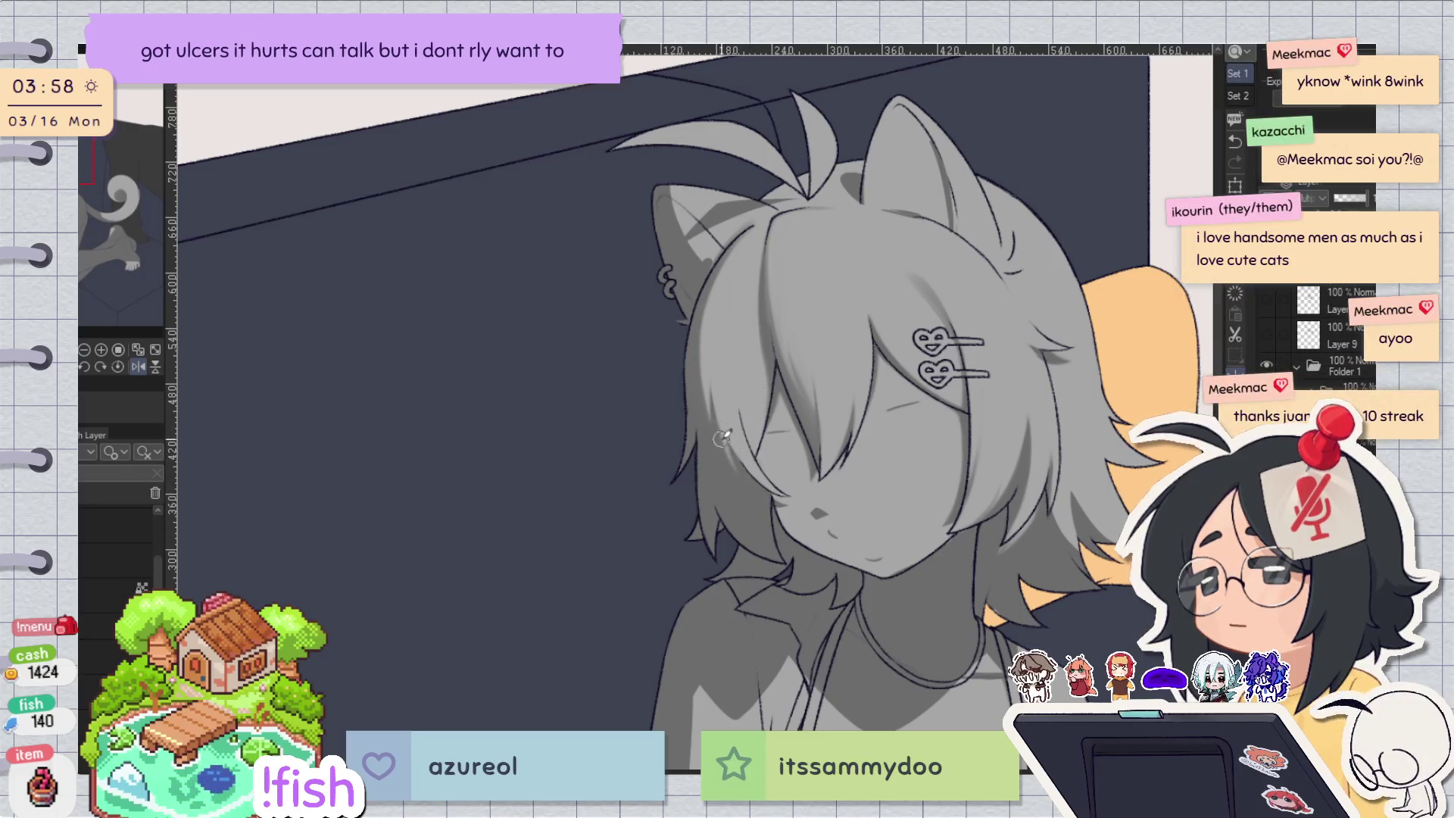
pyautogui.press('h')
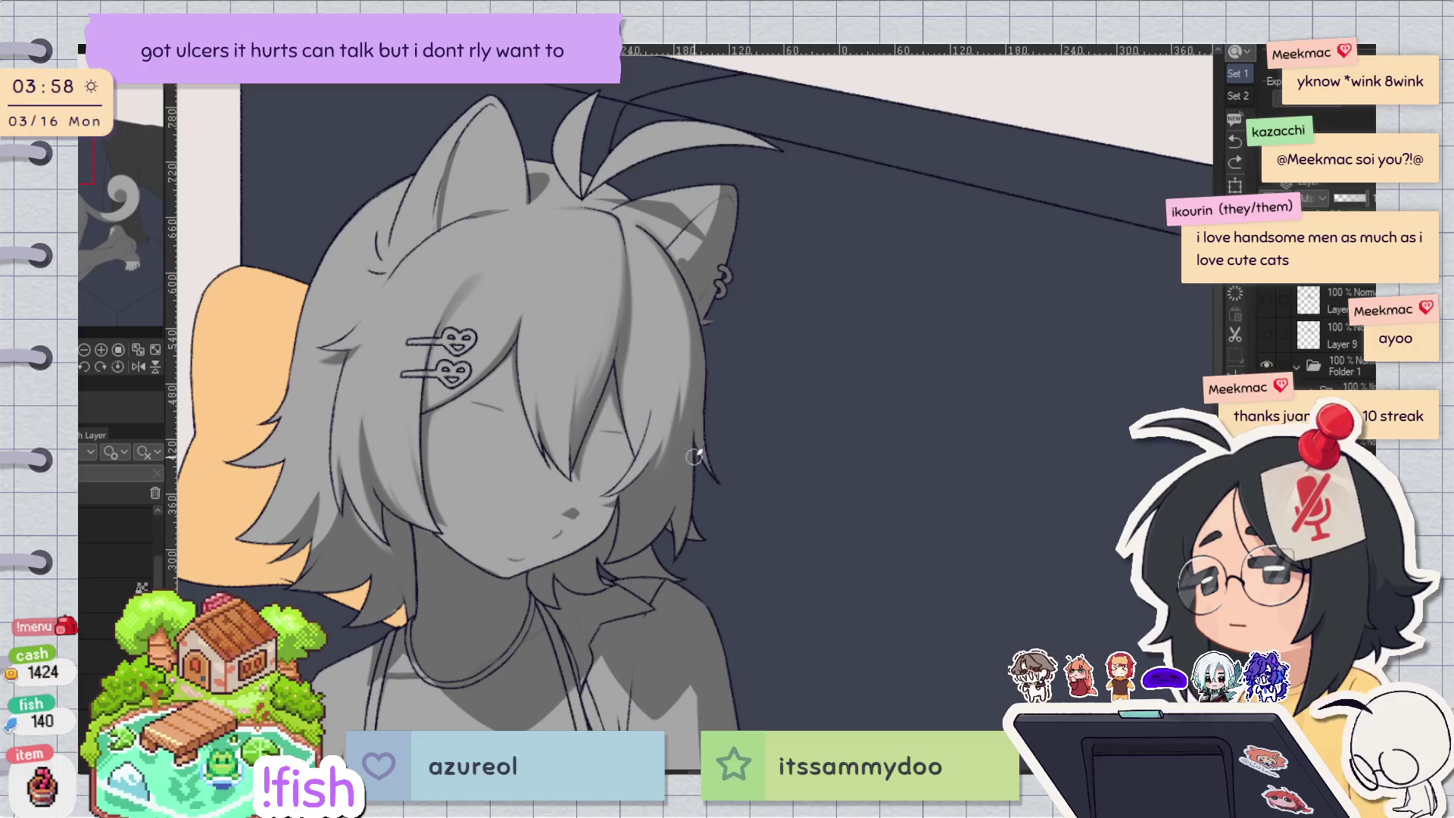
pyautogui.press('h')
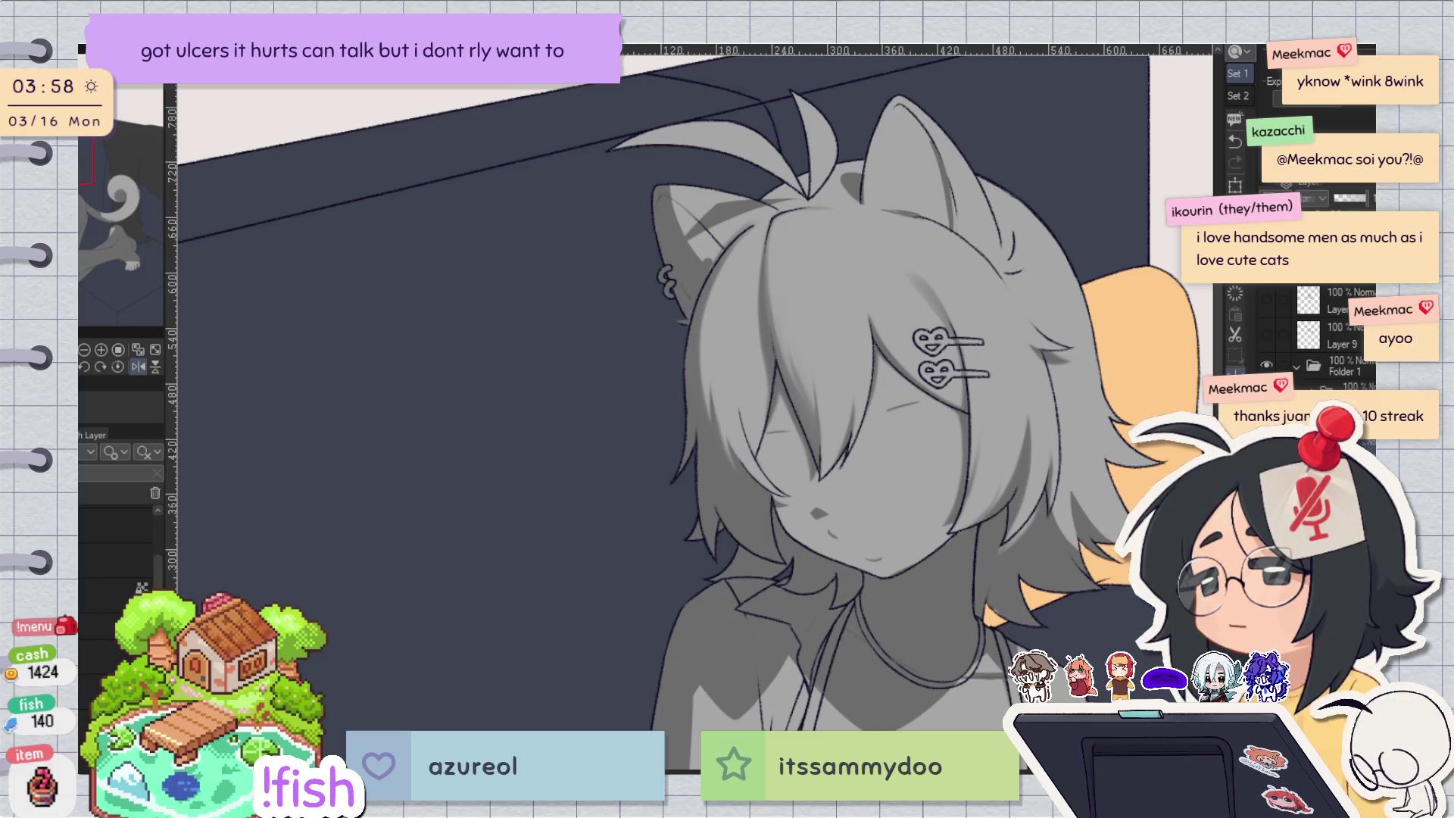
pyautogui.scroll(3, 644, 383)
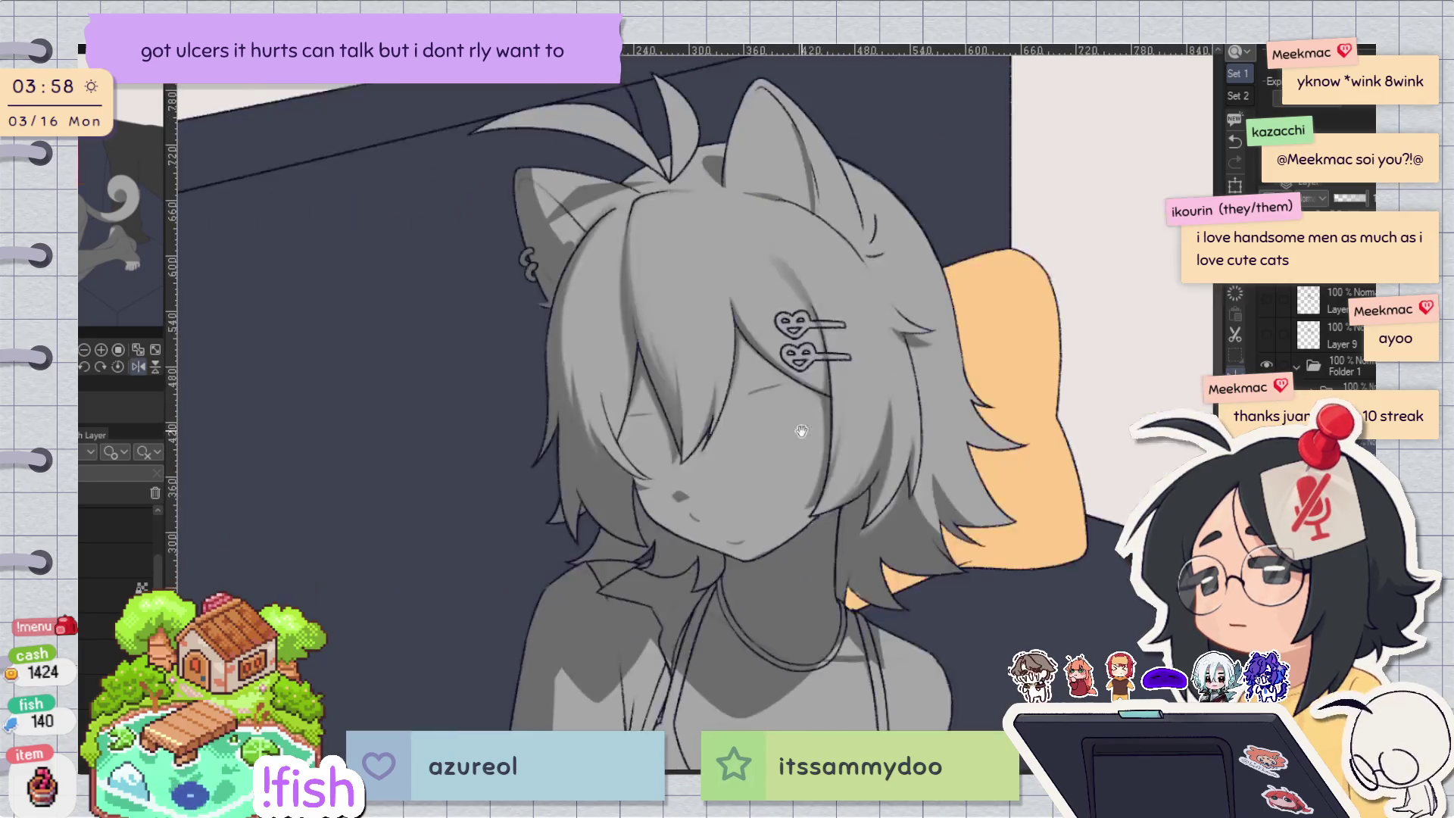
# Sketch red guide lines down the hair, undoing and redrawing several attempts.
pyautogui.moveTo(532, 409)
pyautogui.mouseDown()
pyautogui.moveTo(534, 545)
pyautogui.moveTo(556, 599)
pyautogui.mouseUp()
pyautogui.hotkey('ctrl', 'z')
pyautogui.moveTo(617, 429)
pyautogui.mouseDown()
pyautogui.moveTo(629, 587)
pyautogui.moveTo(606, 462)
pyautogui.moveTo(640, 613)
pyautogui.mouseUp()
pyautogui.hotkey('ctrl', 'z')
pyautogui.hotkey('ctrl', 'z')
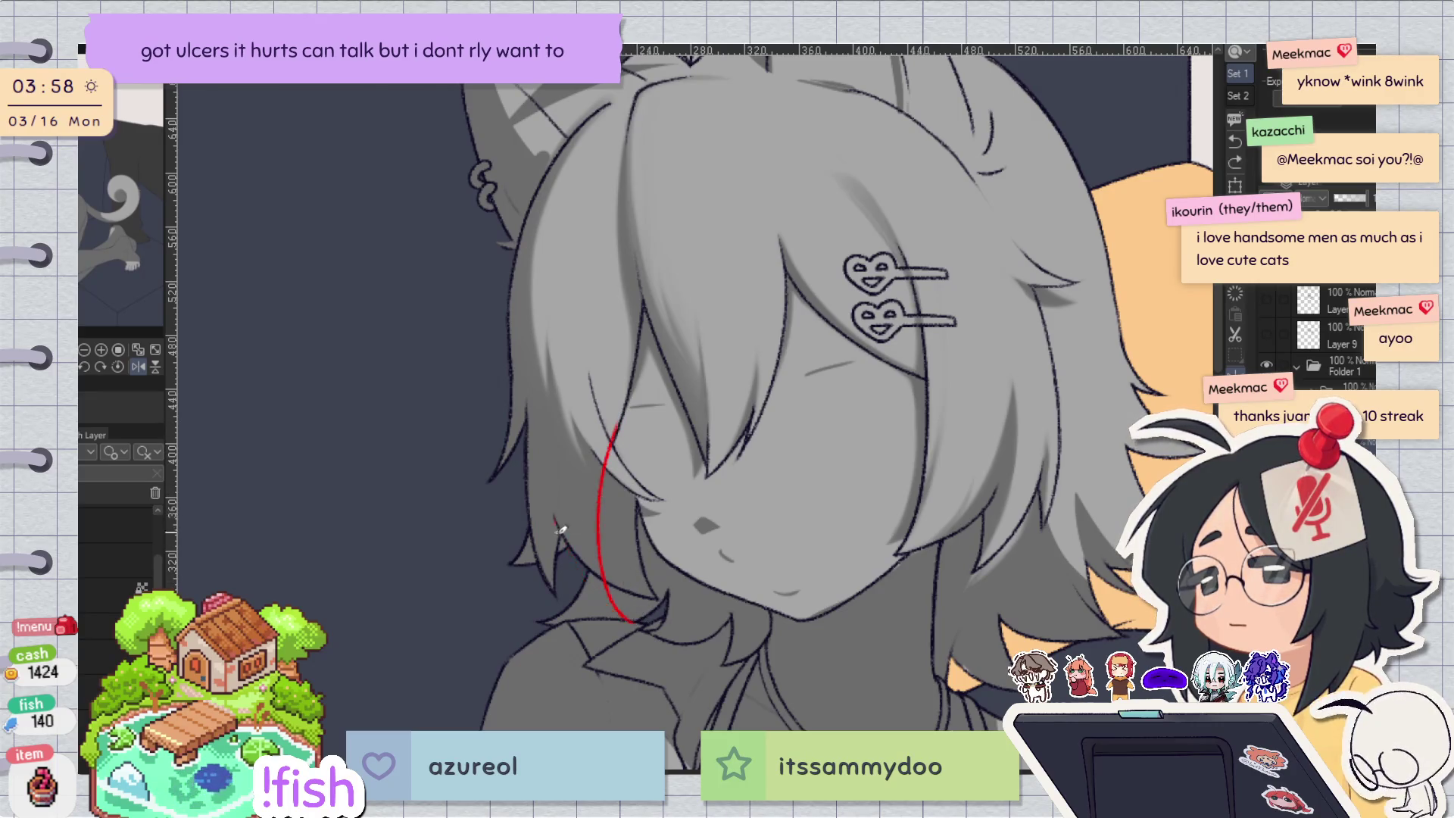
pyautogui.hotkey('ctrl', 'z')
pyautogui.moveTo(620, 416)
pyautogui.mouseDown()
pyautogui.moveTo(610, 447)
pyautogui.moveTo(638, 602)
pyautogui.mouseUp()
pyautogui.moveTo(560, 509)
pyautogui.mouseDown()
pyautogui.moveTo(569, 552)
pyautogui.moveTo(638, 617)
pyautogui.mouseUp()
pyautogui.press('h')
pyautogui.press('h')
pyautogui.hotkey('ctrl', 'z')
pyautogui.hotkey('ctrl', 'z')
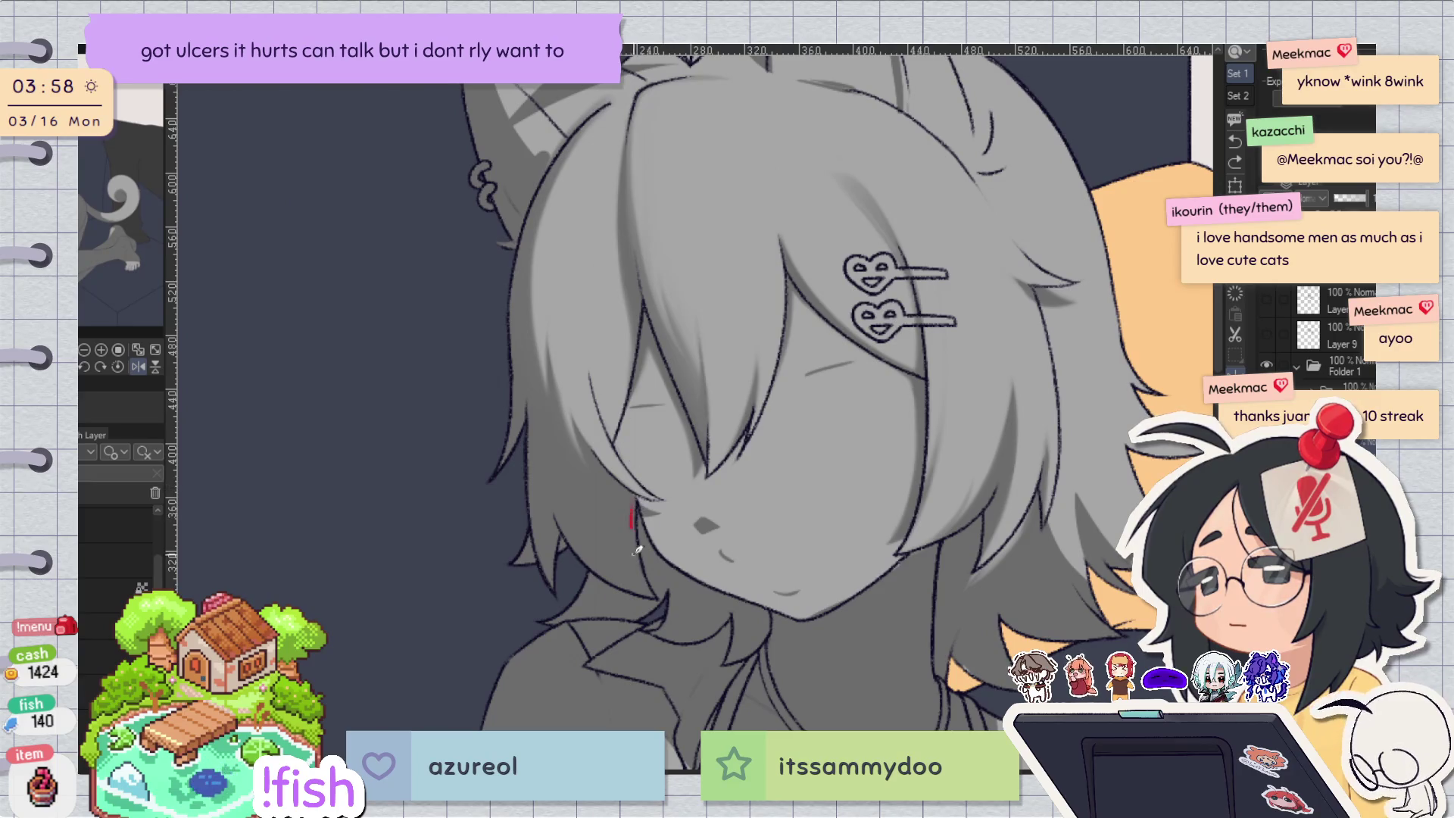
# Try a curved red line along the hair edge several times, undoing each attempt.
pyautogui.moveTo(615, 438); pyautogui.dragTo(644, 577)
pyautogui.hotkey('ctrl', 'z')
pyautogui.moveTo(611, 447); pyautogui.dragTo(650, 583)
pyautogui.hotkey('ctrl', 'z')
pyautogui.moveTo(610, 444)
pyautogui.mouseDown()
pyautogui.moveTo(653, 571)
pyautogui.moveTo(597, 522)
pyautogui.mouseUp()
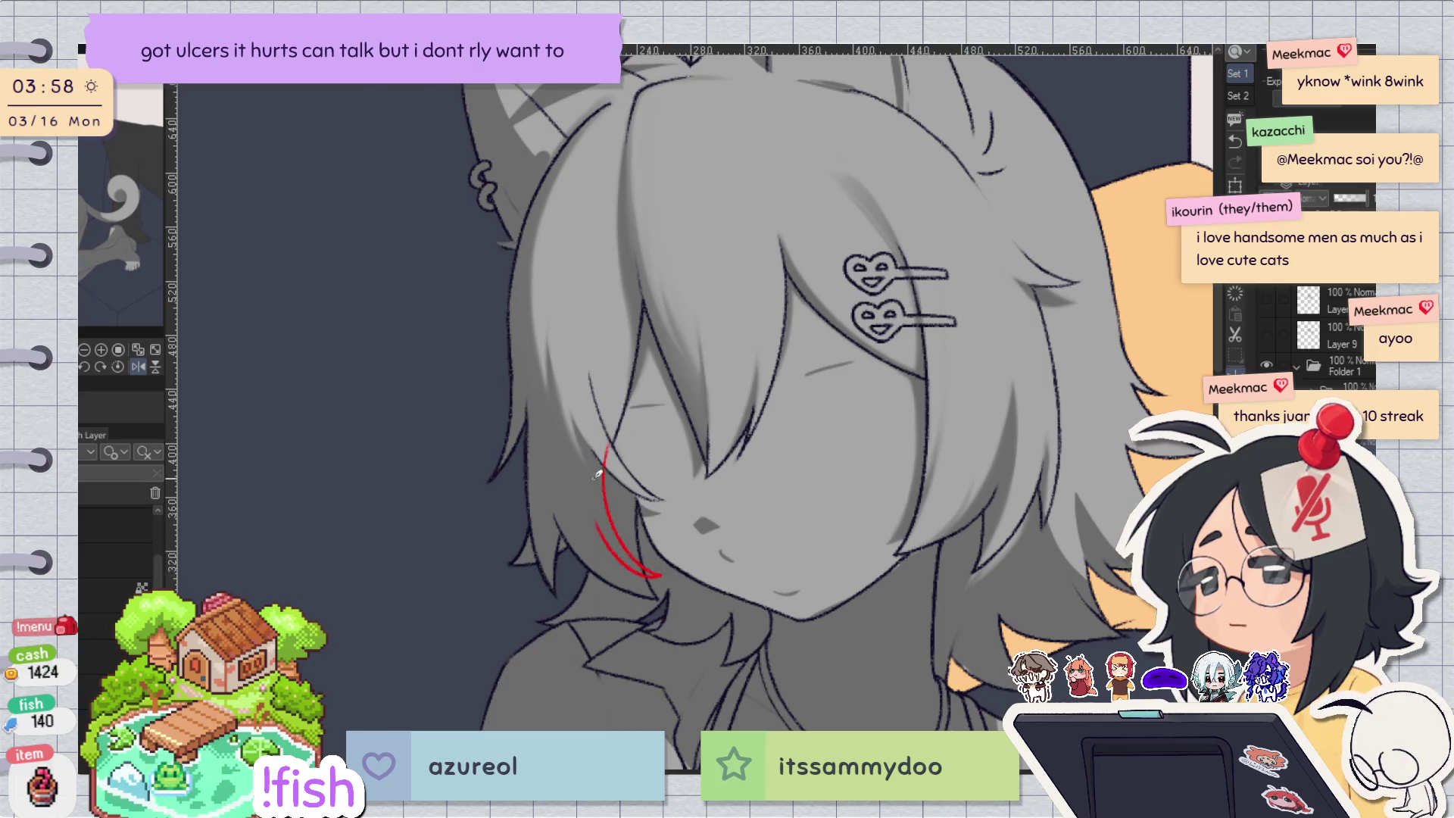
pyautogui.press('h')
pyautogui.hotkey('ctrl', 'z')
pyautogui.hotkey('ctrl', 'z')
pyautogui.moveTo(783, 448)
pyautogui.mouseDown()
pyautogui.moveTo(753, 560)
pyautogui.moveTo(801, 527)
pyautogui.mouseUp()
pyautogui.press('h')
pyautogui.hotkey('ctrl', 'z')
pyautogui.hotkey('ctrl', 'z')
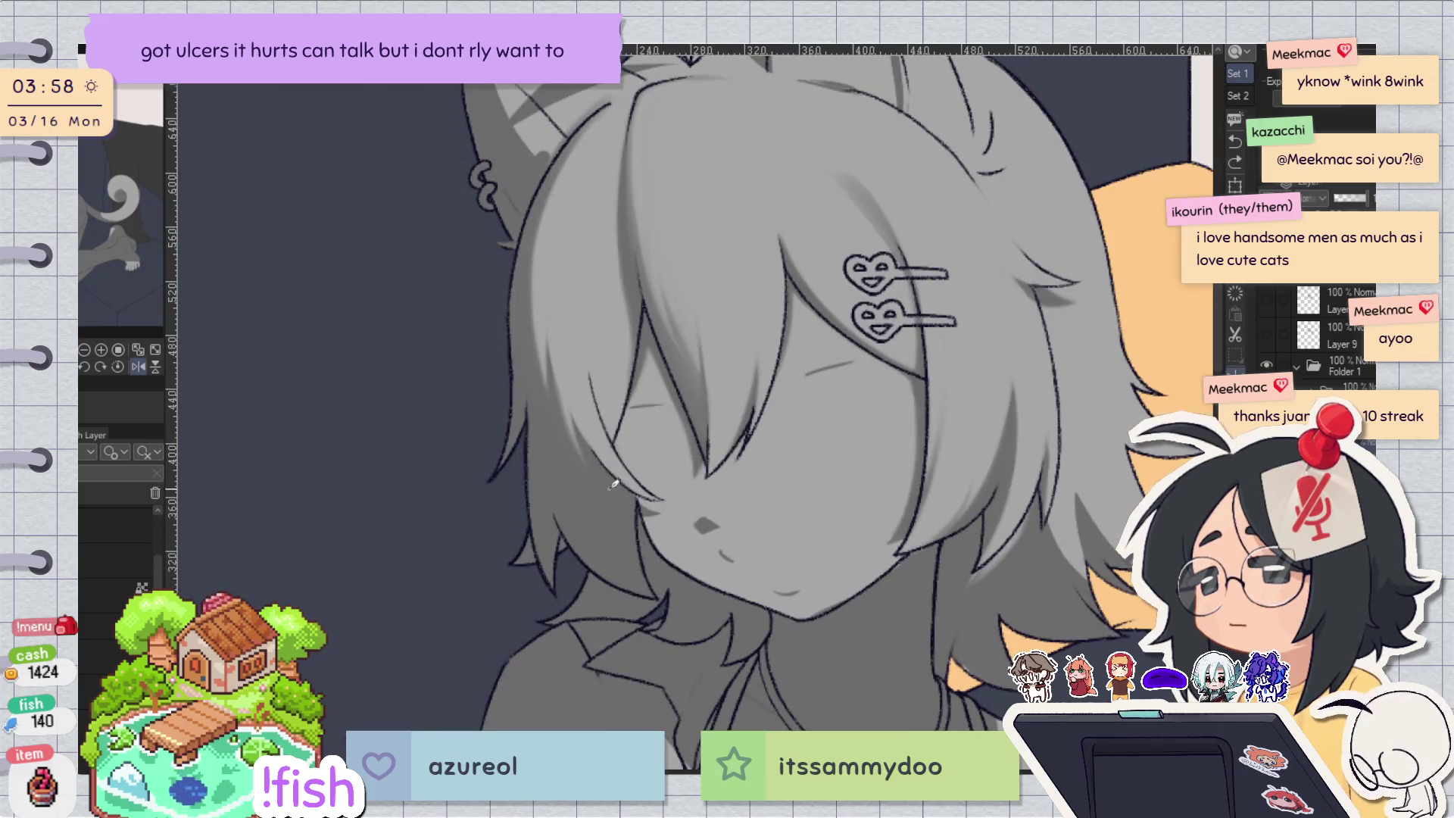
pyautogui.moveTo(604, 473)
pyautogui.mouseDown()
pyautogui.moveTo(650, 593)
pyautogui.moveTo(603, 473)
pyautogui.mouseUp()
pyautogui.hotkey('ctrl', 'z')
pyautogui.hotkey('ctrl', 'z')
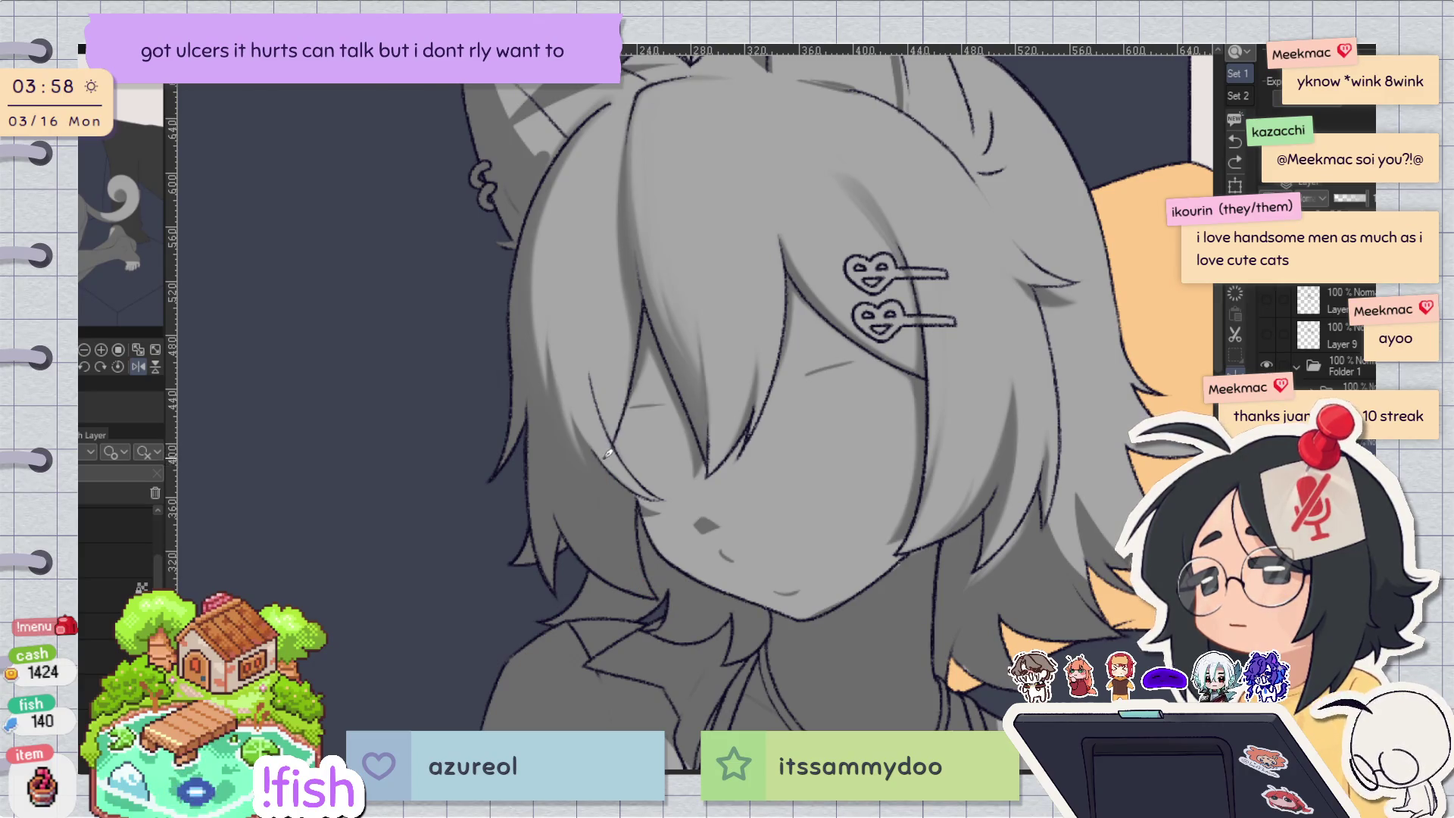
# Draw a long red line down the hair edge, then add short strokes ending in a small zigzag.
pyautogui.moveTo(589, 376); pyautogui.dragTo(655, 598)
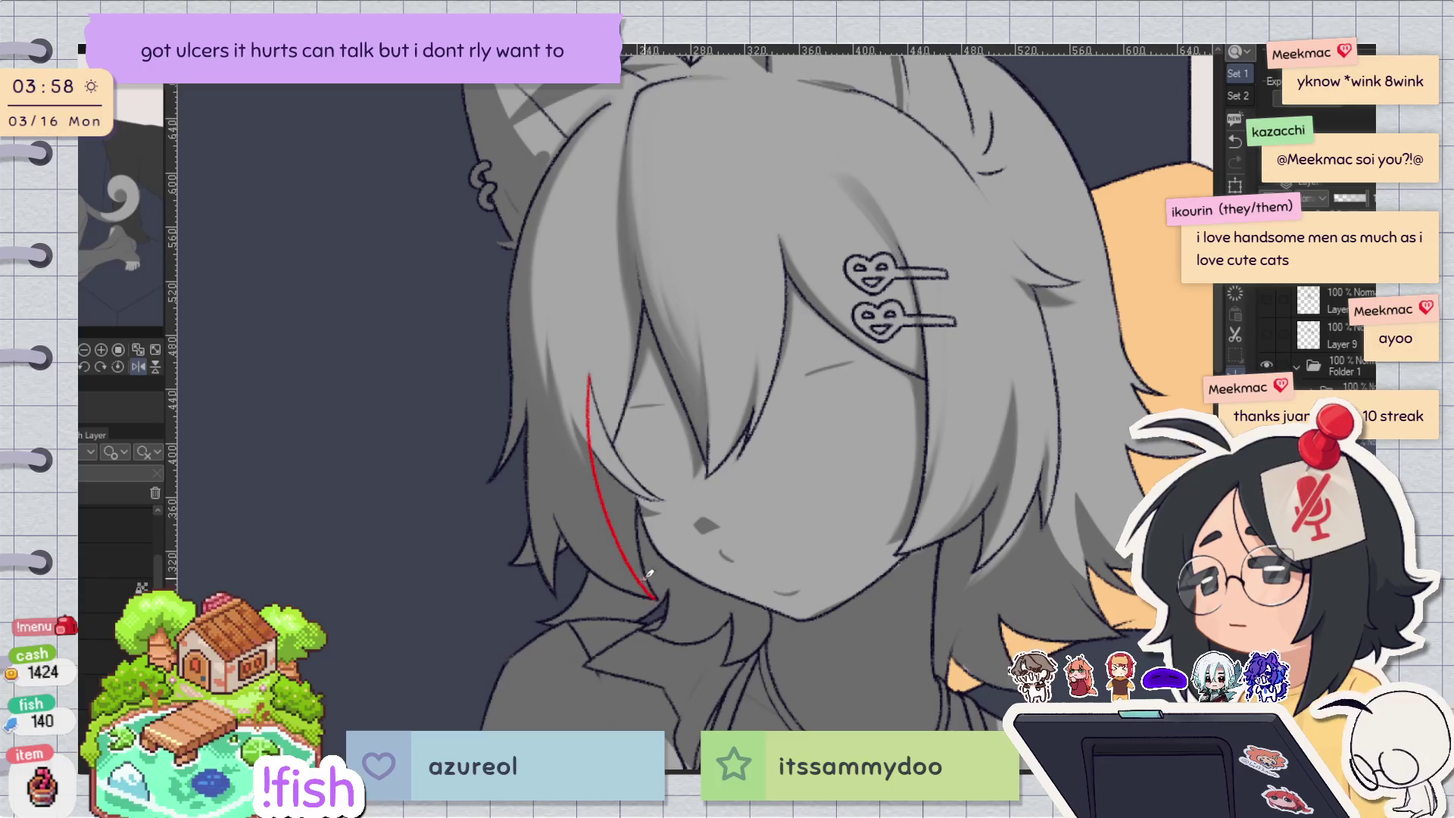
pyautogui.press('h')
pyautogui.press('h')
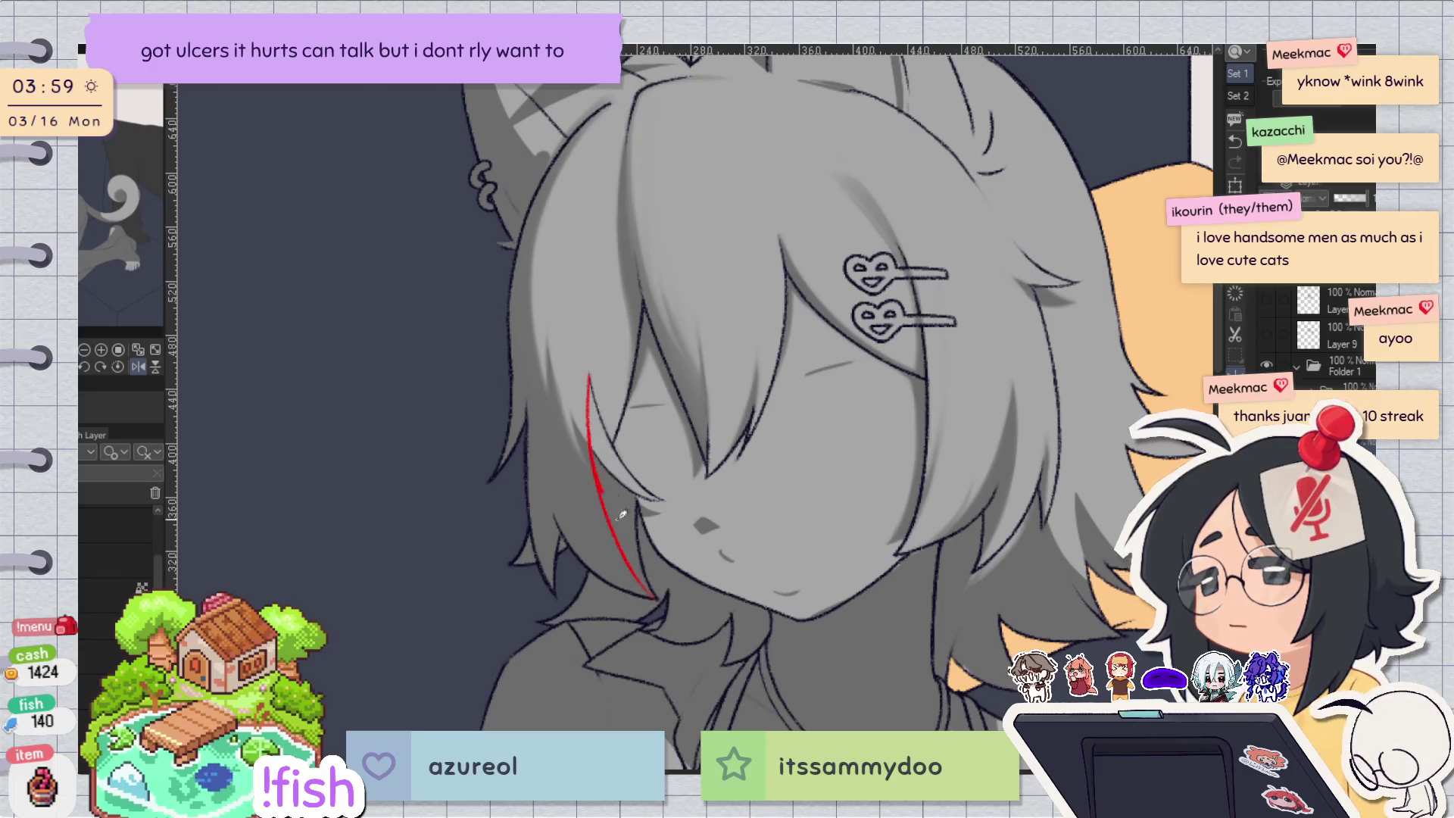
pyautogui.moveTo(643, 547); pyautogui.dragTo(607, 506)
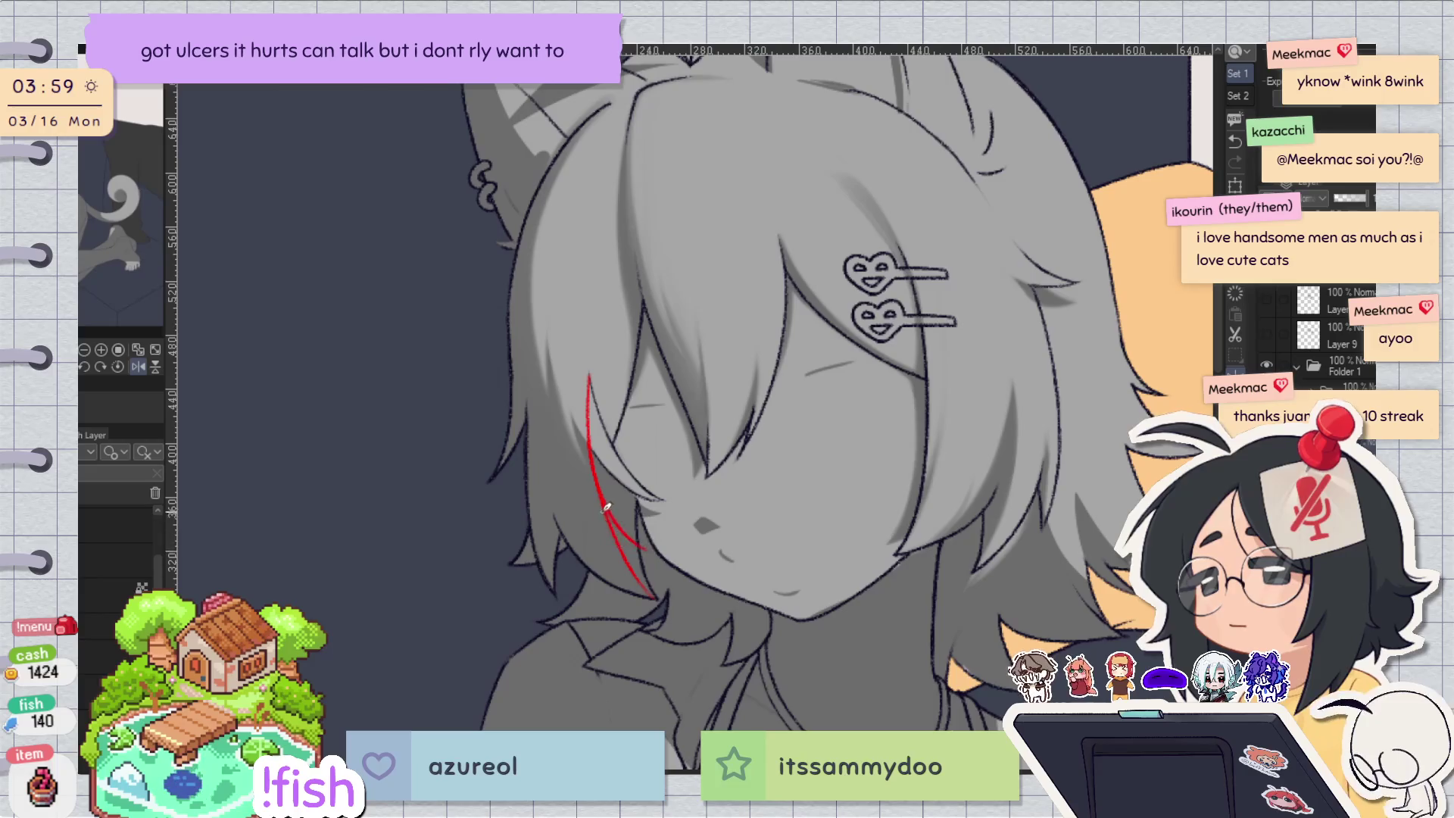
pyautogui.press('h')
pyautogui.press('h')
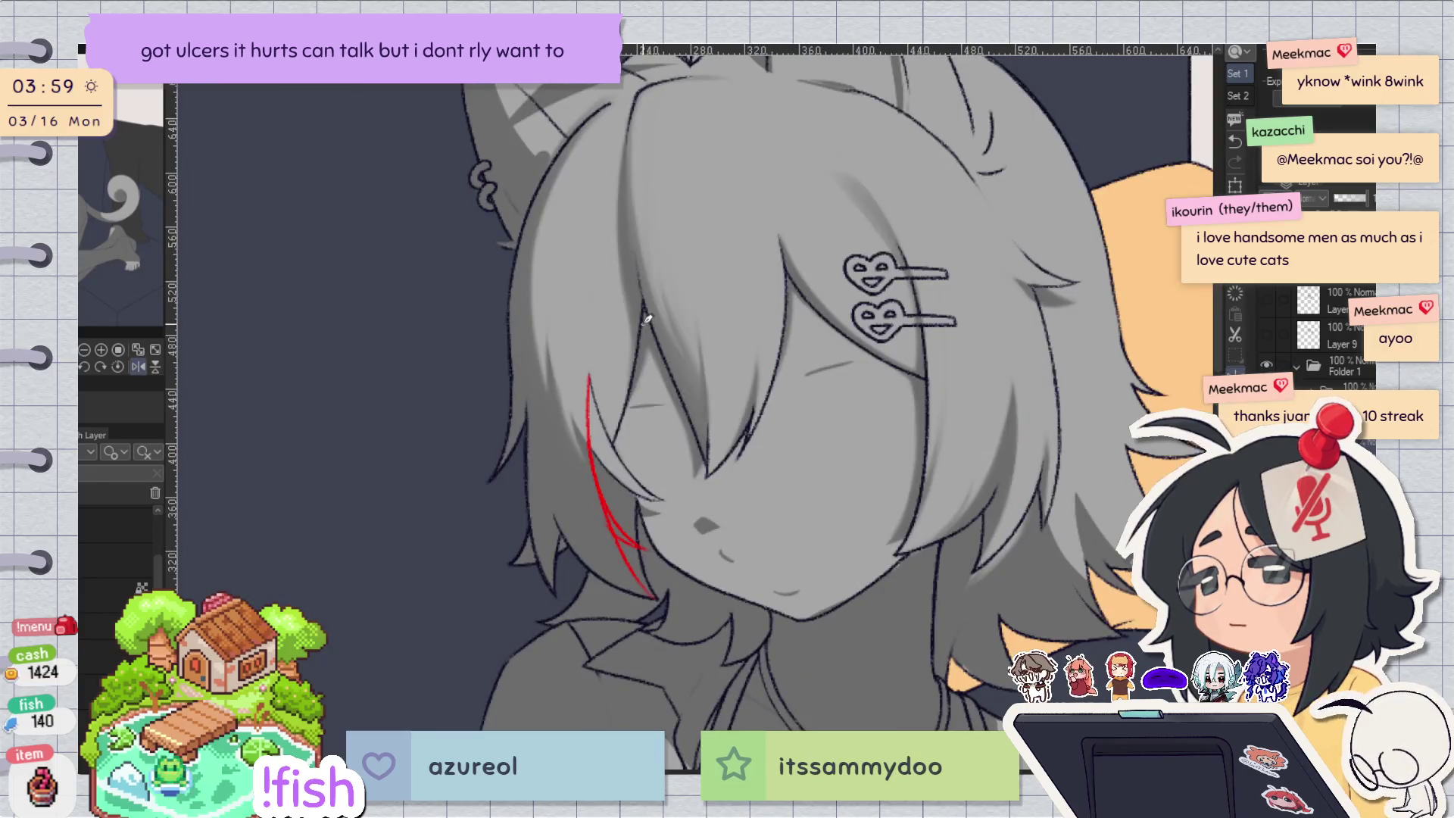
pyautogui.press('h')
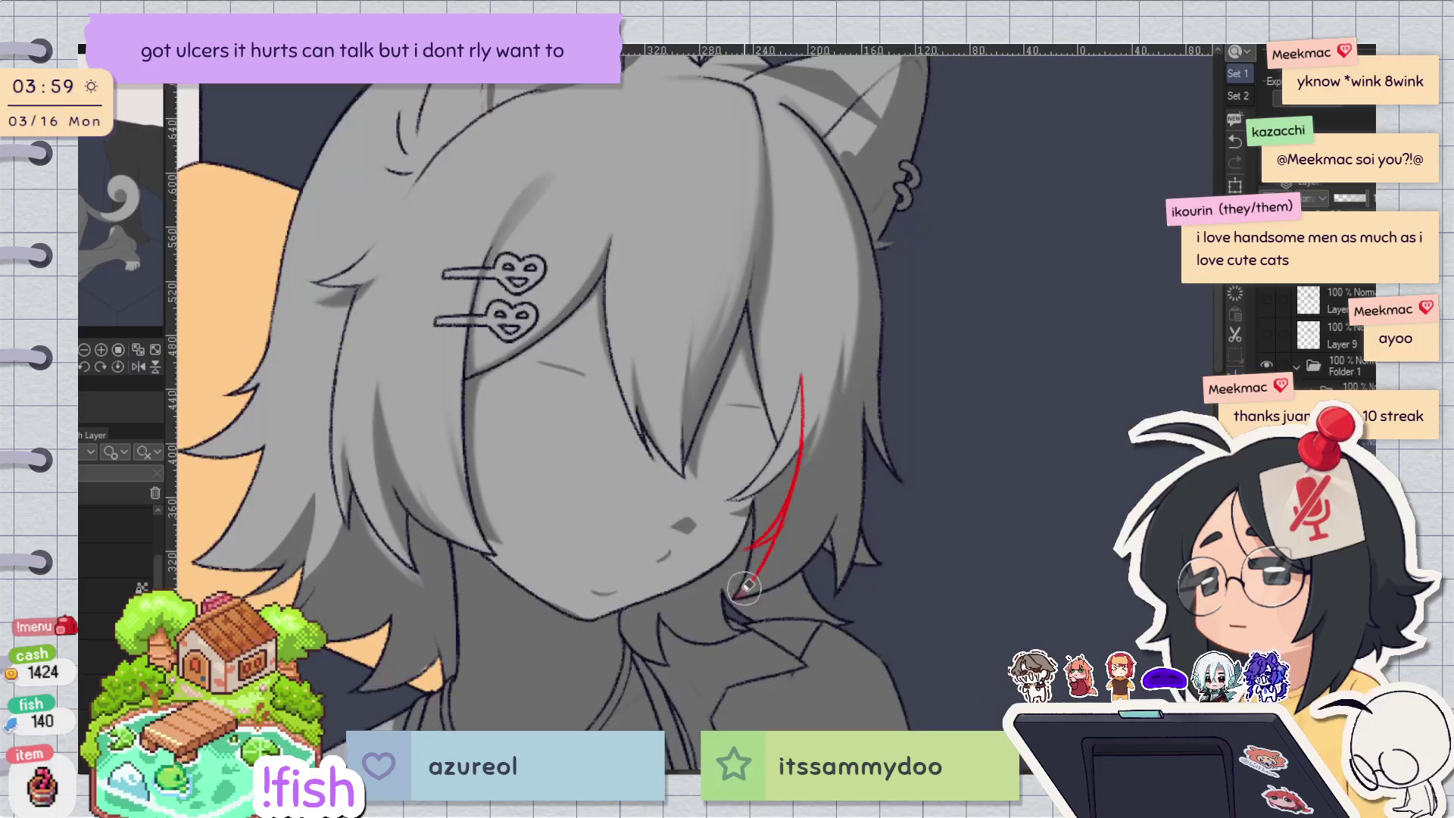
pyautogui.press('h')
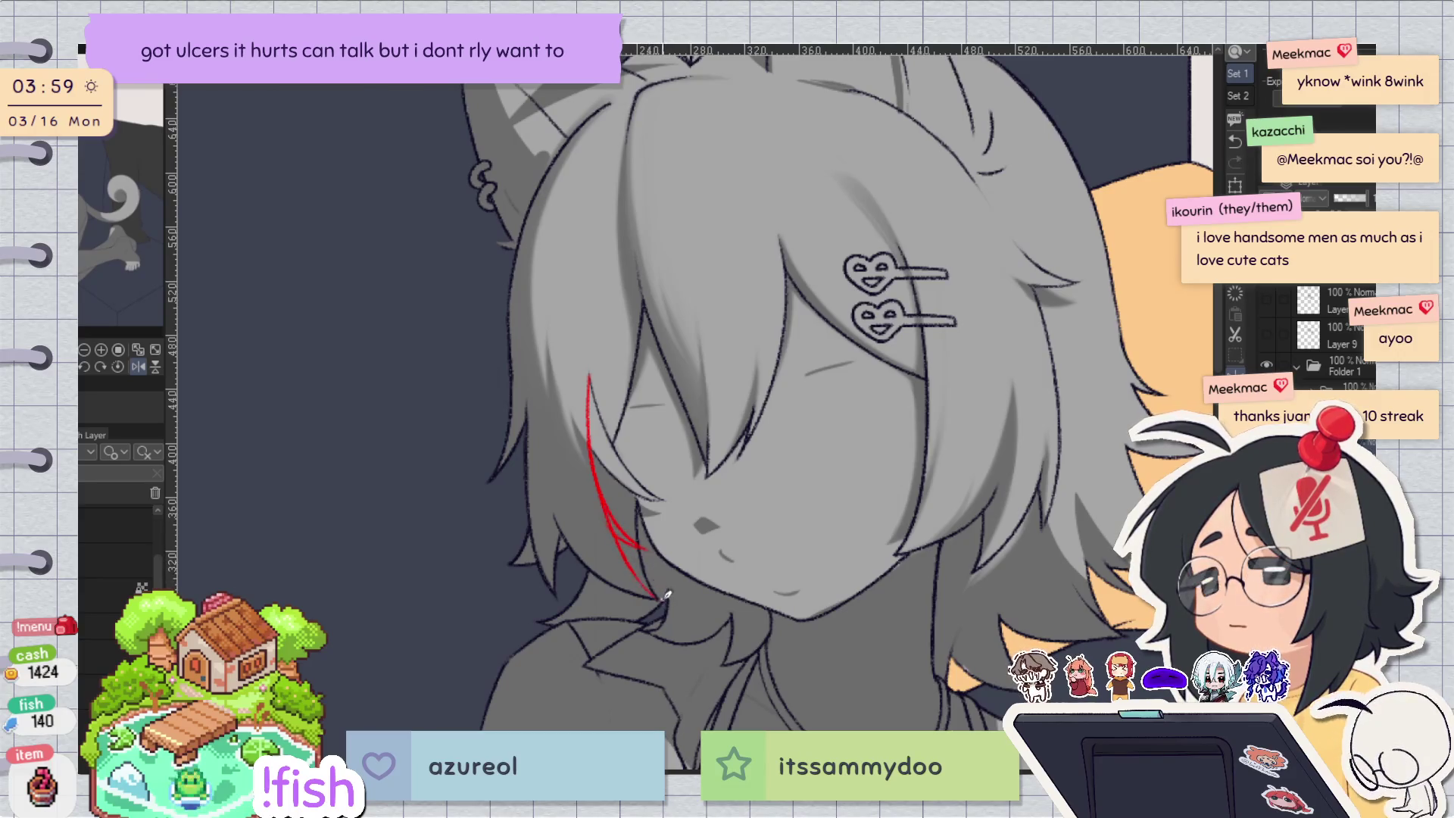
pyautogui.press('h')
pyautogui.moveTo(650, 417)
pyautogui.mouseDown()
pyautogui.moveTo(685, 231)
pyautogui.moveTo(481, 666)
pyautogui.mouseUp()
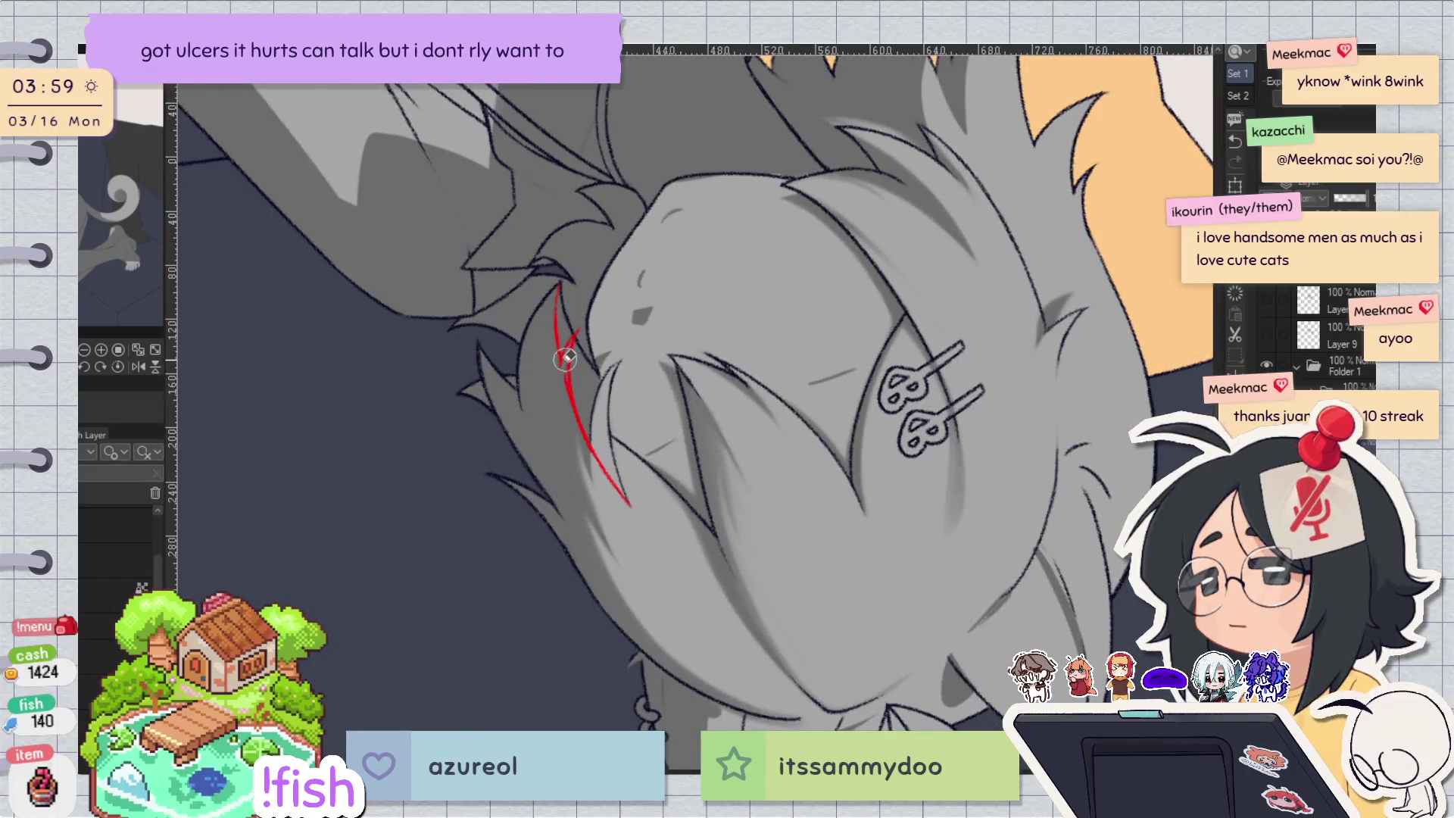
pyautogui.moveTo(570, 339); pyautogui.dragTo(567, 354)
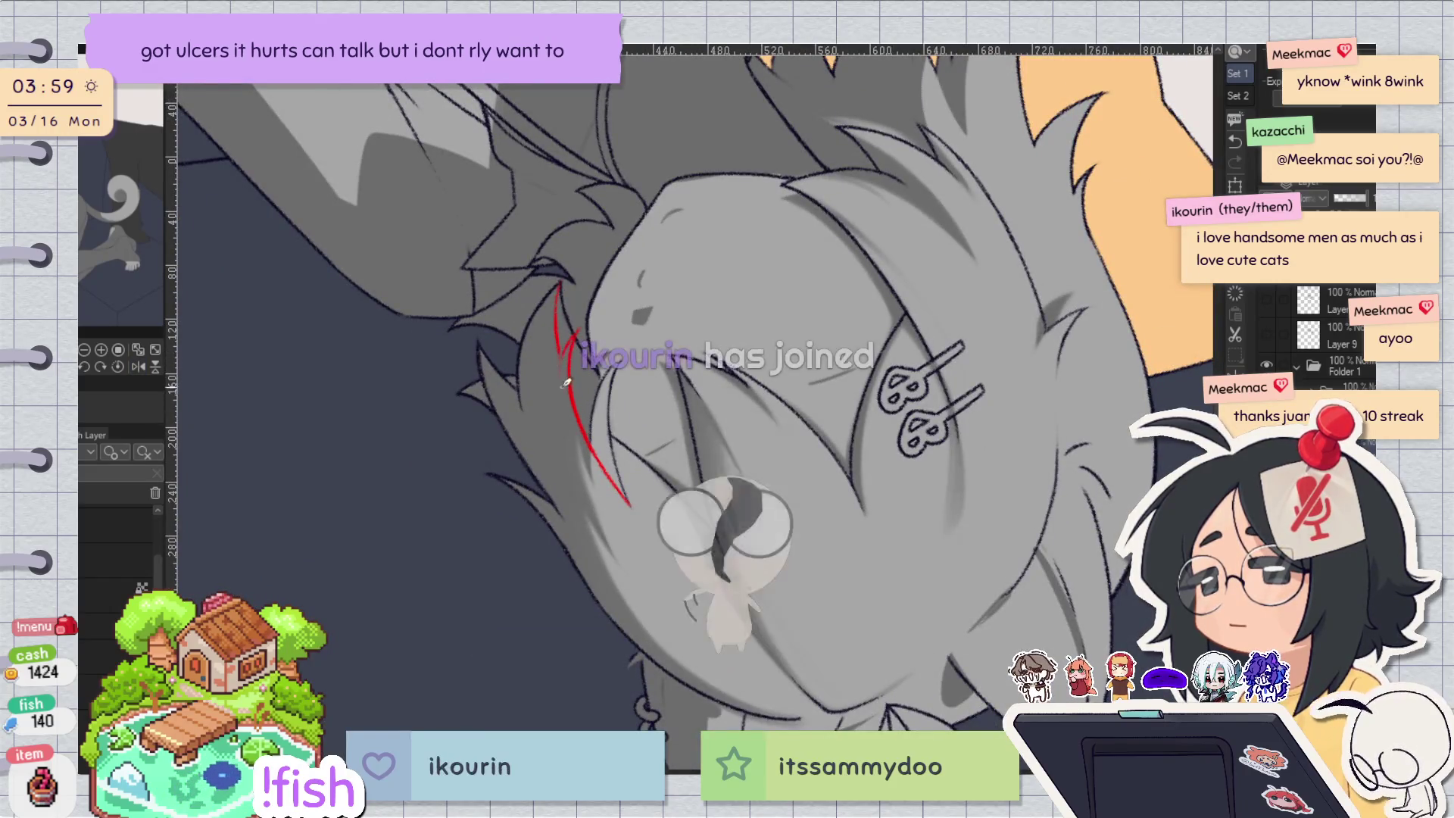
pyautogui.hotkey('ctrl', '@')
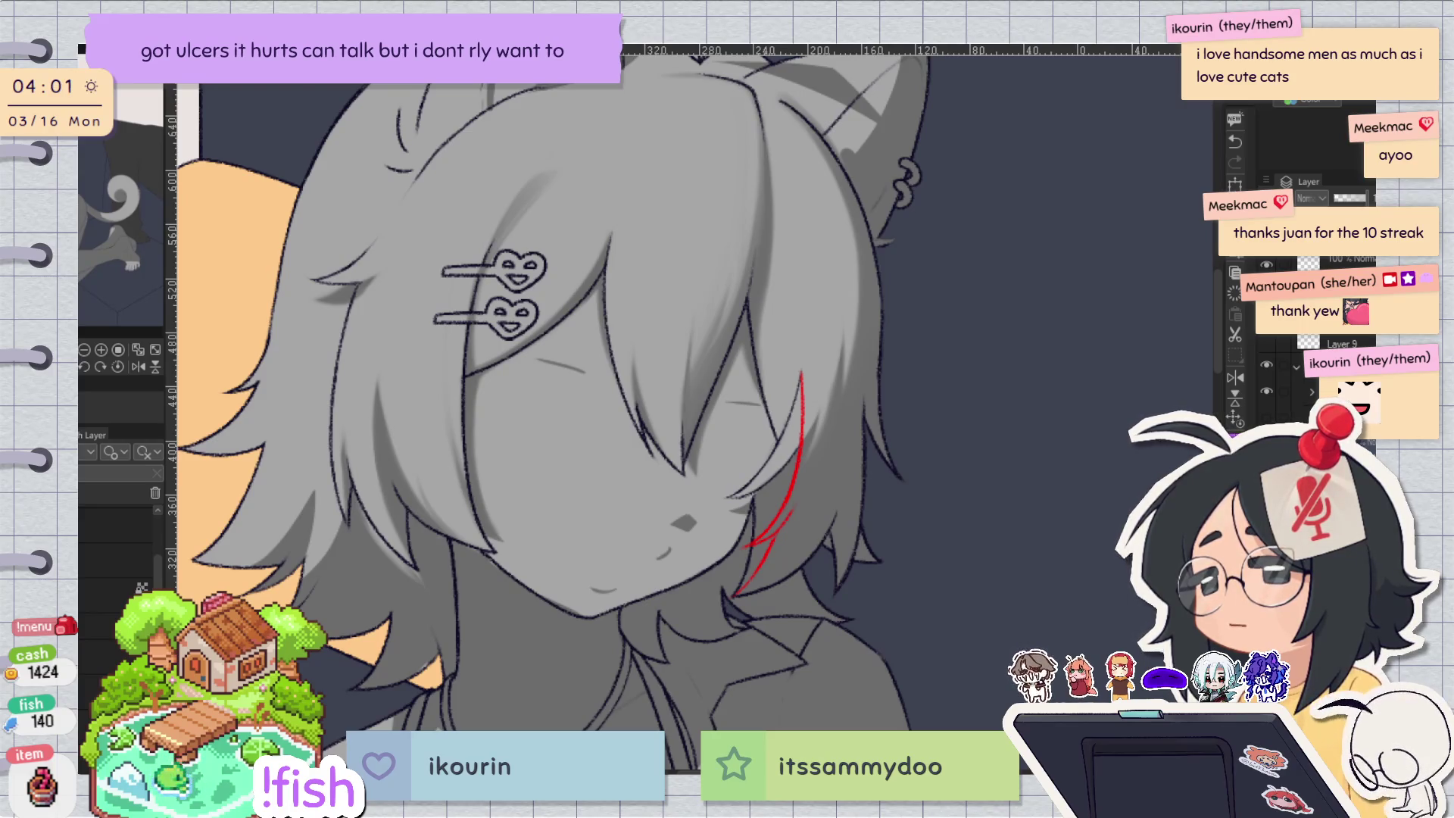
# Replace the zigzag red stroke with a simpler straight red line down the hair, checking it mirrored.
pyautogui.press('h')
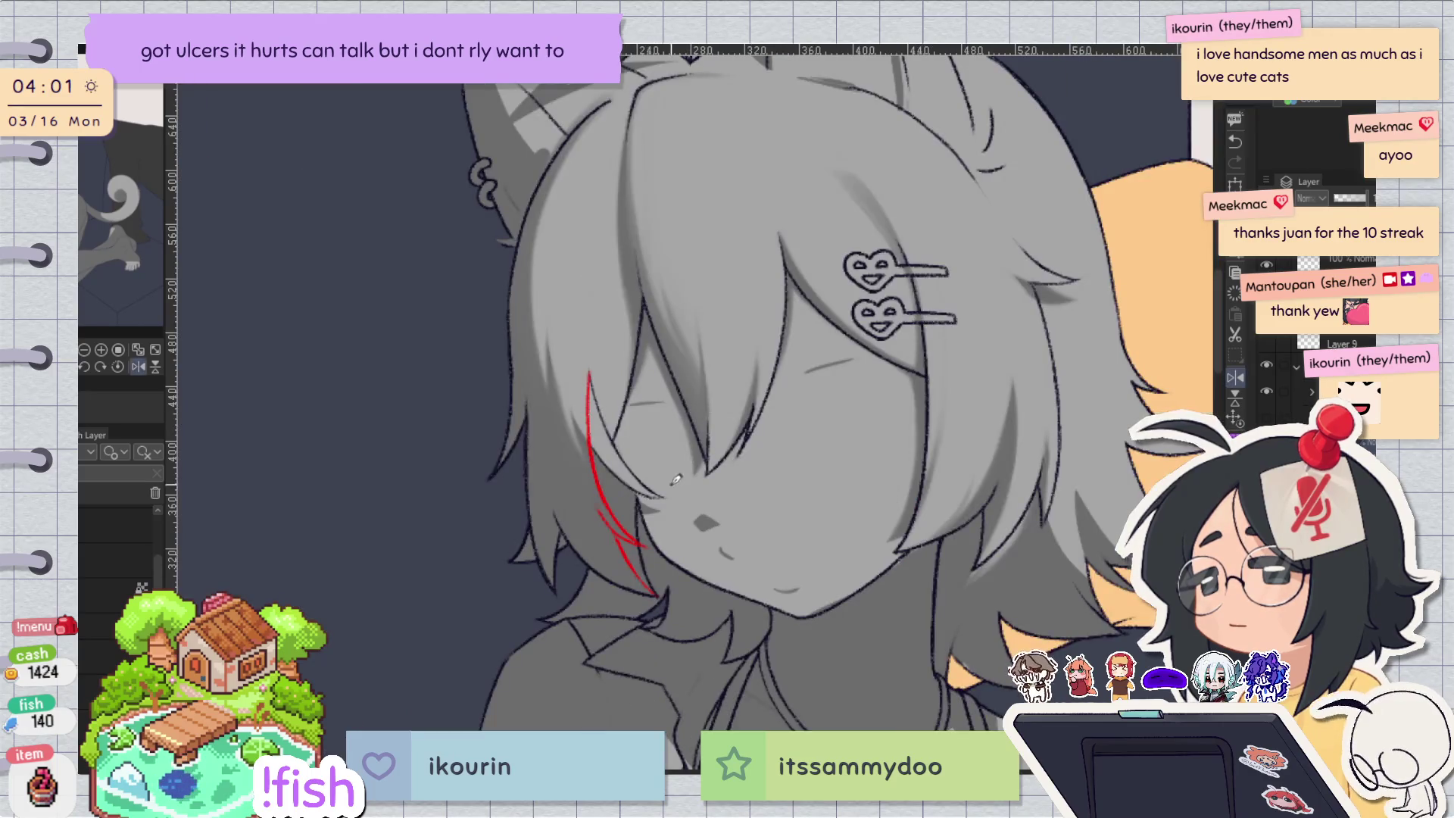
pyautogui.press('h')
pyautogui.press('h')
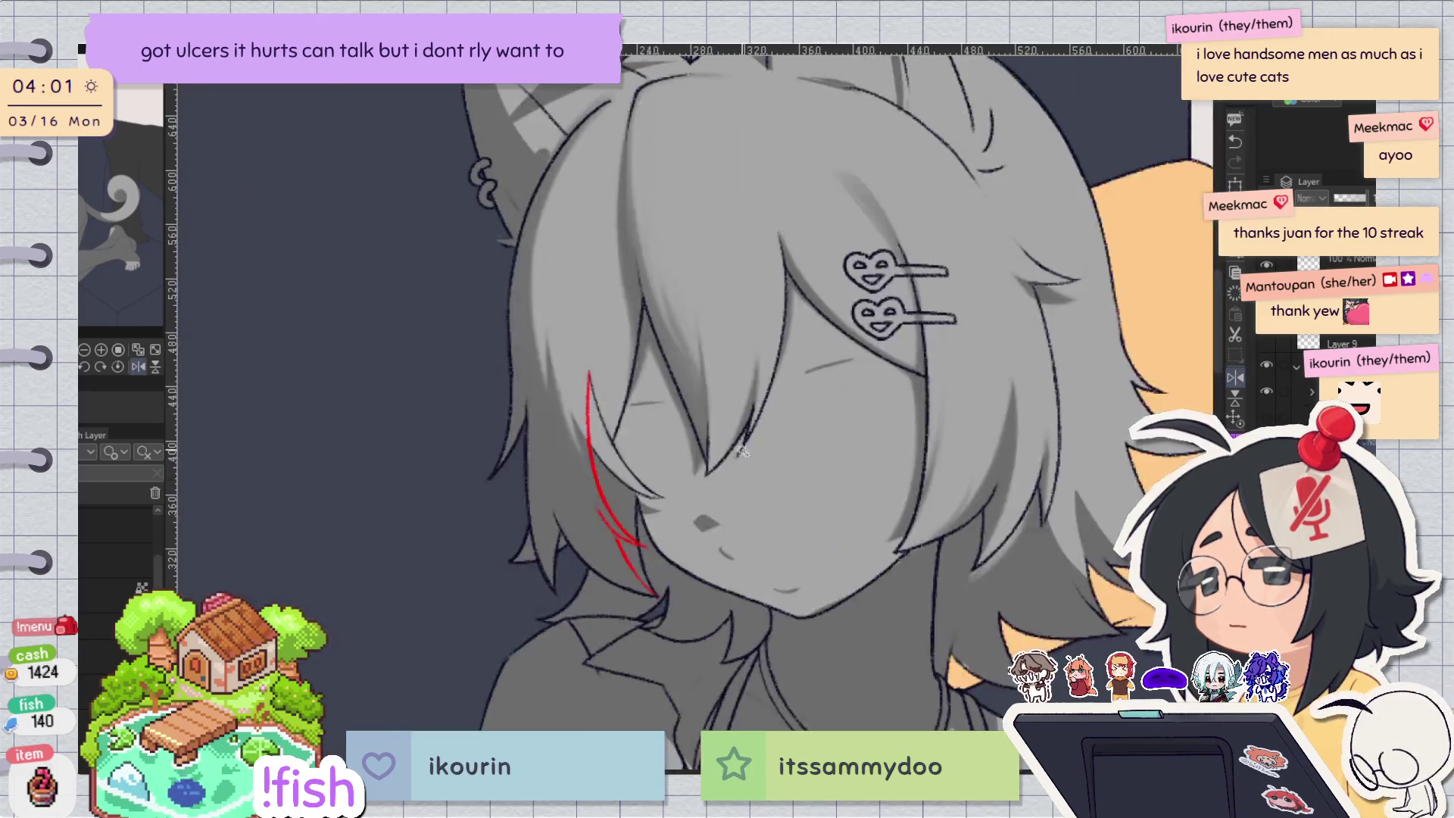
pyautogui.moveTo(584, 376); pyautogui.dragTo(596, 495)
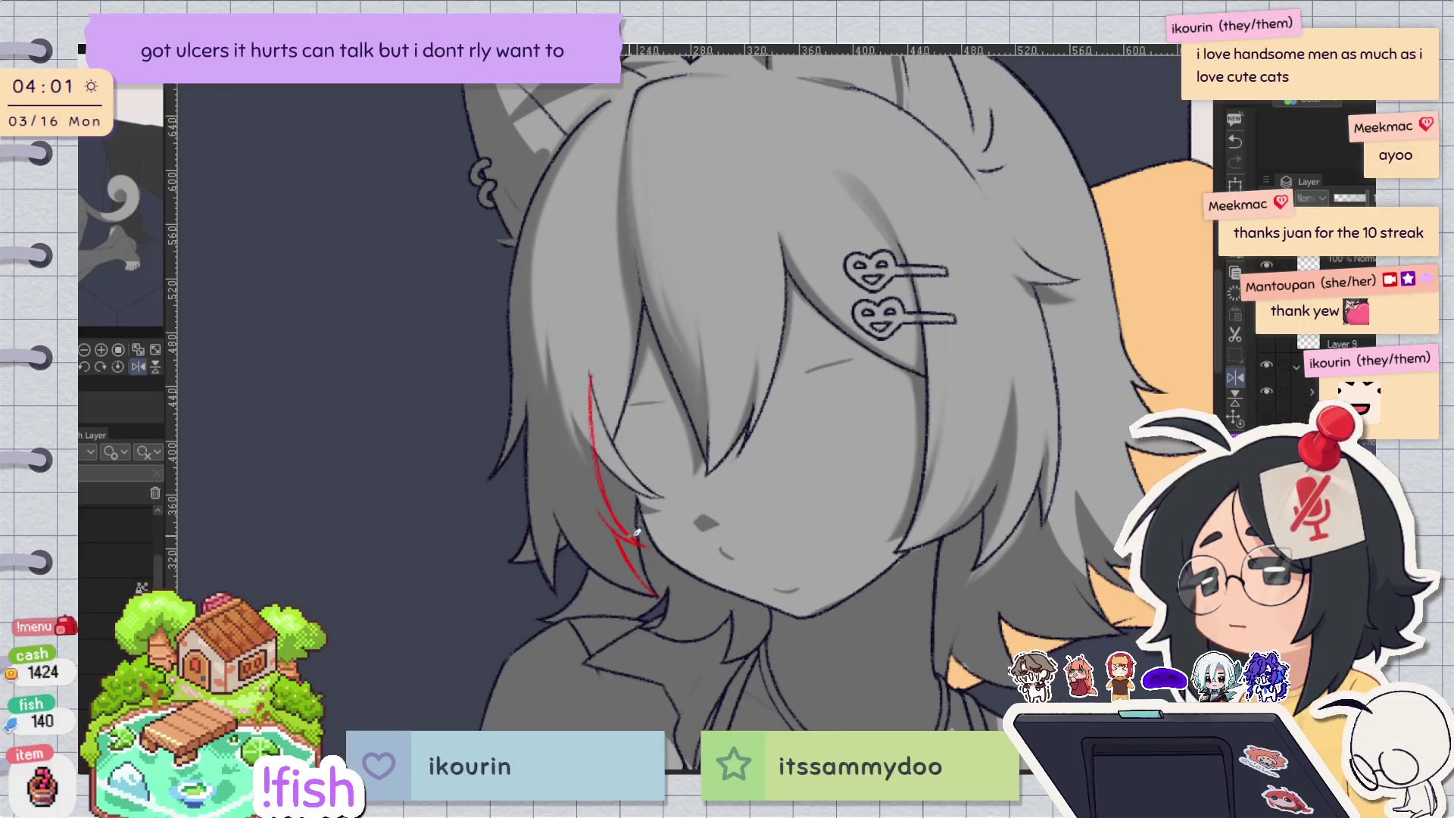
pyautogui.press('h')
pyautogui.press('h')
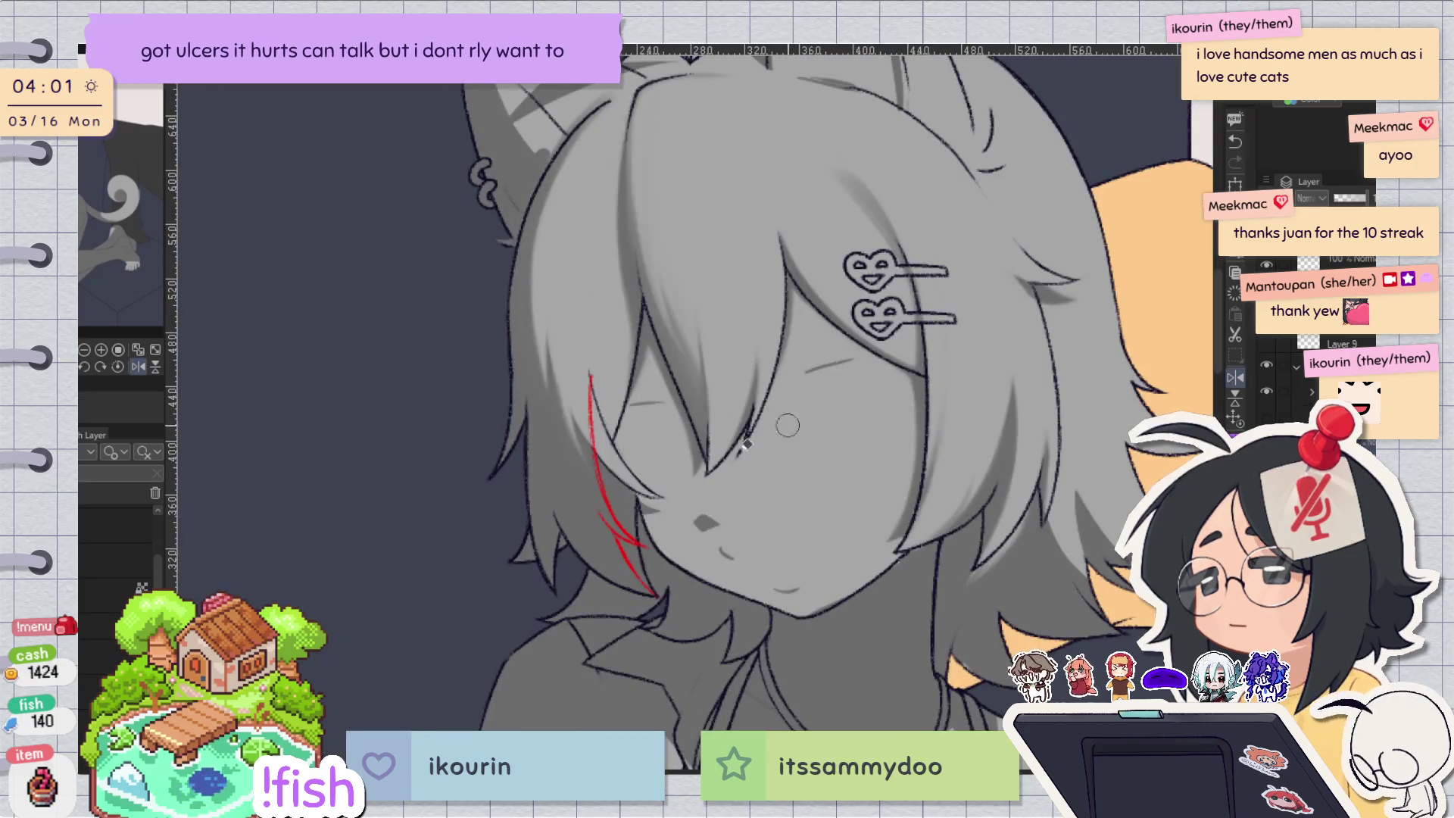
pyautogui.hotkey('ctrl', 'z')
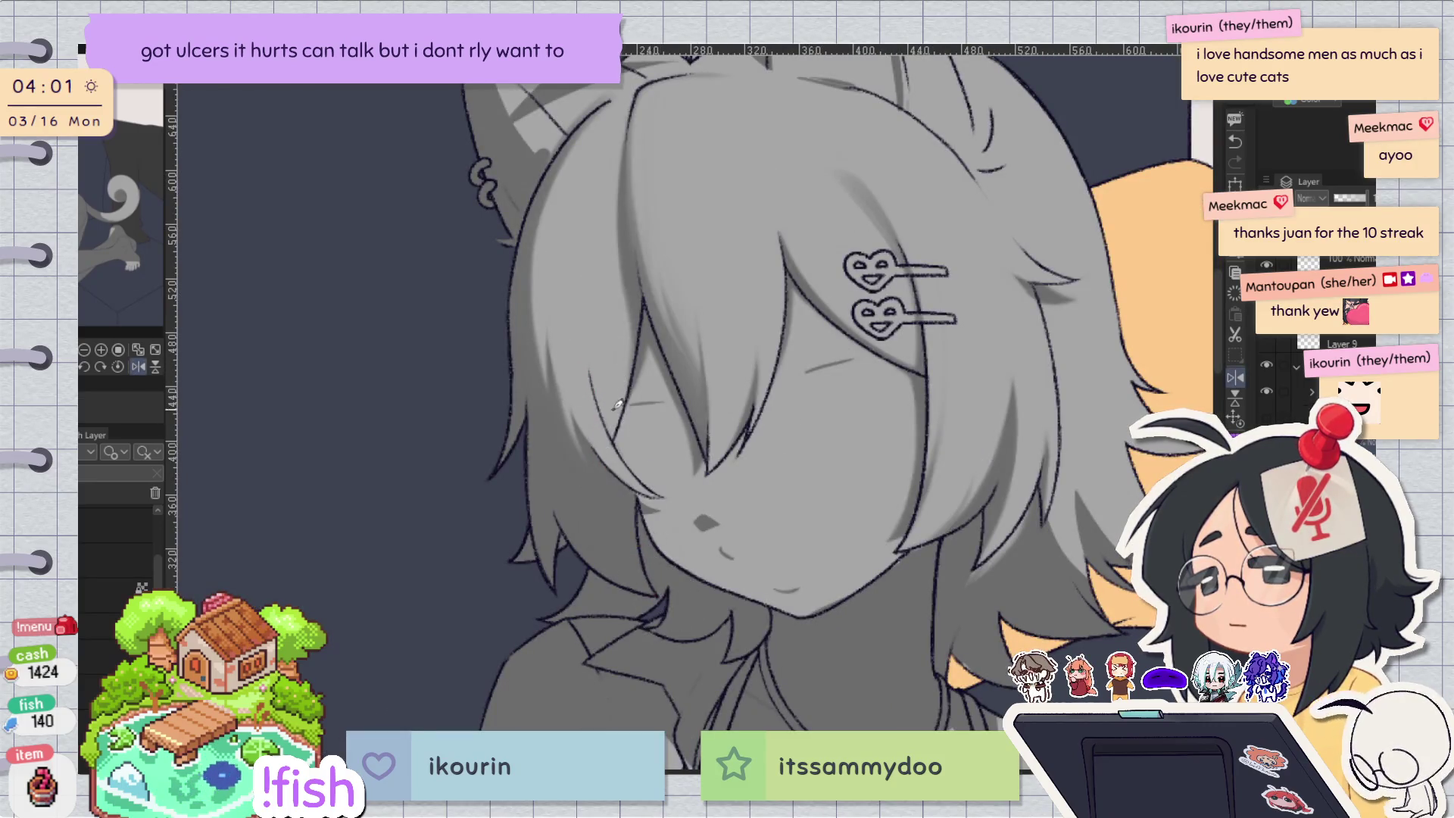
pyautogui.moveTo(598, 453); pyautogui.dragTo(600, 587)
pyautogui.press('h')
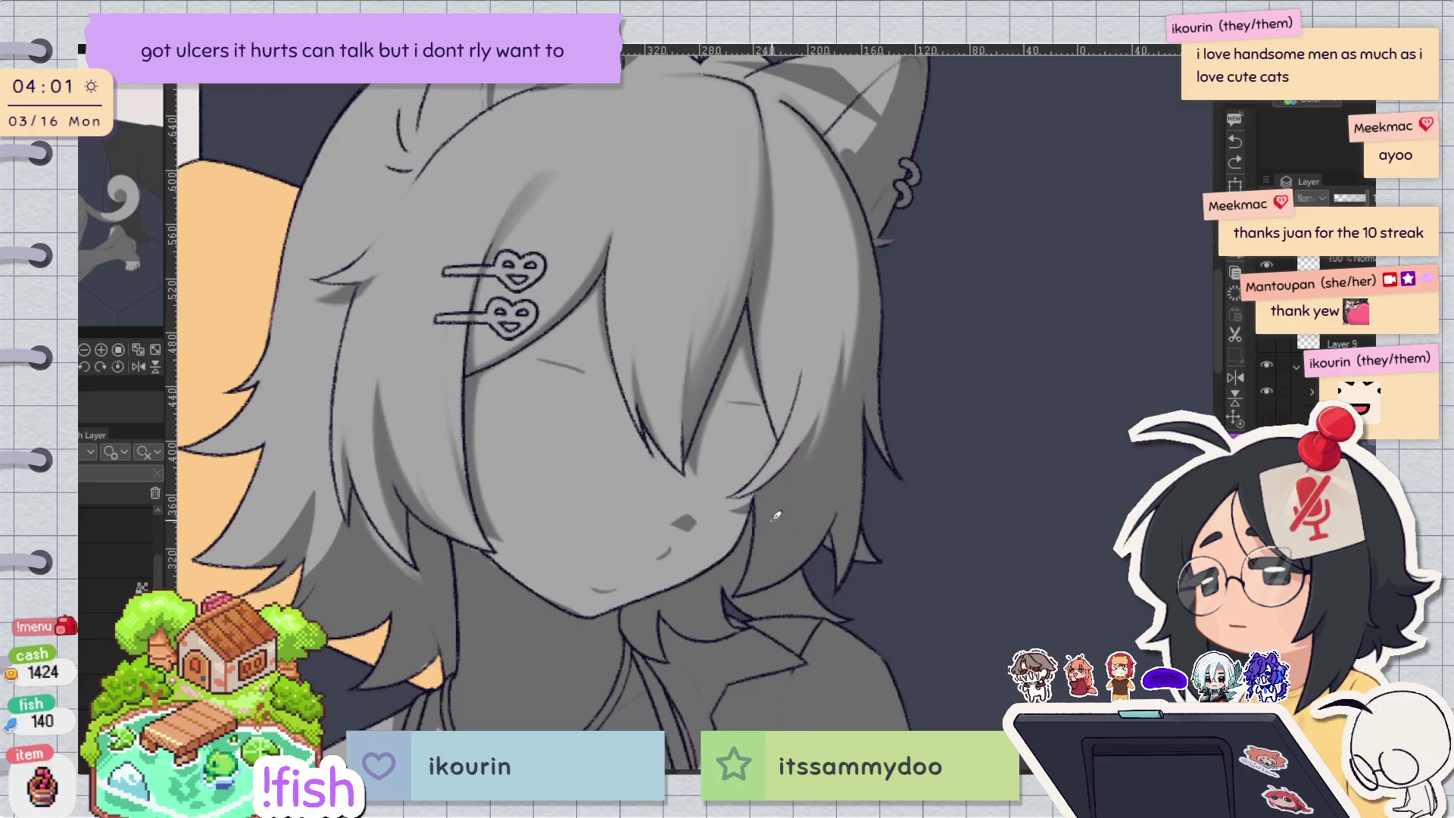
pyautogui.press('h')
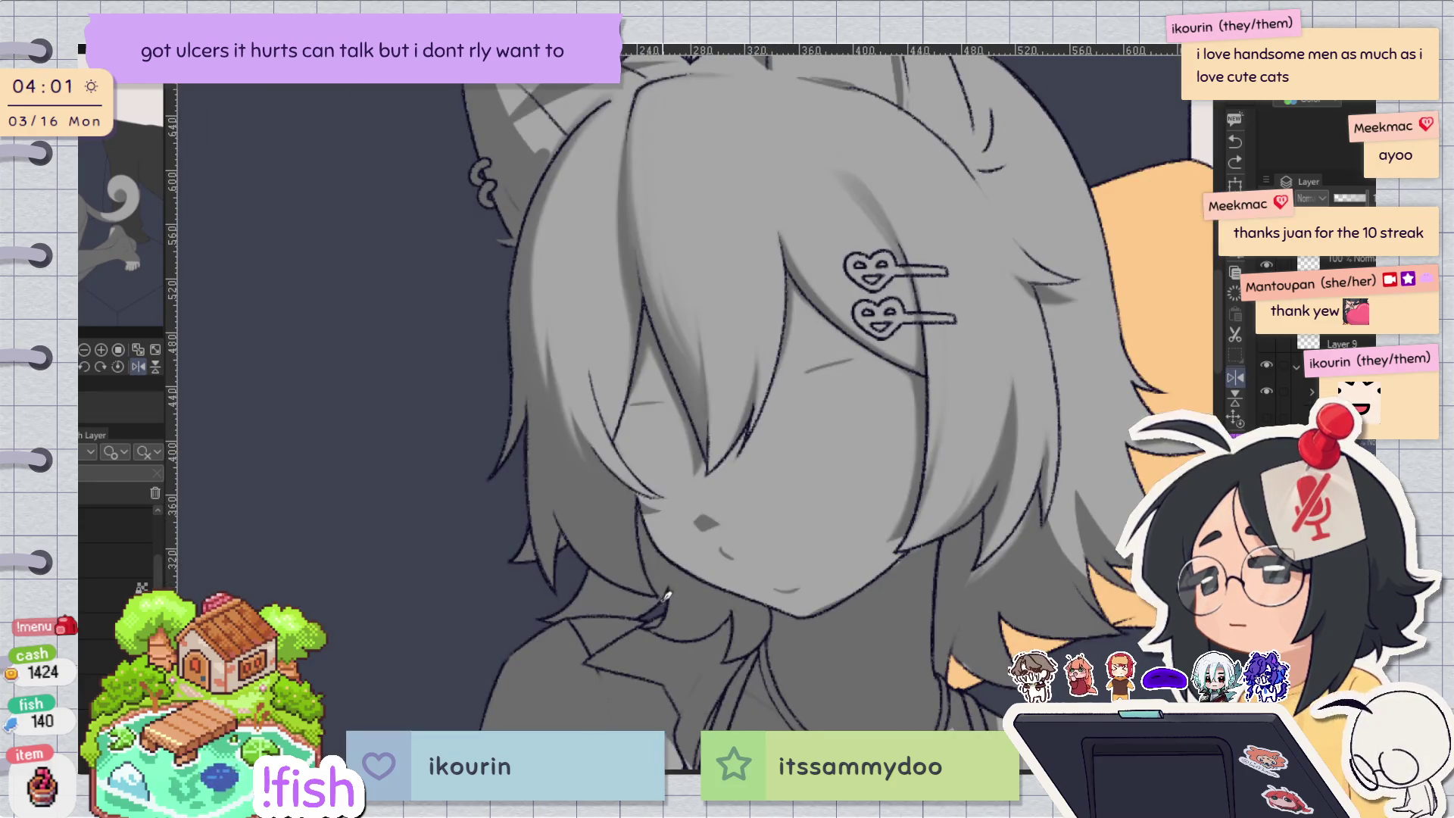
# Try red V-shaped hair strands near the chin on a rotated canvas, then undo them.
pyautogui.moveTo(590, 466)
pyautogui.mouseDown()
pyautogui.moveTo(606, 512)
pyautogui.moveTo(686, 599)
pyautogui.mouseUp()
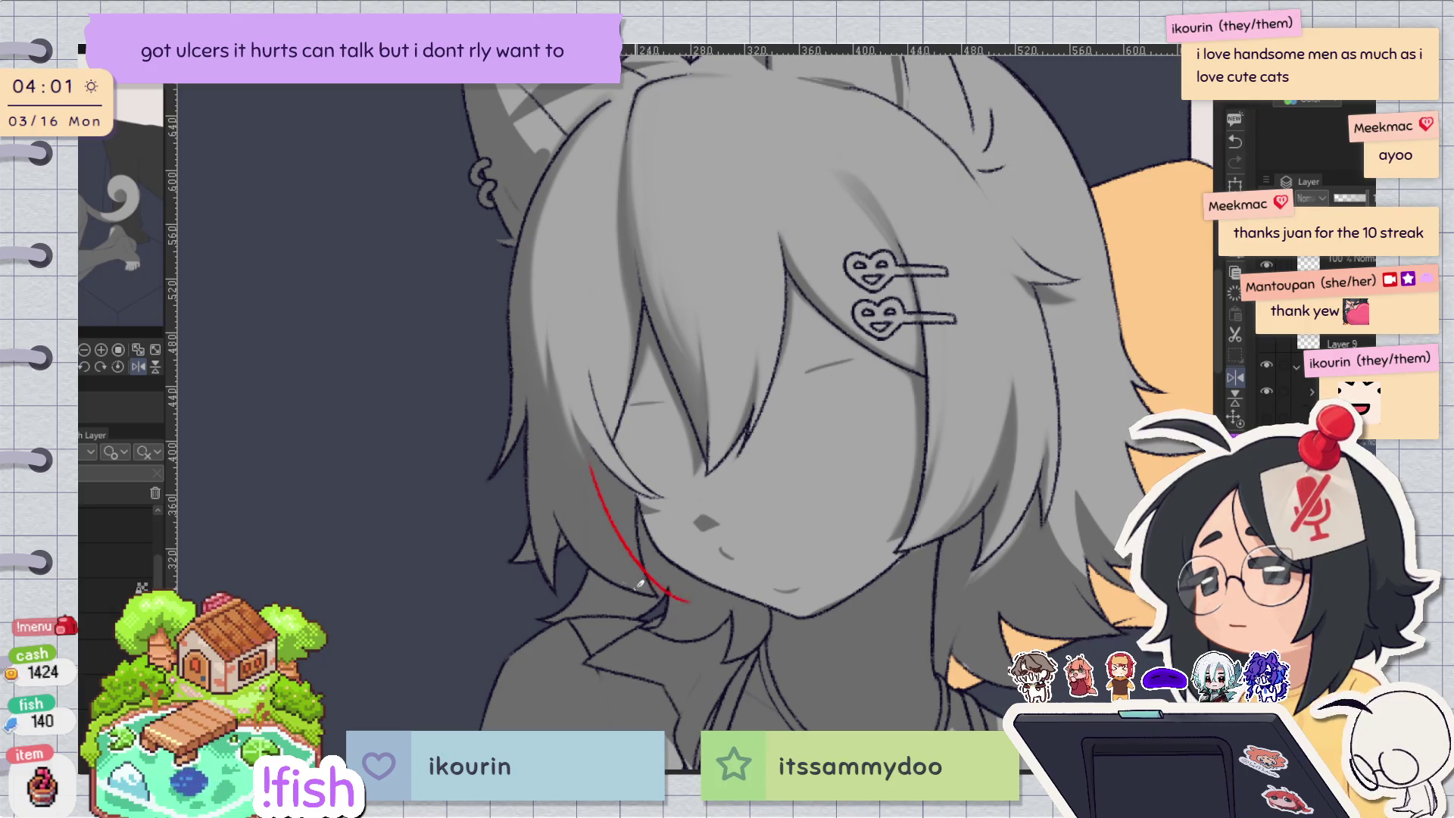
pyautogui.moveTo(651, 546); pyautogui.dragTo(564, 532)
pyautogui.hotkey('ctrl', 'z')
pyautogui.moveTo(522, 387)
pyautogui.mouseDown()
pyautogui.moveTo(540, 529)
pyautogui.moveTo(577, 411)
pyautogui.mouseUp()
pyautogui.hotkey('ctrl', 'z')
pyautogui.moveTo(546, 536); pyautogui.dragTo(573, 421)
pyautogui.moveTo(551, 540); pyautogui.dragTo(572, 411)
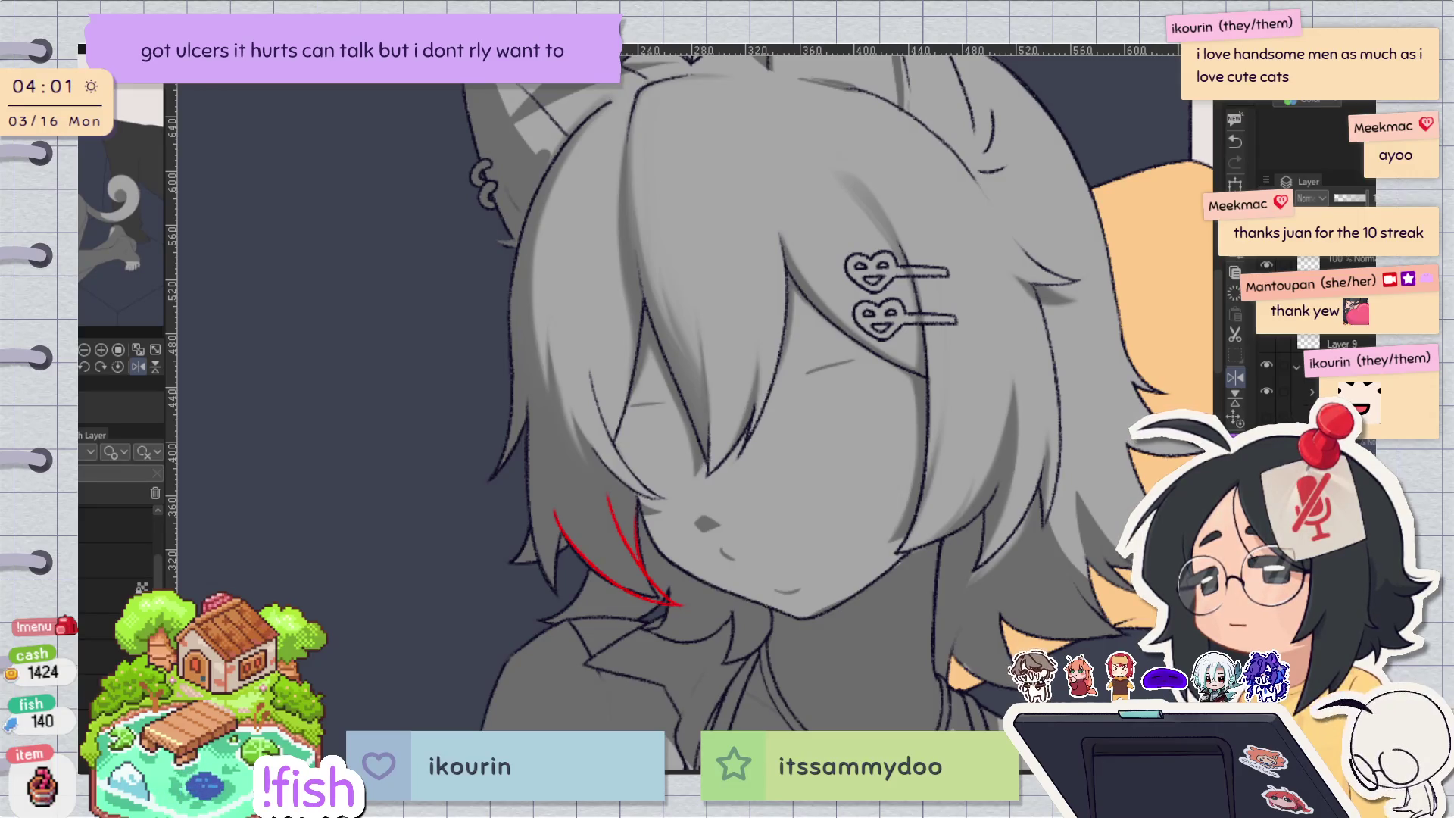
pyautogui.hotkey('ctrl', 'z')
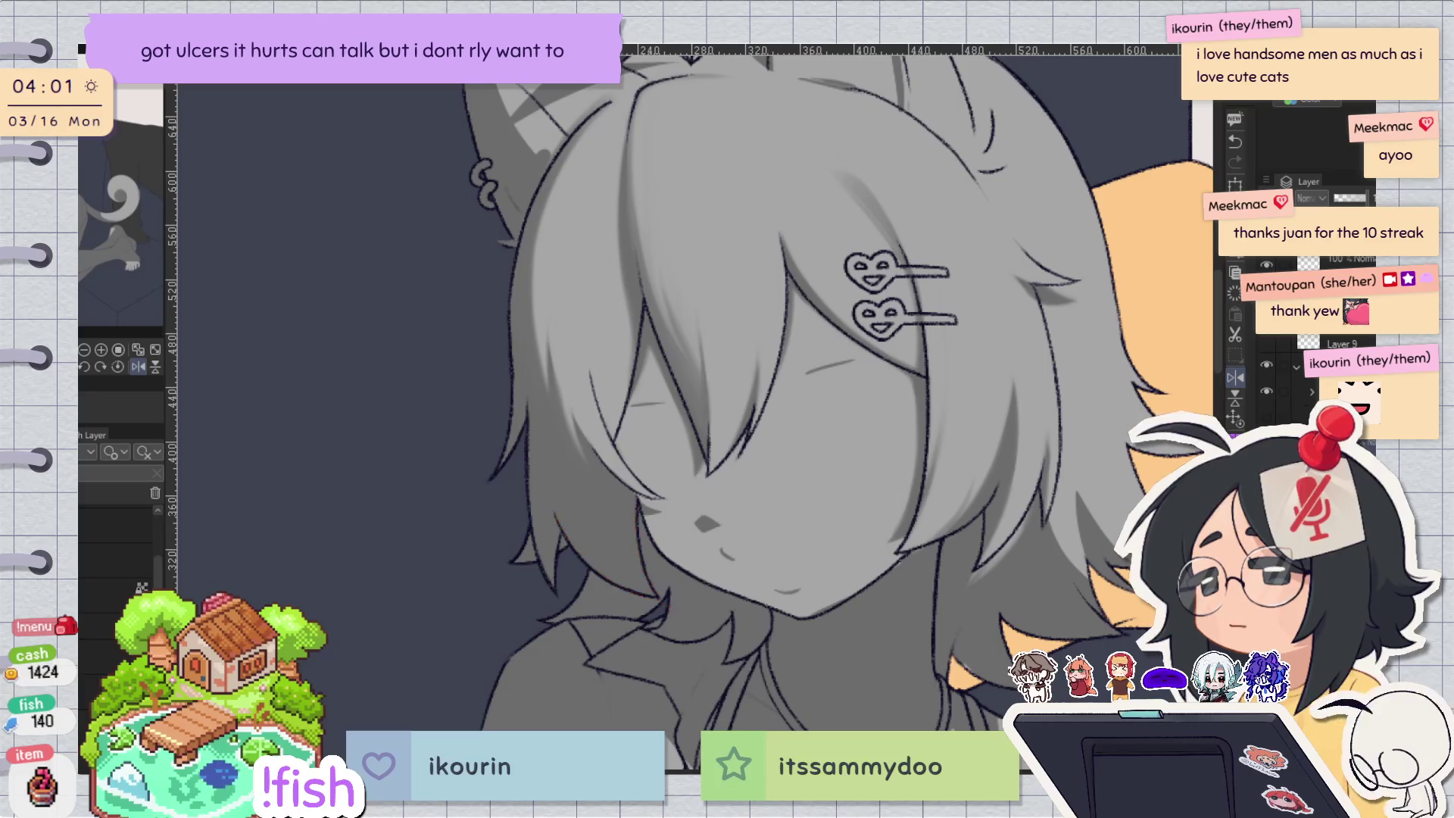
# Retry red strokes along the hair line, rotate the view back upright, and undo them.
pyautogui.scroll(3, 528, 364)
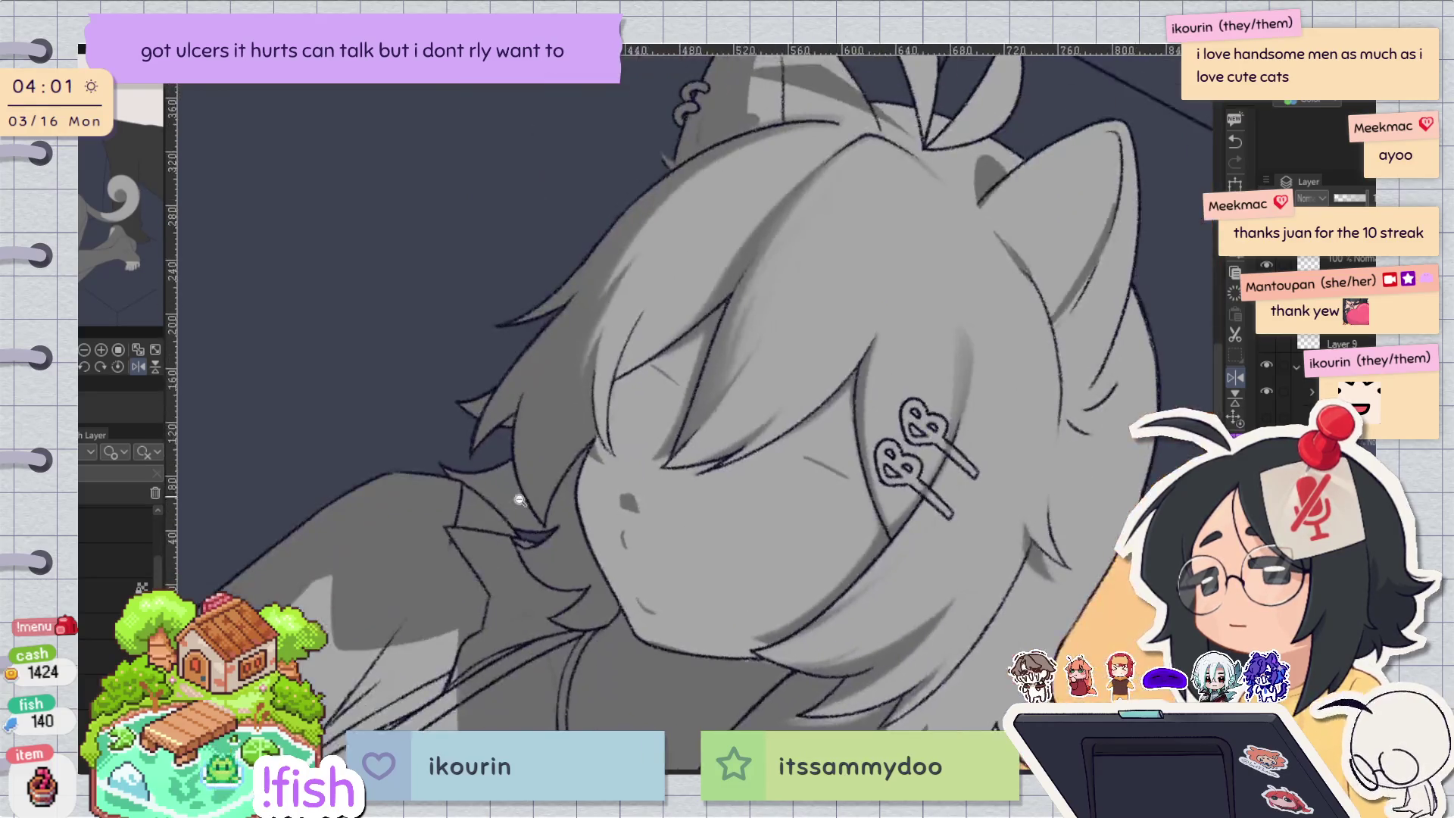
pyautogui.moveTo(509, 345); pyautogui.dragTo(560, 565)
pyautogui.hotkey('ctrl', 'z')
pyautogui.hotkey('ctrl', 'z')
pyautogui.moveTo(513, 327)
pyautogui.mouseDown()
pyautogui.moveTo(506, 424)
pyautogui.moveTo(570, 574)
pyautogui.moveTo(593, 436)
pyautogui.moveTo(621, 373)
pyautogui.mouseUp()
pyautogui.hotkey('ctrl', 'z')
pyautogui.moveTo(571, 576); pyautogui.dragTo(614, 327)
pyautogui.hotkey('ctrl', '@')
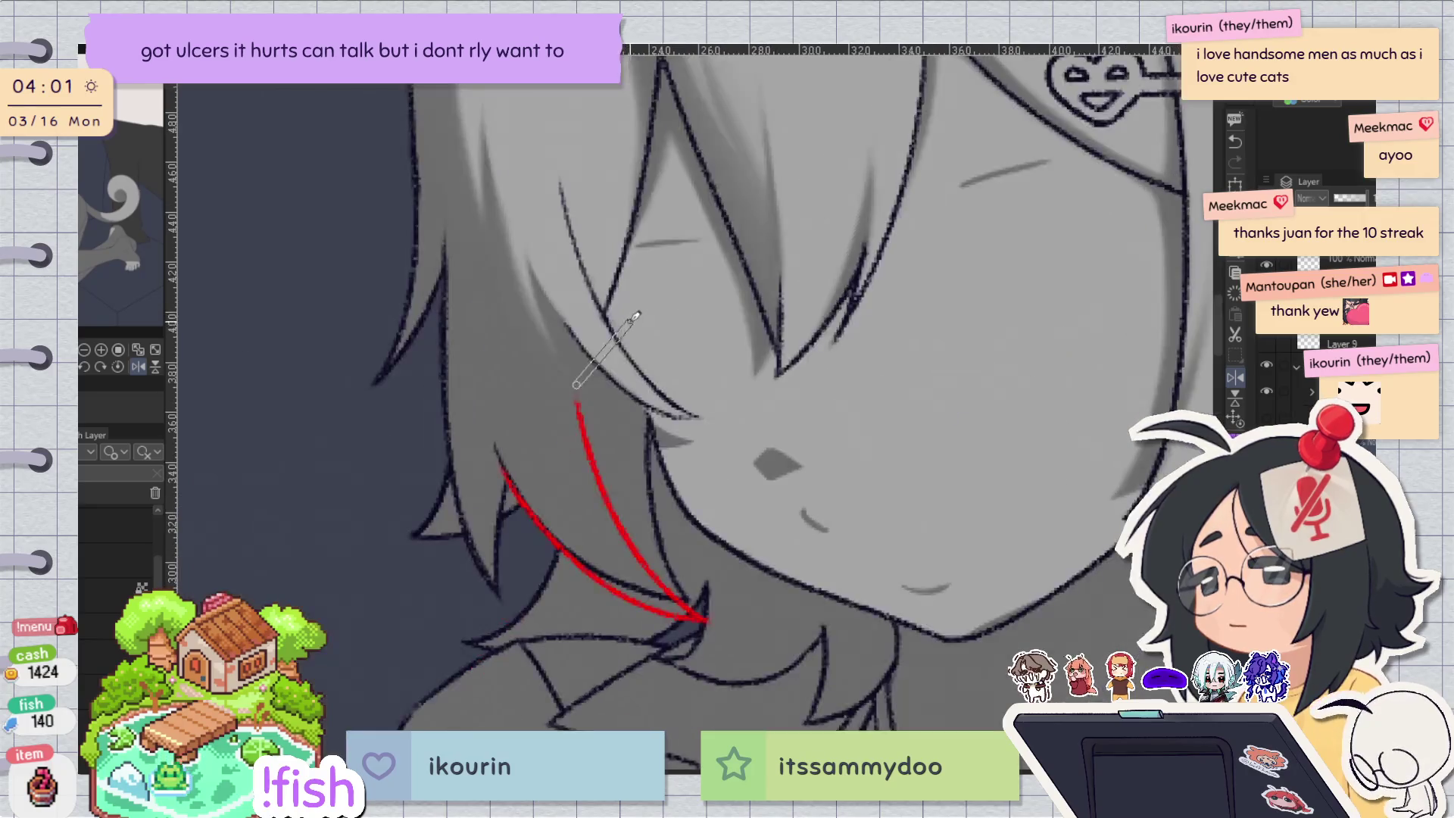
pyautogui.hotkey('ctrl', 'z')
pyautogui.hotkey('ctrl', 'z')
pyautogui.moveTo(688, 600)
pyautogui.mouseDown()
pyautogui.moveTo(615, 493)
pyautogui.moveTo(606, 382)
pyautogui.moveTo(660, 577)
pyautogui.moveTo(693, 605)
pyautogui.mouseUp()
pyautogui.hotkey('ctrl', 'z')
# Redraw the red strand down the hair edge on a flipped view, then recolour it dark like the lineart.
pyautogui.press('h')
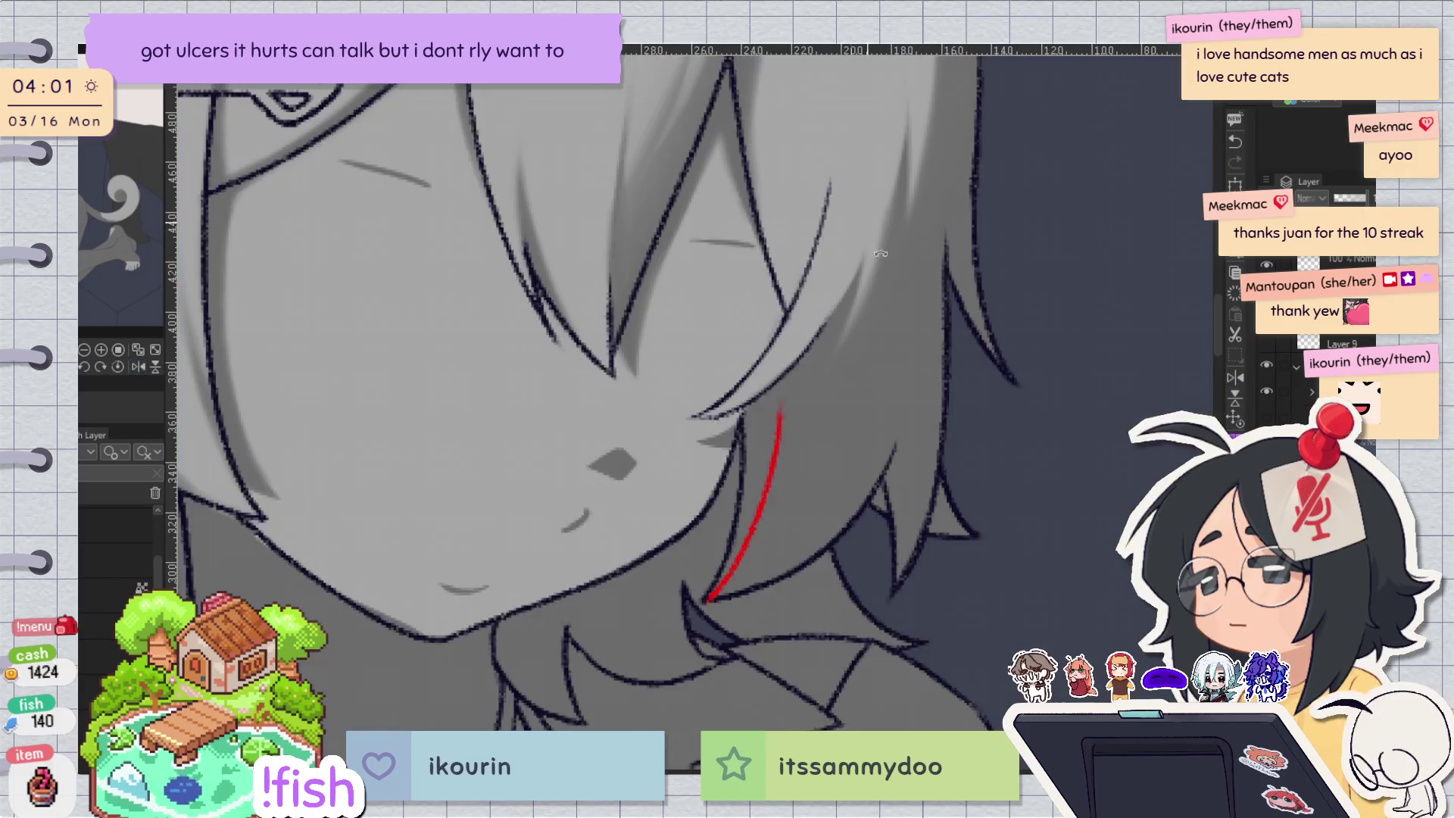
pyautogui.press('h')
pyautogui.hotkey('ctrl', 'z')
pyautogui.moveTo(639, 235); pyautogui.dragTo(587, 478)
pyautogui.hotkey('ctrl', 'z')
pyautogui.hotkey('ctrl', 'z')
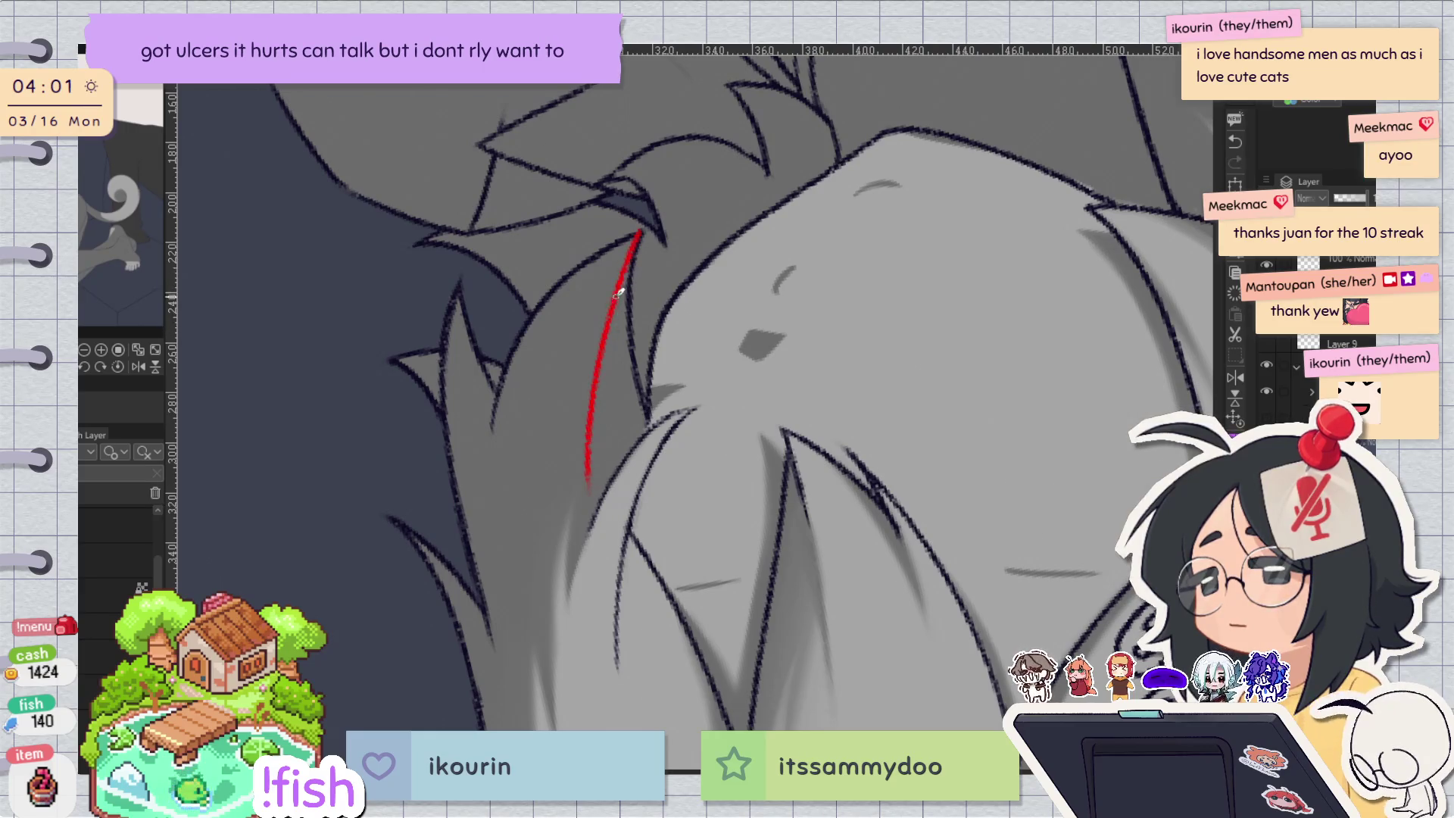
pyautogui.press('v')
pyautogui.press('h')
pyautogui.moveTo(649, 415)
pyautogui.mouseDown()
pyautogui.moveTo(644, 542)
pyautogui.moveTo(641, 515)
pyautogui.moveTo(653, 522)
pyautogui.mouseUp()
pyautogui.hotkey('ctrl', 'z')
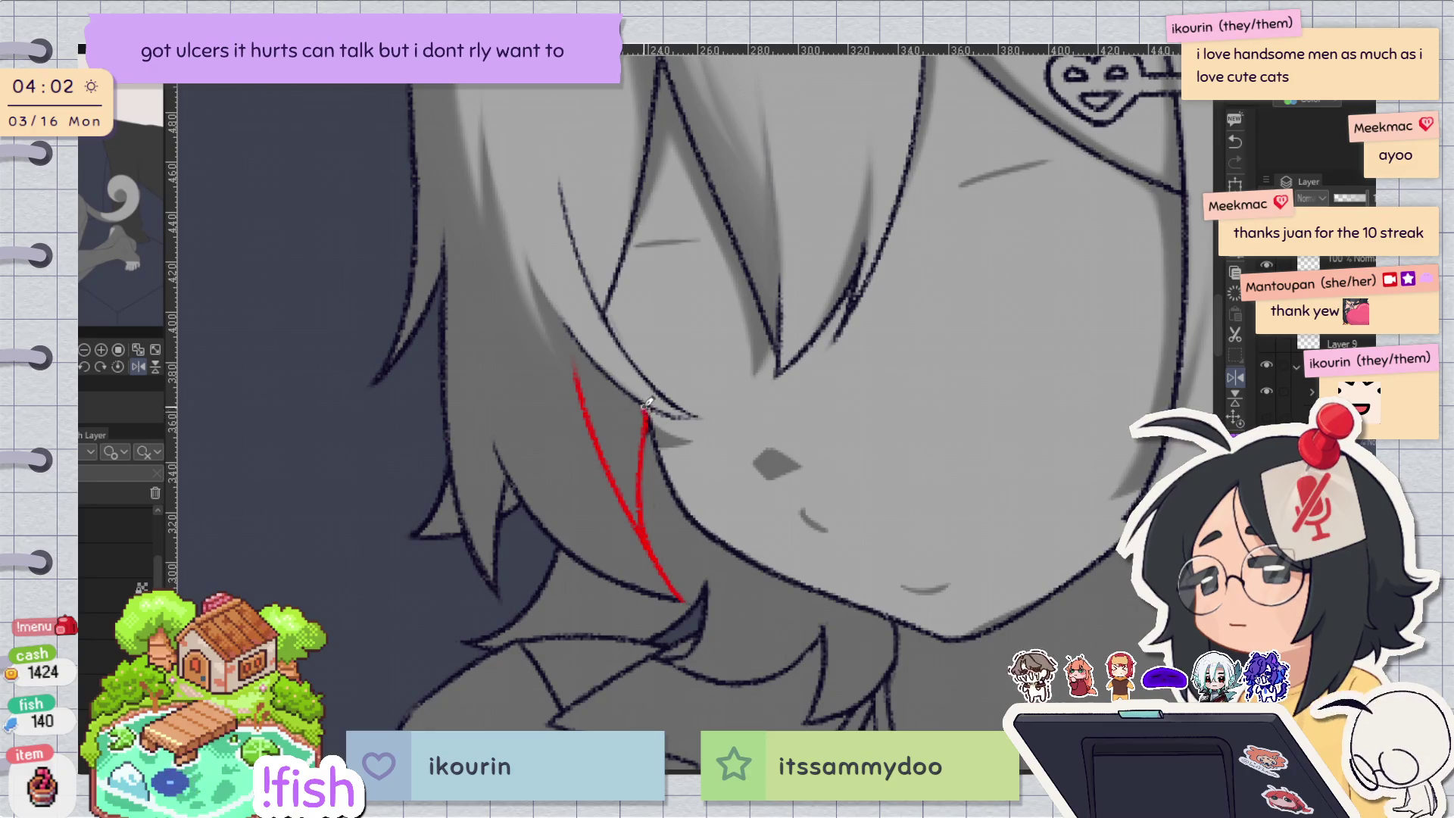
pyautogui.hotkey('ctrl', 'e')
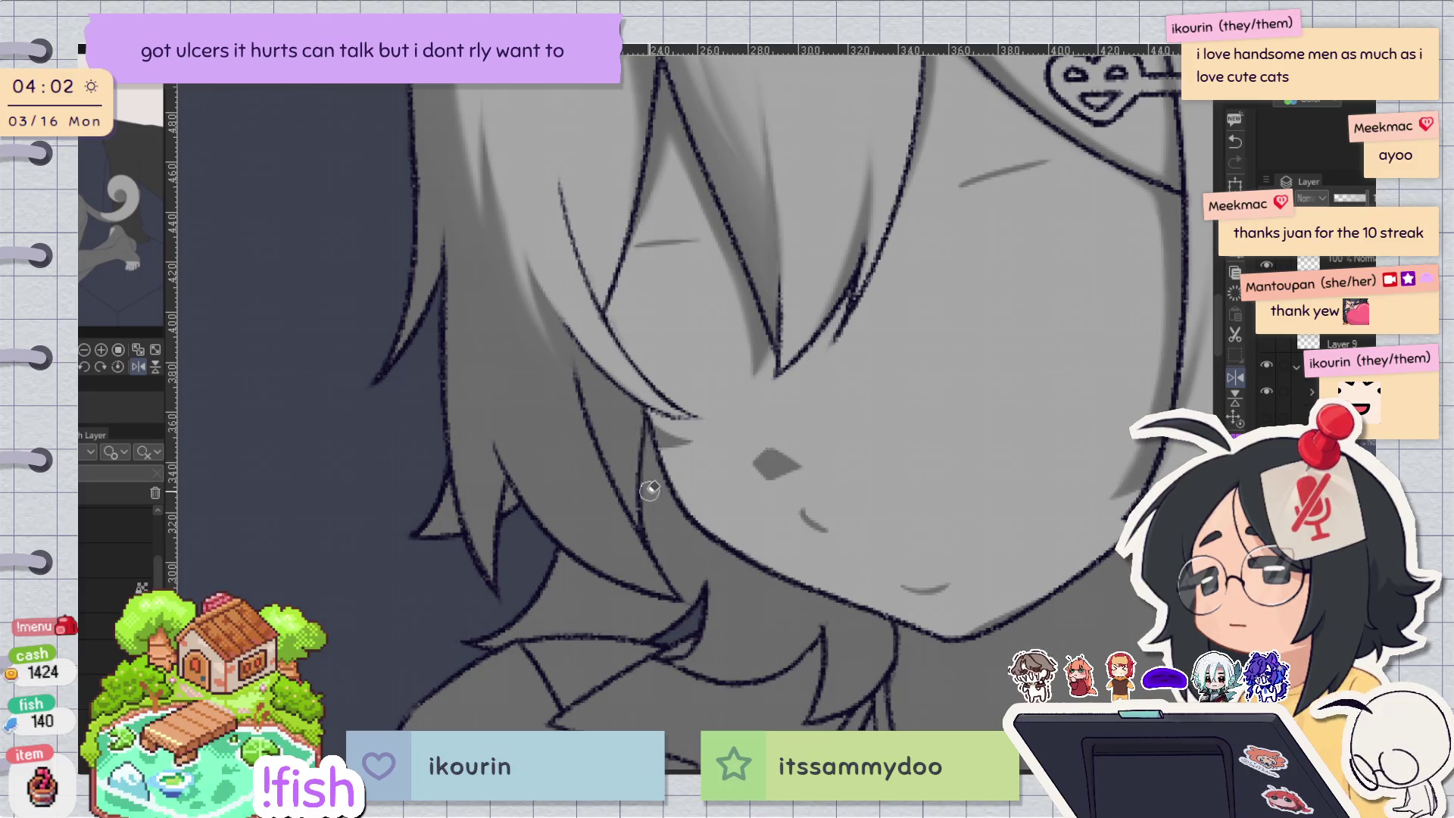
pyautogui.hotkey('ctrl', '0')
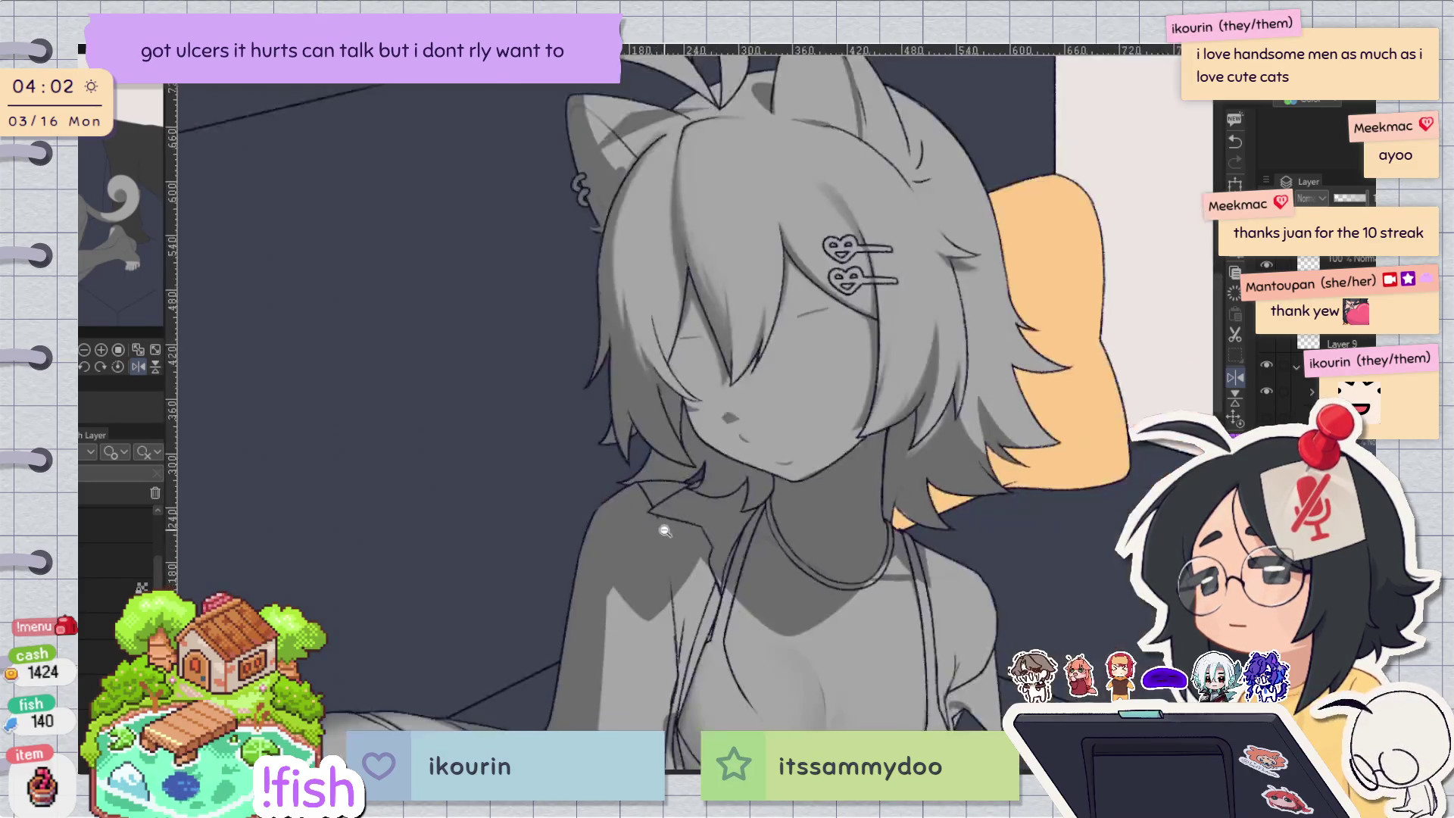
# Mirror the canvas and zoom in and out to inspect the figure's hair.
pyautogui.press('h')
pyautogui.press('h')
pyautogui.scroll(3, 789, 372)
pyautogui.scroll(-3, 789, 372)
pyautogui.scroll(3, 659, 393)
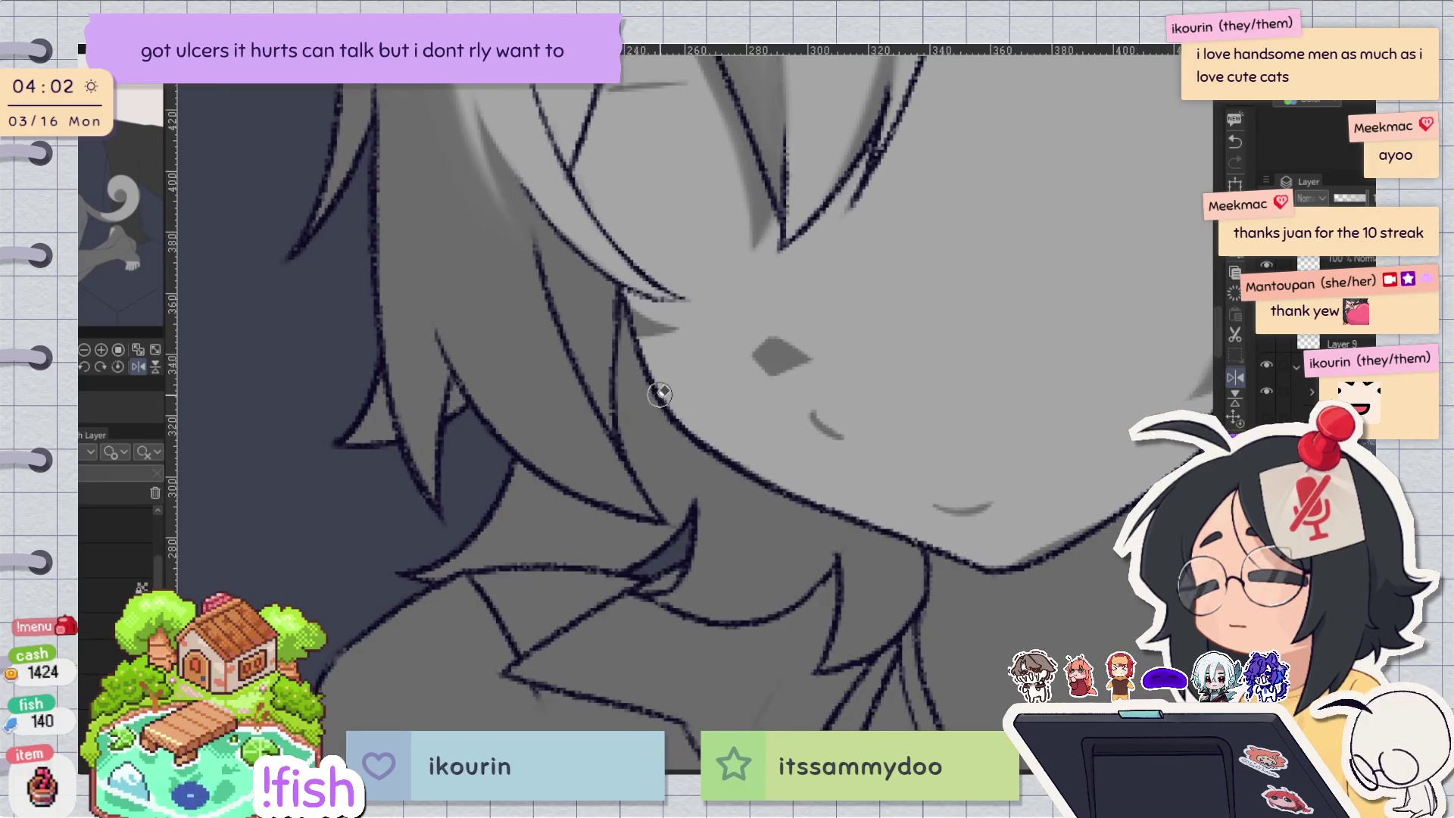
pyautogui.scroll(-3, 914, 266)
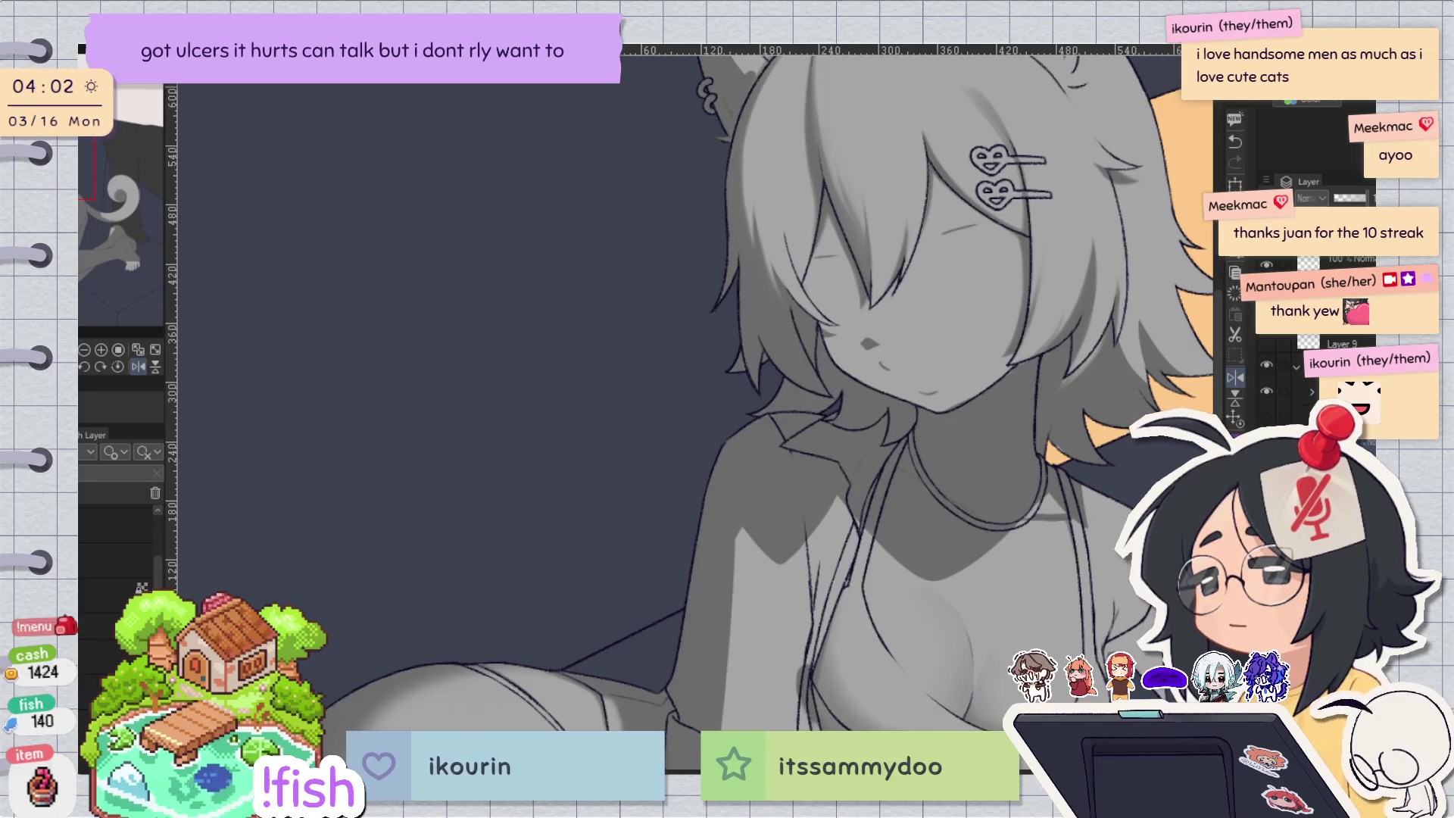
pyautogui.press('h')
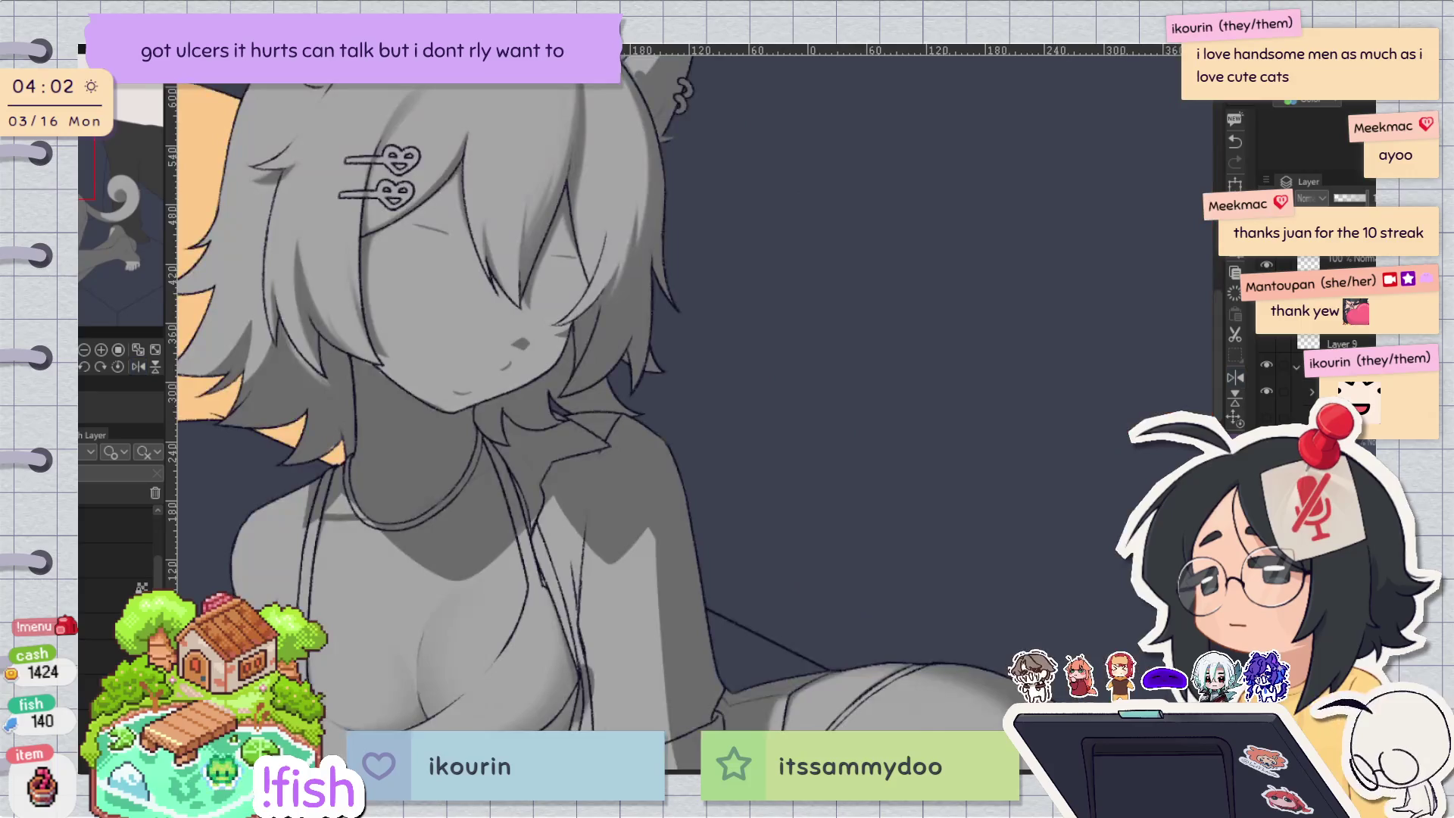
pyautogui.scroll(5, 785, 354)
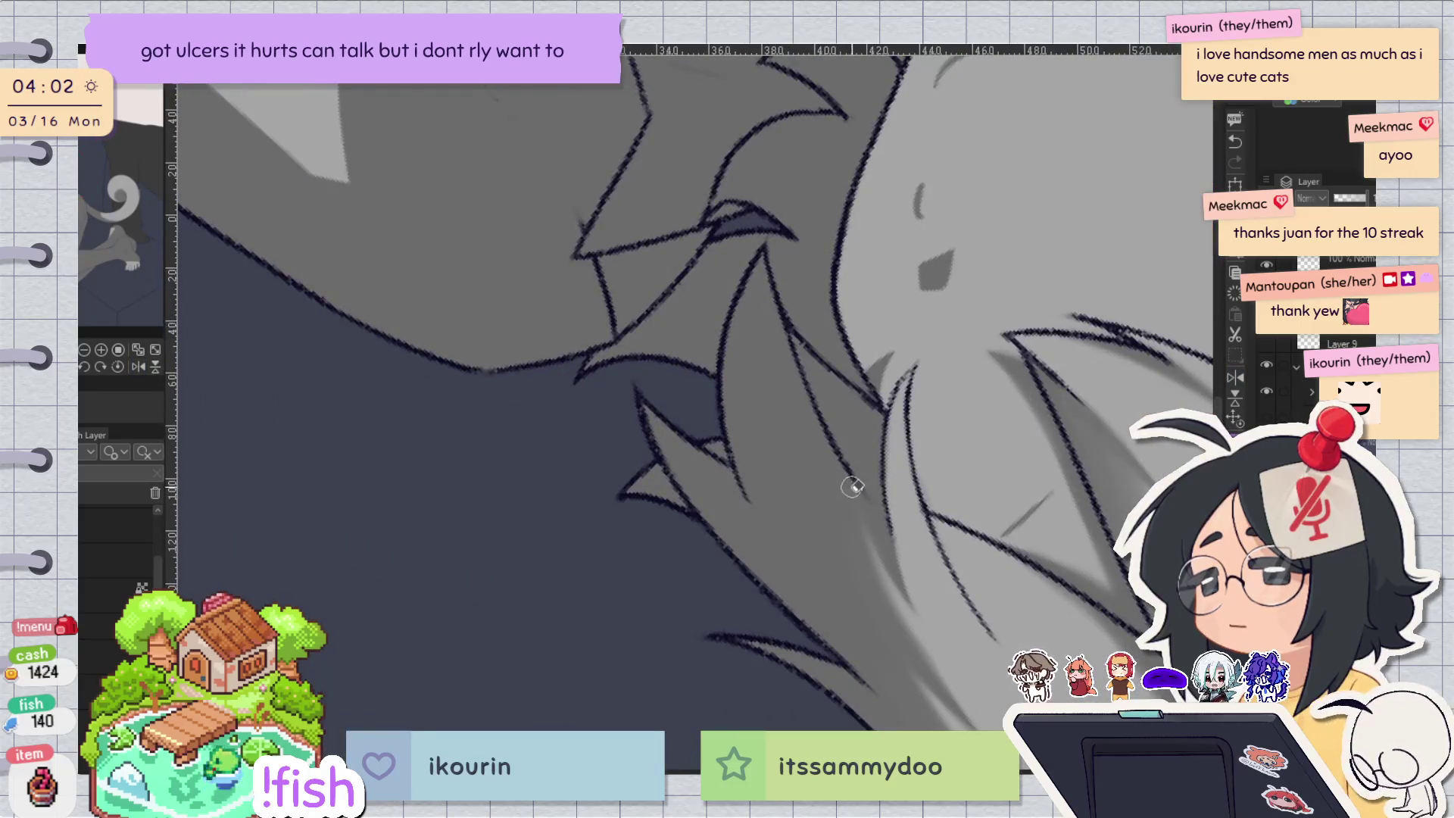
pyautogui.press('h')
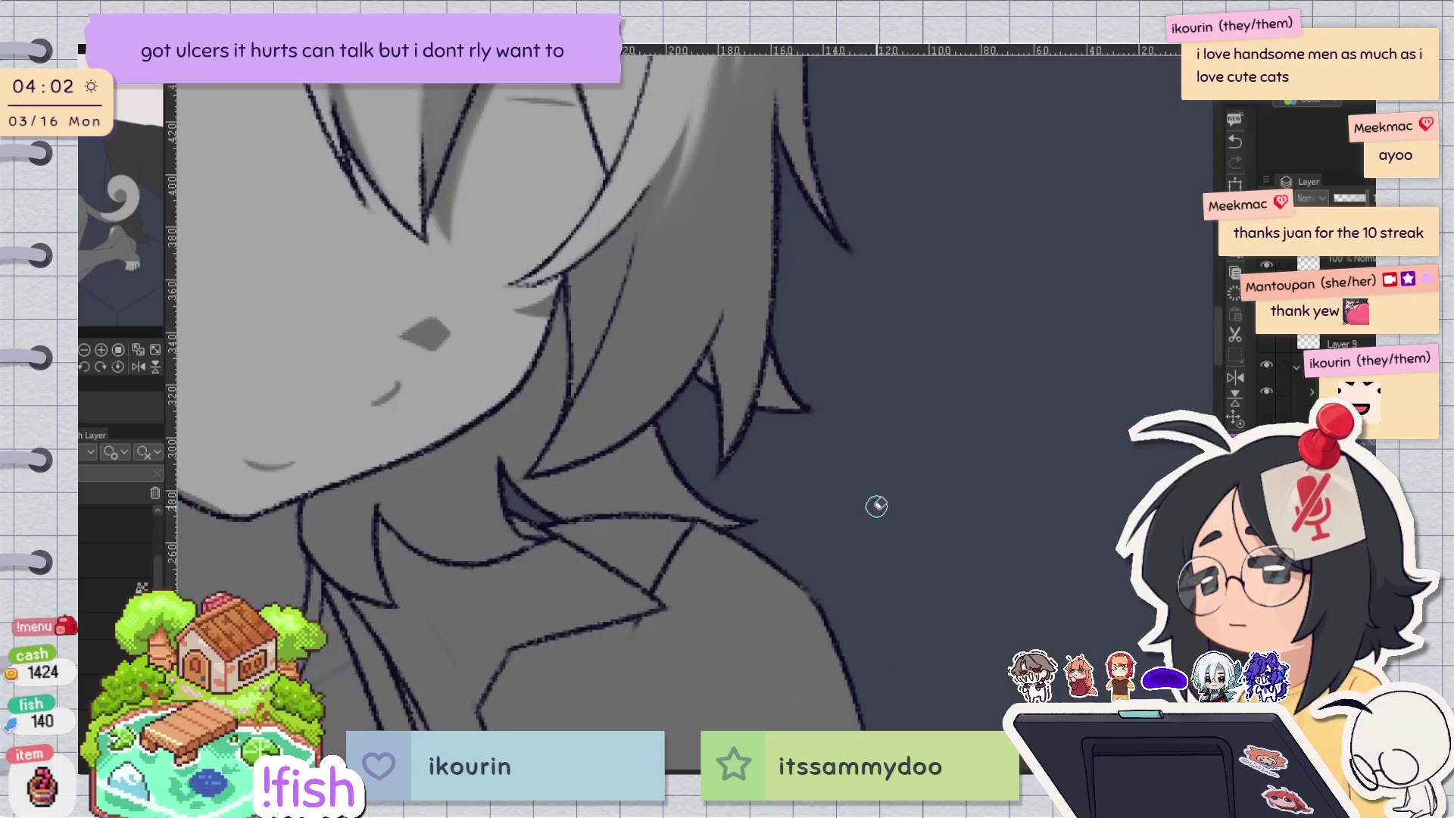
pyautogui.scroll(3, 876, 504)
pyautogui.scroll(-3, 876, 504)
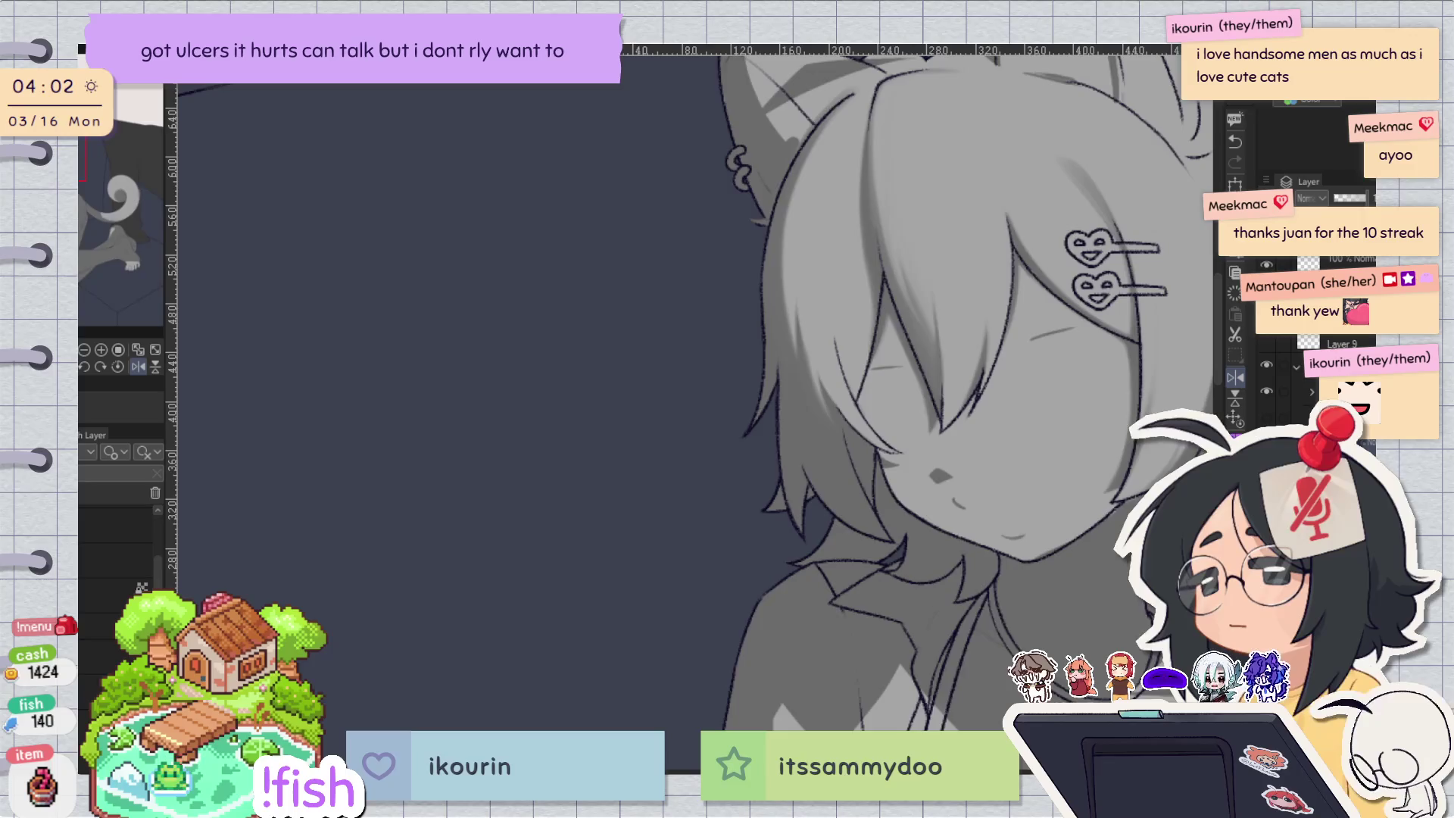
# Compare the lineart with and without shading, then try and undo a light stroke along the hair.
pyautogui.hotkey('ctrl', 'z')
pyautogui.hotkey('ctrl', 'y')
pyautogui.hotkey('ctrl', 'y')
pyautogui.hotkey('ctrl', 'z')
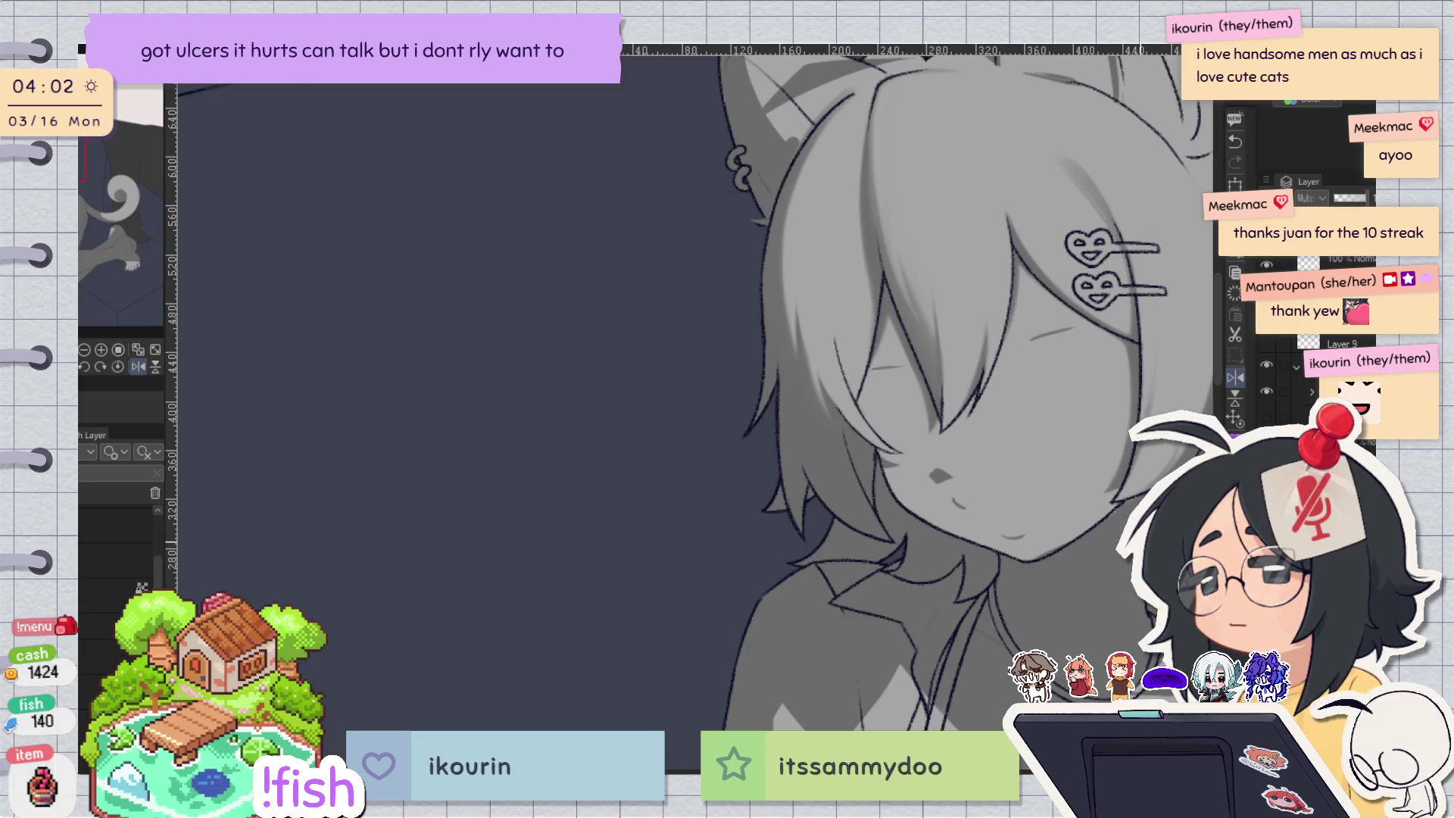
pyautogui.press('h')
pyautogui.scroll(5, 530, 390)
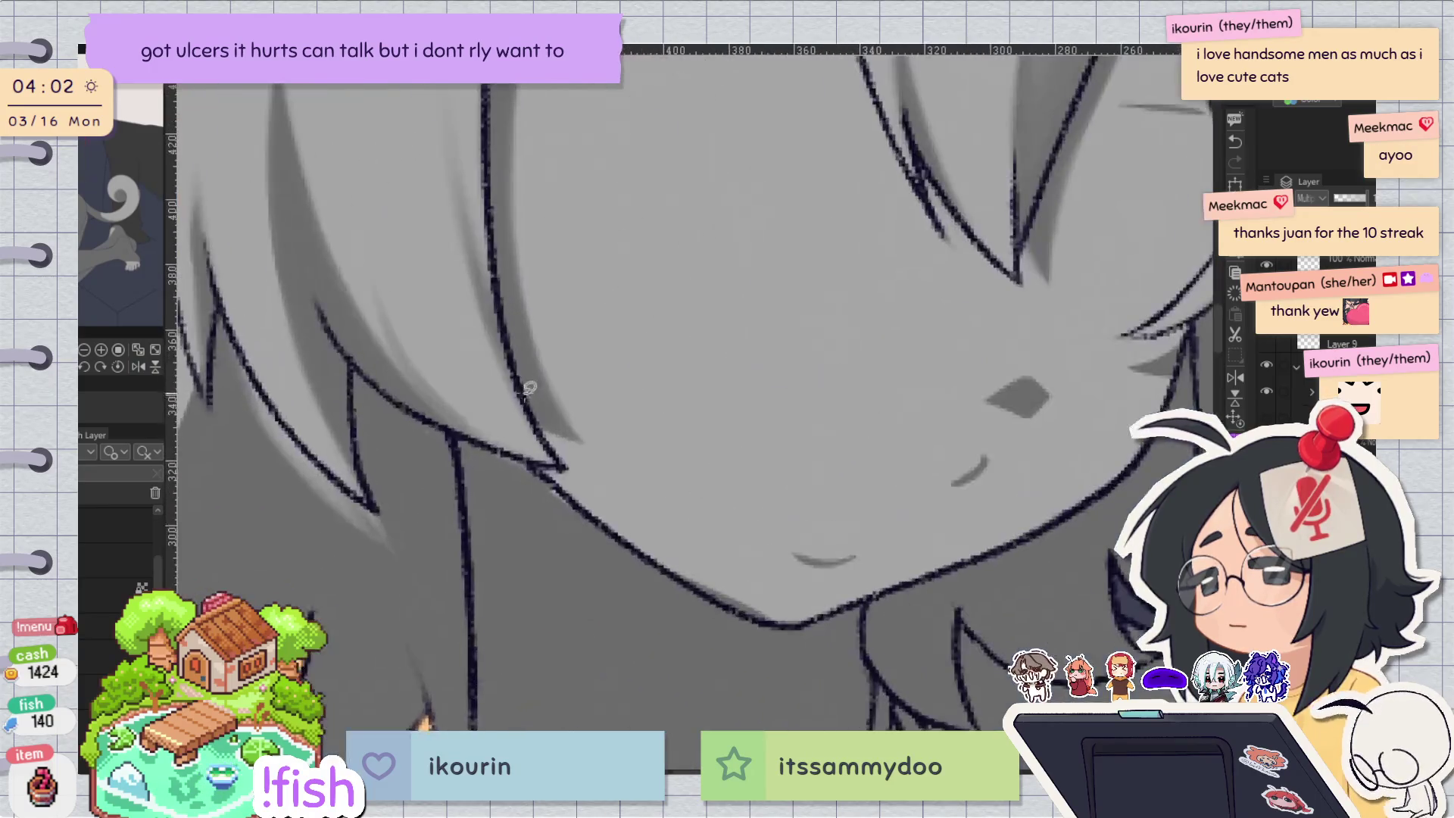
pyautogui.moveTo(371, 394); pyautogui.dragTo(452, 451)
pyautogui.hotkey('ctrl', 'z')
pyautogui.scroll(-3, 414, 399)
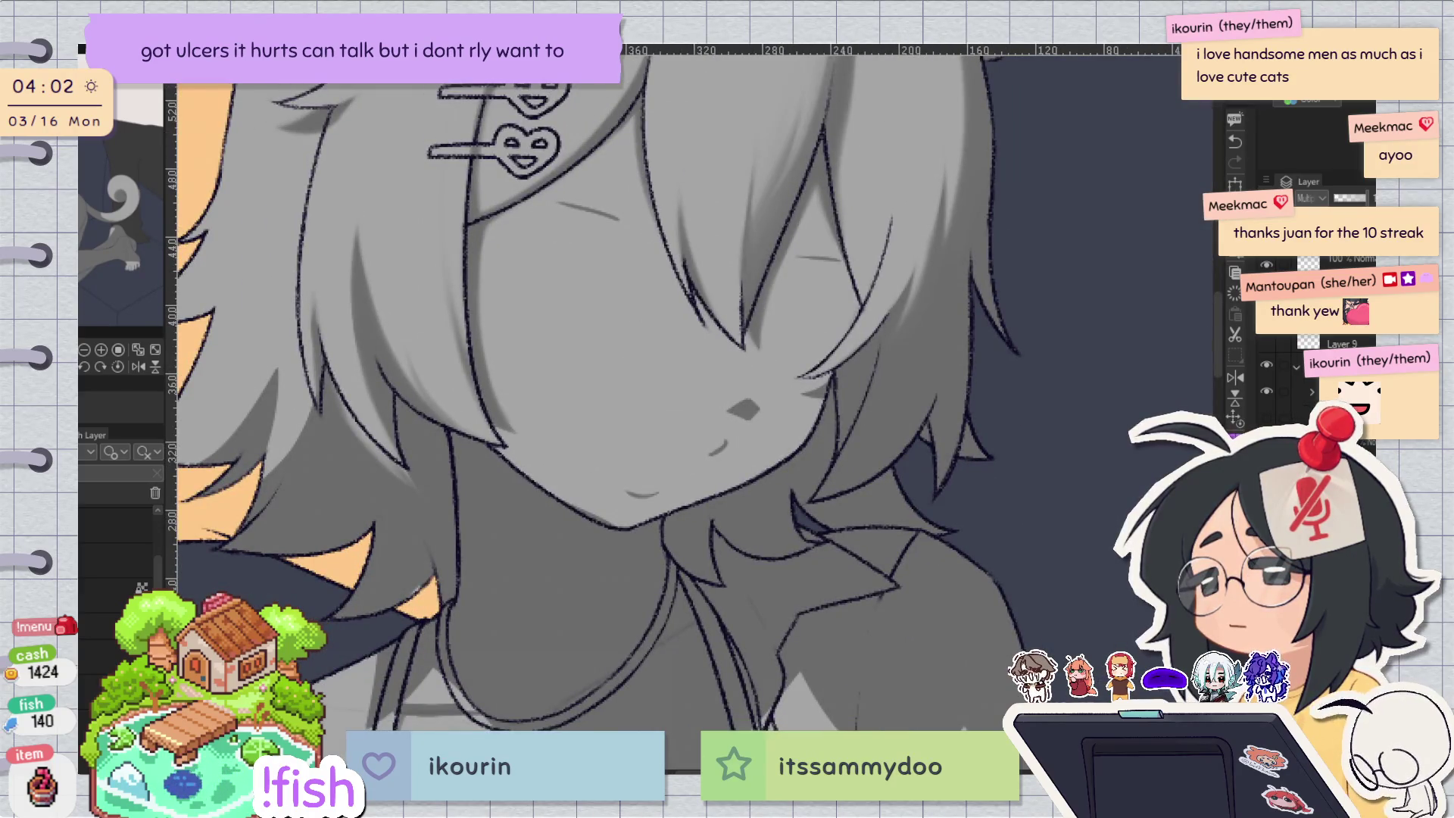
# Test a thin light highlight along a hair strand, redrawing it once, then remove it.
pyautogui.click(1235, 376)
pyautogui.scroll(2, 834, 535)
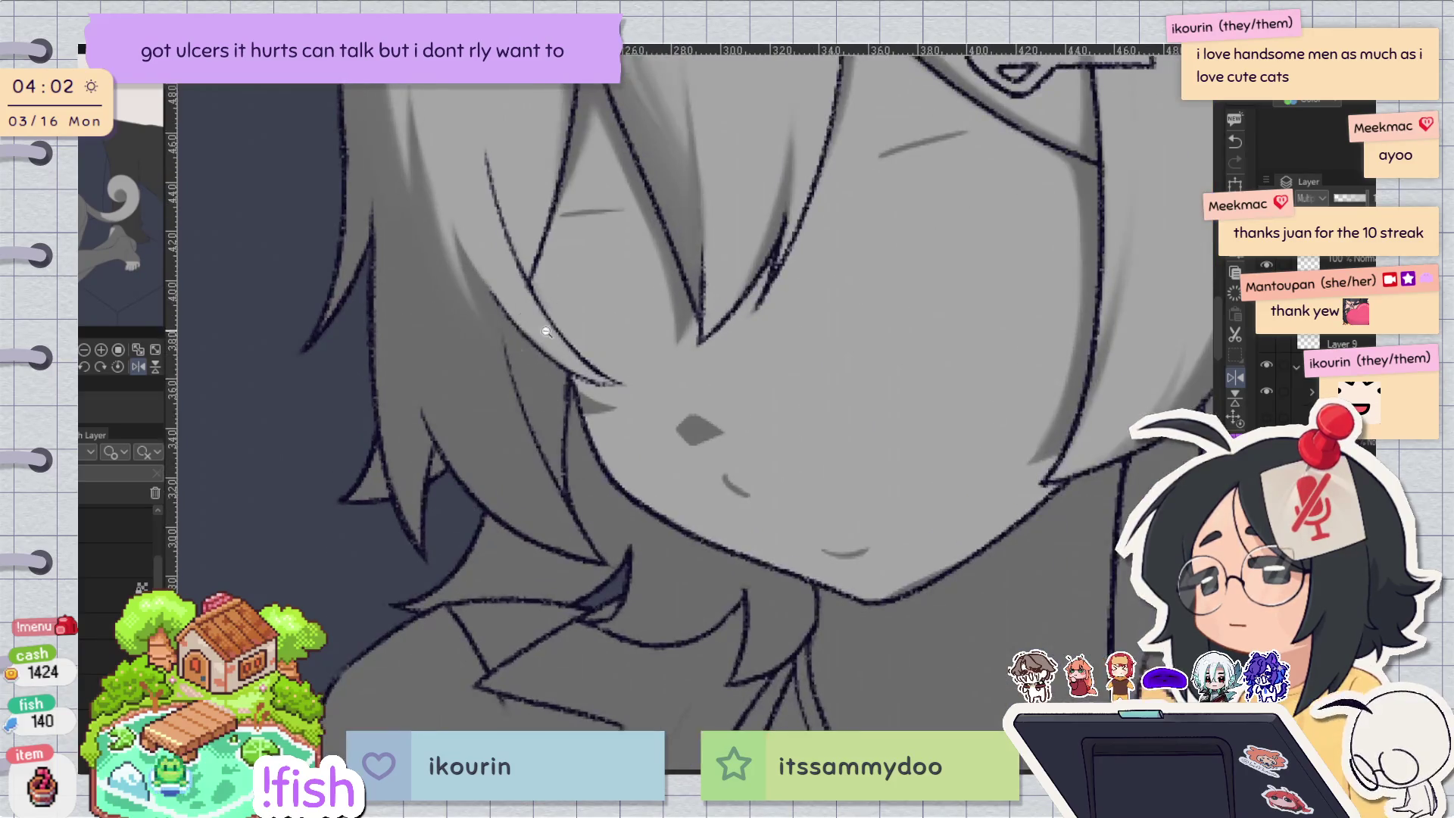
pyautogui.scroll(-3, 871, 379)
pyautogui.press('h')
pyautogui.press('h')
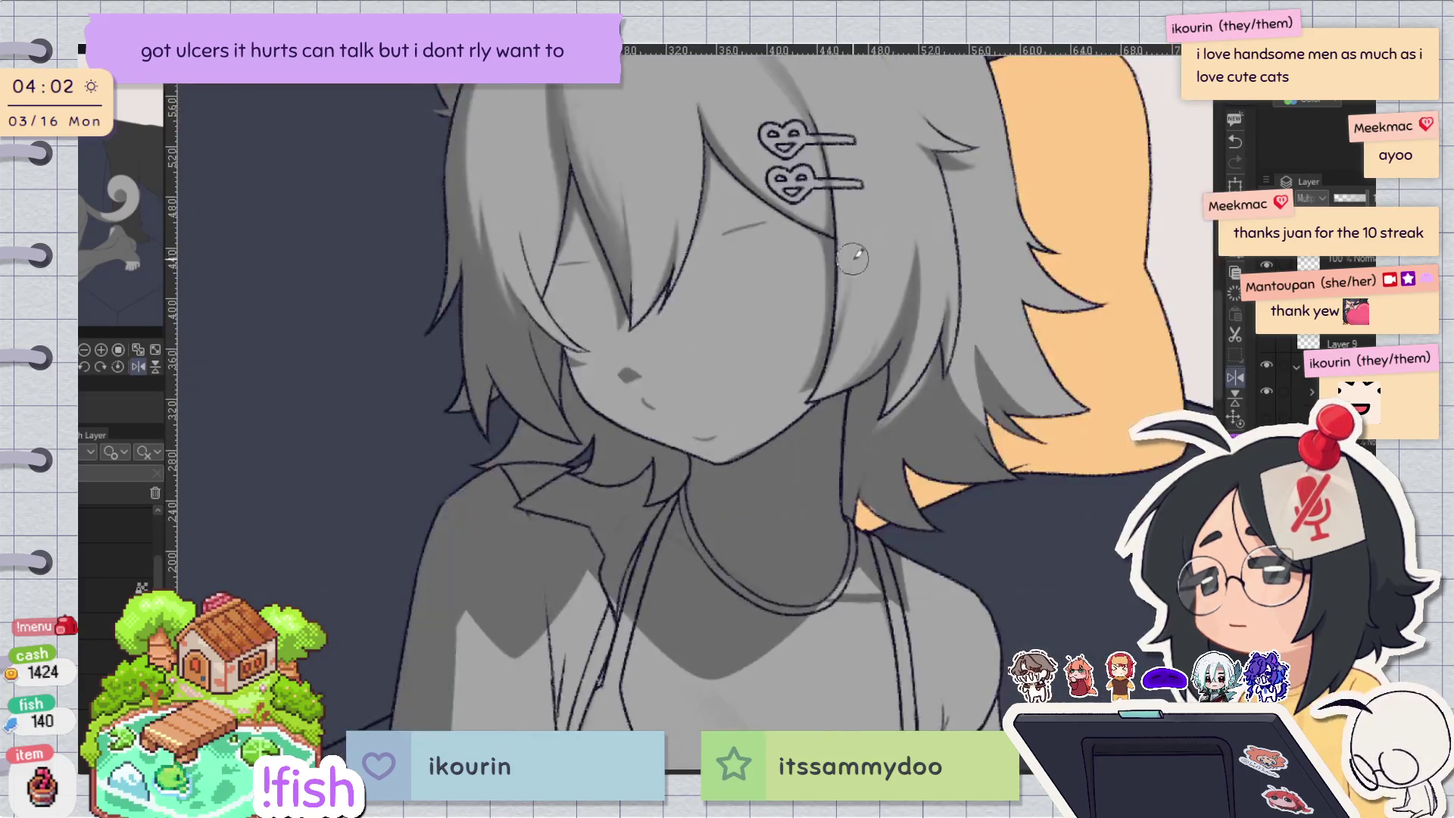
pyautogui.scroll(2, 556, 186)
pyautogui.moveTo(512, 287); pyautogui.dragTo(630, 425)
pyautogui.hotkey('ctrl', 'z')
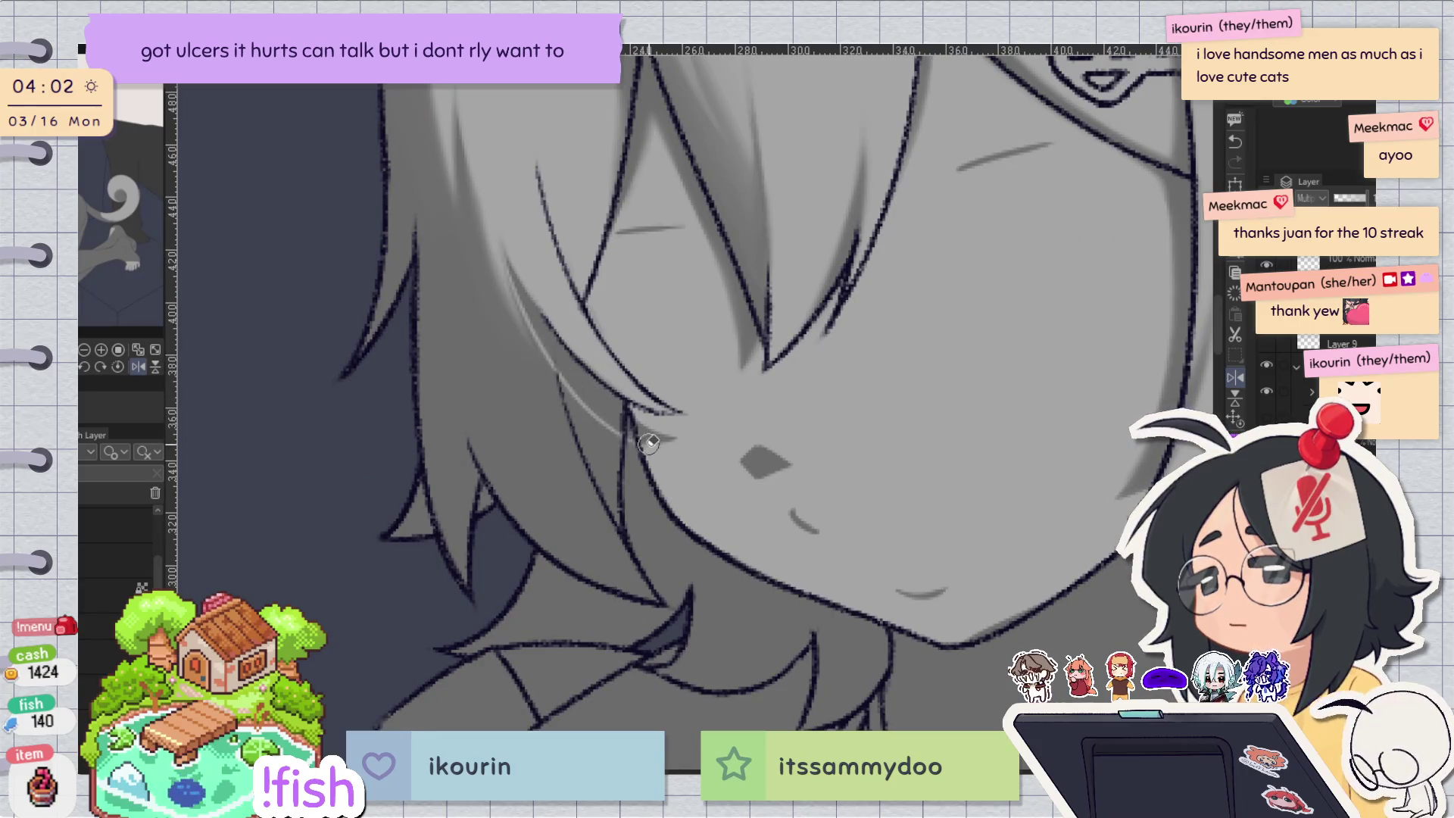
pyautogui.moveTo(537, 303); pyautogui.dragTo(653, 405)
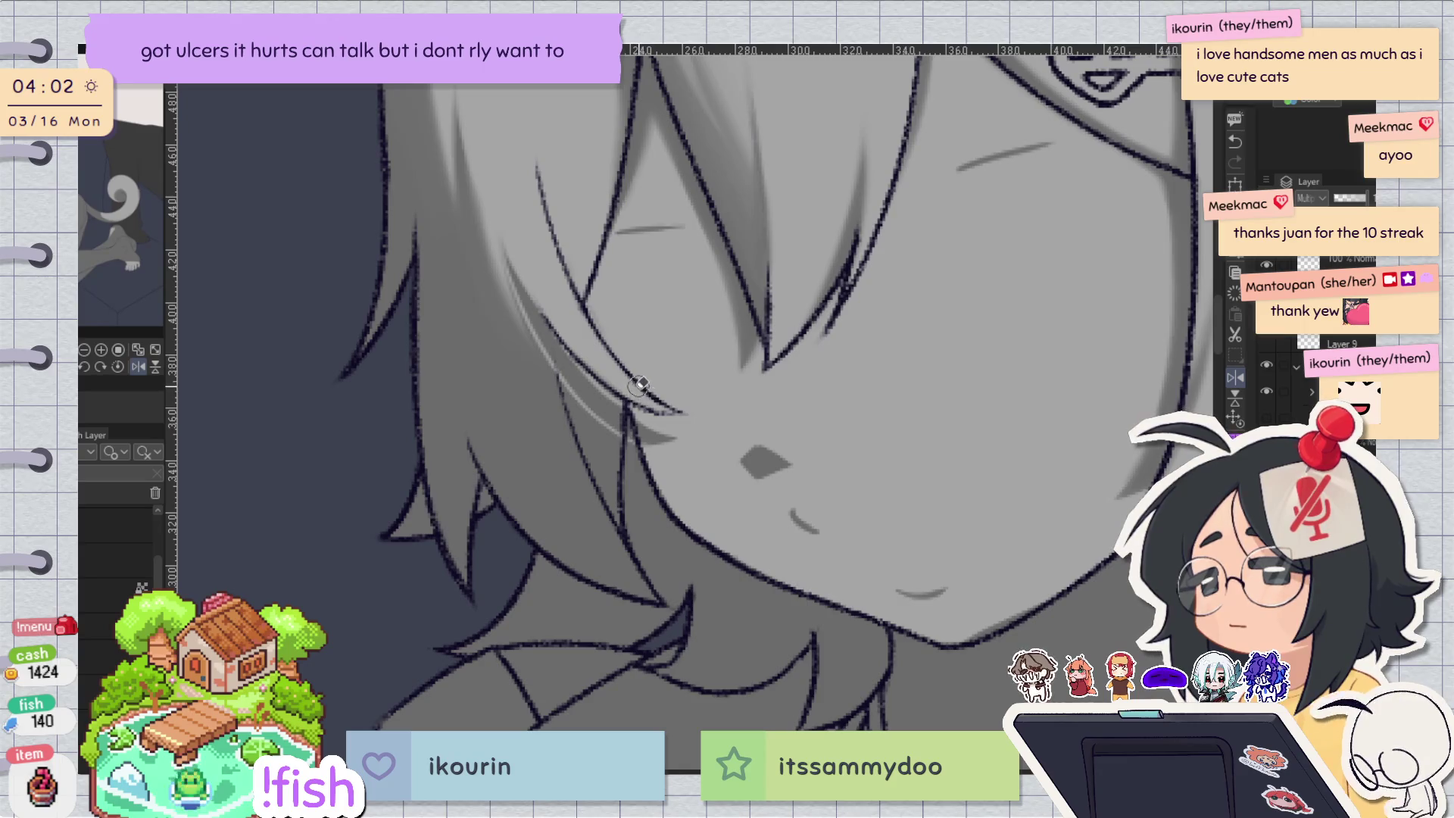
pyautogui.hotkey('ctrl', 'z')
# Zoom out to the whole head and add a short shadow stroke on the hair's right side.
pyautogui.hotkey('ctrl', '-')
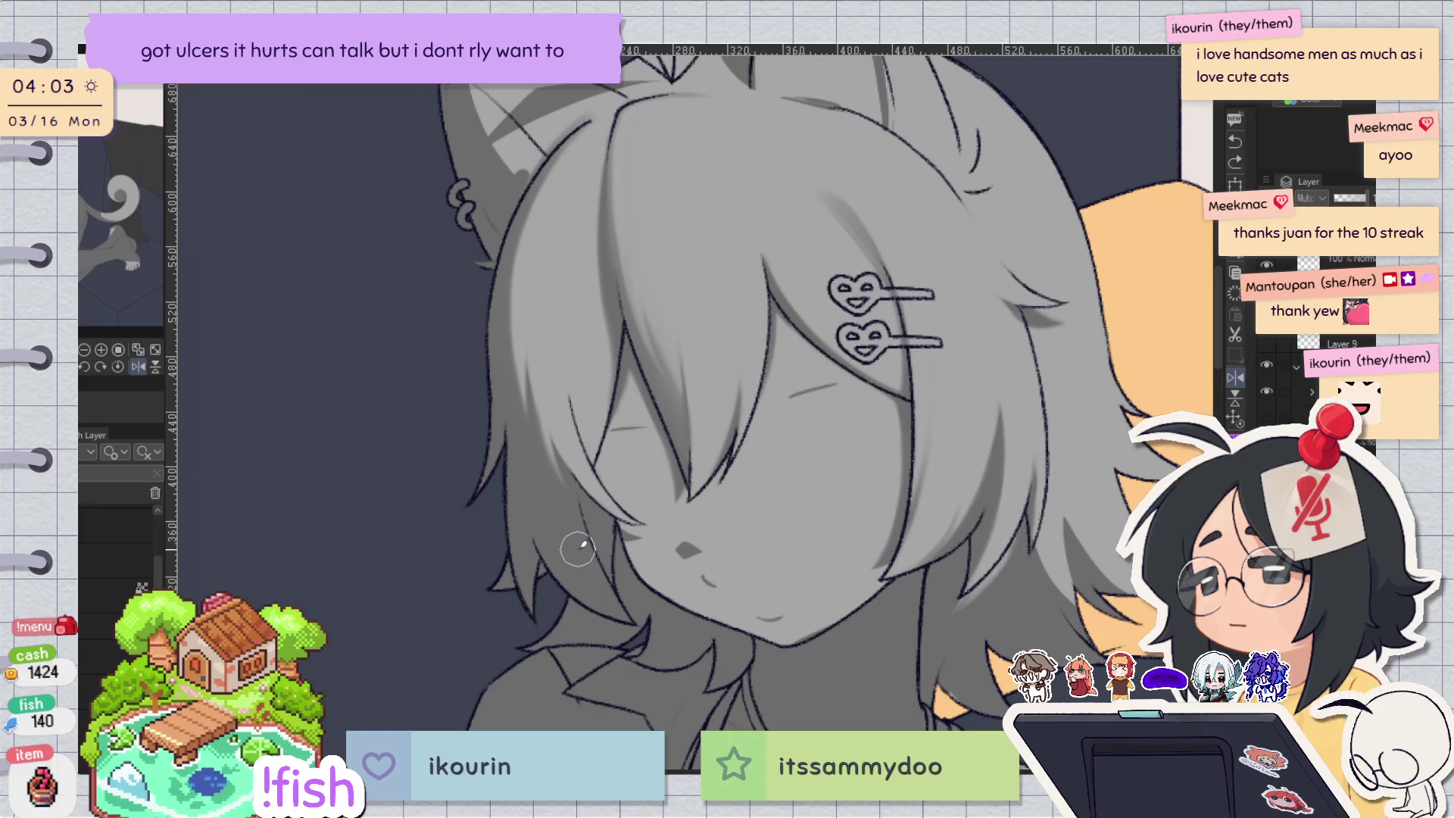
pyautogui.press('h')
pyautogui.press('h')
pyautogui.press('h')
pyautogui.press('h')
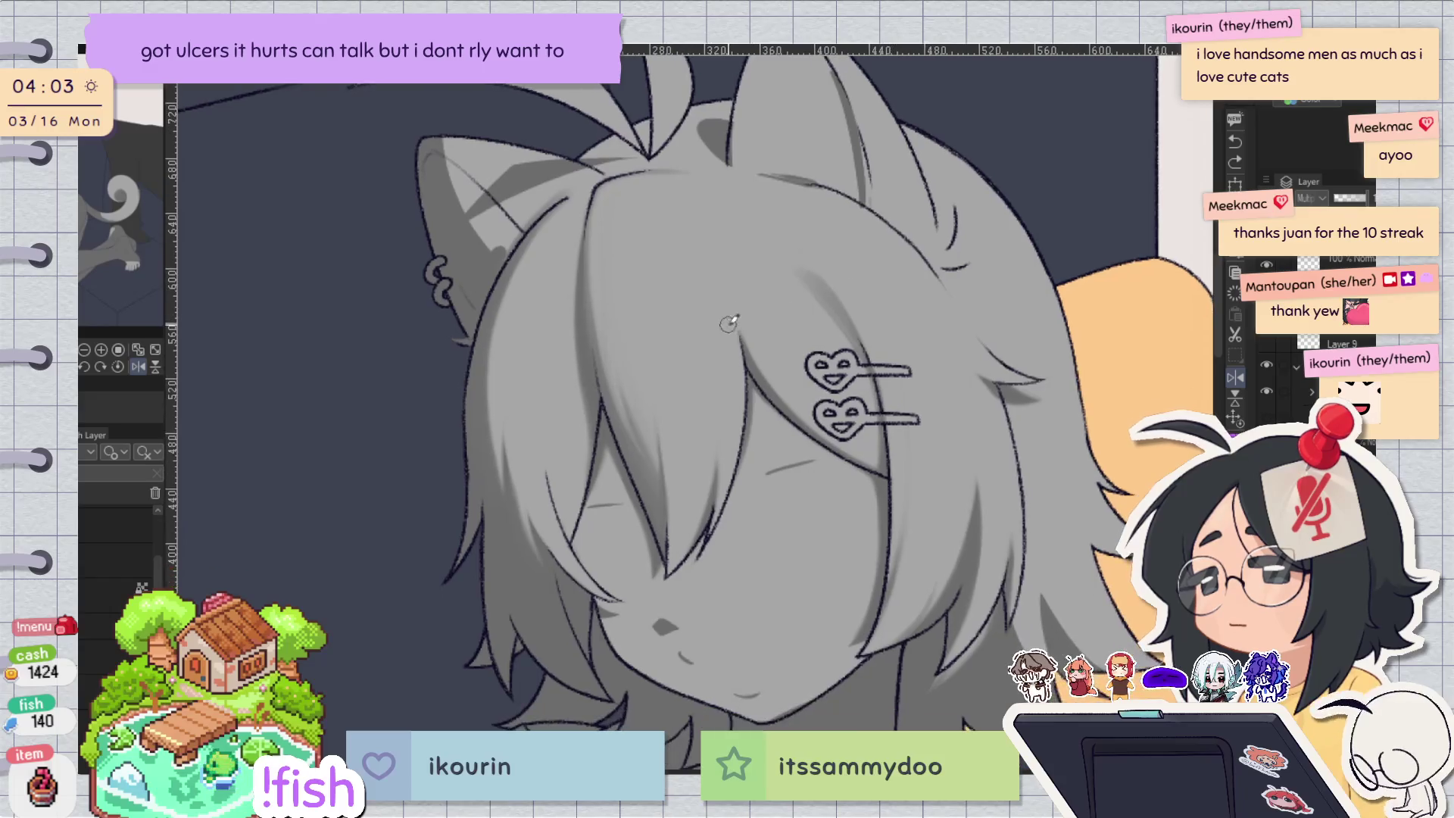
pyautogui.moveTo(953, 211); pyautogui.dragTo(945, 275)
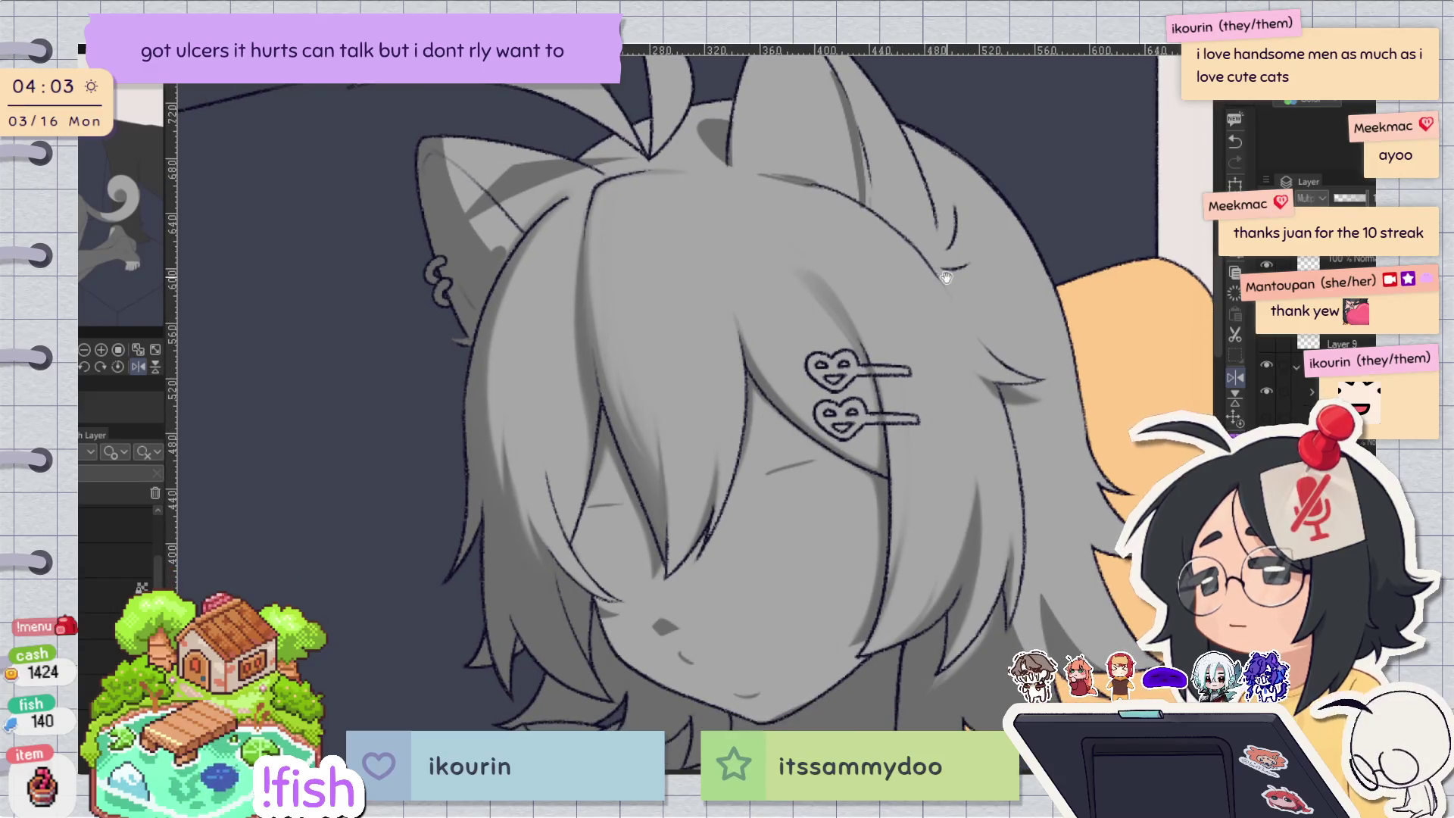
pyautogui.press('h')
pyautogui.click(985, 308)
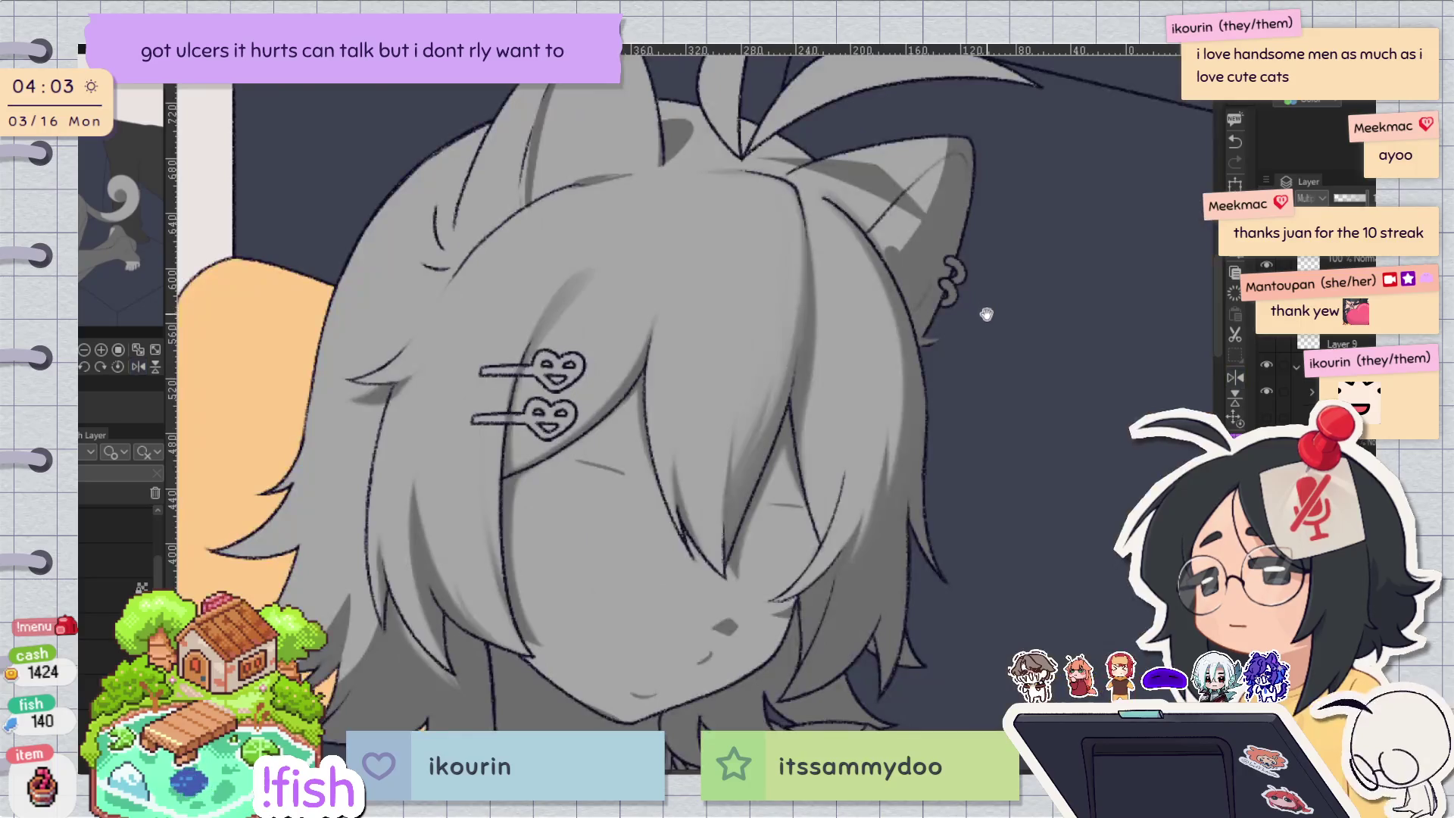
pyautogui.click(971, 367)
pyautogui.press('h')
pyautogui.scroll(5, 947, 265)
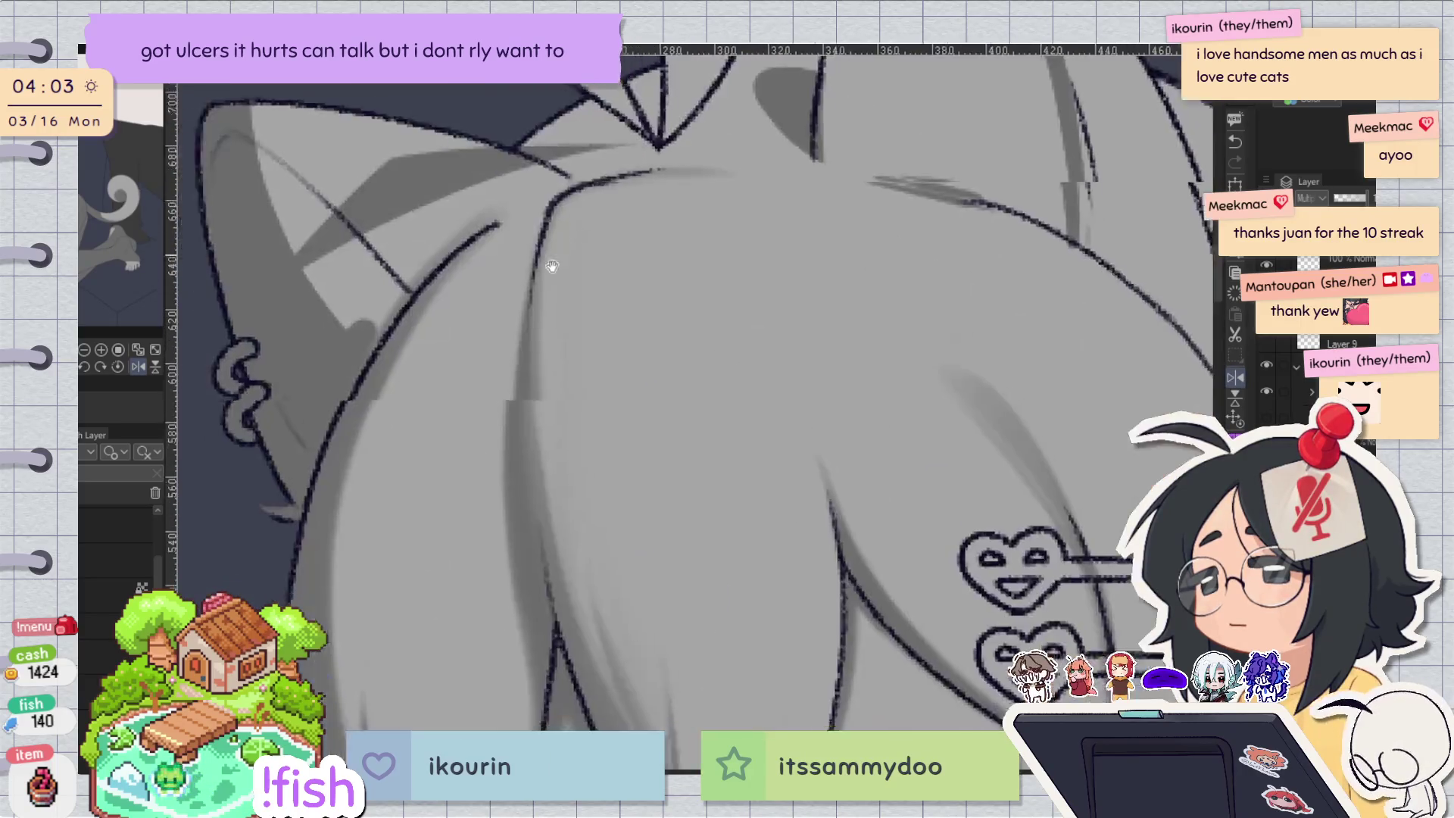
# Straighten the canvas view and darken the shading on the hair.
pyautogui.scroll(-5, 642, 239)
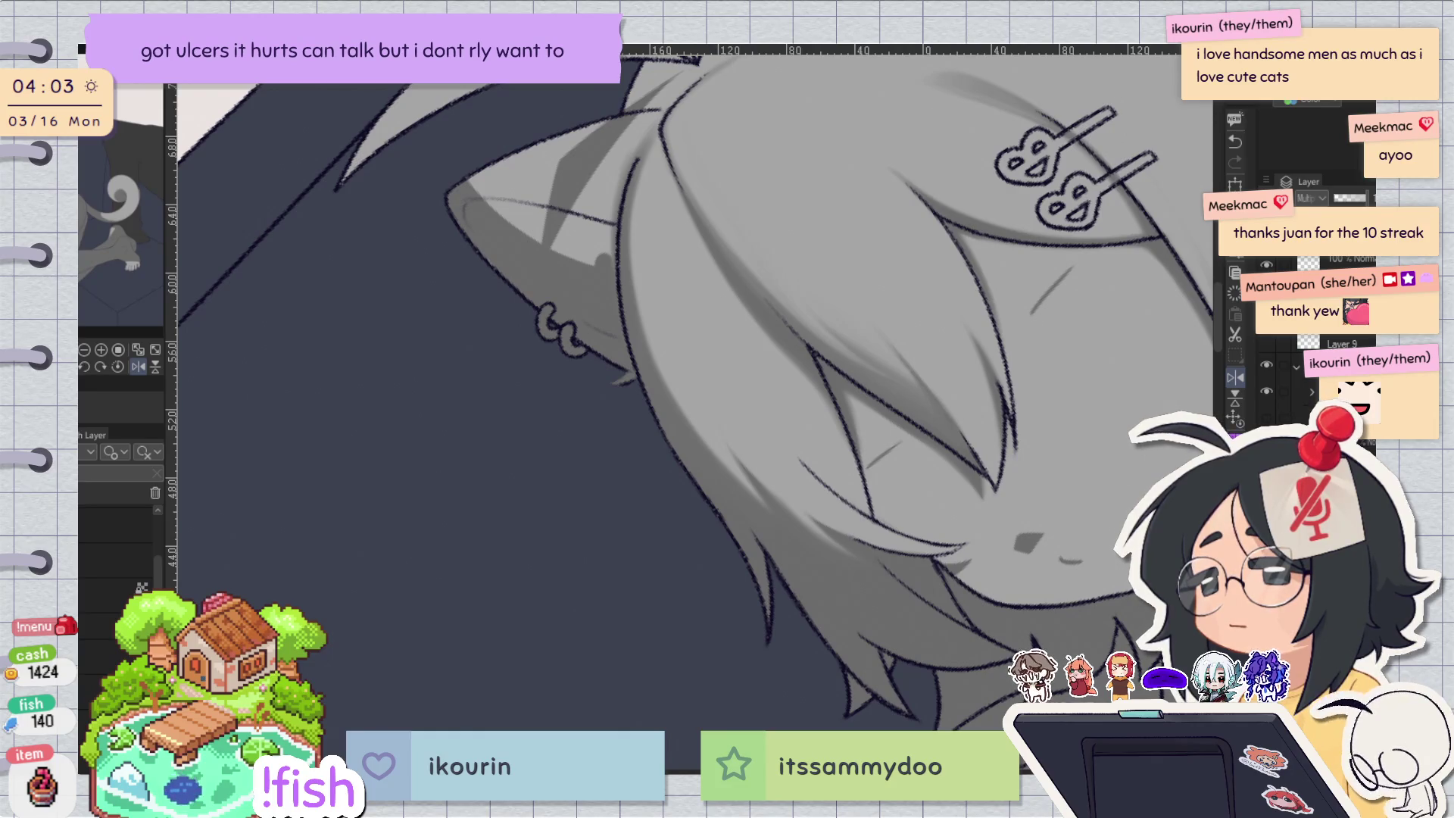
pyautogui.moveTo(861, 162)
pyautogui.mouseDown()
pyautogui.moveTo(880, 543)
pyautogui.moveTo(891, 348)
pyautogui.mouseUp()
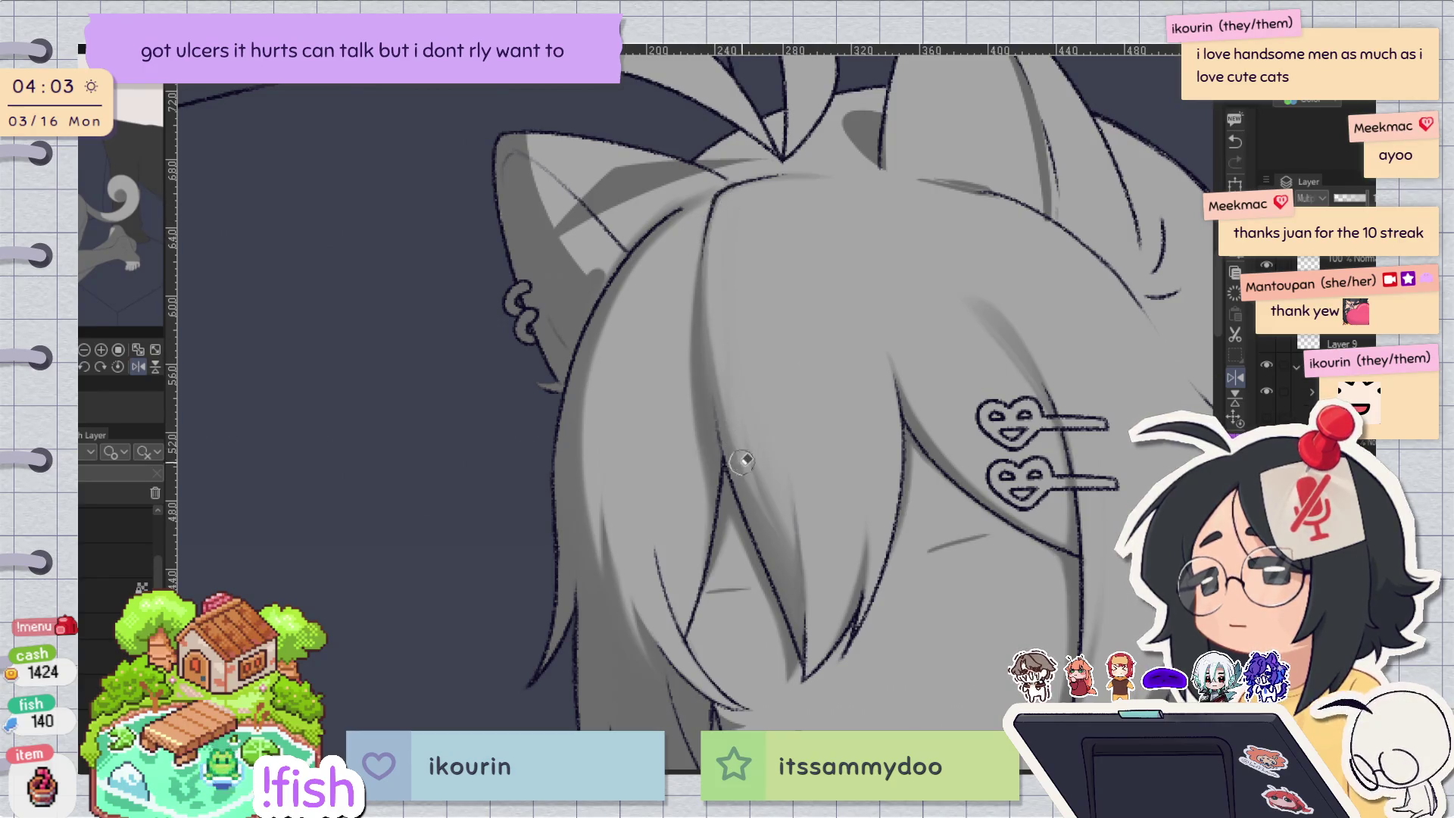
pyautogui.moveTo(724, 292); pyautogui.dragTo(698, 323)
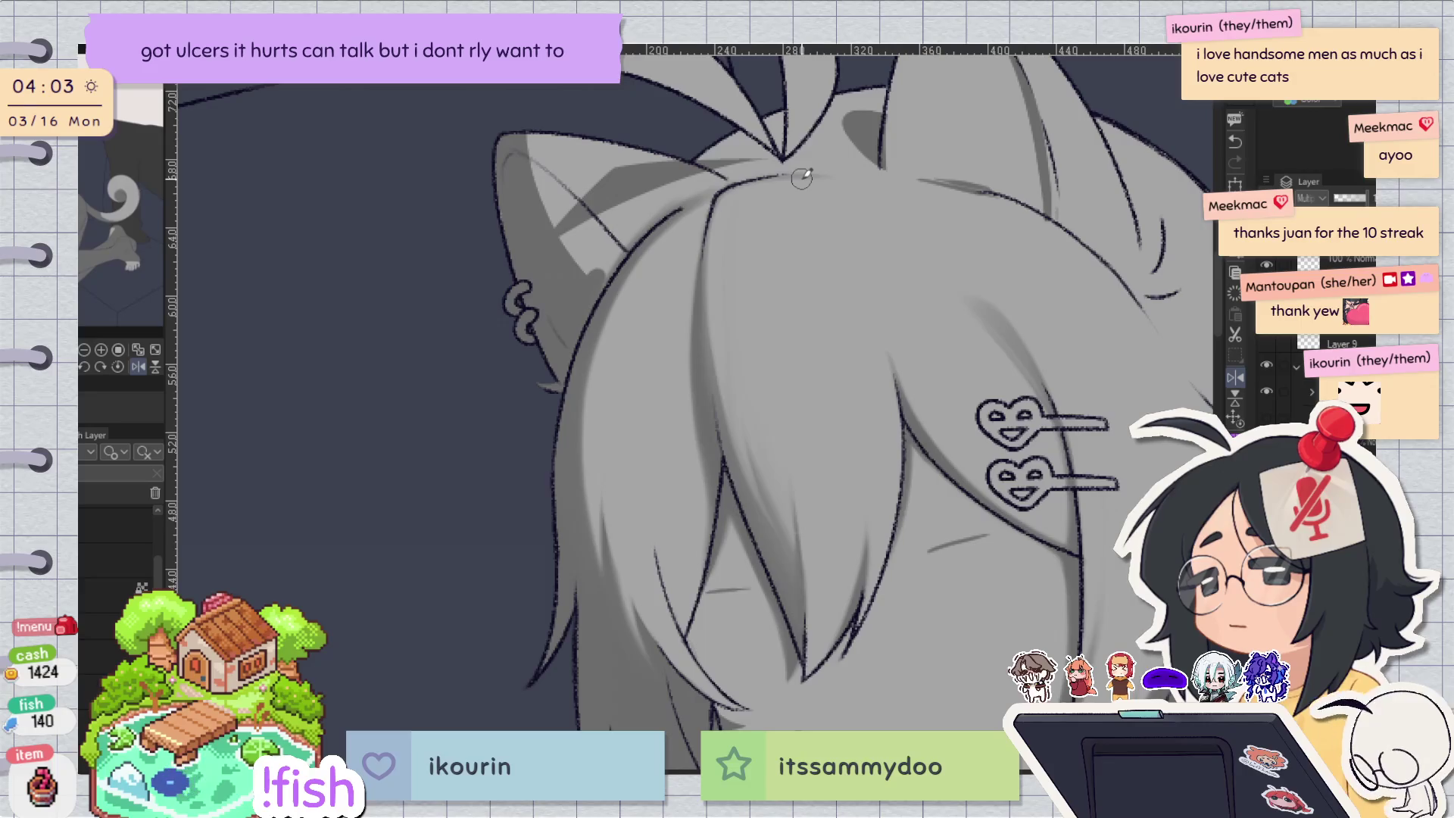
# Brush a faint shadow down the hair's left edge beside the ear, redrawing it once, then zoom out.
pyautogui.moveTo(640, 250); pyautogui.dragTo(584, 471)
pyautogui.hotkey('ctrl', 'z')
pyautogui.moveTo(610, 303); pyautogui.dragTo(598, 439)
pyautogui.press('h')
pyautogui.press('h')
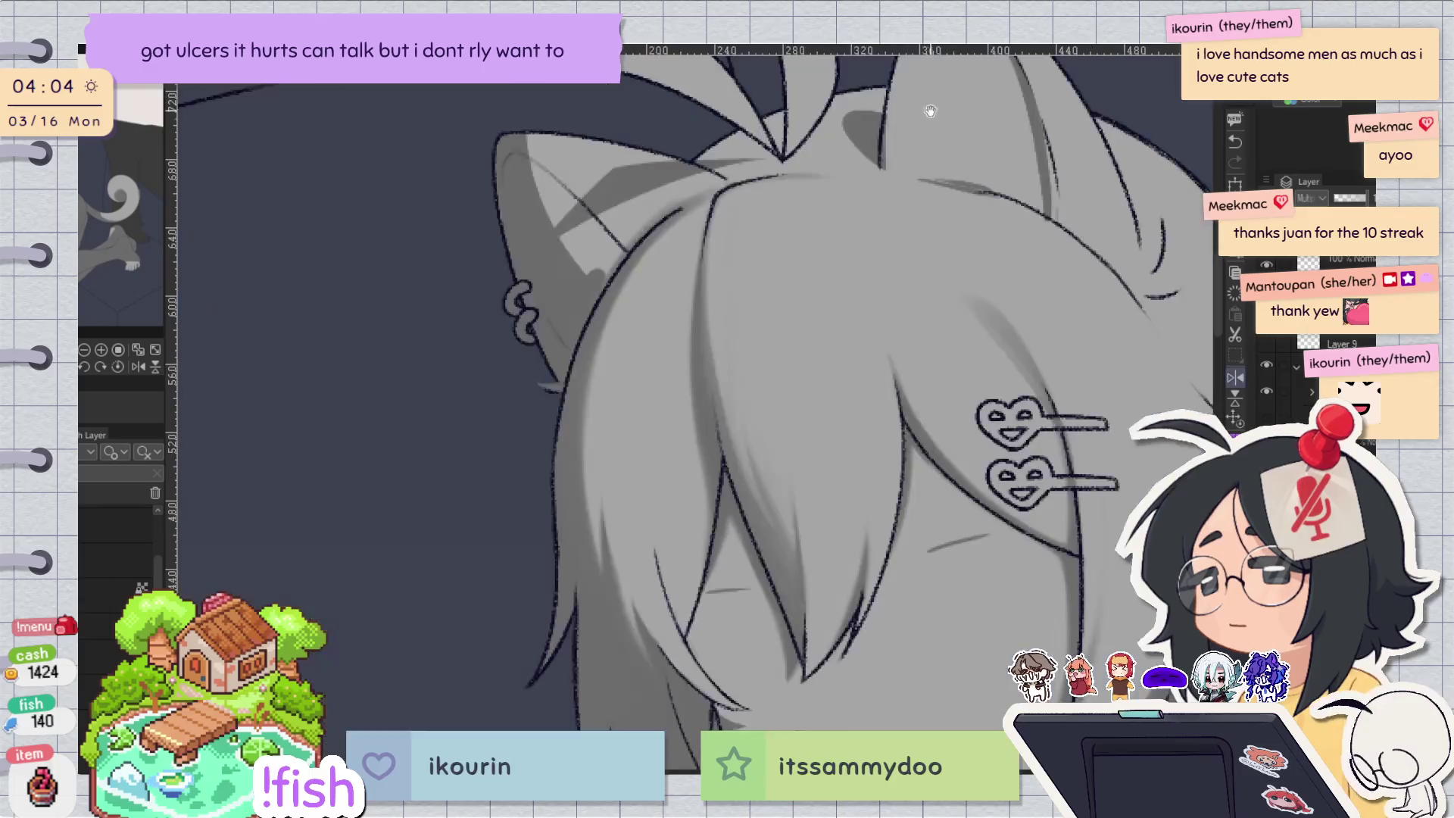
pyautogui.press('h')
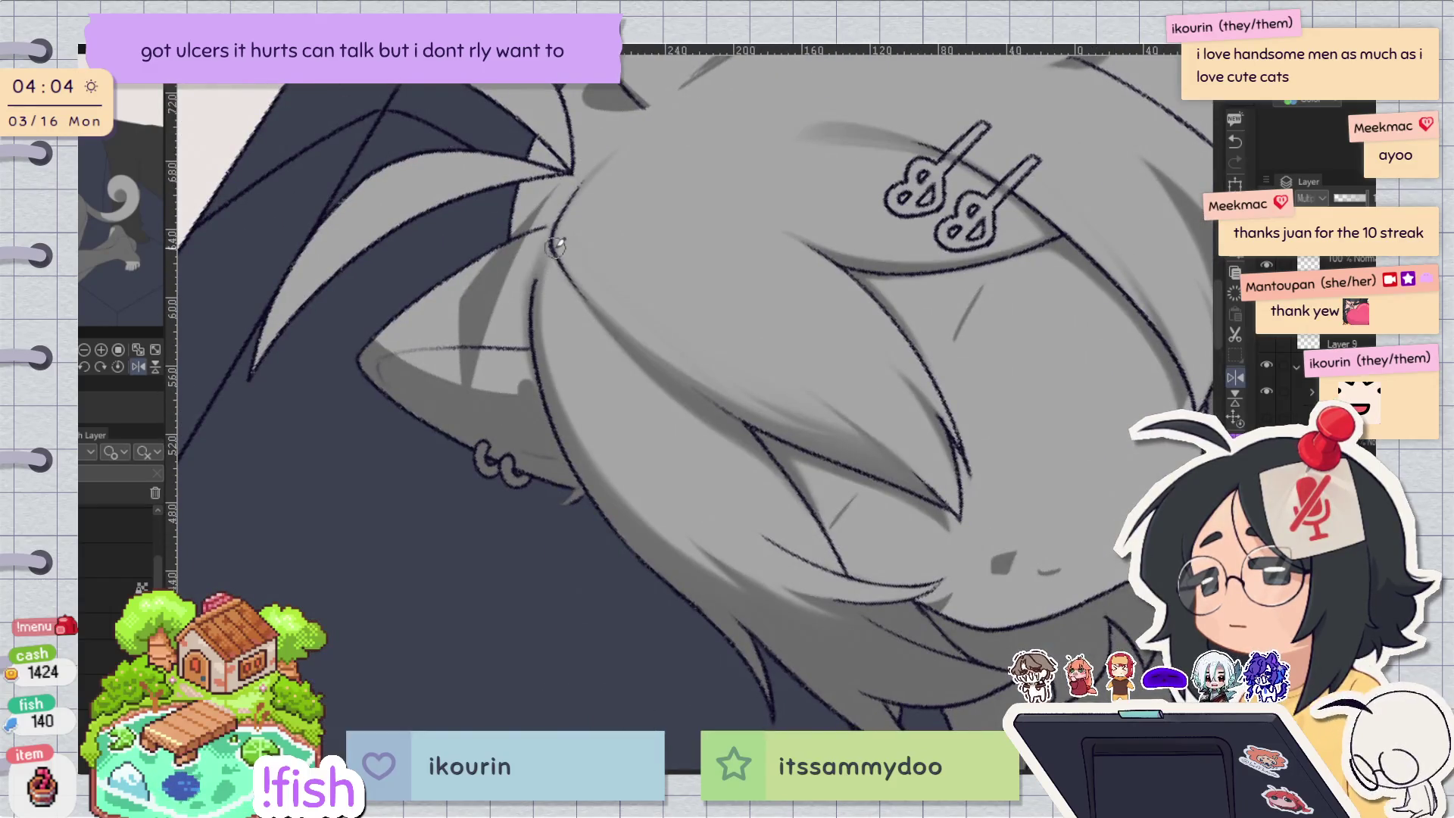
pyautogui.press('-')
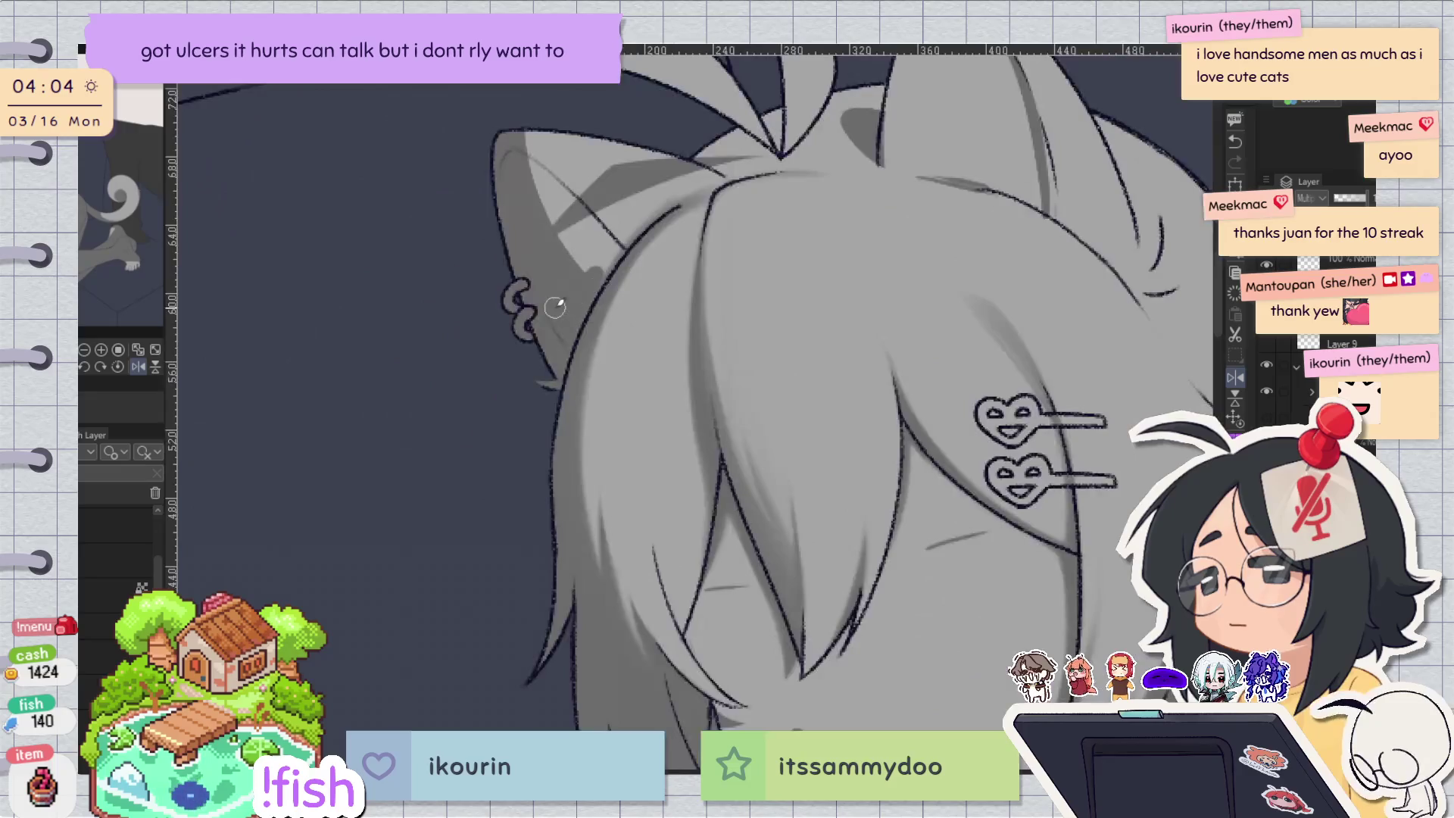
pyautogui.press('h')
pyautogui.press('h')
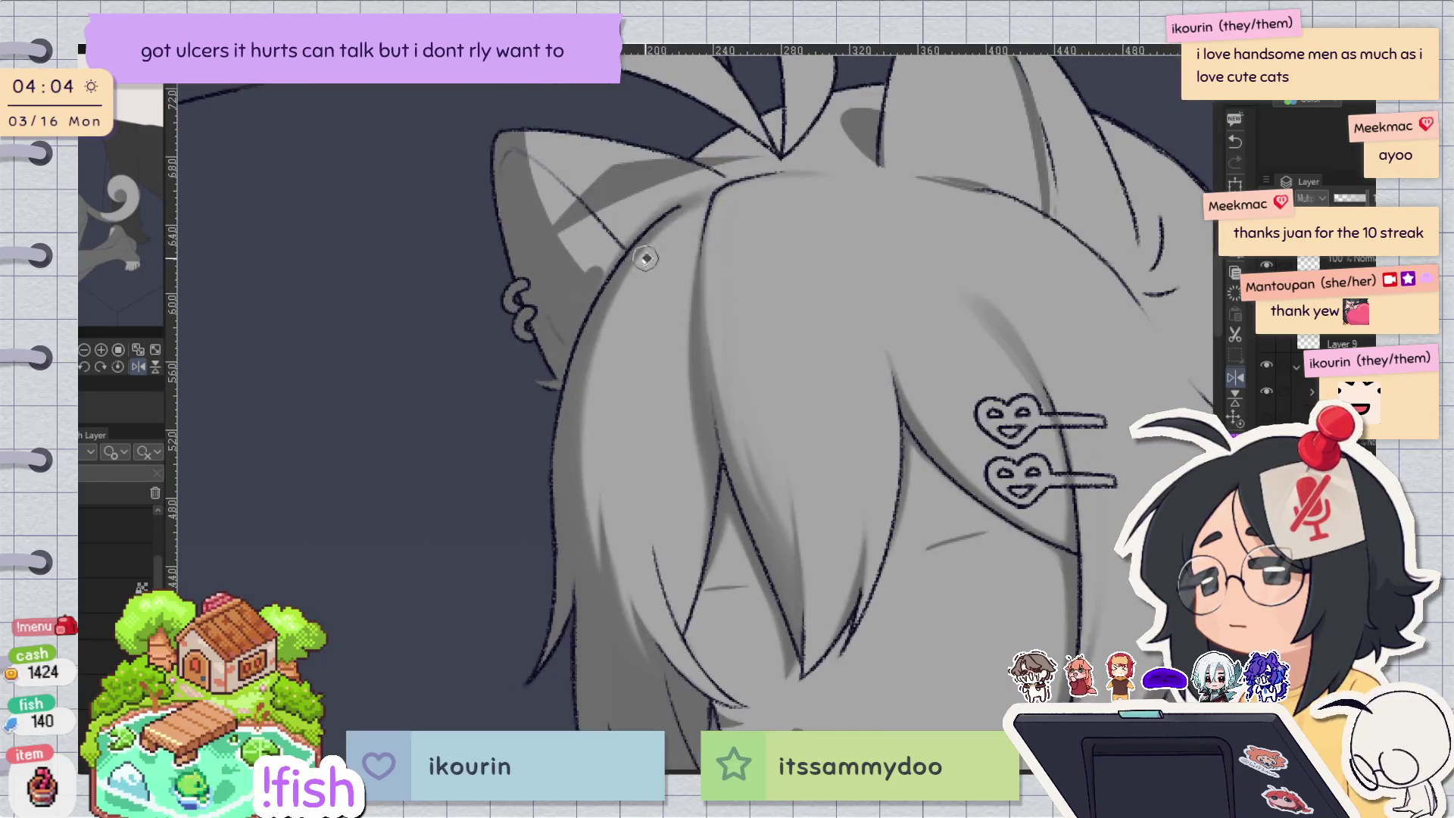
pyautogui.press('-')
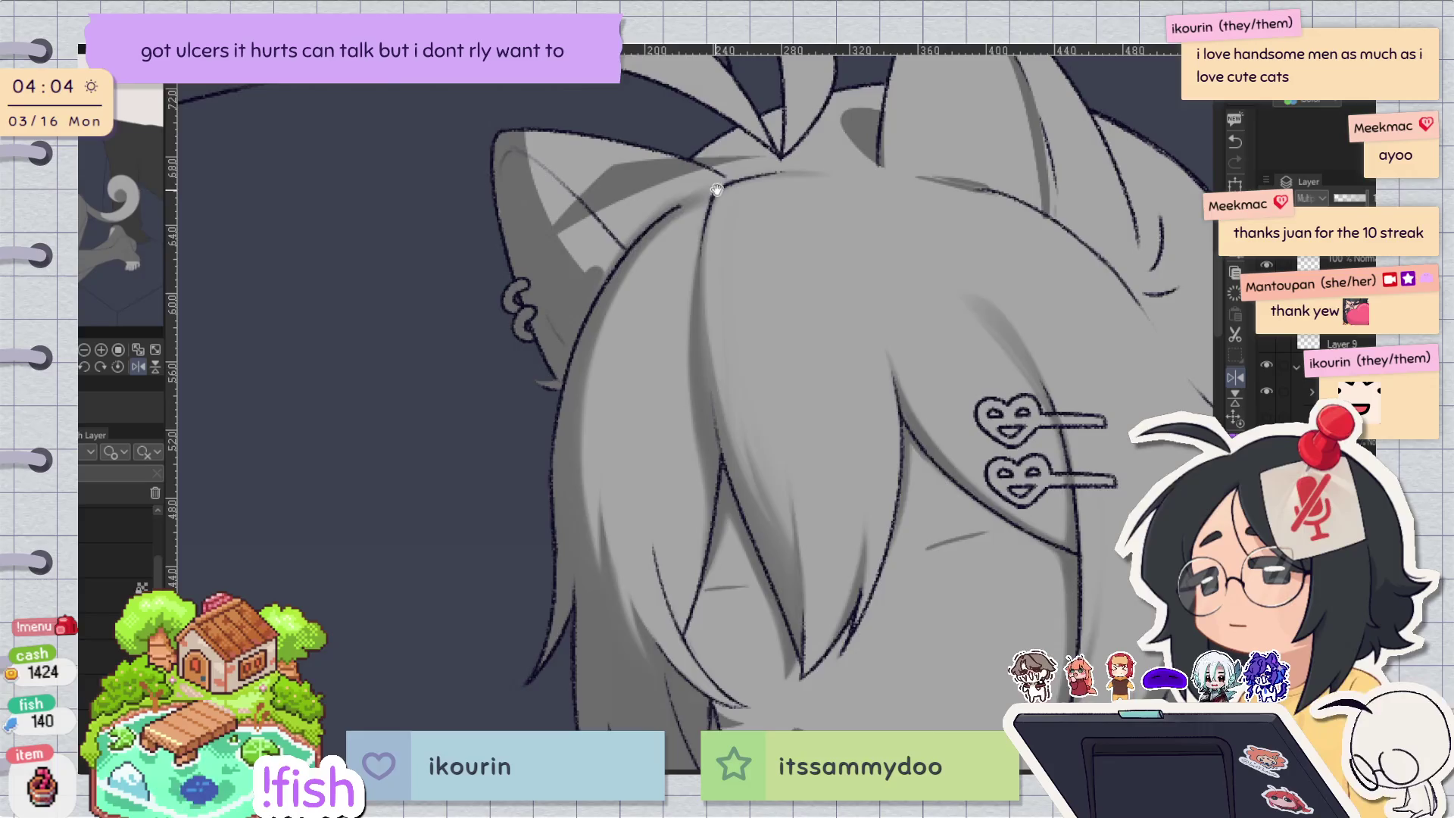
pyautogui.press('-')
pyautogui.press('-')
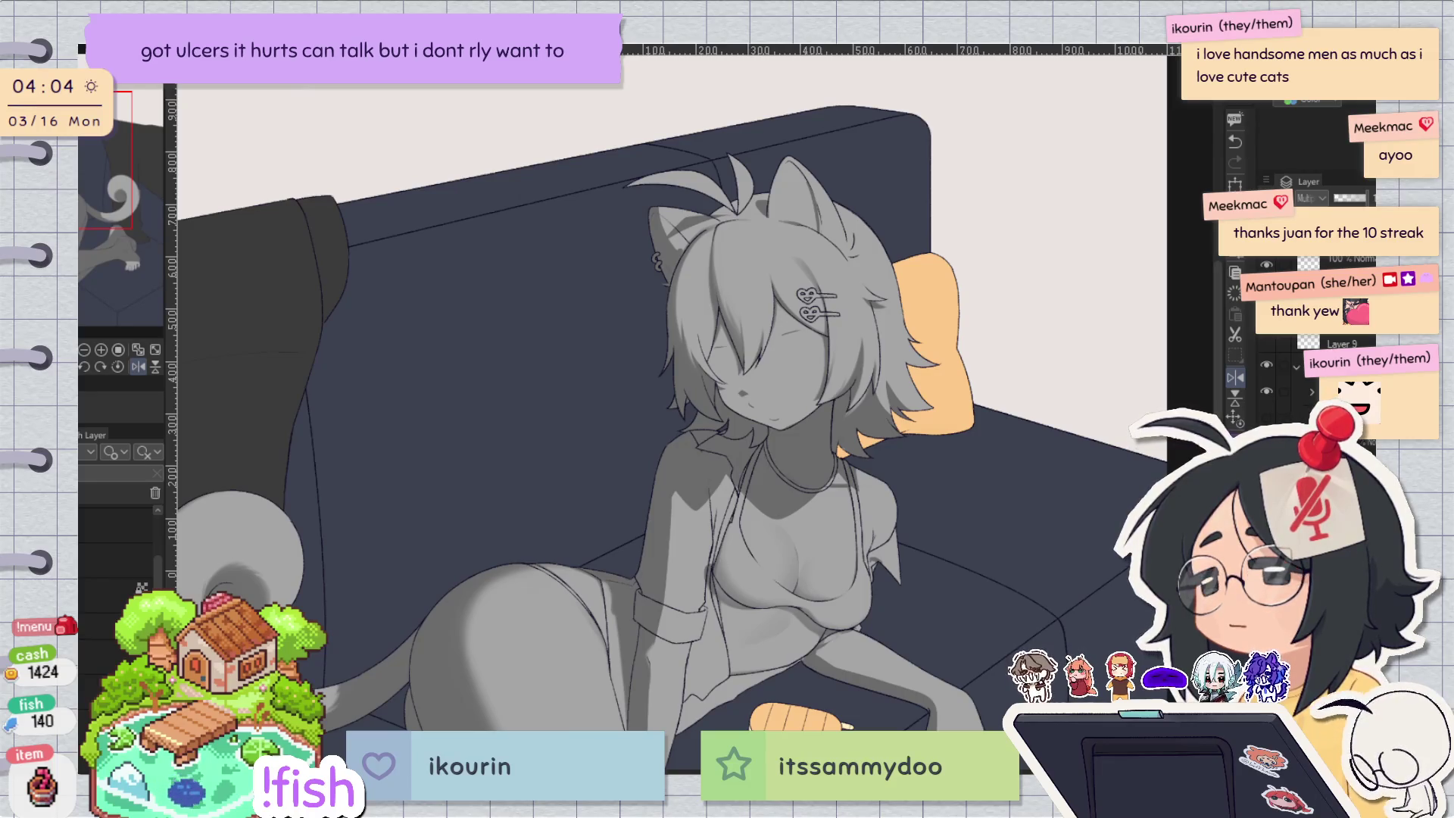
# Zoom in on the girl's head and undo the dark smudge on the hair.
pyautogui.press('h')
pyautogui.click(702, 296)
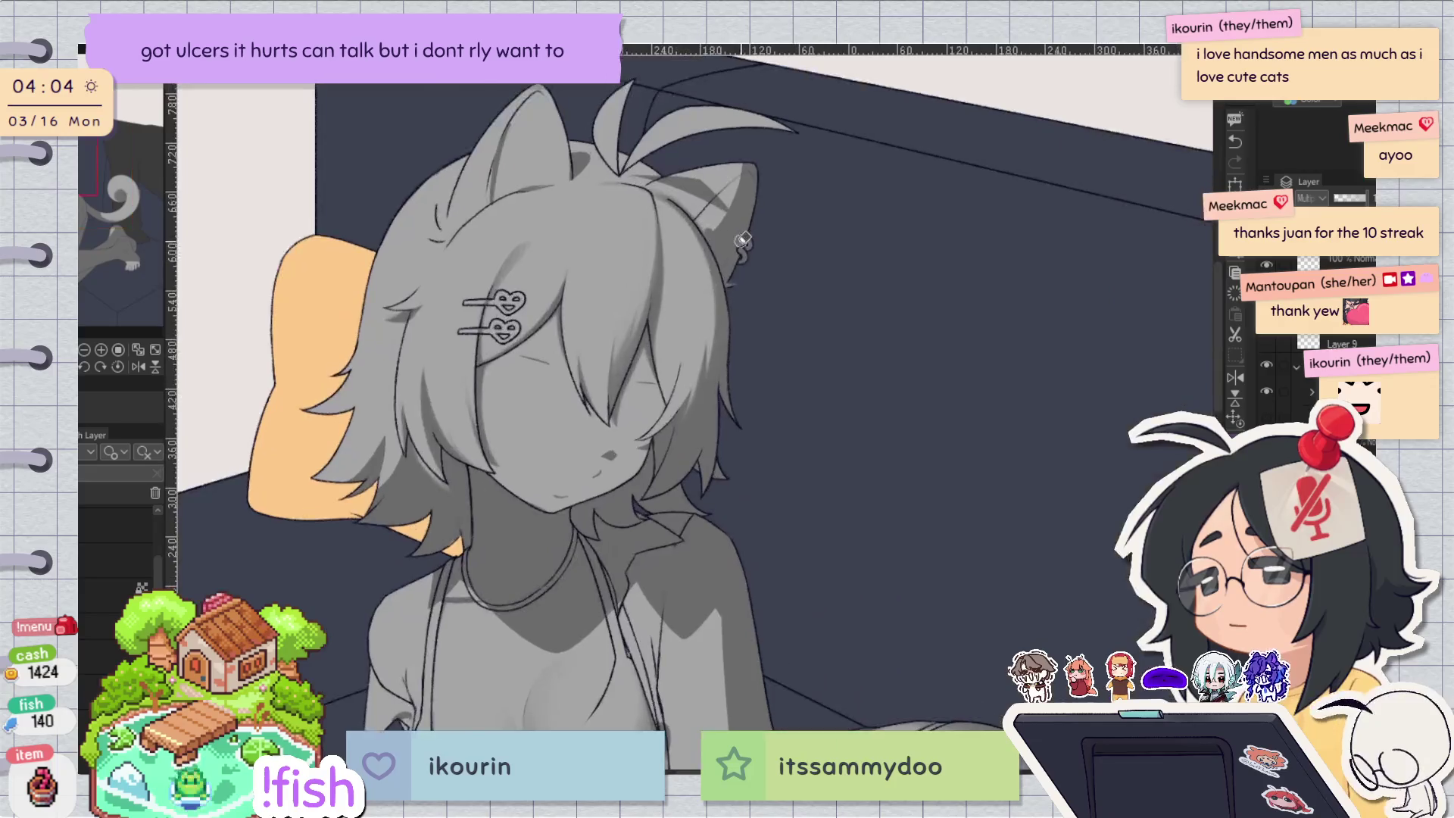
pyautogui.press('h')
pyautogui.scroll(2, 694, 309)
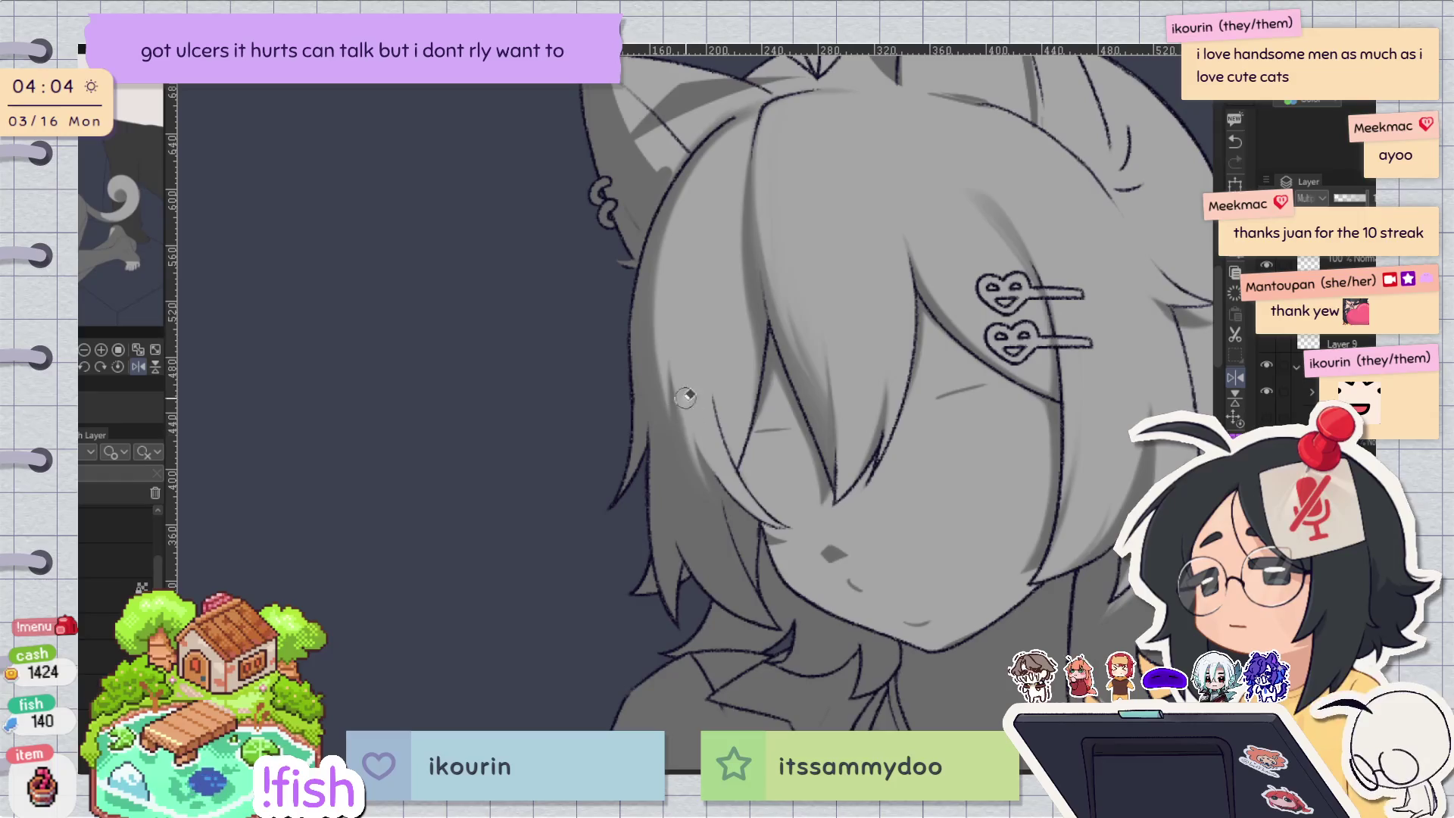
pyautogui.press('h')
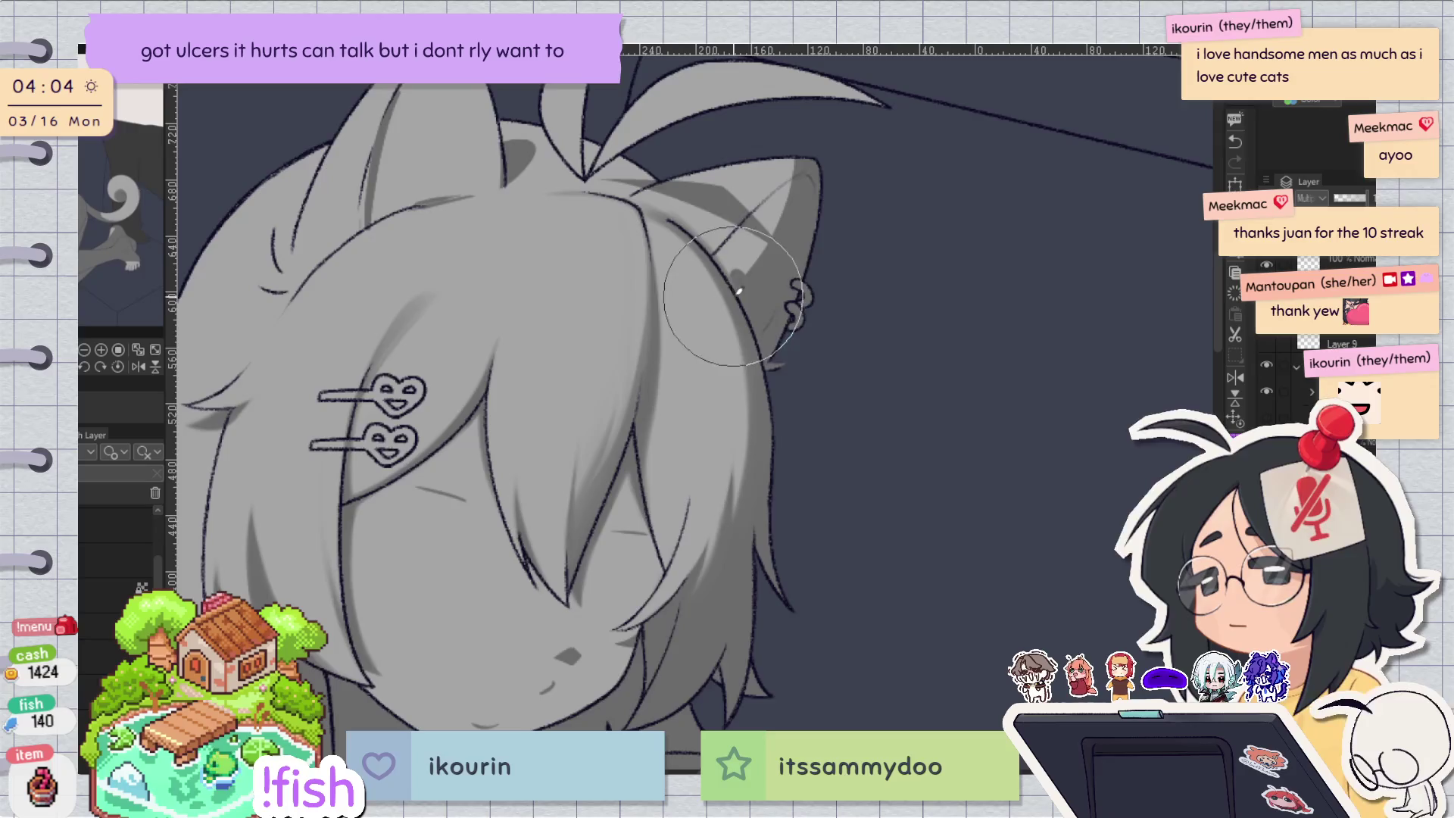
pyautogui.press('h')
pyautogui.hotkey('ctrl', 'z')
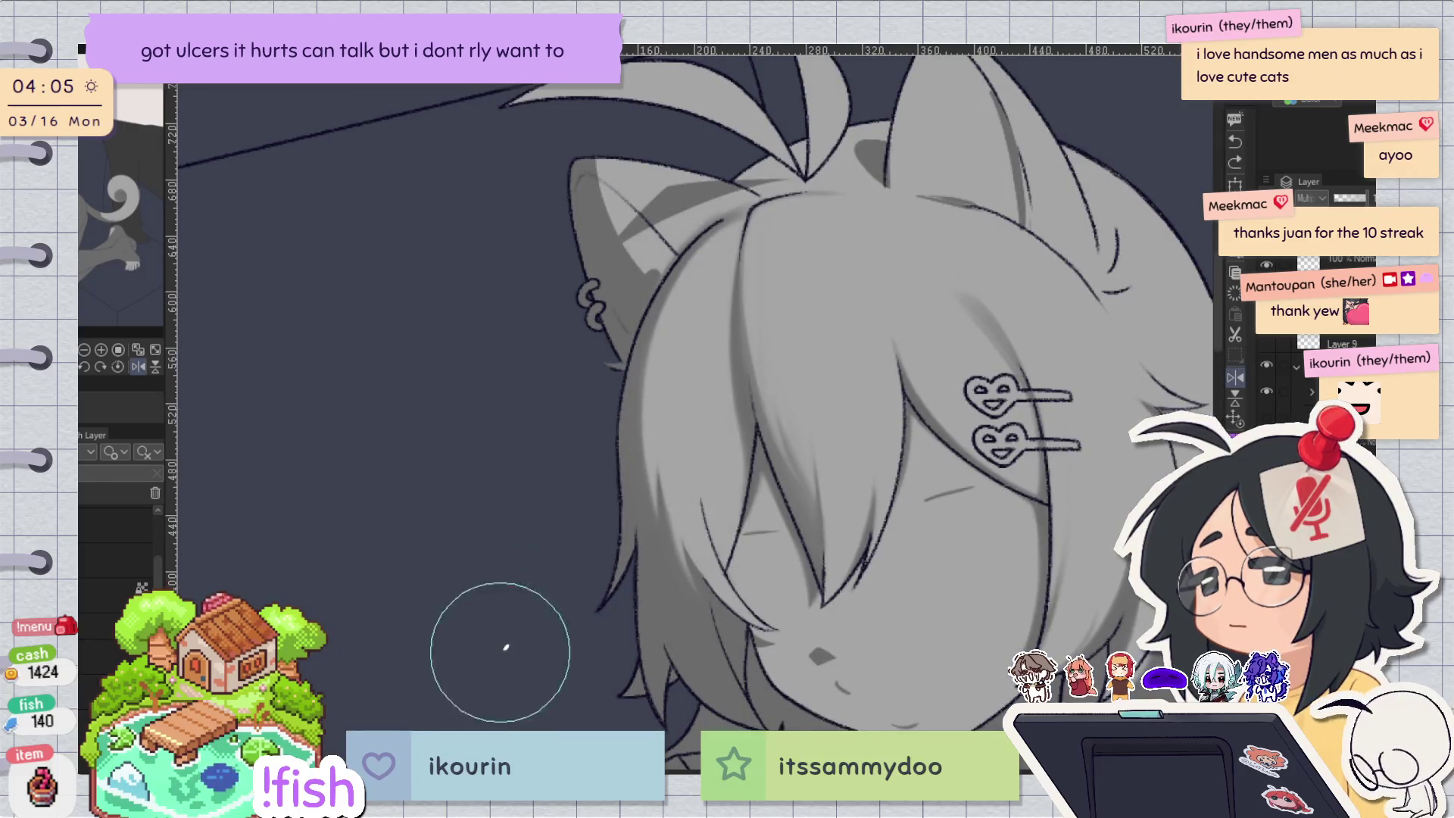
# Lasso-select the front hair lock, airbrush grey shading inside it, then deselect.
pyautogui.moveTo(666, 274)
pyautogui.mouseDown()
pyautogui.moveTo(610, 509)
pyautogui.moveTo(727, 656)
pyautogui.moveTo(774, 649)
pyautogui.moveTo(749, 336)
pyautogui.mouseUp()
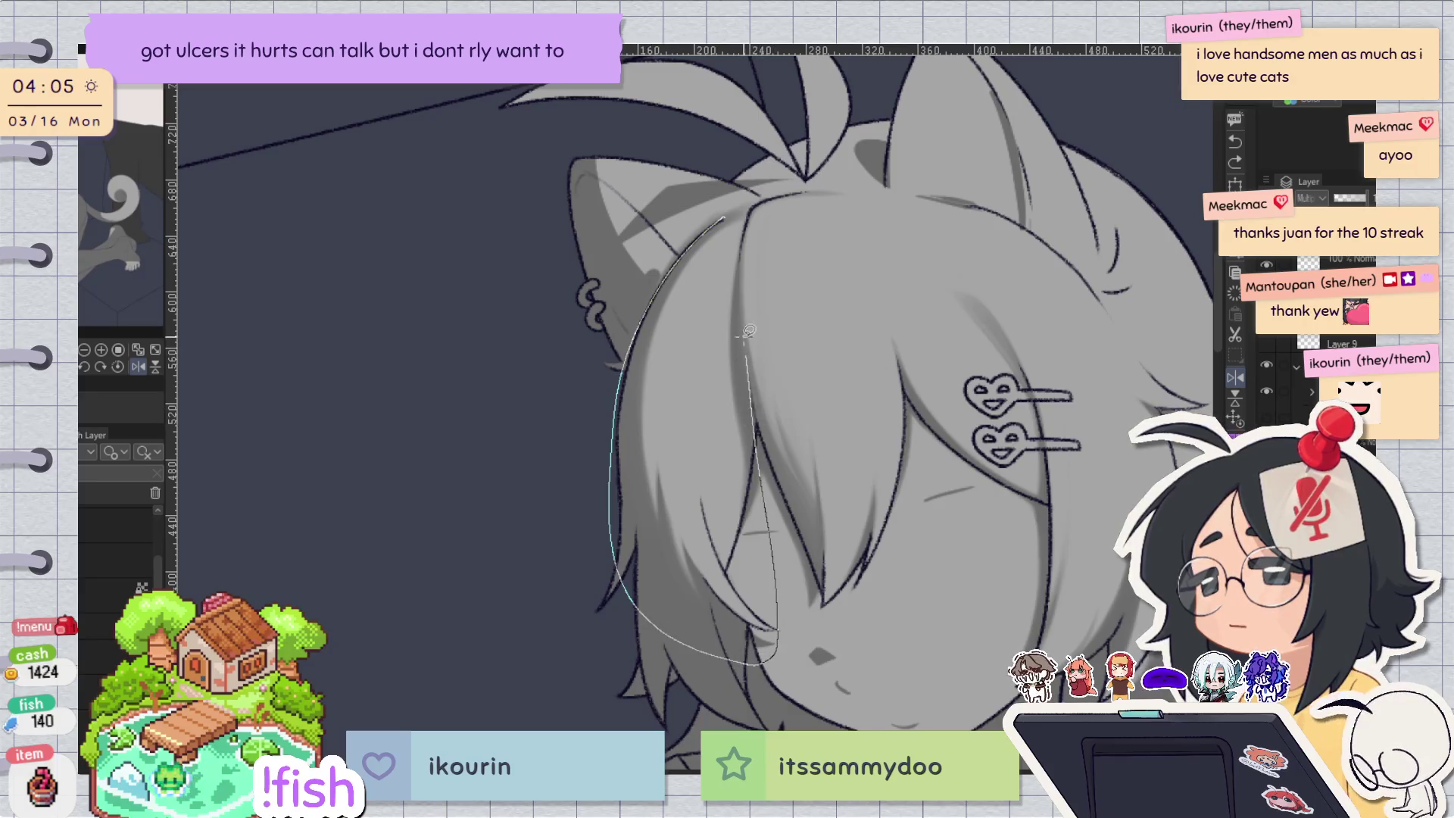
pyautogui.moveTo(757, 203); pyautogui.dragTo(751, 208)
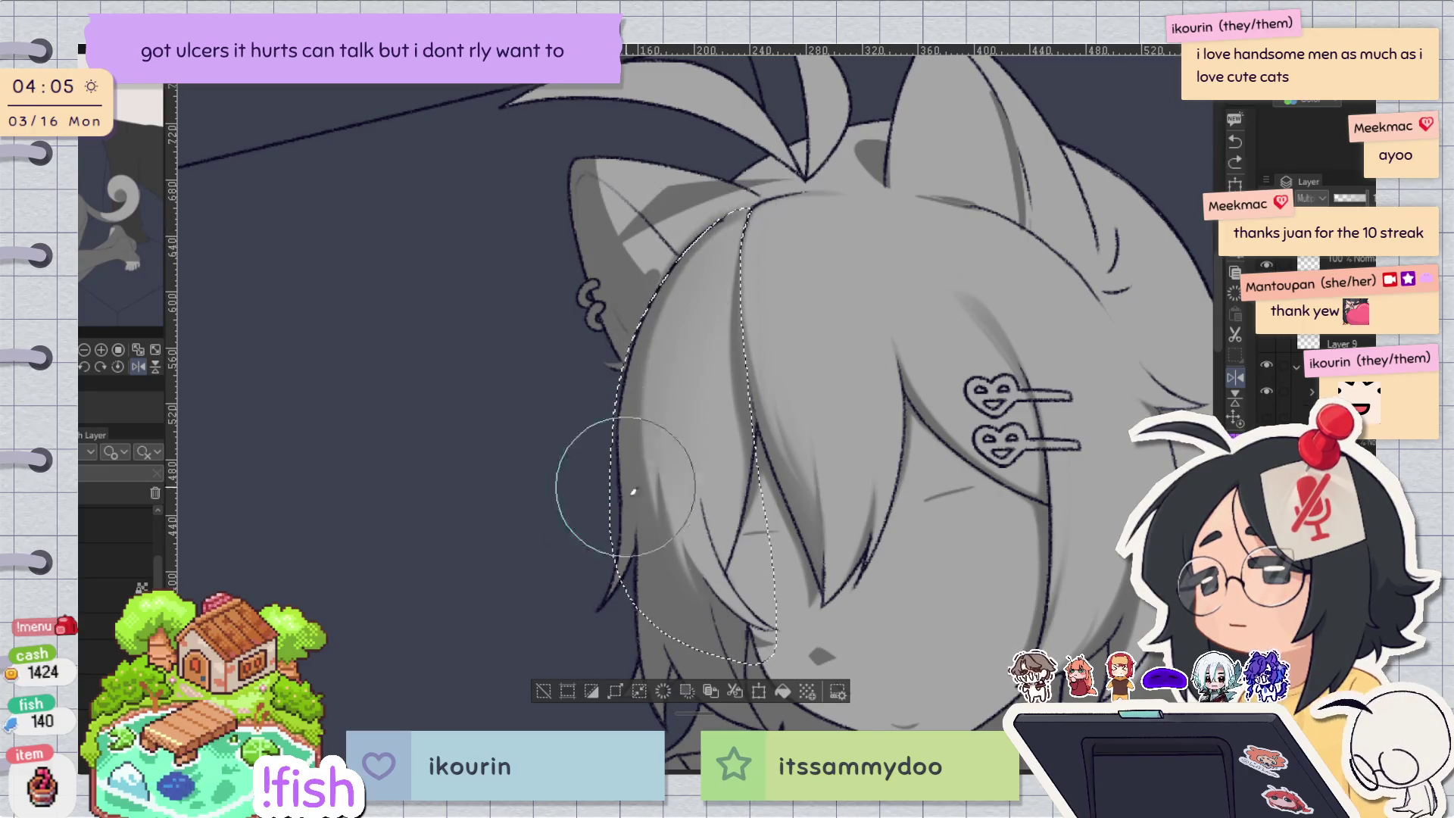
pyautogui.scroll(-2, 815, 203)
pyautogui.press('h')
pyautogui.press('h')
pyautogui.scroll(-2, 814, 203)
pyautogui.press('h')
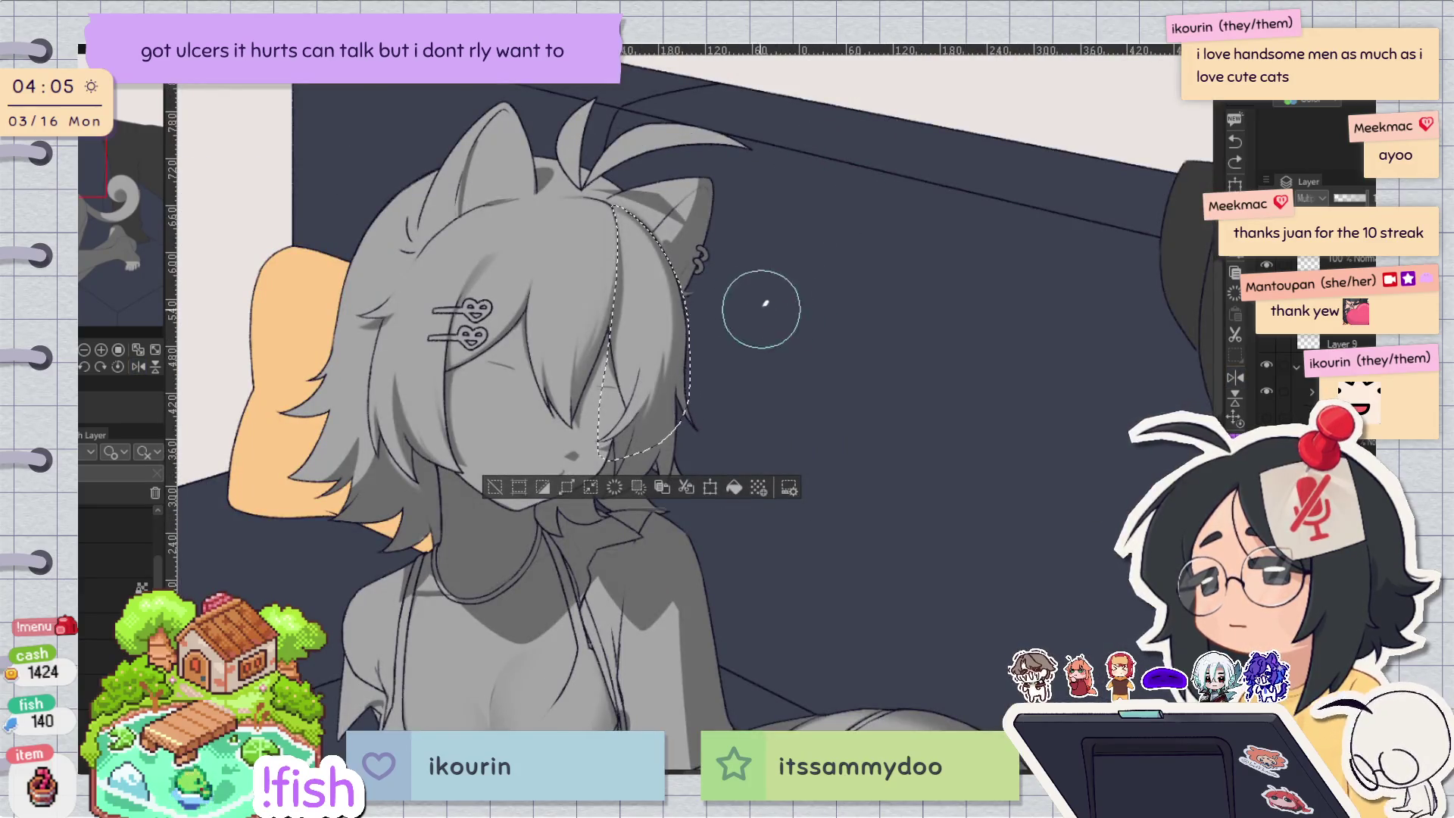
pyautogui.moveTo(646, 236)
pyautogui.mouseDown()
pyautogui.moveTo(636, 325)
pyautogui.moveTo(692, 406)
pyautogui.moveTo(682, 322)
pyautogui.moveTo(649, 246)
pyautogui.mouseUp()
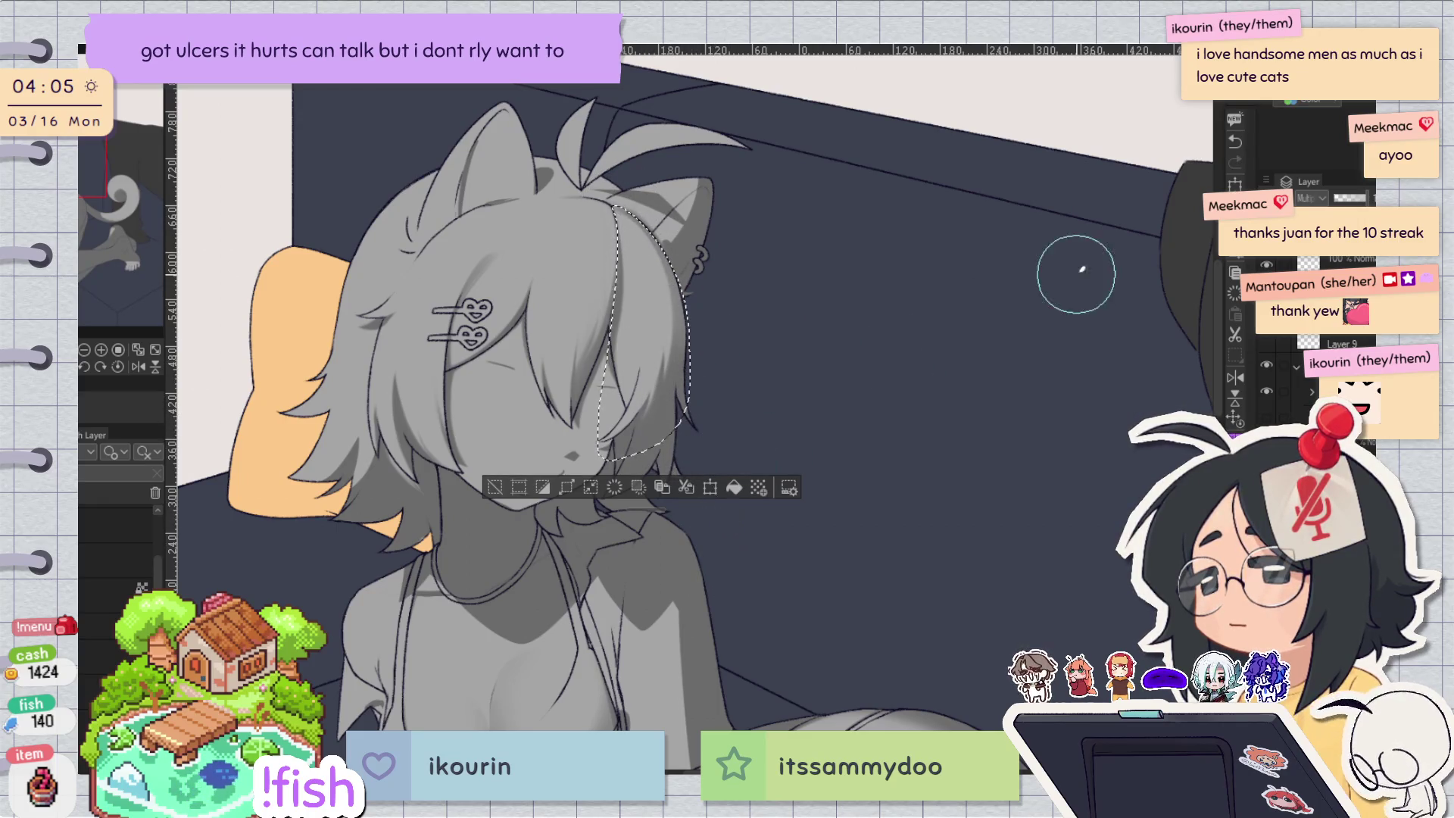
pyautogui.press('h')
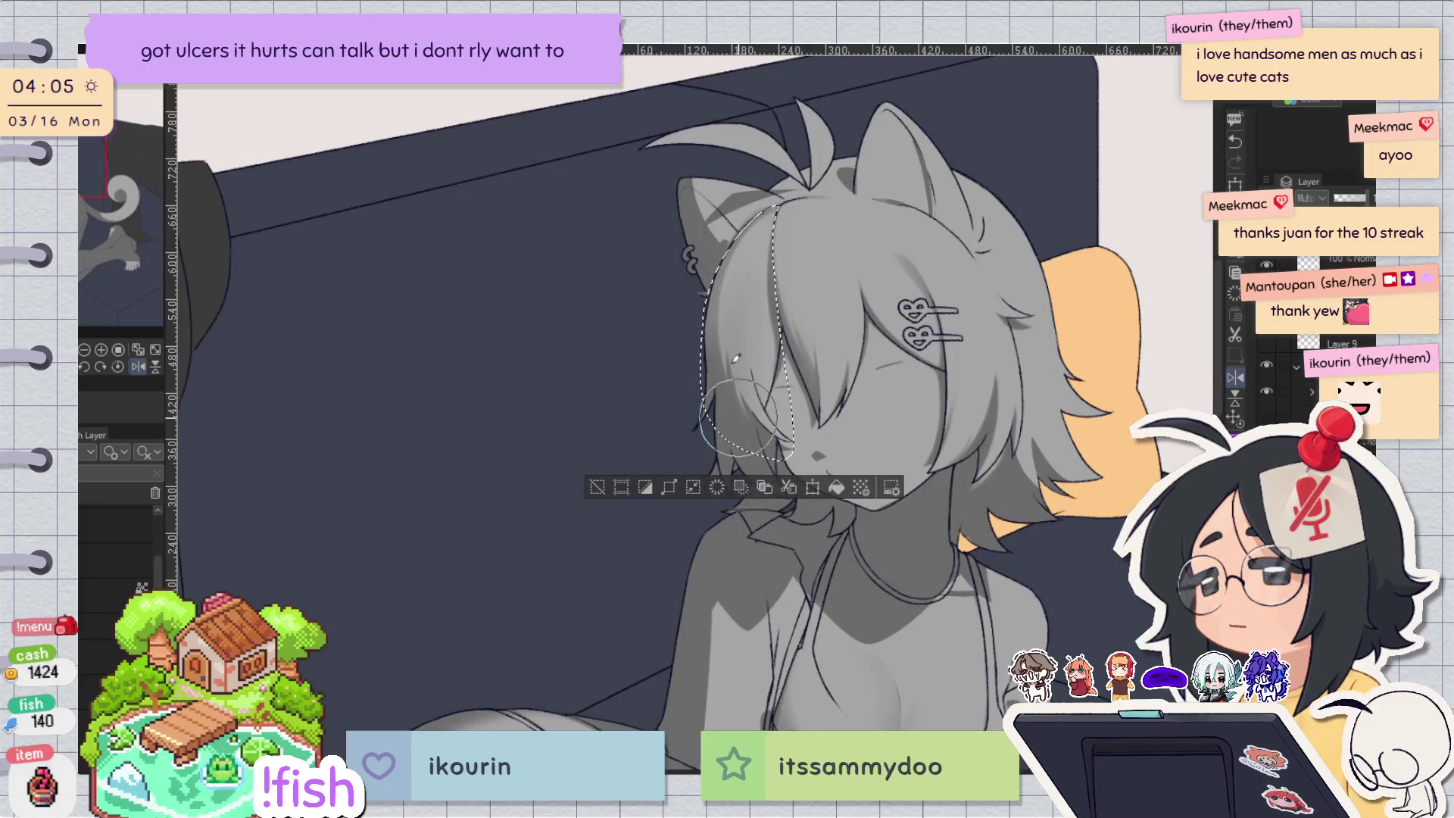
pyautogui.click(597, 487)
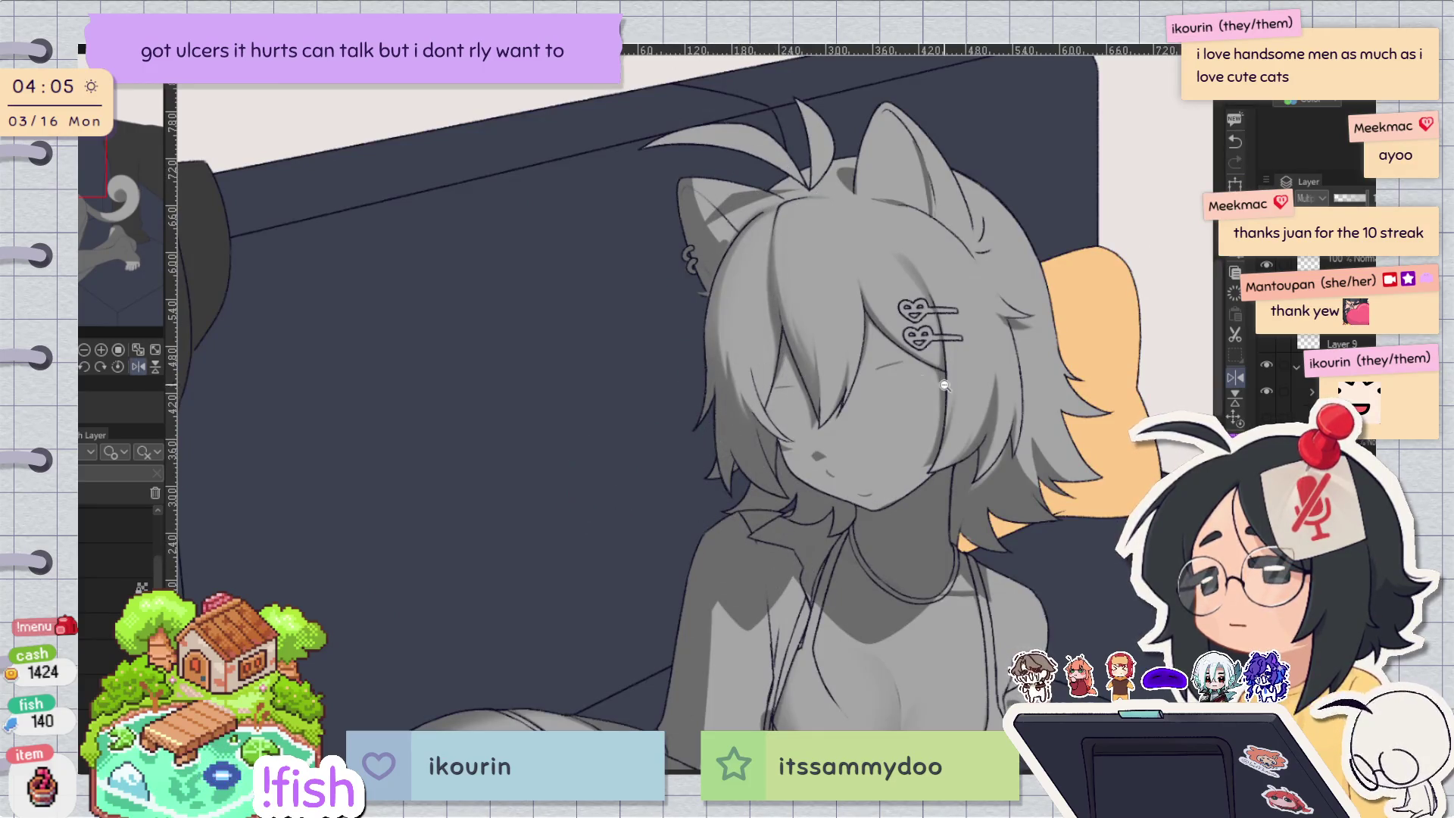
pyautogui.scroll(2, 976, 280)
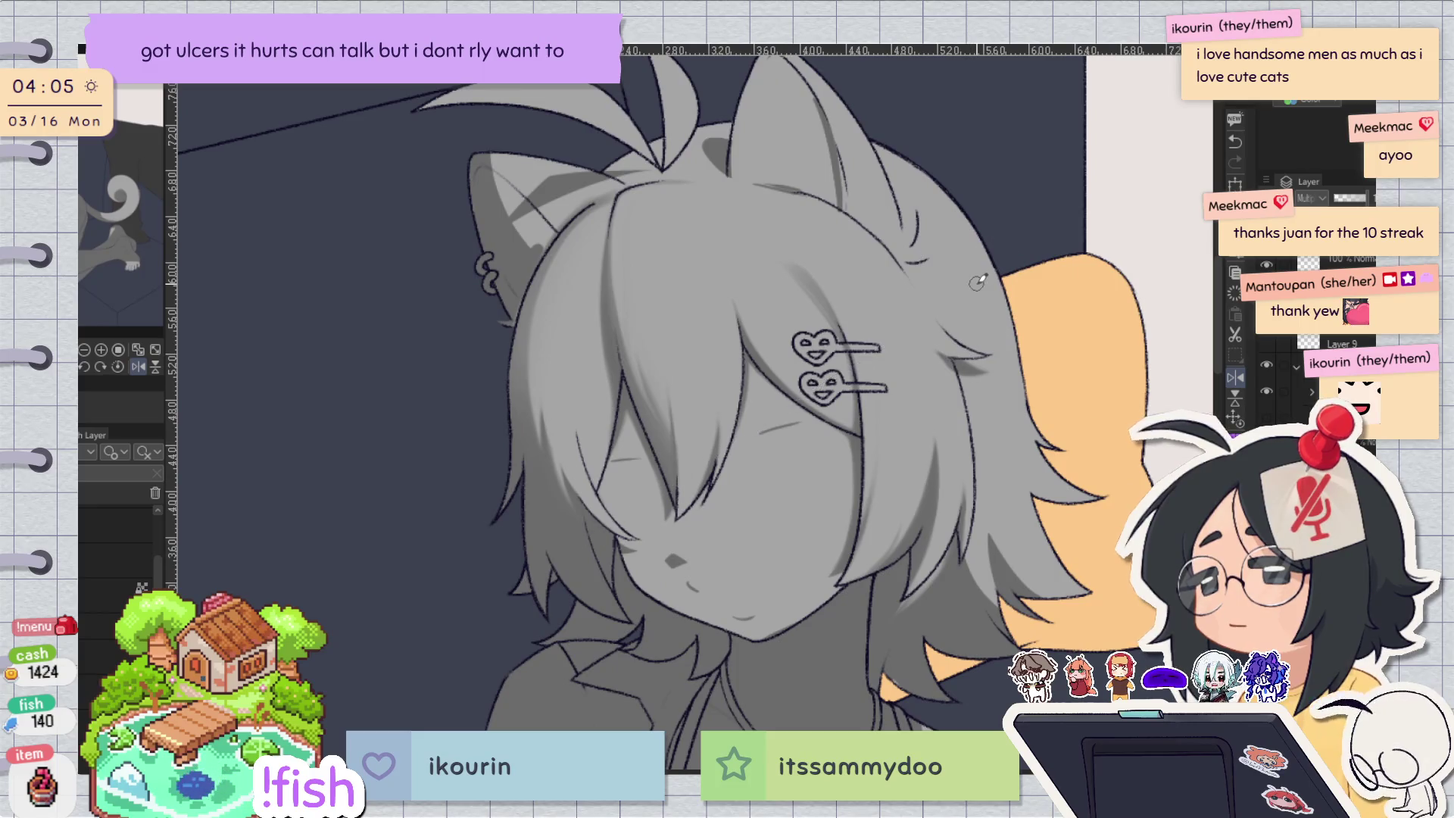
pyautogui.press('h')
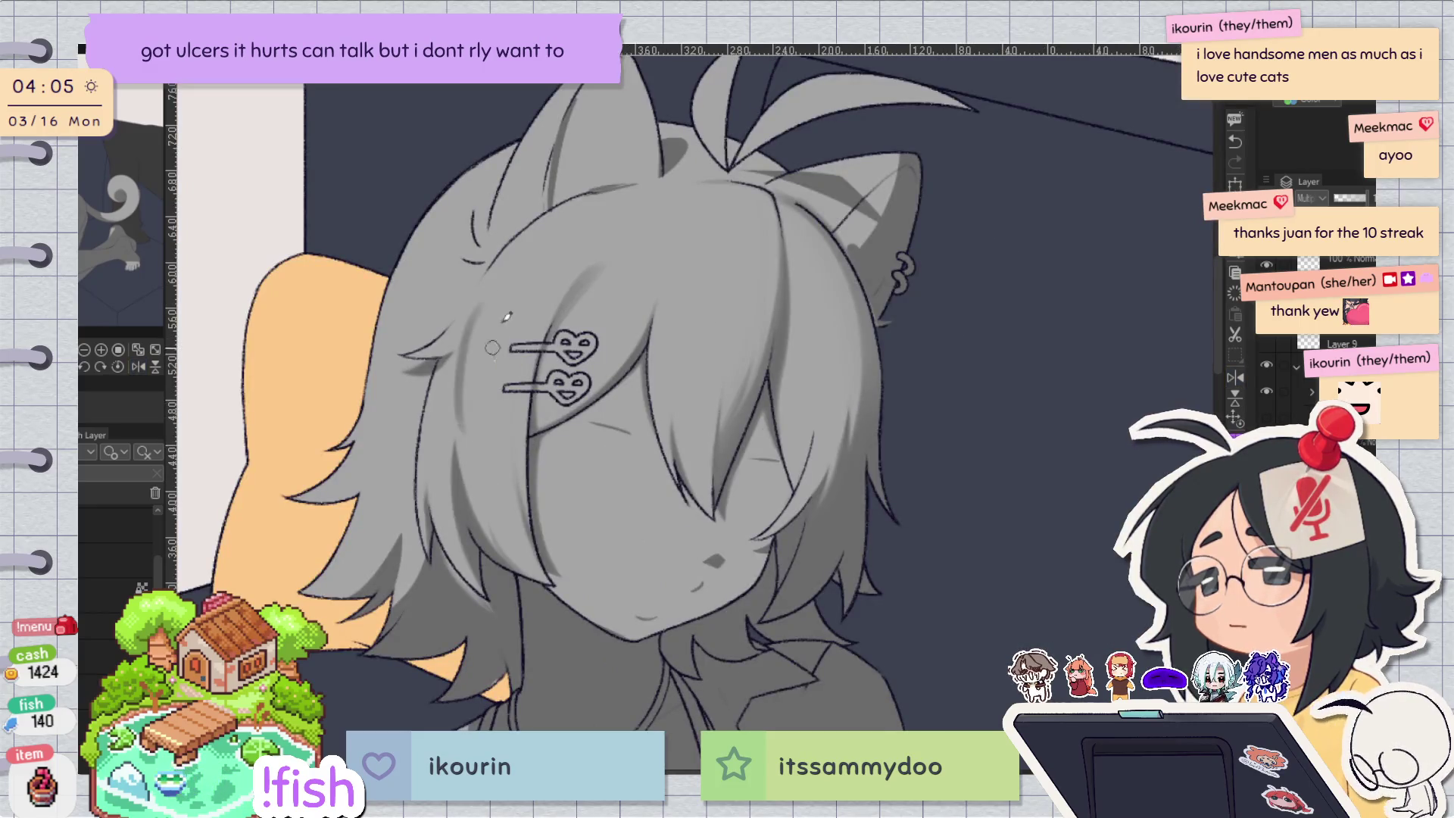
pyautogui.moveTo(724, 243); pyautogui.dragTo(698, 353)
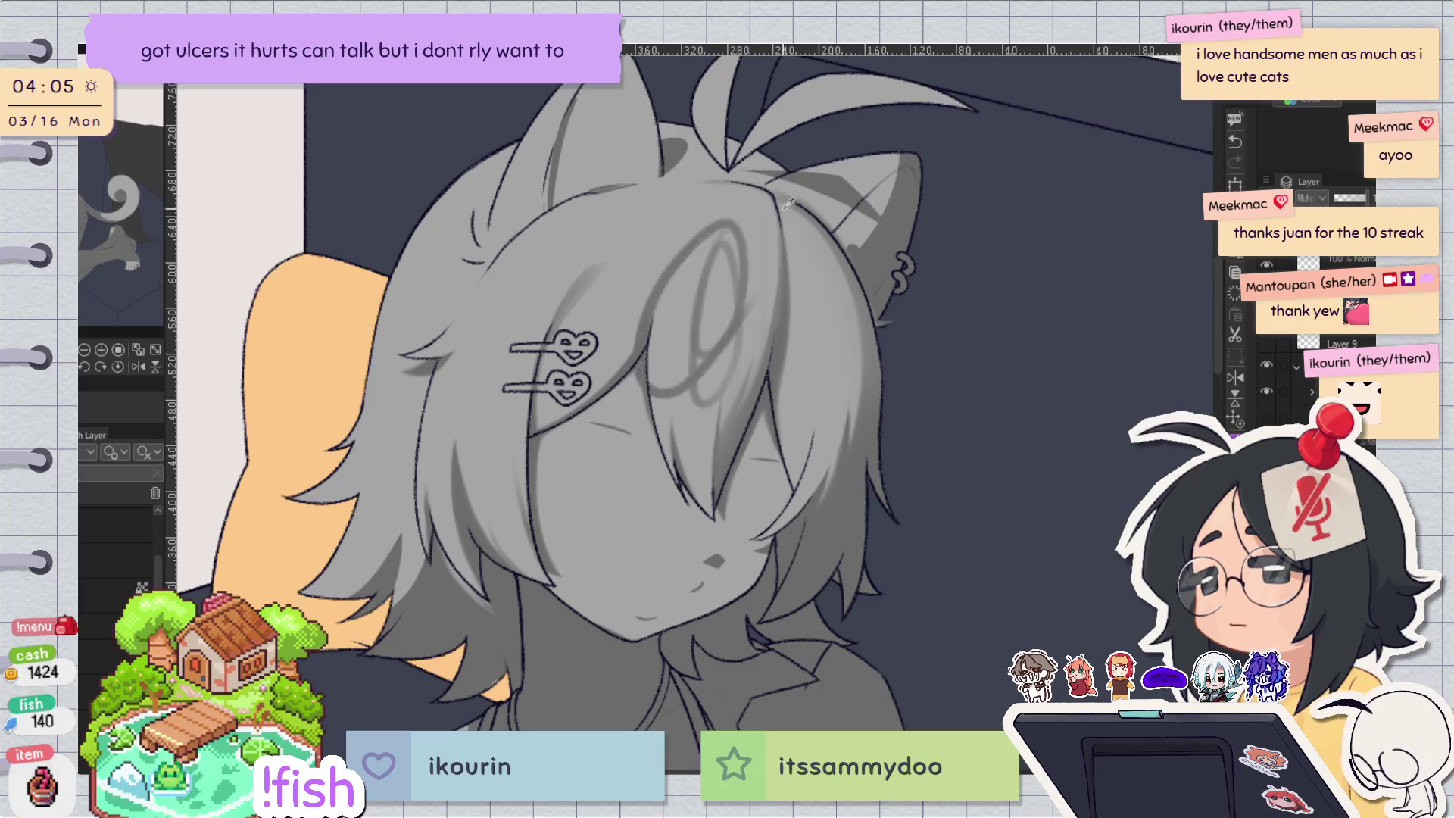
pyautogui.hotkey('ctrl', 'z')
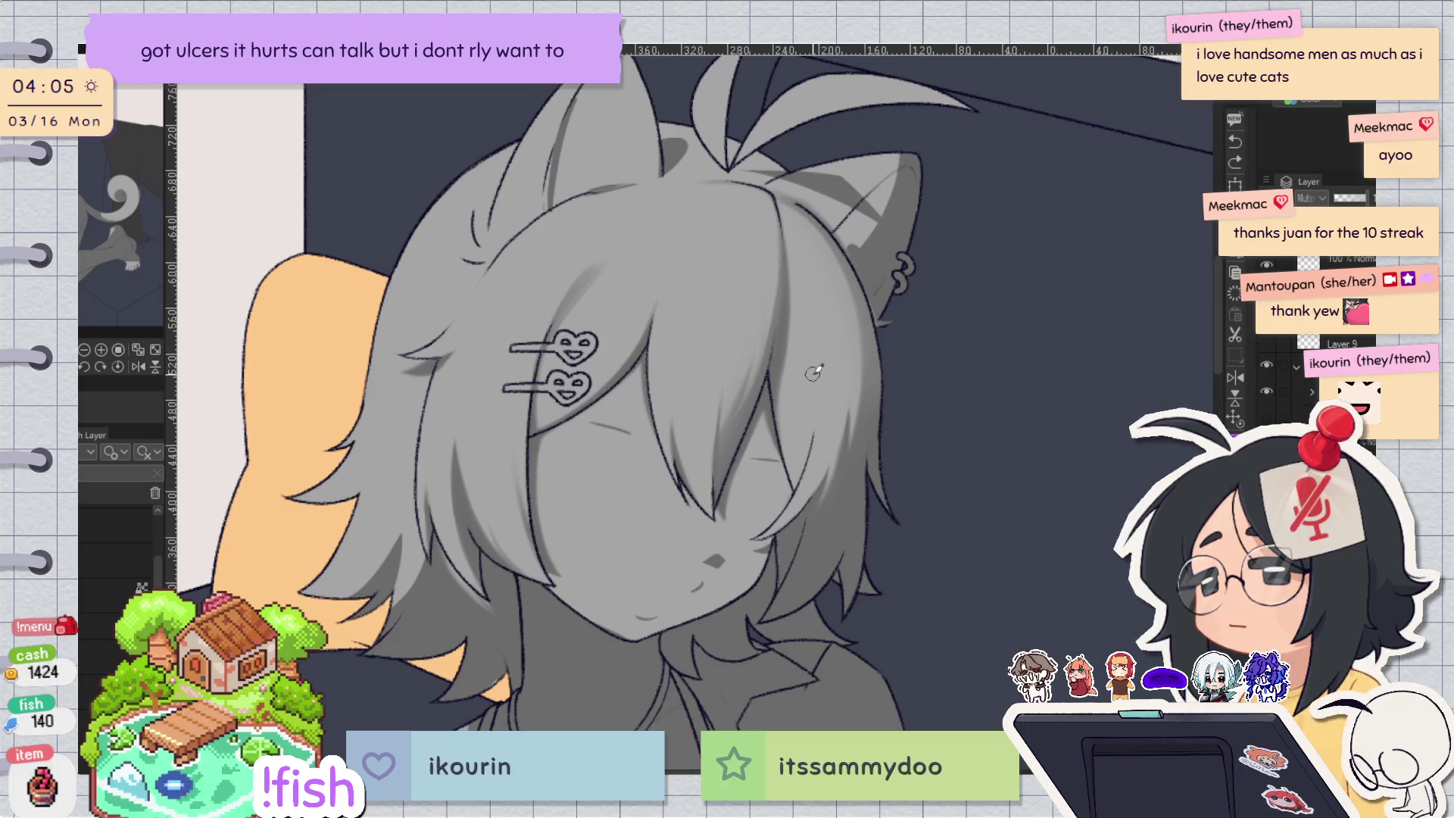
pyautogui.press('h')
pyautogui.press('h')
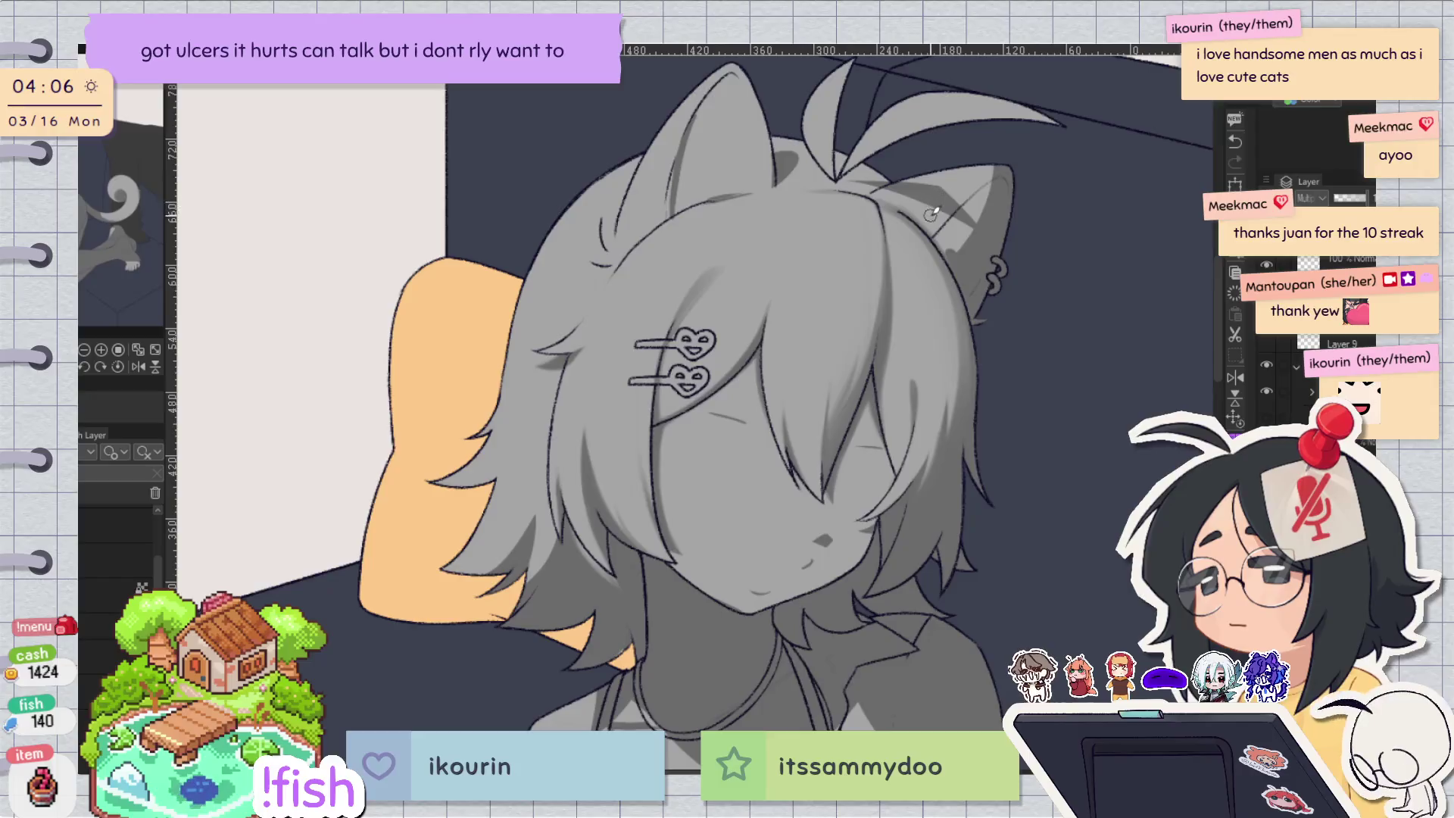
pyautogui.scroll(2, 927, 325)
pyautogui.press('h')
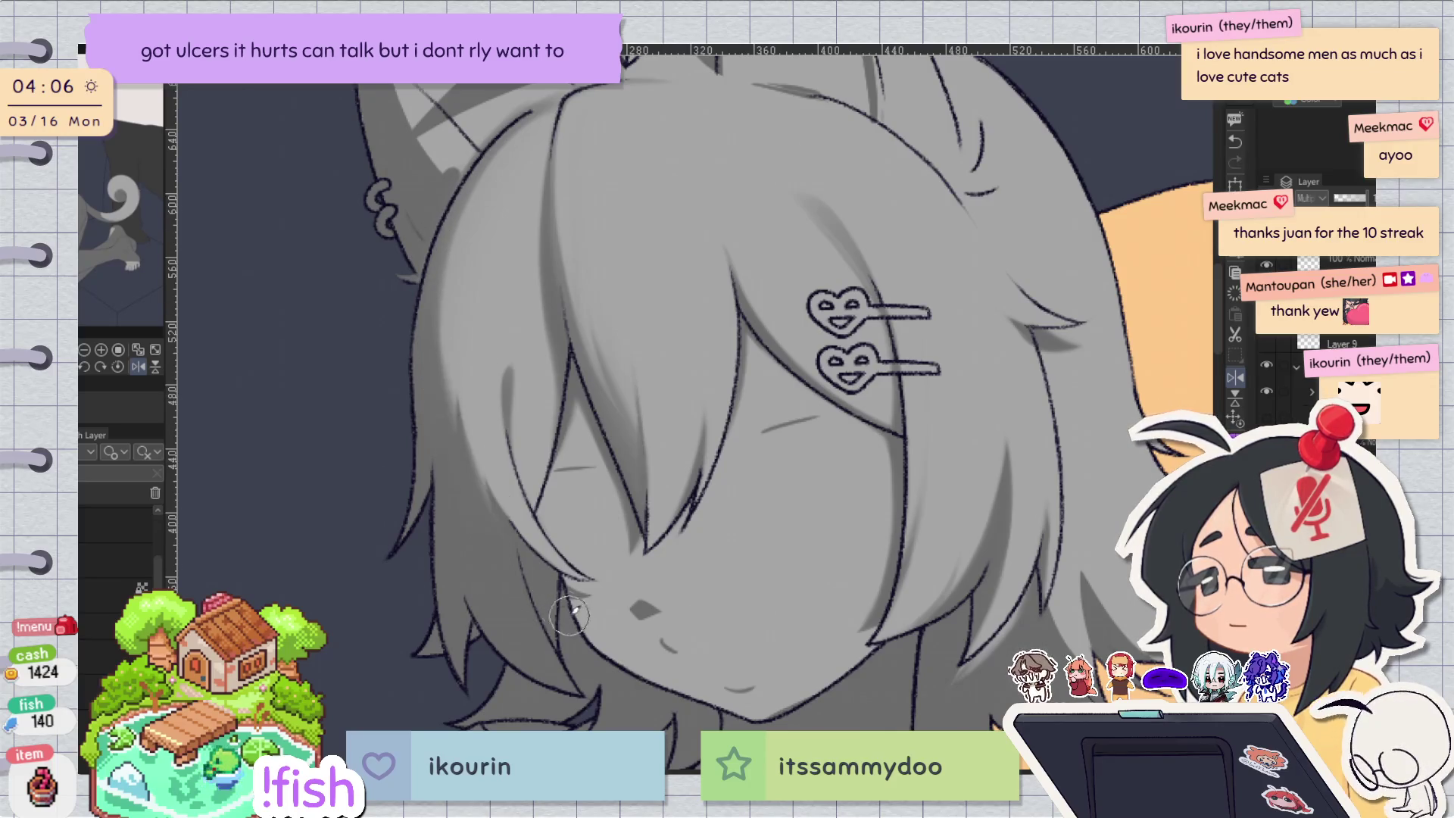
pyautogui.press('h')
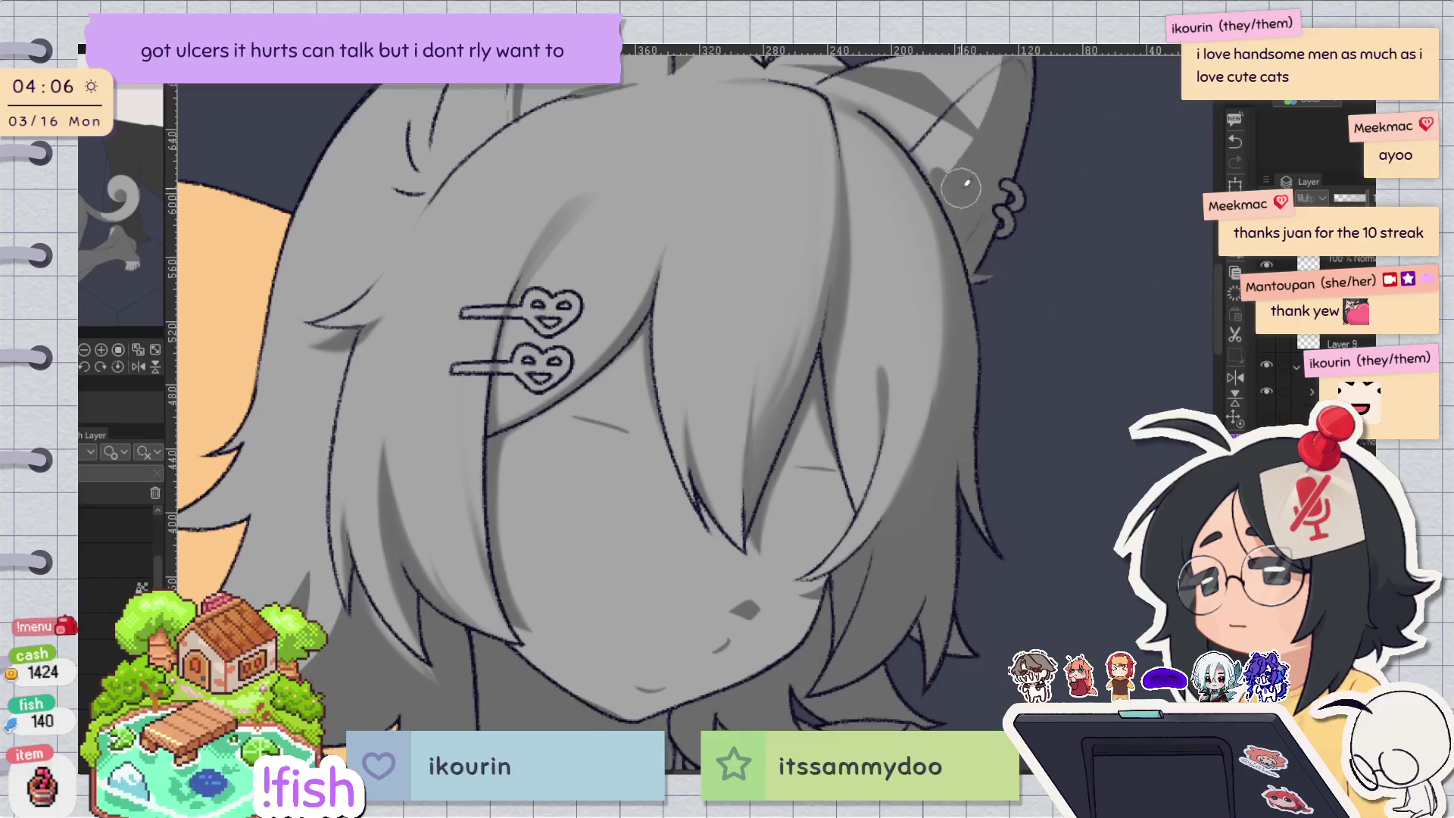
pyautogui.press('h')
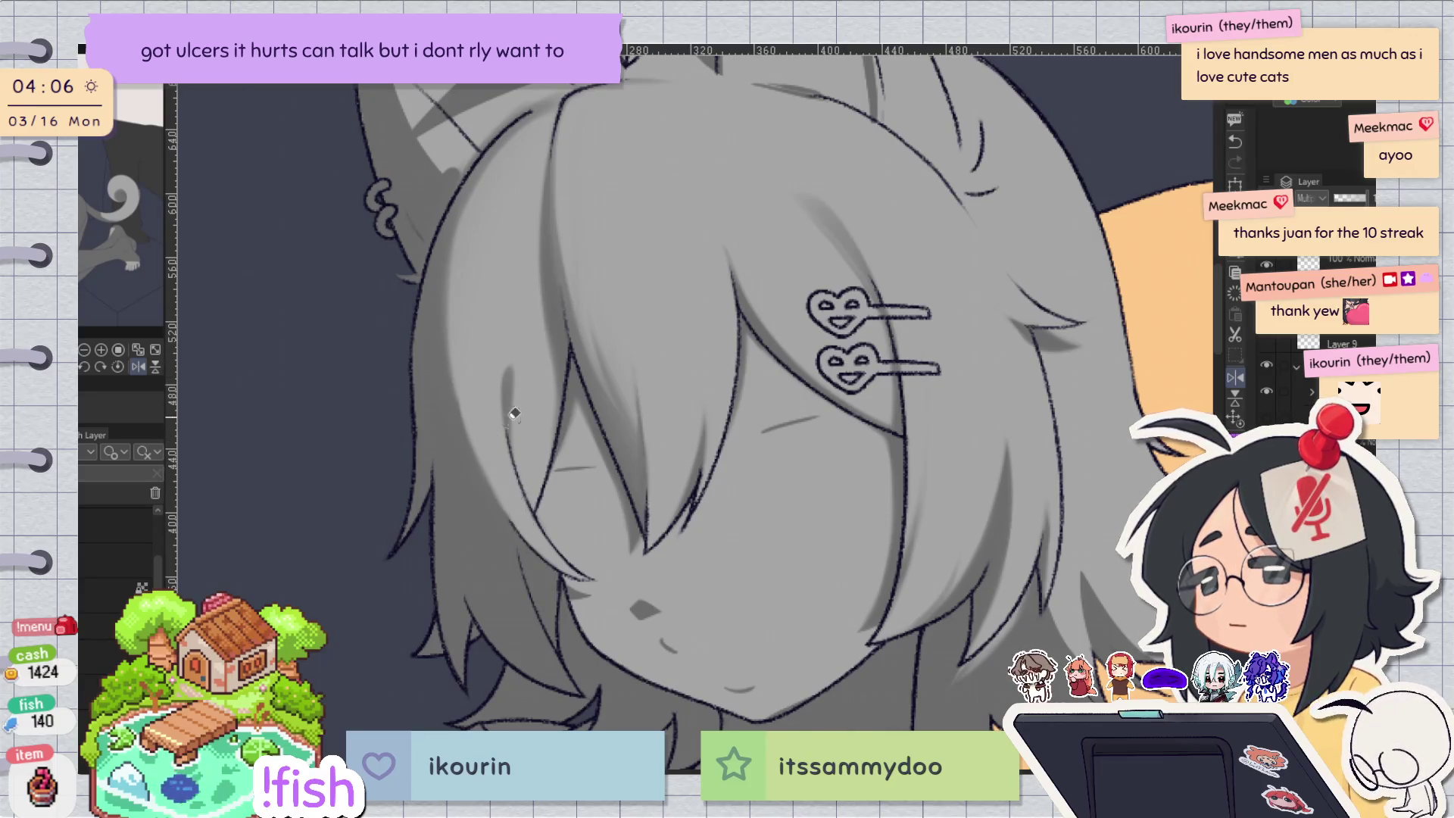
pyautogui.press('h')
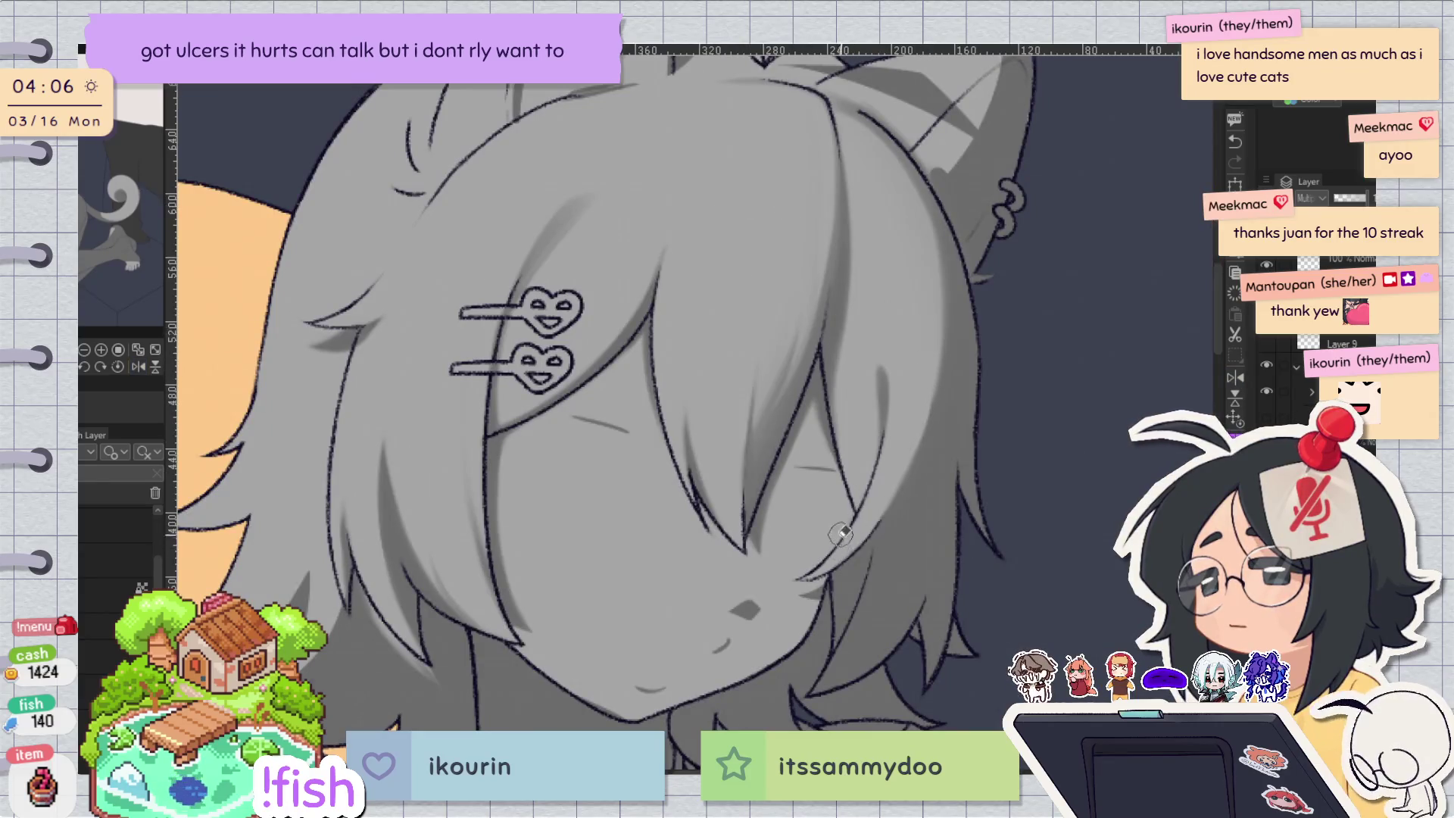
pyautogui.press('h')
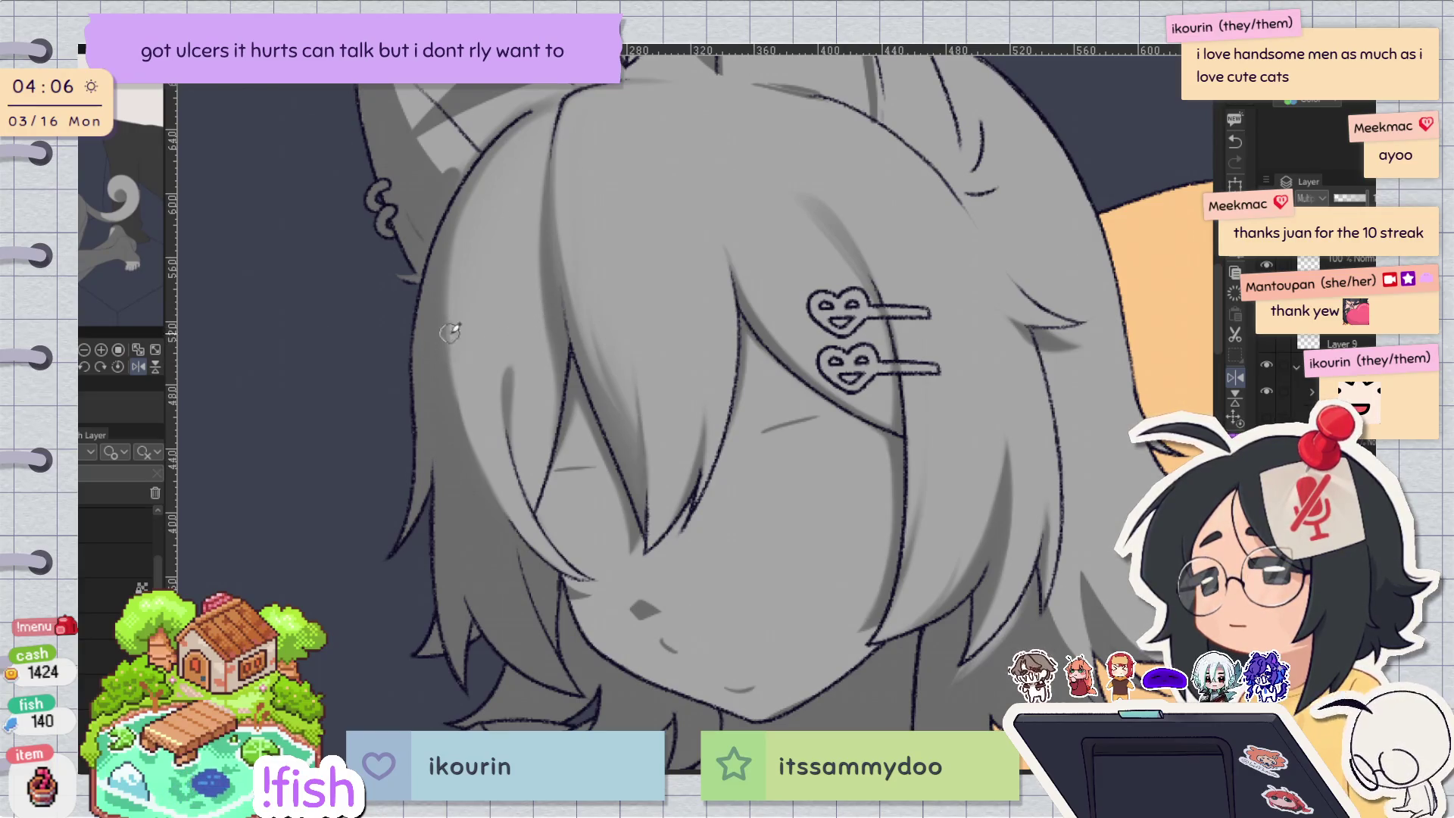
pyautogui.moveTo(527, 205); pyautogui.dragTo(892, 383)
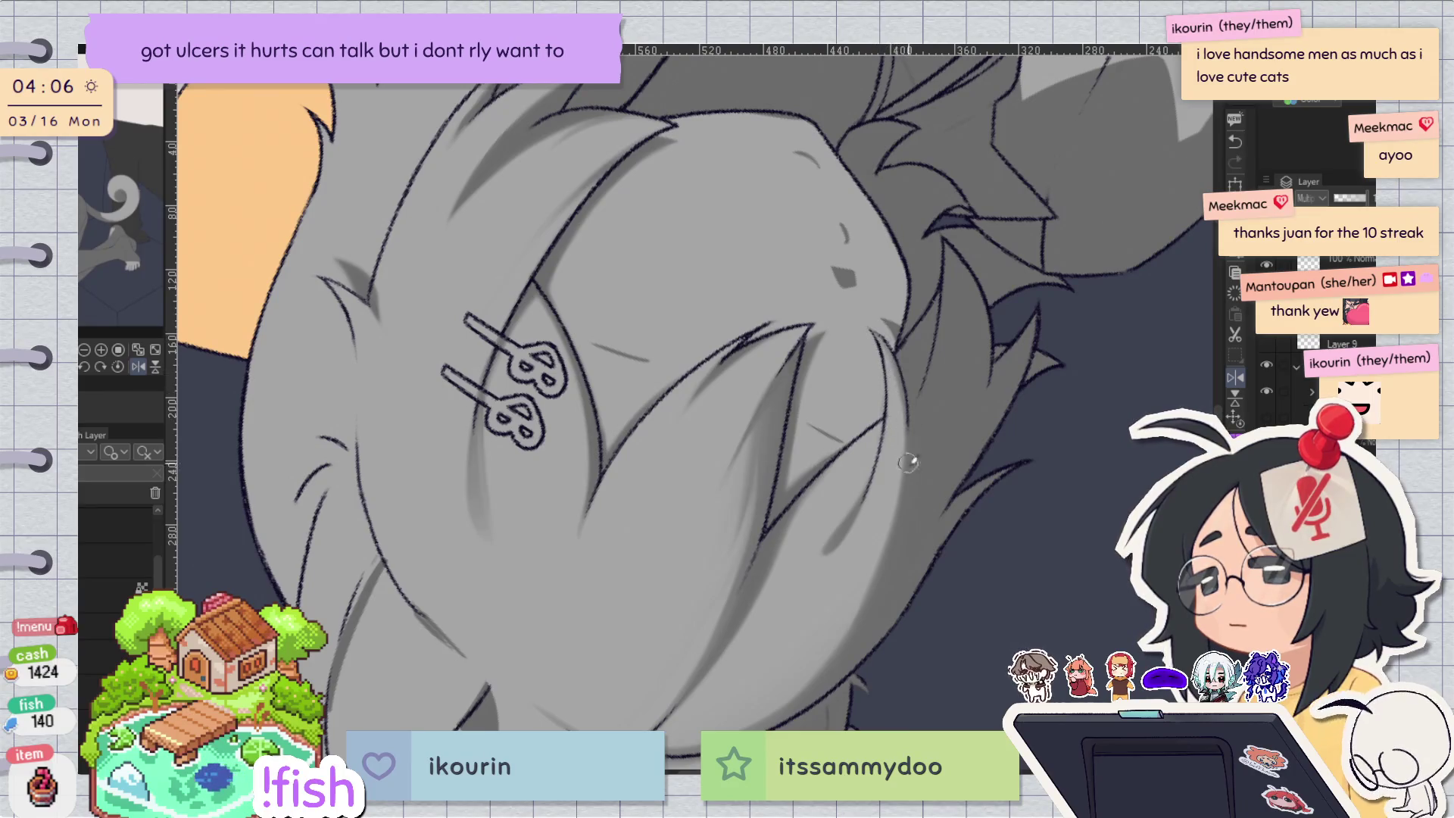
pyautogui.hotkey('ctrl', '@')
pyautogui.press('h')
pyautogui.press('h')
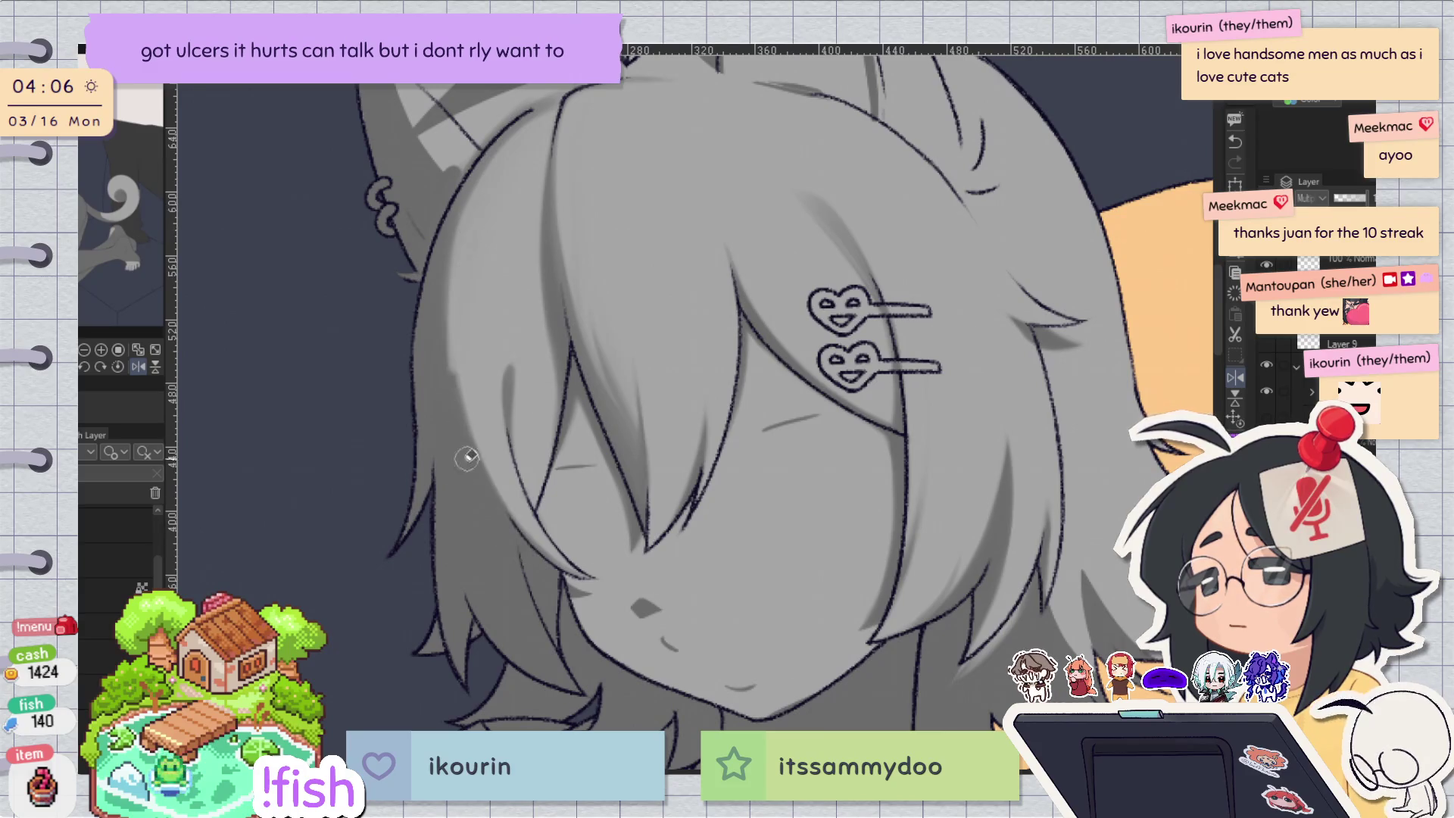
pyautogui.press('h')
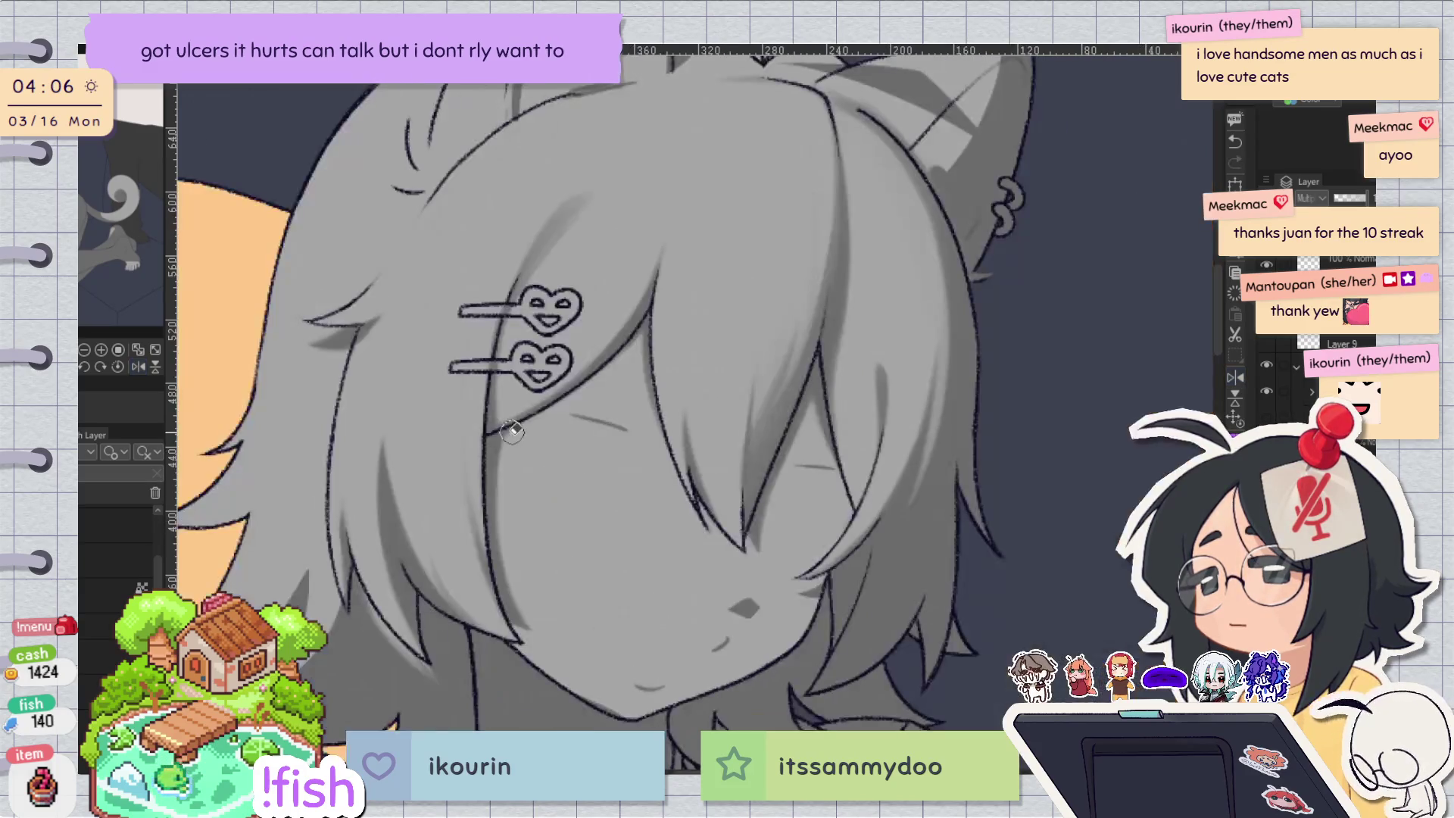
pyautogui.press('h')
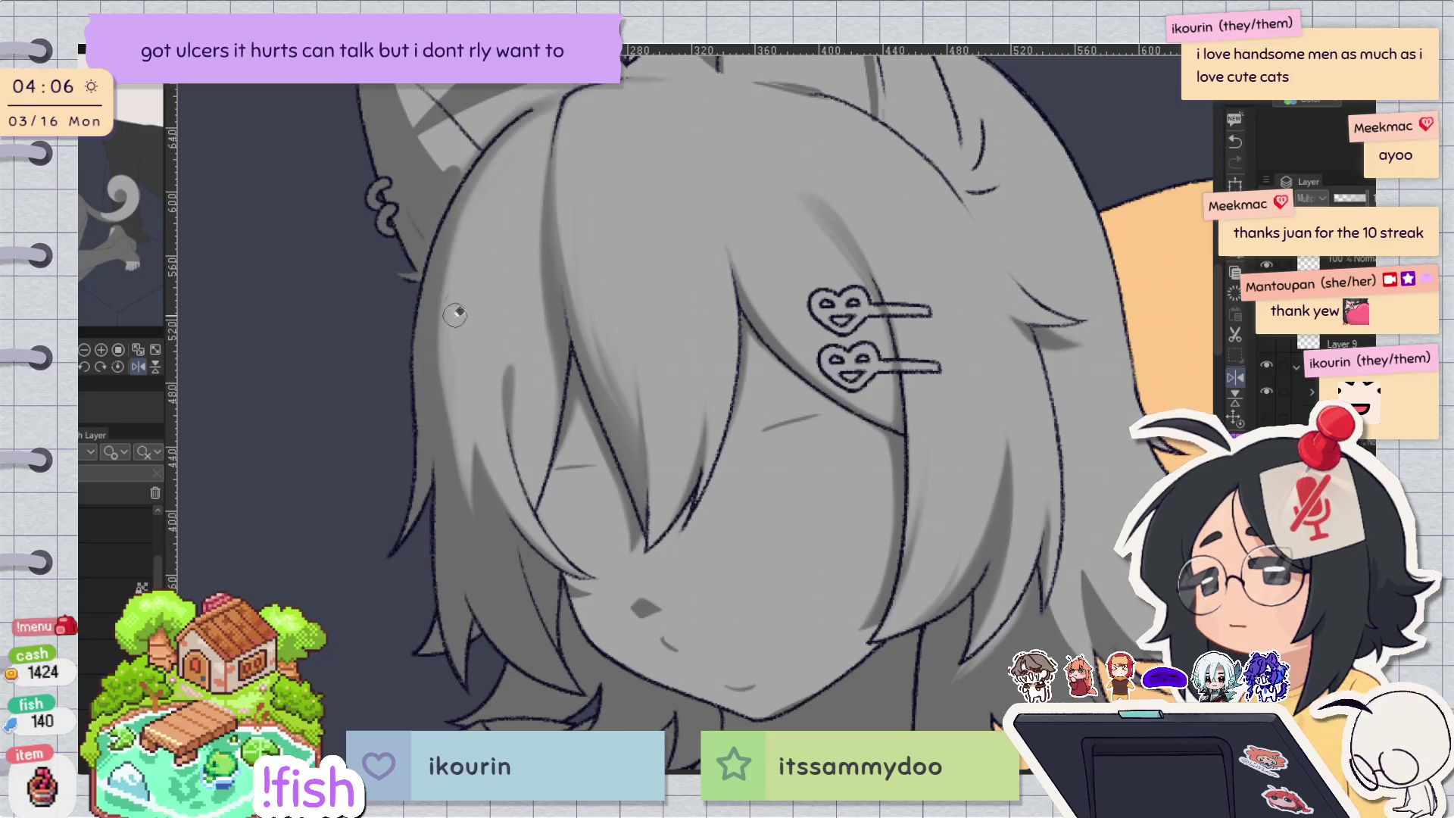
pyautogui.moveTo(530, 145)
pyautogui.mouseDown()
pyautogui.moveTo(454, 310)
pyautogui.moveTo(443, 454)
pyautogui.mouseUp()
pyautogui.hotkey('ctrl', 'z')
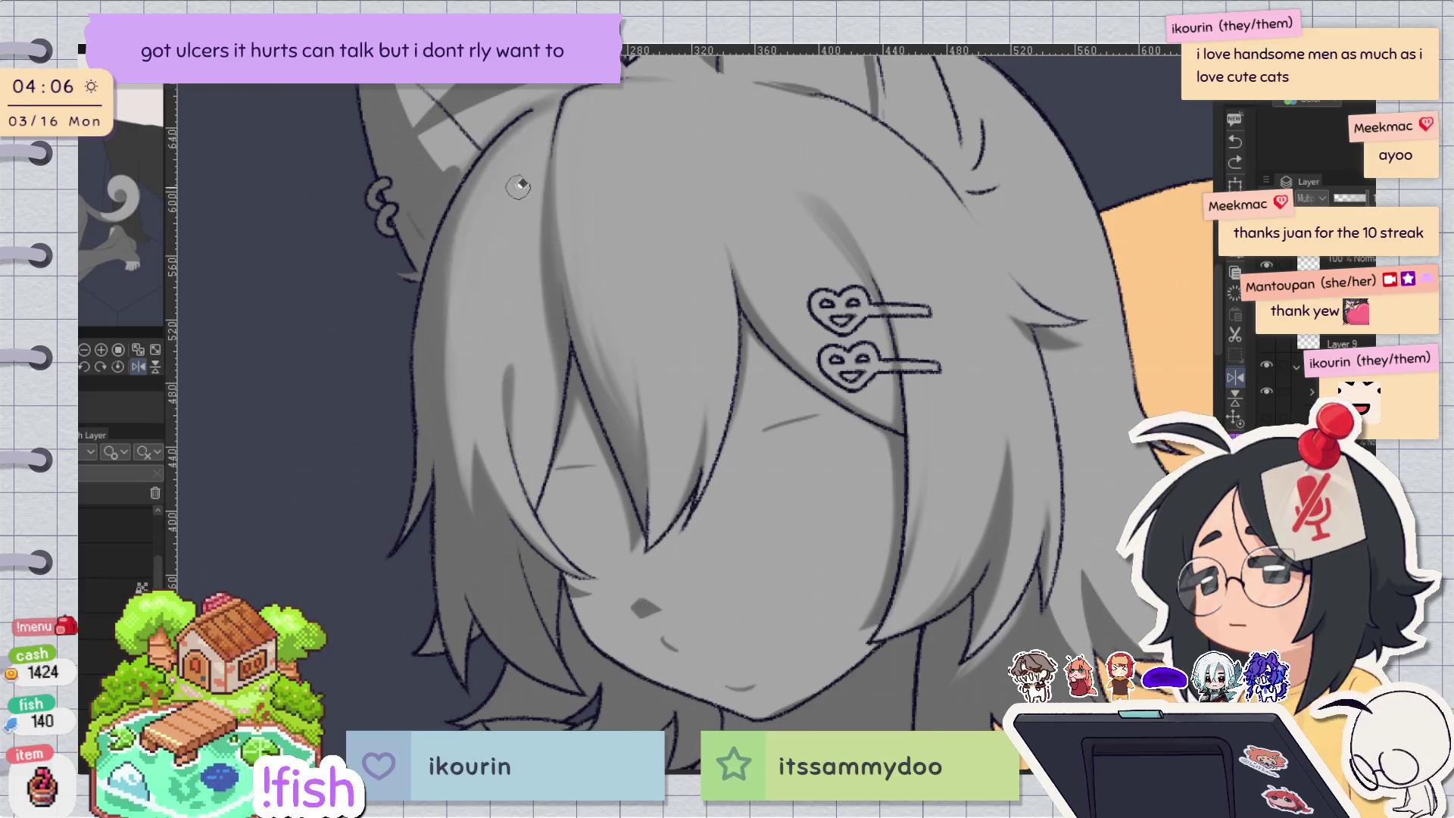
pyautogui.press('h')
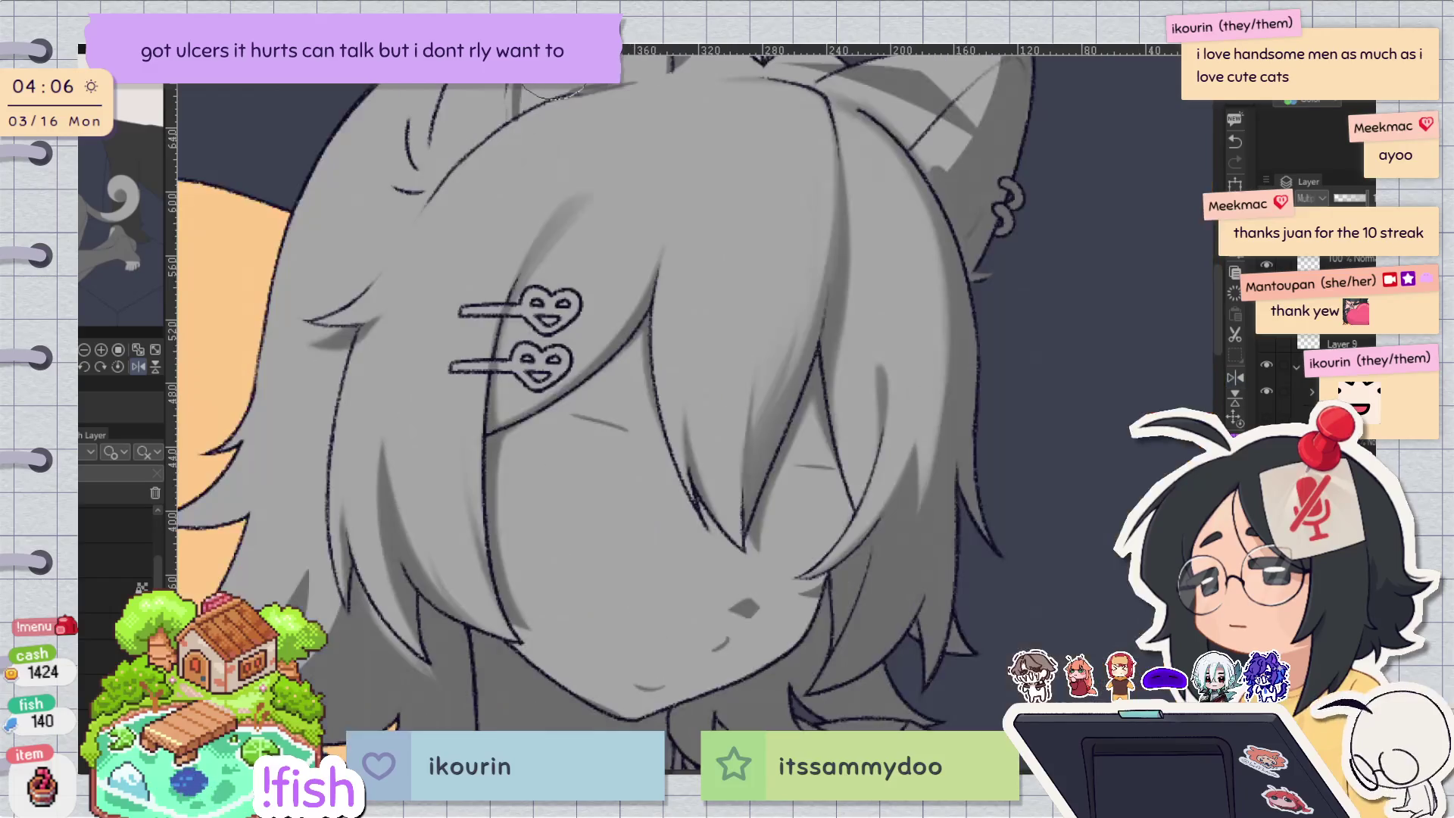
pyautogui.press('e')
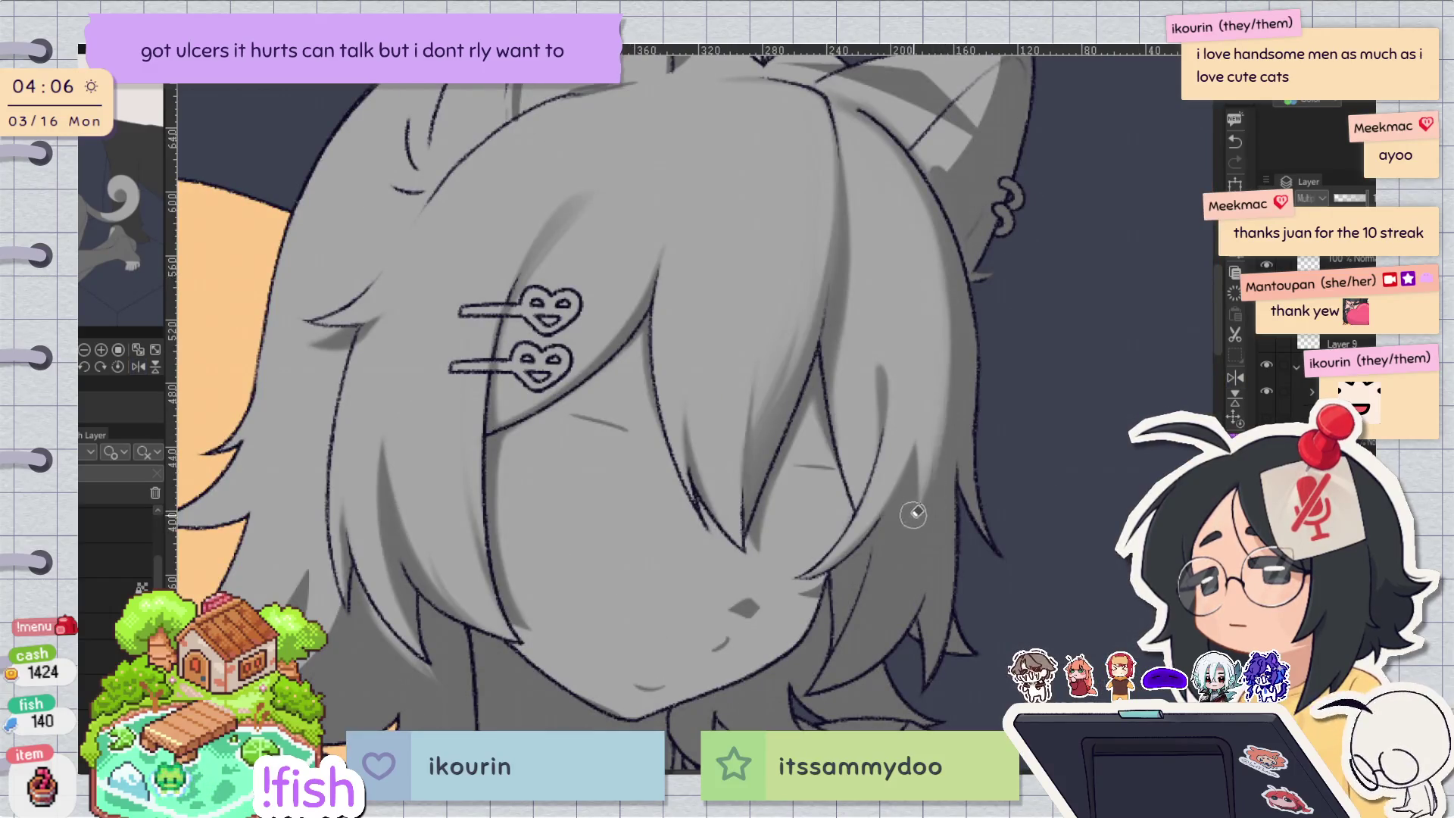
pyautogui.press('h')
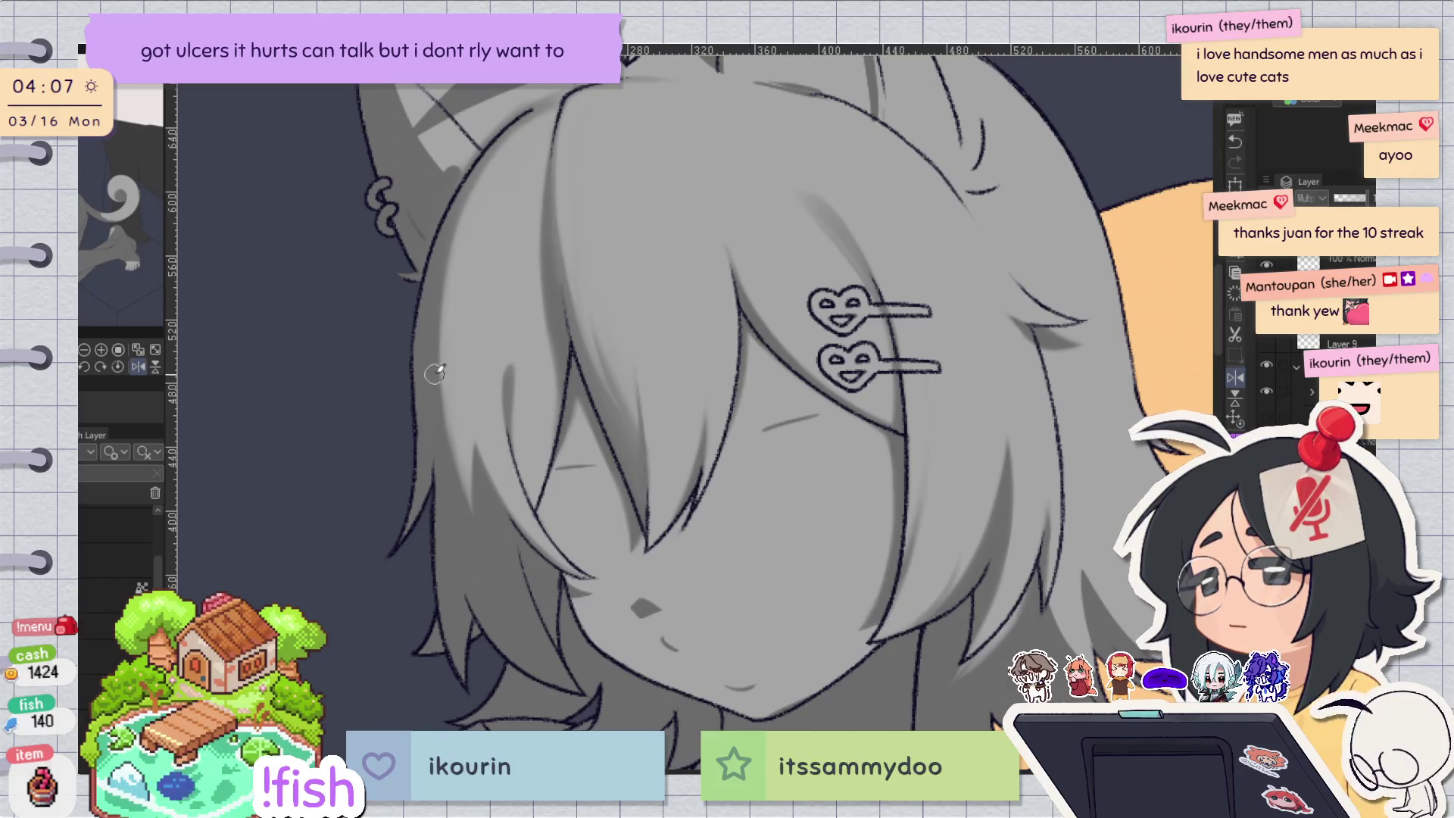
pyautogui.hotkey('ctrl', '-')
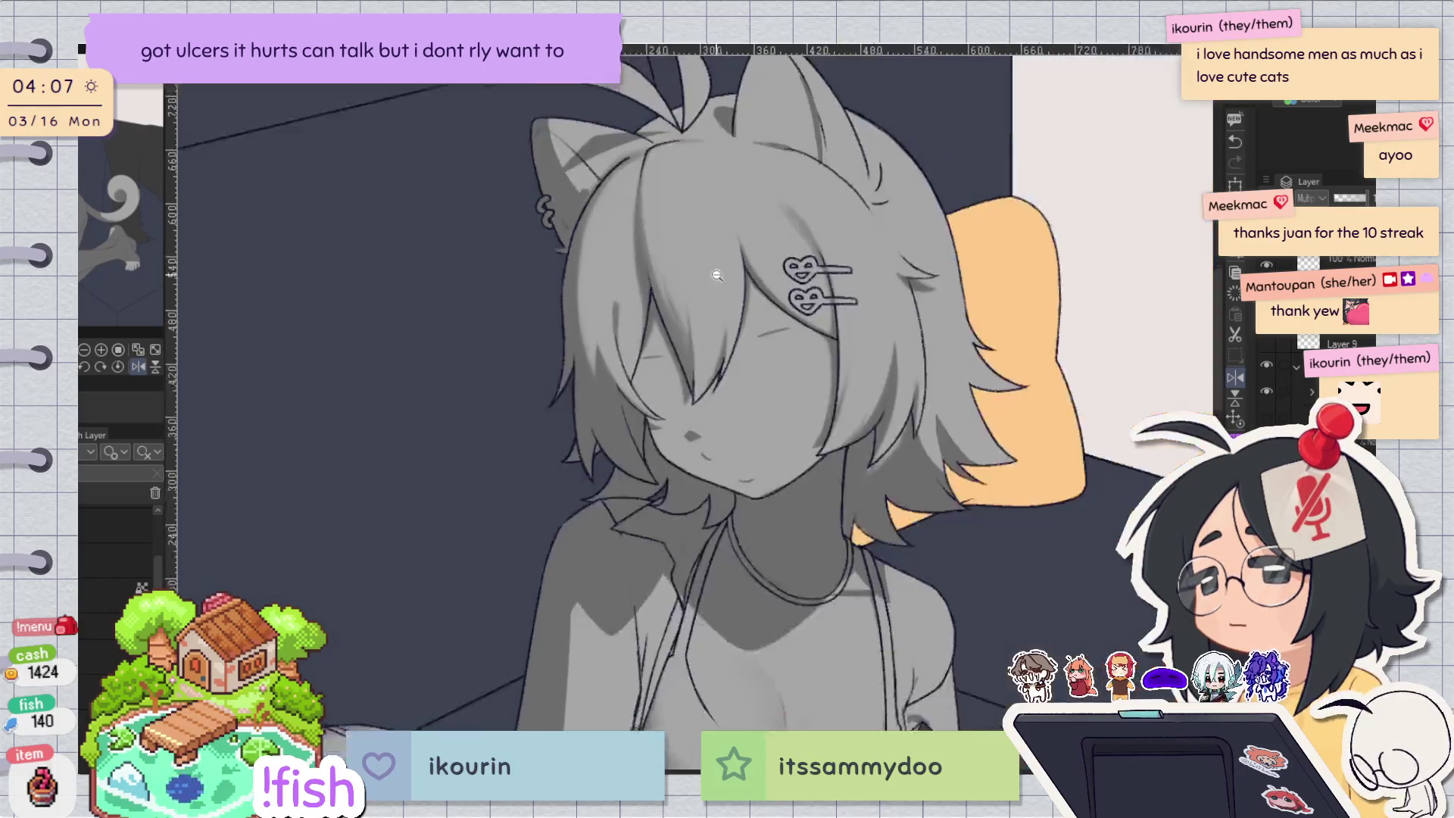
pyautogui.press('h')
pyautogui.press('-')
pyautogui.press('-')
pyautogui.press('-')
pyautogui.hotkey('ctrl', '+')
pyautogui.hotkey('ctrl', '-')
pyautogui.hotkey('ctrl', '+')
pyautogui.hotkey('ctrl', '-')
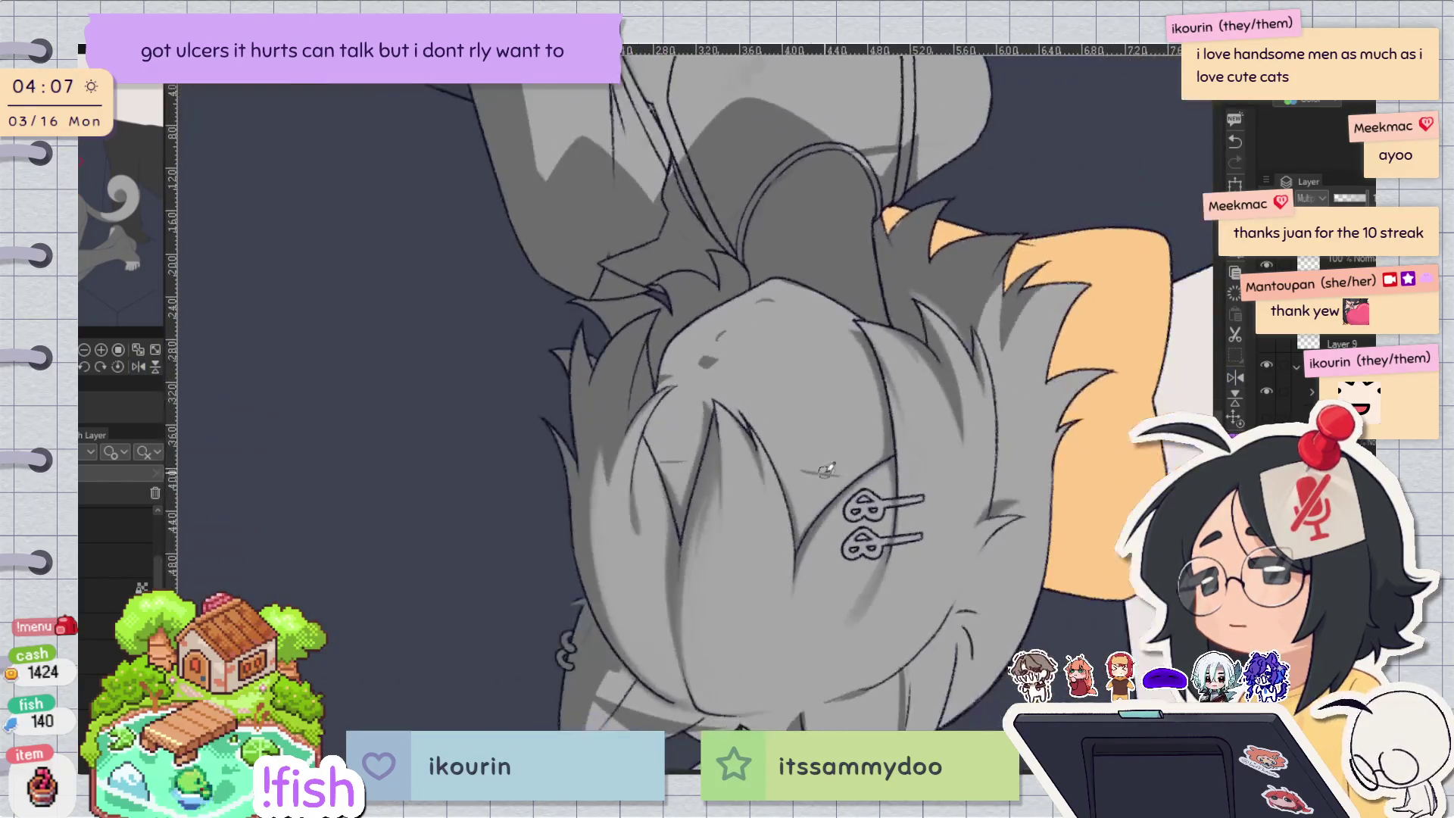
pyautogui.hotkey('ctrl', '+')
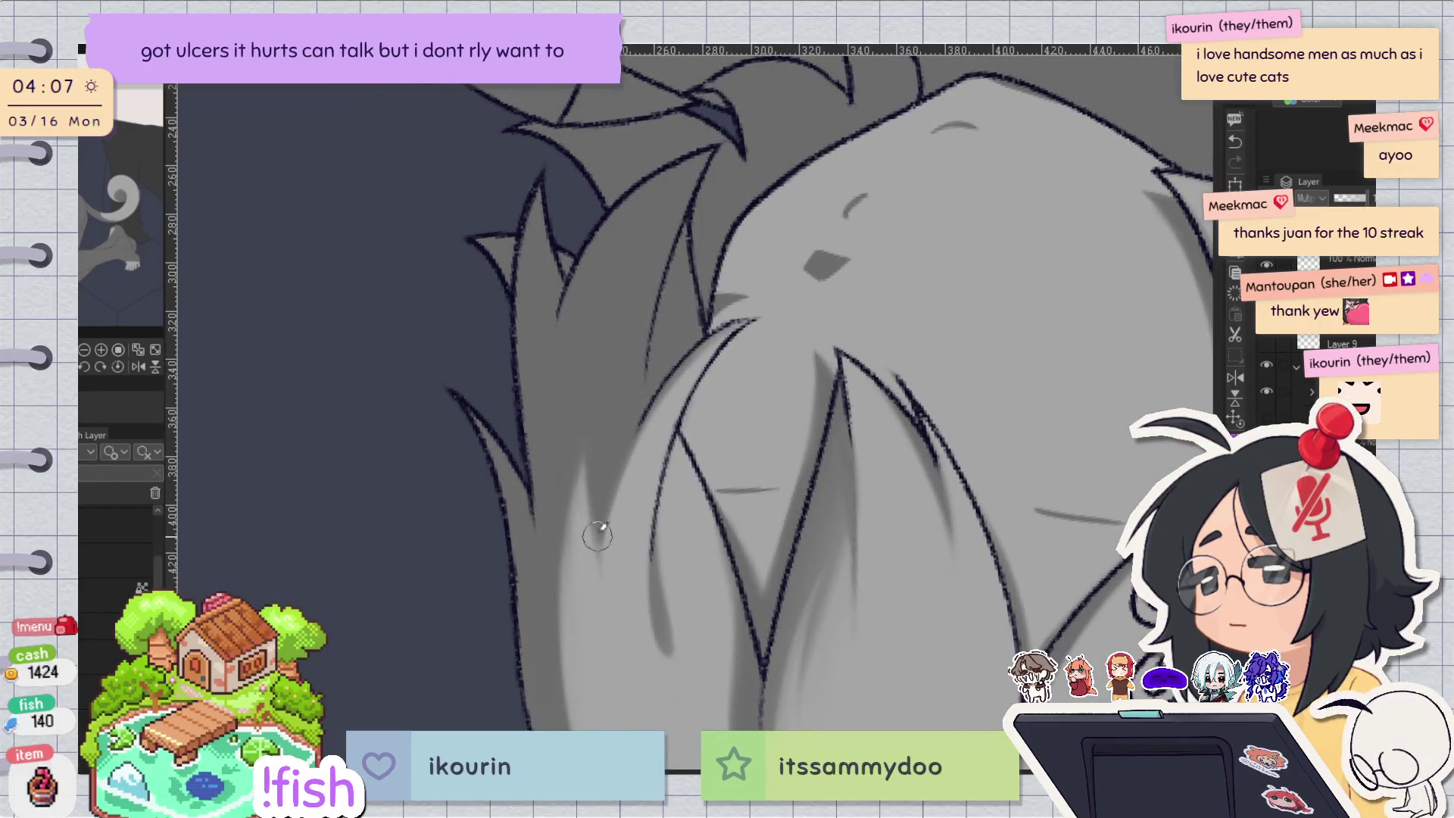
pyautogui.press('@')
pyautogui.hotkey('ctrl', '-')
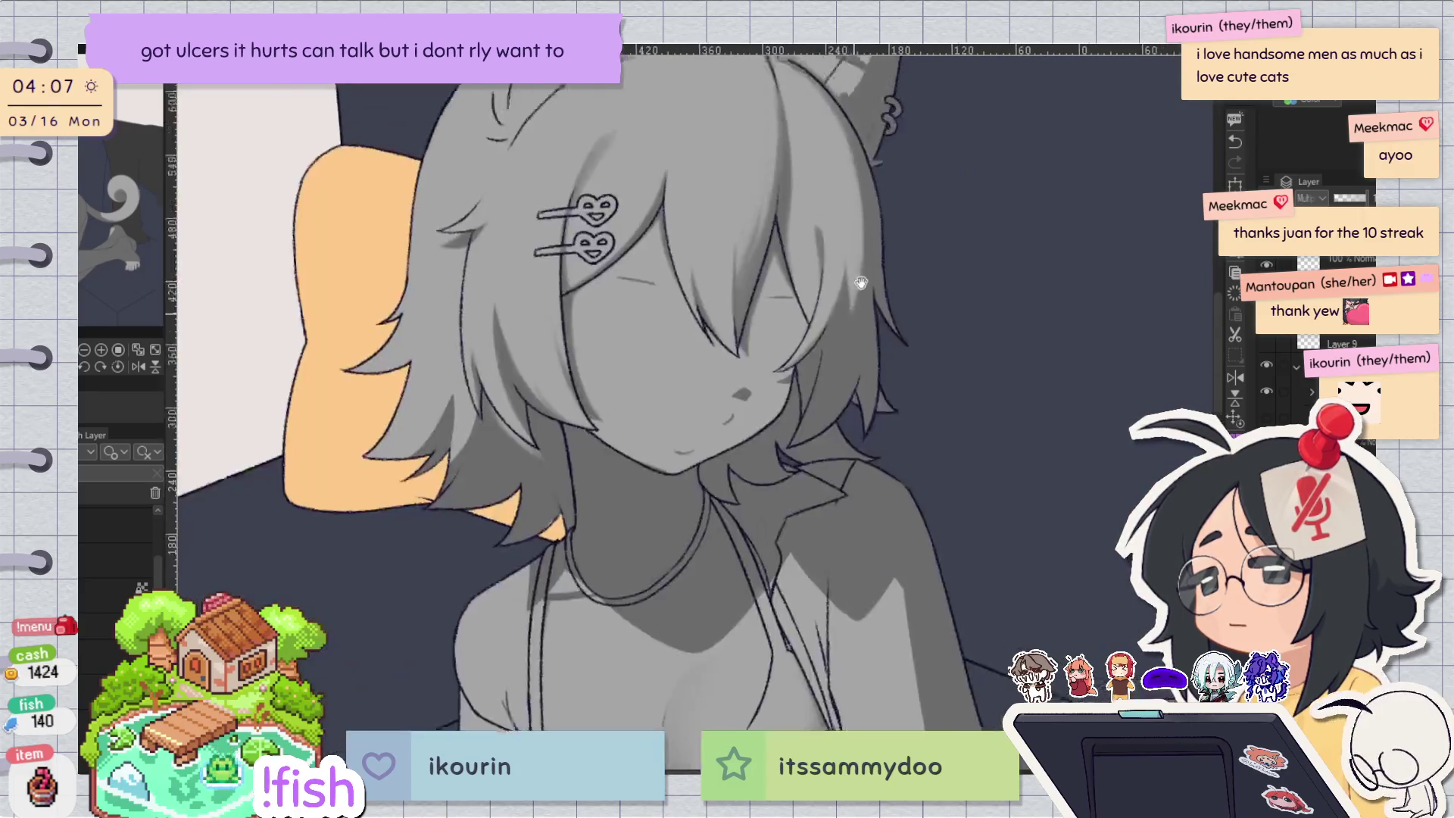
pyautogui.press('h')
pyautogui.press('h')
pyautogui.press('h')
pyautogui.press('h')
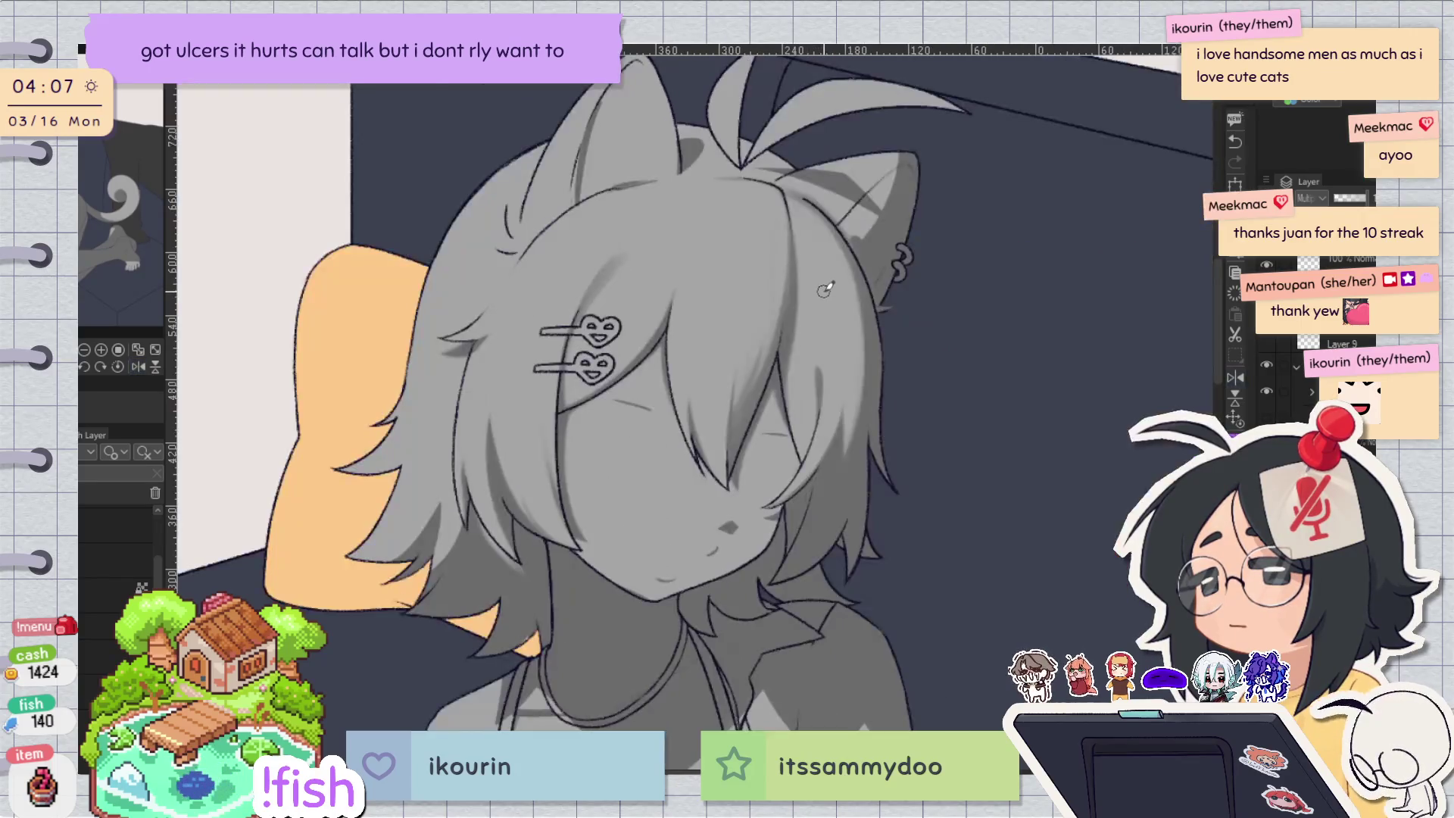
pyautogui.moveTo(913, 320); pyautogui.dragTo(908, 344)
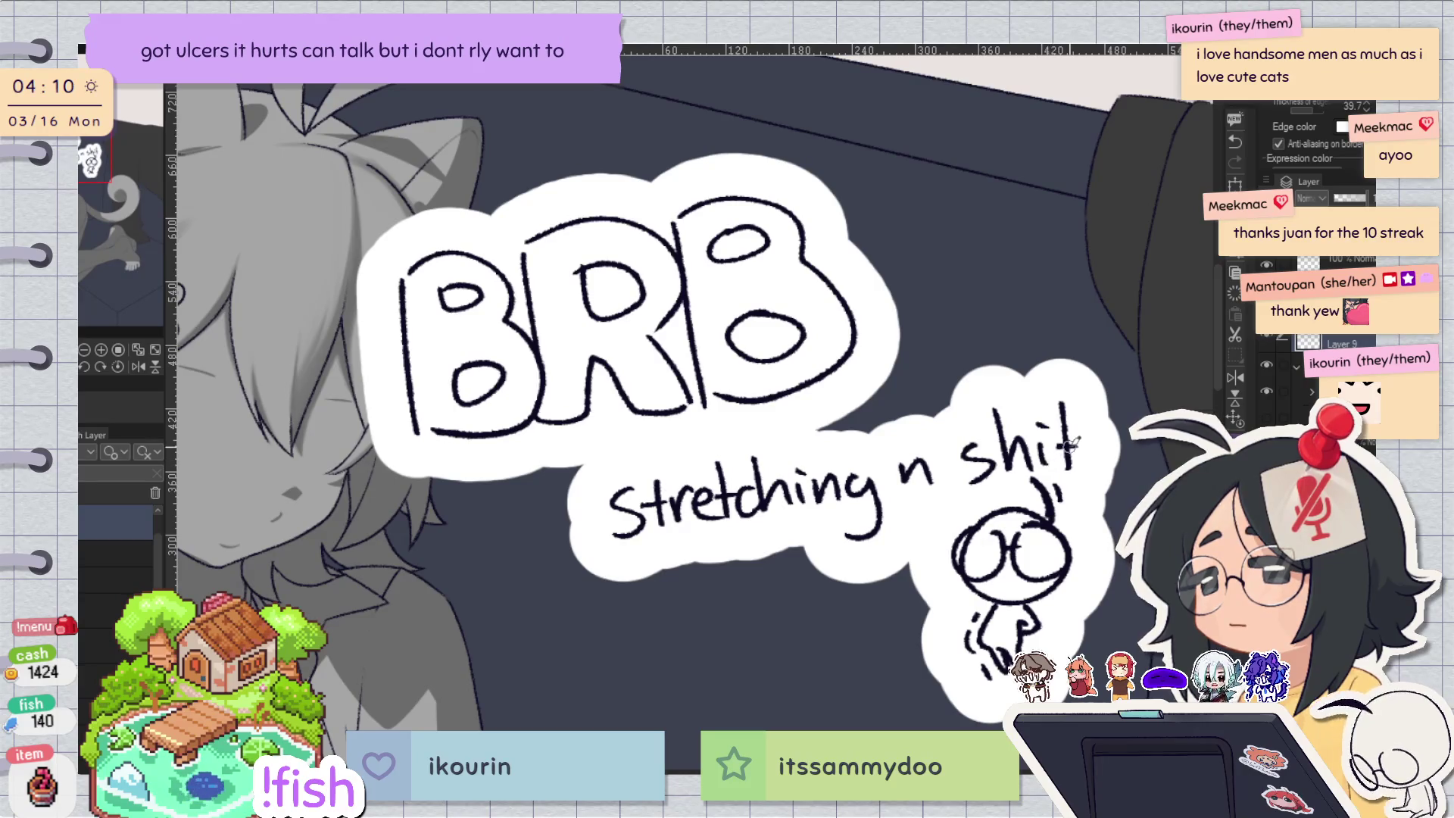
# Pan below the BRB note and handwrite 'I got an apple' with 'yum yum' on a second line.
pyautogui.moveTo(1103, 466); pyautogui.dragTo(1106, 231)
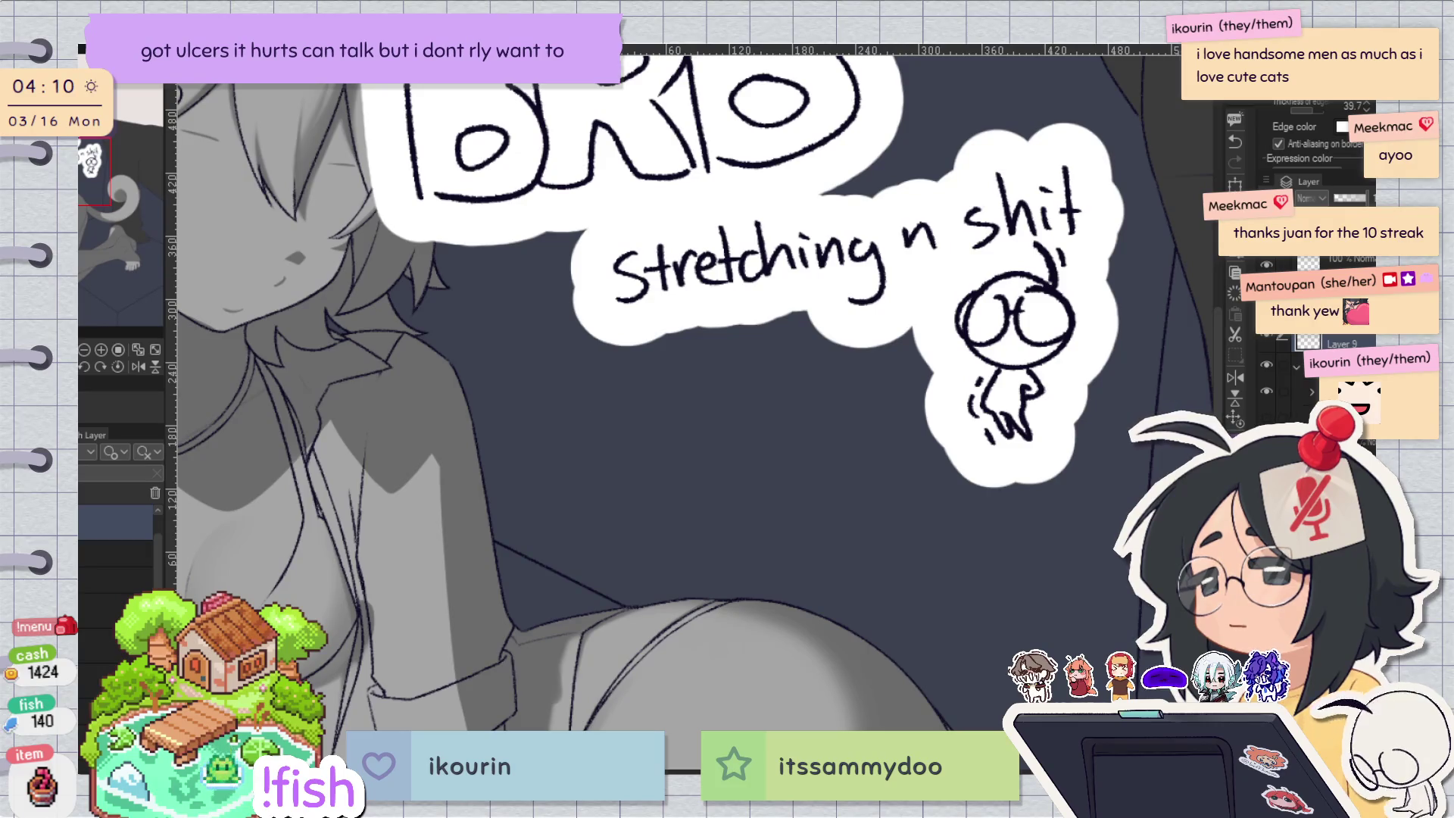
pyautogui.moveTo(553, 390)
pyautogui.mouseDown()
pyautogui.moveTo(555, 426)
pyautogui.moveTo(568, 388)
pyautogui.moveTo(569, 430)
pyautogui.moveTo(611, 412)
pyautogui.moveTo(589, 445)
pyautogui.mouseUp()
pyautogui.moveTo(636, 396)
pyautogui.mouseDown()
pyautogui.moveTo(652, 418)
pyautogui.moveTo(672, 390)
pyautogui.moveTo(720, 417)
pyautogui.moveTo(806, 418)
pyautogui.moveTo(812, 464)
pyautogui.mouseUp()
pyautogui.moveTo(814, 405)
pyautogui.mouseDown()
pyautogui.moveTo(835, 466)
pyautogui.moveTo(852, 420)
pyautogui.mouseUp()
pyautogui.moveTo(865, 371); pyautogui.dragTo(871, 426)
pyautogui.moveTo(879, 416)
pyautogui.mouseDown()
pyautogui.moveTo(899, 397)
pyautogui.moveTo(899, 431)
pyautogui.mouseUp()
pyautogui.moveTo(588, 455)
pyautogui.mouseDown()
pyautogui.moveTo(597, 500)
pyautogui.moveTo(620, 464)
pyautogui.moveTo(633, 479)
pyautogui.moveTo(695, 474)
pyautogui.mouseUp()
pyautogui.moveTo(708, 457)
pyautogui.mouseDown()
pyautogui.moveTo(690, 498)
pyautogui.moveTo(756, 464)
pyautogui.moveTo(768, 480)
pyautogui.mouseUp()
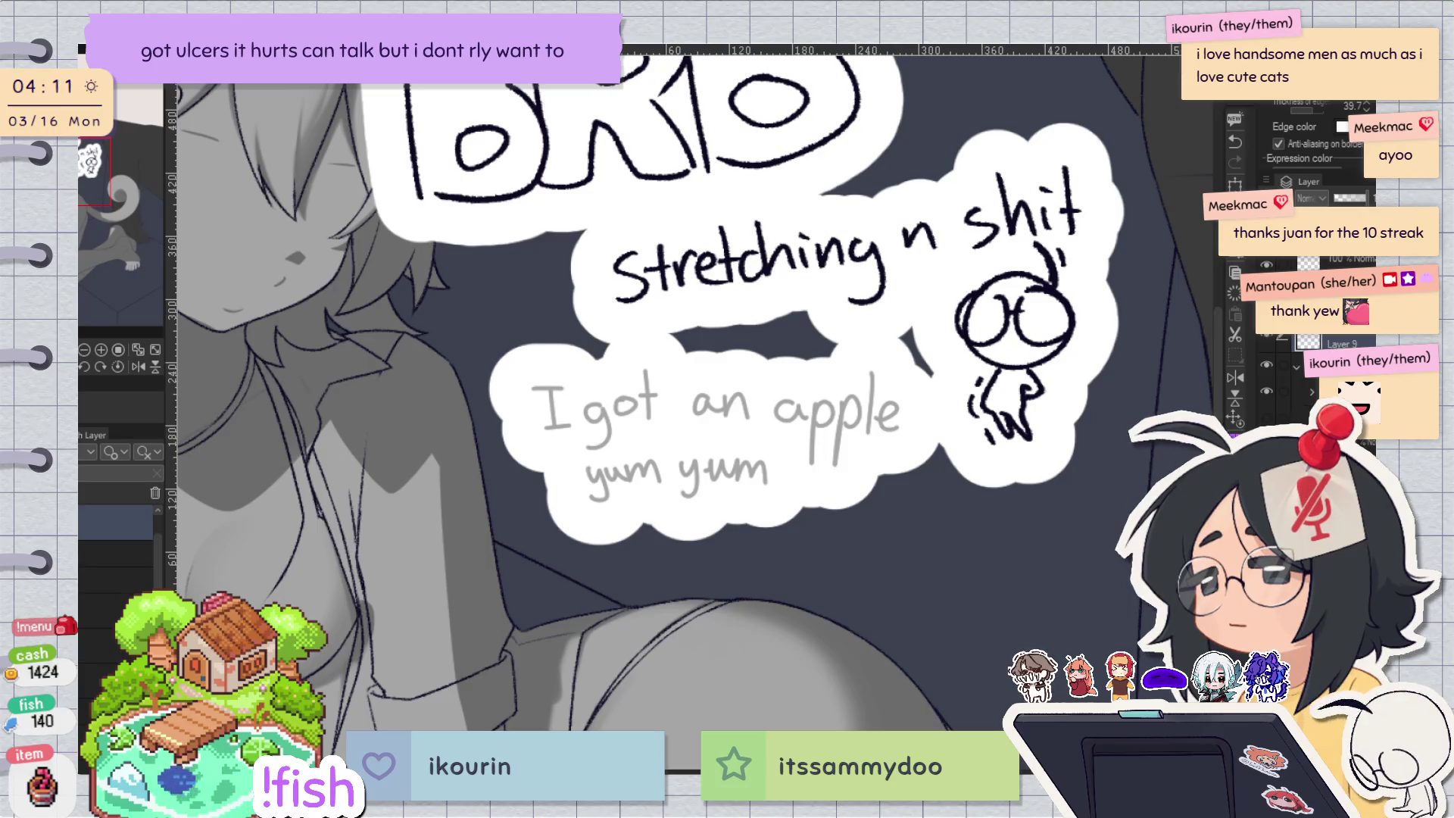
pyautogui.moveTo(878, 488)
pyautogui.mouseDown()
pyautogui.moveTo(853, 488)
pyautogui.moveTo(845, 530)
pyautogui.moveTo(901, 525)
pyautogui.moveTo(909, 481)
pyautogui.moveTo(877, 486)
pyautogui.moveTo(883, 473)
pyautogui.mouseUp()
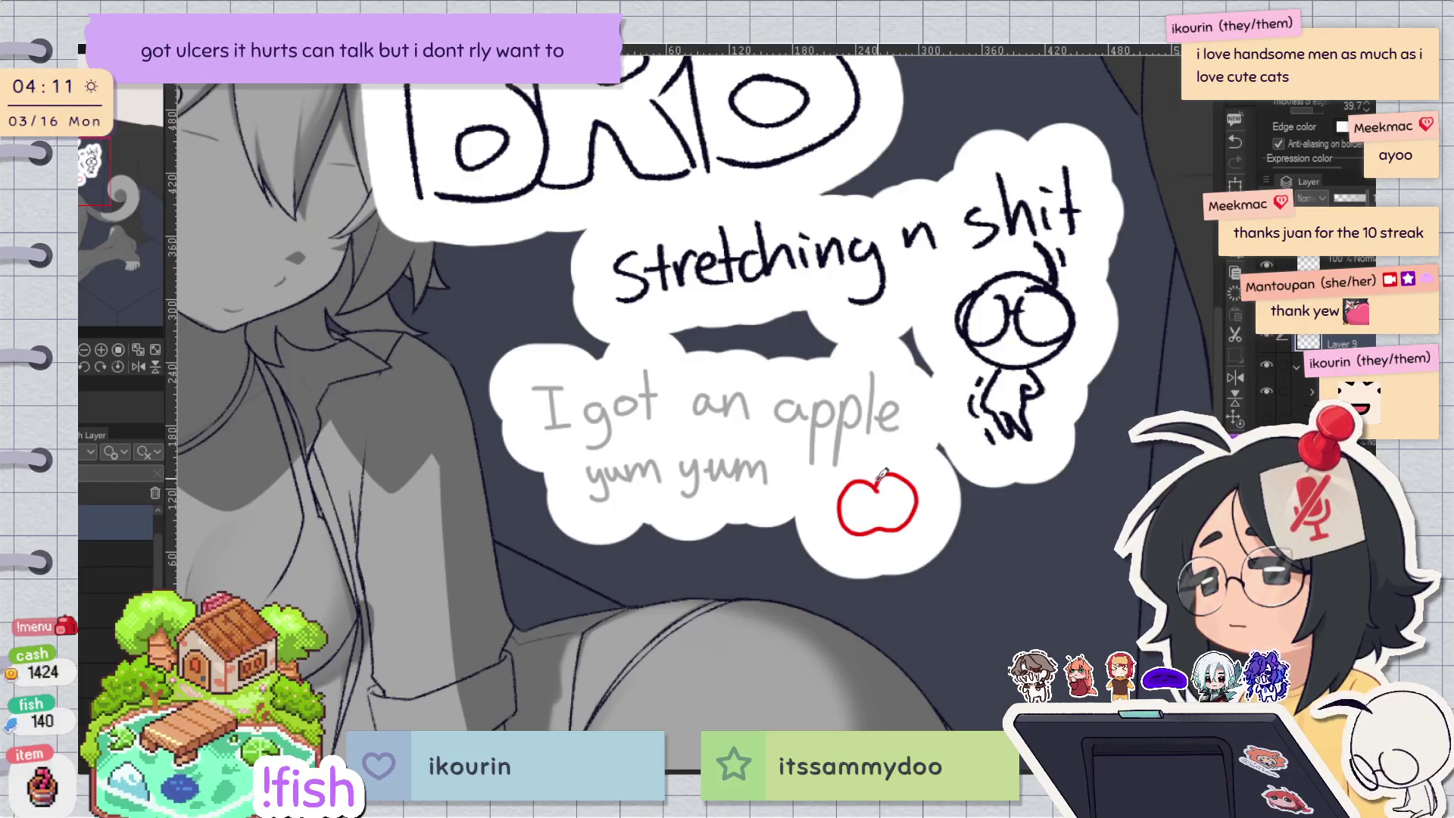
pyautogui.moveTo(878, 489)
pyautogui.mouseDown()
pyautogui.moveTo(855, 491)
pyautogui.moveTo(864, 536)
pyautogui.moveTo(905, 534)
pyautogui.moveTo(922, 491)
pyautogui.moveTo(880, 485)
pyautogui.mouseUp()
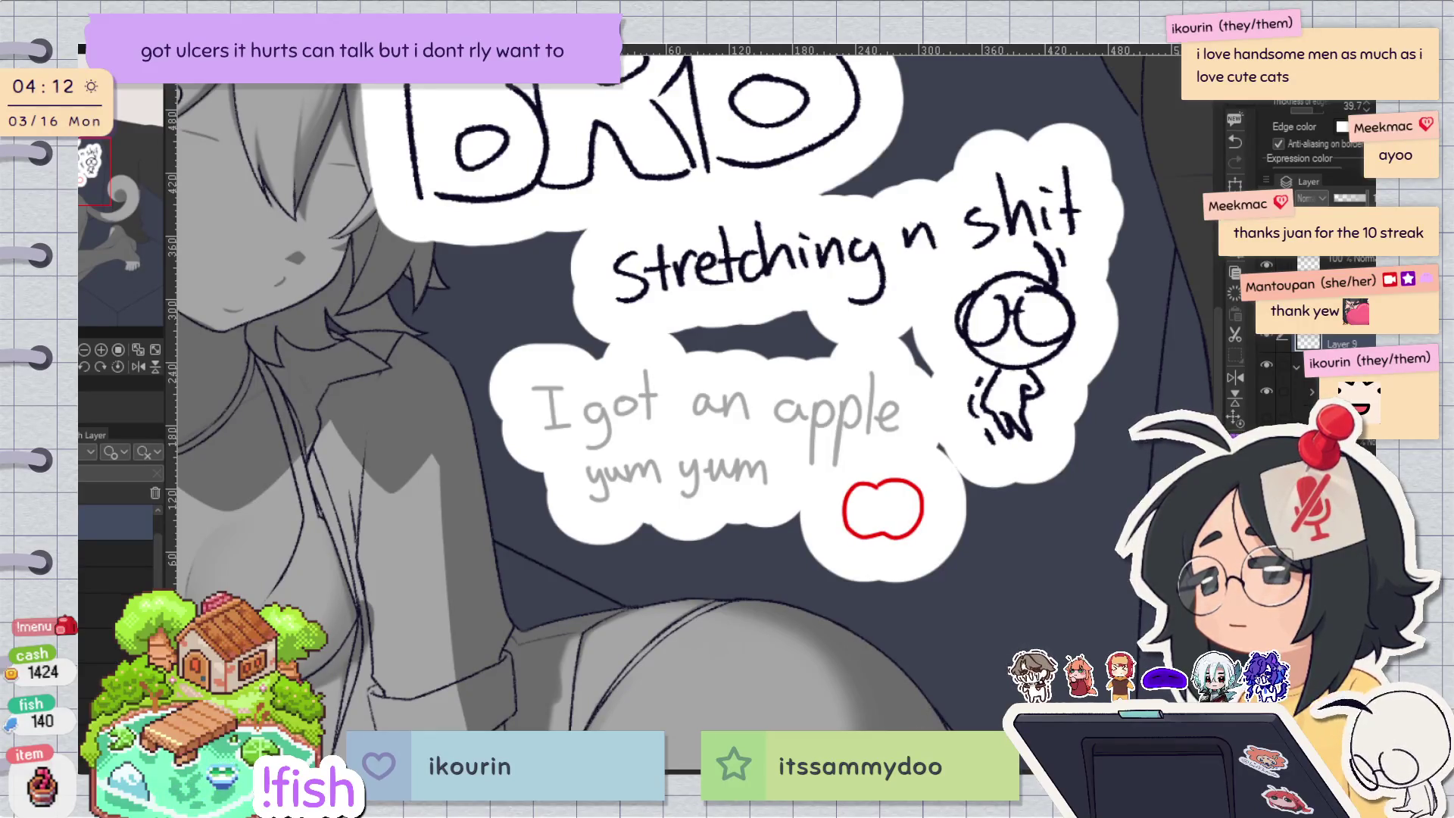
pyautogui.moveTo(850, 494)
pyautogui.mouseDown()
pyautogui.moveTo(873, 485)
pyautogui.moveTo(852, 515)
pyautogui.moveTo(912, 493)
pyautogui.moveTo(869, 530)
pyautogui.moveTo(920, 493)
pyautogui.moveTo(894, 531)
pyautogui.moveTo(918, 518)
pyautogui.mouseUp()
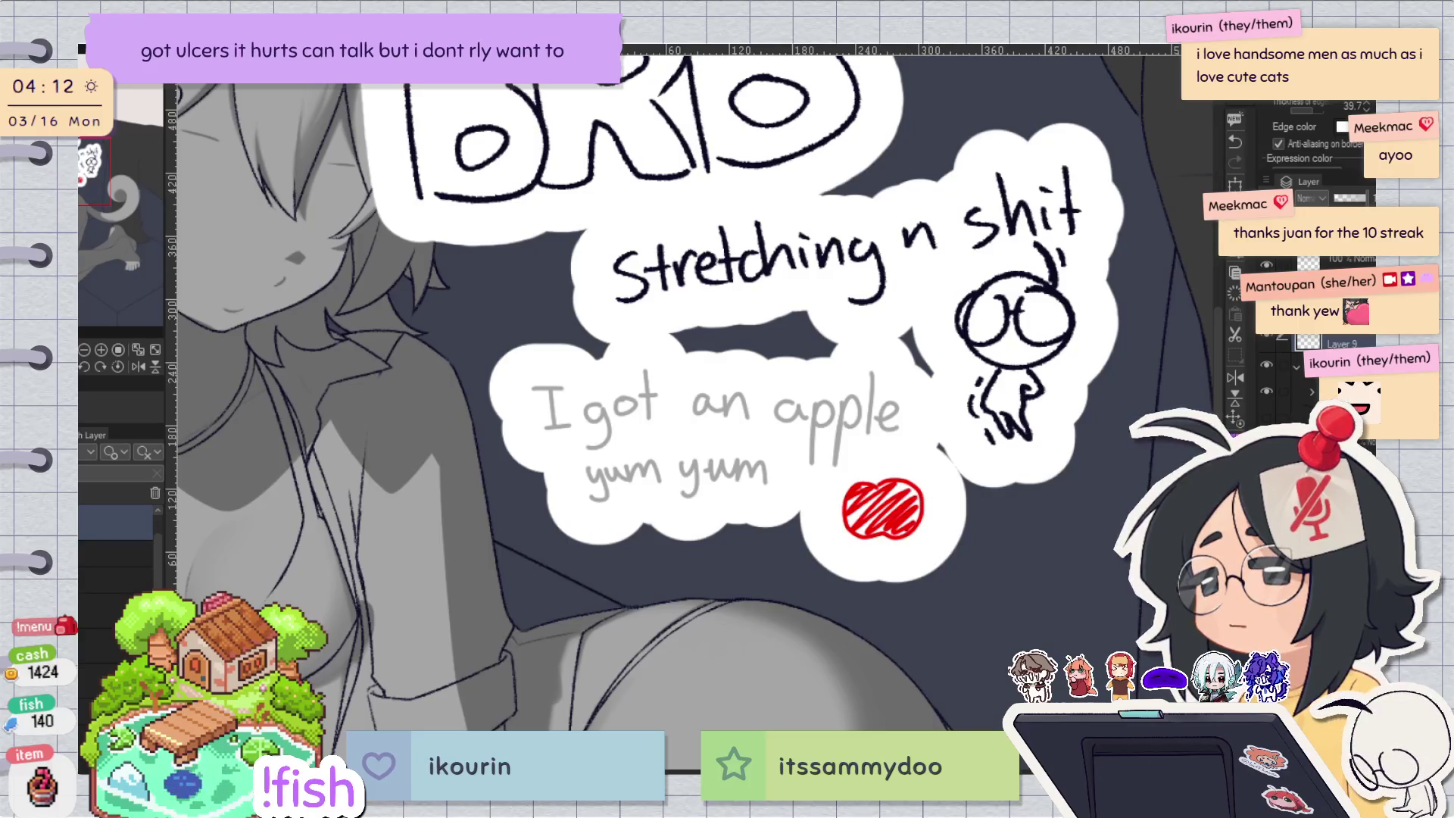
pyautogui.moveTo(879, 484)
pyautogui.mouseDown()
pyautogui.moveTo(886, 454)
pyautogui.moveTo(845, 460)
pyautogui.moveTo(881, 463)
pyautogui.mouseUp()
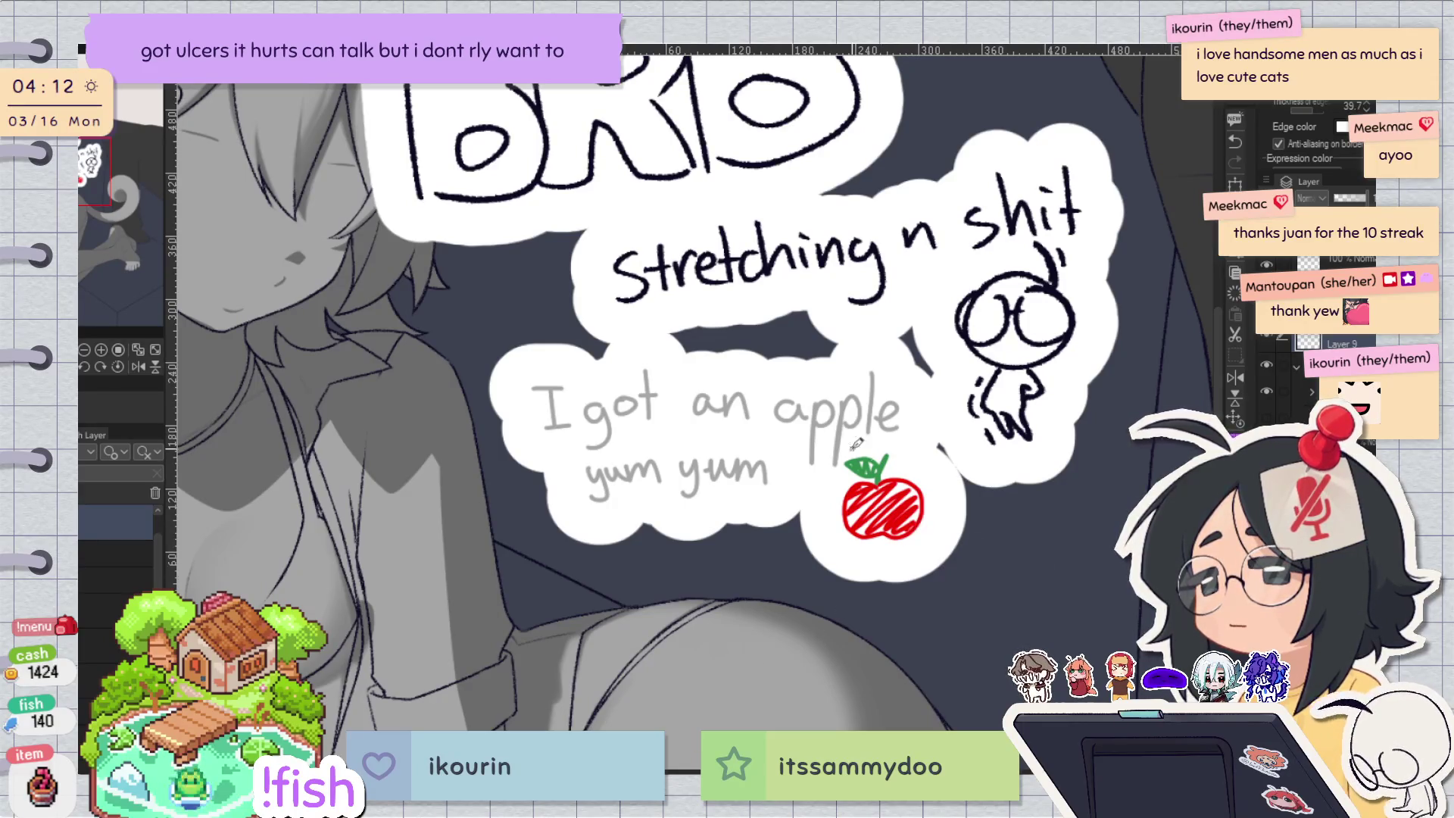
pyautogui.scroll(2, 908, 522)
pyautogui.scroll(2, 522, 485)
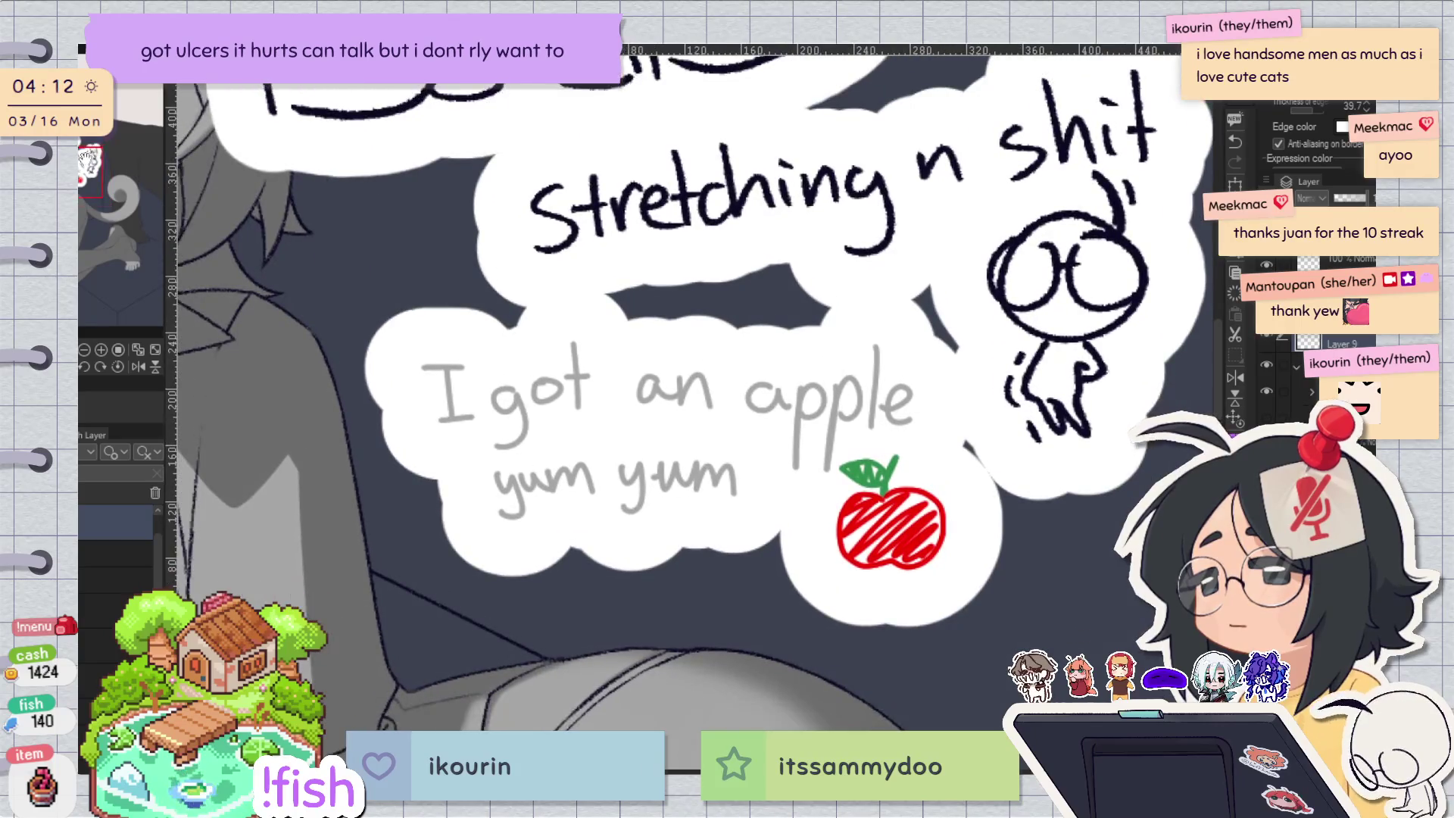
pyautogui.scroll(-1, 646, 425)
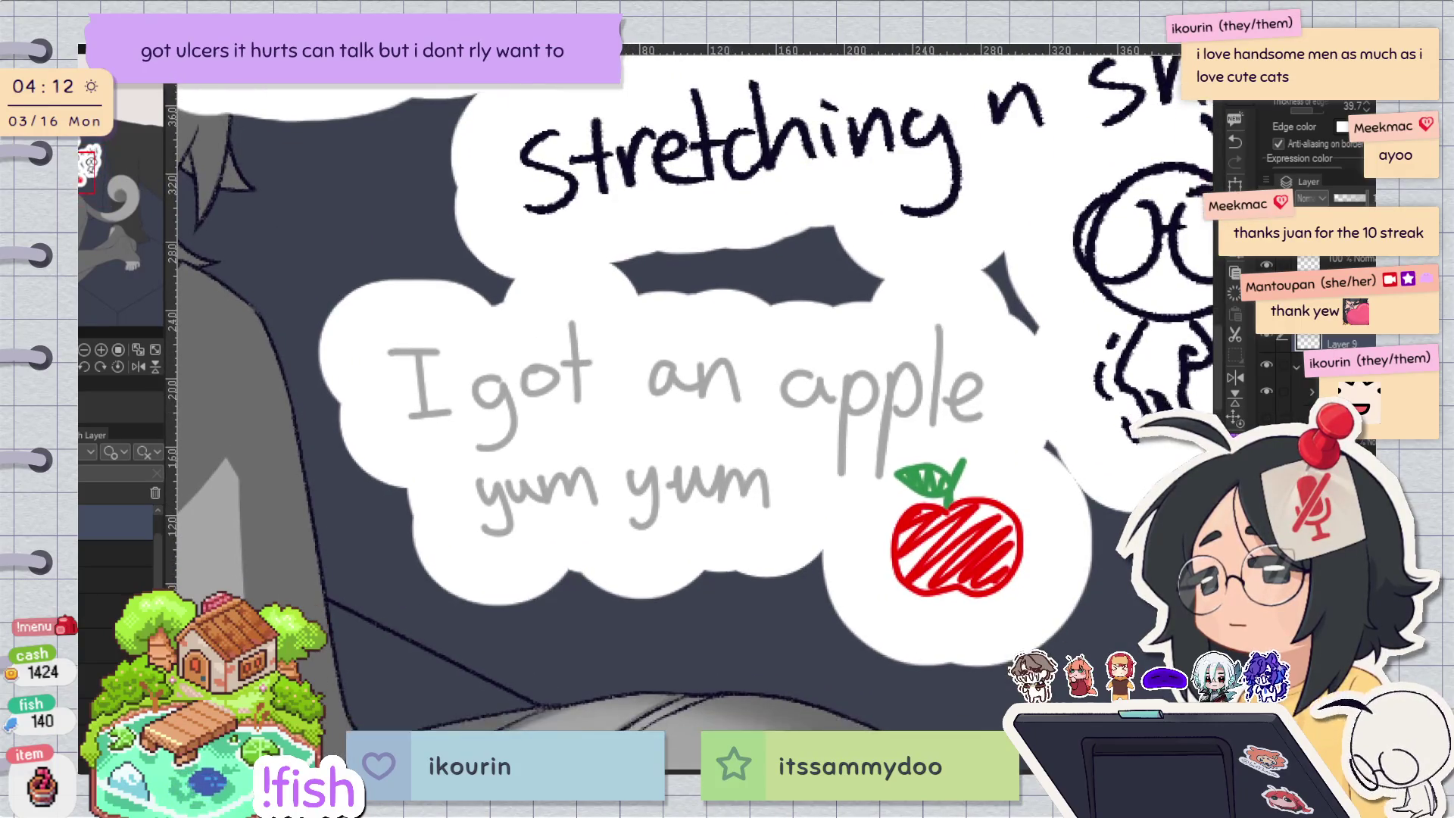
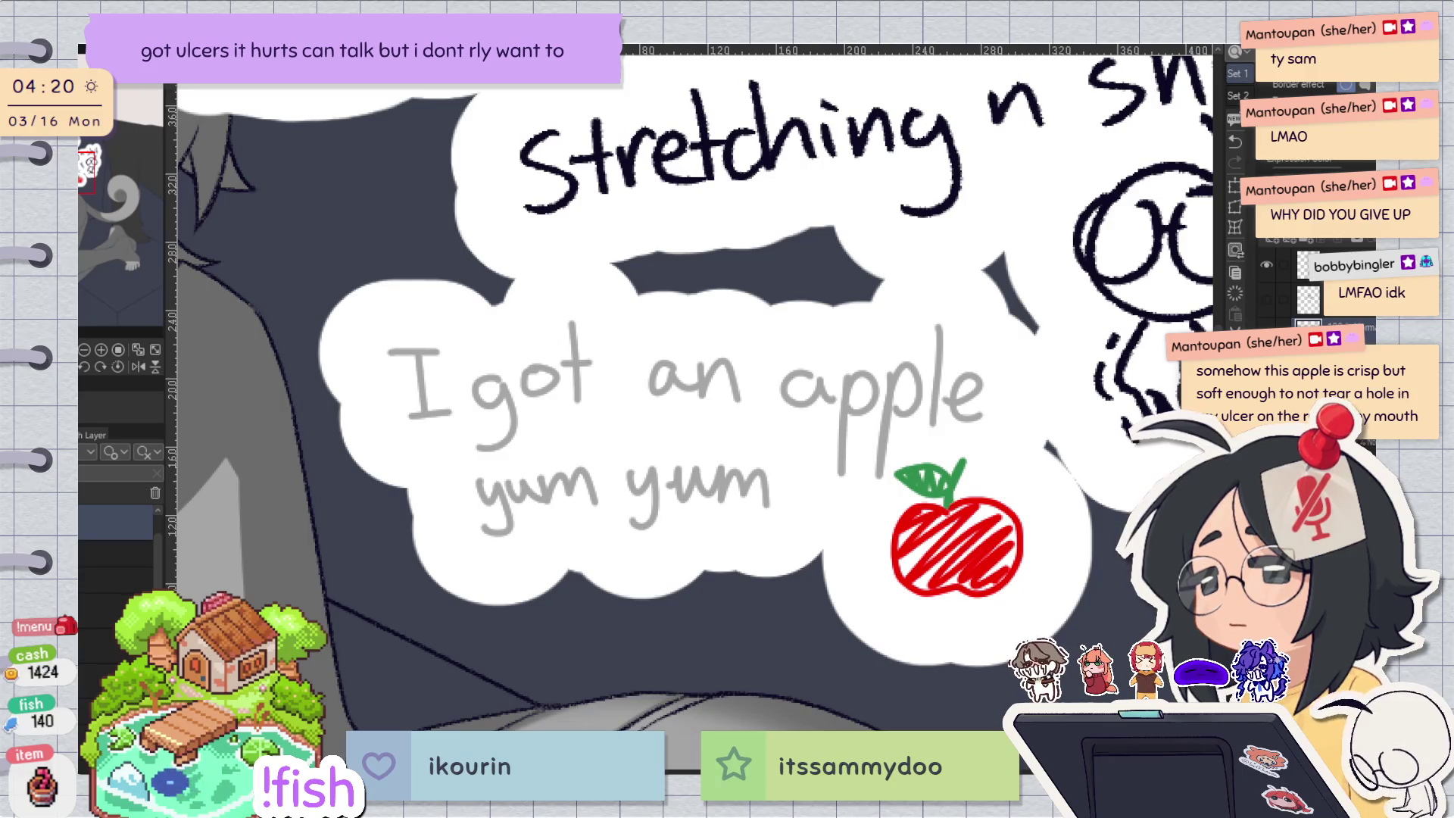
# Hide the apple speech-bubble doodle and zoom out to view the whole grey cat-eared girl.
pyautogui.press('Delete')
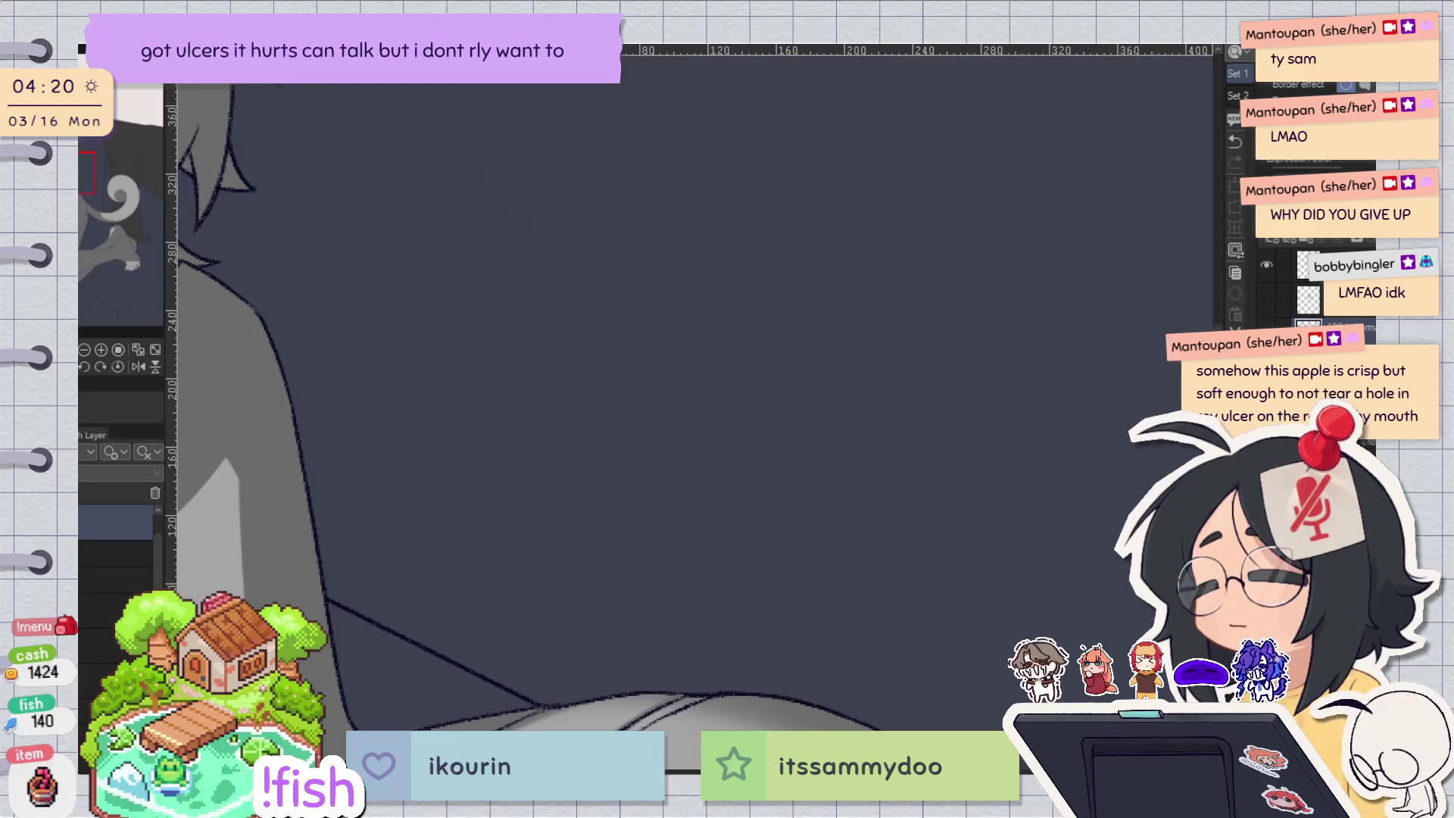
pyautogui.scroll(-3, 1007, 455)
pyautogui.scroll(-1, 1006, 454)
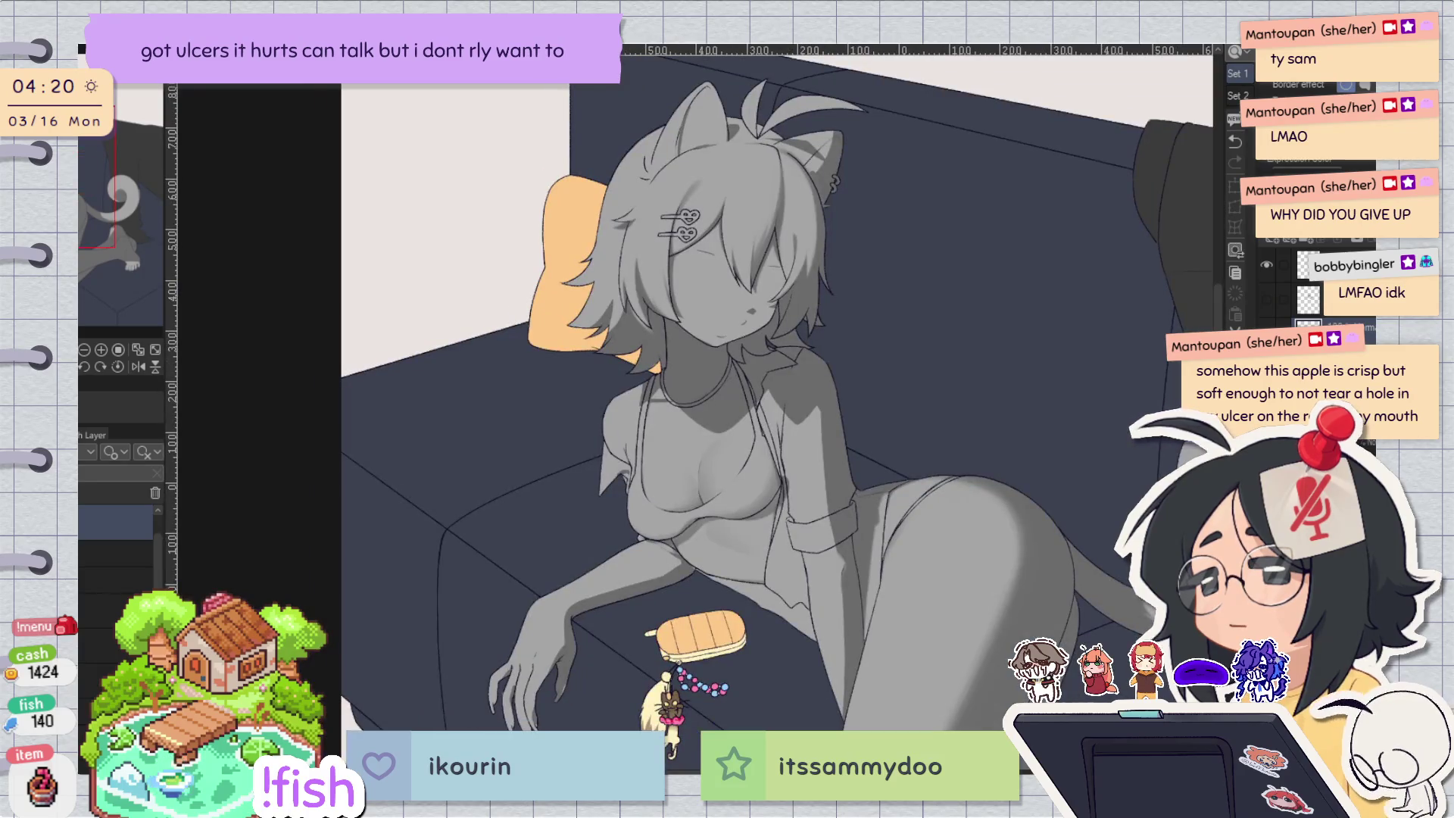
pyautogui.press('e')
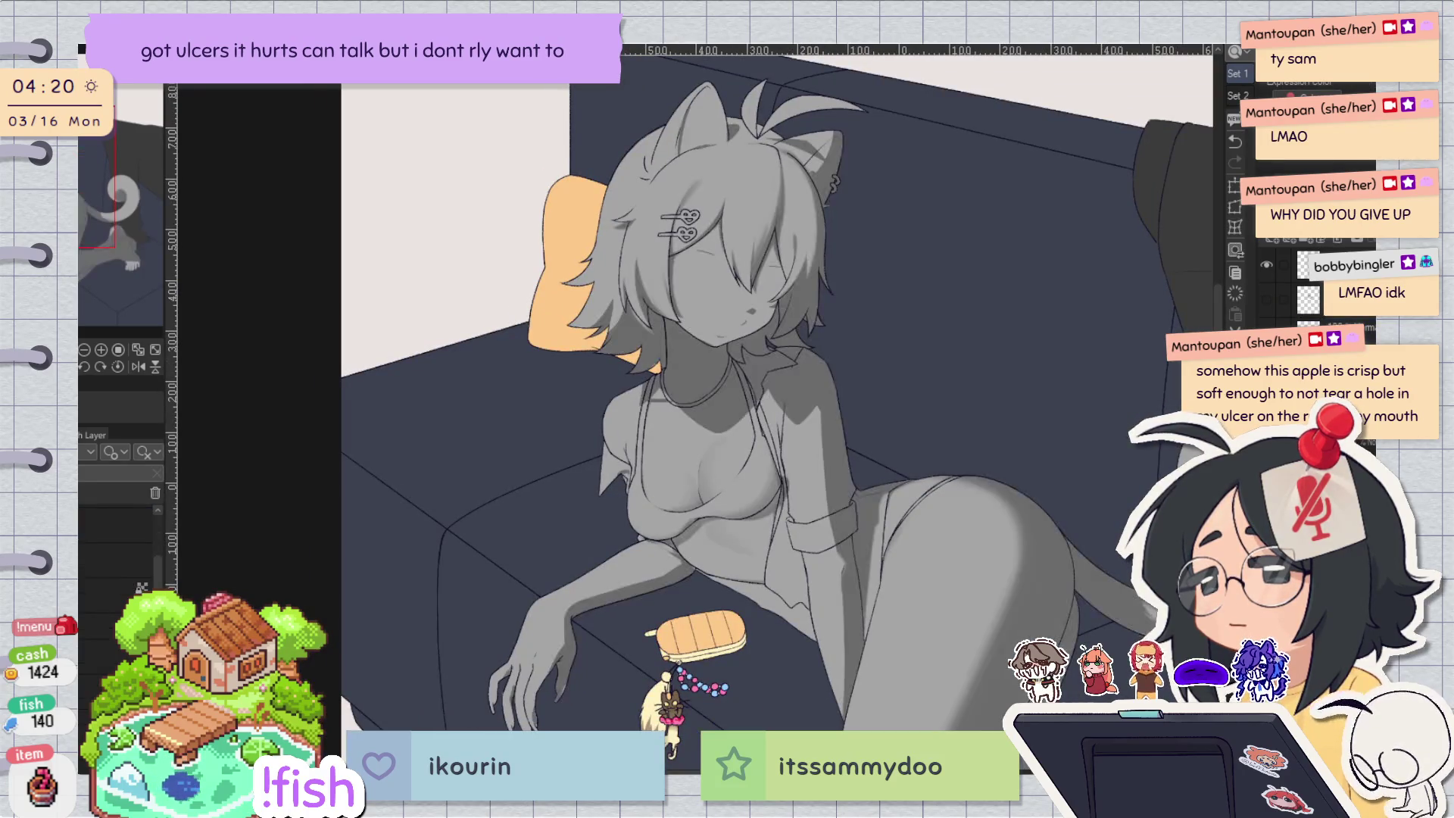
pyautogui.scroll(1, 727, 199)
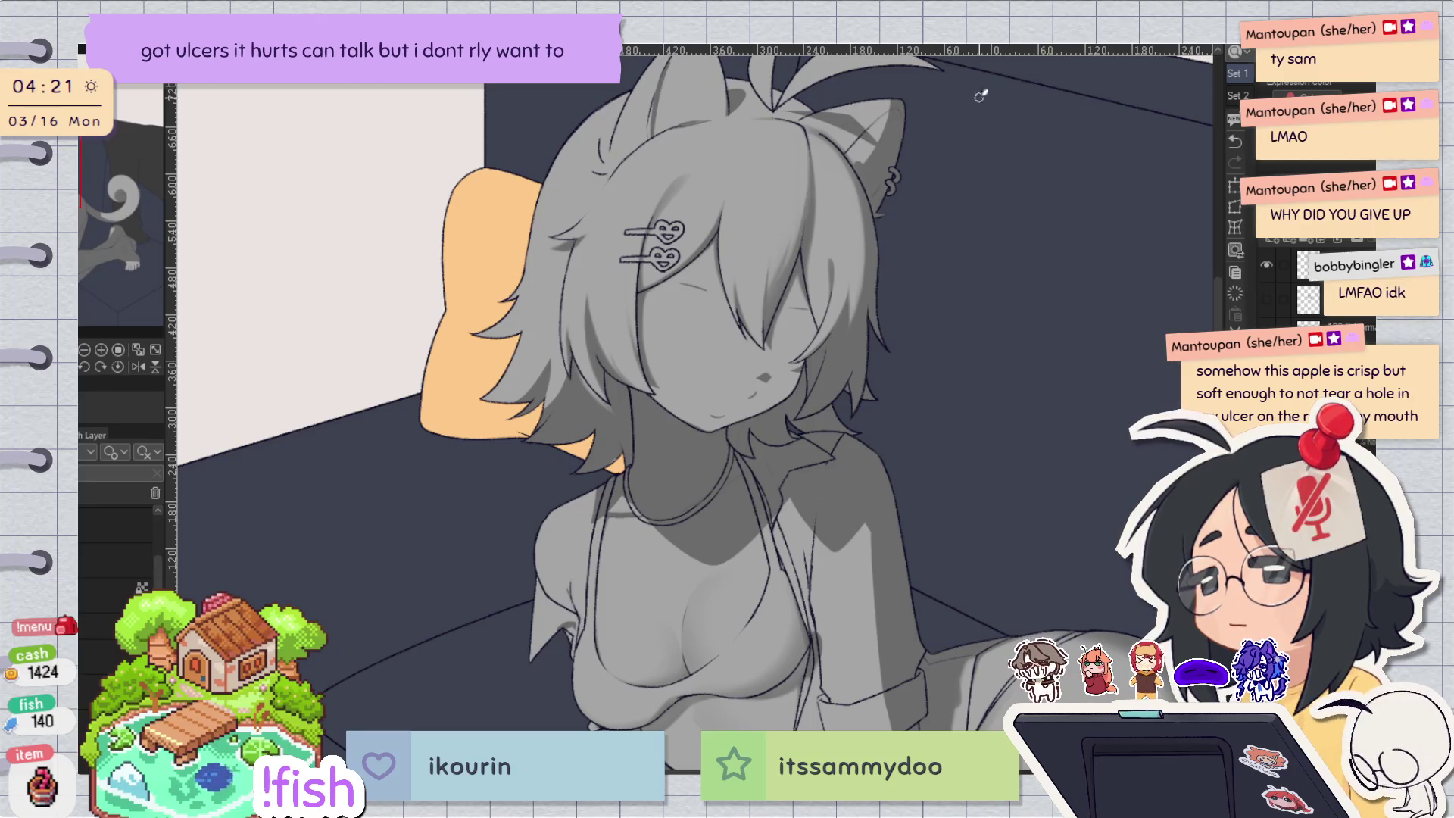
pyautogui.scroll(2, 823, 378)
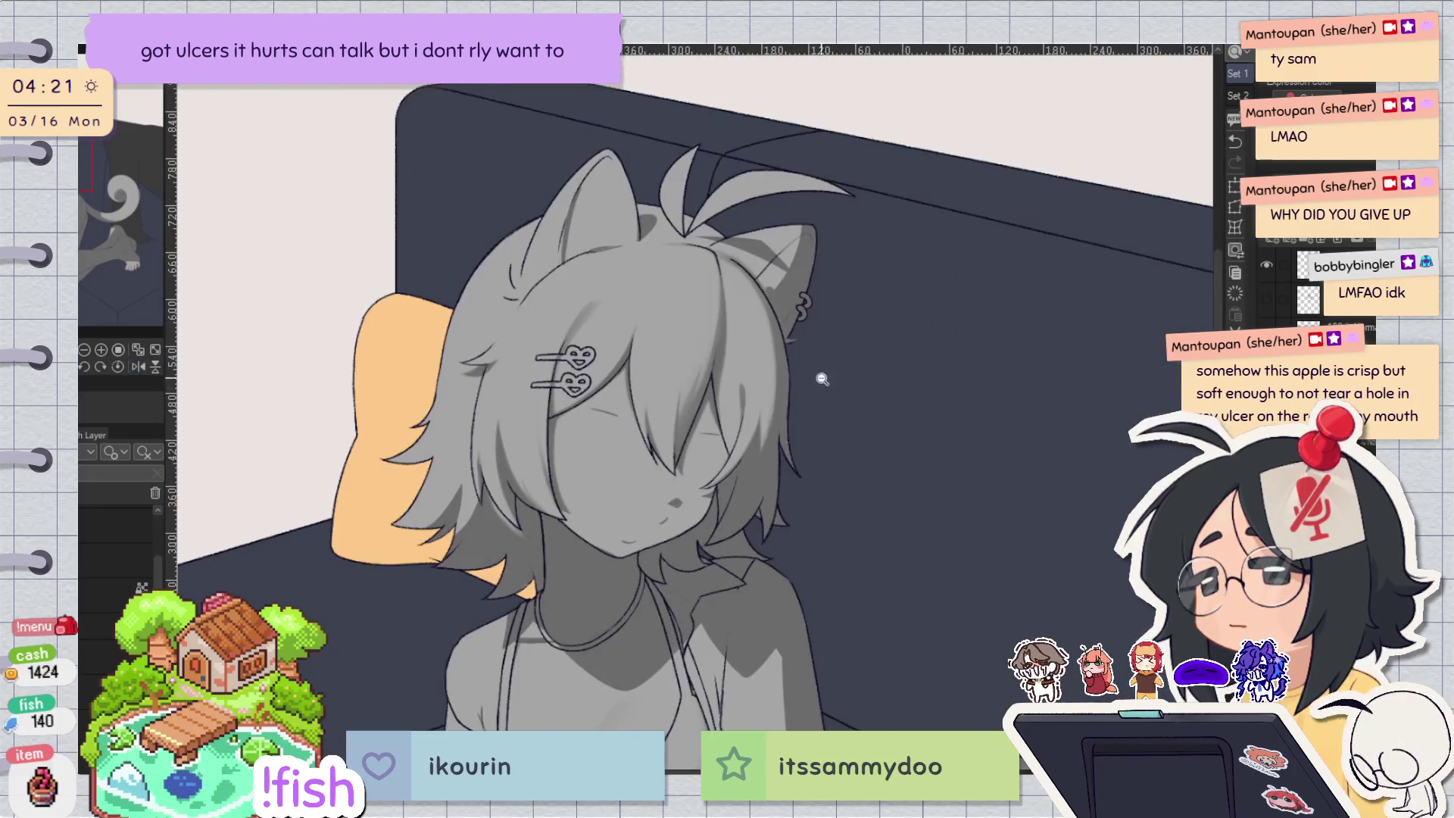
# Flip the canvas to check the drawing and undo the last stroke.
pyautogui.press('h')
pyautogui.scroll(3, 709, 331)
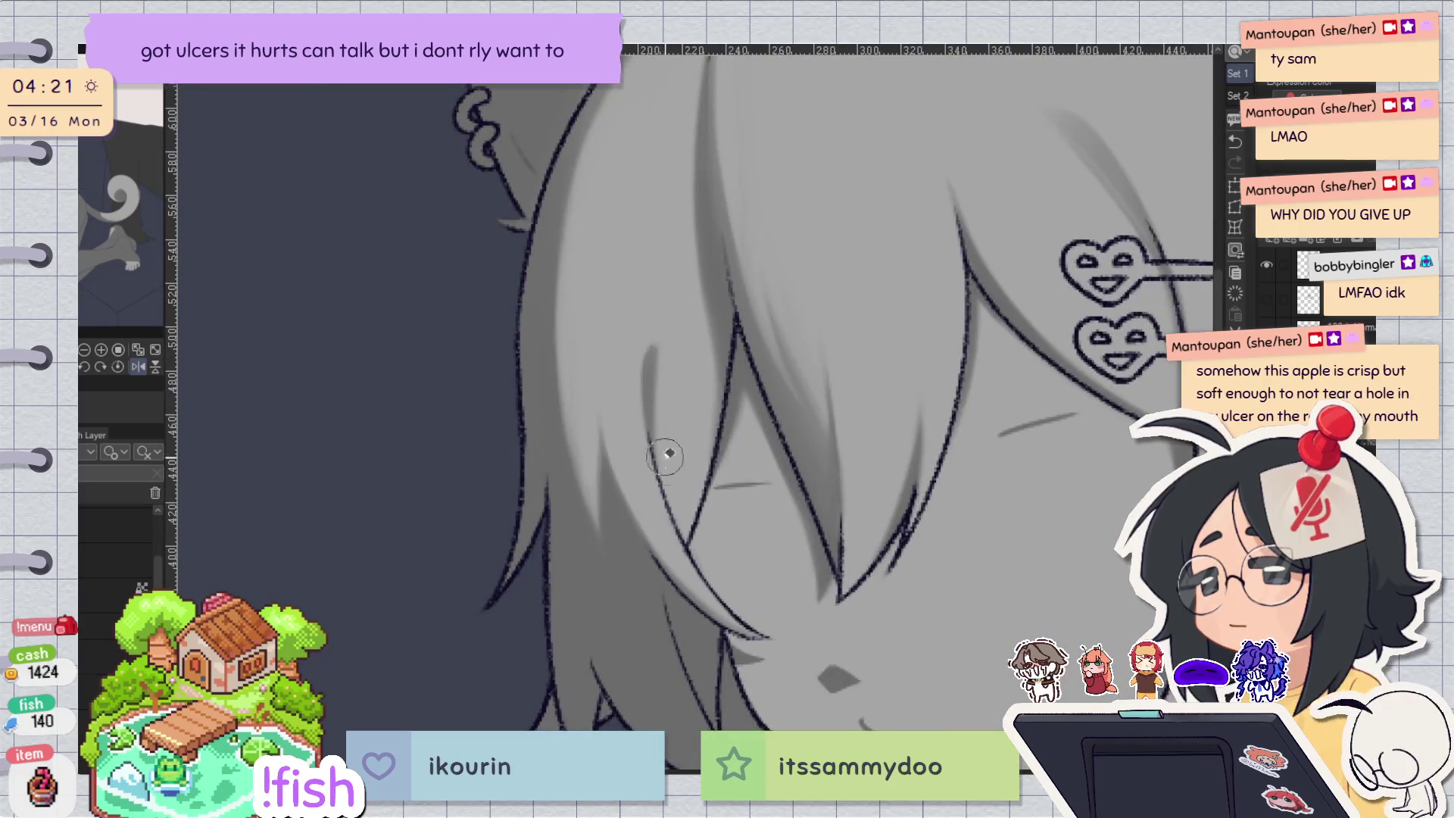
pyautogui.scroll(-2, 677, 394)
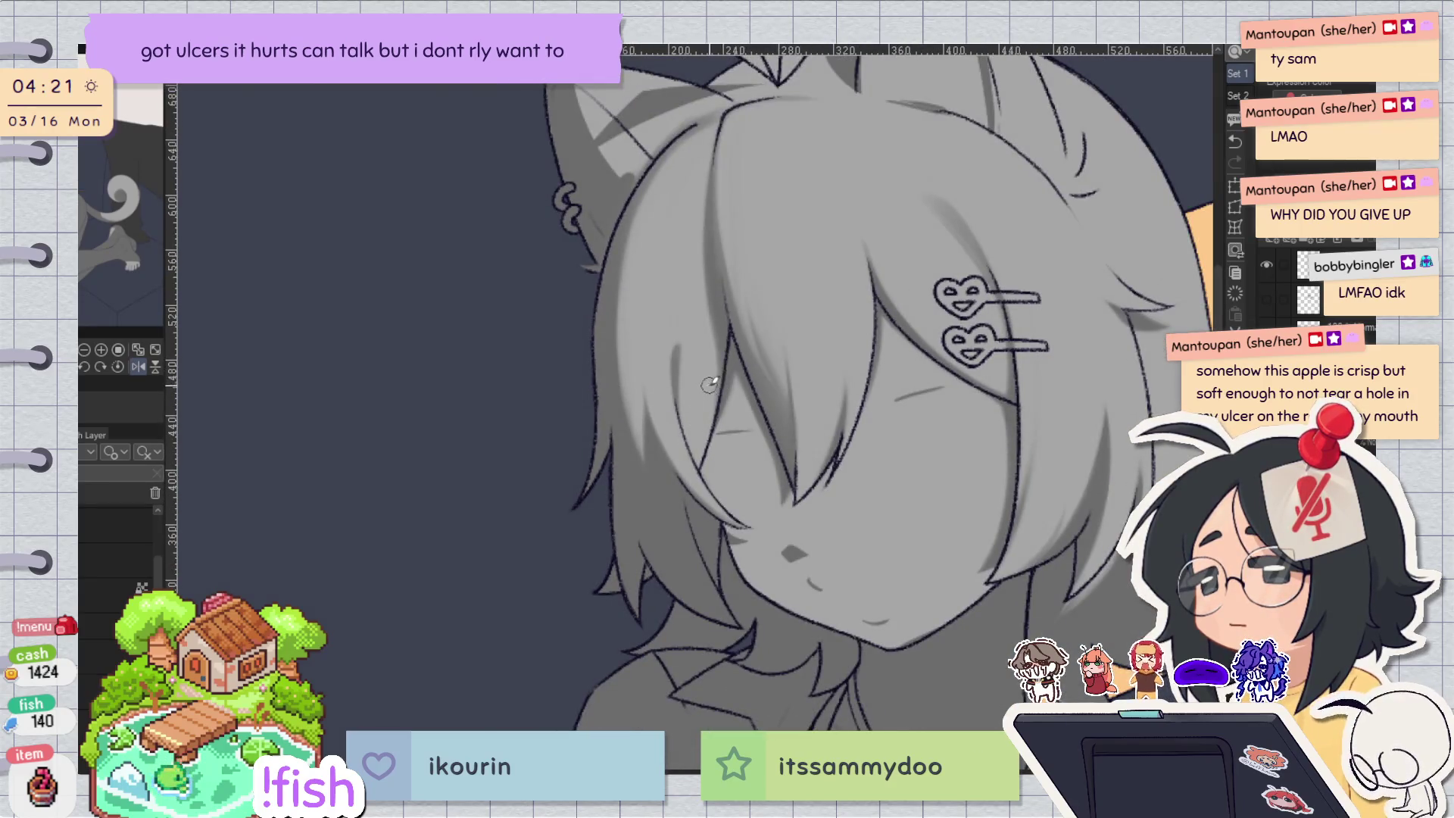
pyautogui.press('h')
pyautogui.press('h')
pyautogui.scroll(3, 686, 396)
pyautogui.scroll(1, 686, 395)
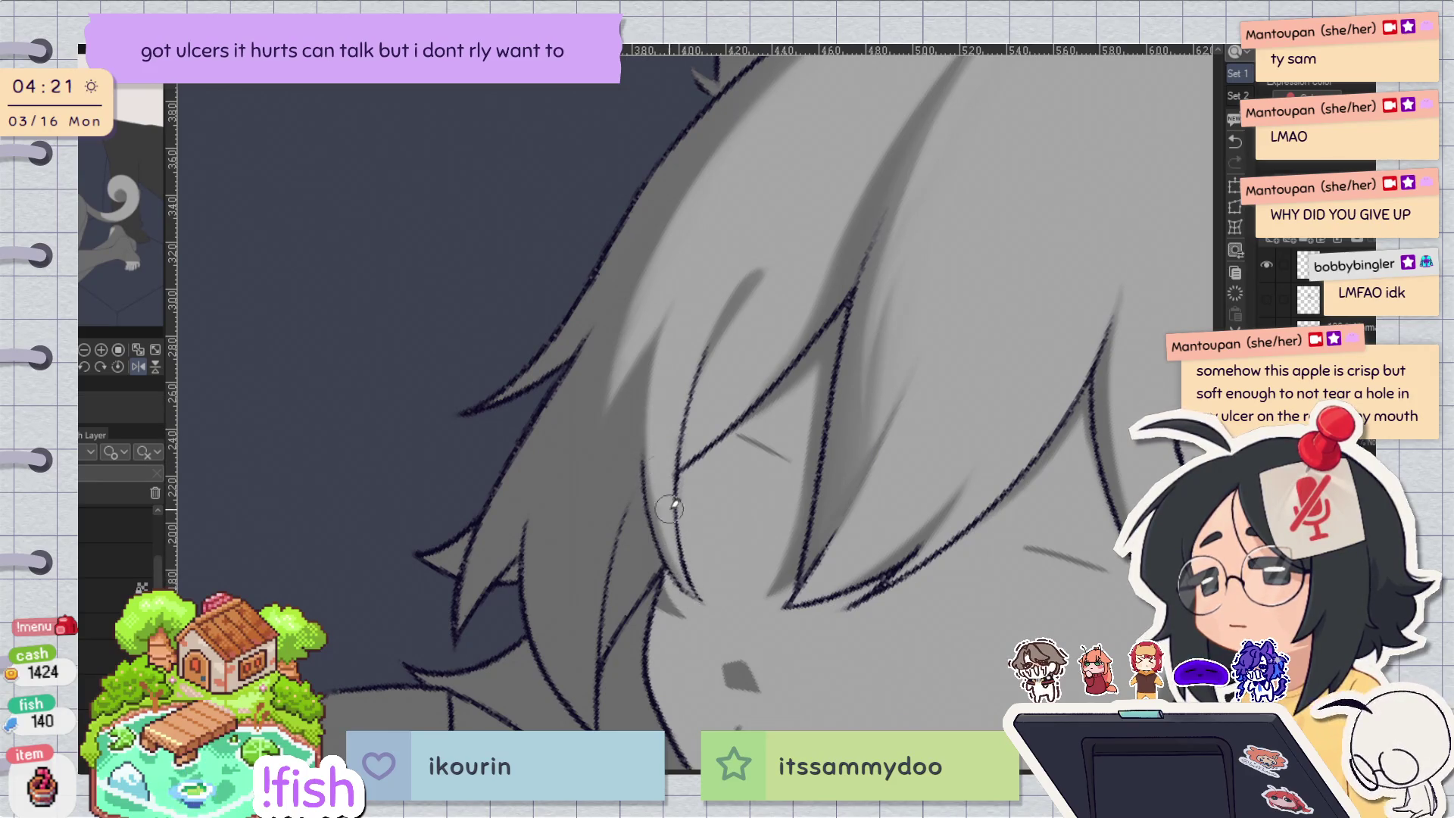
pyautogui.hotkey('ctrl', 'z')
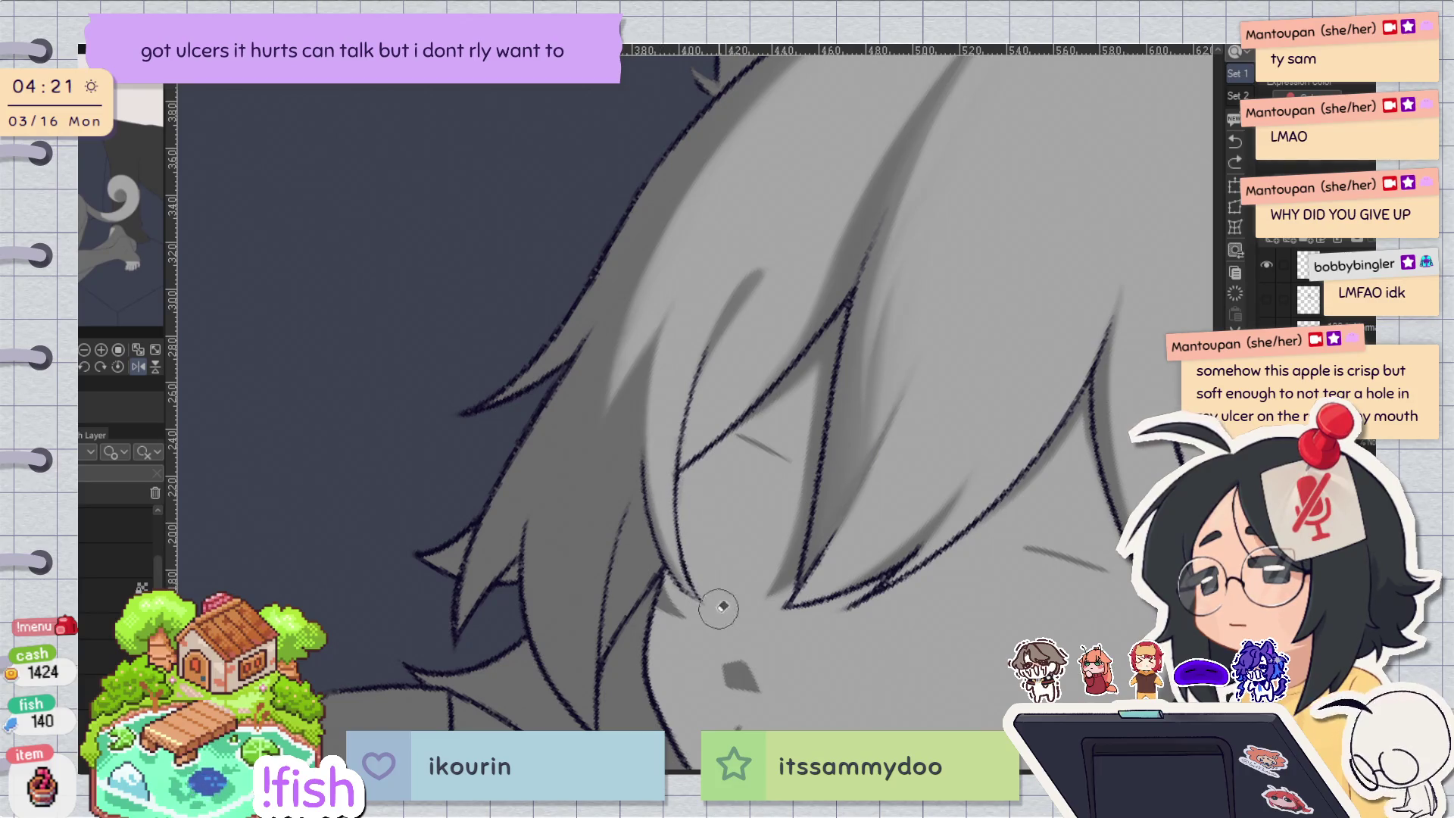
# Add a dark shading stroke along the hair outline near the hair clips.
pyautogui.moveTo(704, 324); pyautogui.dragTo(1155, 748)
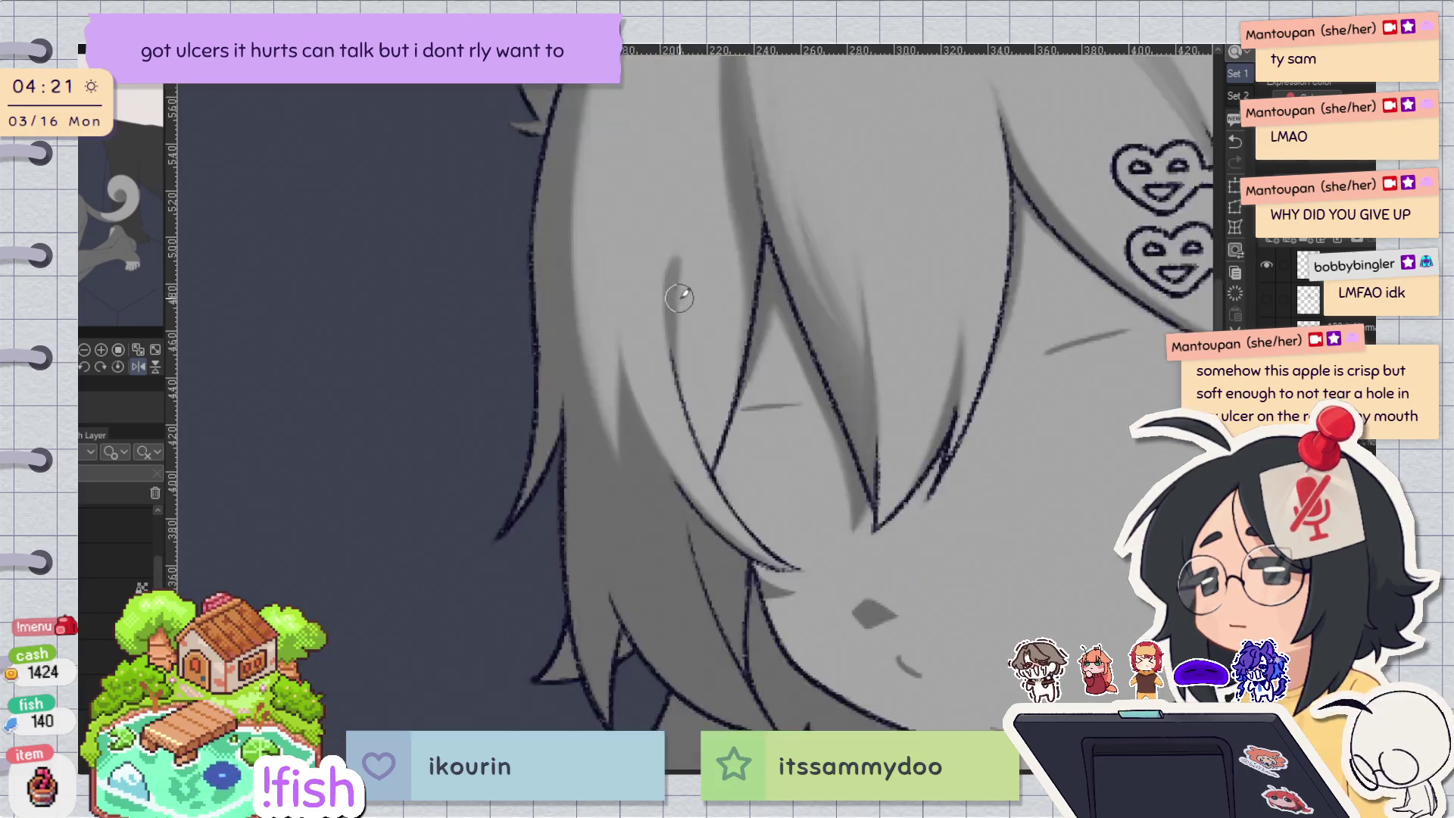
pyautogui.scroll(-3, 680, 295)
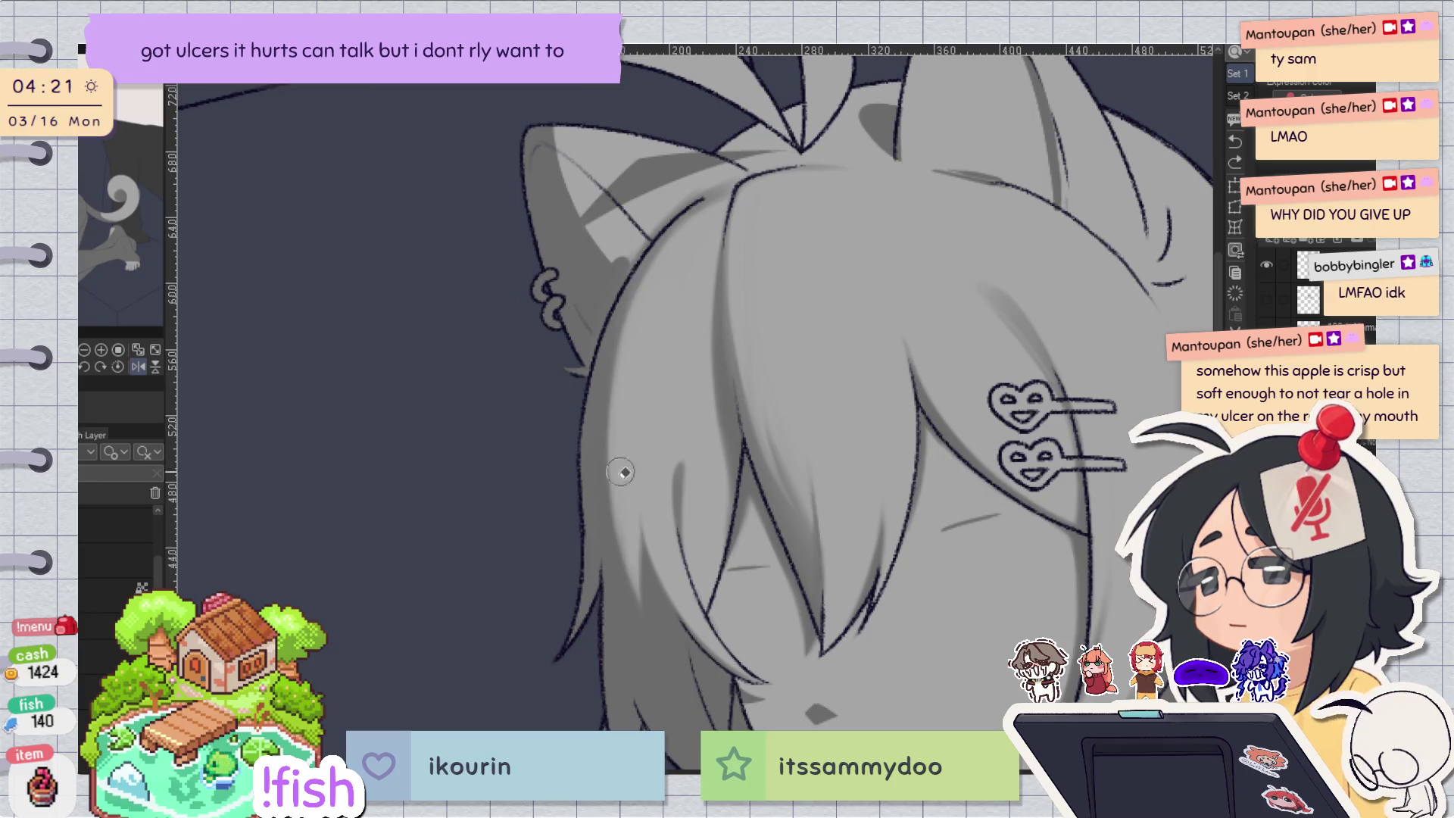
pyautogui.moveTo(615, 521); pyautogui.dragTo(645, 575)
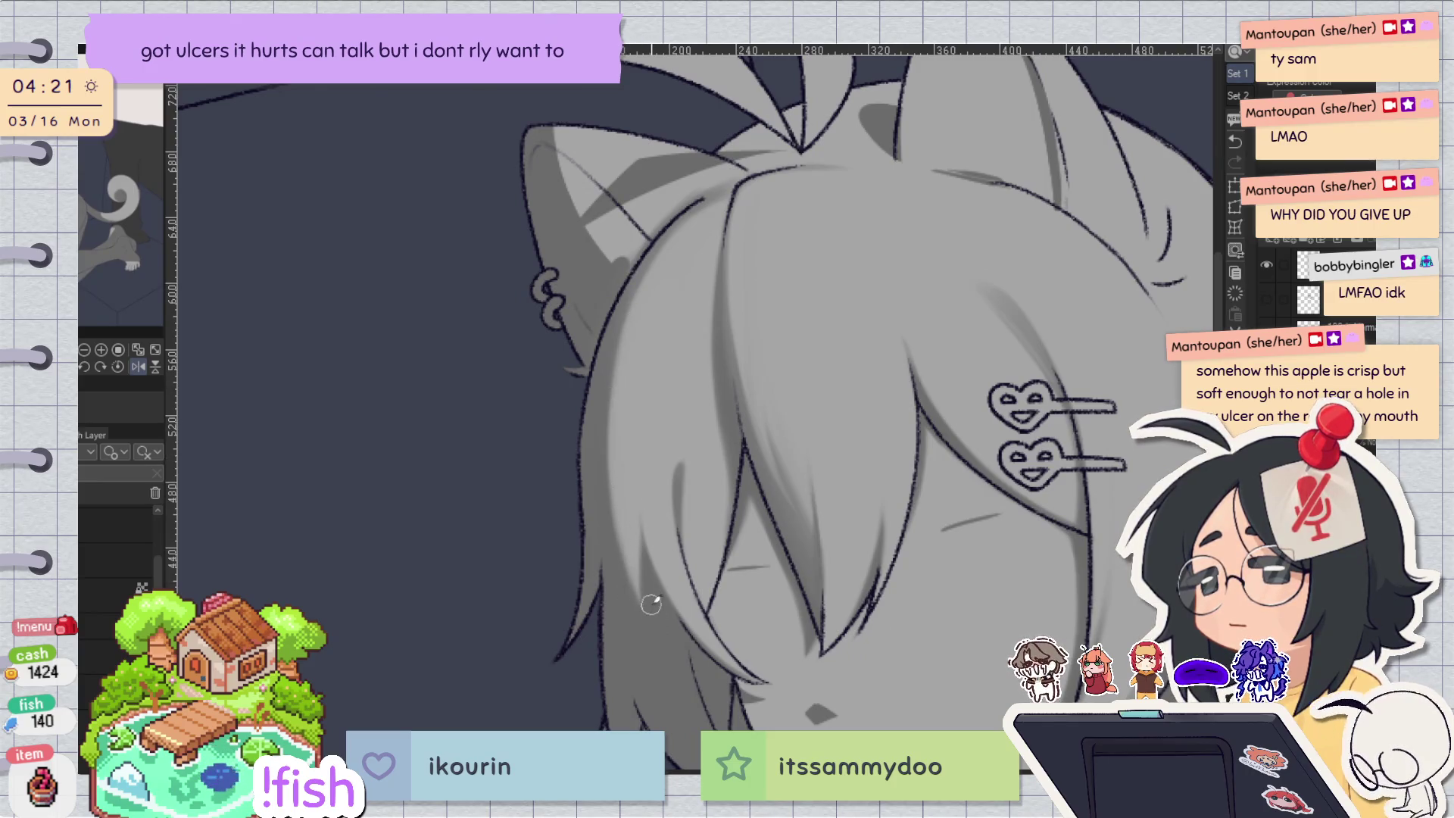
pyautogui.press('h')
pyautogui.moveTo(869, 234); pyautogui.dragTo(1068, 159)
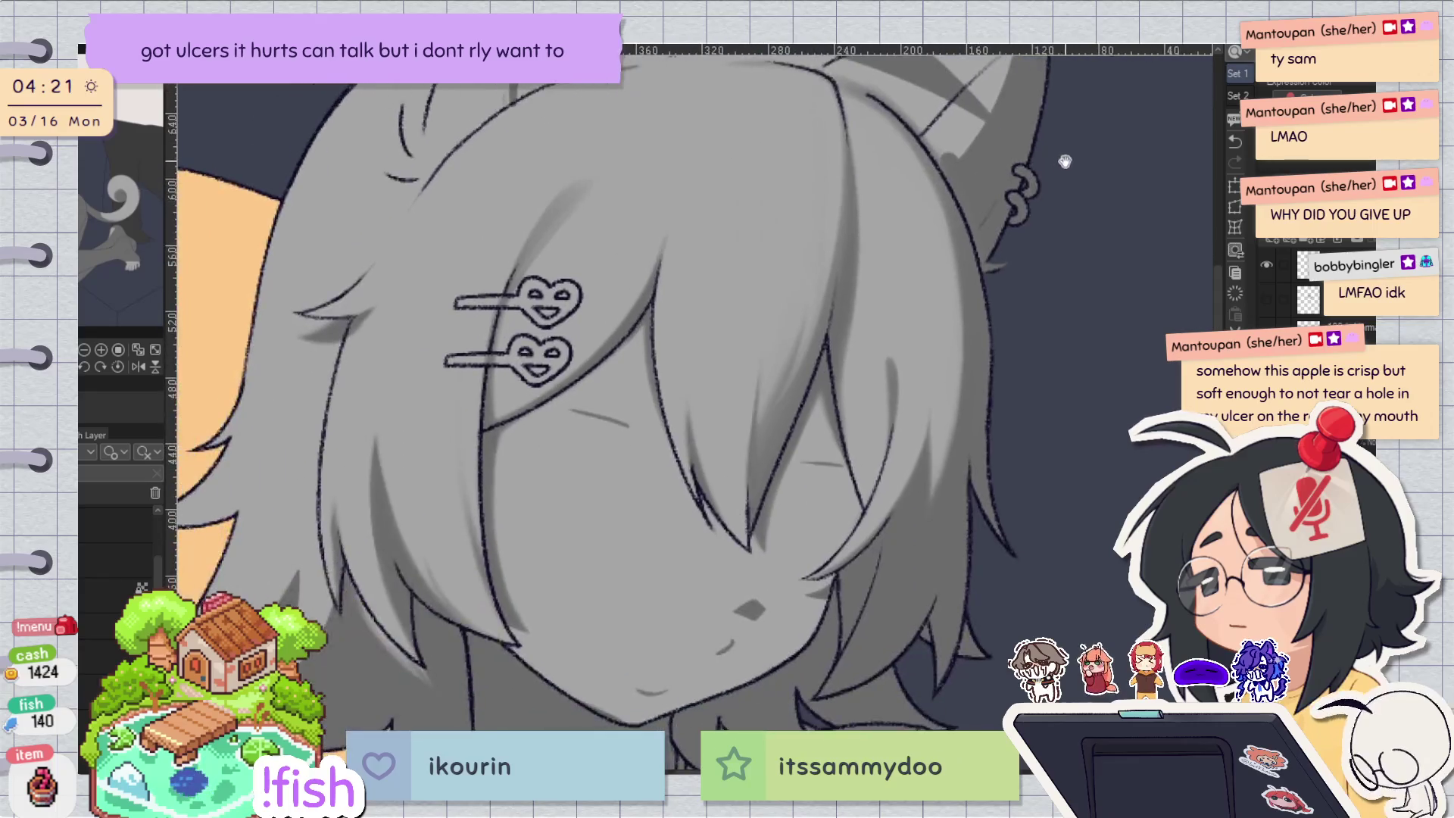
pyautogui.press('h')
# Rotate the view about 20 degrees to check the ears, reset it, and undo stray marks near the clips.
pyautogui.moveTo(930, 129); pyautogui.dragTo(818, 324)
pyautogui.scroll(2, 909, 435)
pyautogui.press('^')
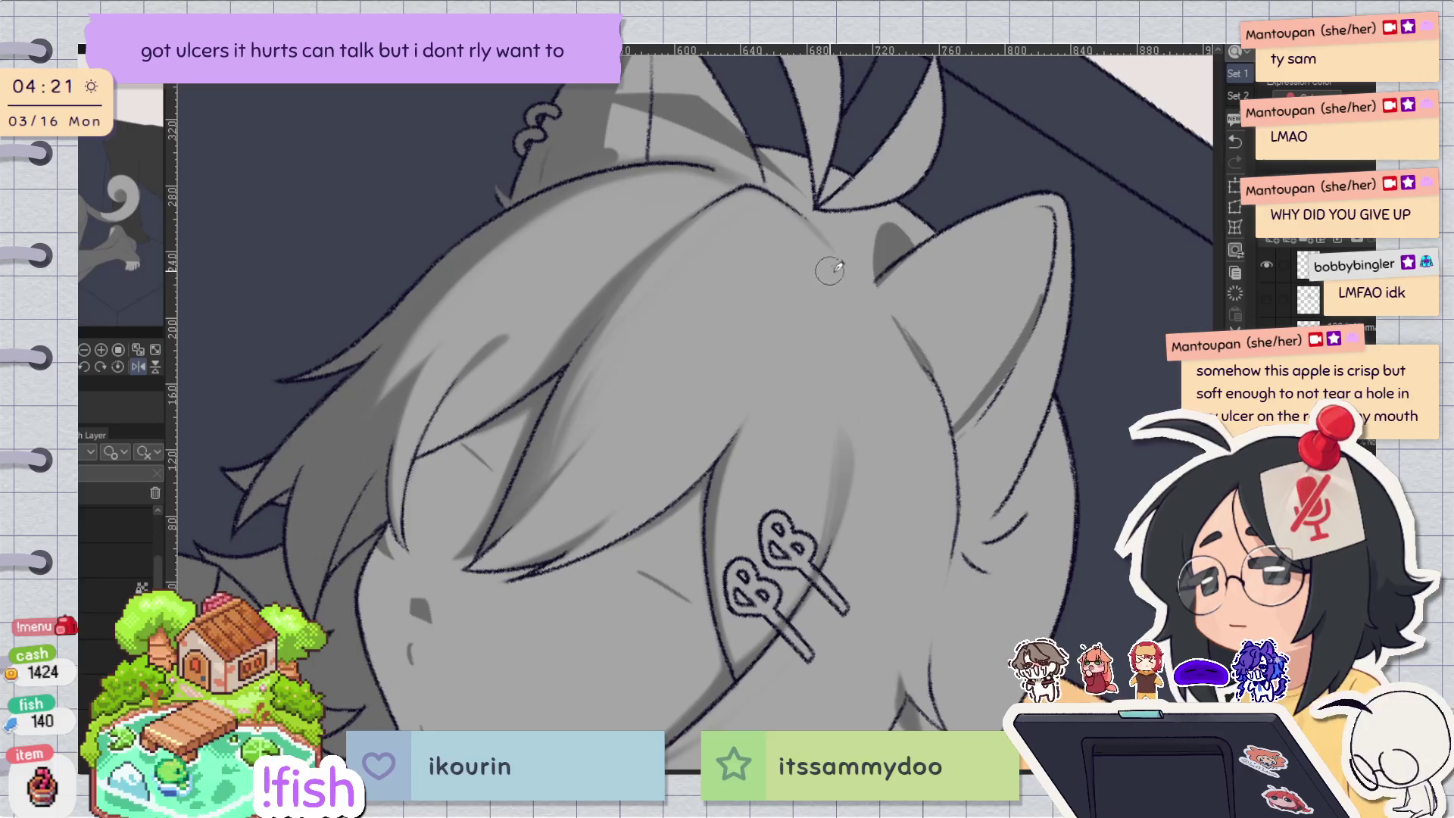
pyautogui.press('h')
pyautogui.hotkey('ctrl', 'shift', 'r')
pyautogui.press('h')
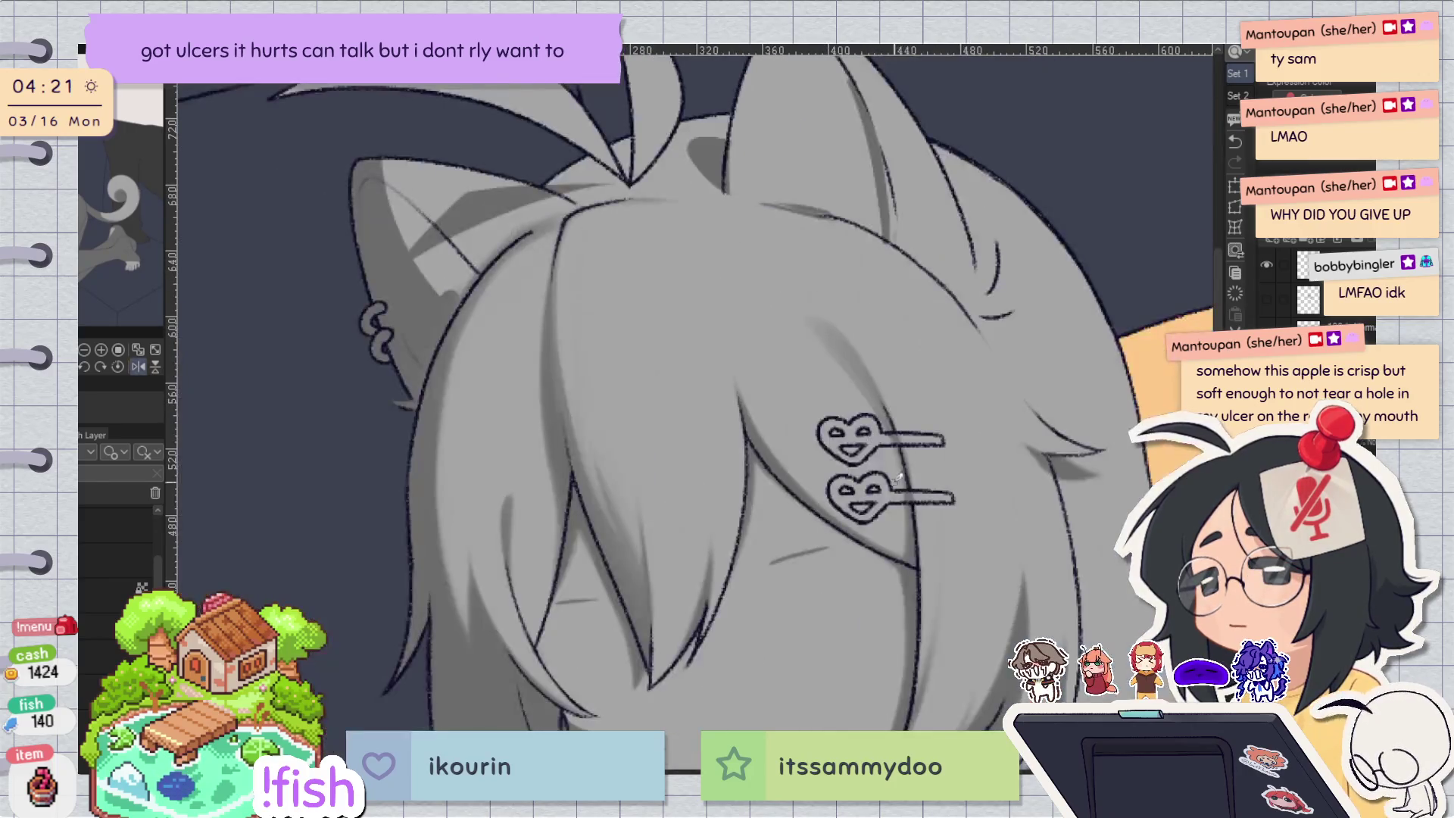
pyautogui.hotkey('ctrl', 'z')
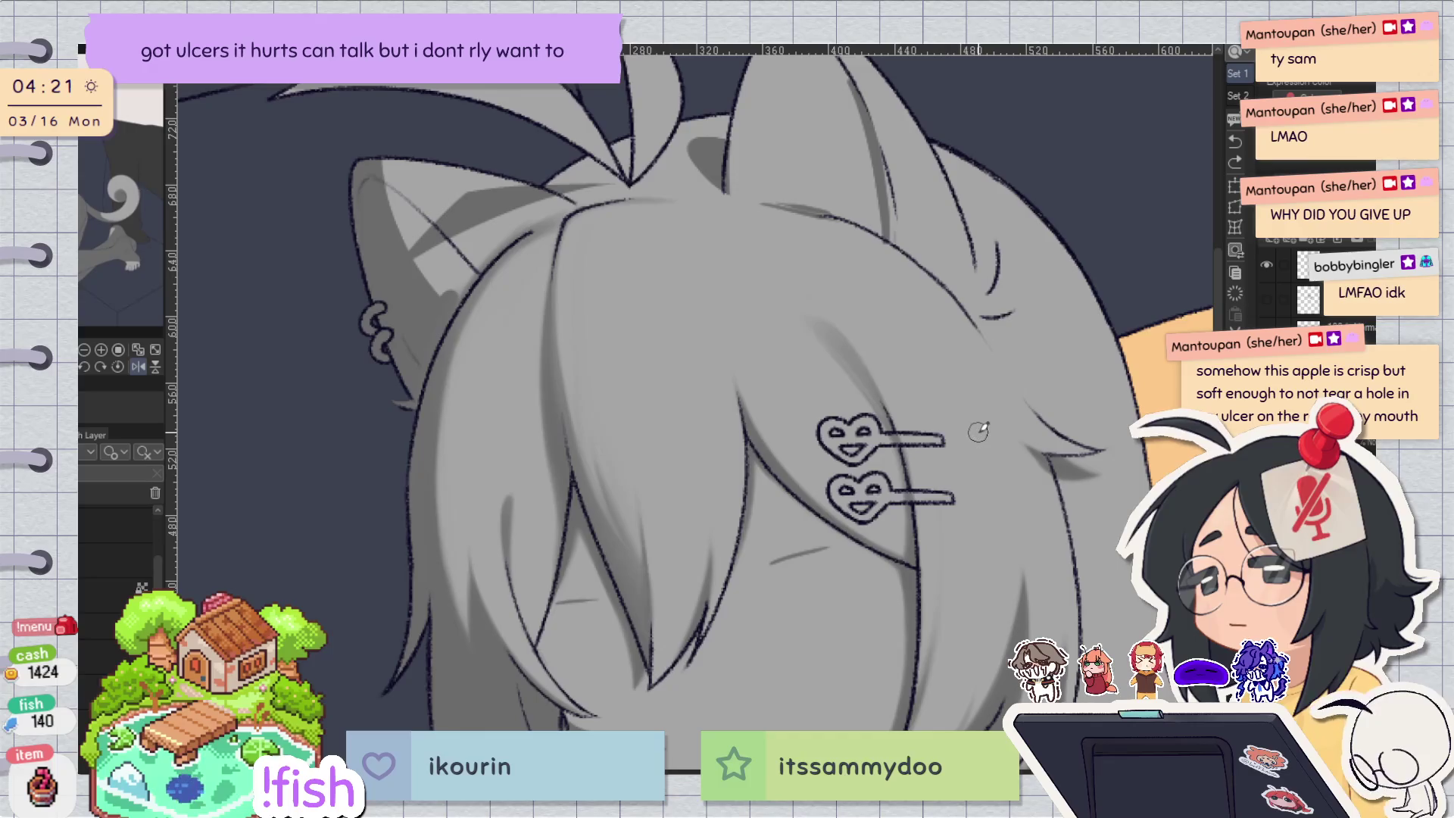
# Redraw the dark shading stroke along a hair tip and flip the canvas to check it.
pyautogui.moveTo(979, 431); pyautogui.dragTo(909, 333)
pyautogui.press('h')
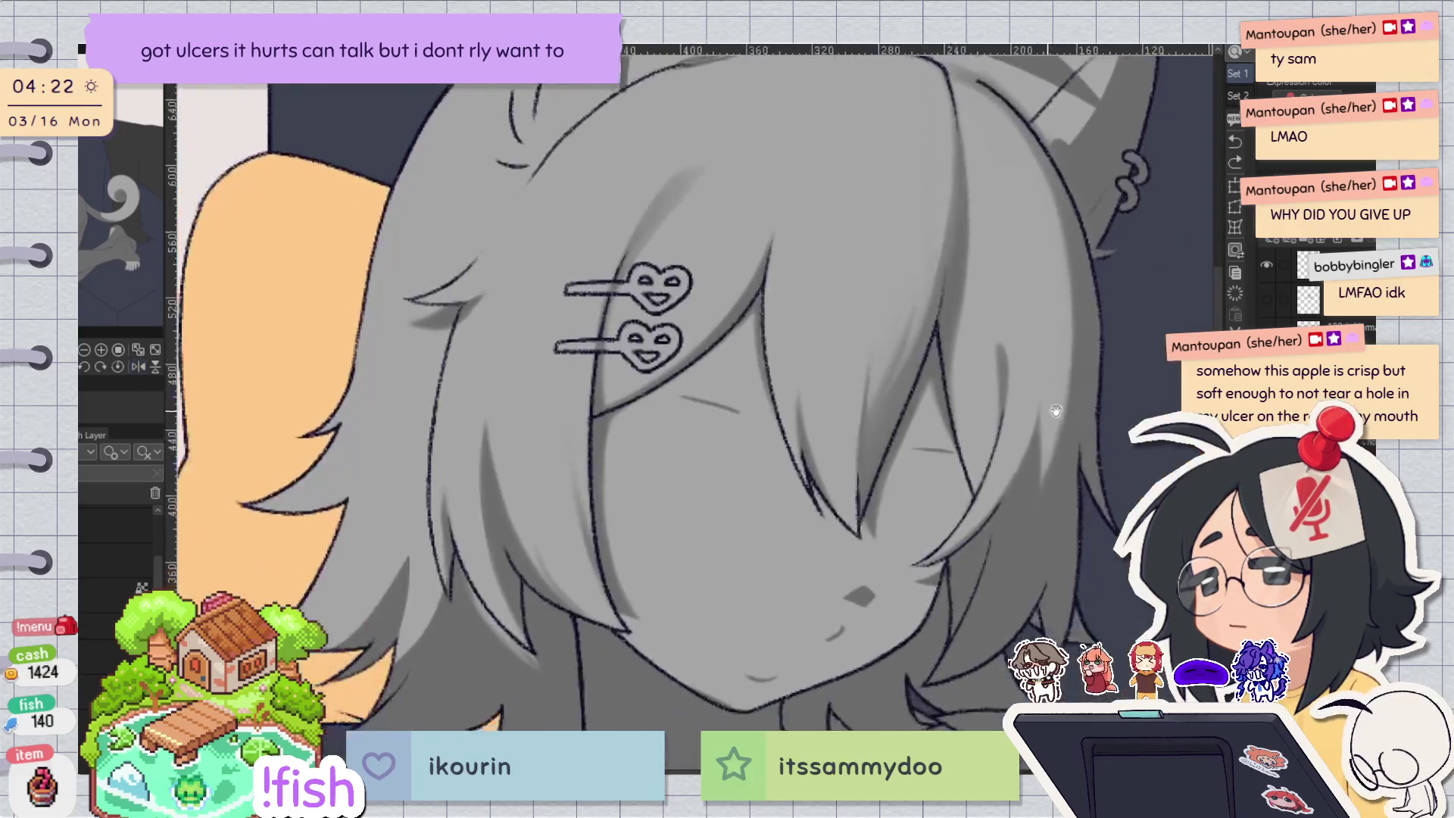
pyautogui.scroll(5, 531, 247)
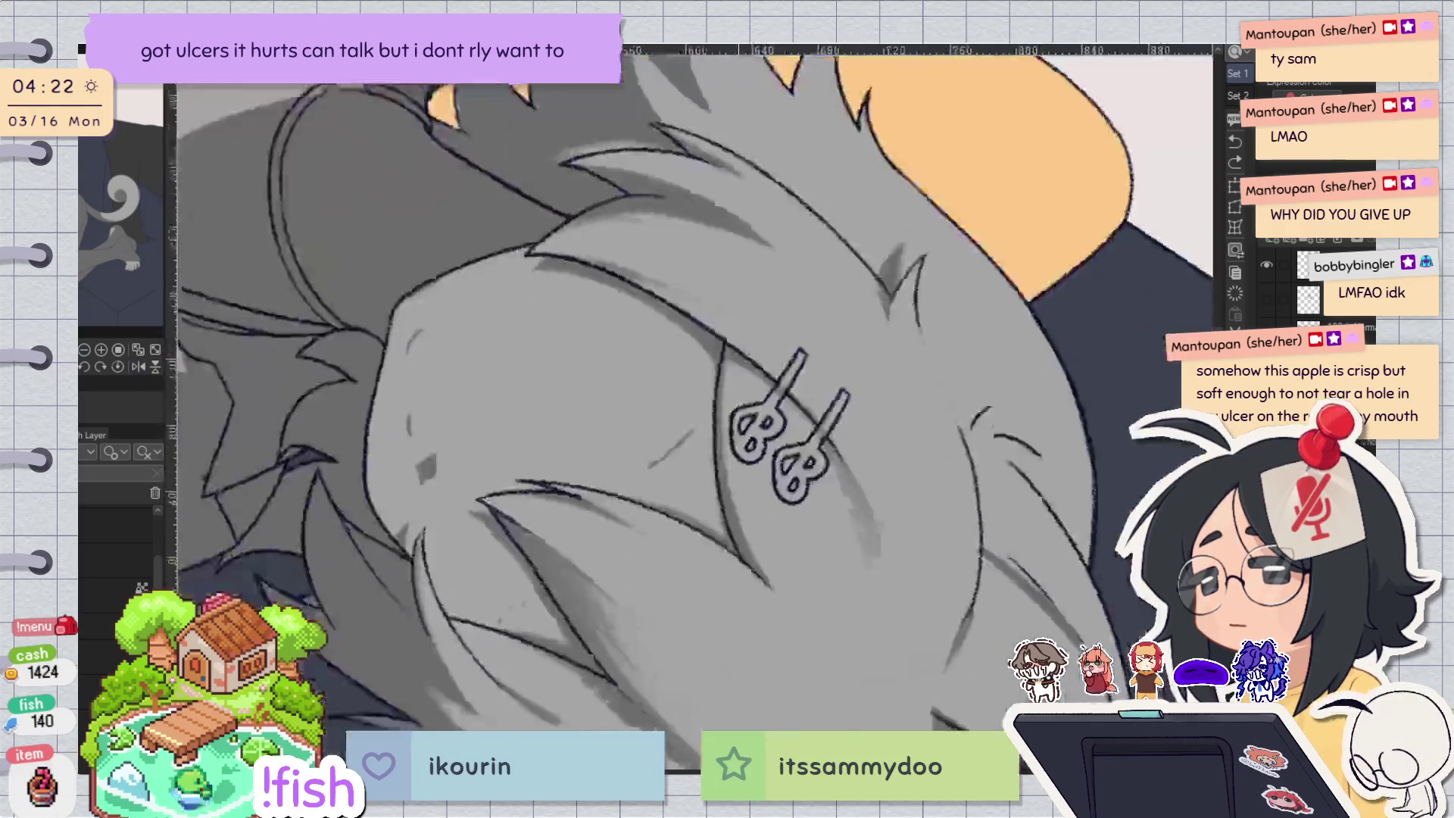
pyautogui.moveTo(839, 250); pyautogui.dragTo(871, 420)
pyautogui.hotkey('ctrl', 'z')
pyautogui.moveTo(870, 243); pyautogui.dragTo(876, 308)
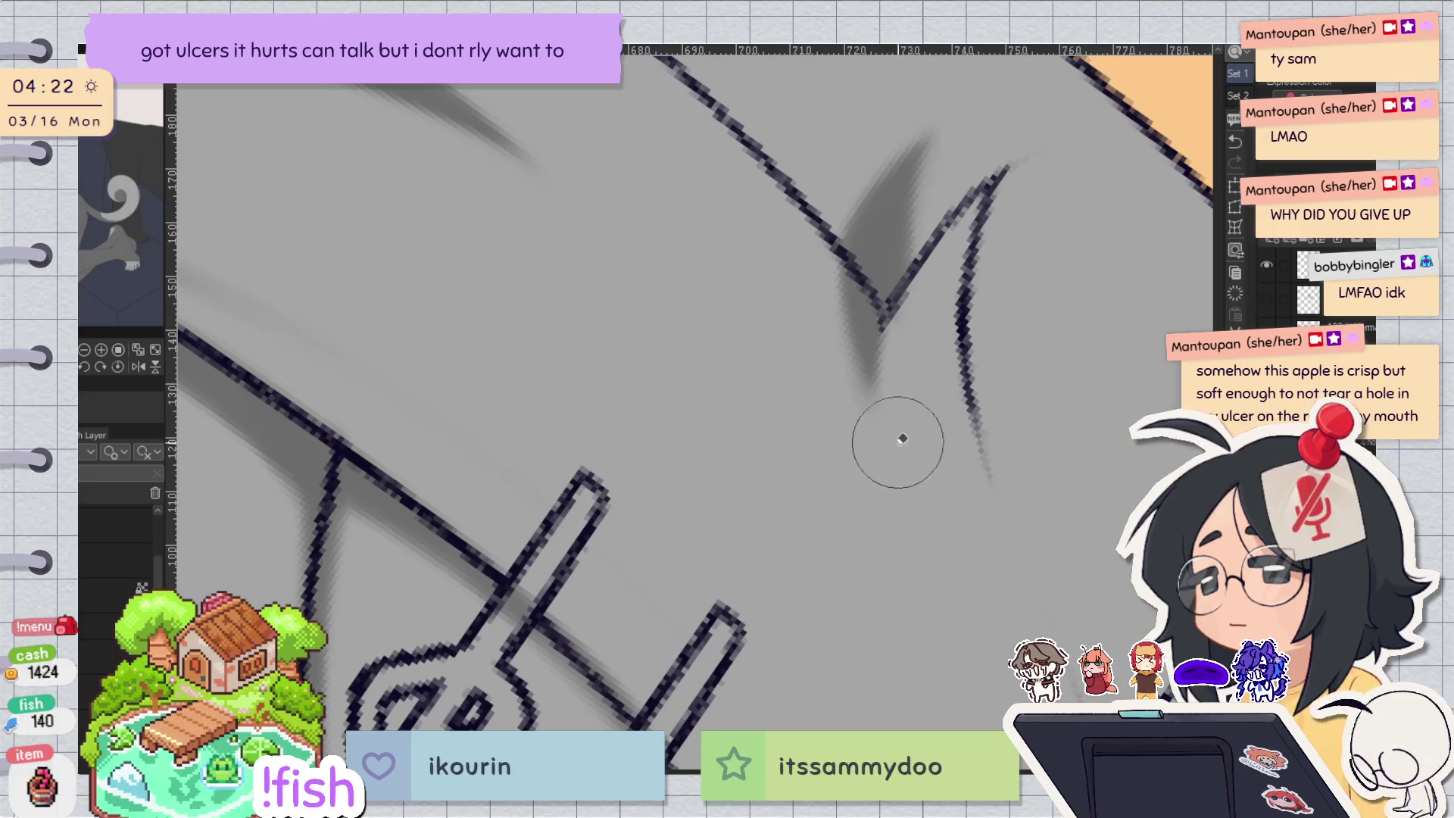
pyautogui.press('h')
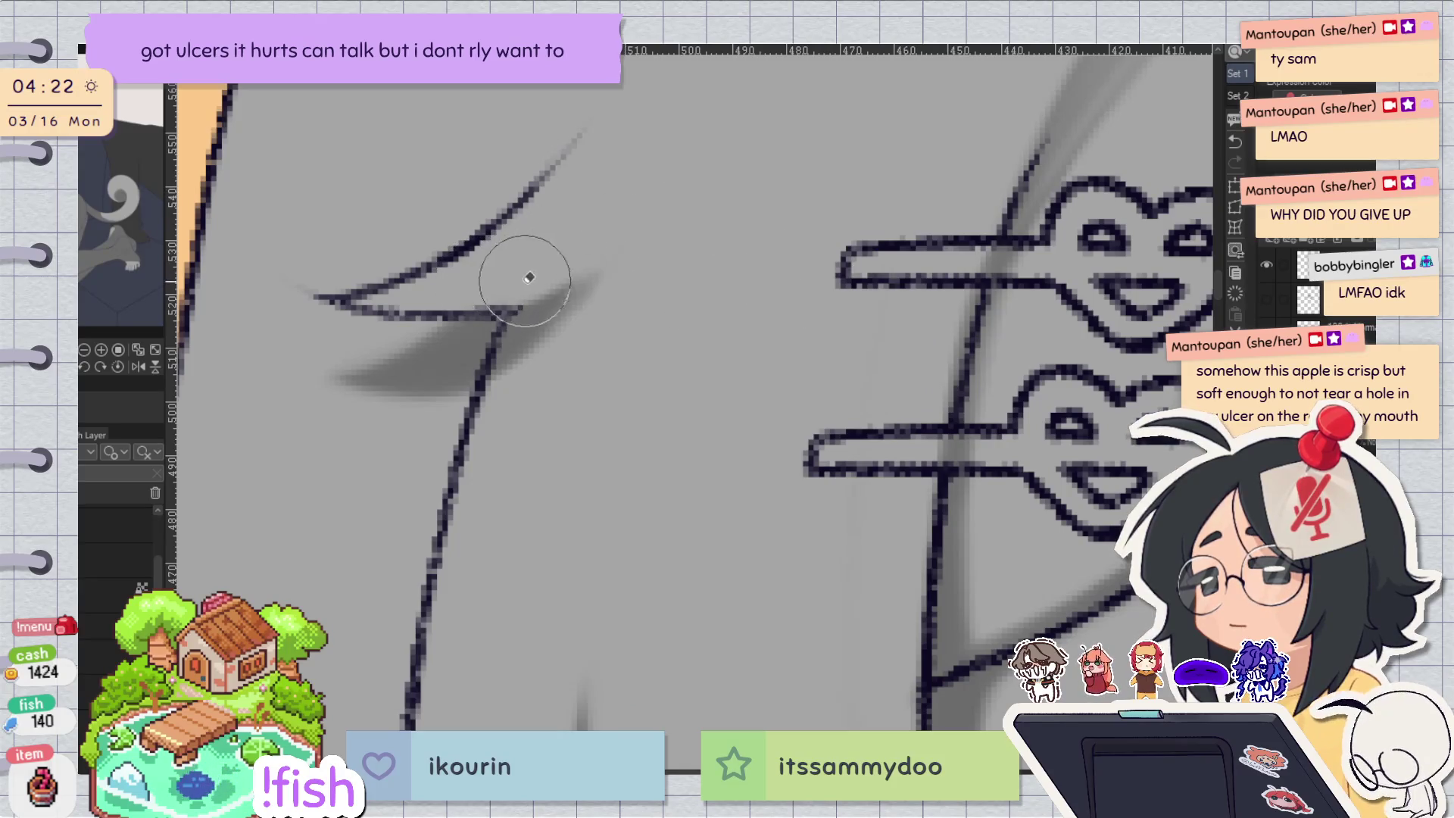
pyautogui.scroll(-5, 659, 189)
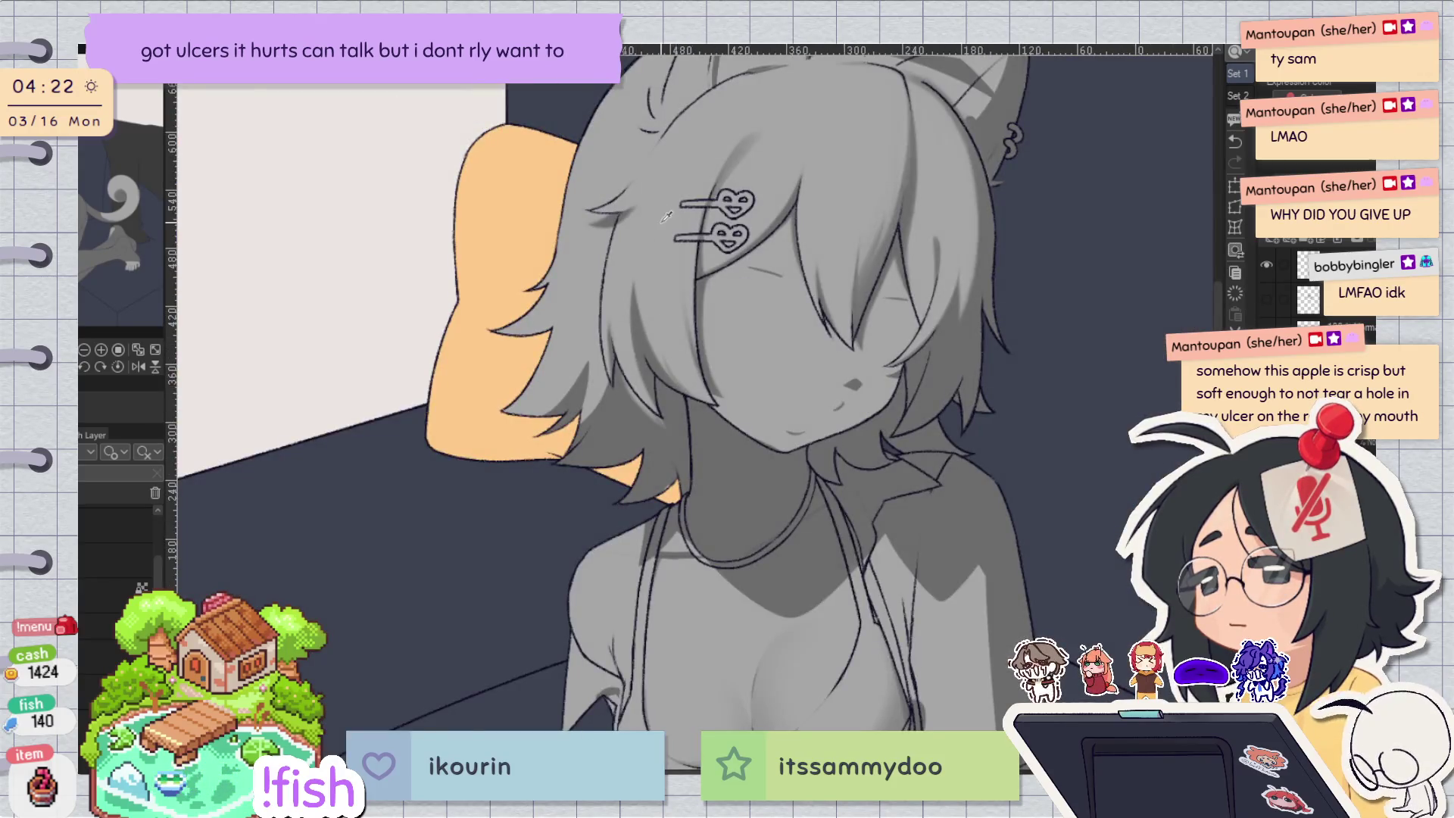
# Paint soft lighter-grey strands in the hair, resizing the brush between strokes.
pyautogui.press('h')
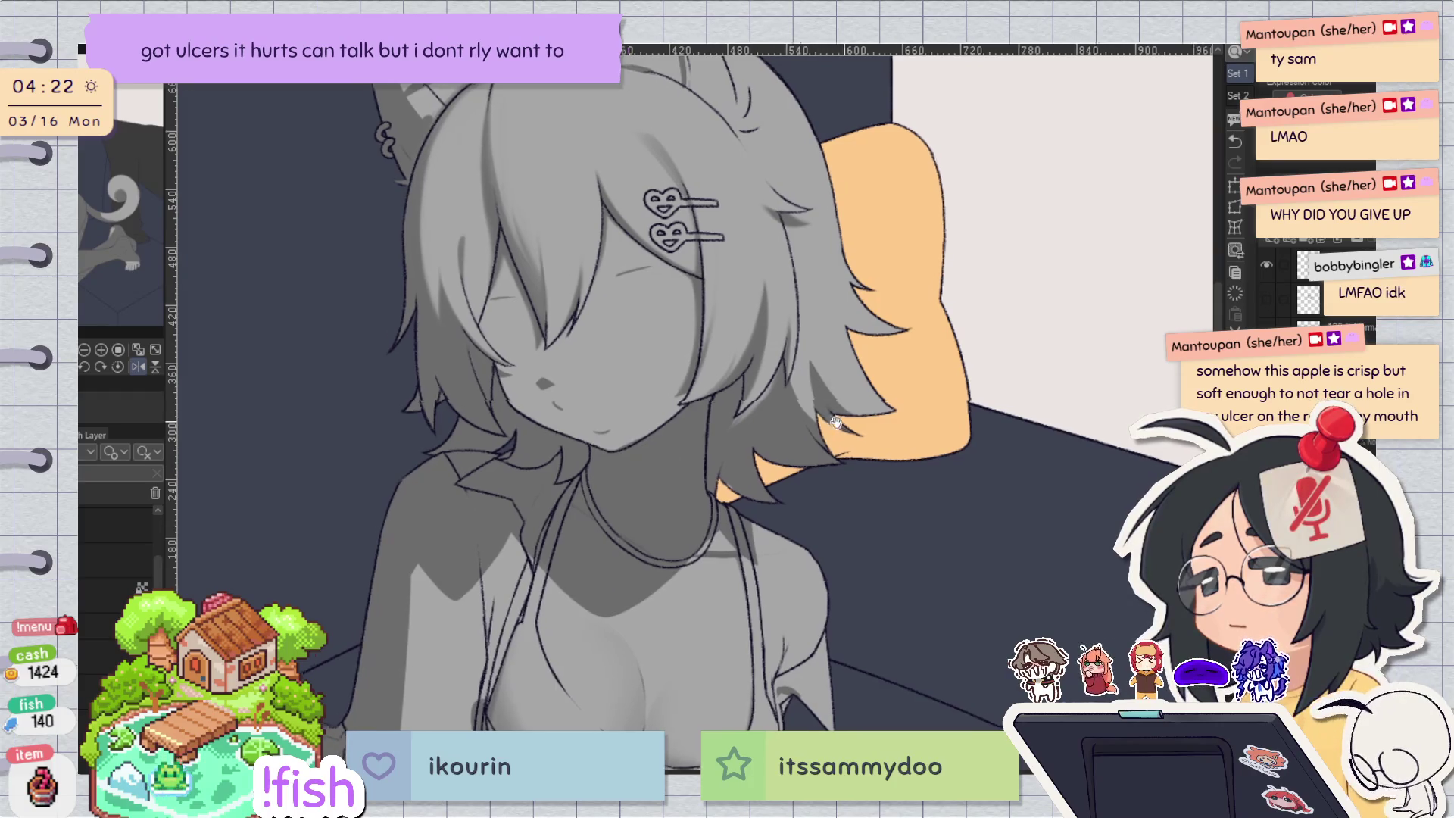
pyautogui.press('h')
pyautogui.scroll(5, 588, 334)
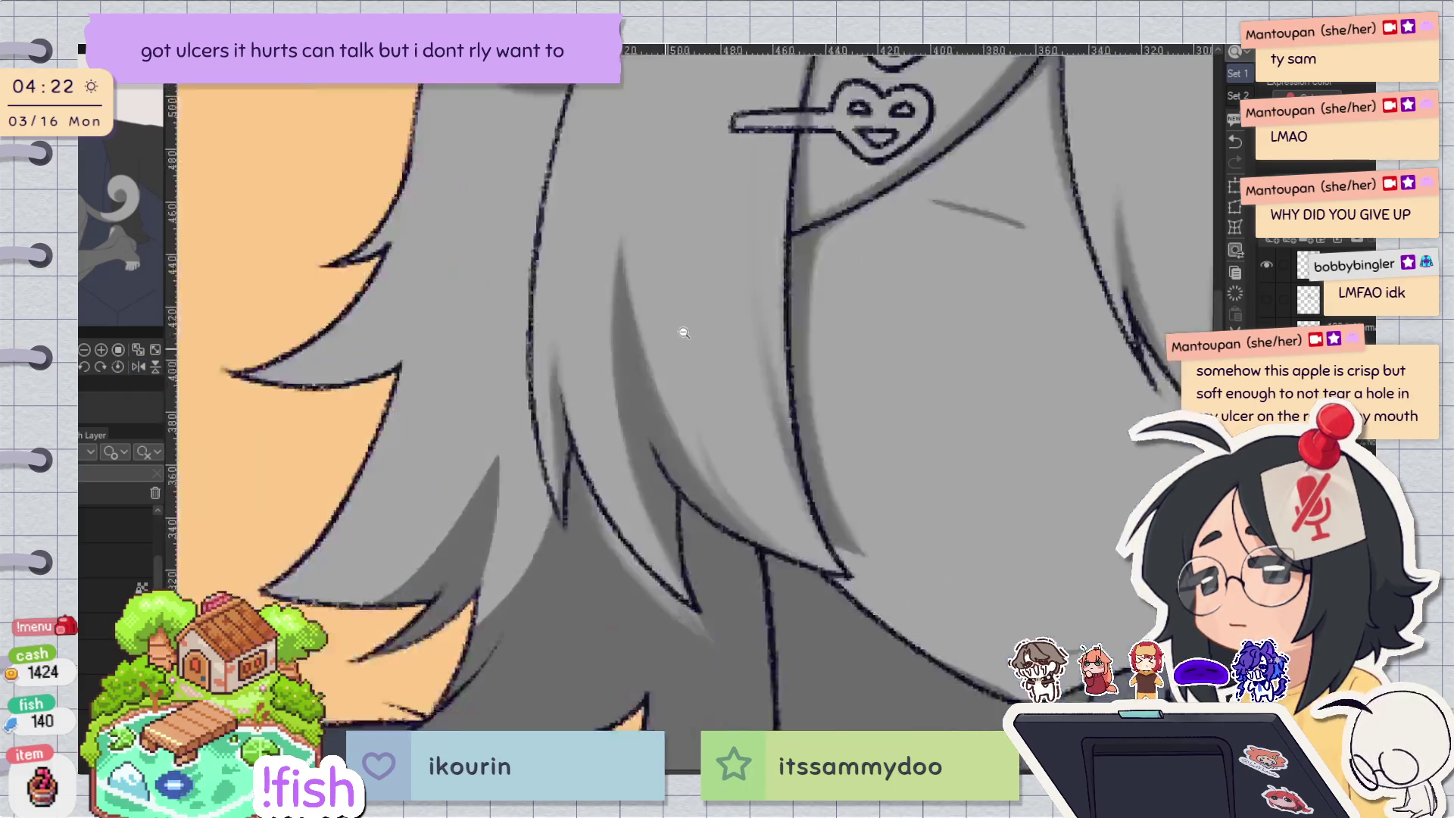
pyautogui.moveTo(533, 499); pyautogui.dragTo(588, 665)
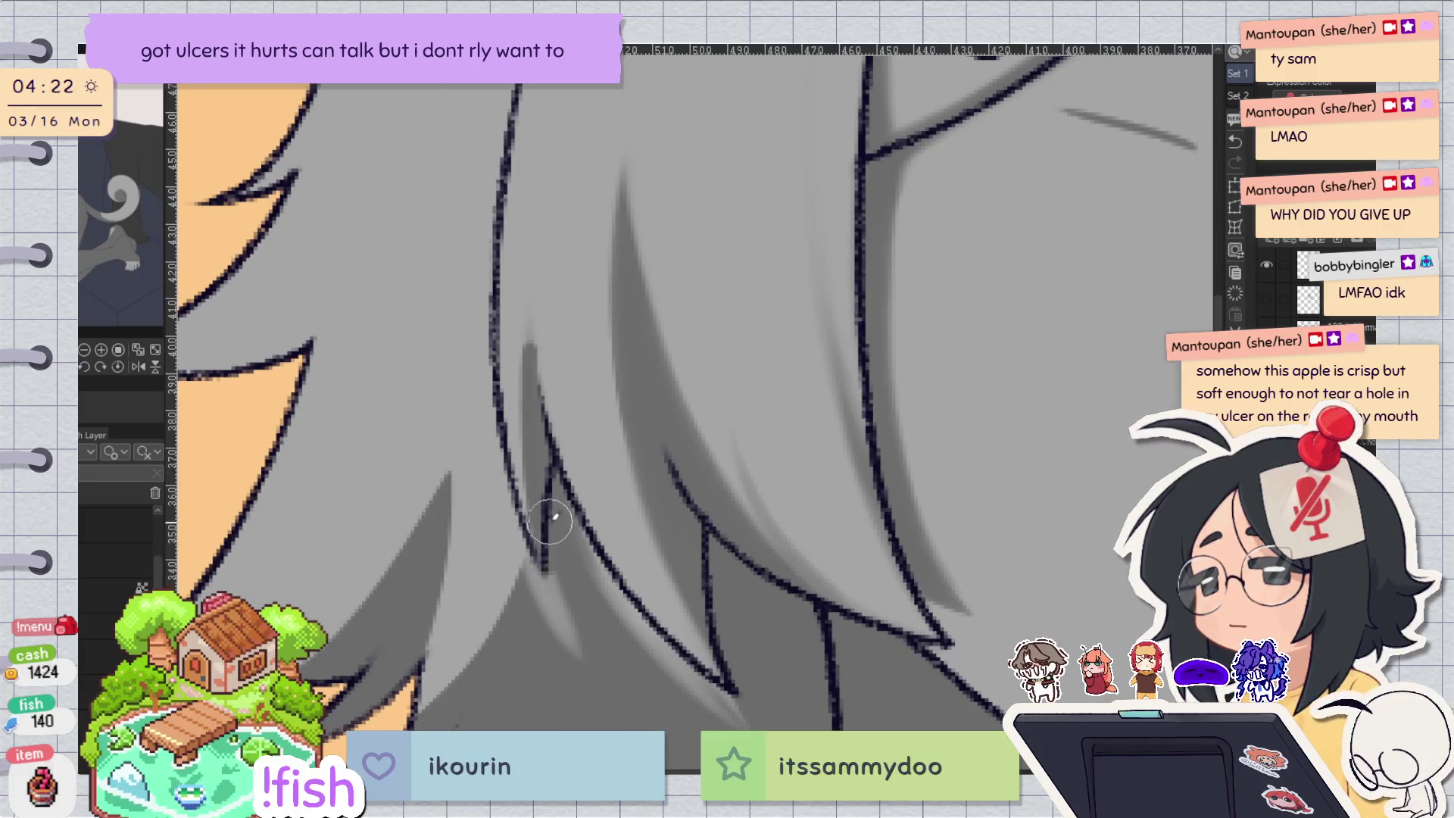
pyautogui.press('b')
pyautogui.press('[')
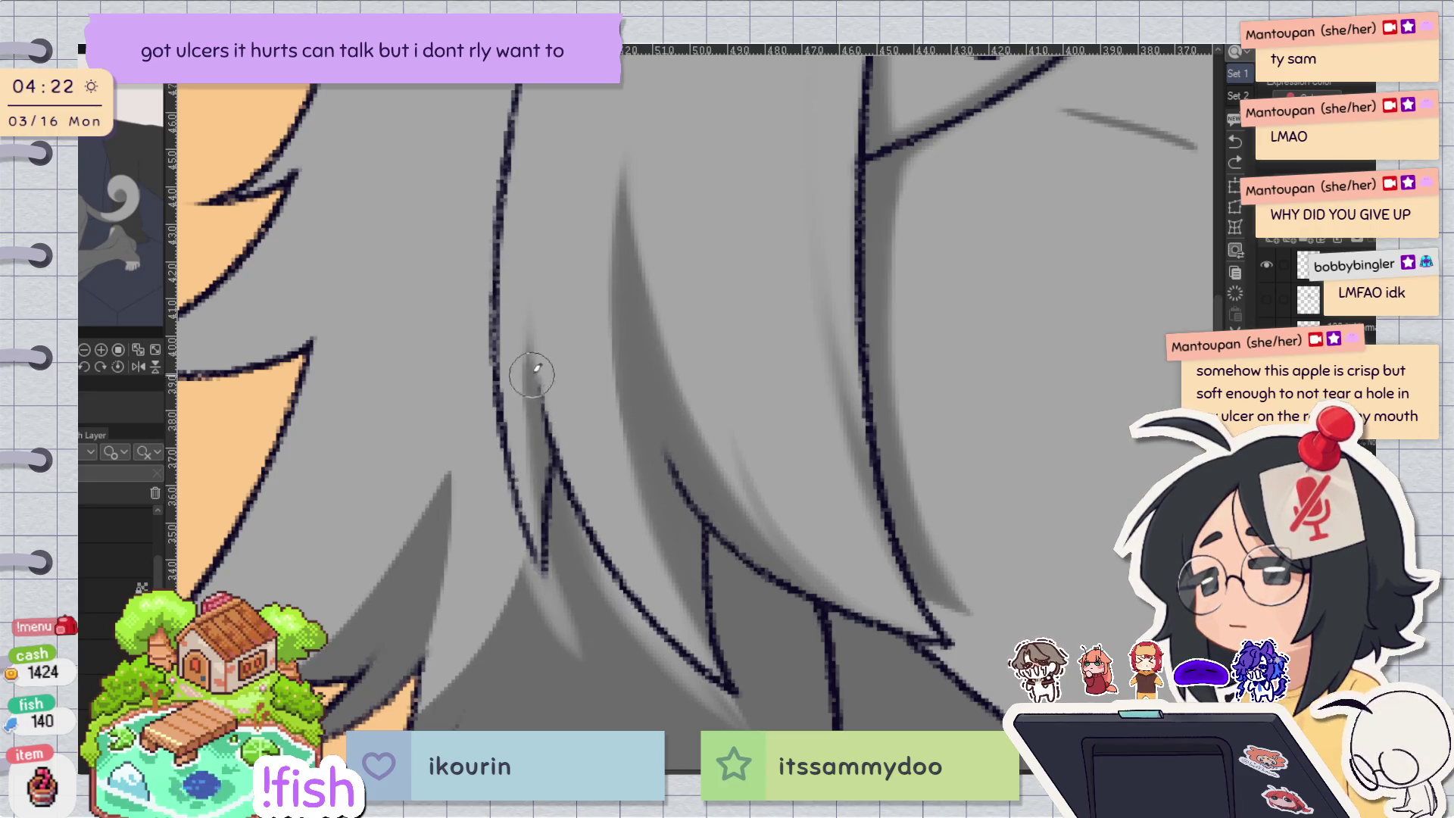
pyautogui.moveTo(545, 584)
pyautogui.mouseDown()
pyautogui.moveTo(531, 349)
pyautogui.moveTo(558, 571)
pyautogui.moveTo(576, 598)
pyautogui.mouseUp()
# Zoom out, flip to compare, and try a light stroke over the dark hair shadow, undoing it.
pyautogui.hotkey('ctrl', '-')
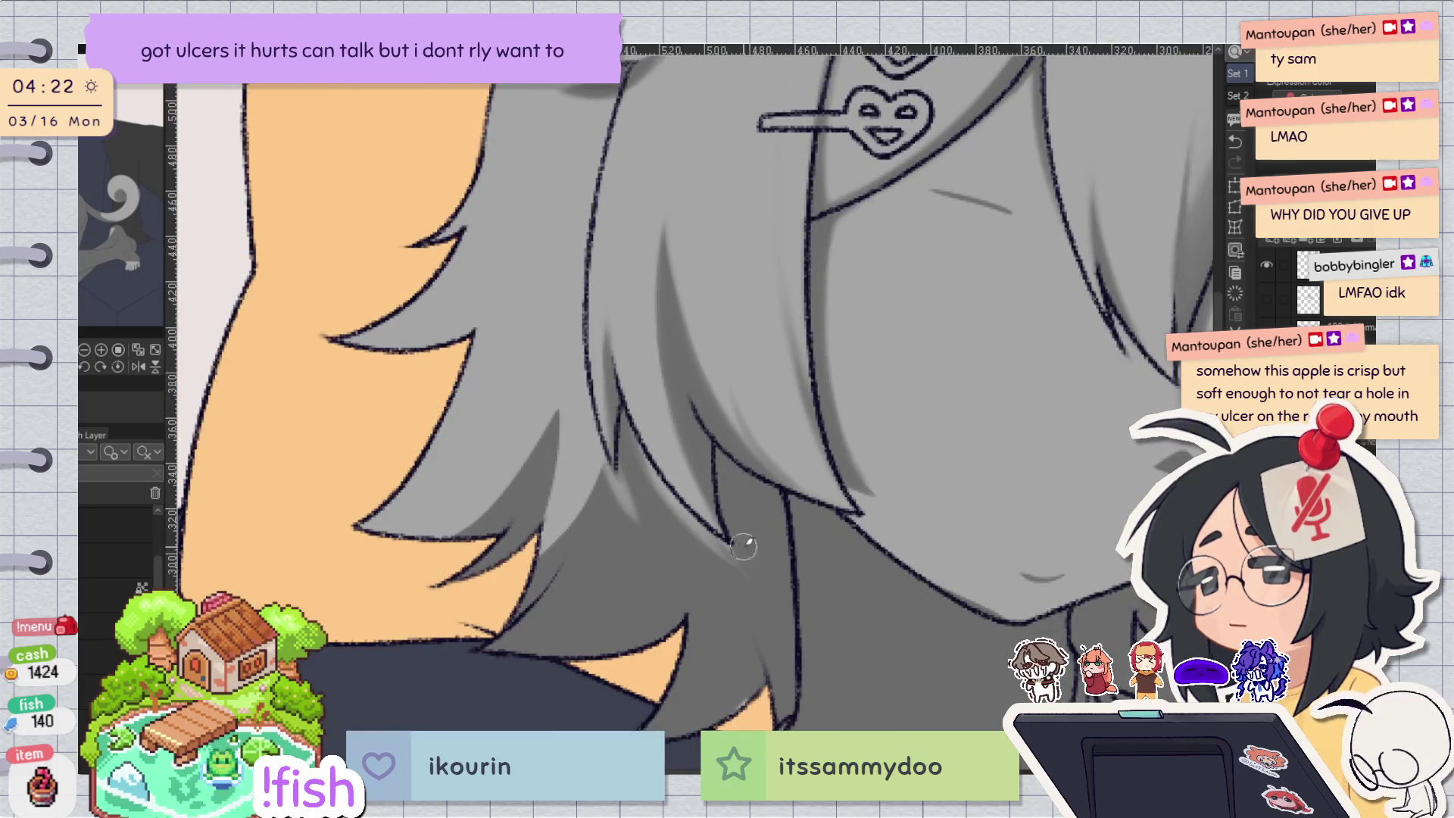
pyautogui.press('h')
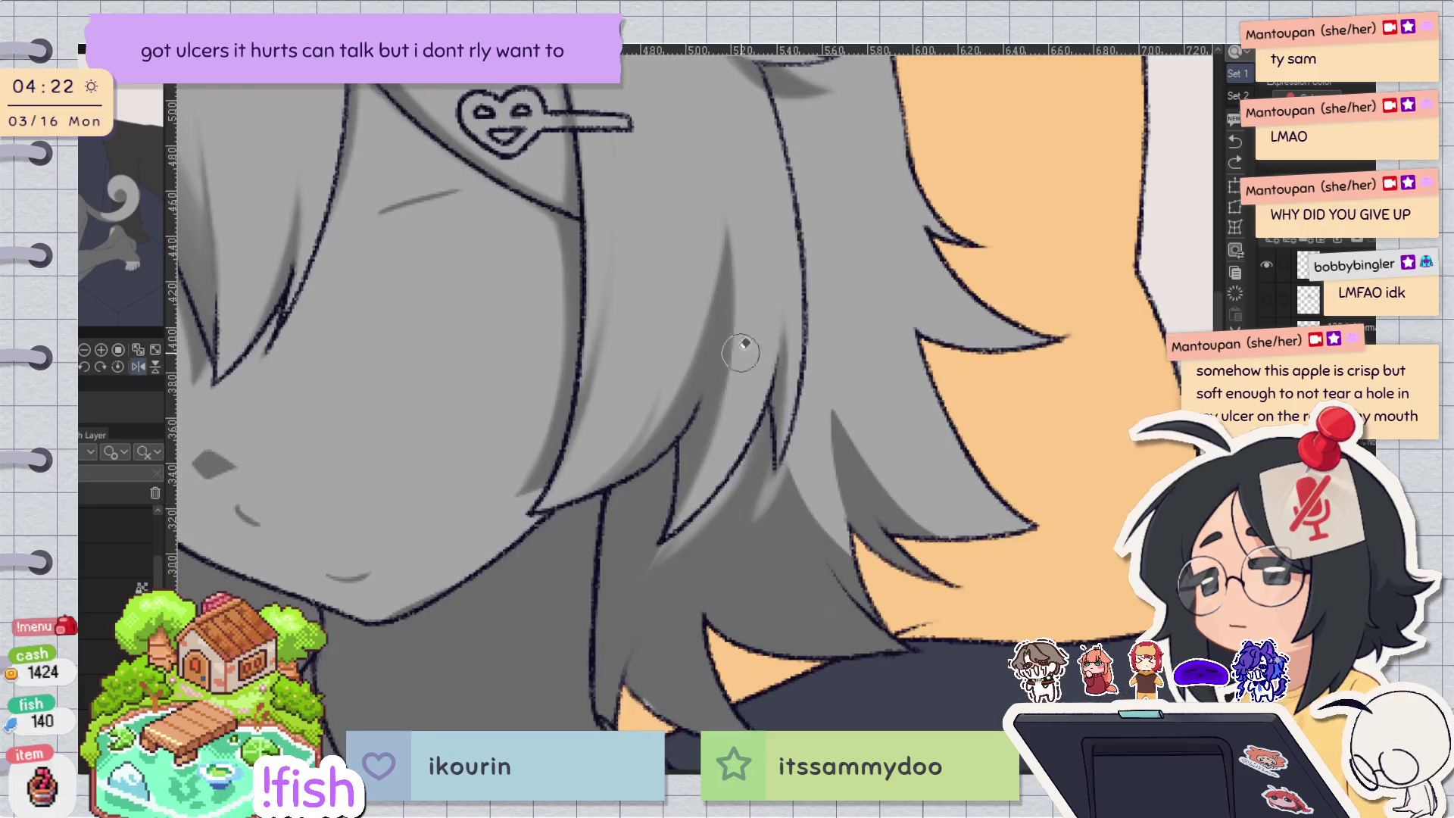
pyautogui.press('h')
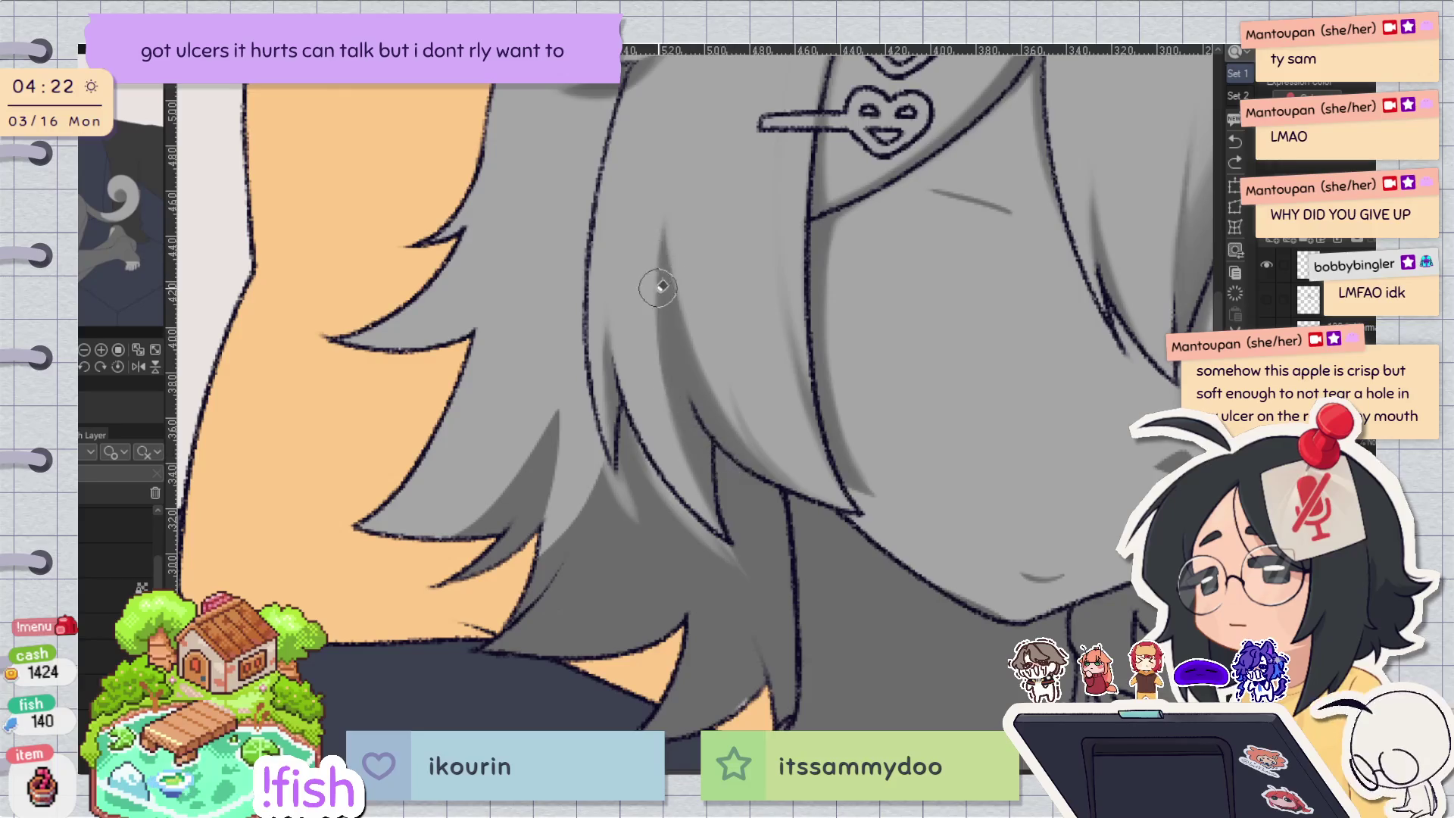
pyautogui.moveTo(659, 239); pyautogui.dragTo(720, 427)
pyautogui.press('h')
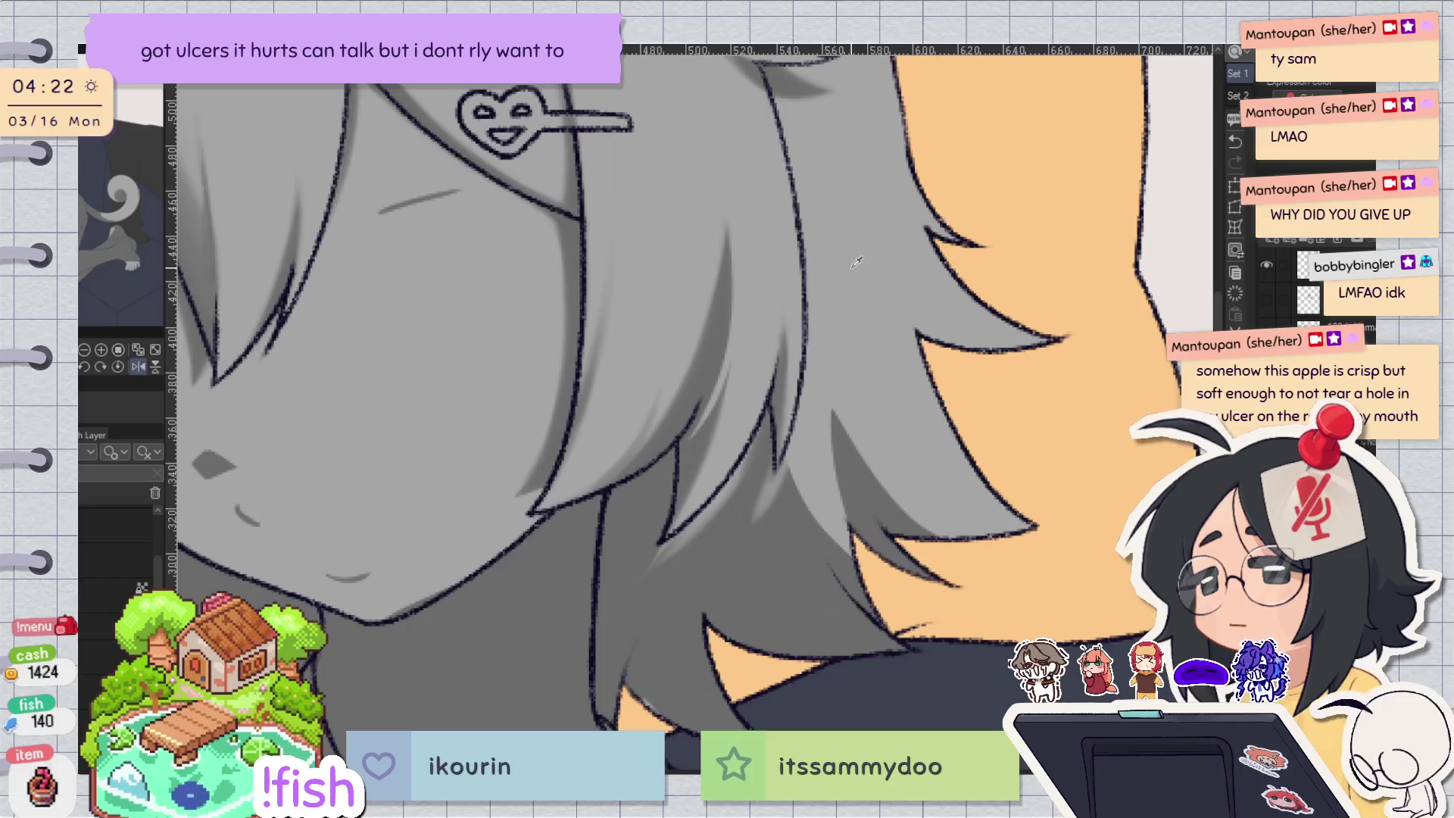
pyautogui.press('h')
pyautogui.hotkey('ctrl', 'z')
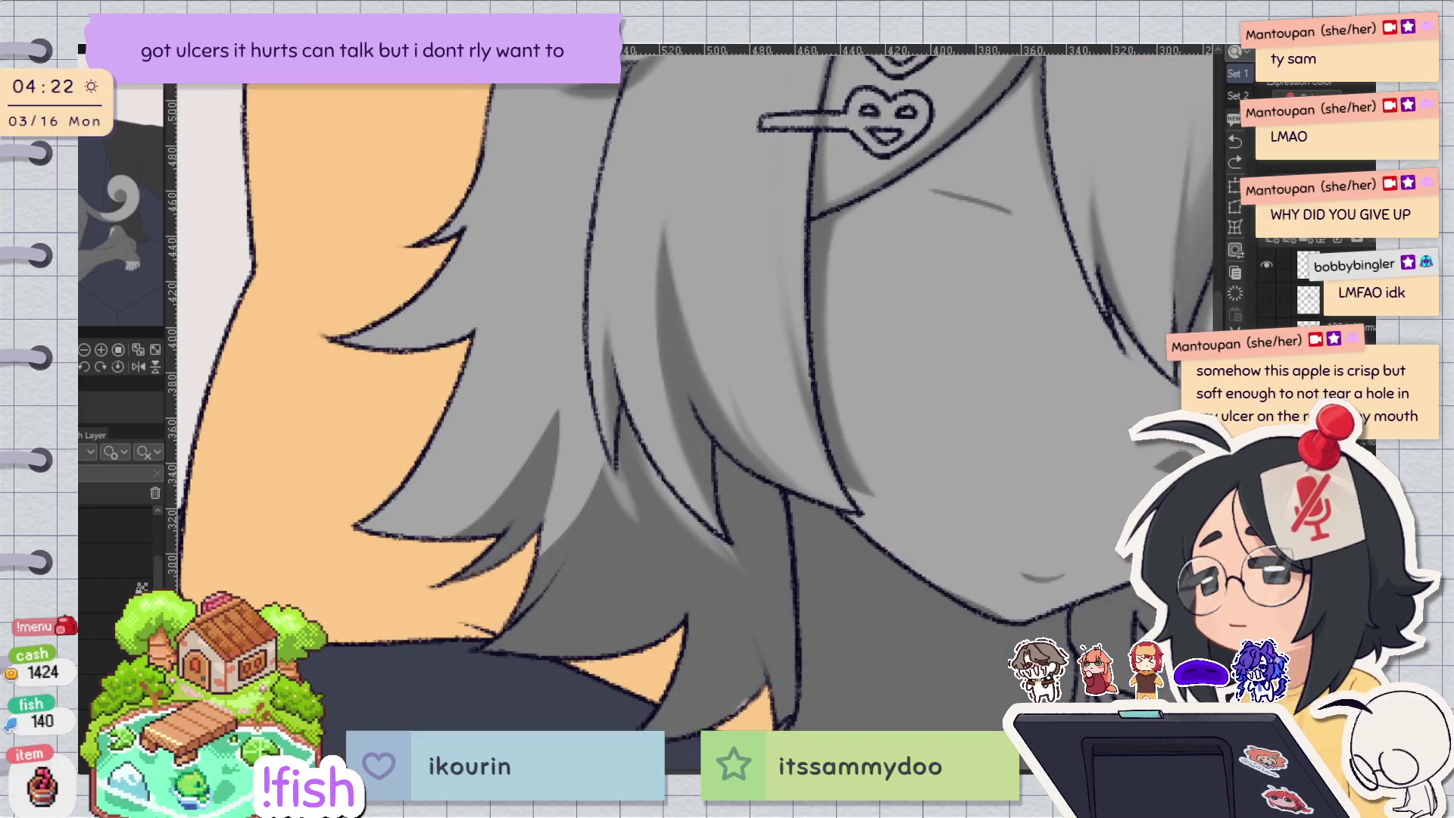
# Repaint the light stroke over the hair shadow beside the face.
pyautogui.moveTo(653, 315); pyautogui.dragTo(718, 455)
pyautogui.hotkey('ctrl', 'z')
pyautogui.moveTo(657, 313); pyautogui.dragTo(718, 460)
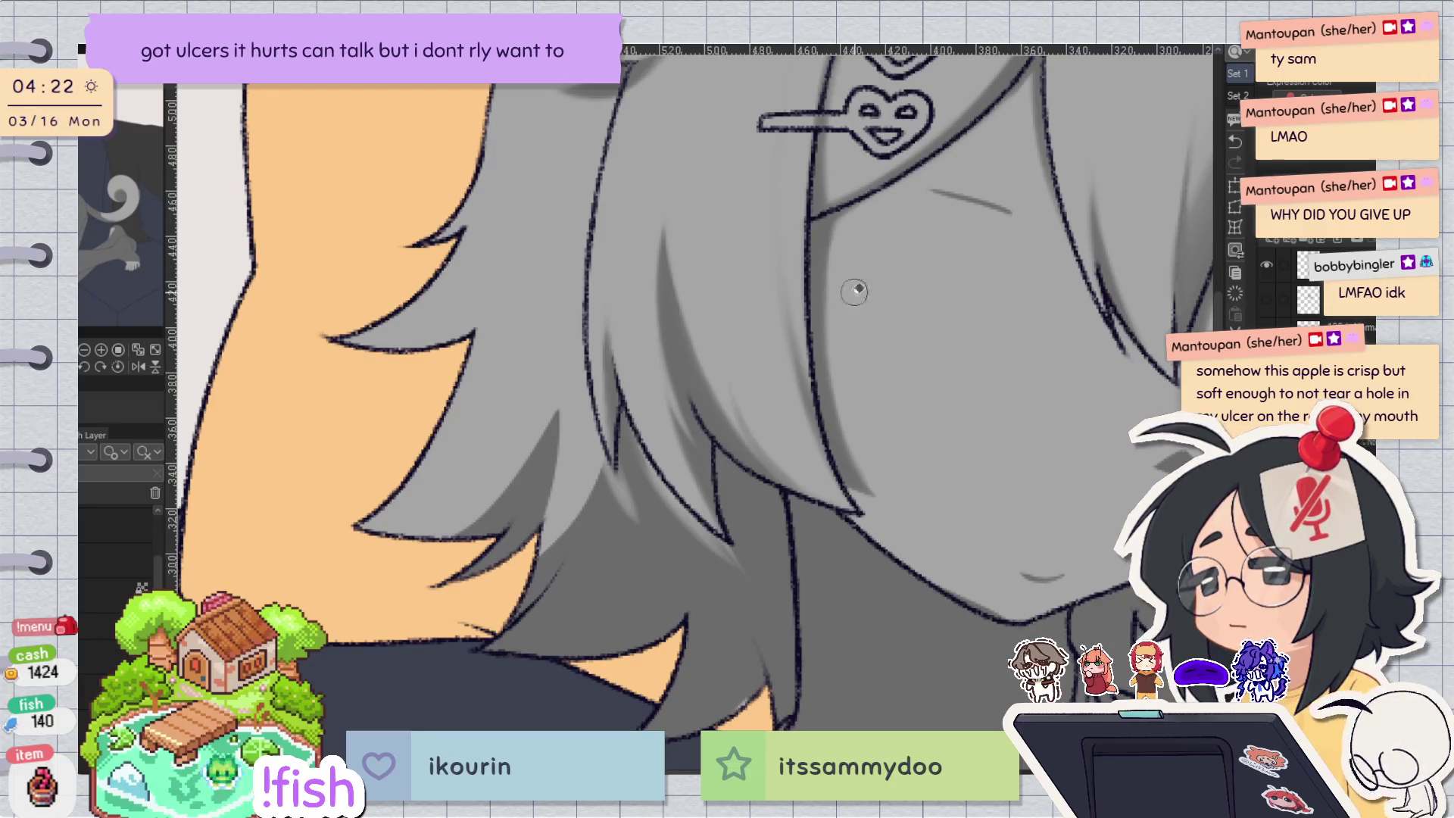
pyautogui.scroll(-2, 983, 242)
pyautogui.moveTo(1005, 265)
pyautogui.mouseDown()
pyautogui.moveTo(1013, 351)
pyautogui.moveTo(725, 419)
pyautogui.moveTo(801, 441)
pyautogui.mouseUp()
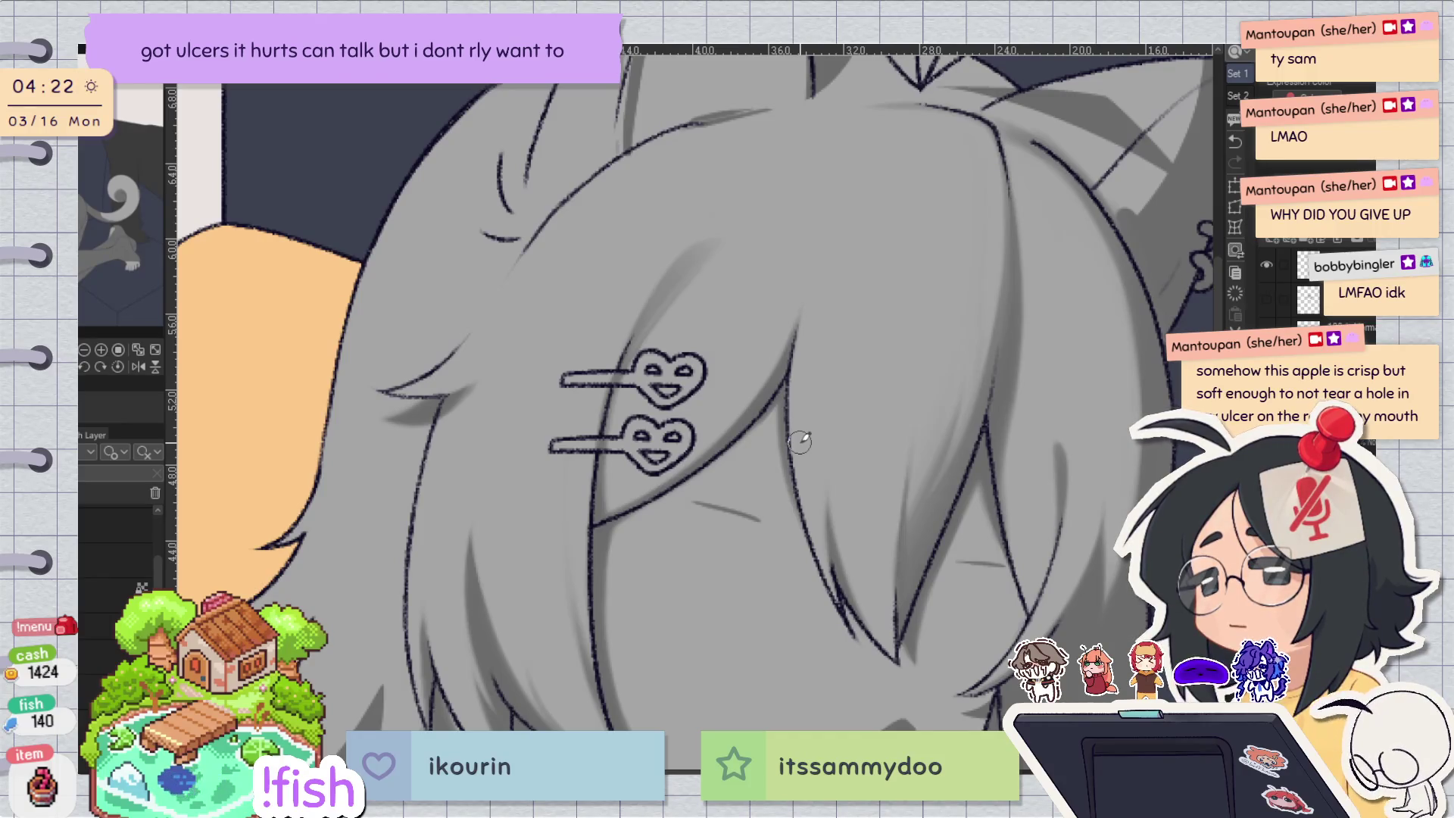
# Rotate, mirror and zoom the view in around the hairclips and cat ear.
pyautogui.press('-')
pyautogui.press('-')
pyautogui.press('-')
pyautogui.press('h')
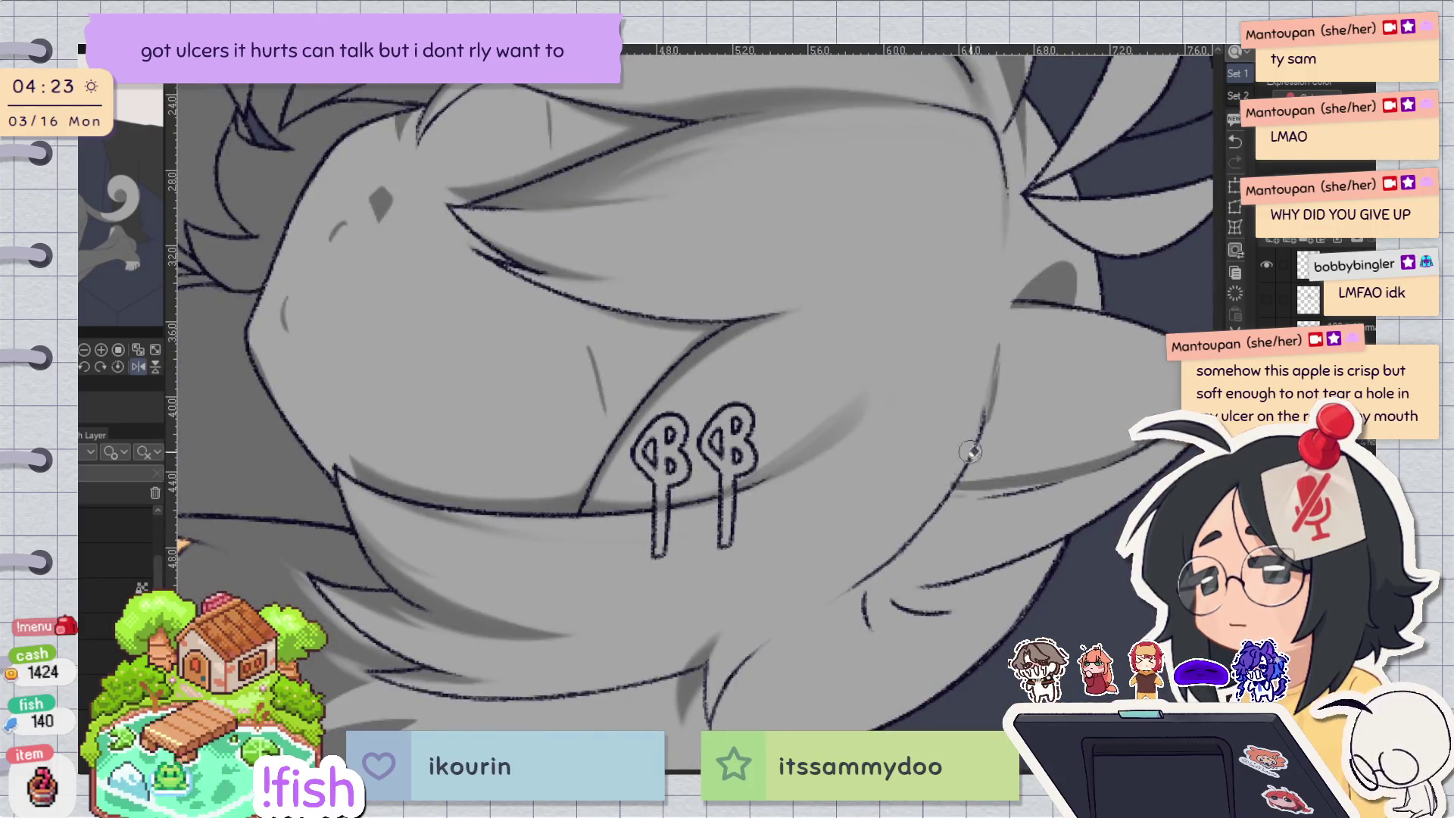
pyautogui.press('-')
pyautogui.press('-')
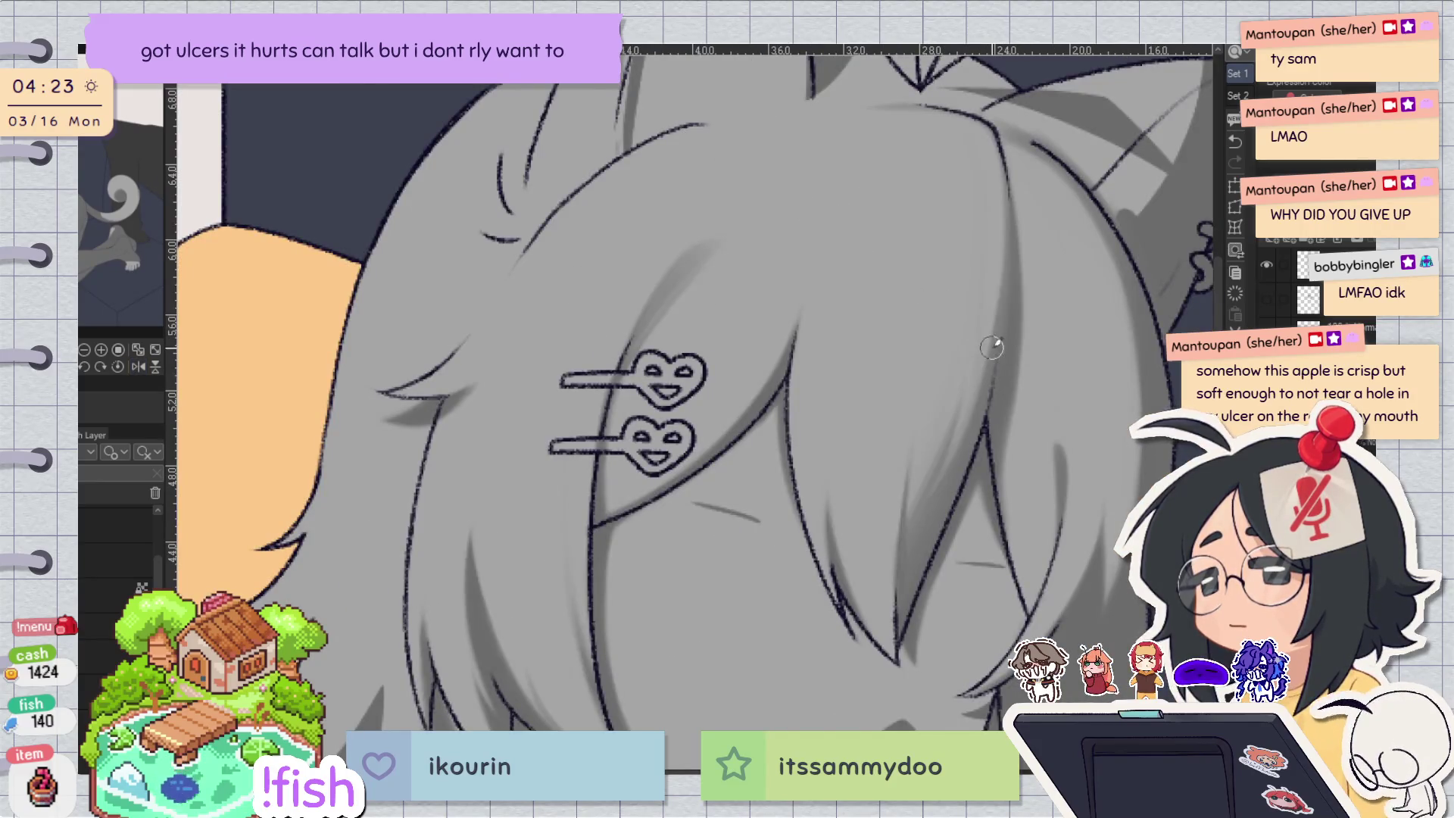
pyautogui.scroll(-5, 992, 347)
pyautogui.scroll(3, 1056, 406)
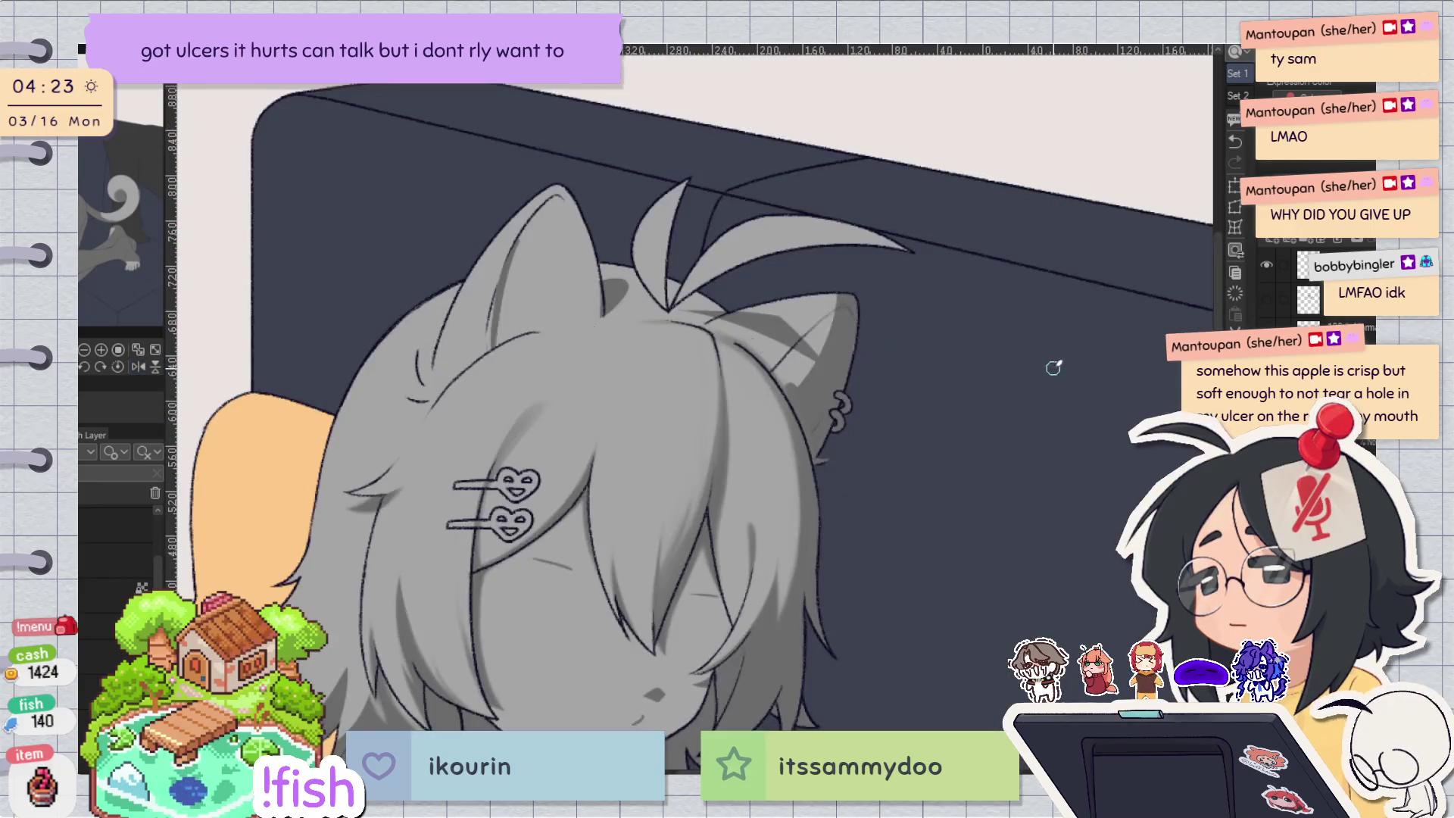
pyautogui.press('h')
pyautogui.moveTo(918, 307); pyautogui.dragTo(555, 405)
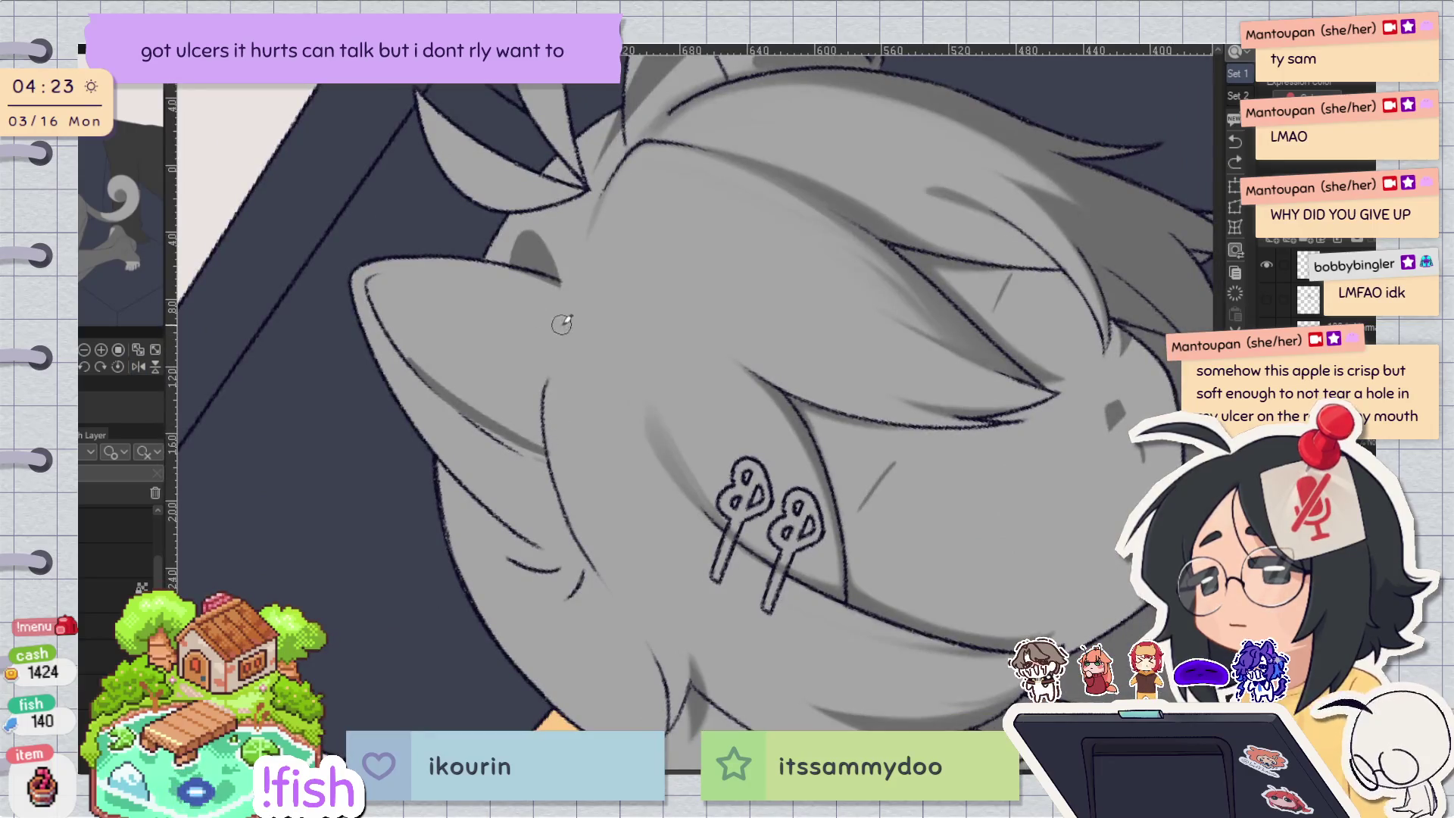
# Redraw the inner-ear line as one continuous stroke, undoing its excess lower part.
pyautogui.hotkey('ctrl', 'z')
pyautogui.moveTo(566, 315); pyautogui.dragTo(561, 462)
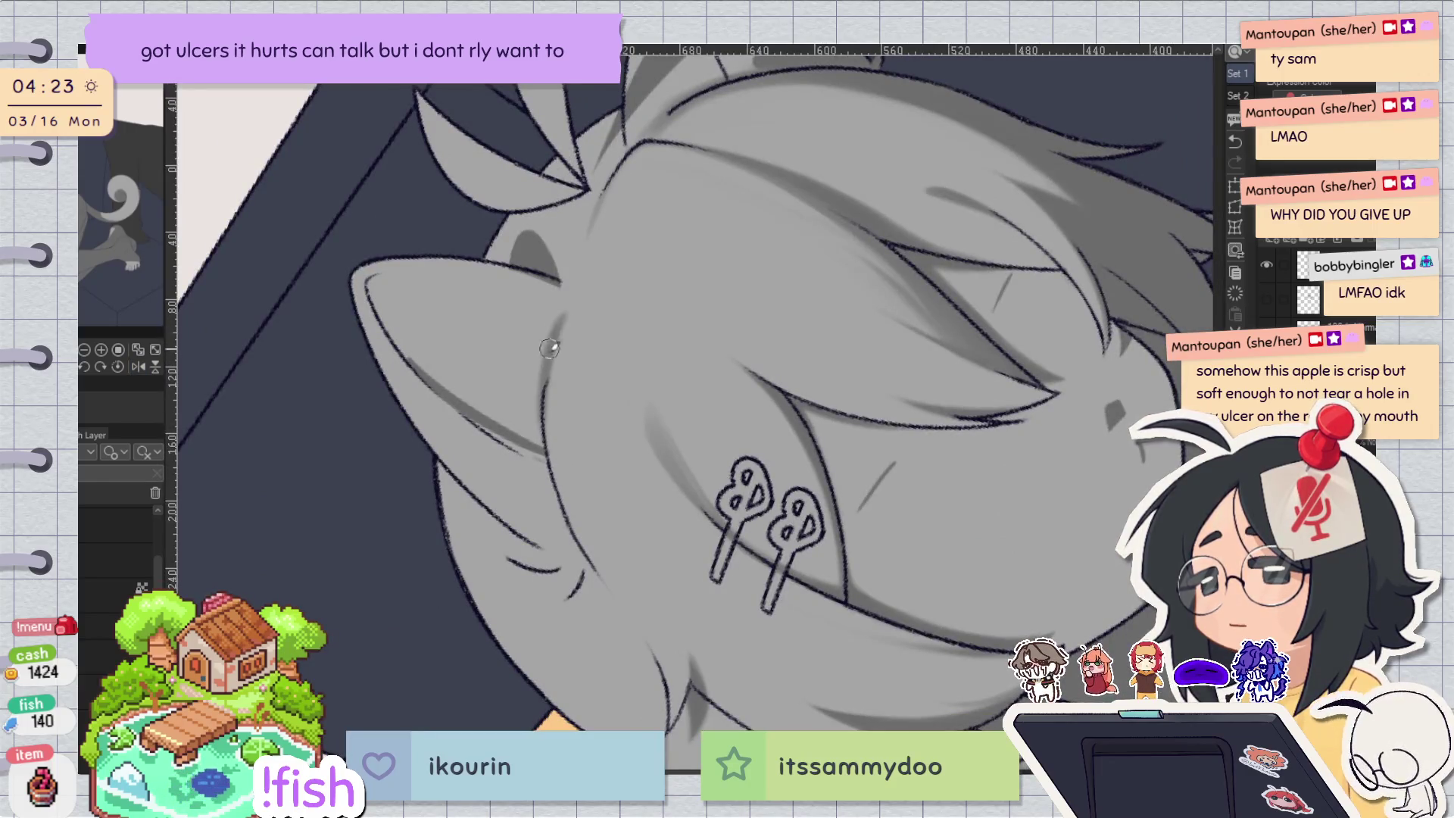
pyautogui.hotkey('ctrl', 'z')
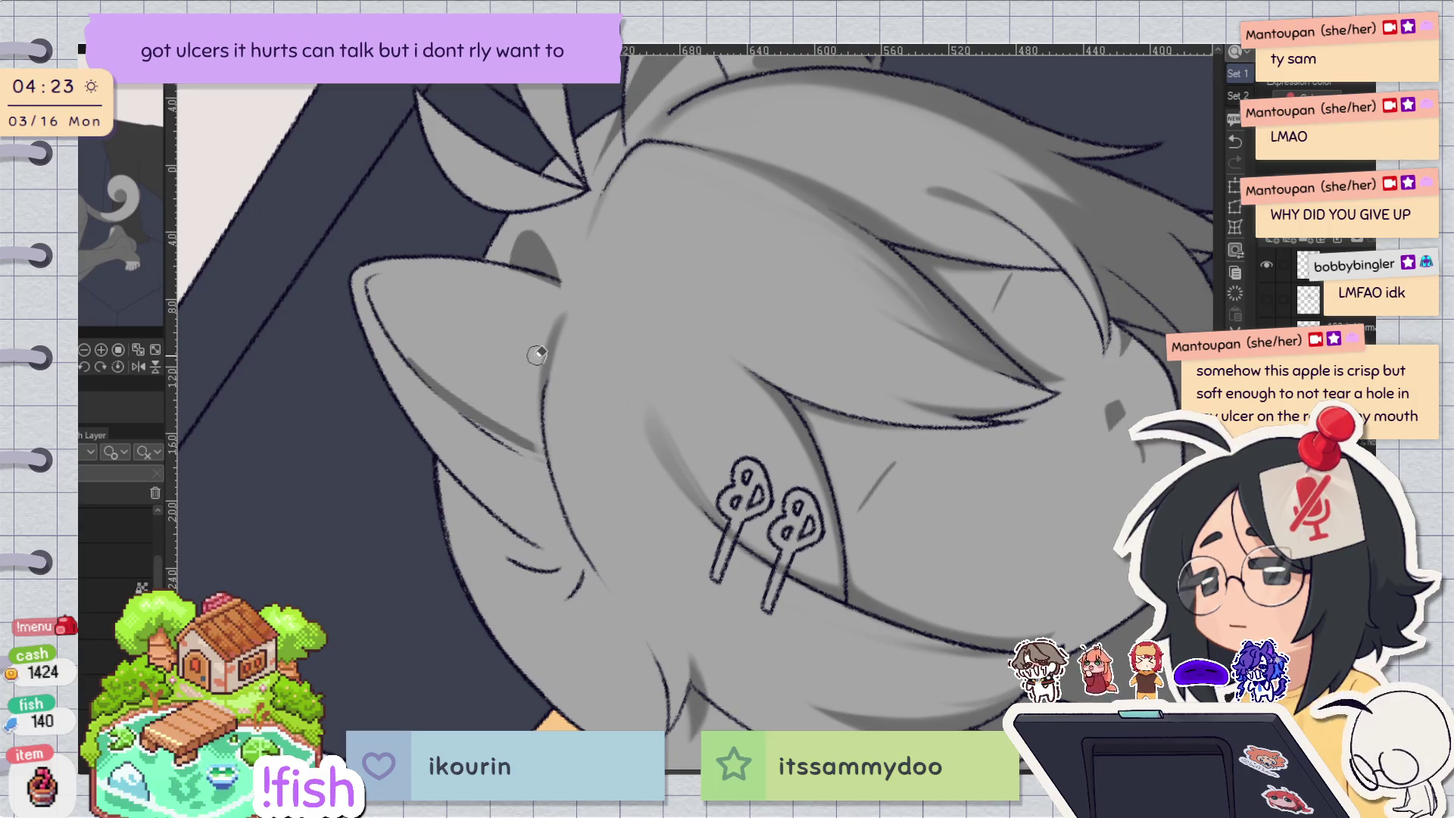
pyautogui.hotkey('ctrl', '0')
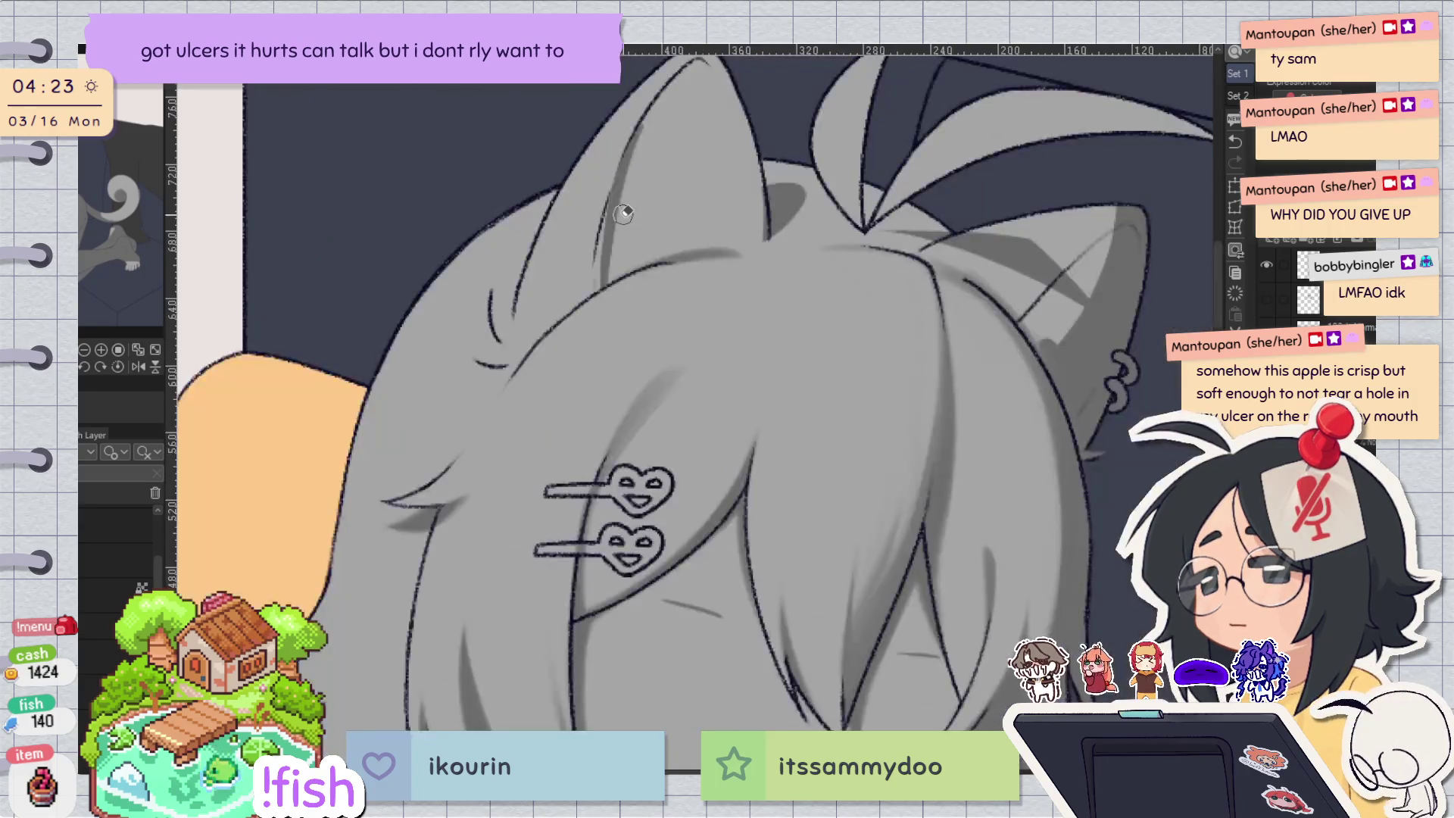
pyautogui.press('h')
pyautogui.press('h')
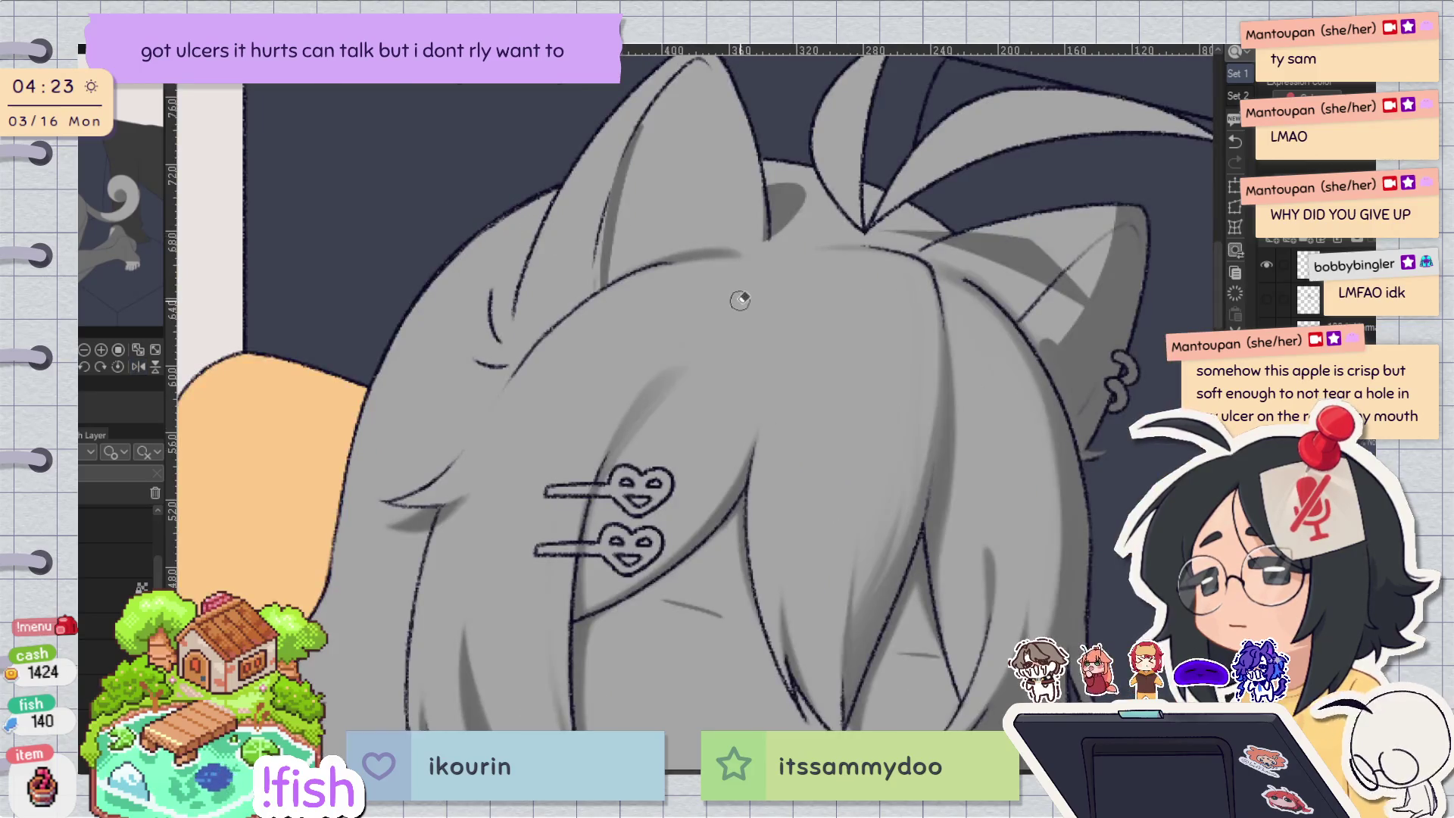
pyautogui.hotkey('ctrl', '+')
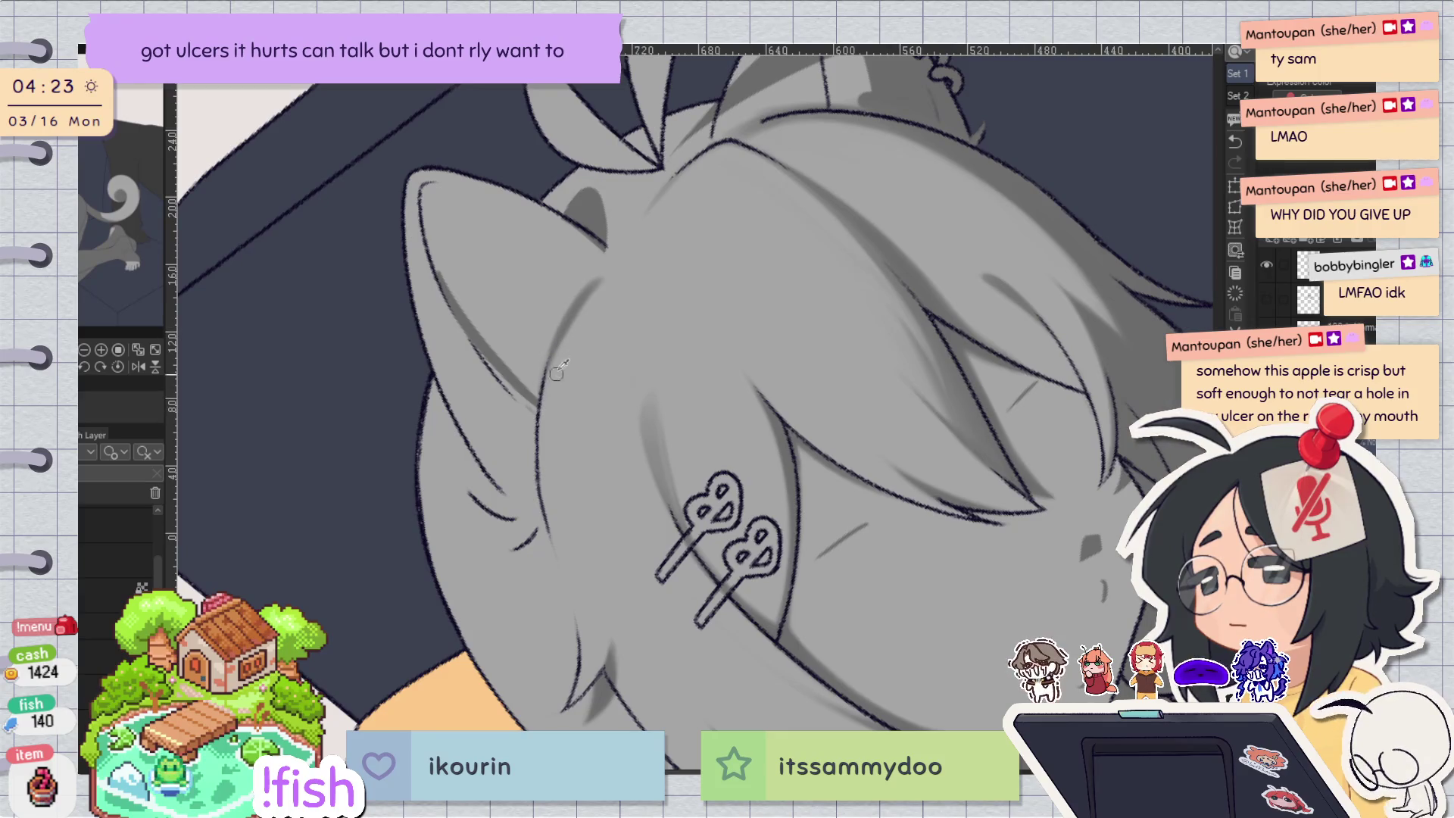
pyautogui.press('@')
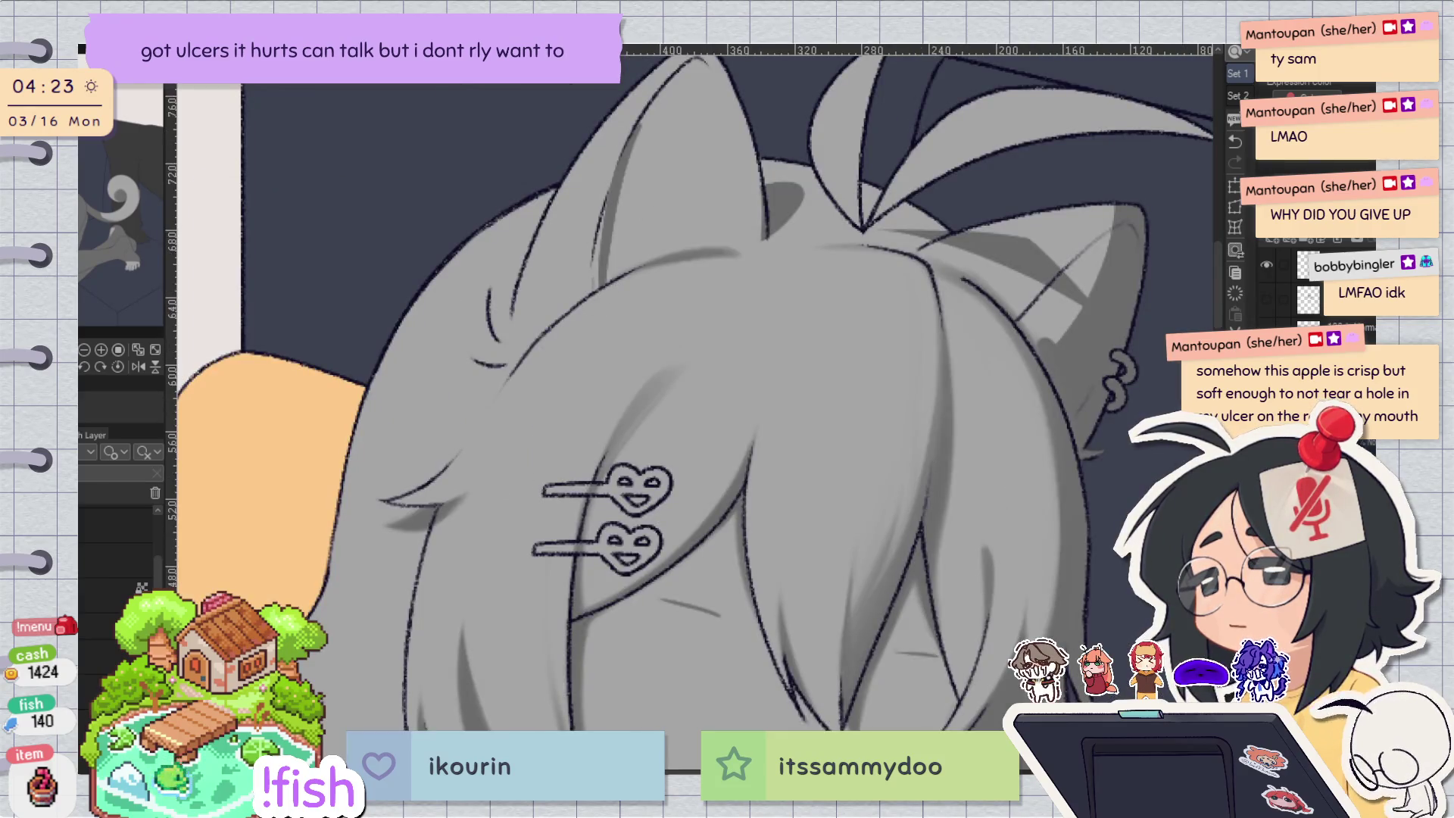
# Flip the canvas to check the head and compare the hair shading with undo and redo.
pyautogui.press('h')
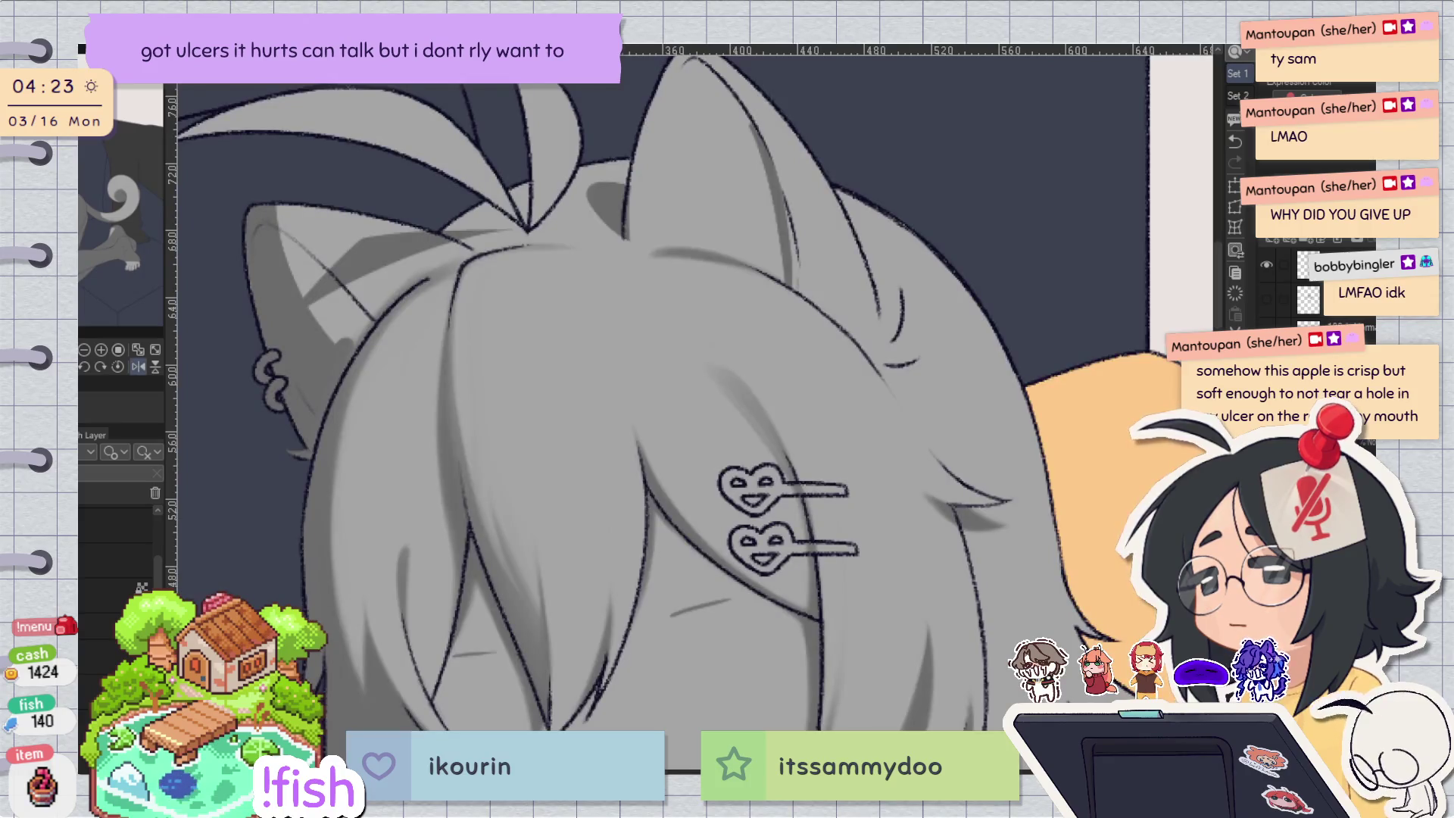
pyautogui.press('h')
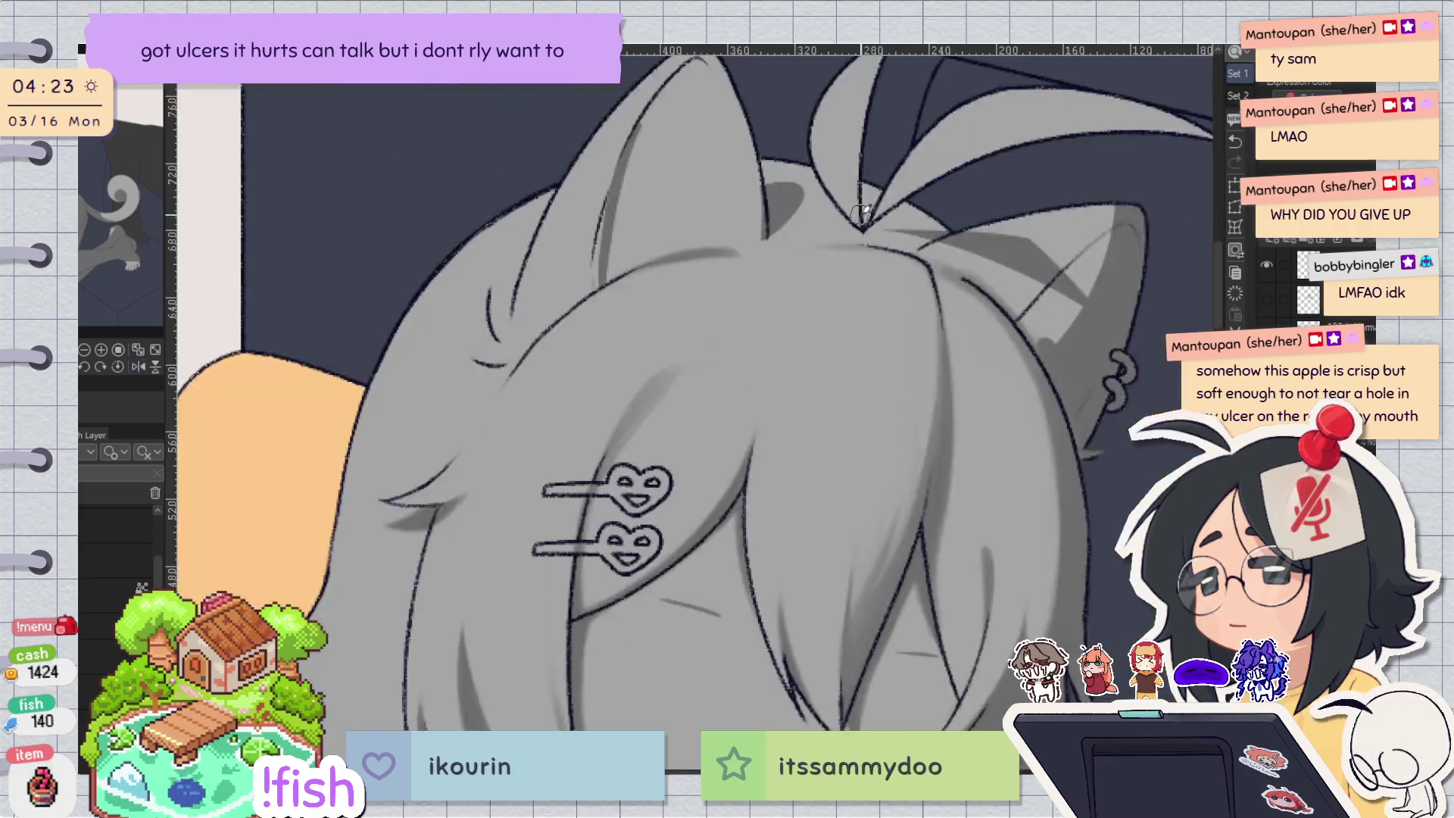
pyautogui.press('h')
pyautogui.moveTo(679, 258); pyautogui.dragTo(859, 356)
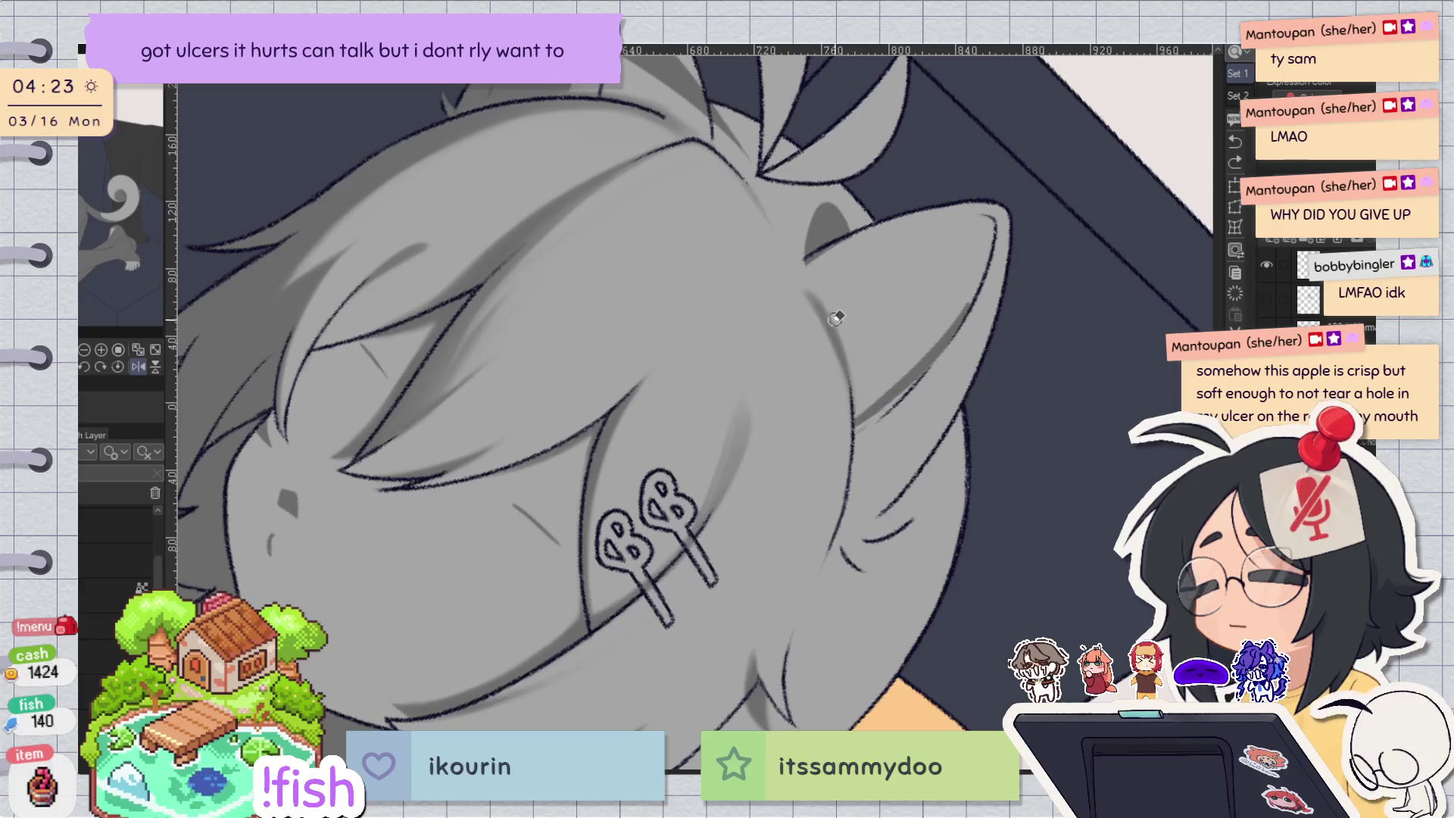
pyautogui.hotkey('ctrl', '@')
pyautogui.press('h')
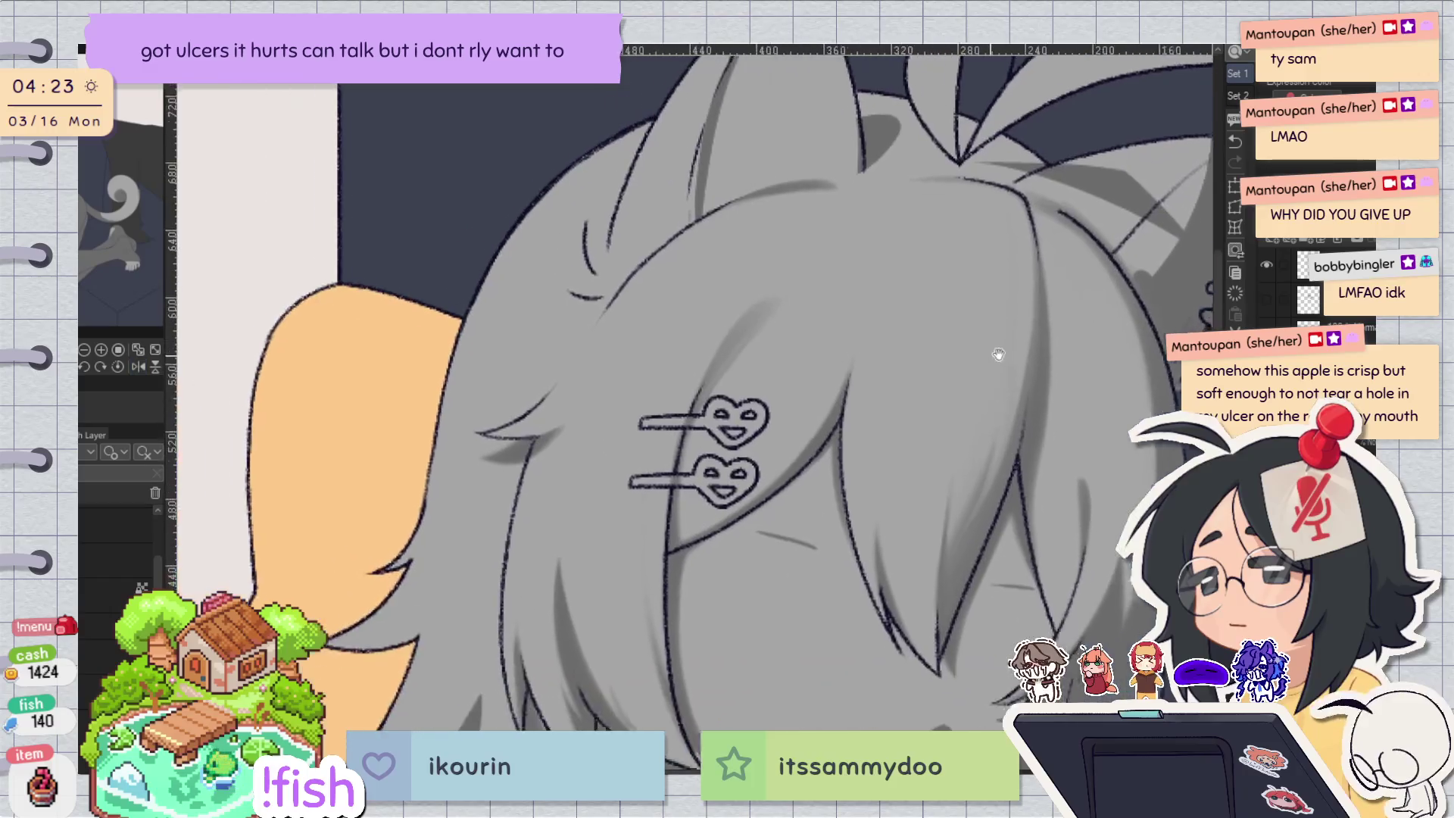
pyautogui.moveTo(934, 255); pyautogui.dragTo(980, 202)
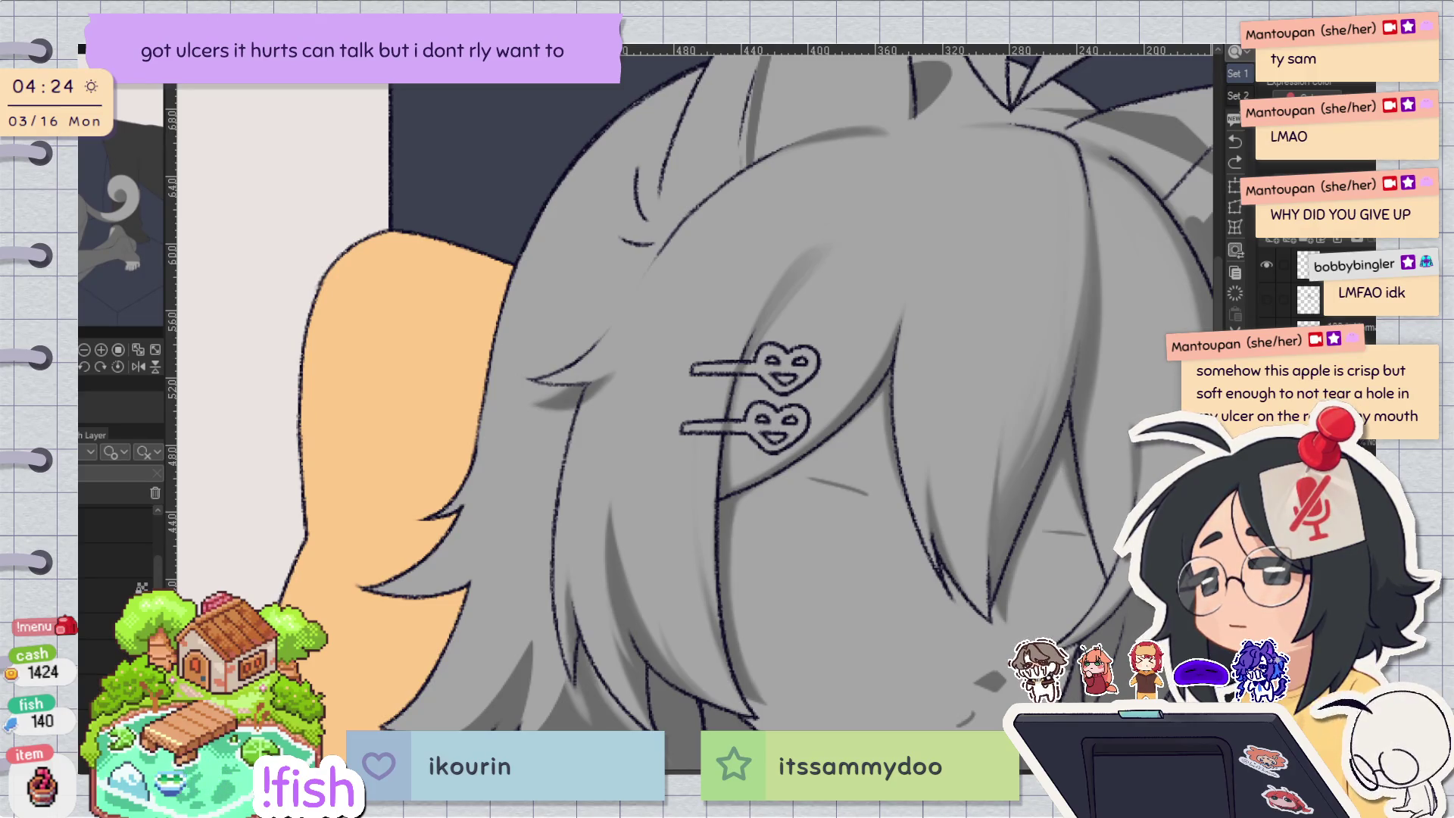
pyautogui.hotkey('ctrl', 'z')
pyautogui.hotkey('ctrl', 'y')
pyautogui.moveTo(598, 462)
pyautogui.mouseDown()
pyautogui.moveTo(618, 394)
pyautogui.moveTo(681, 496)
pyautogui.moveTo(712, 424)
pyautogui.mouseUp()
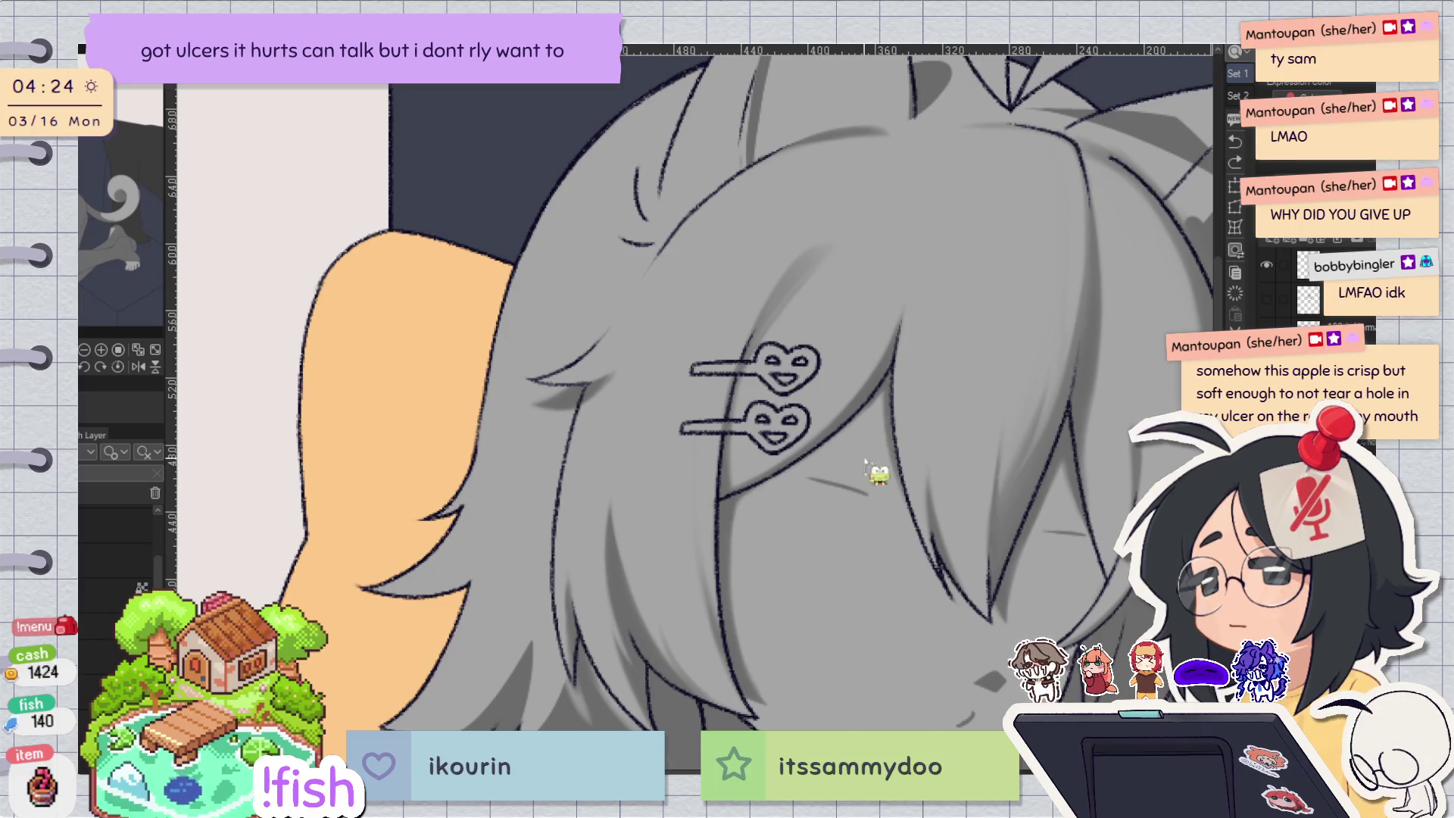
# Zoom in on the hairpins and compare the thin sketch stroke with undo and redo.
pyautogui.press('-')
pyautogui.scroll(5, 643, 481)
pyautogui.press('-')
pyautogui.press('-')
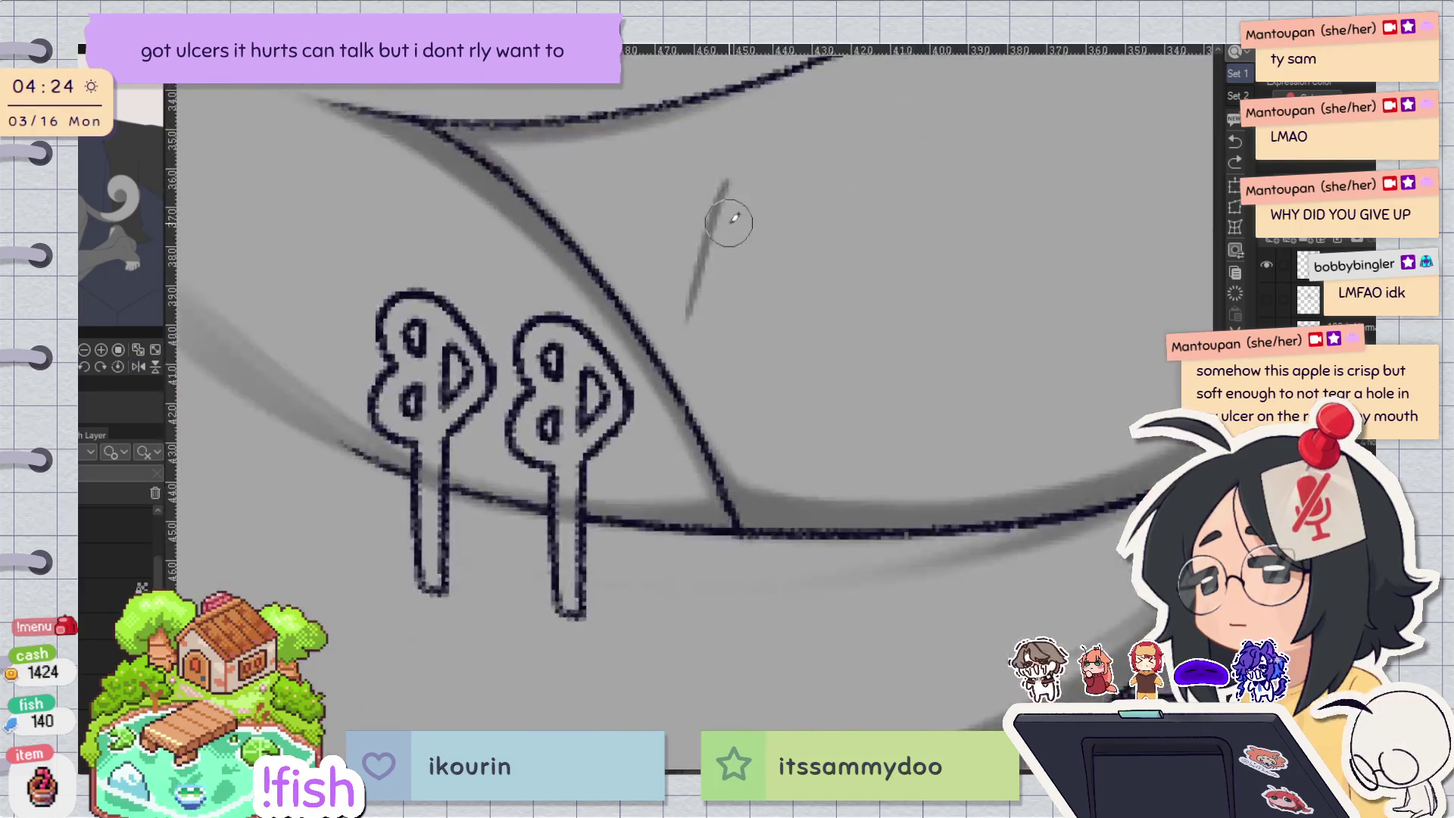
pyautogui.hotkey('ctrl', 'z')
pyautogui.hotkey('ctrl', 'y')
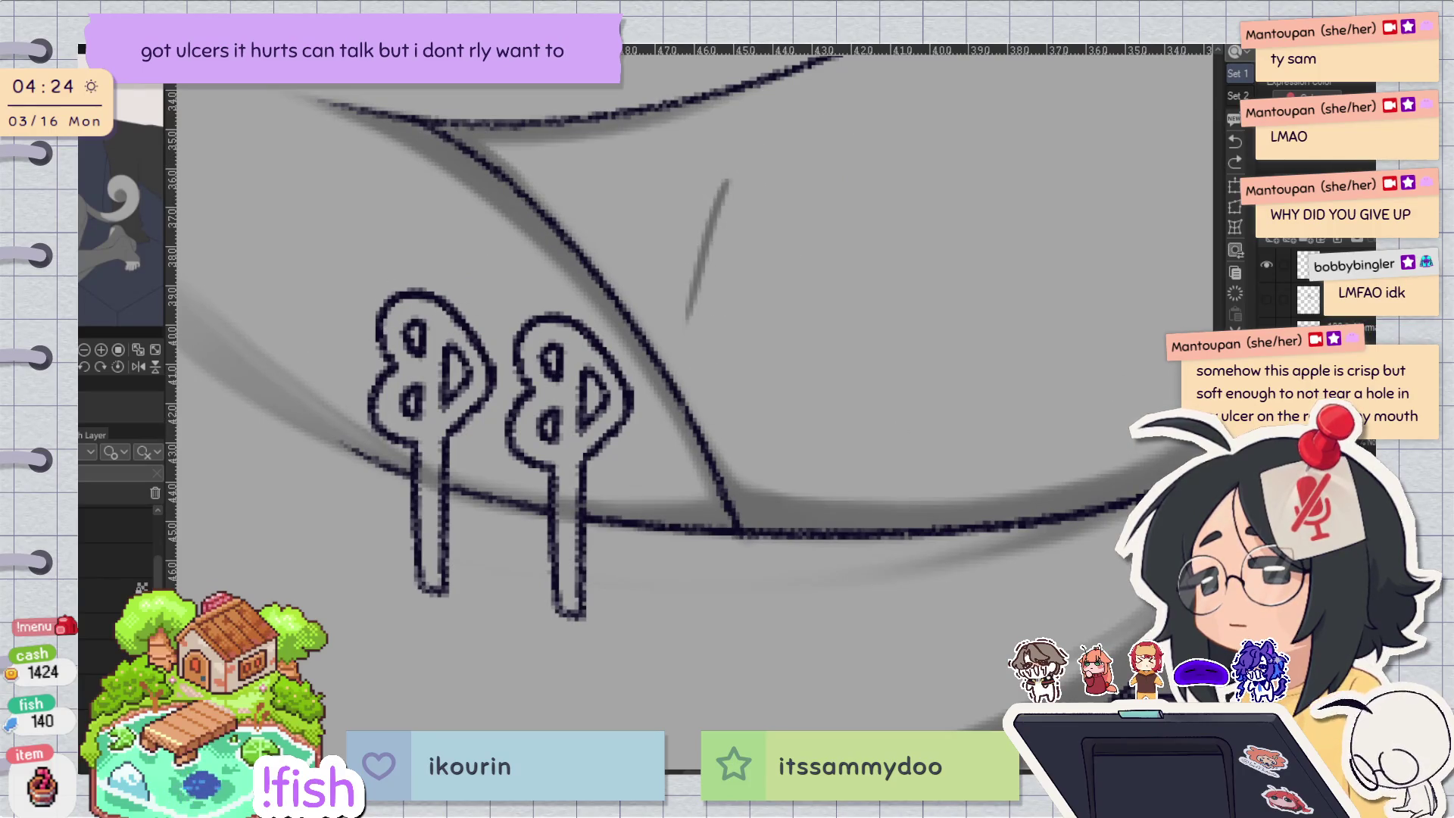
pyautogui.hotkey('ctrl', 'z')
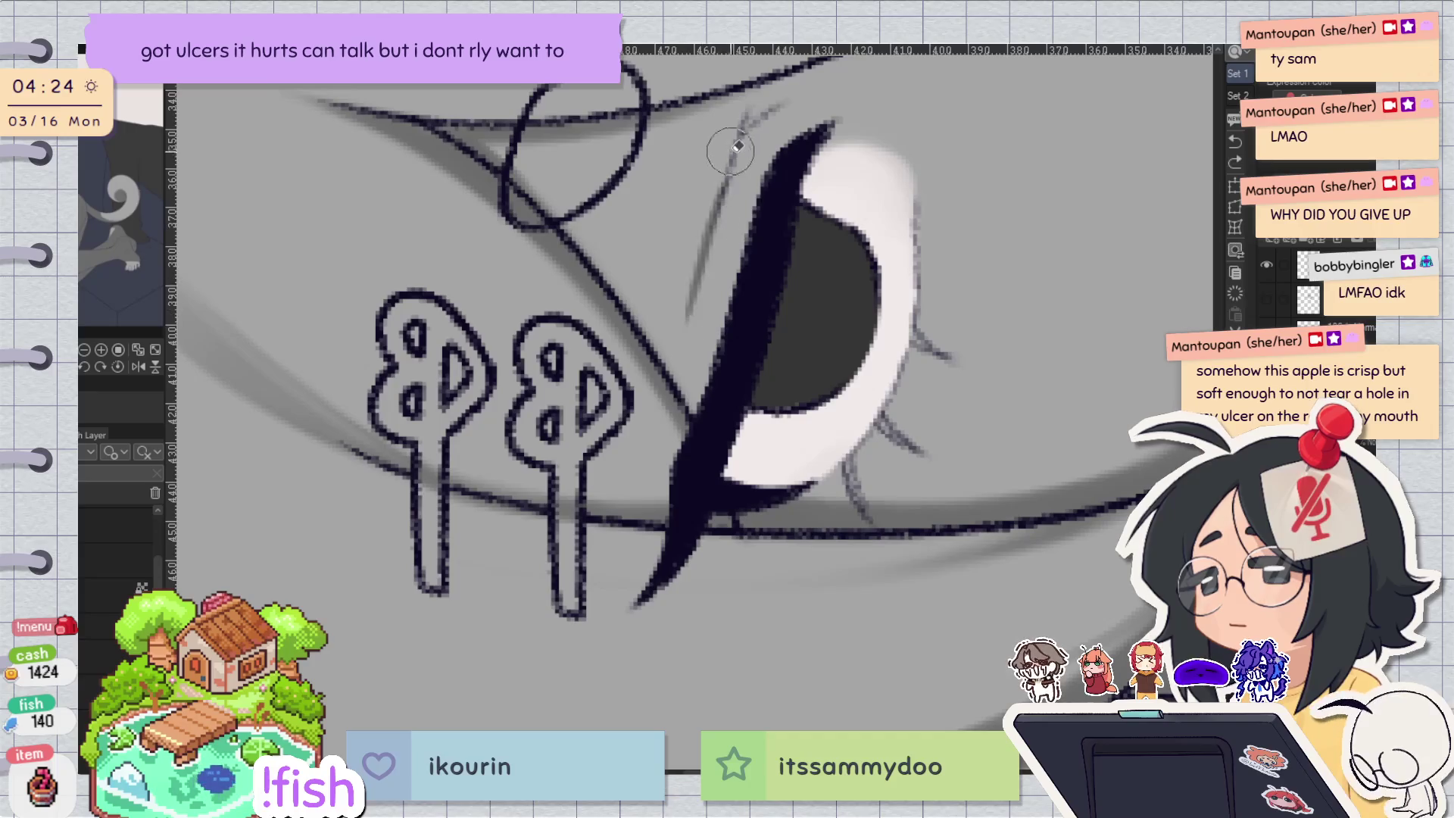
# Redraw the faint sketch stroke left of the eye, retrying it once.
pyautogui.moveTo(733, 148); pyautogui.dragTo(692, 308)
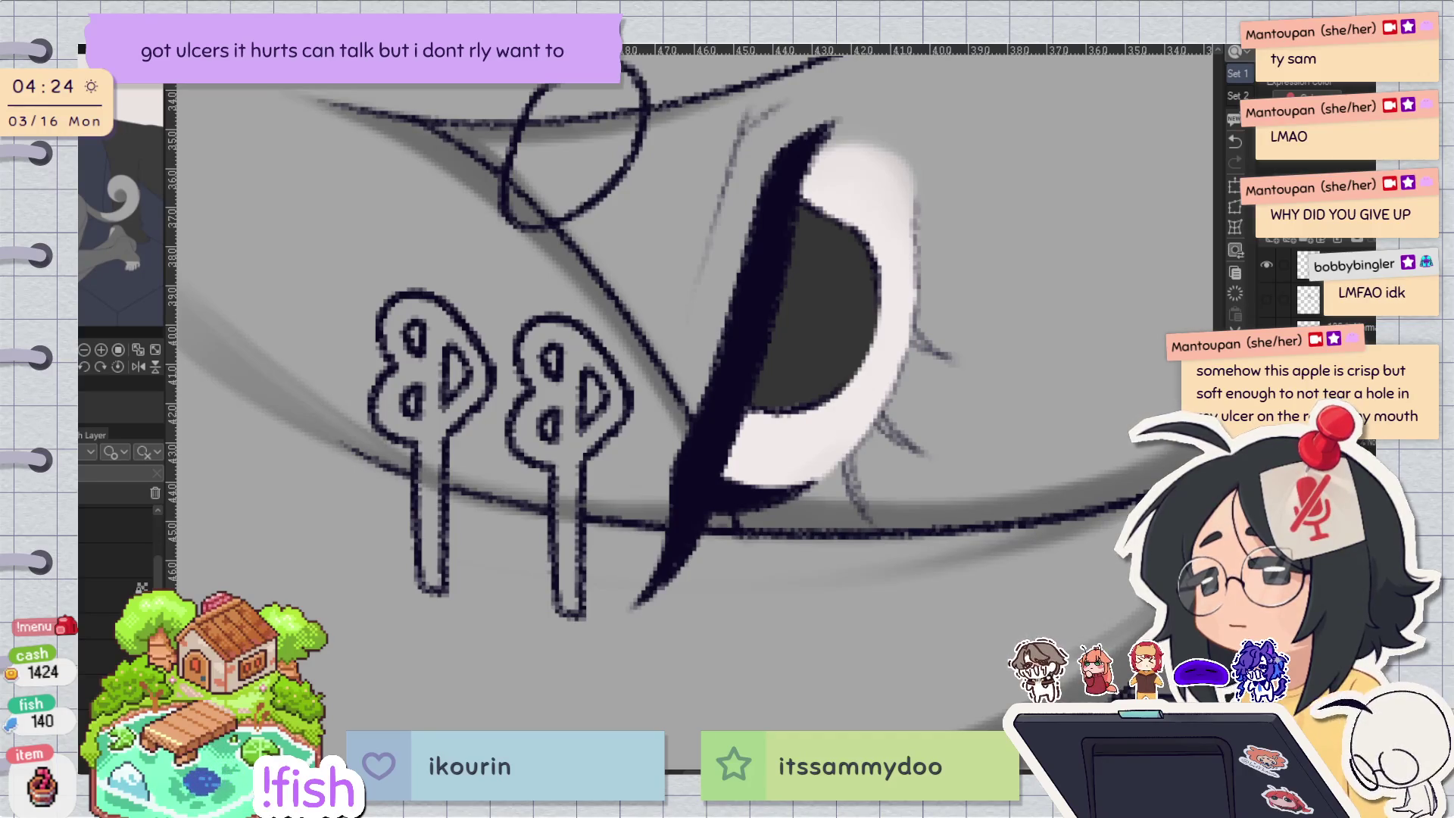
pyautogui.moveTo(741, 124); pyautogui.dragTo(686, 322)
pyautogui.hotkey('ctrl', 'z')
pyautogui.moveTo(743, 121); pyautogui.dragTo(685, 330)
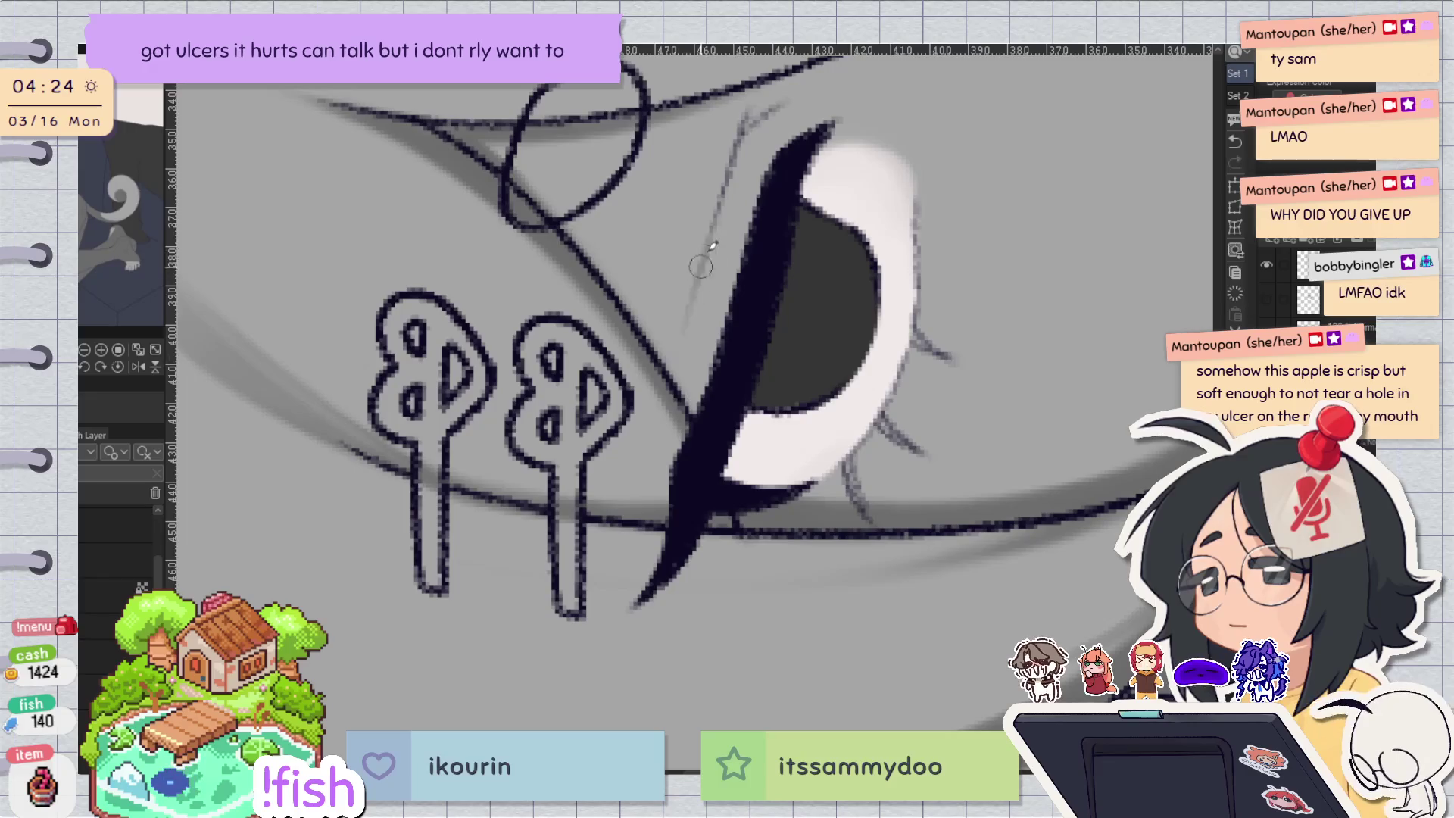
pyautogui.scroll(-5, 704, 255)
pyautogui.scroll(2, 949, 142)
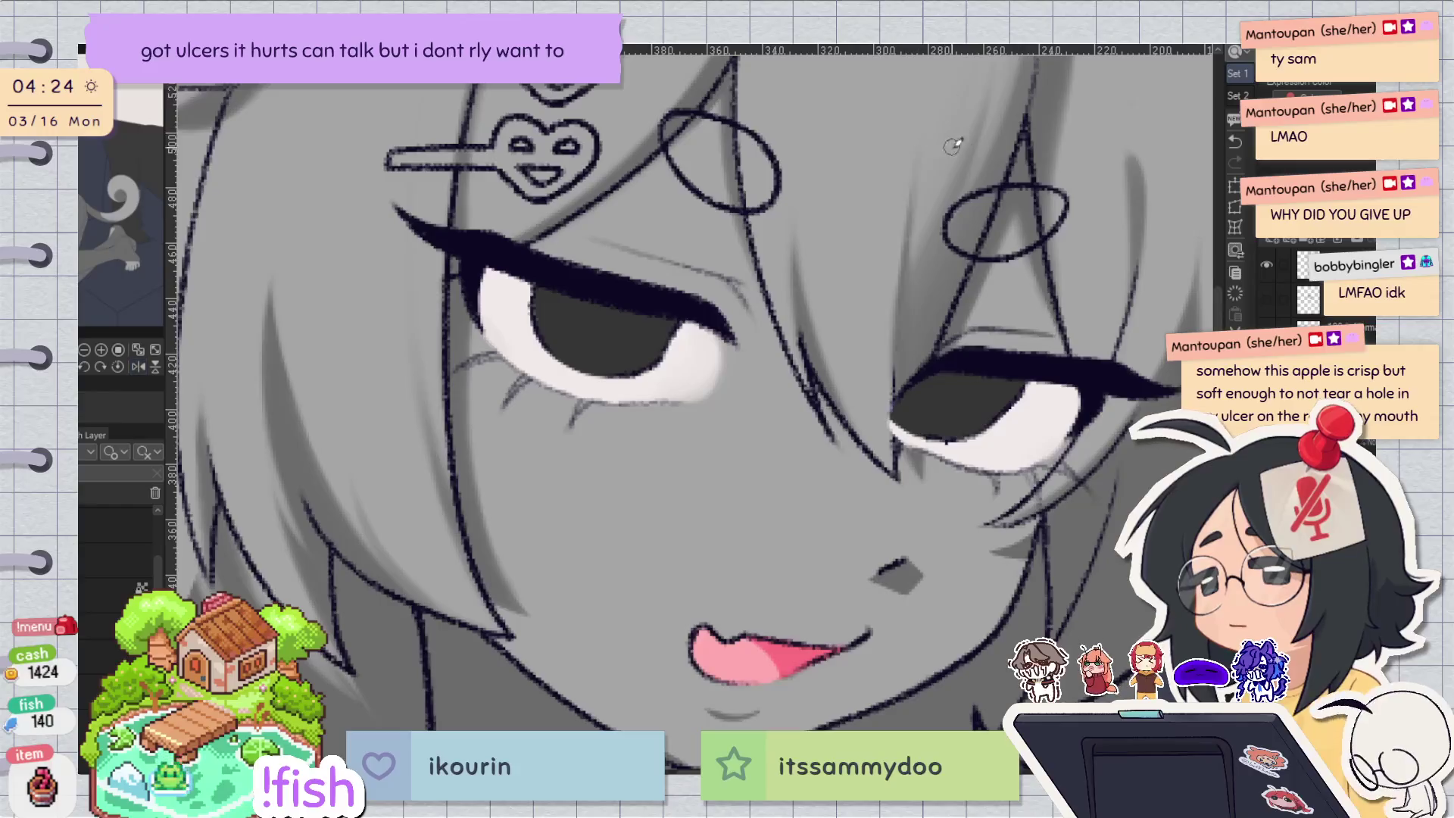
# Flip the face view back and forth repeatedly to check its symmetry.
pyautogui.moveTo(972, 200); pyautogui.dragTo(977, 209)
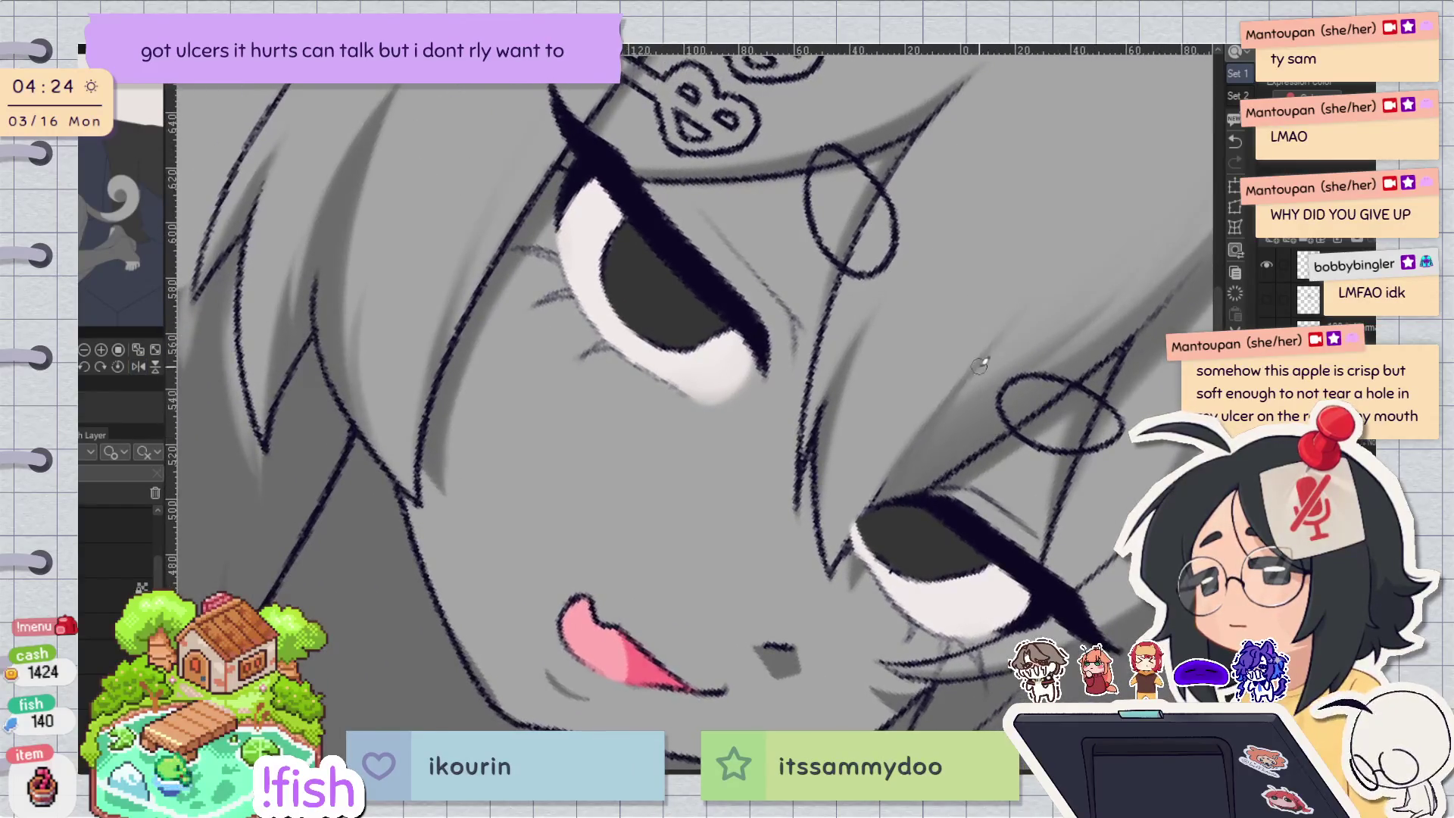
pyautogui.hotkey('ctrl', '@')
pyautogui.press('h')
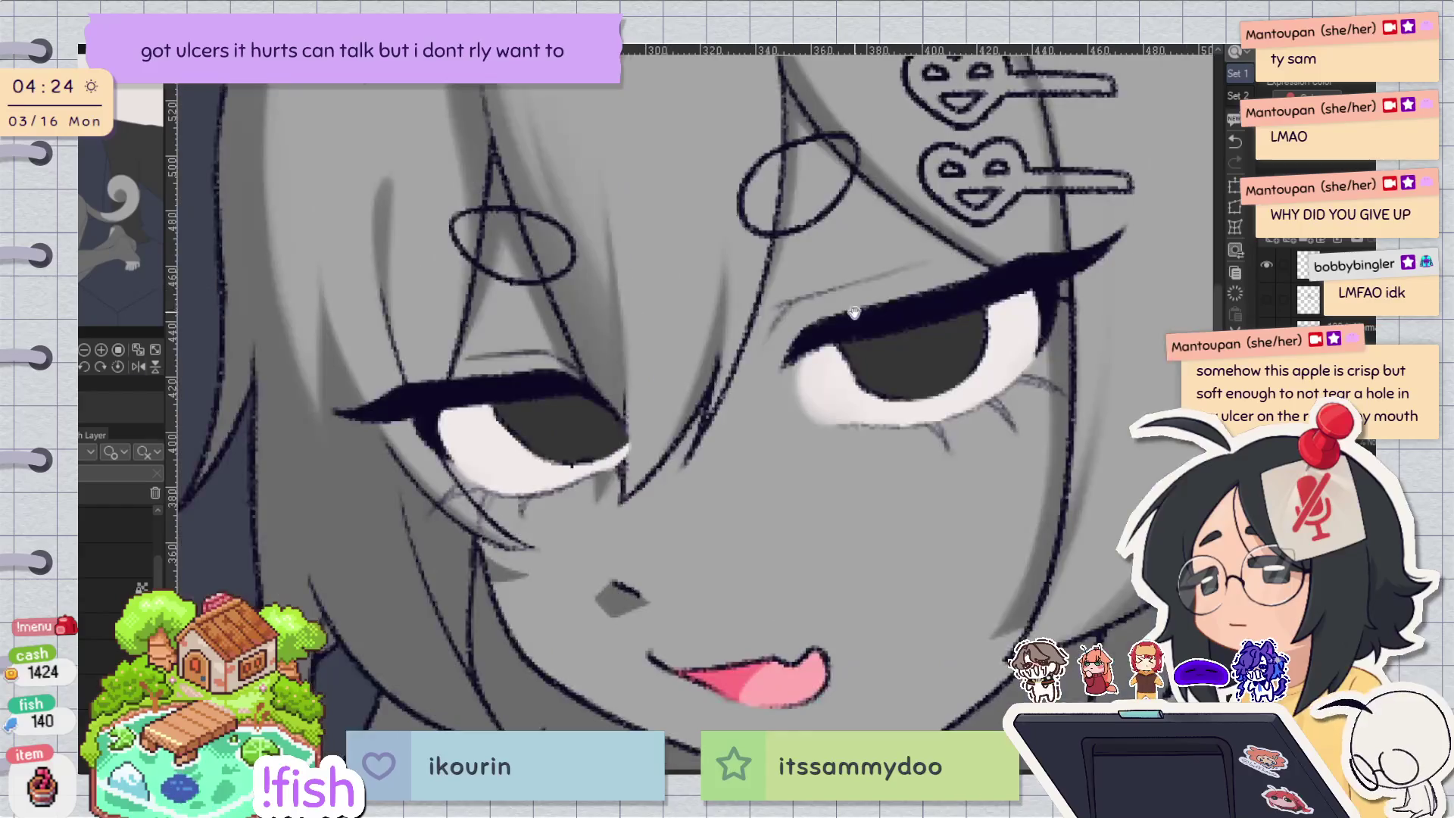
pyautogui.press('h')
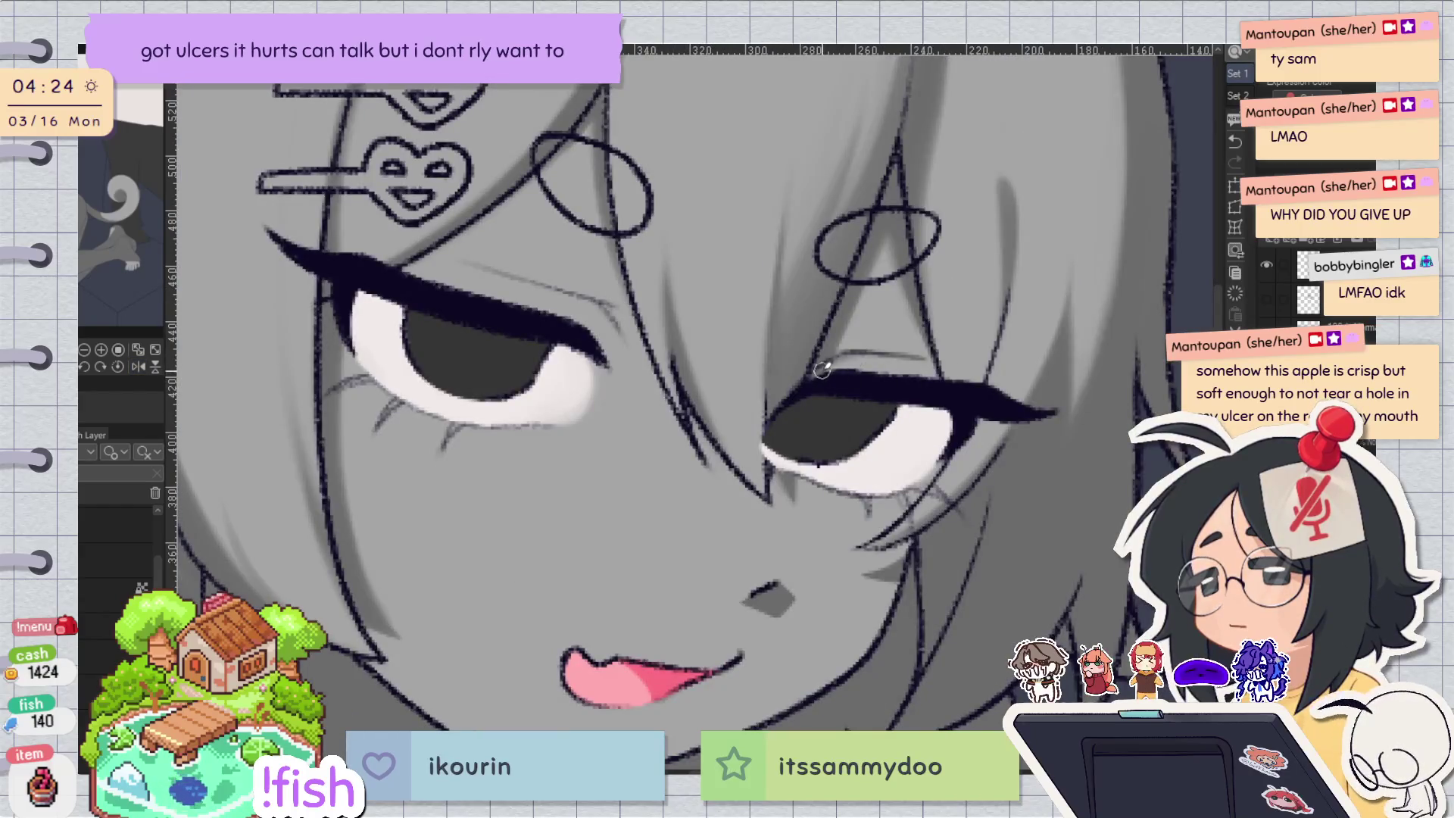
pyautogui.press('h')
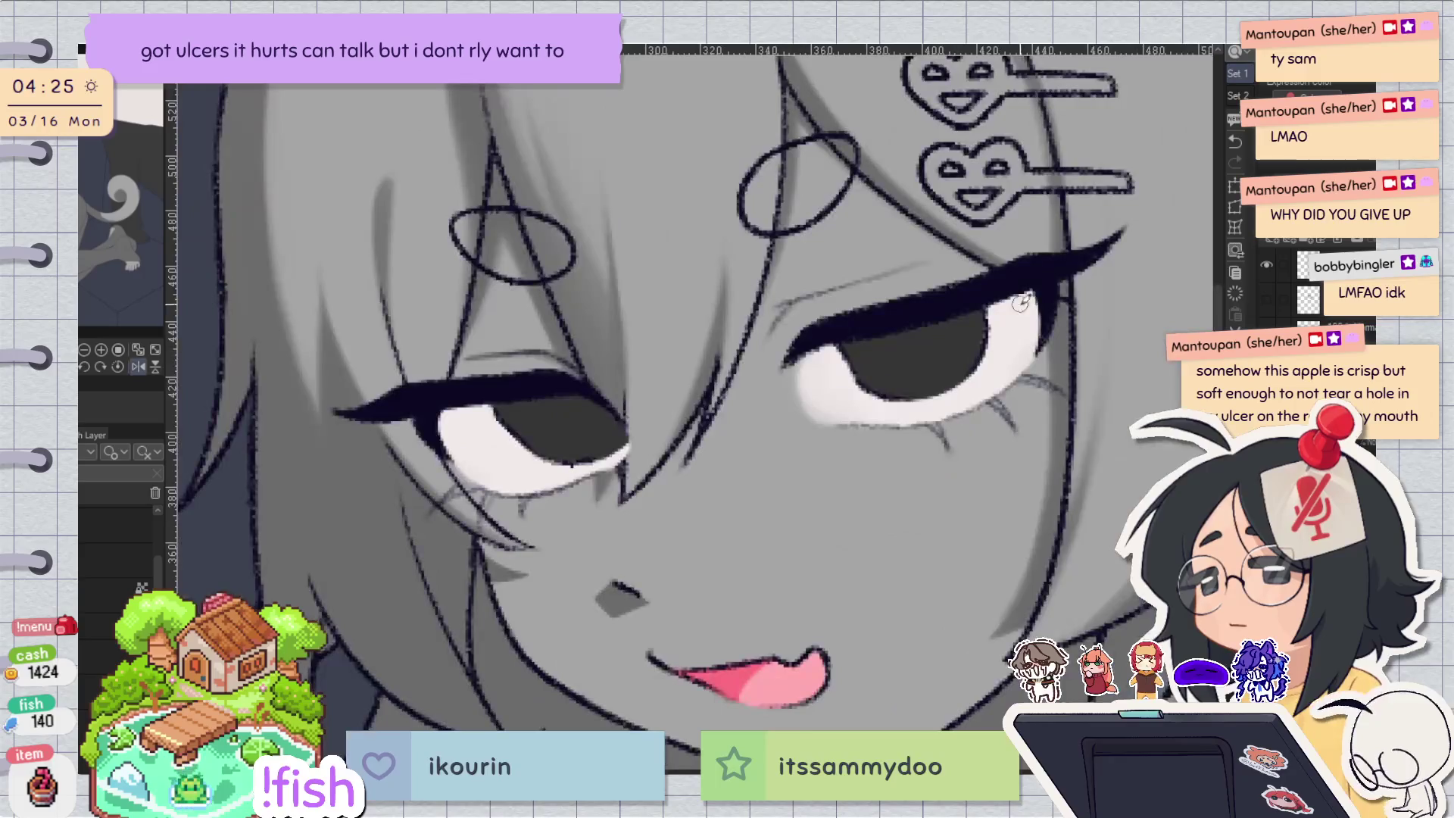
pyautogui.press('h')
pyautogui.press('h')
pyautogui.press('h')
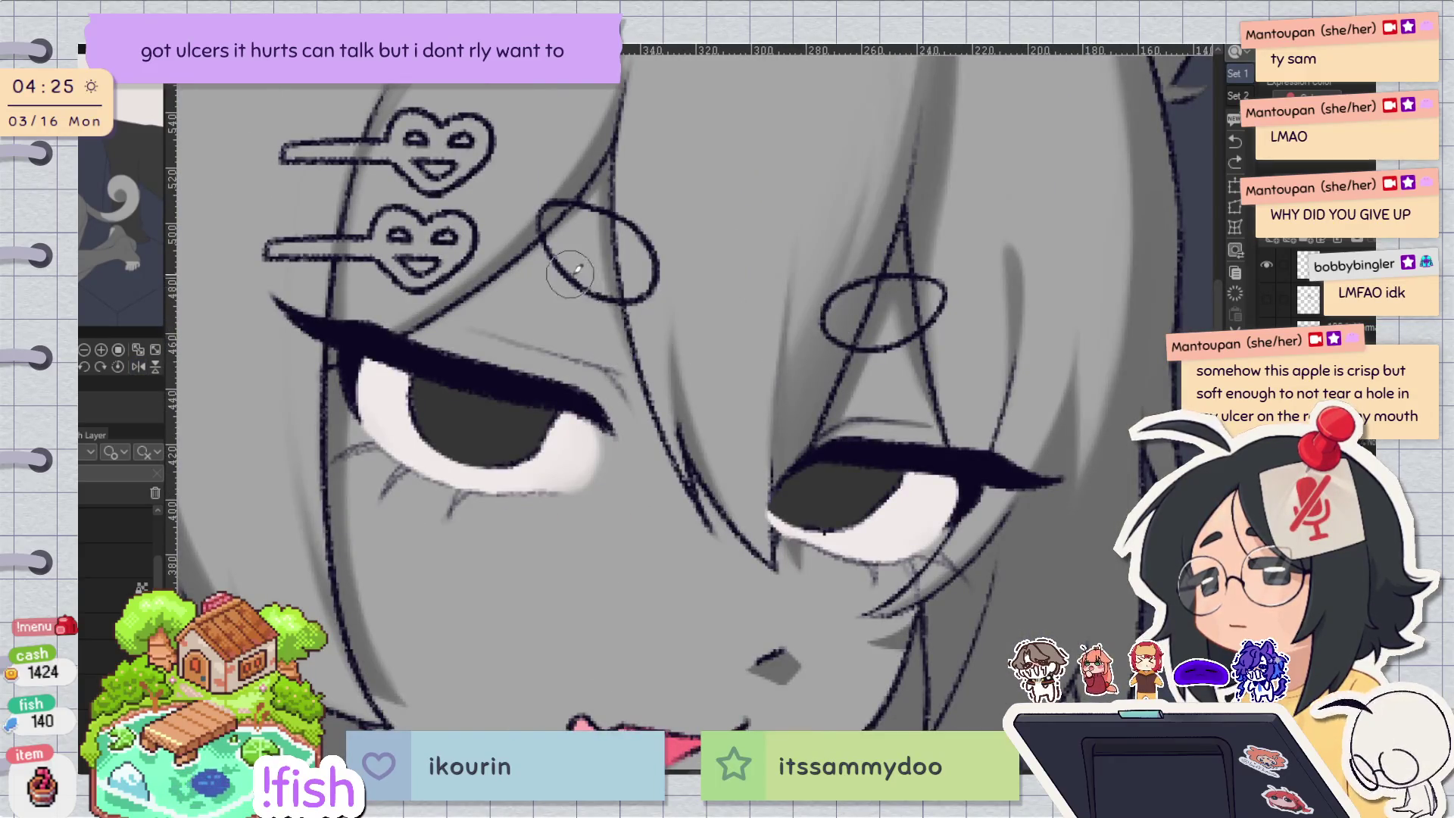
pyautogui.press('h')
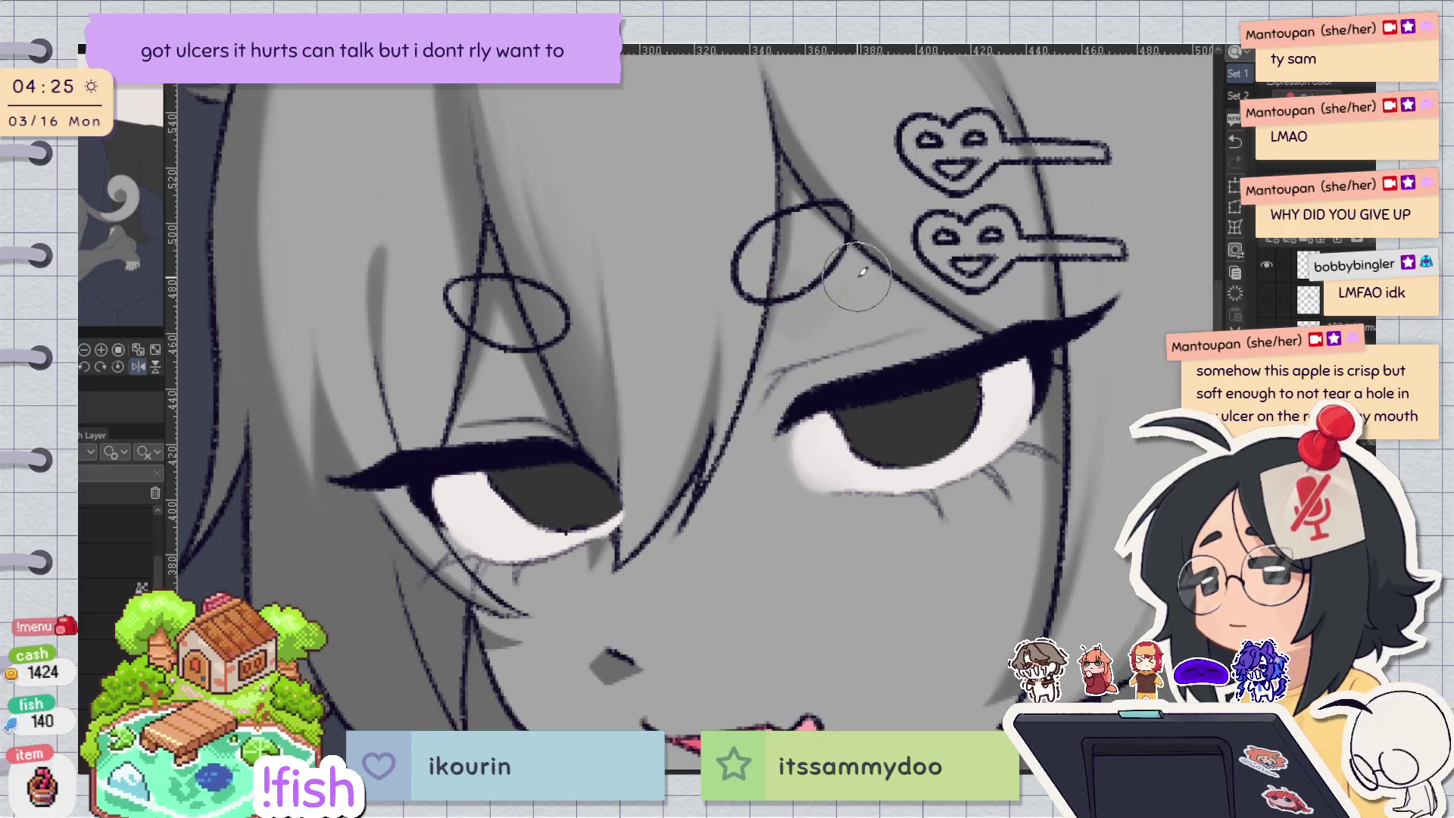
pyautogui.press('h')
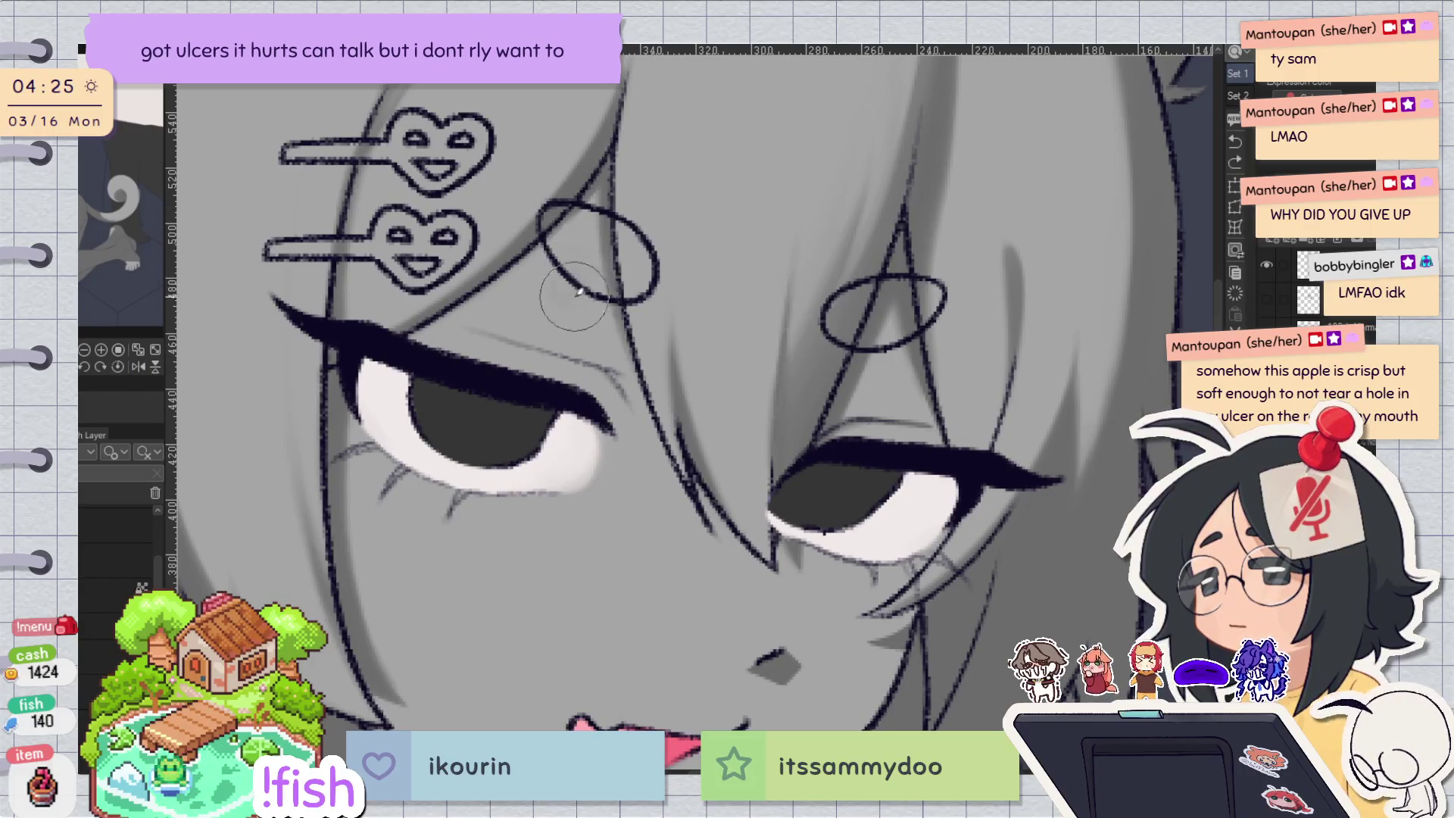
pyautogui.press('h')
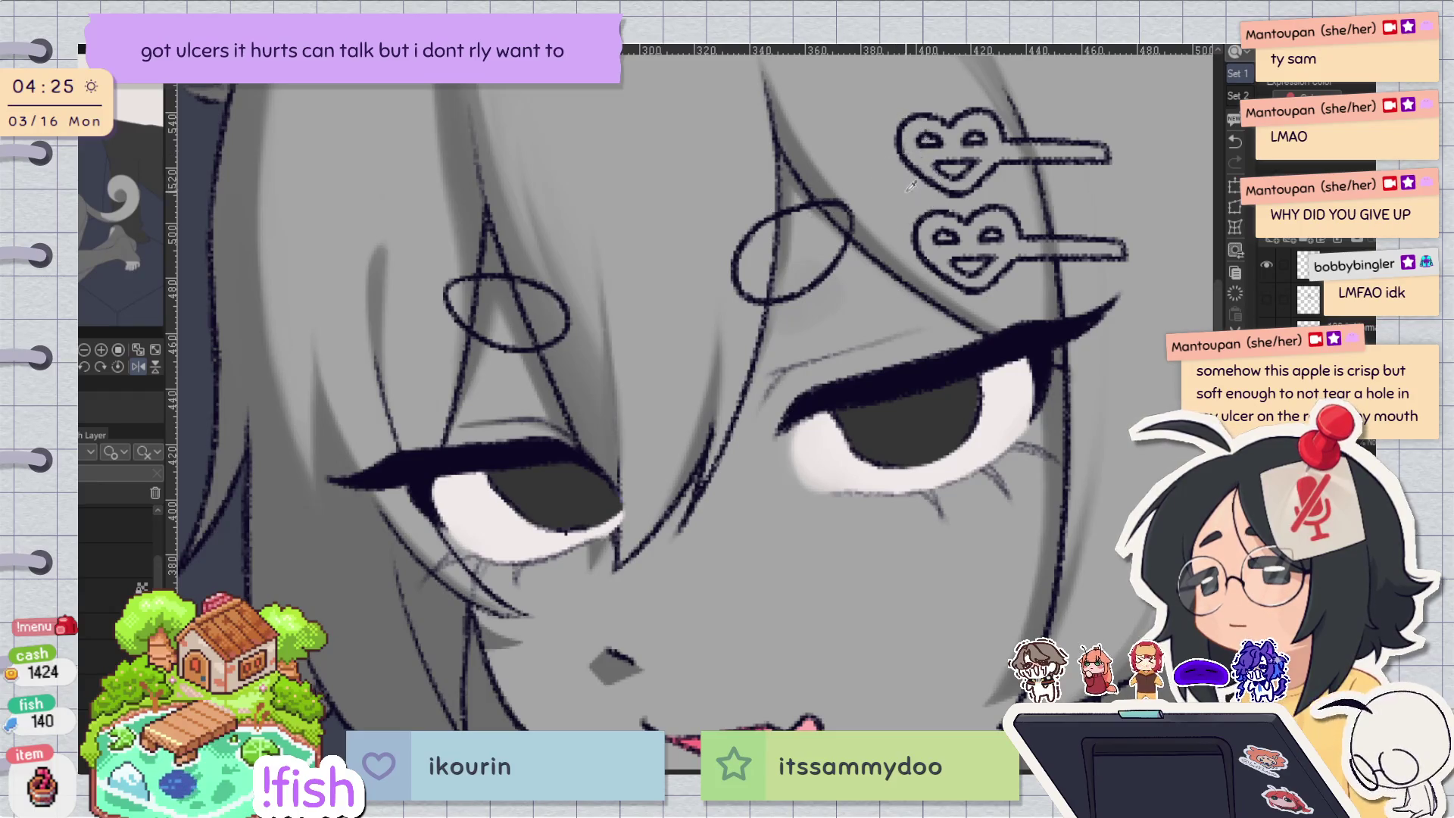
pyautogui.press('h')
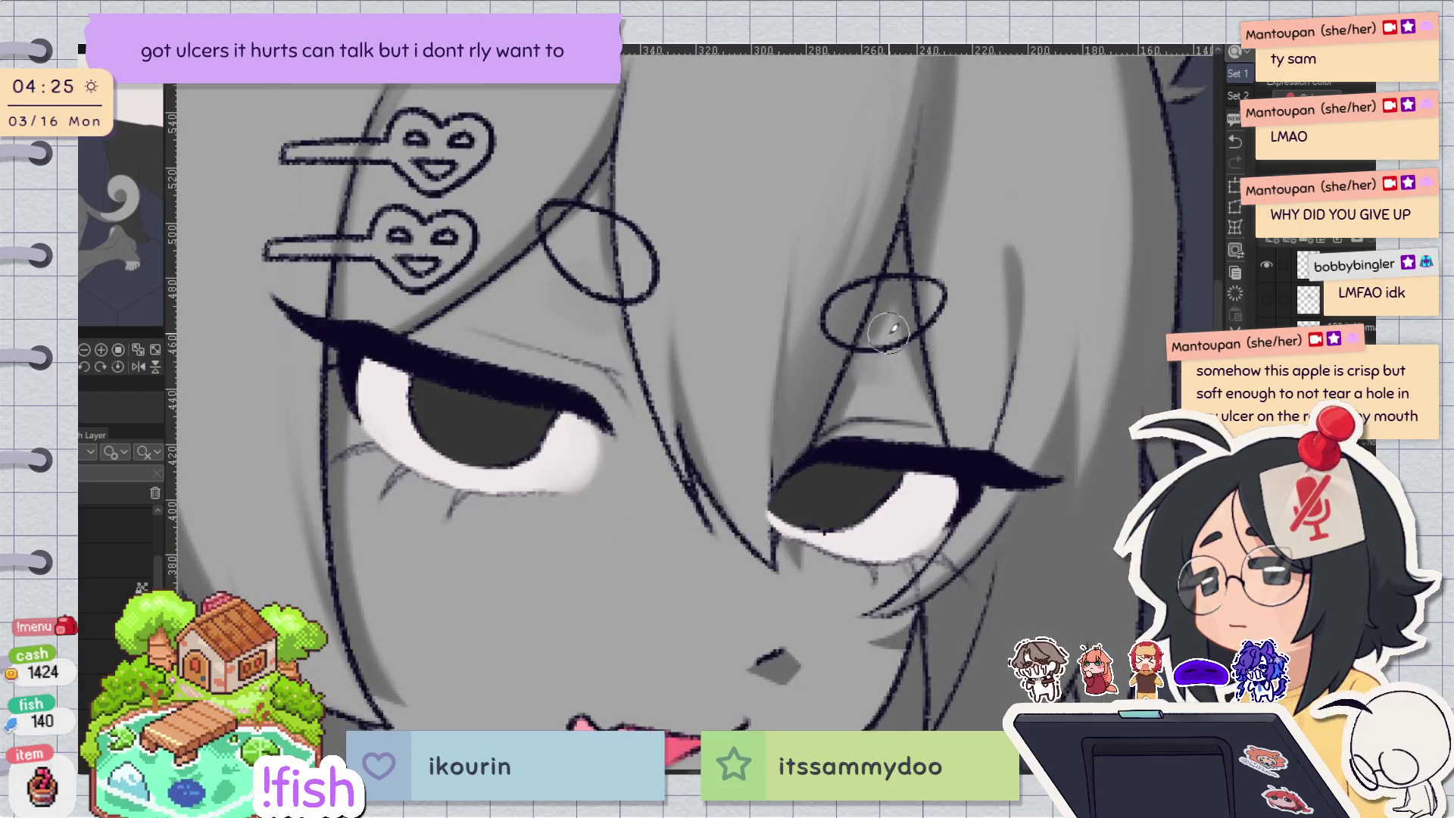
pyautogui.press('h')
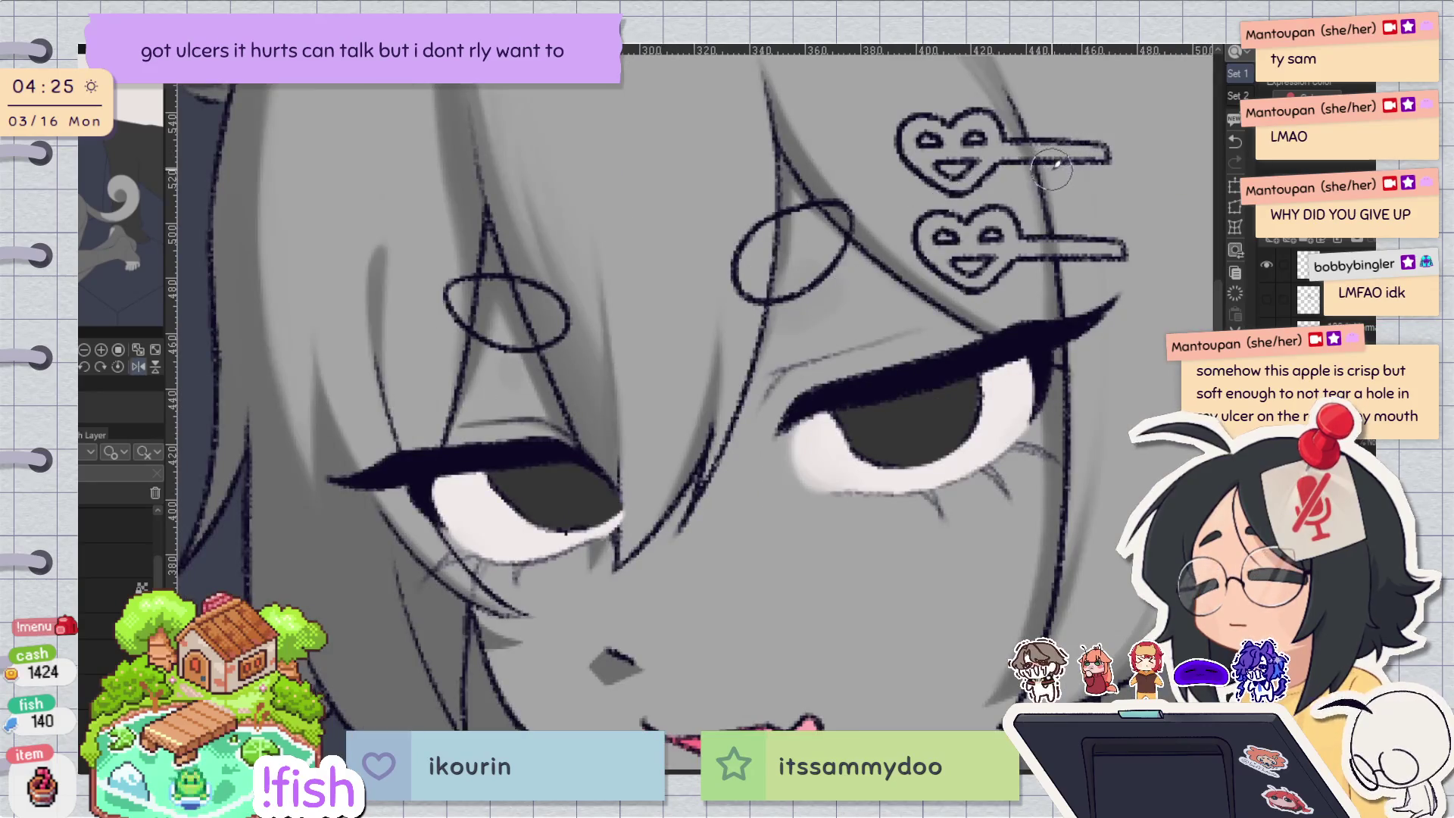
pyautogui.moveTo(1039, 155)
pyautogui.mouseDown()
pyautogui.moveTo(1059, 89)
pyautogui.moveTo(953, 246)
pyautogui.mouseUp()
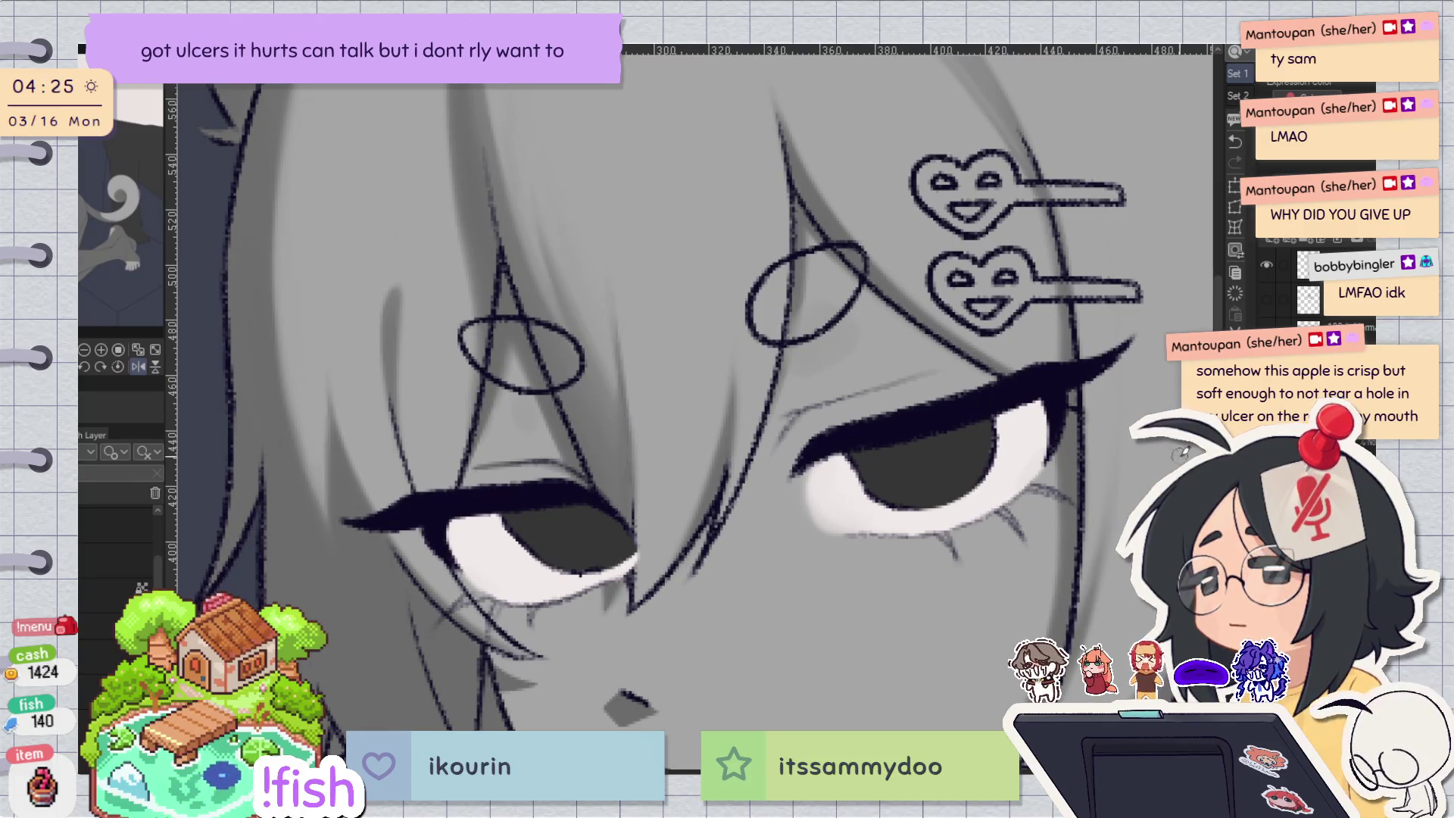
pyautogui.press('h')
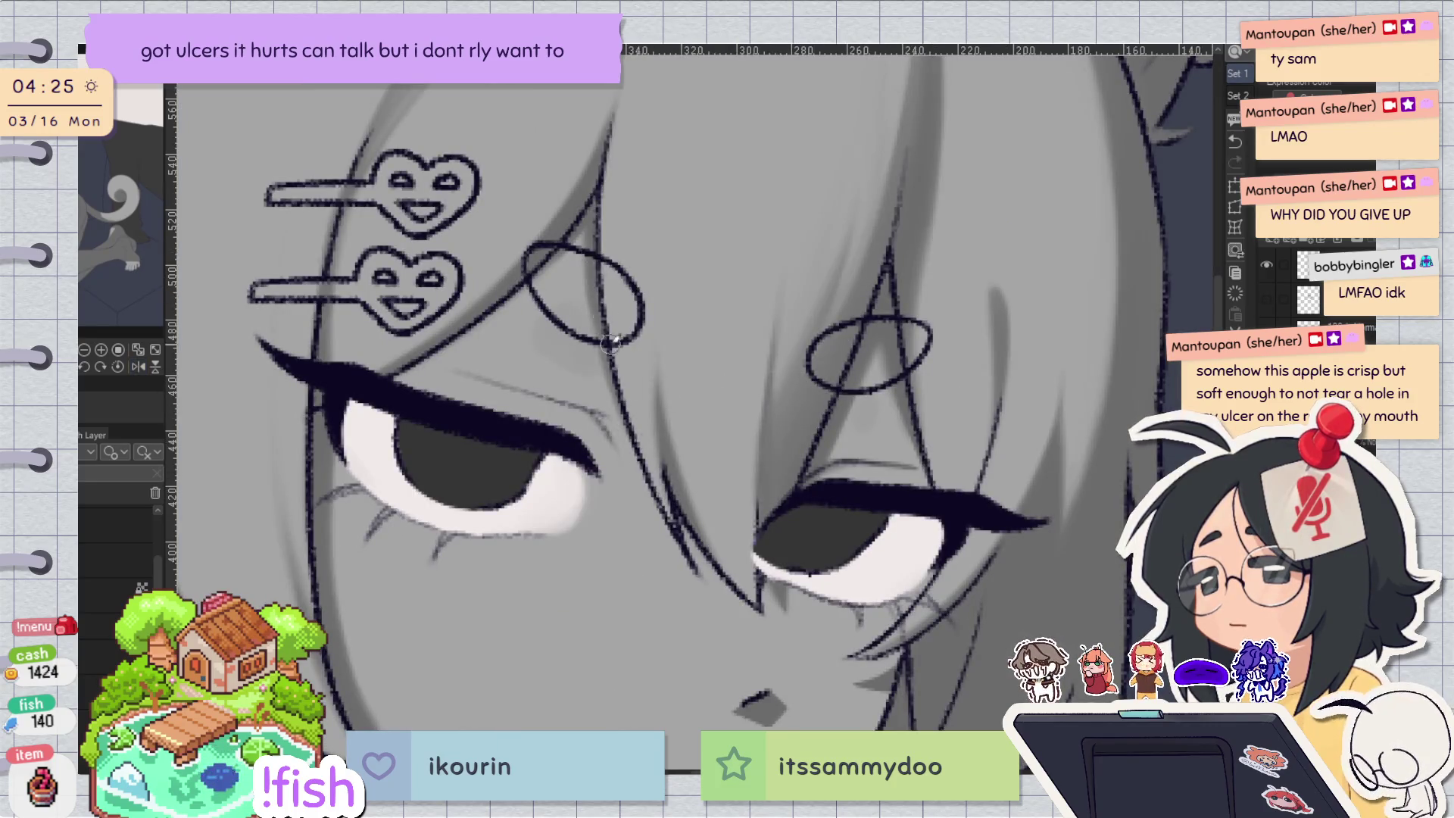
# Try a hair strand down toward the eye, undo it, and hide the eyes layer.
pyautogui.moveTo(596, 262); pyautogui.dragTo(641, 468)
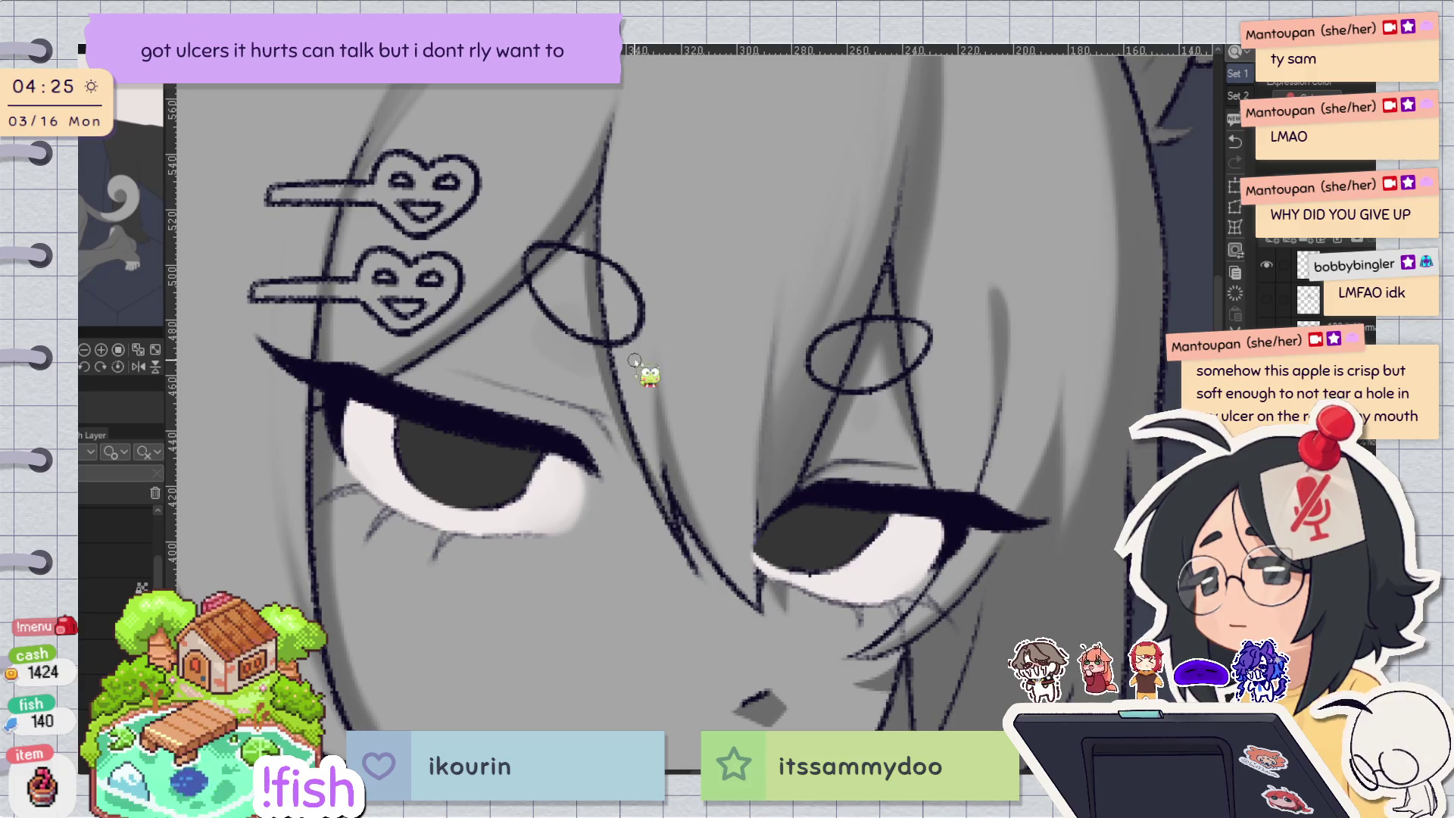
pyautogui.hotkey('ctrl', 'z')
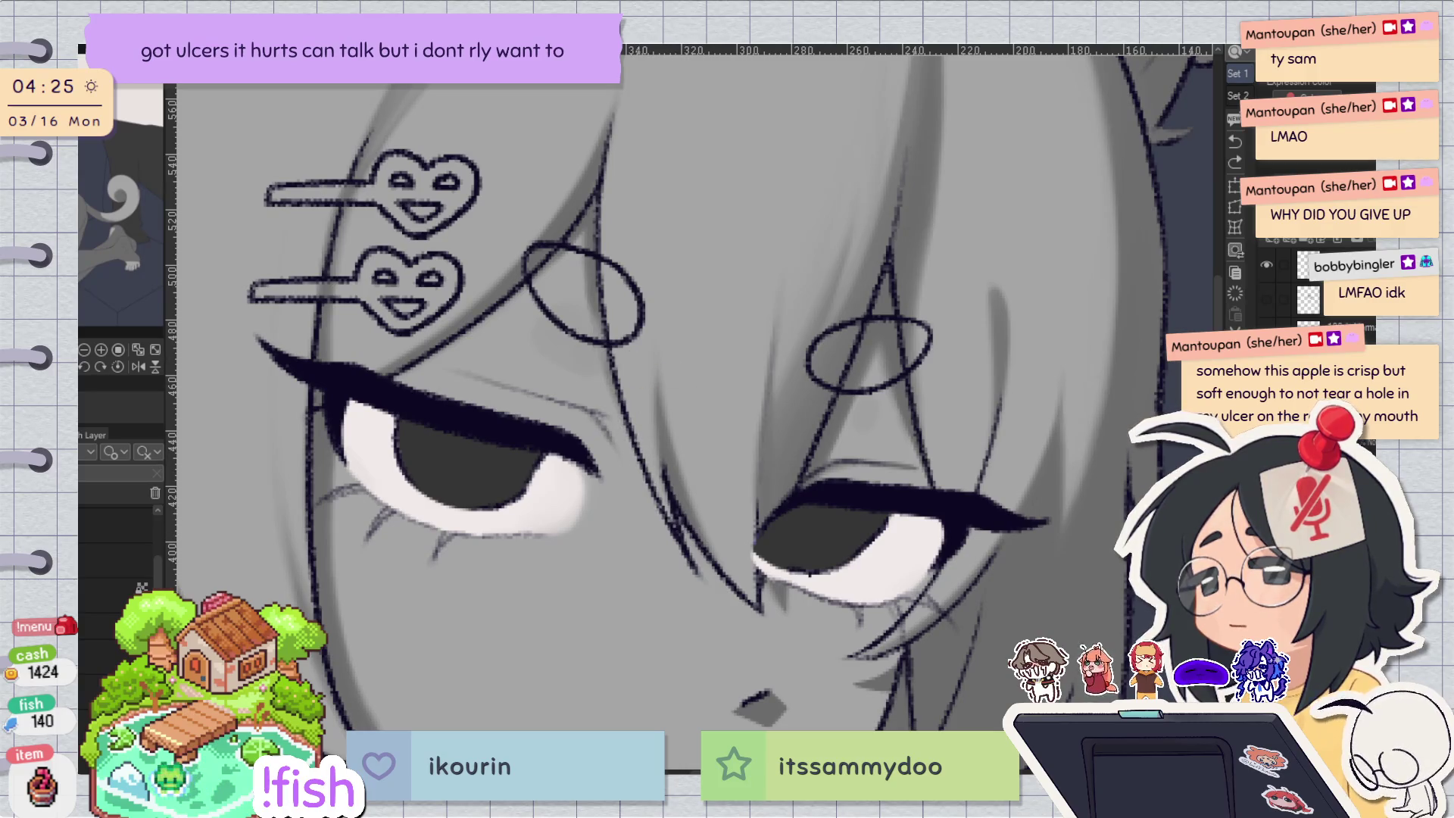
pyautogui.scroll(-1, 613, 314)
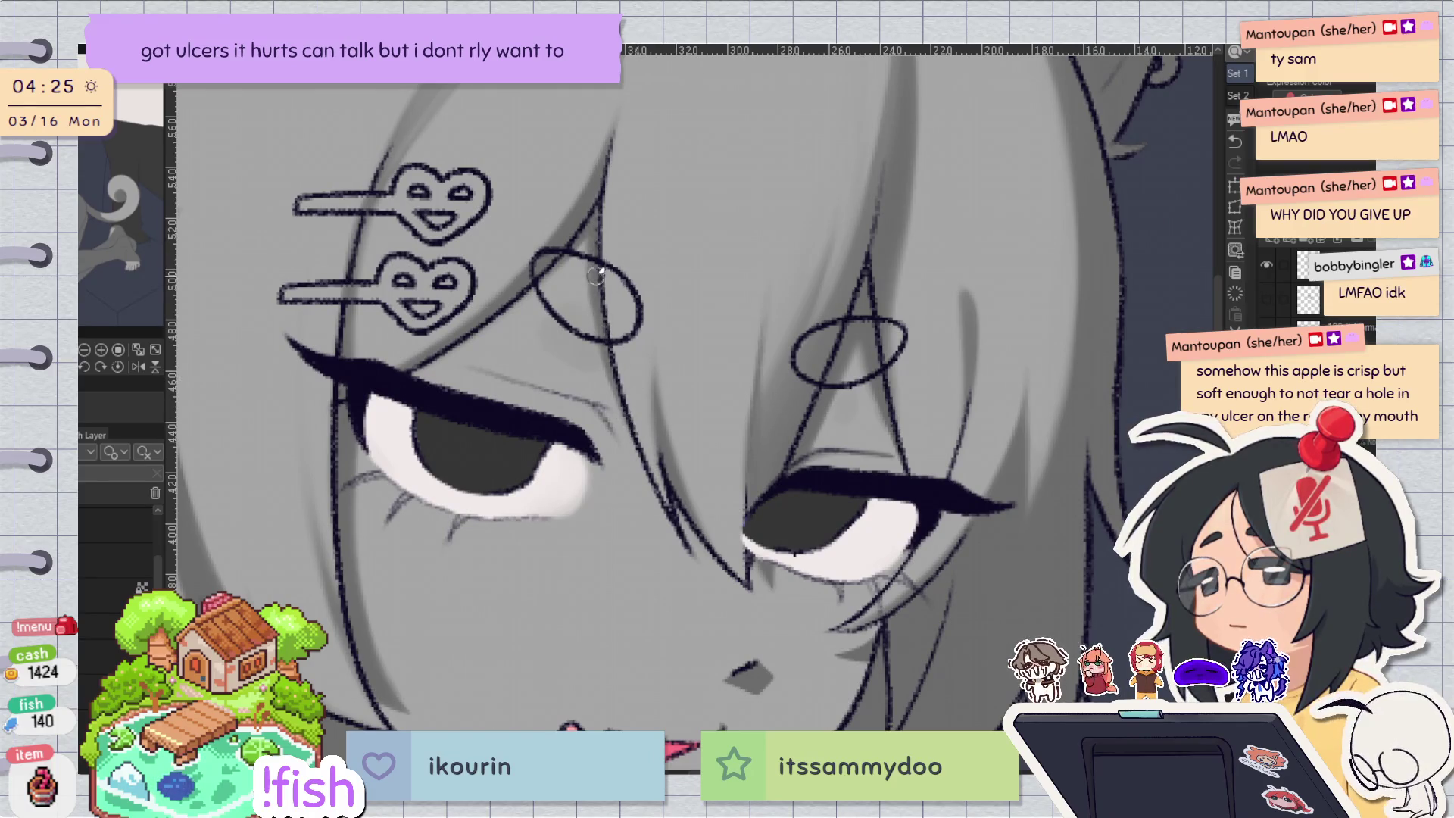
pyautogui.press('h')
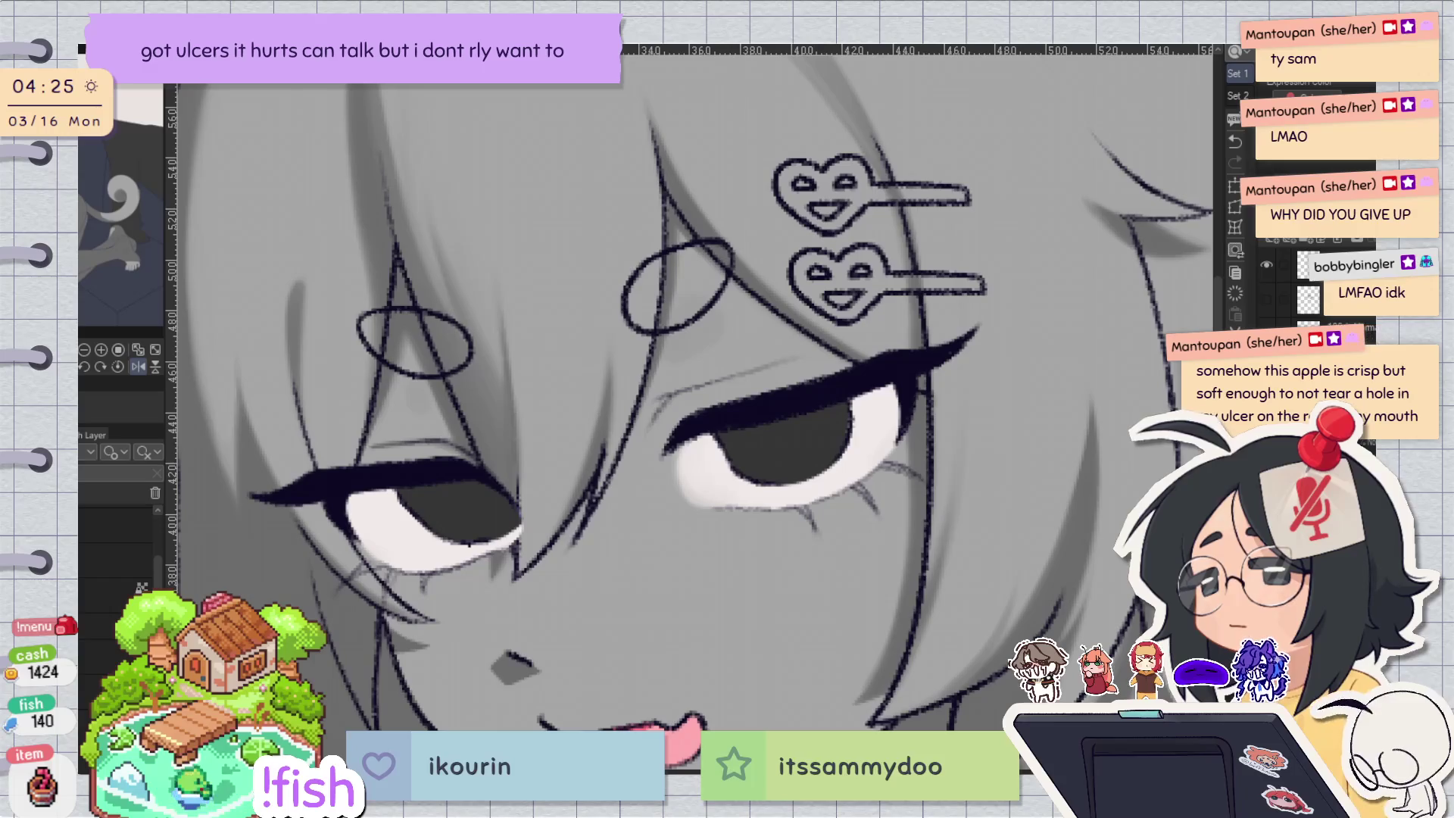
pyautogui.press('h')
pyautogui.press('h')
pyautogui.press('h')
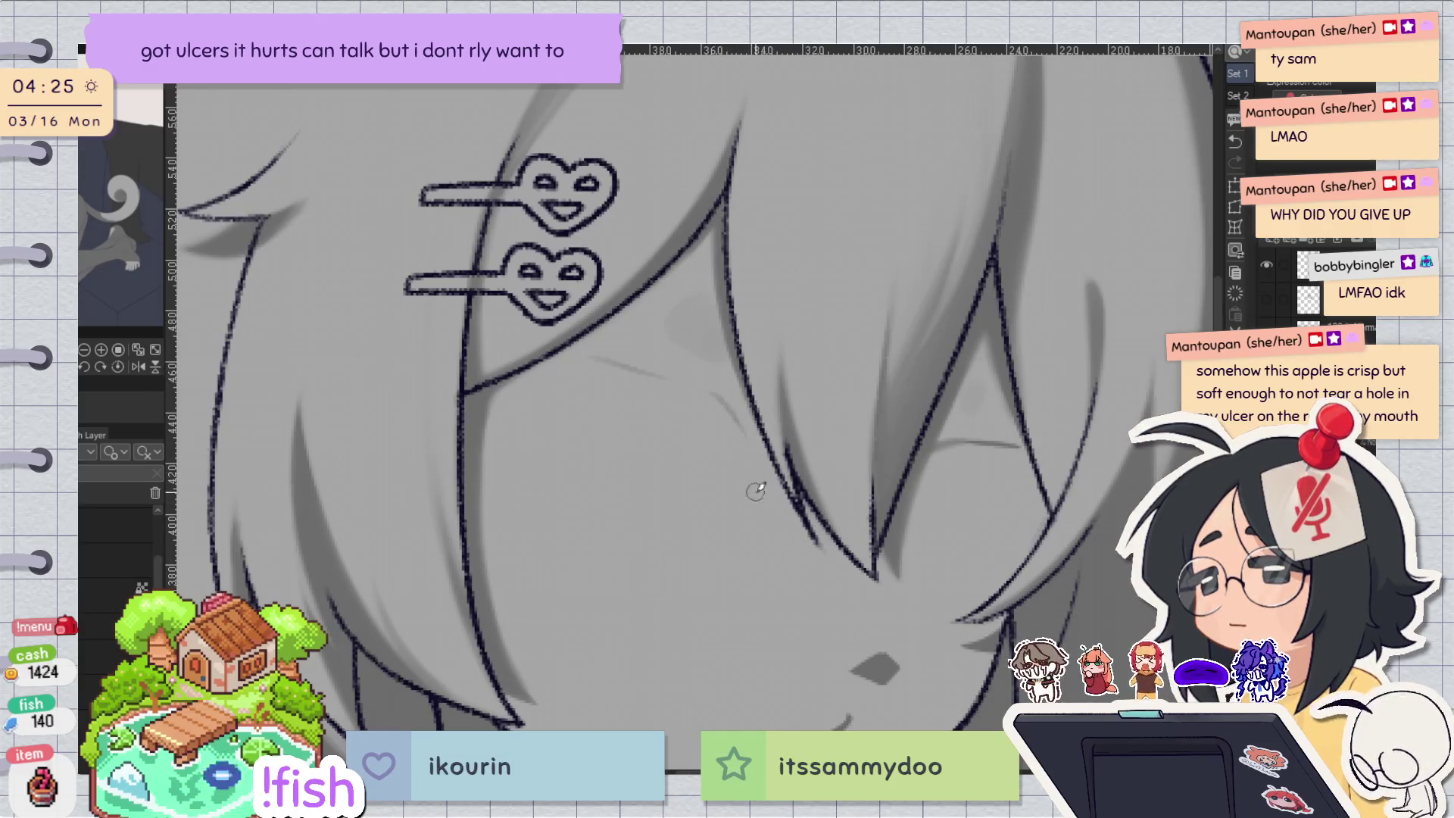
# Flip the view to compare, then show the eyes, mouth and guide circles again.
pyautogui.press('h')
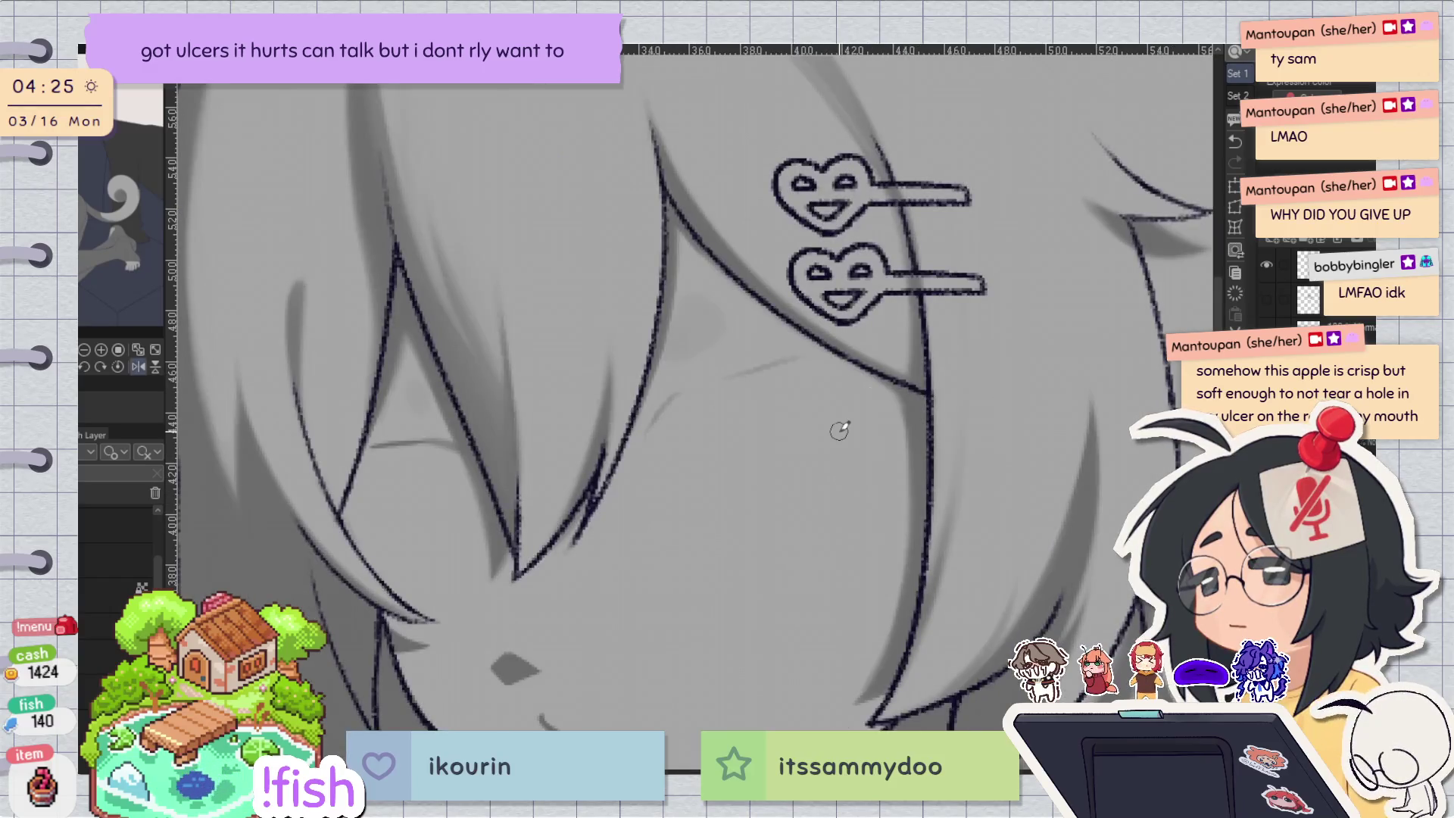
pyautogui.scroll(-1, 855, 399)
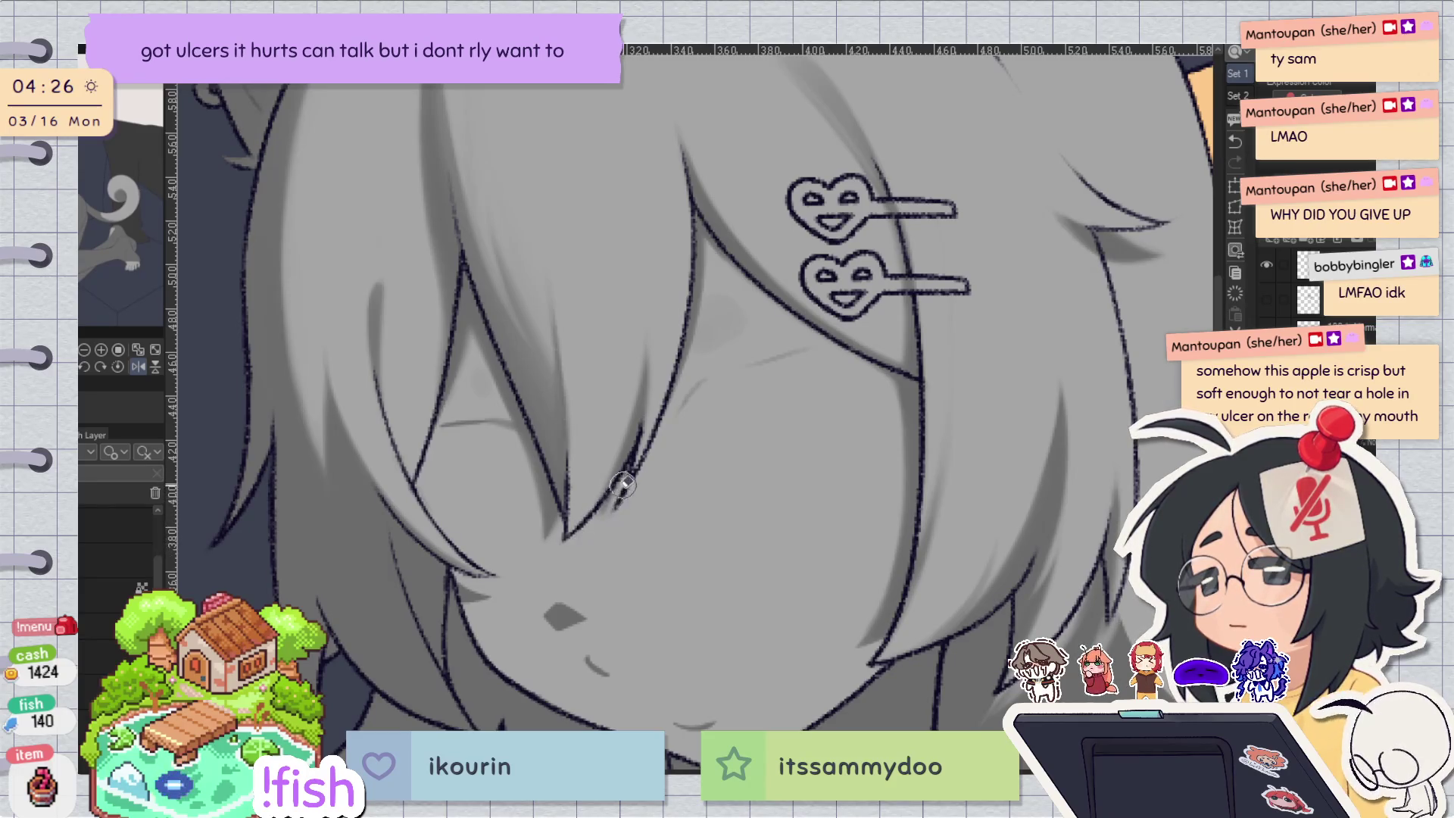
pyautogui.press('h')
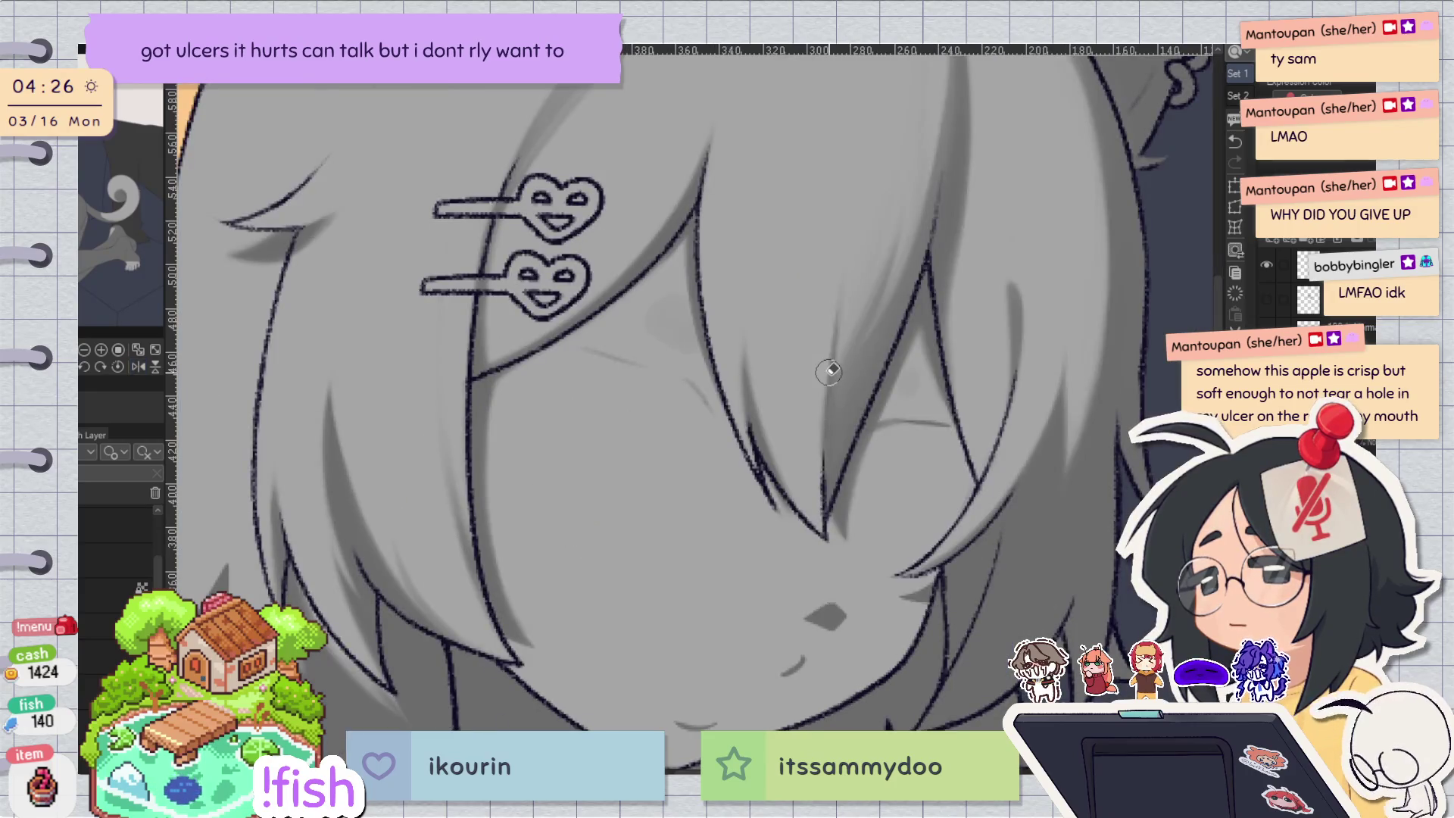
pyautogui.press('h')
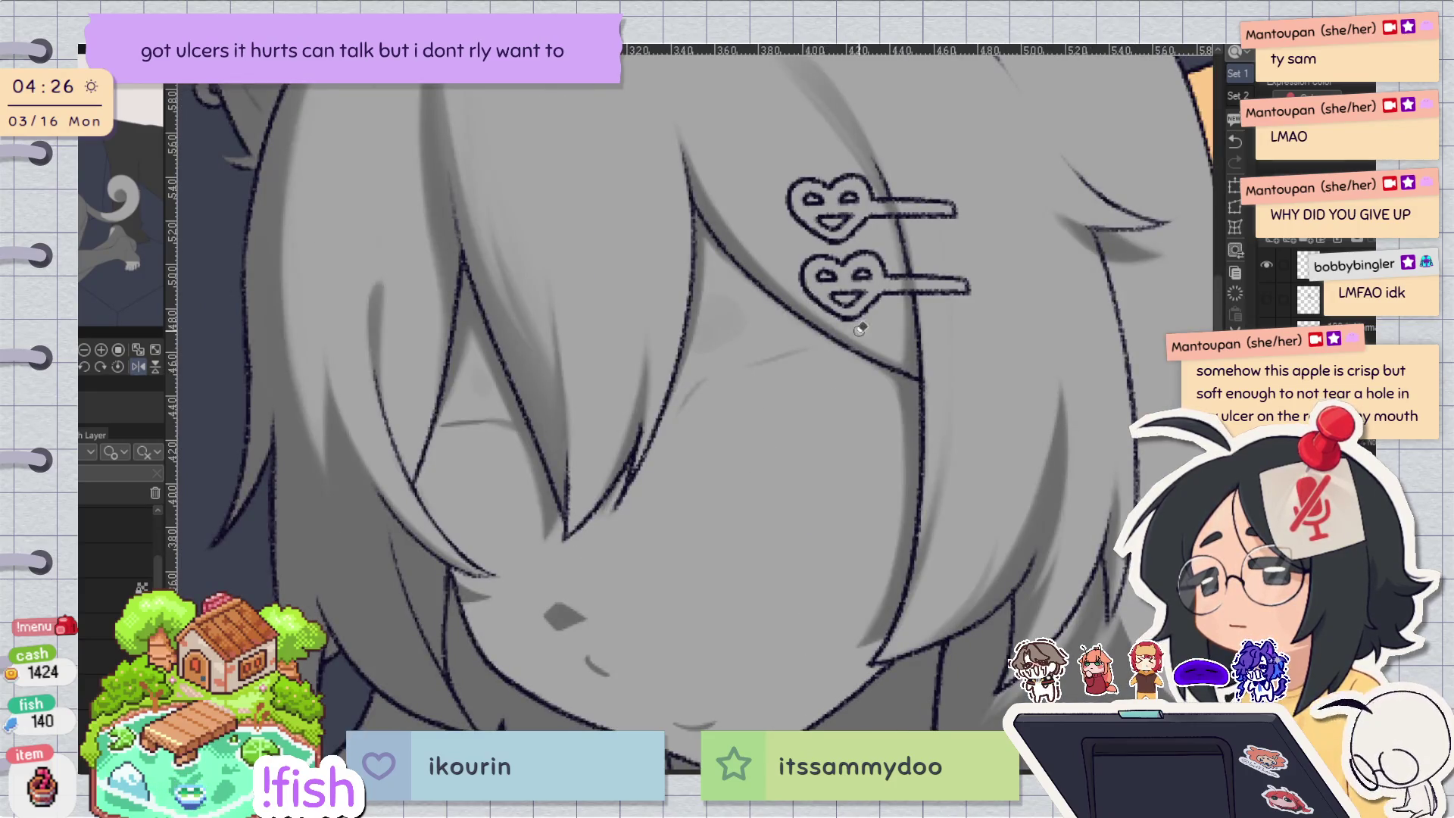
pyautogui.moveTo(784, 511); pyautogui.dragTo(793, 467)
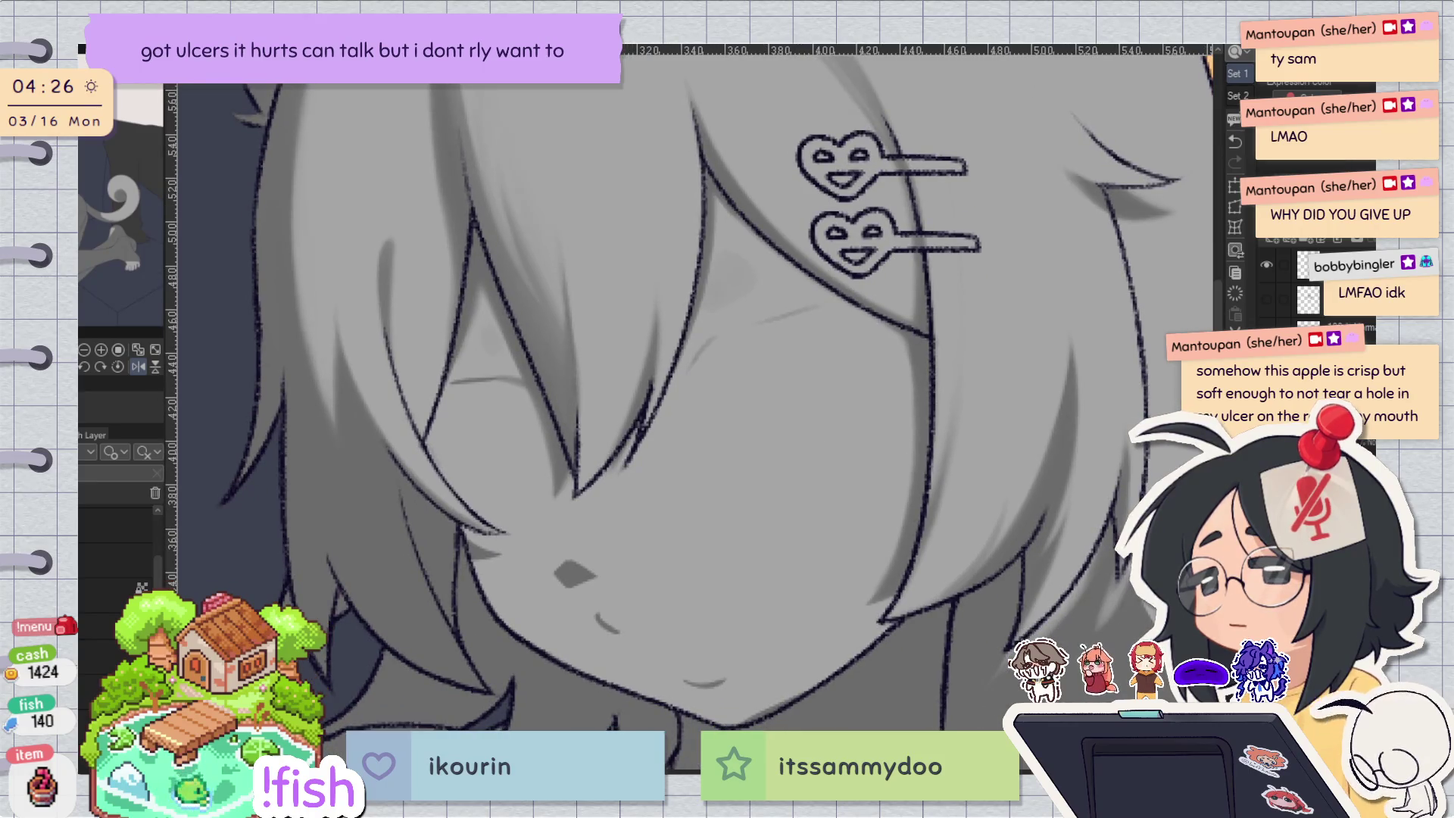
pyautogui.press('h')
pyautogui.press('h')
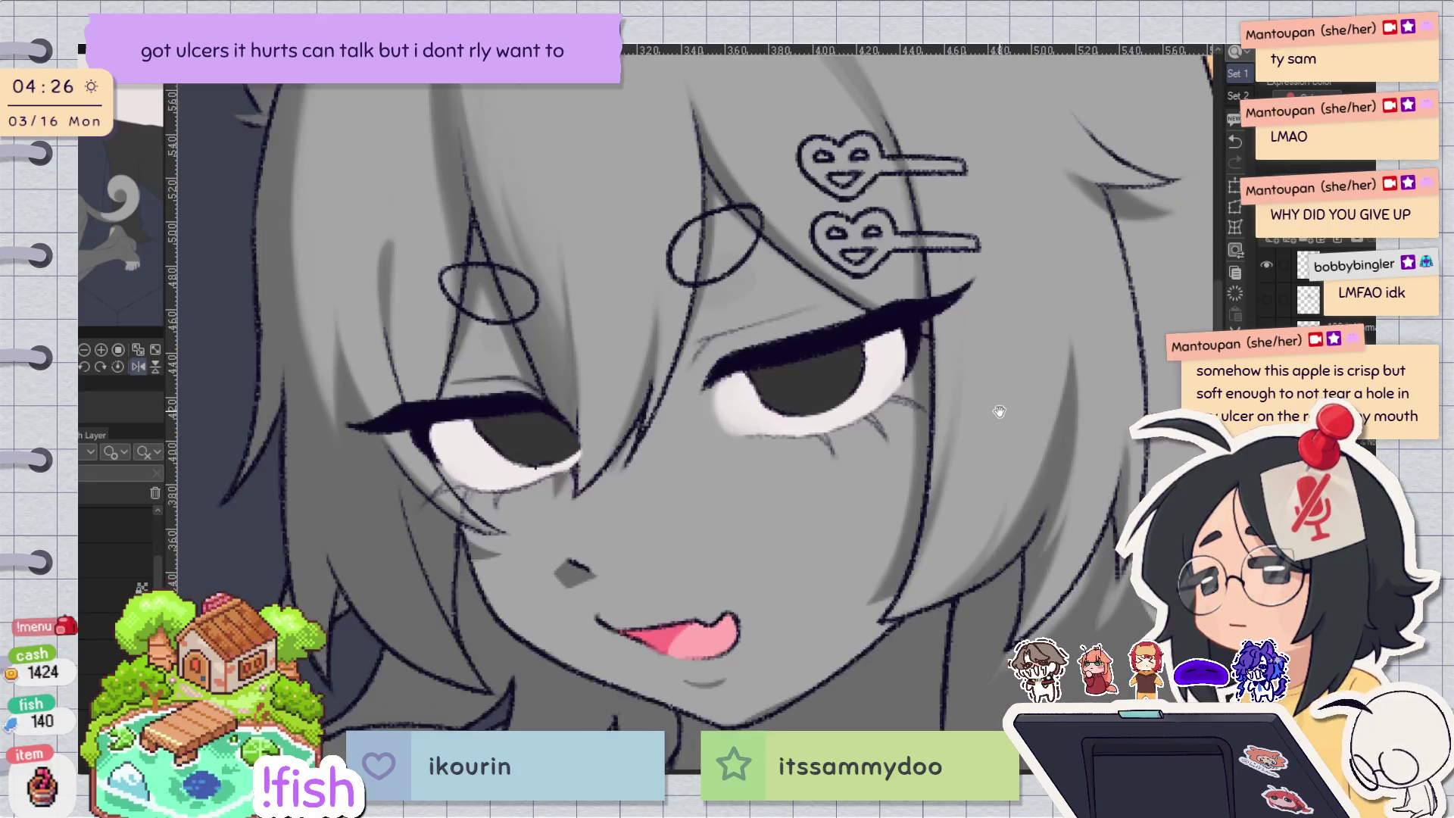
# Darken and lengthen the grey shading at the eye corner, then reset the view rotation.
pyautogui.press('-')
pyautogui.press('-')
pyautogui.press('-')
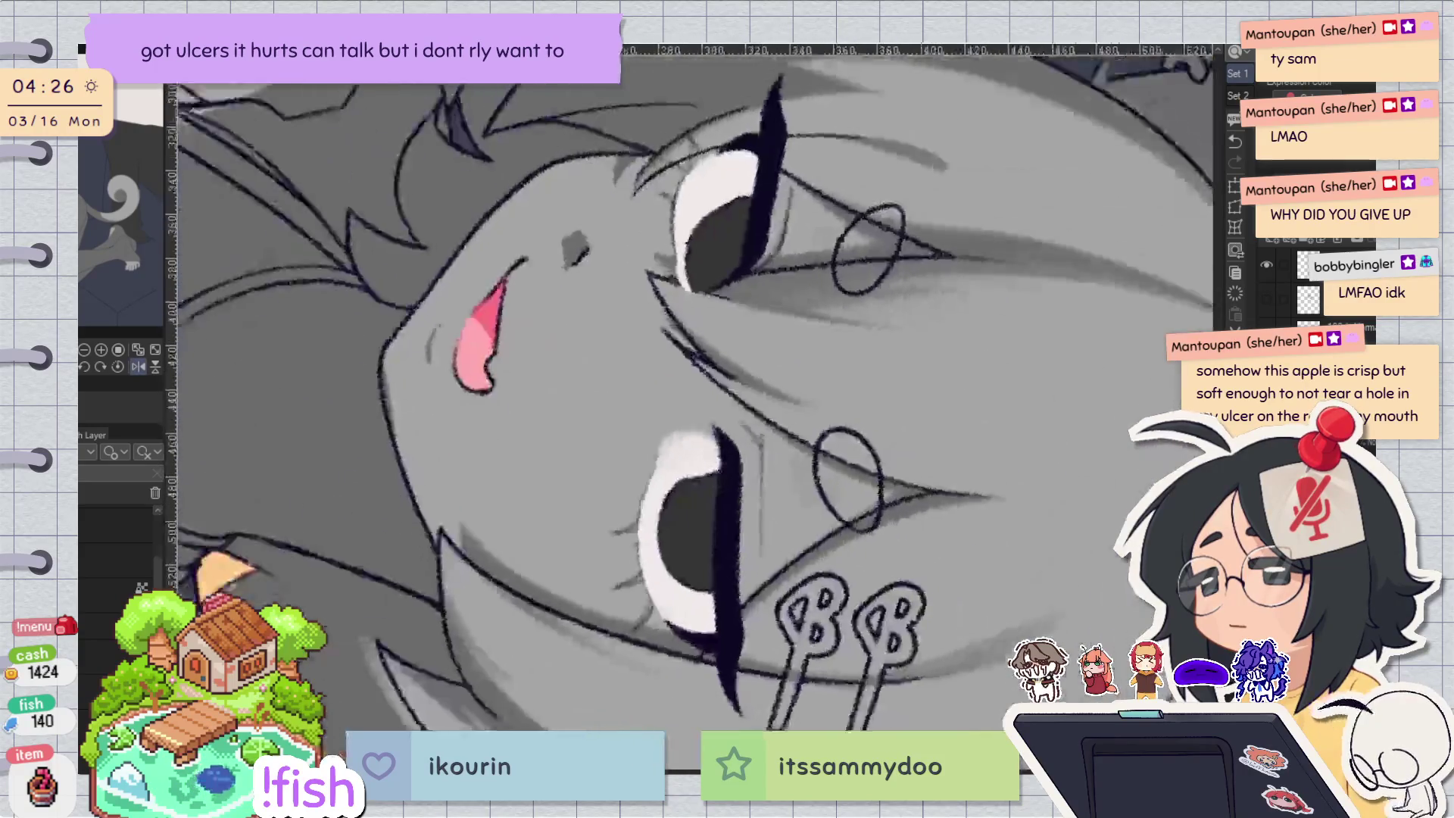
pyautogui.scroll(5, 687, 295)
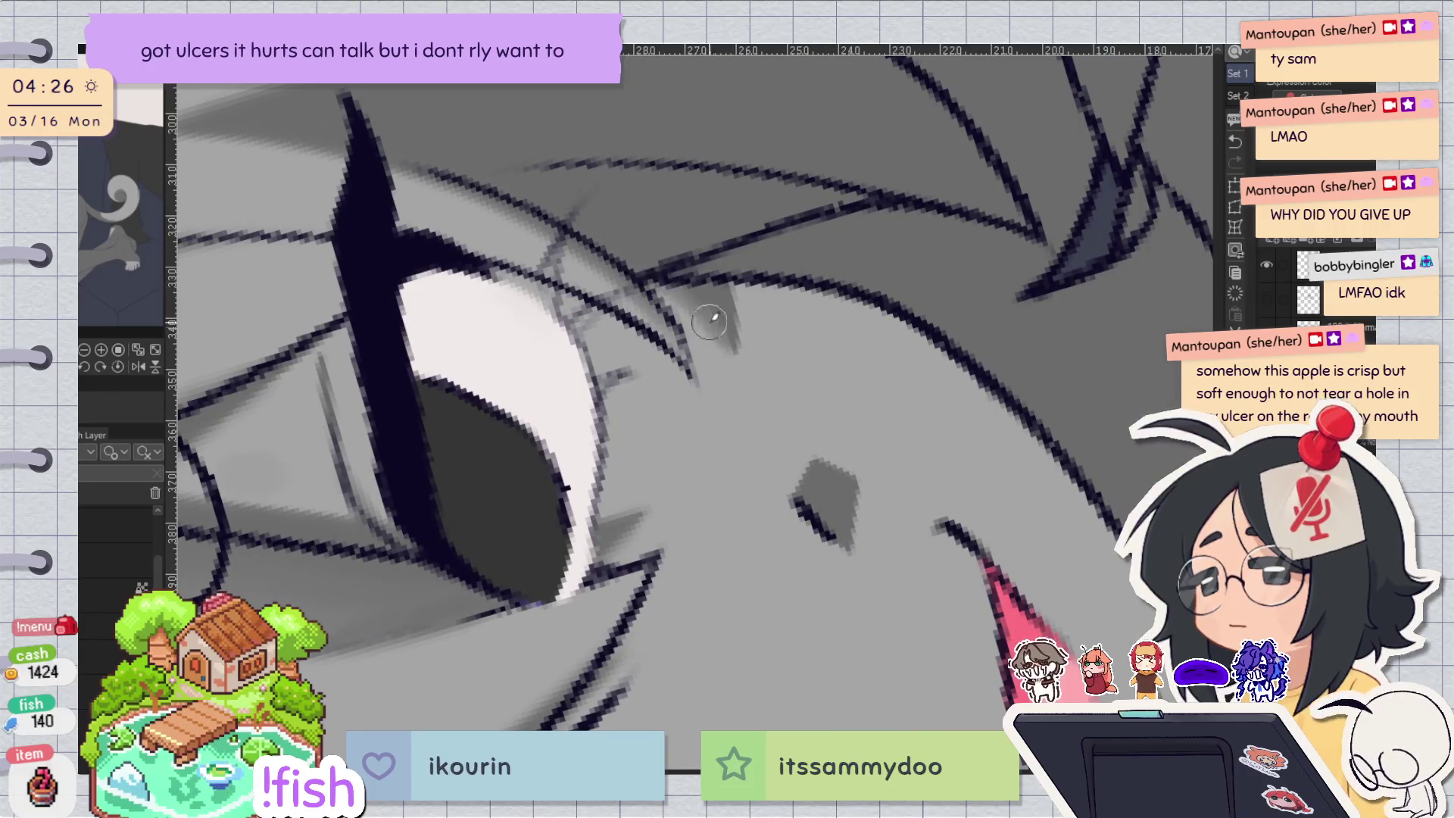
pyautogui.moveTo(742, 366)
pyautogui.mouseDown()
pyautogui.moveTo(681, 243)
pyautogui.moveTo(666, 325)
pyautogui.moveTo(725, 273)
pyautogui.moveTo(752, 361)
pyautogui.mouseUp()
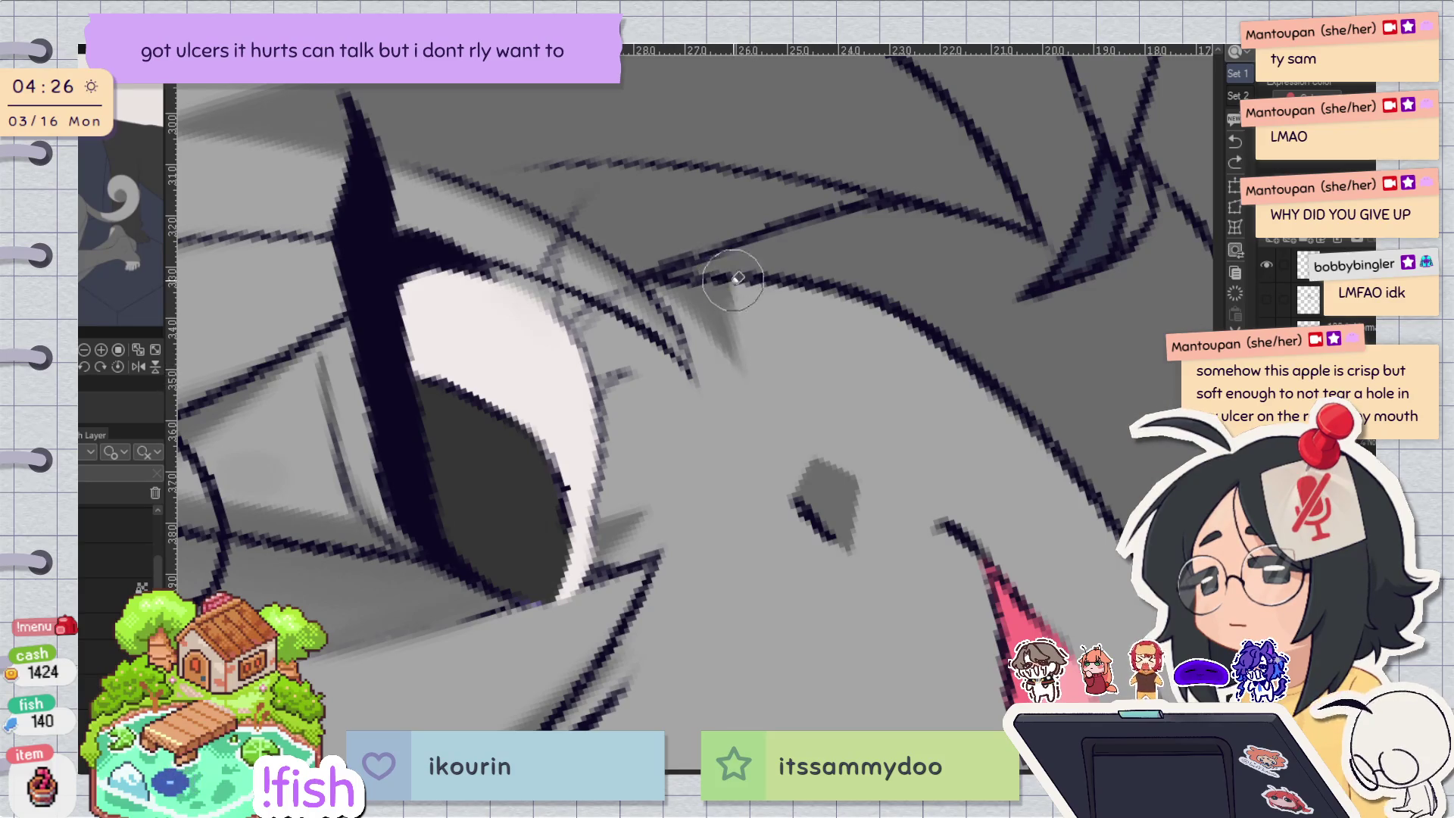
pyautogui.press('r')
pyautogui.press('h')
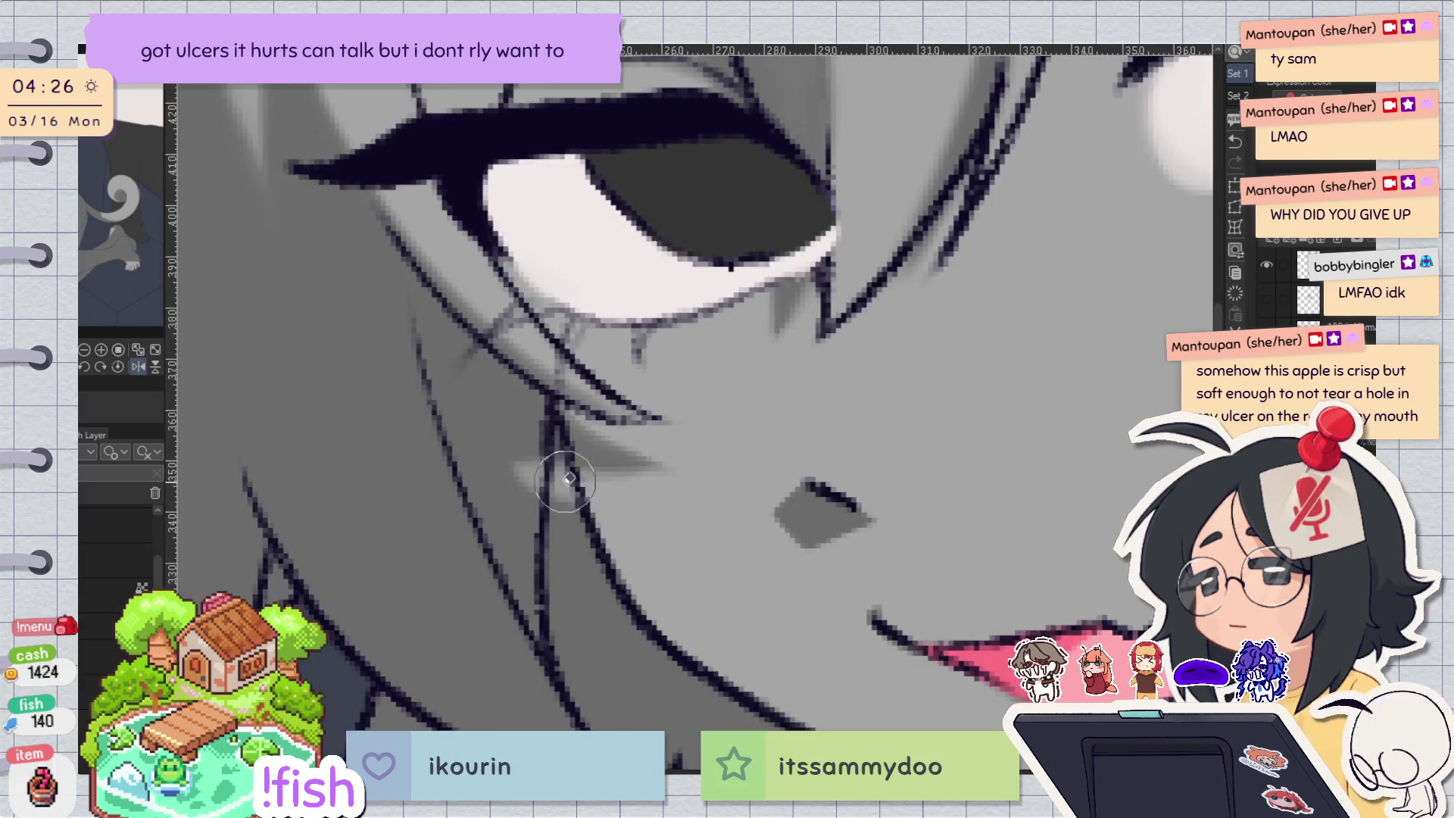
pyautogui.press('r')
pyautogui.scroll(-3, 811, 355)
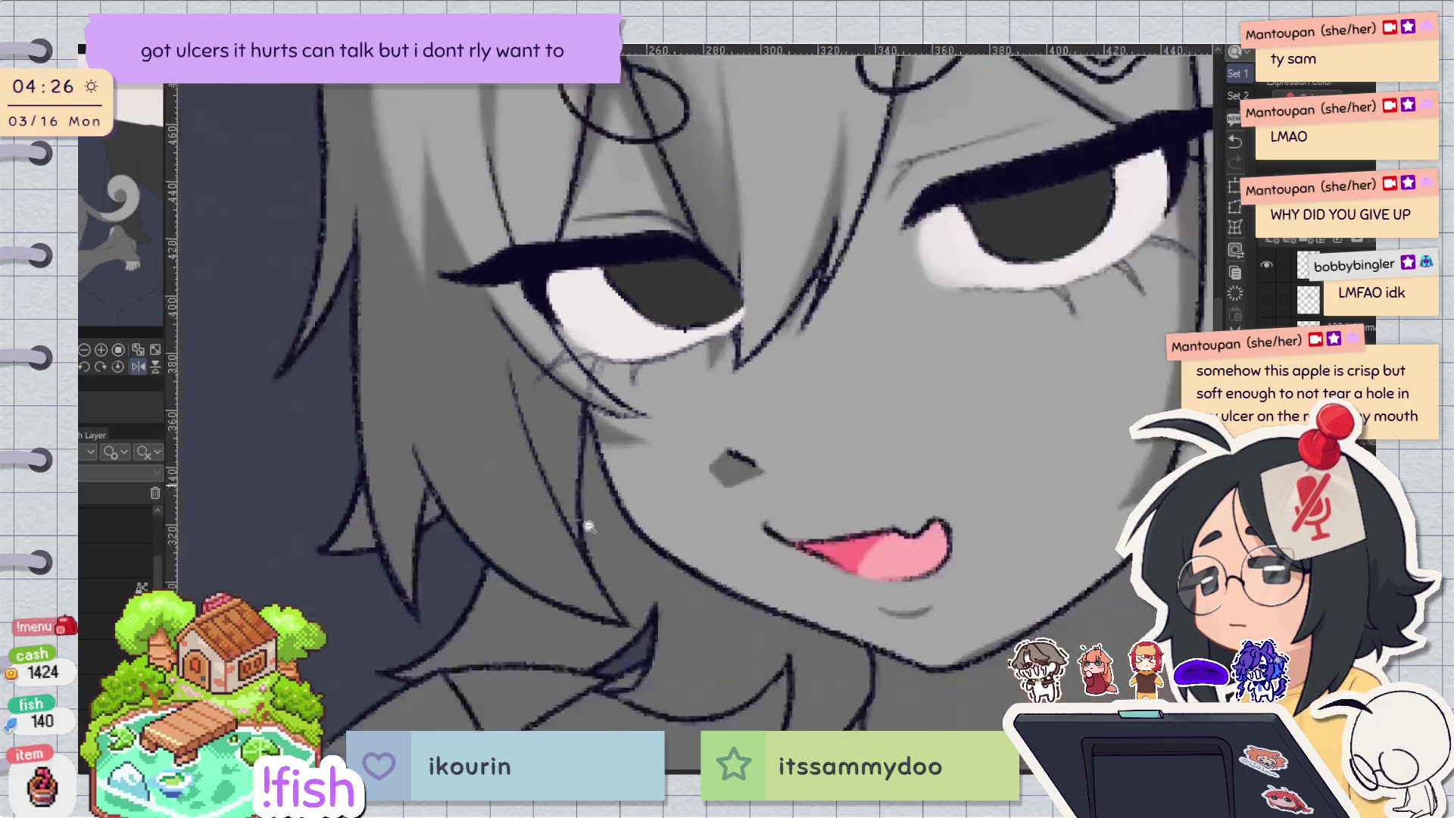
# Mirror-check the face, then redraw the nose line and its shadow.
pyautogui.press('h')
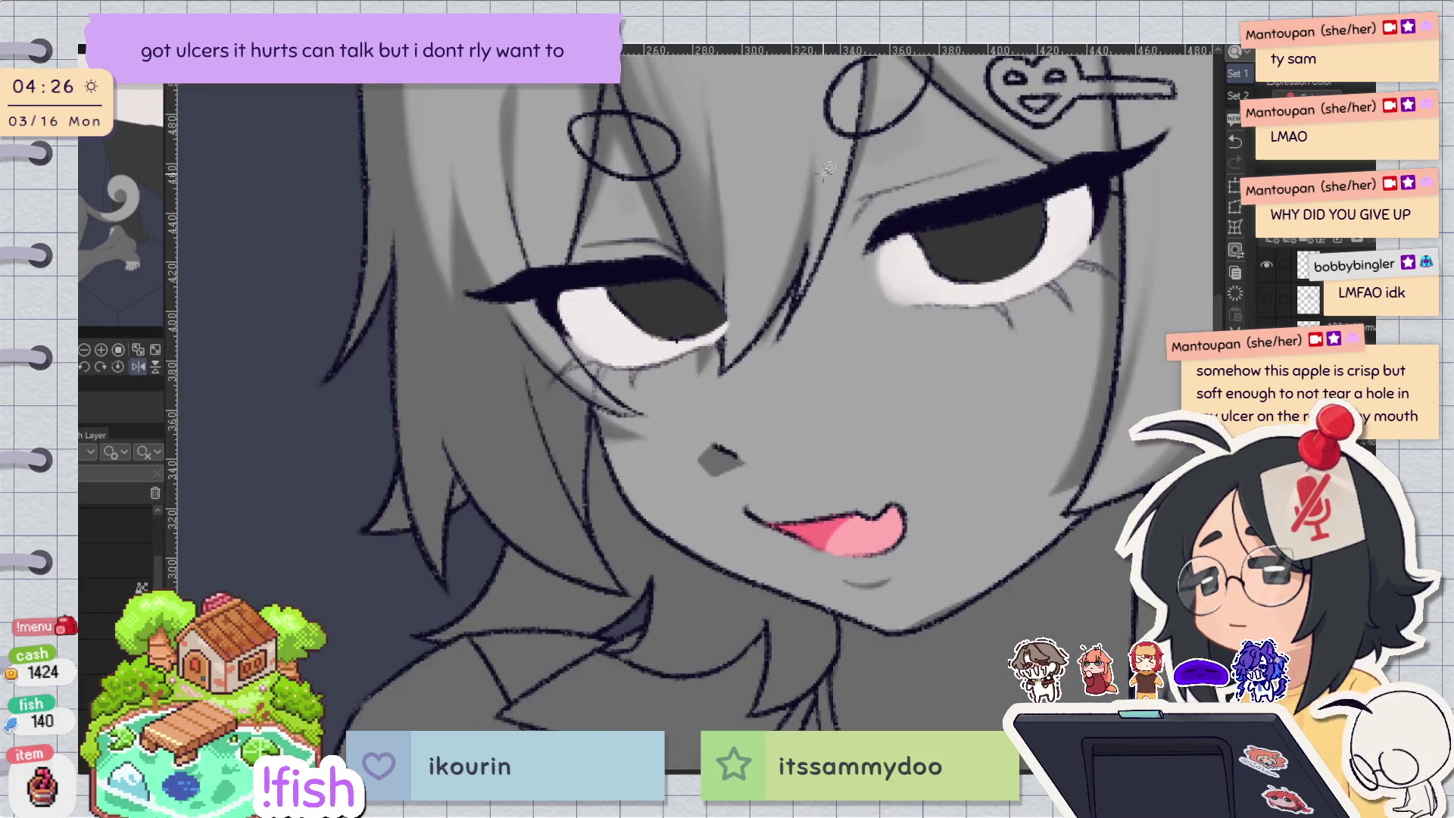
pyautogui.press('h')
pyautogui.press('h')
pyautogui.moveTo(828, 169); pyautogui.dragTo(860, 348)
pyautogui.press('h')
pyautogui.scroll(-3, 892, 381)
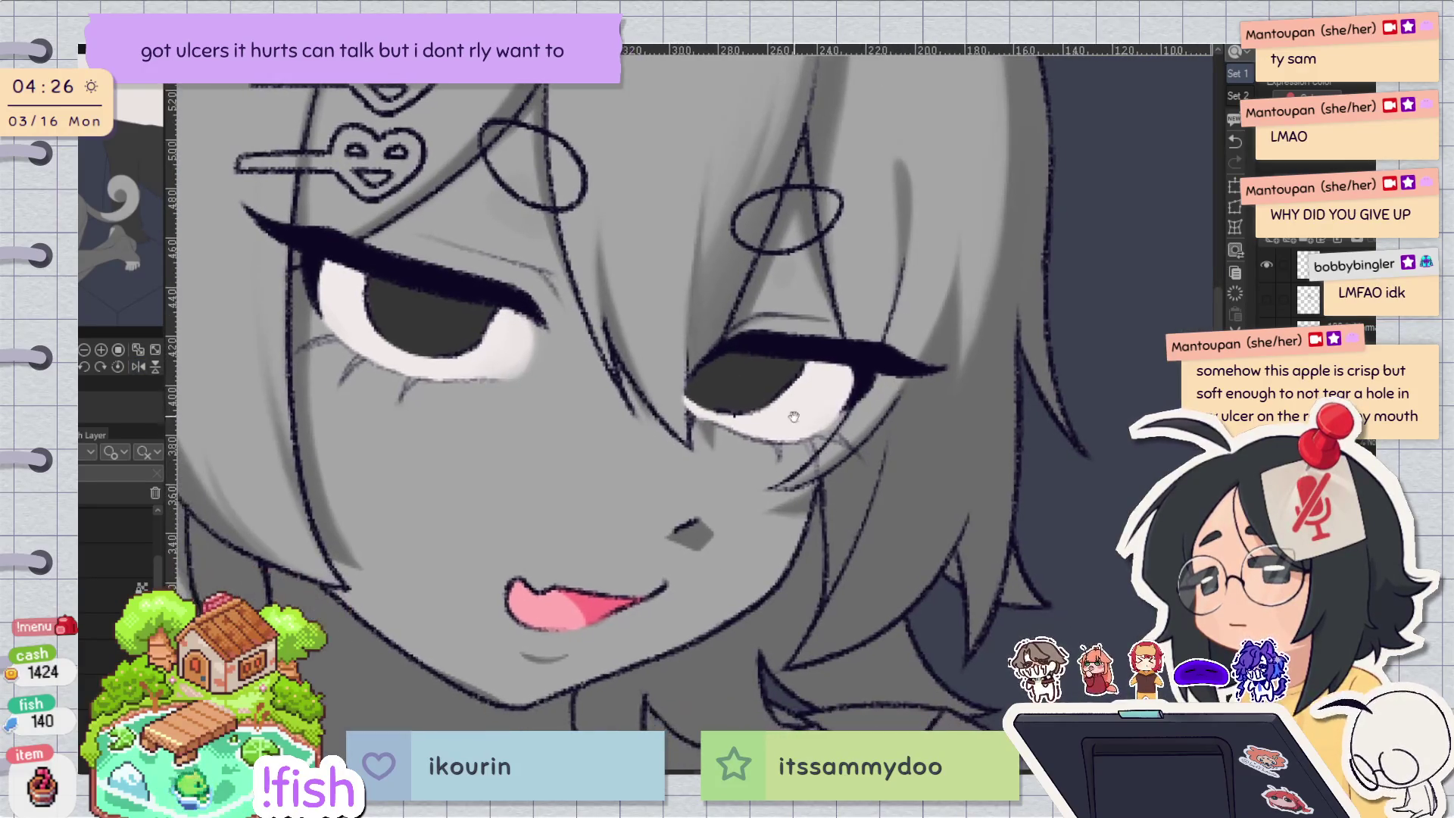
pyautogui.scroll(4, 722, 442)
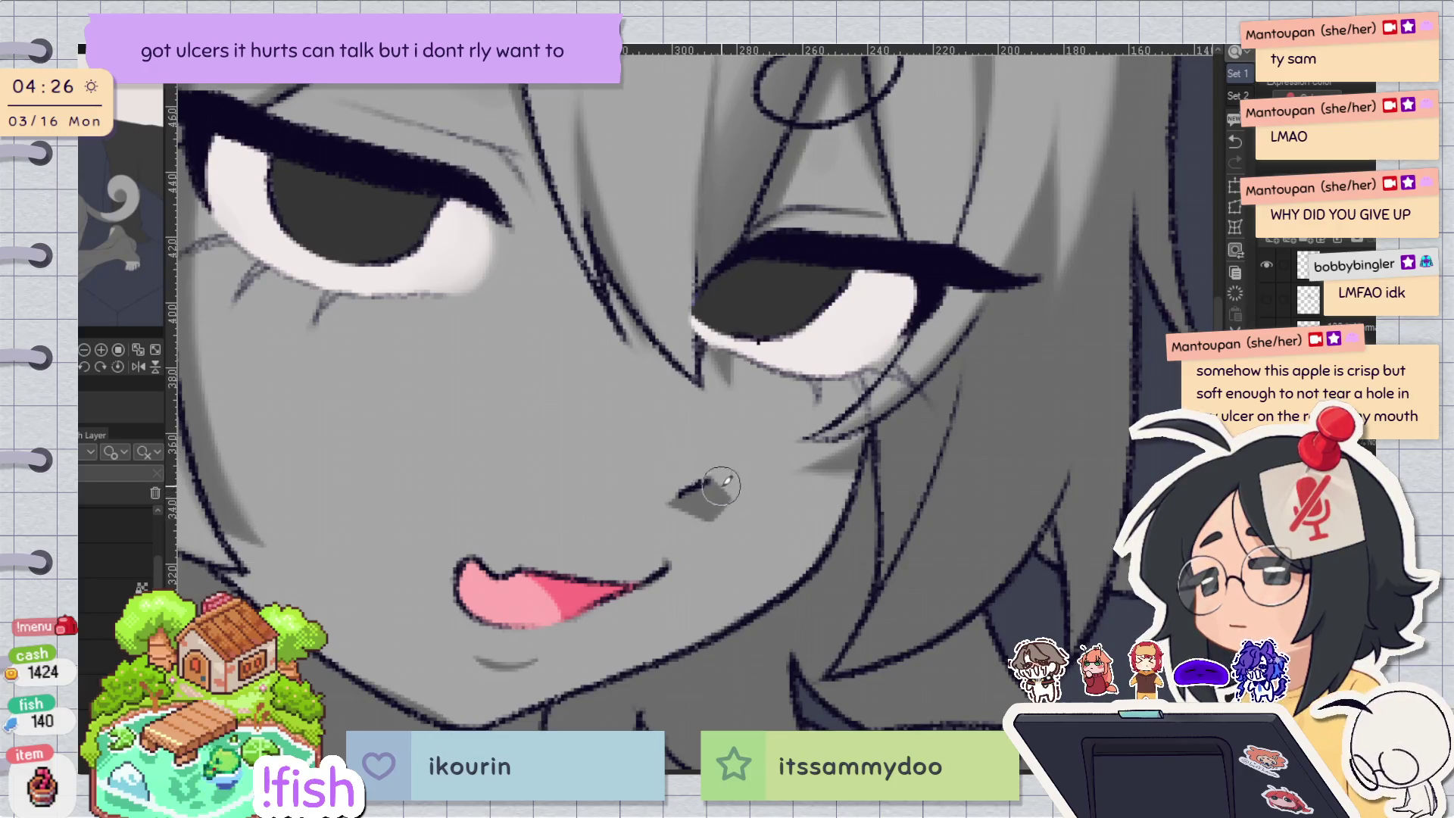
pyautogui.moveTo(673, 512); pyautogui.dragTo(712, 483)
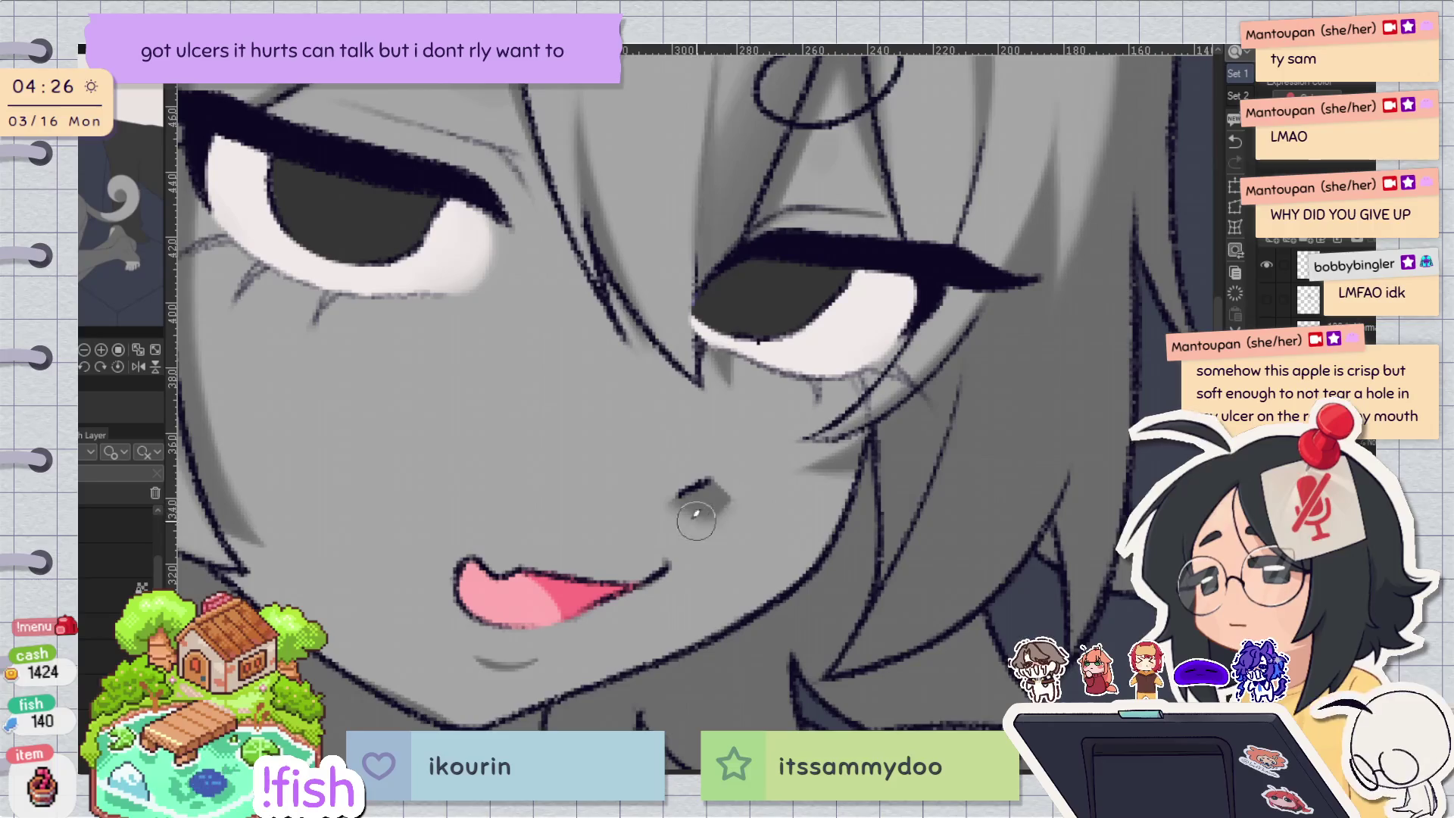
# Mirror, tilt and flip the canvas view repeatedly to check the face's symmetry.
pyautogui.hotkey('ctrl', '0')
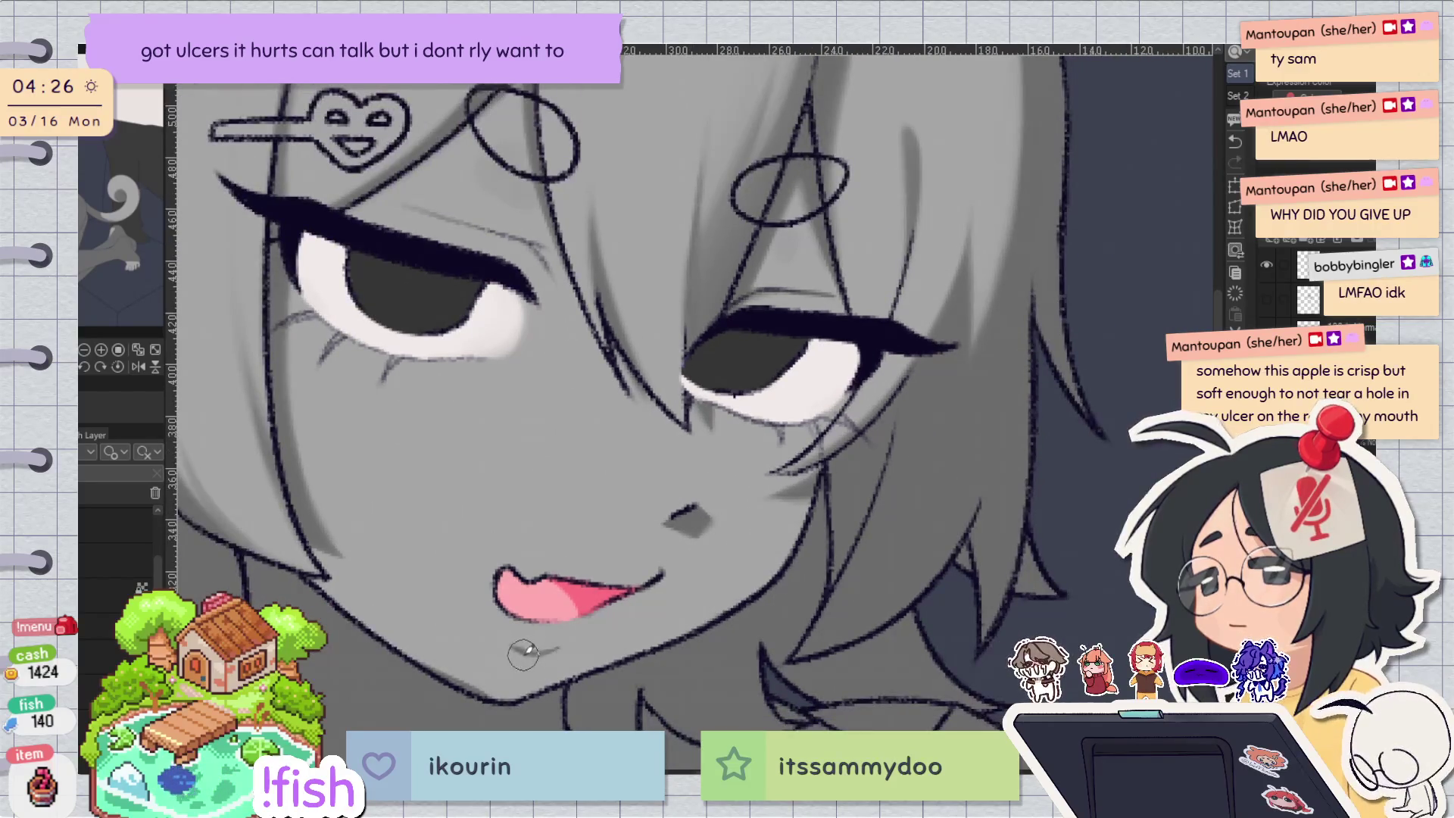
pyautogui.press('h')
pyautogui.press('h')
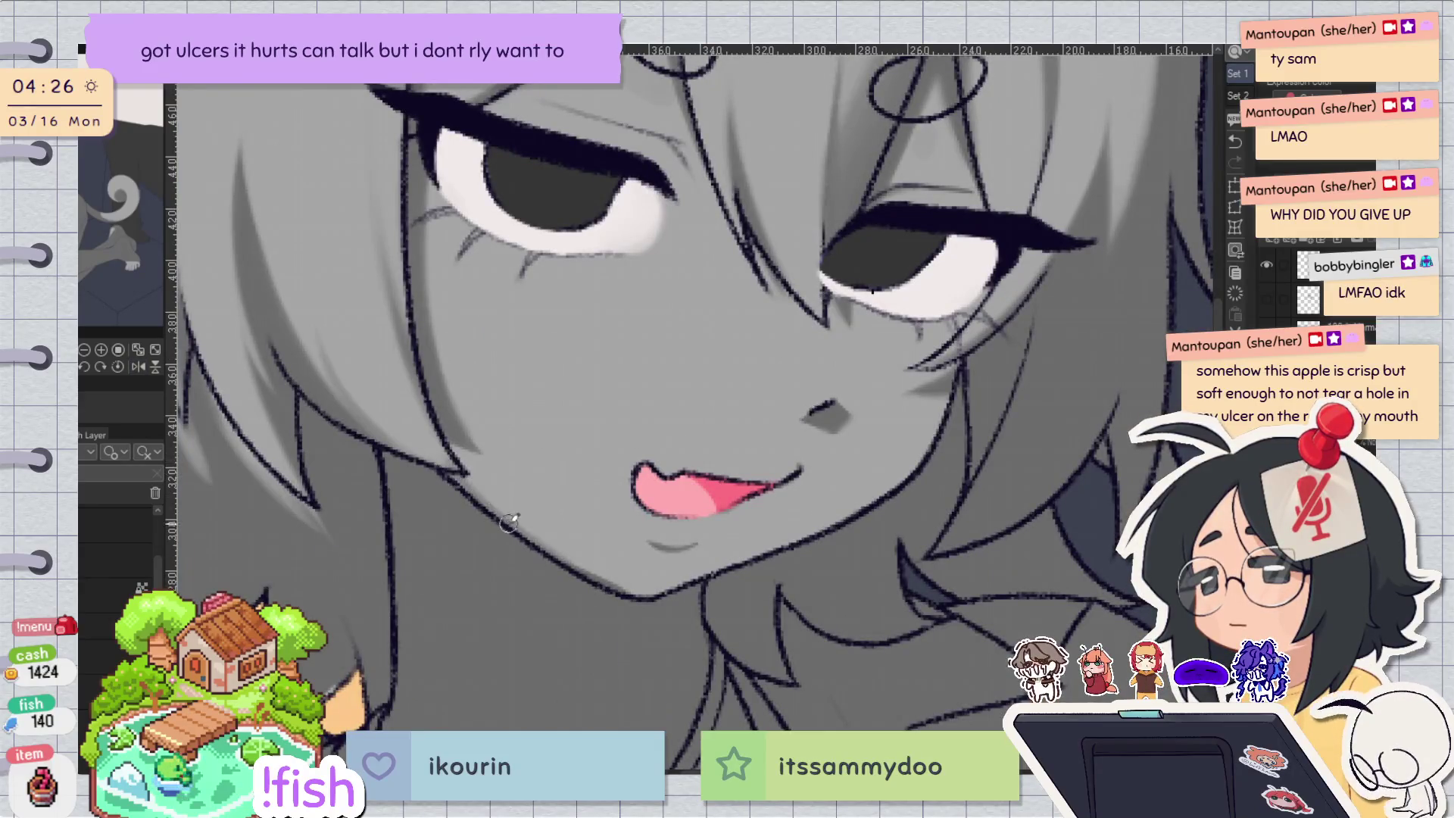
pyautogui.press('h')
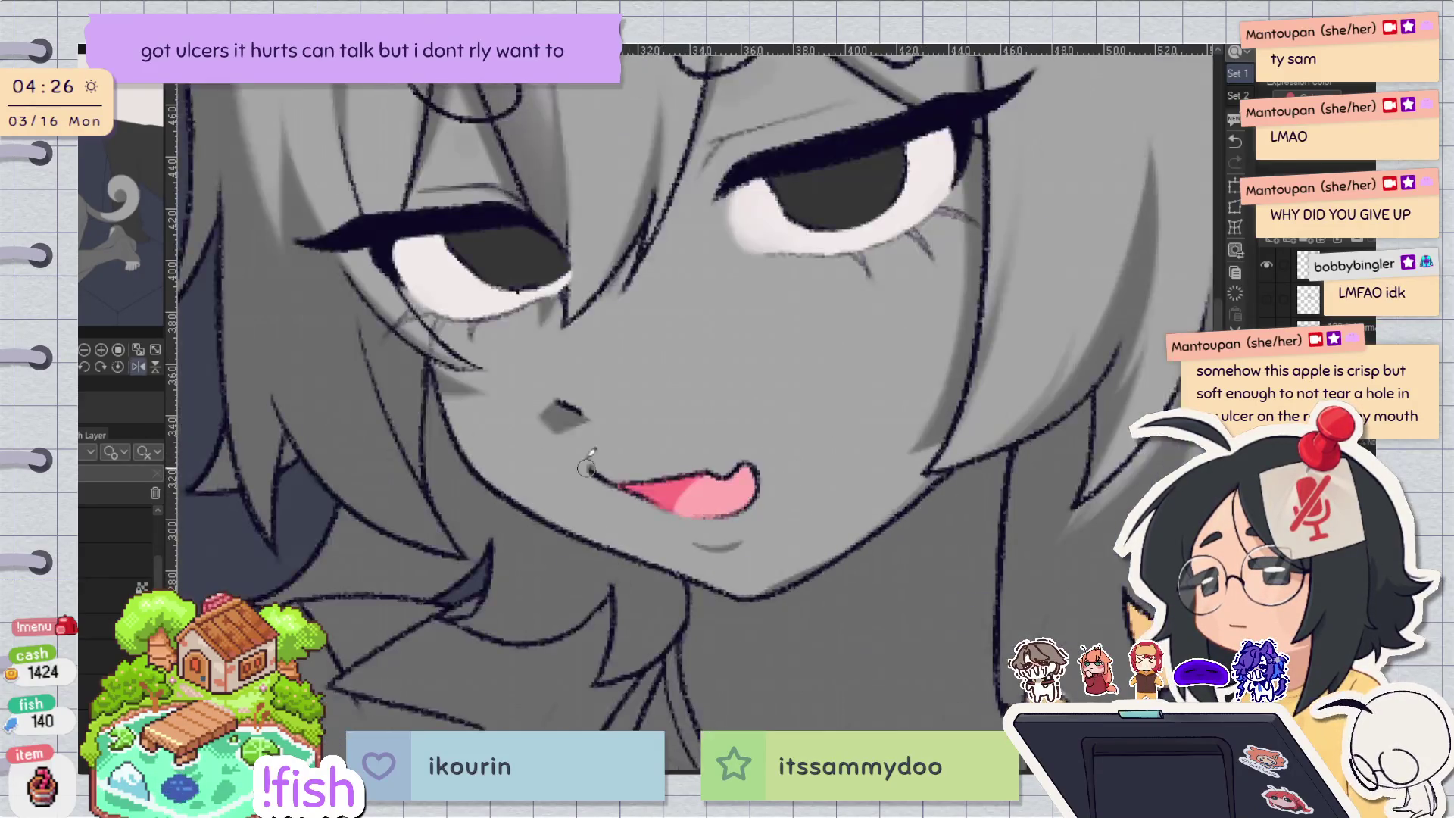
pyautogui.press('h')
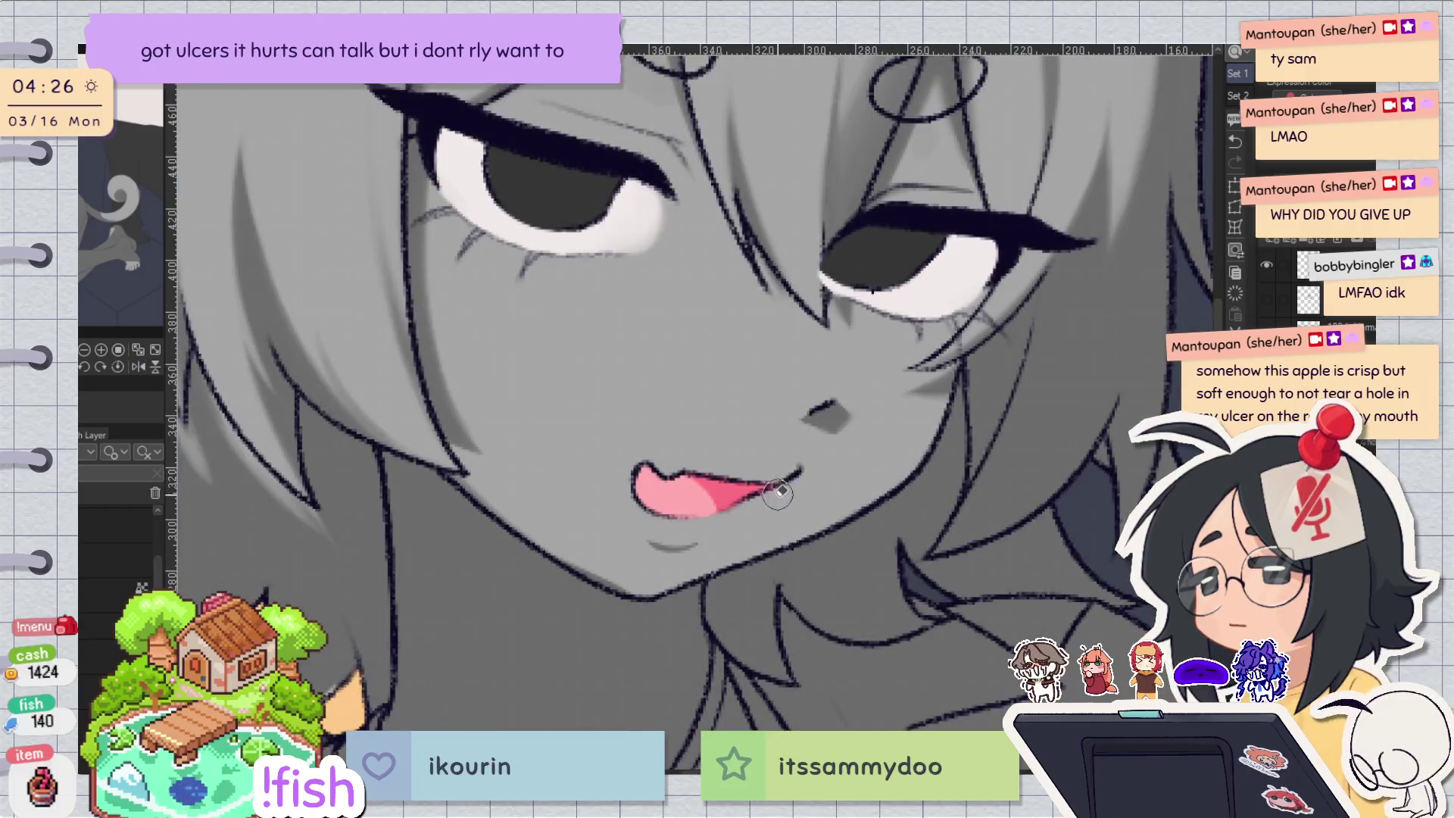
pyautogui.press('^')
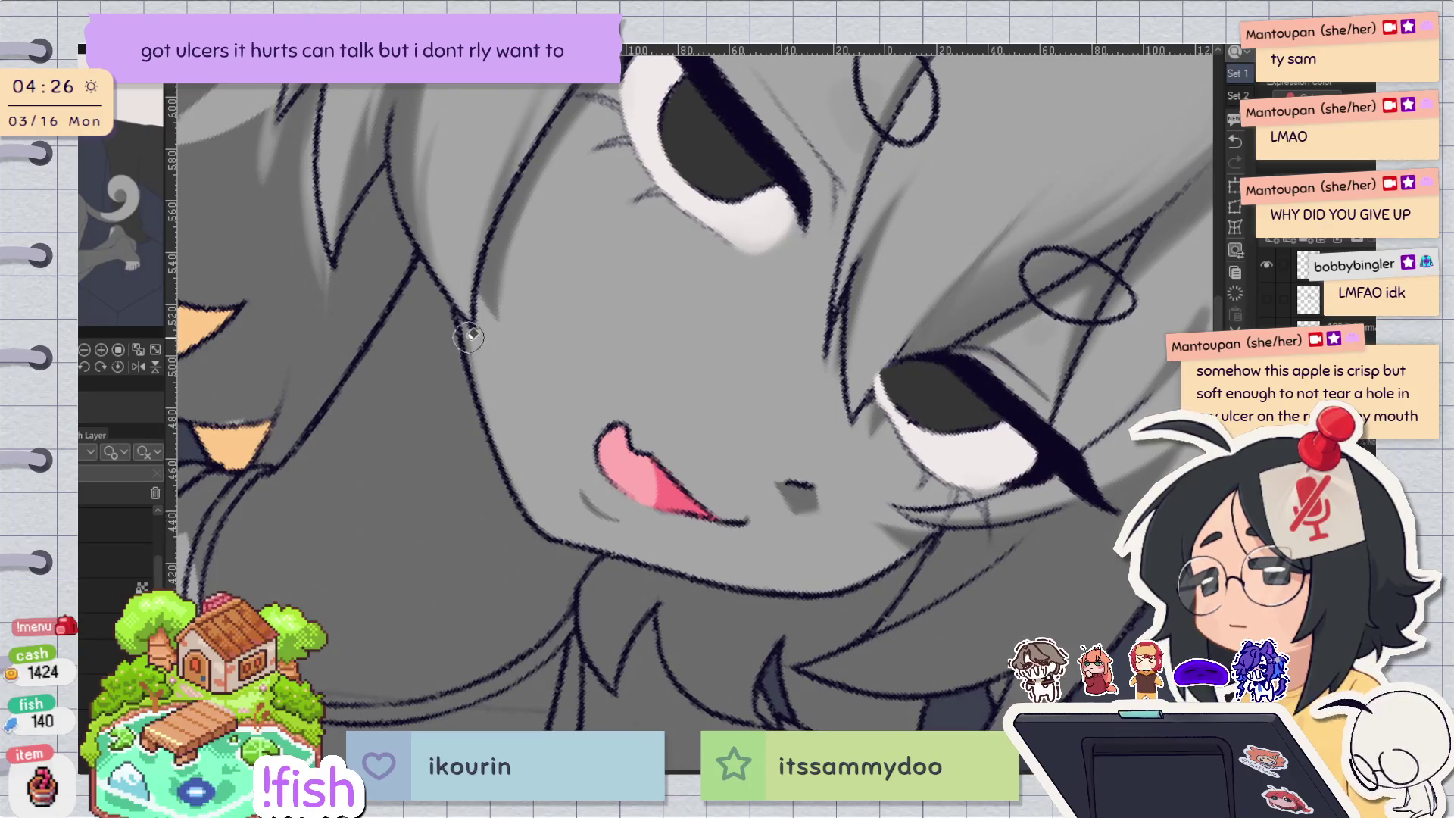
pyautogui.press('-')
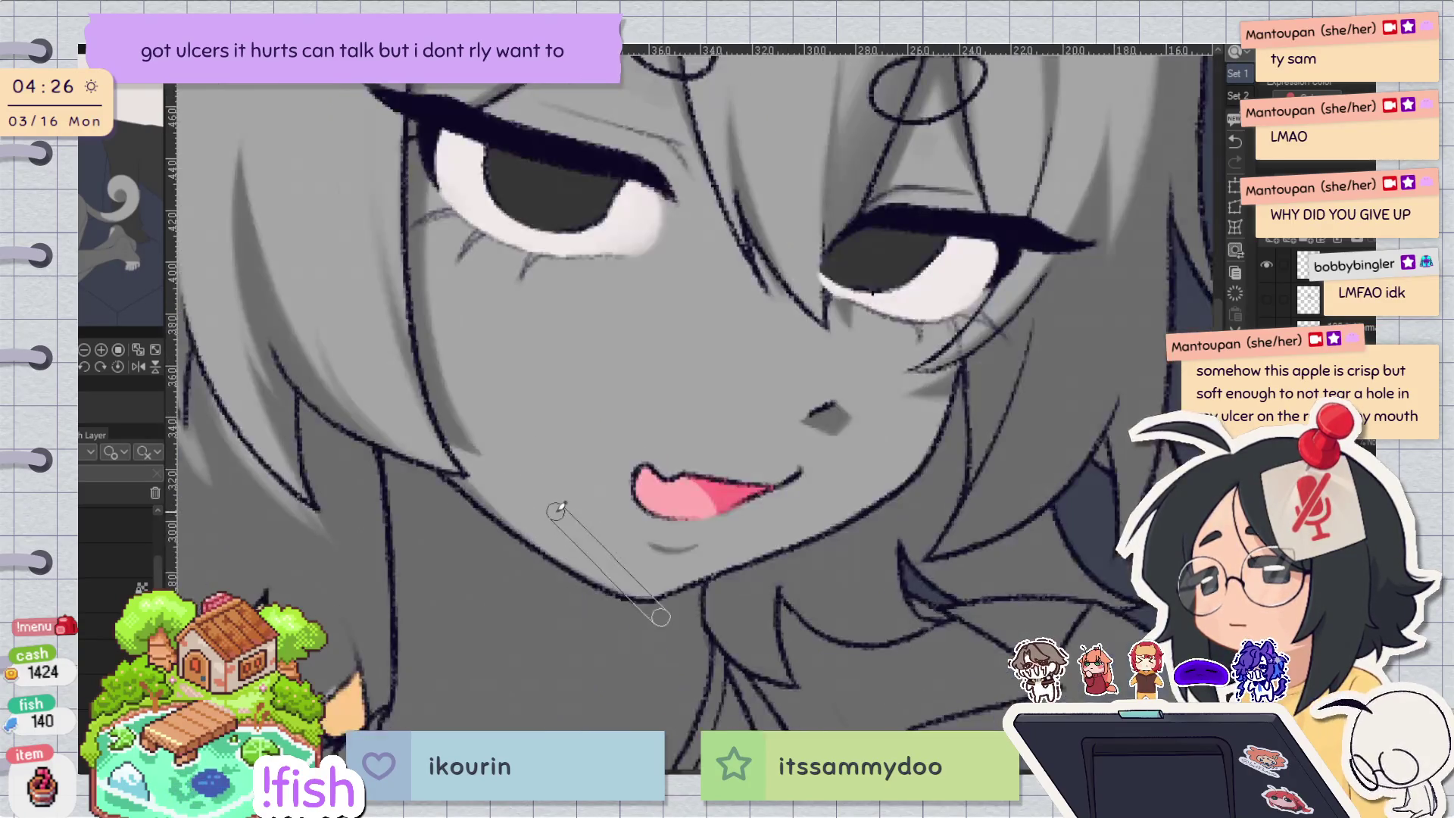
pyautogui.press('h')
pyautogui.press('h')
pyautogui.press('h')
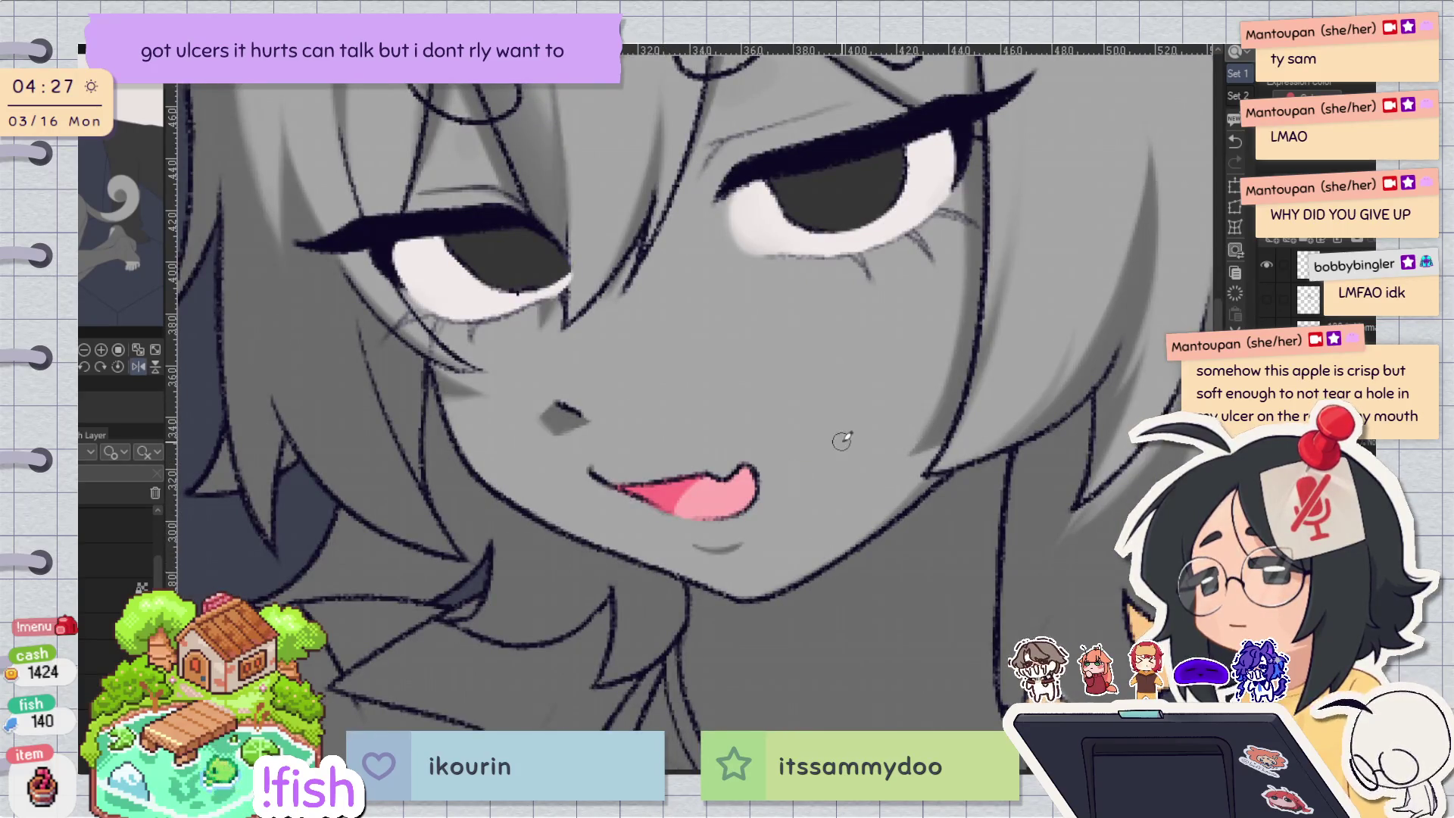
pyautogui.press('h')
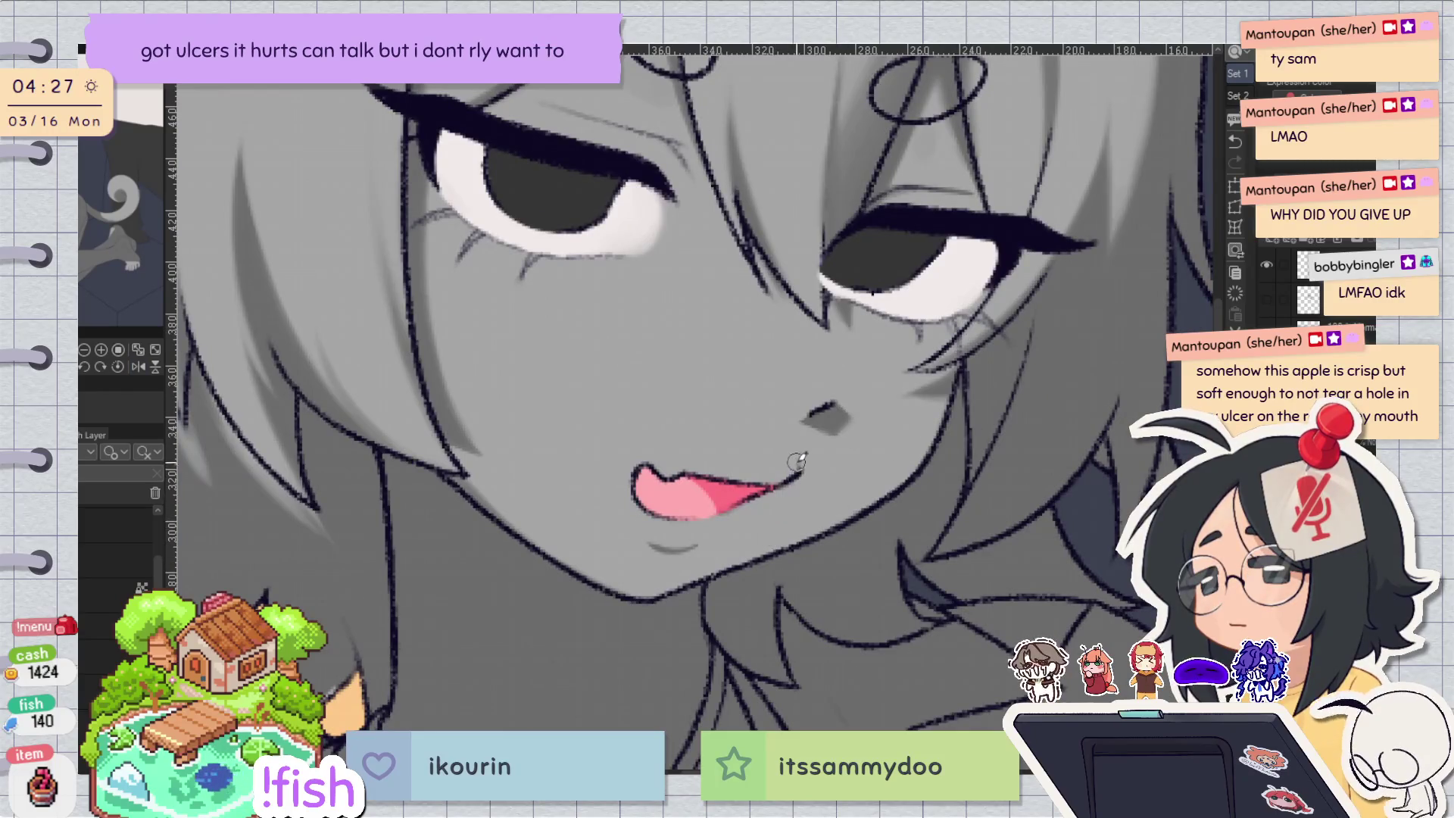
pyautogui.press('h')
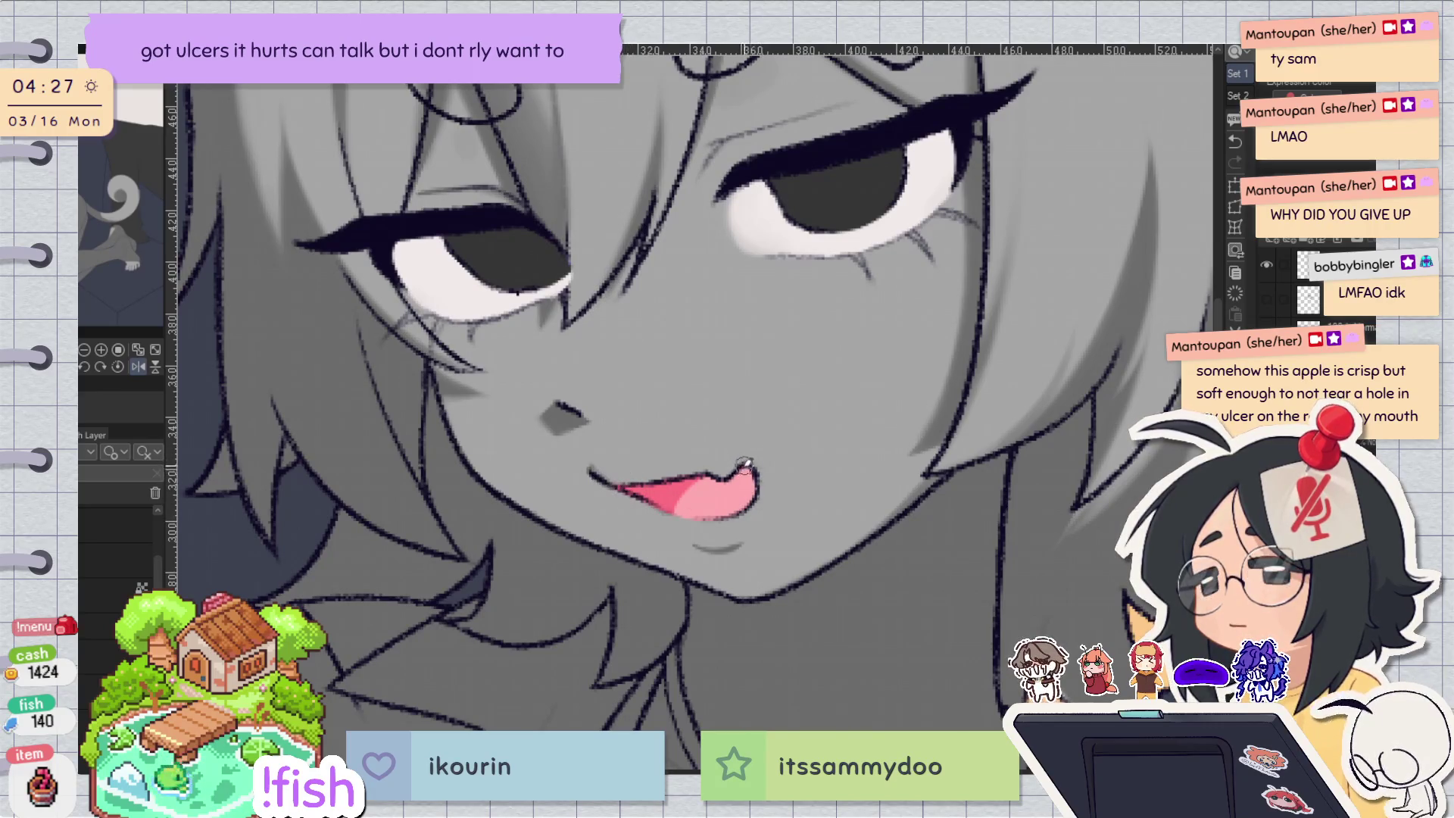
pyautogui.press('h')
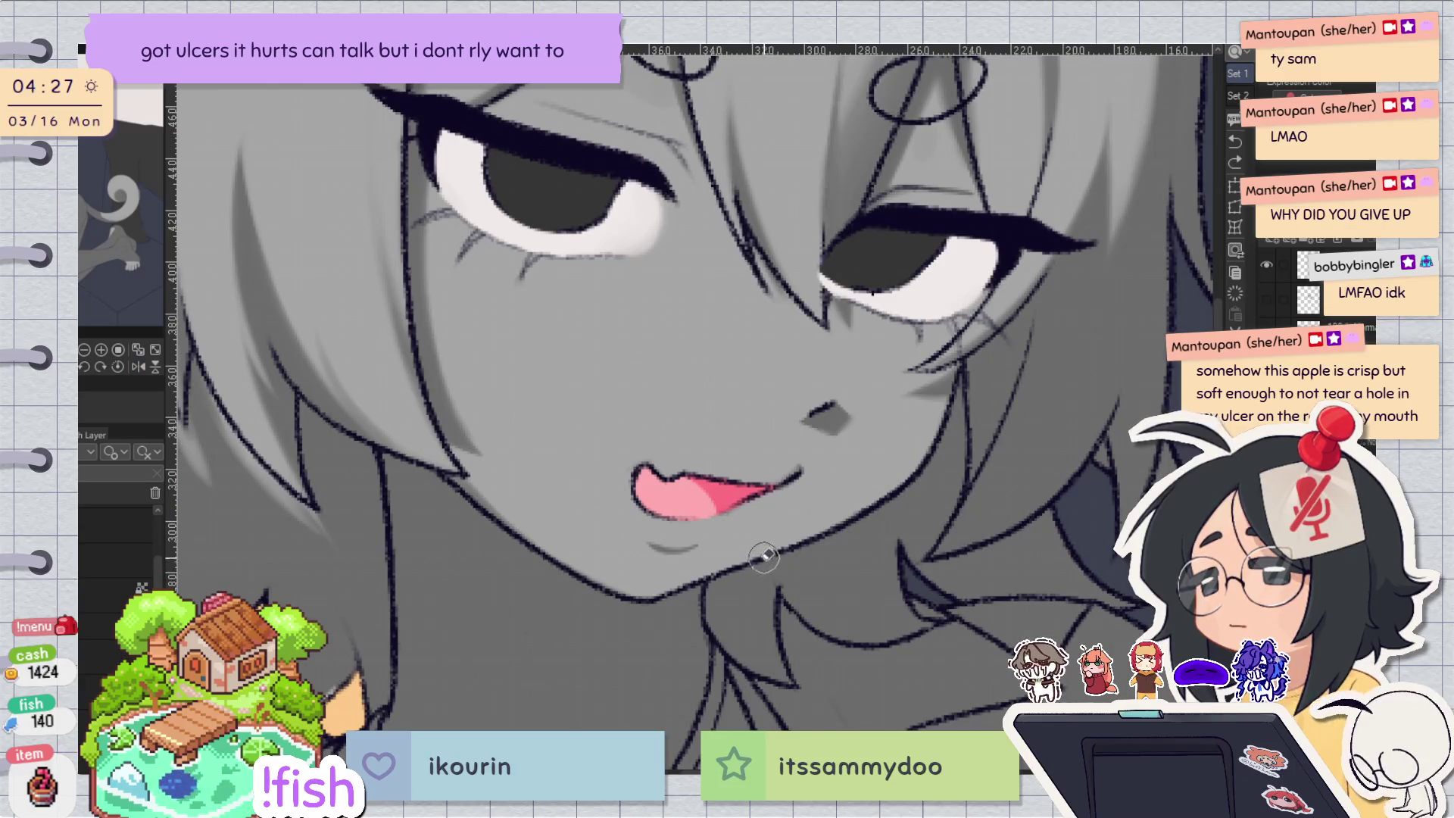
pyautogui.press('h')
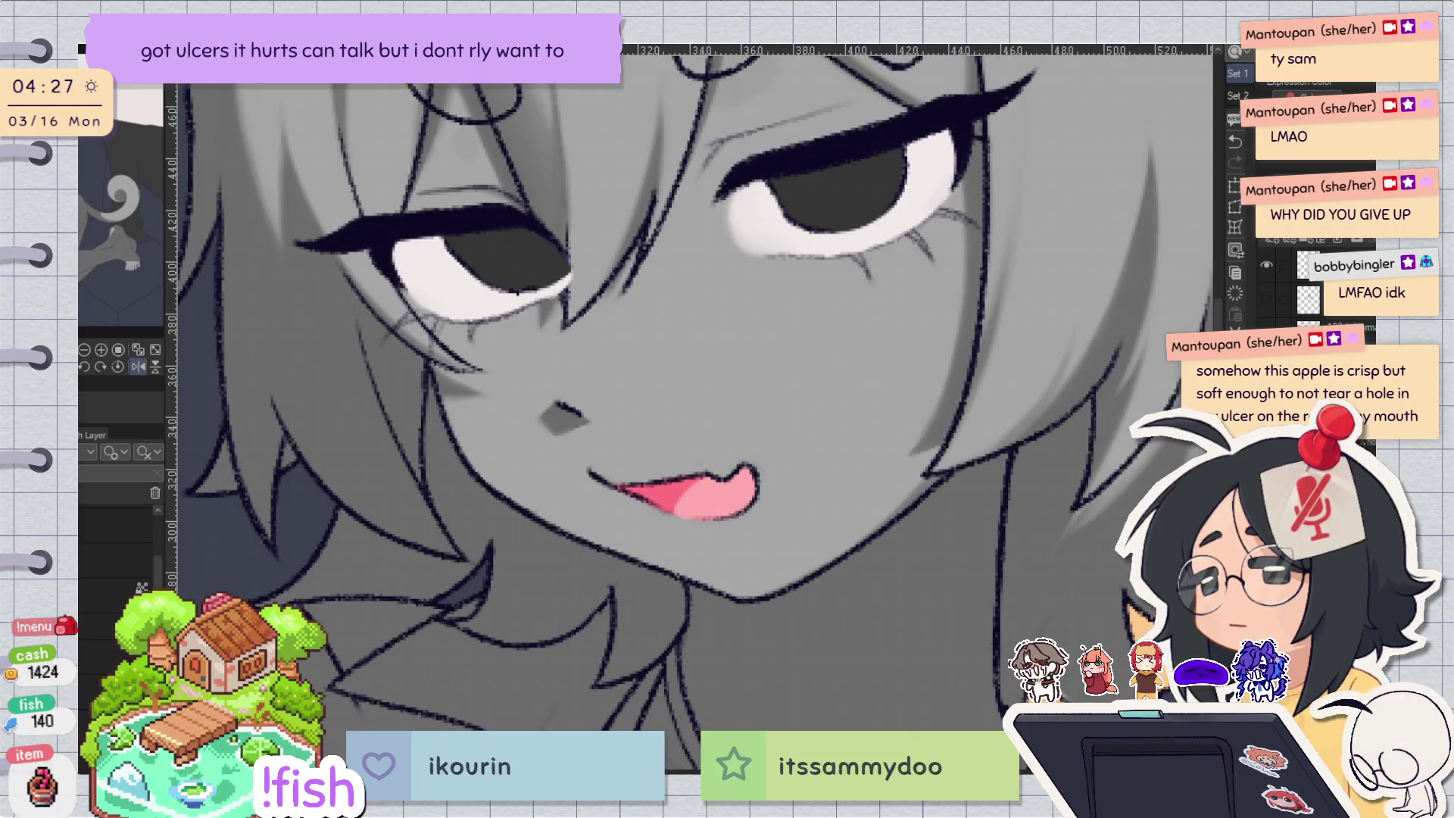
pyautogui.scroll(-3, 880, 413)
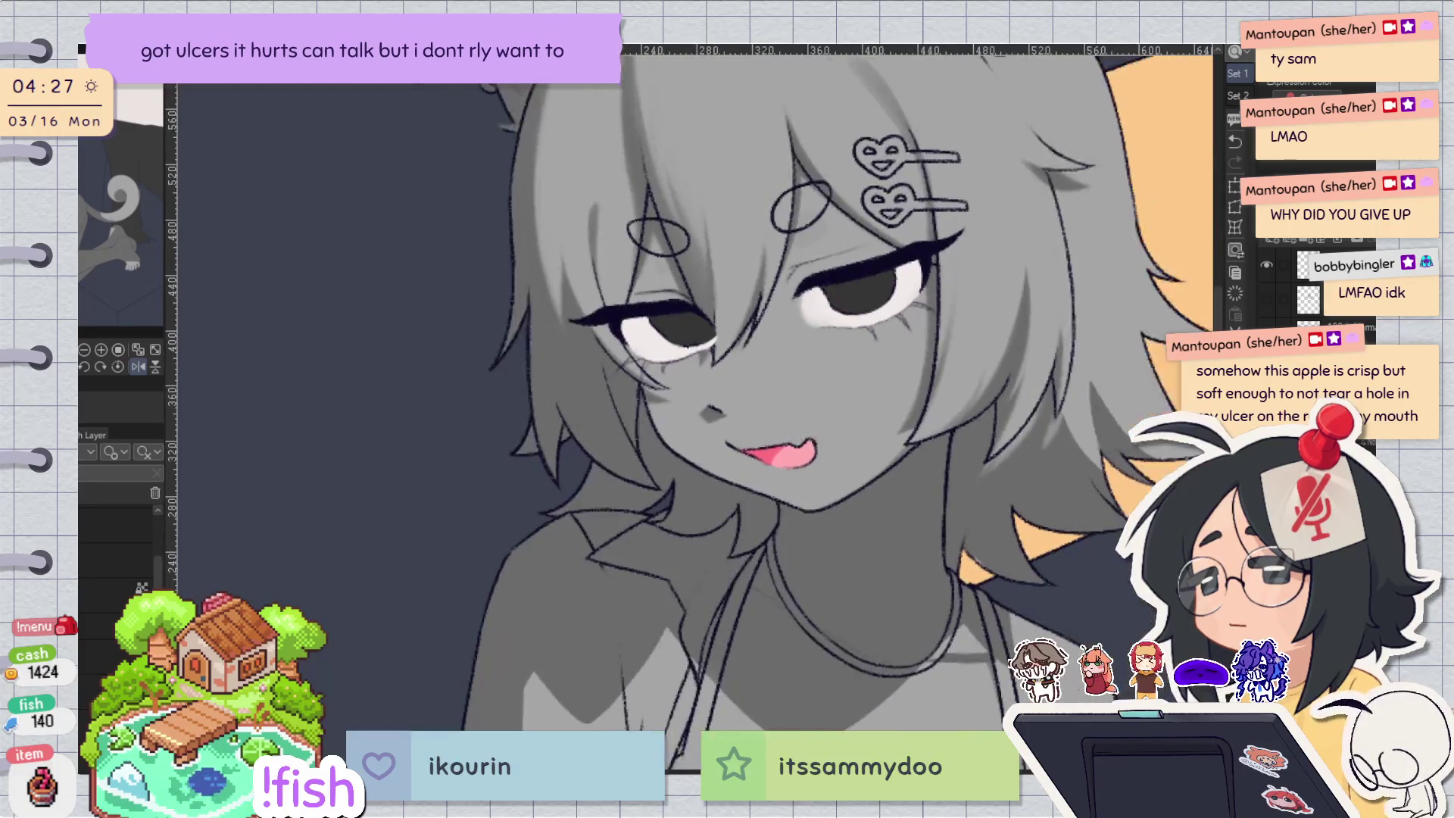
pyautogui.scroll(2, 856, 469)
pyautogui.scroll(-2, 886, 466)
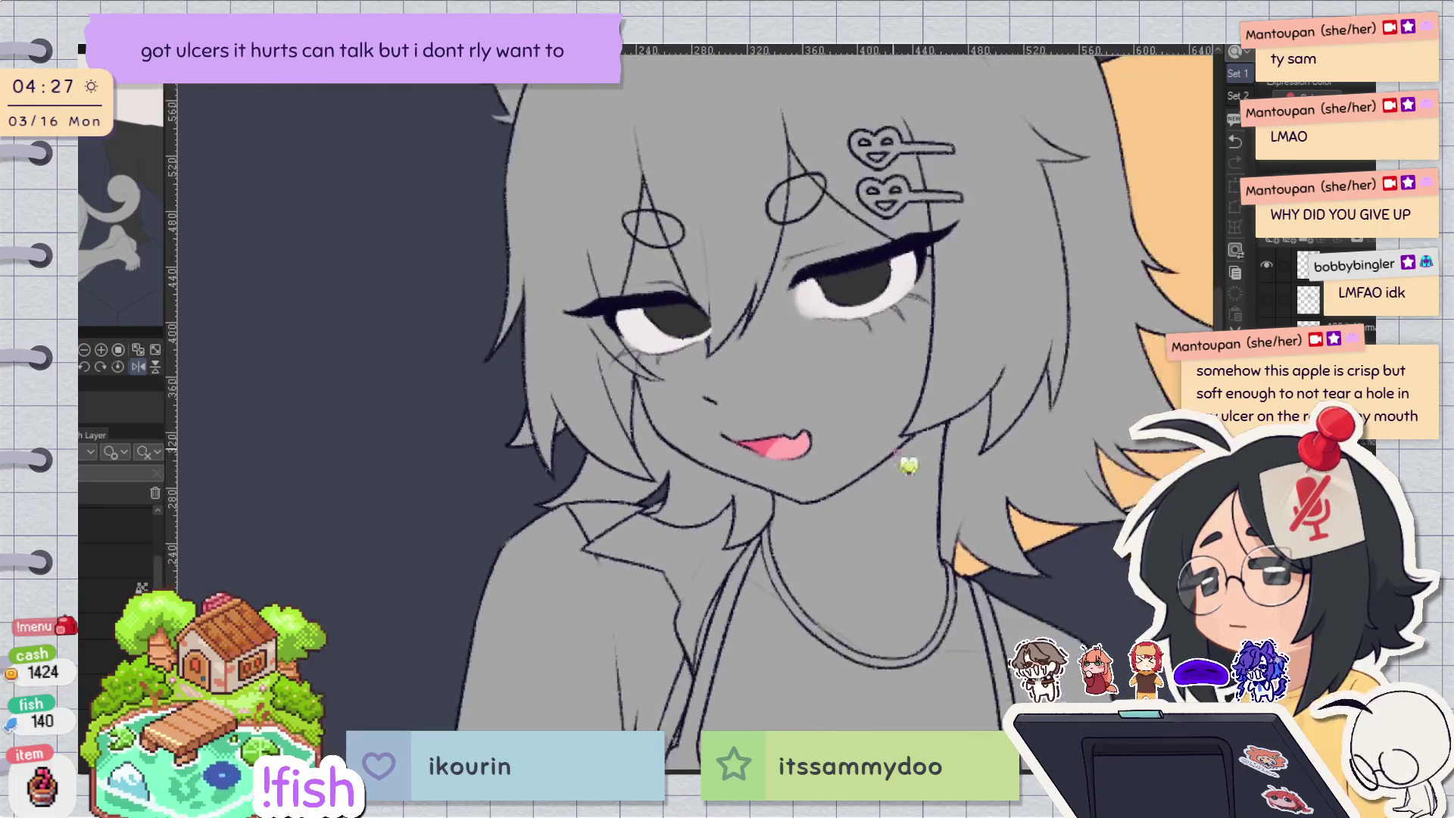
pyautogui.scroll(5, 682, 394)
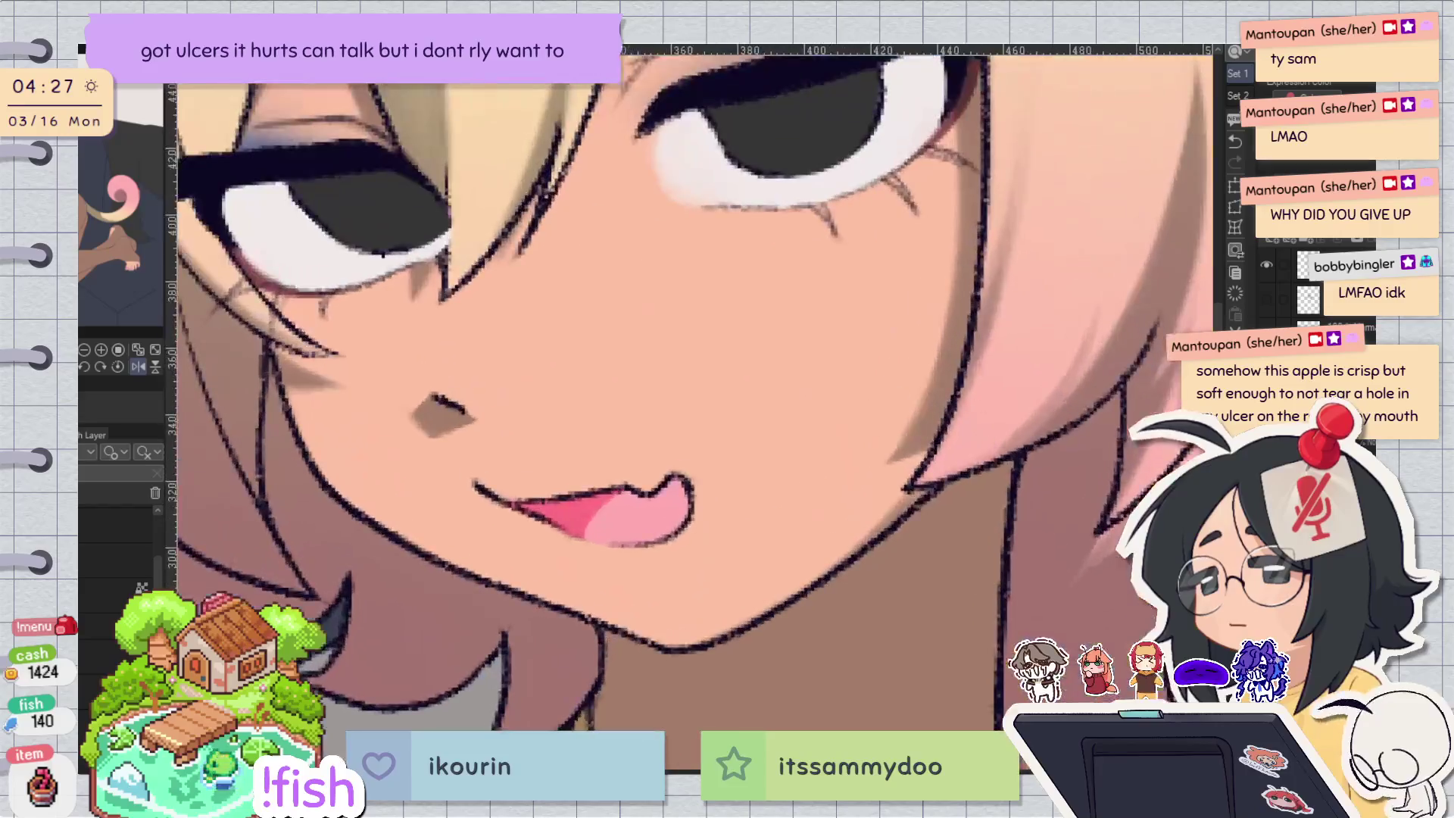
# Extend the dark pink shading and paint soft pink along the tongue's left edge.
pyautogui.scroll(-2, 1033, 577)
pyautogui.scroll(-3, 1034, 577)
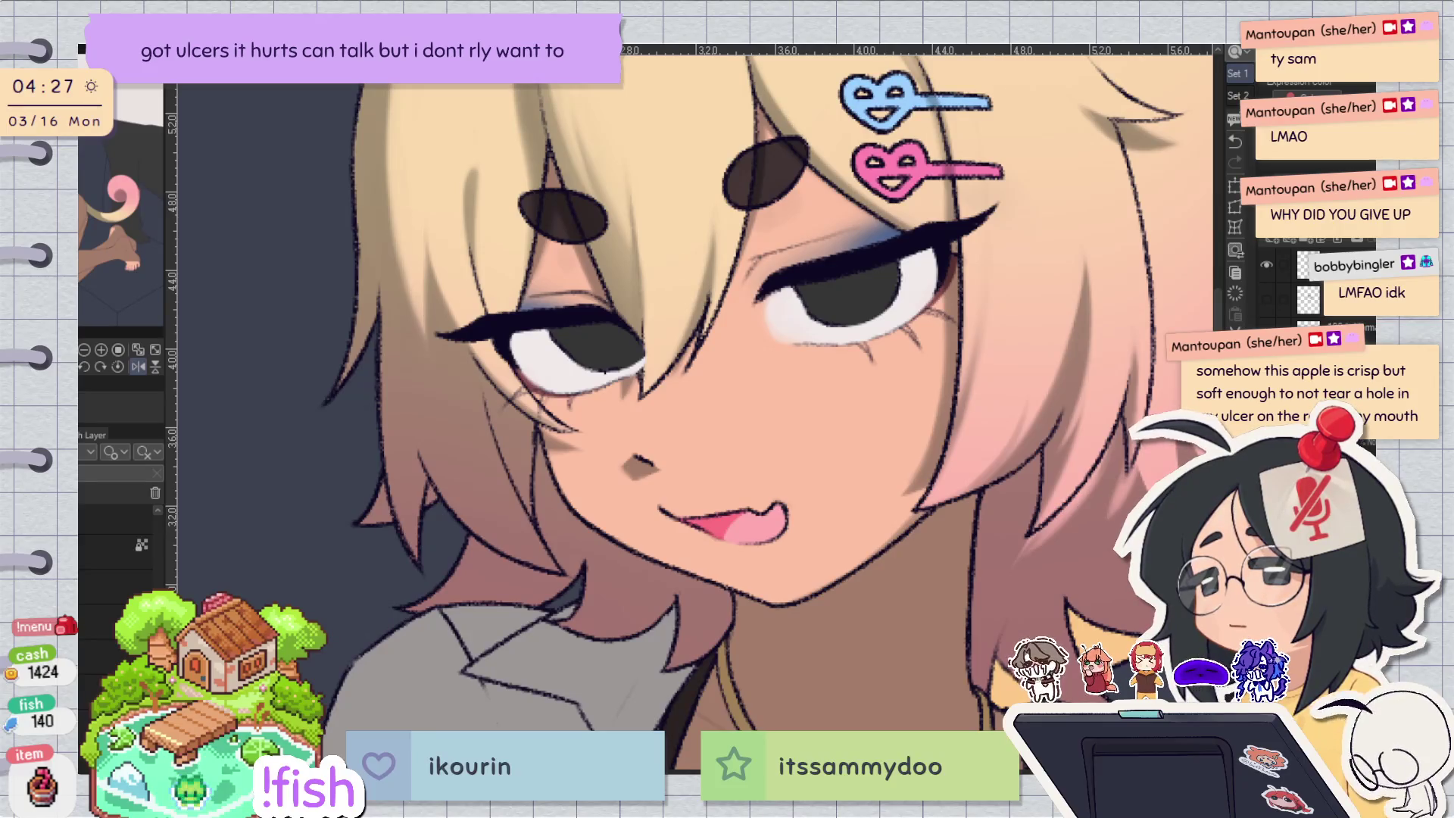
pyautogui.scroll(5, 604, 419)
pyautogui.moveTo(606, 417); pyautogui.dragTo(590, 446)
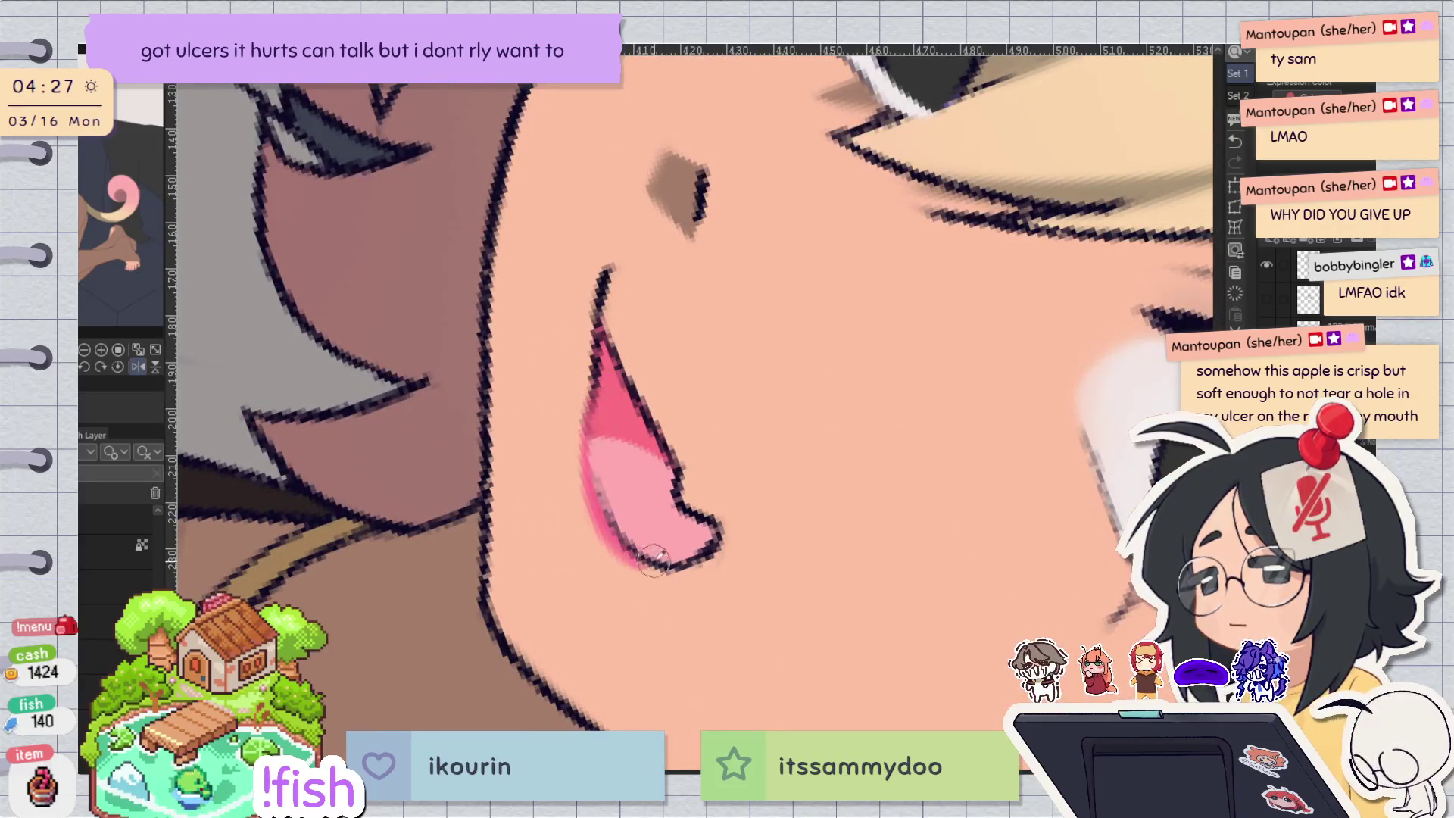
pyautogui.press('h')
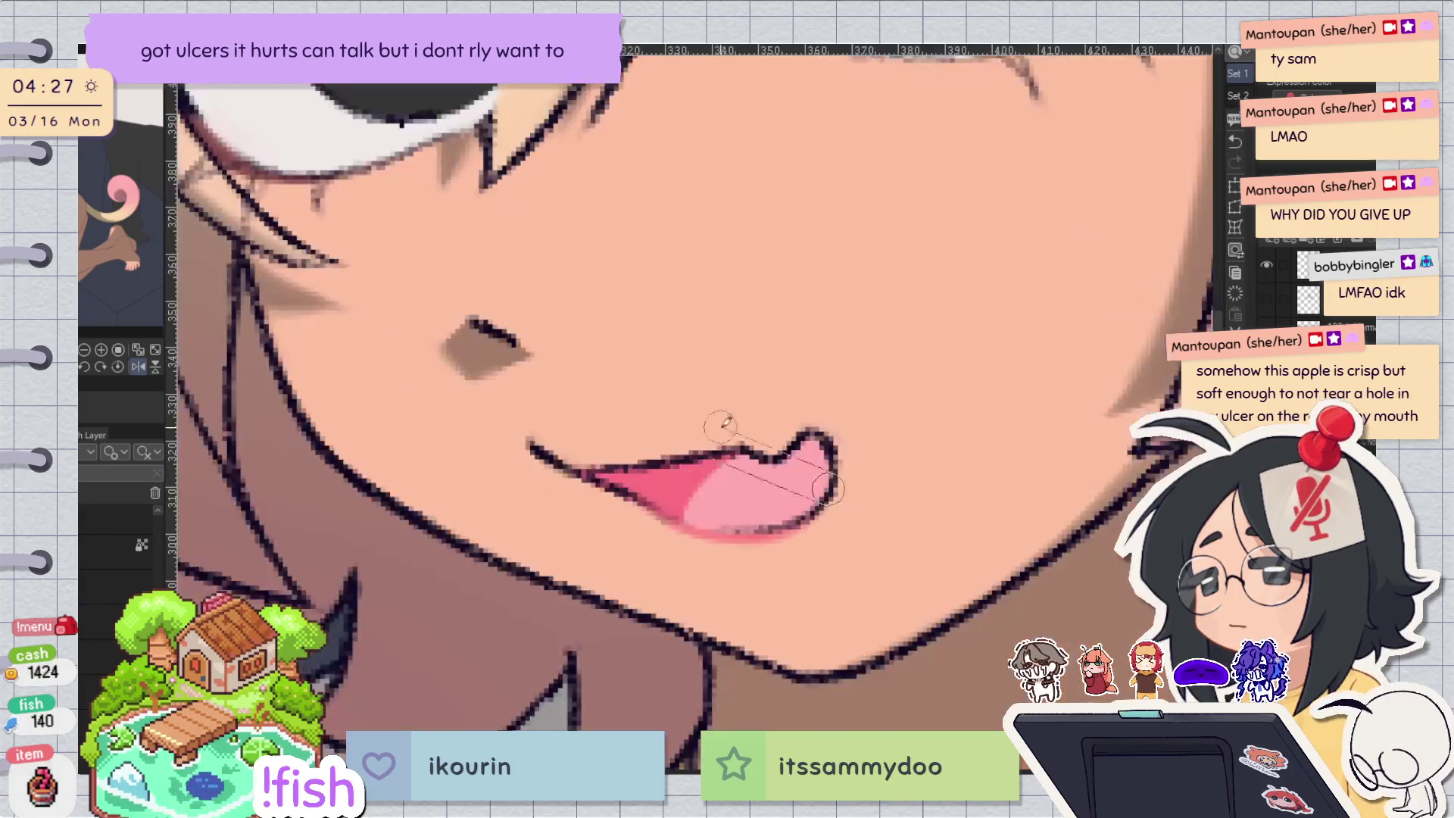
pyautogui.scroll(2, 729, 402)
pyautogui.press('h')
pyautogui.scroll(3, 698, 711)
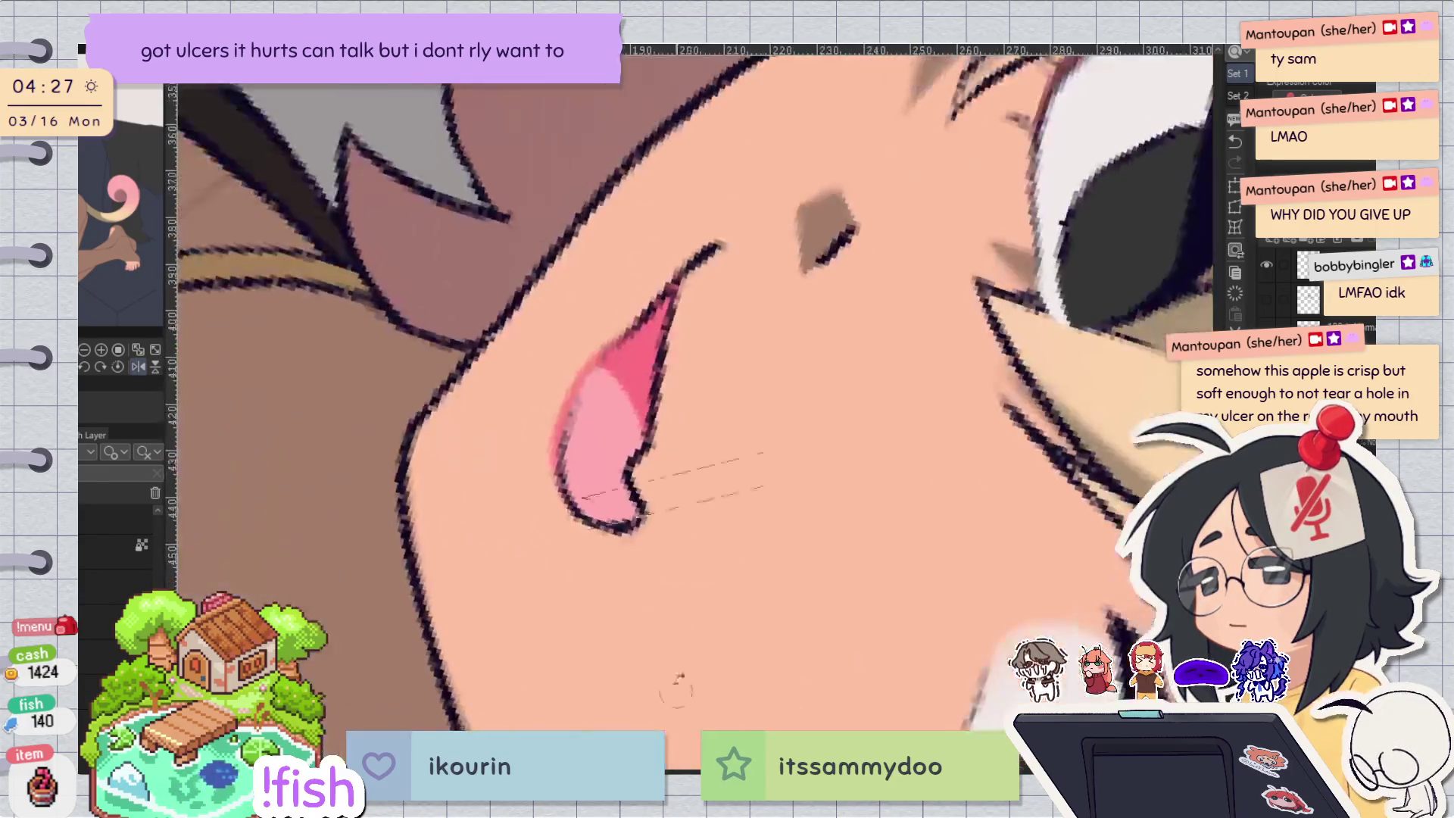
pyautogui.moveTo(617, 352); pyautogui.dragTo(560, 485)
pyautogui.moveTo(629, 333); pyautogui.dragTo(623, 509)
# Deepen the tongue's left-edge shading with darker pink, redoing one stroke.
pyautogui.hotkey('ctrl', '@')
pyautogui.scroll(2, 676, 325)
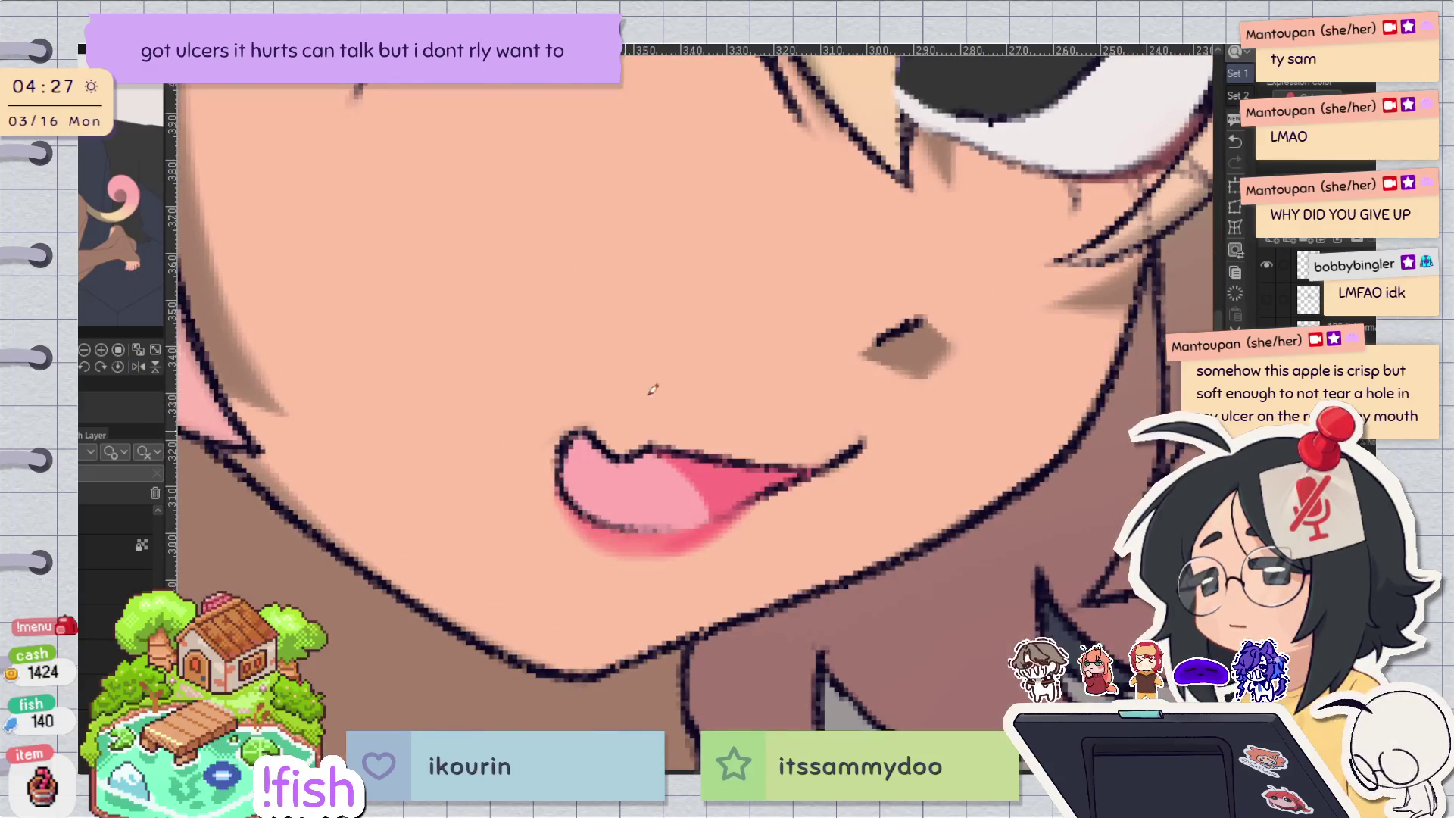
pyautogui.scroll(1, 936, 215)
pyautogui.press('h')
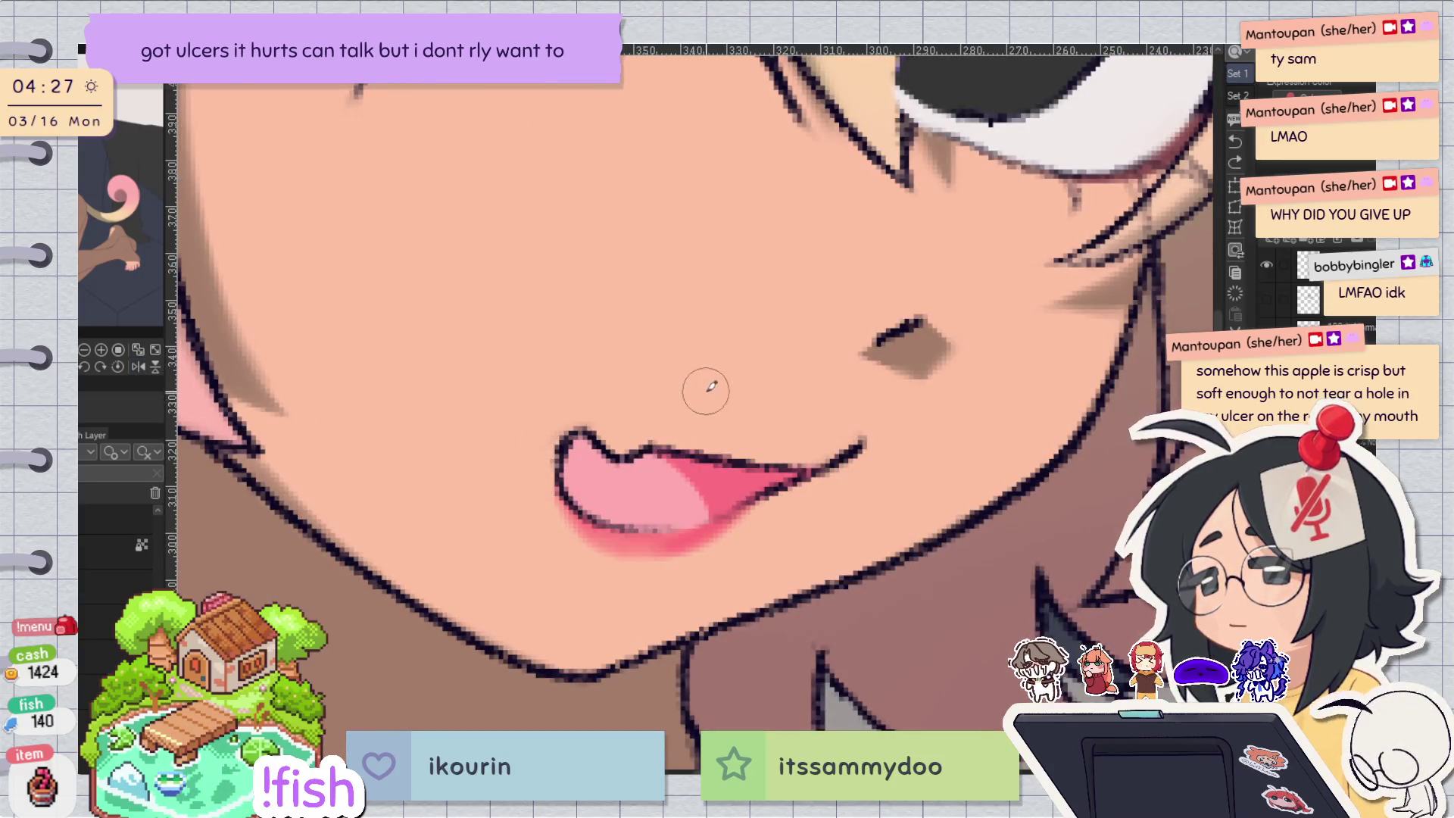
pyautogui.moveTo(707, 390); pyautogui.dragTo(788, 563)
pyautogui.moveTo(558, 331); pyautogui.dragTo(615, 460)
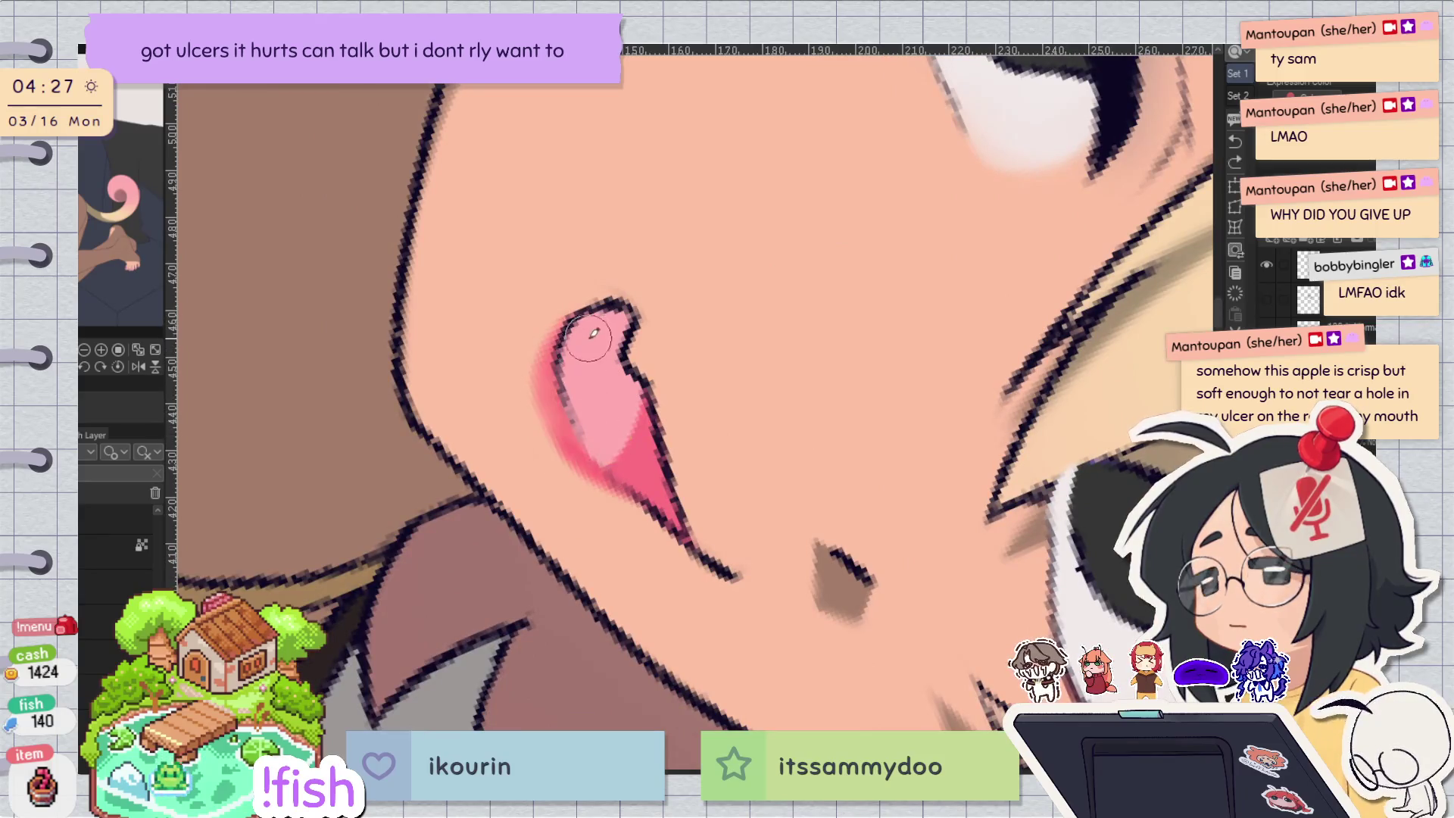
pyautogui.hotkey('ctrl', 'z')
pyautogui.moveTo(564, 324); pyautogui.dragTo(584, 365)
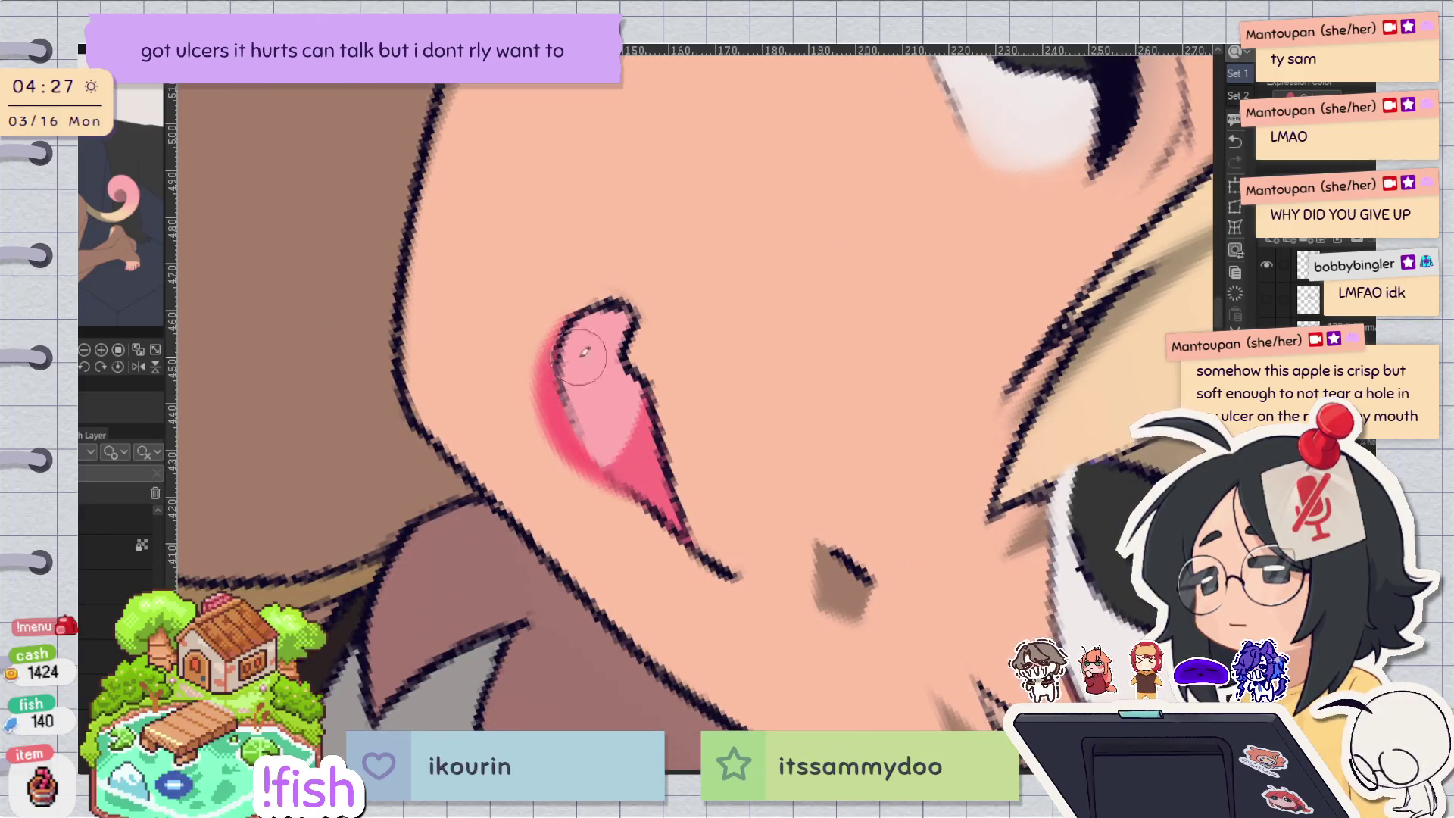
pyautogui.hotkey('ctrl', '@')
pyautogui.press('h')
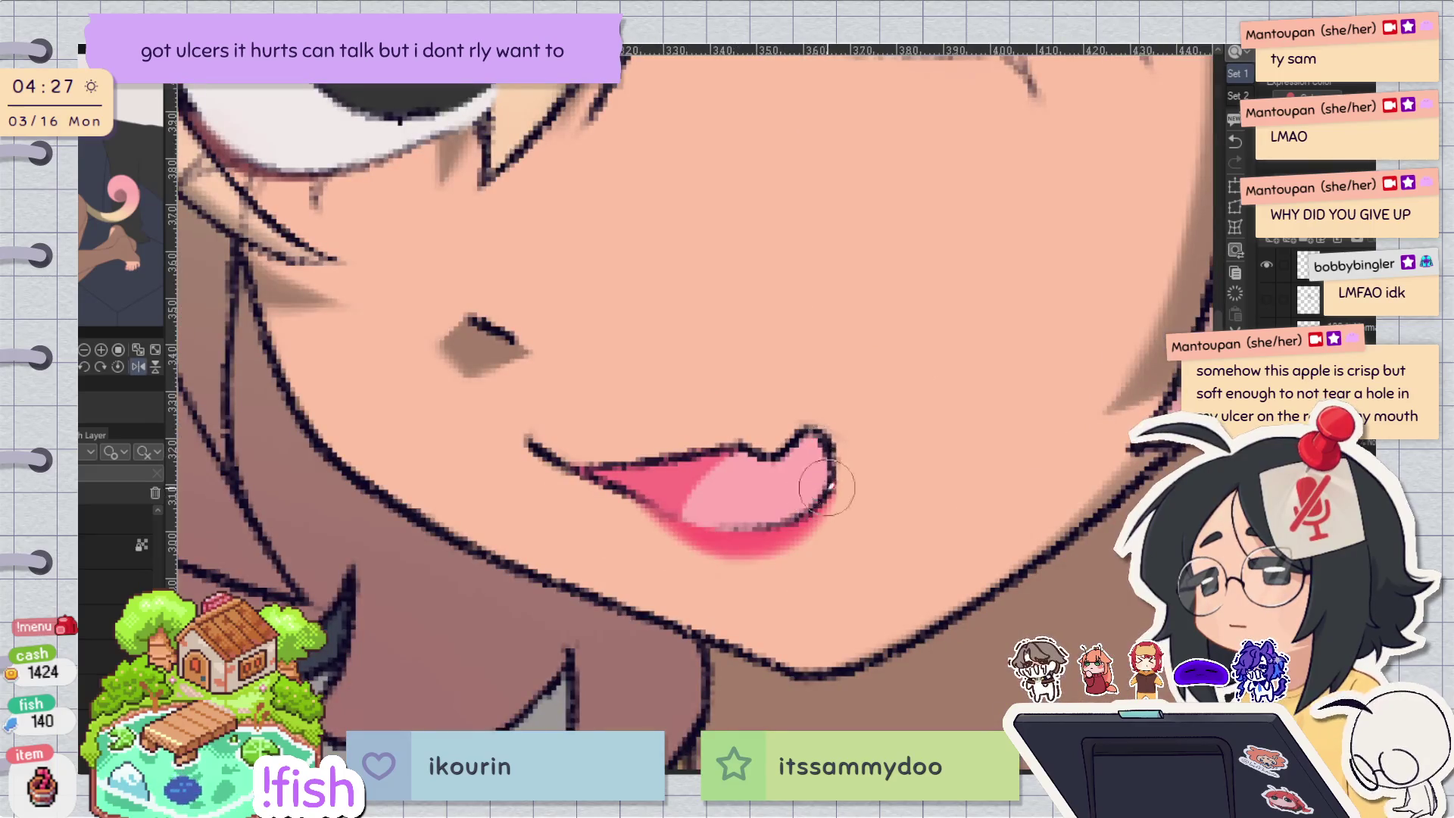
# Brush a soft pink blush along the mouth outline and review it from several angles.
pyautogui.moveTo(865, 352)
pyautogui.mouseDown()
pyautogui.moveTo(758, 303)
pyautogui.moveTo(636, 281)
pyautogui.mouseUp()
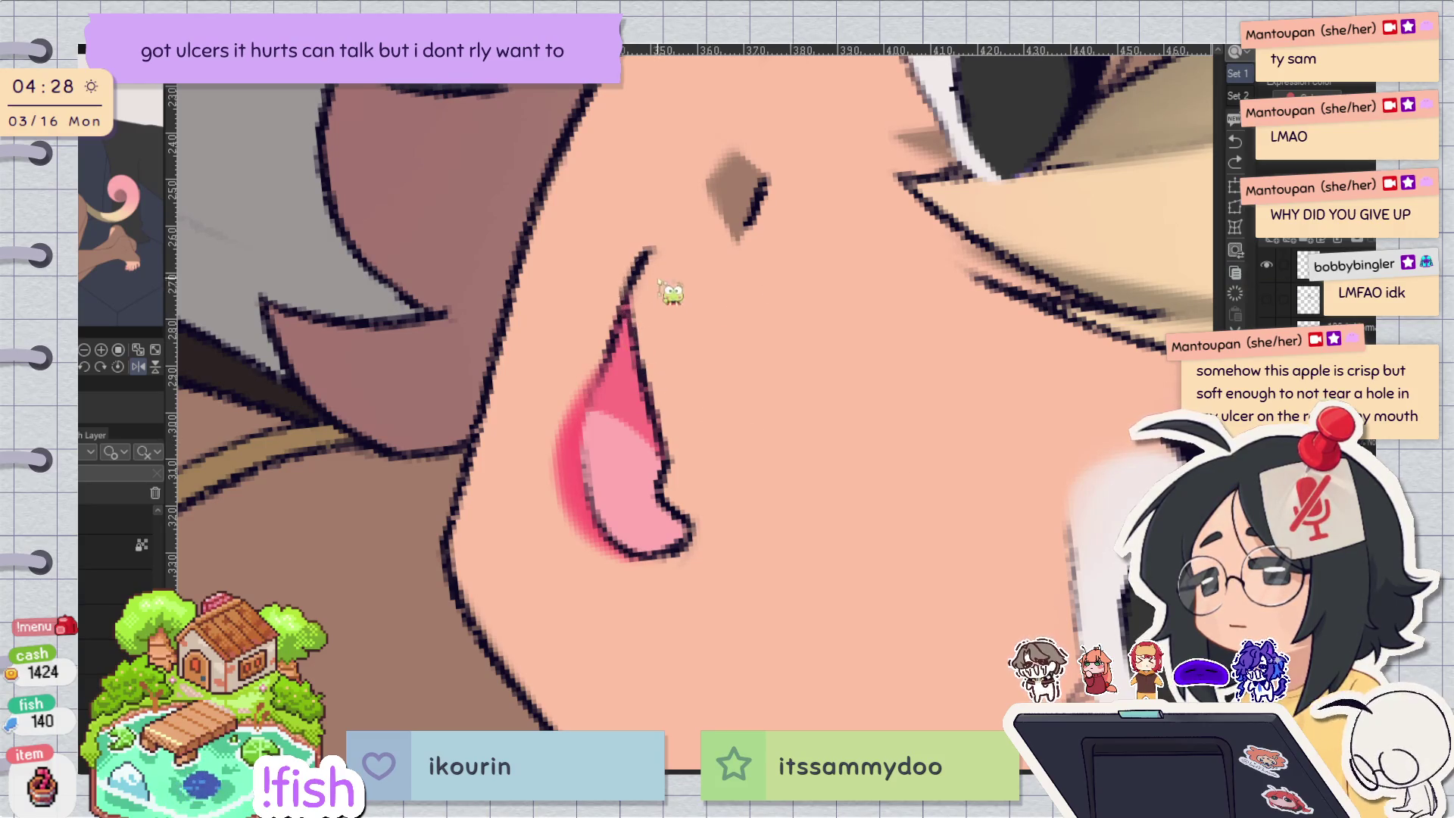
pyautogui.moveTo(649, 257)
pyautogui.mouseDown()
pyautogui.moveTo(687, 534)
pyautogui.moveTo(691, 357)
pyautogui.moveTo(847, 301)
pyautogui.mouseUp()
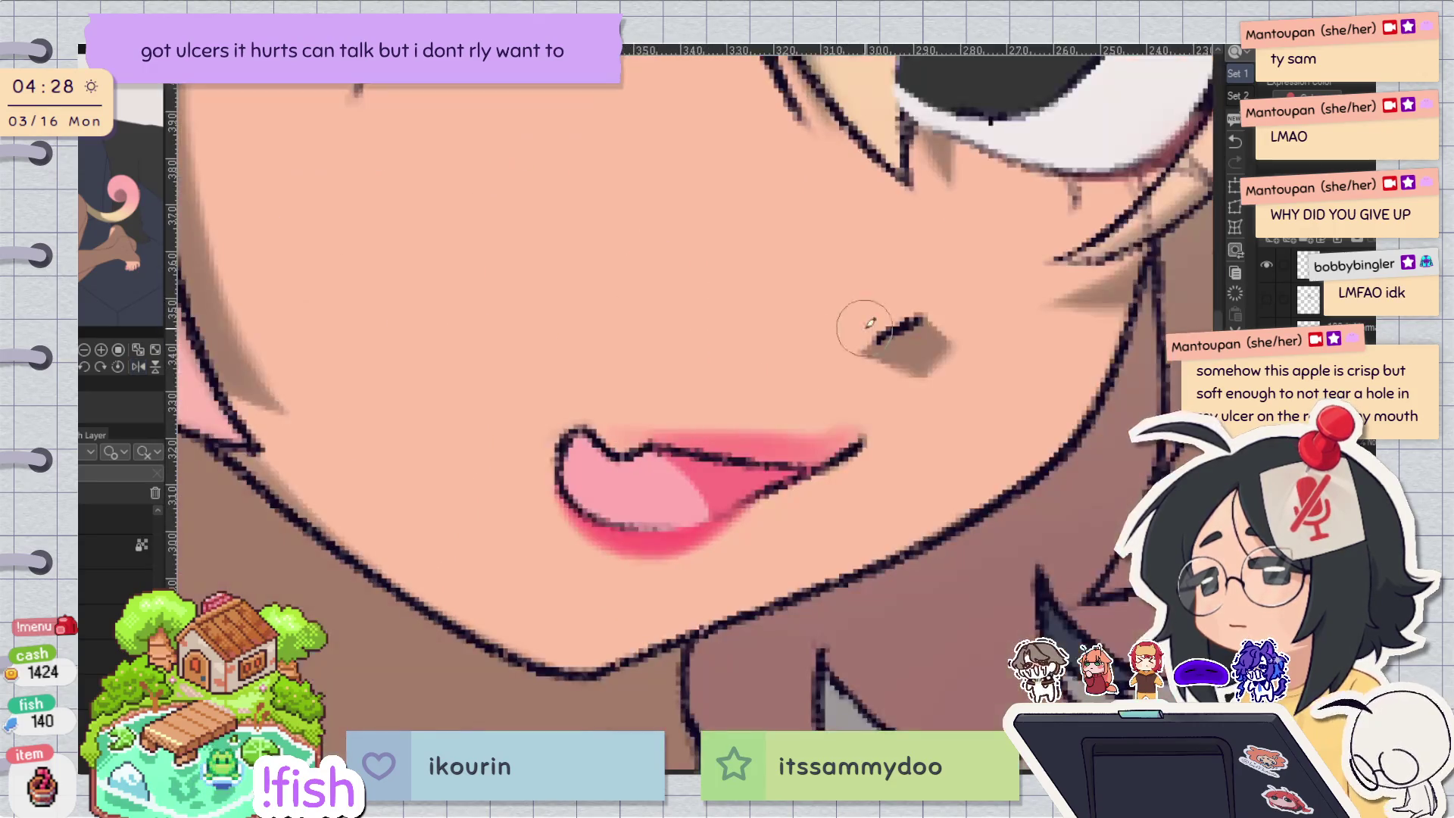
pyautogui.moveTo(757, 422)
pyautogui.mouseDown()
pyautogui.moveTo(1000, 211)
pyautogui.moveTo(788, 646)
pyautogui.mouseUp()
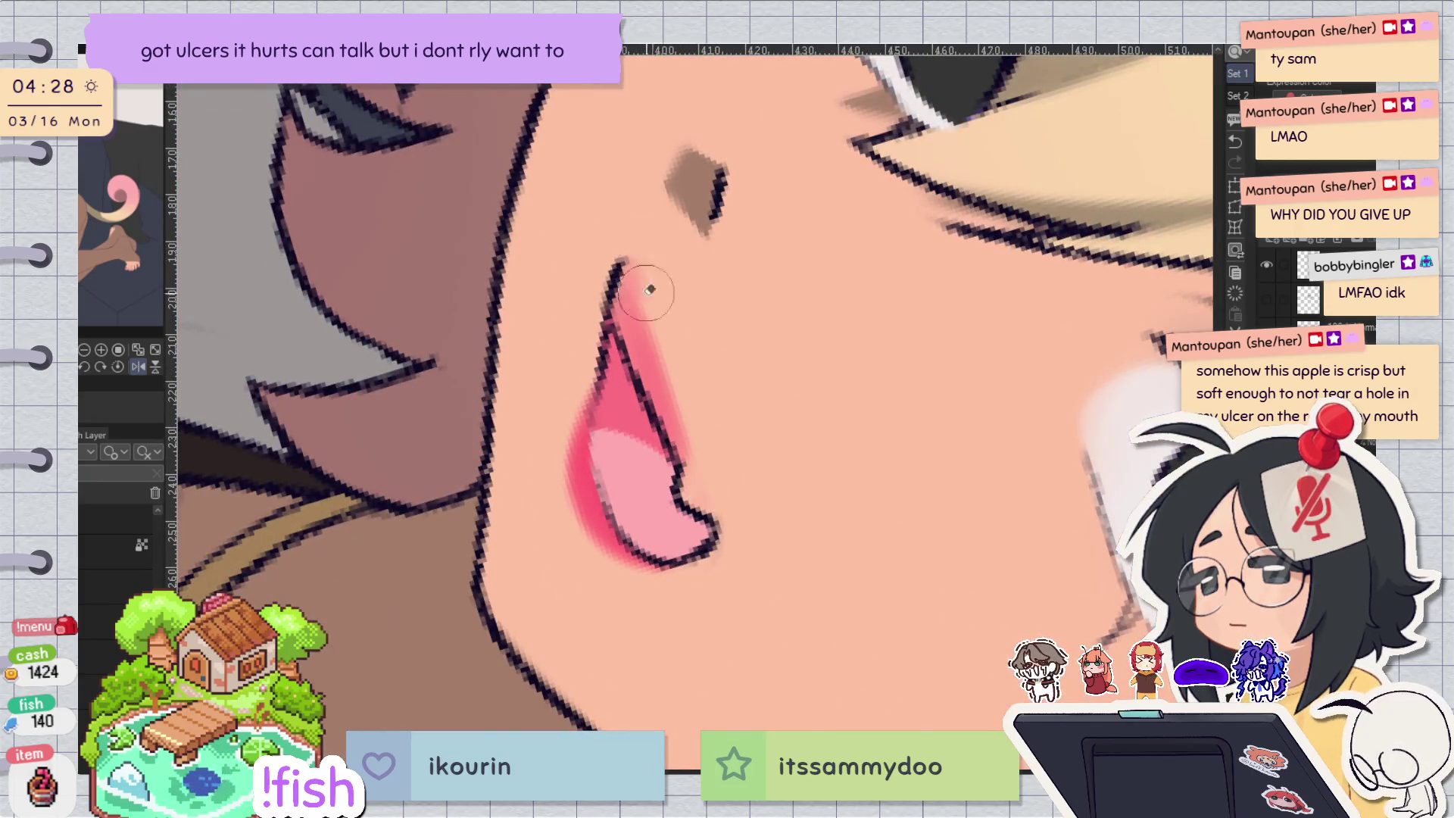
pyautogui.moveTo(659, 301)
pyautogui.mouseDown()
pyautogui.moveTo(743, 393)
pyautogui.moveTo(826, 439)
pyautogui.moveTo(863, 500)
pyautogui.mouseUp()
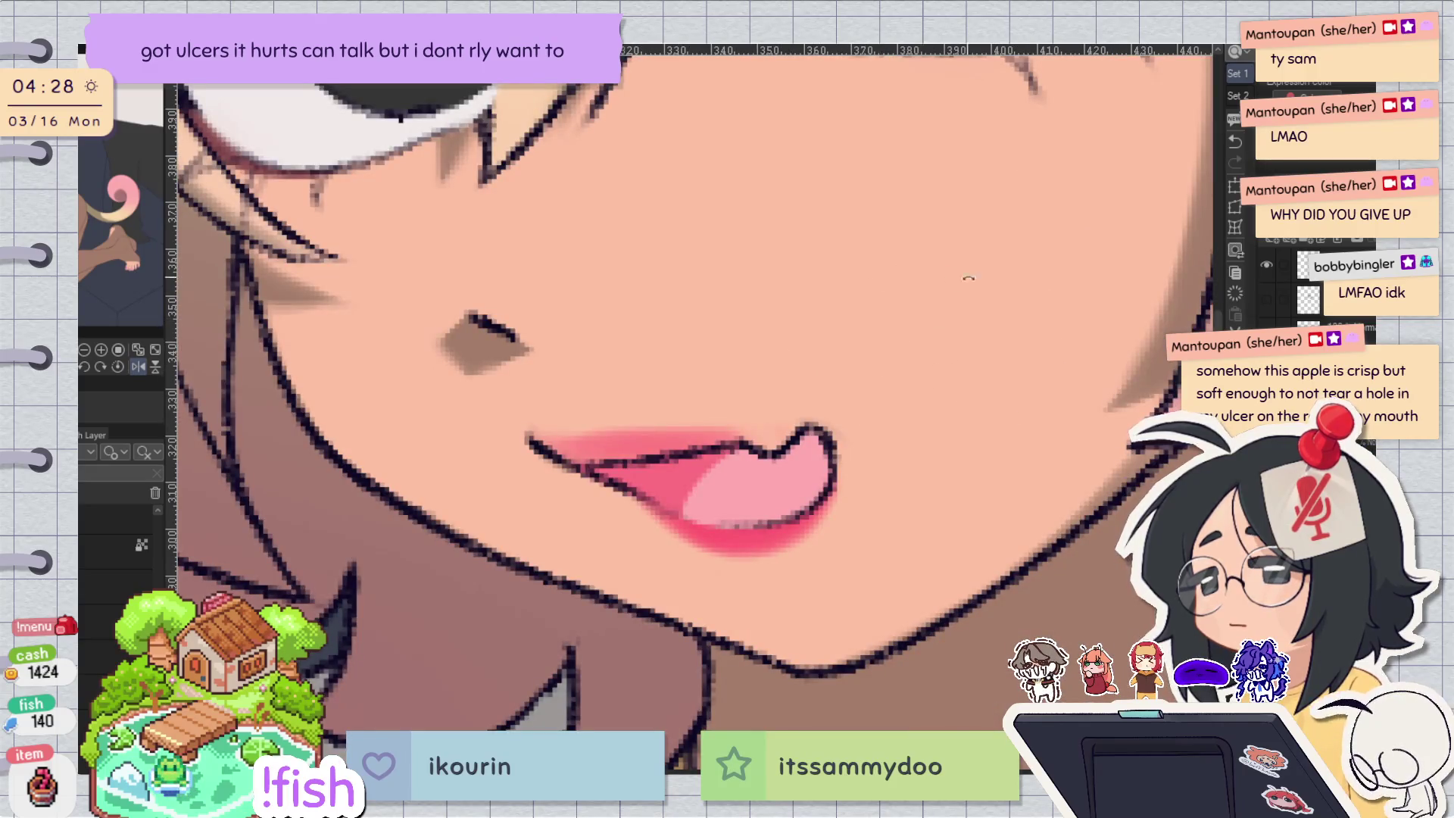
pyautogui.moveTo(962, 277); pyautogui.dragTo(640, 340)
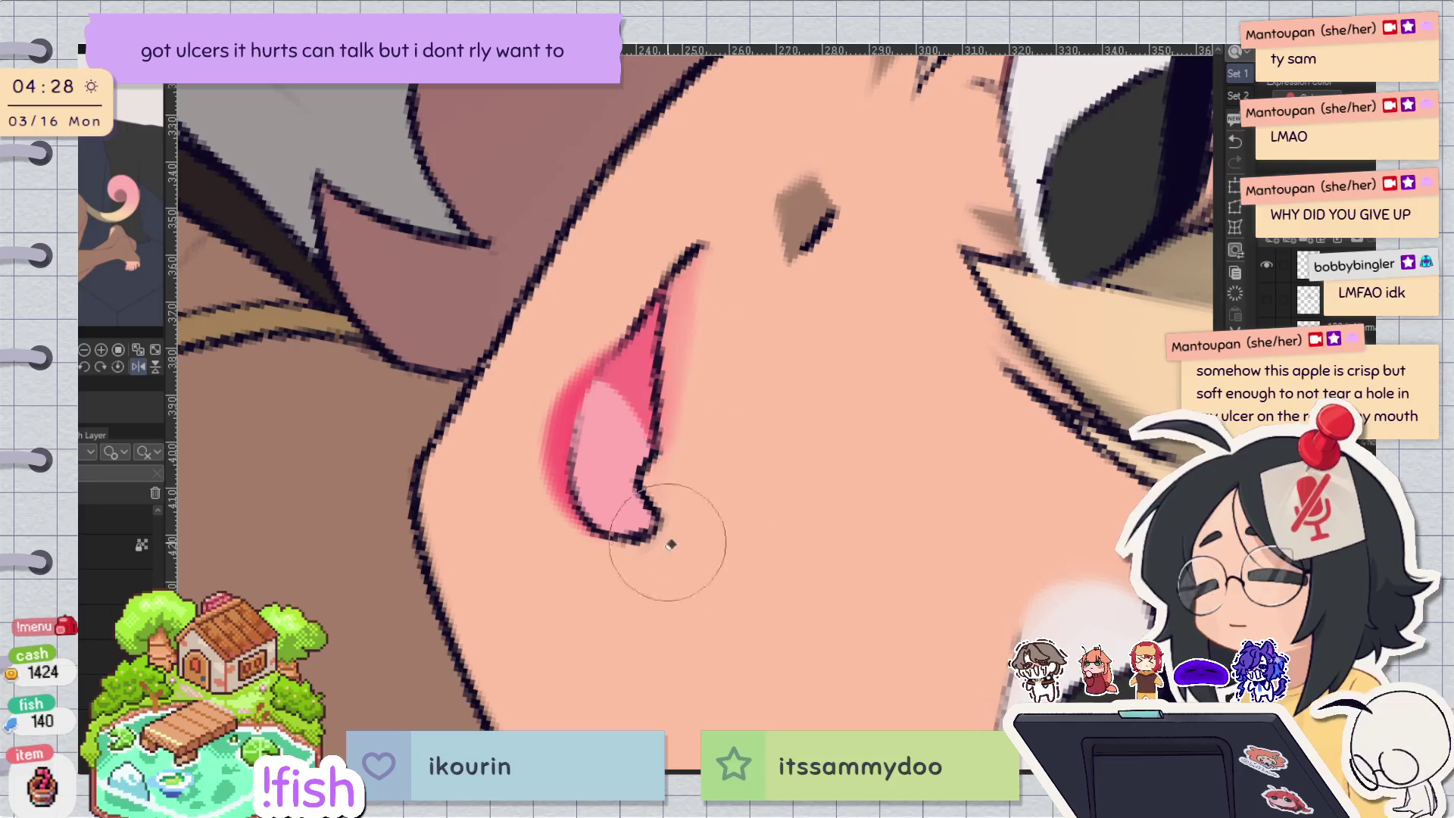
pyautogui.moveTo(730, 367); pyautogui.dragTo(692, 617)
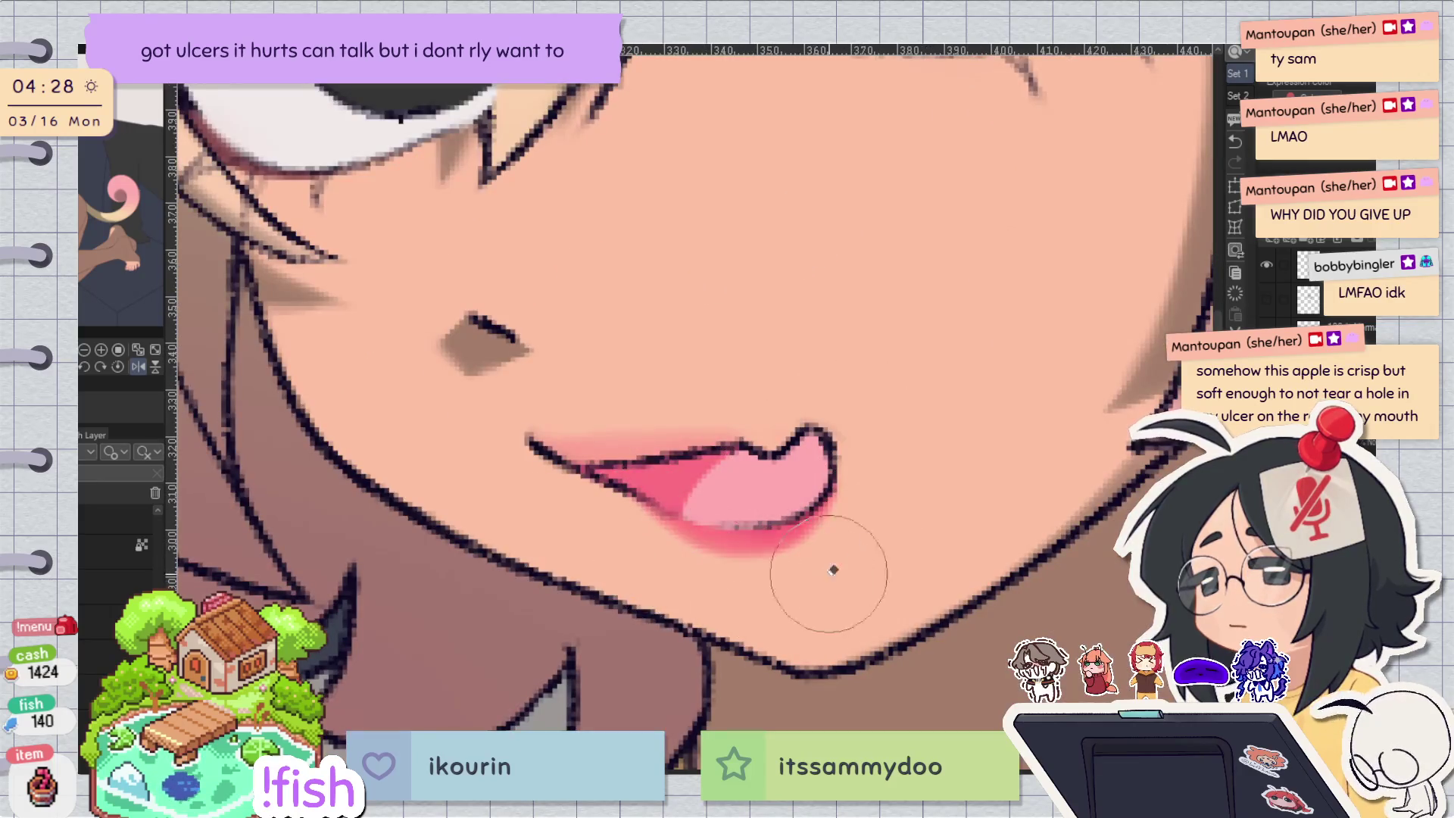
pyautogui.moveTo(828, 568); pyautogui.dragTo(666, 536)
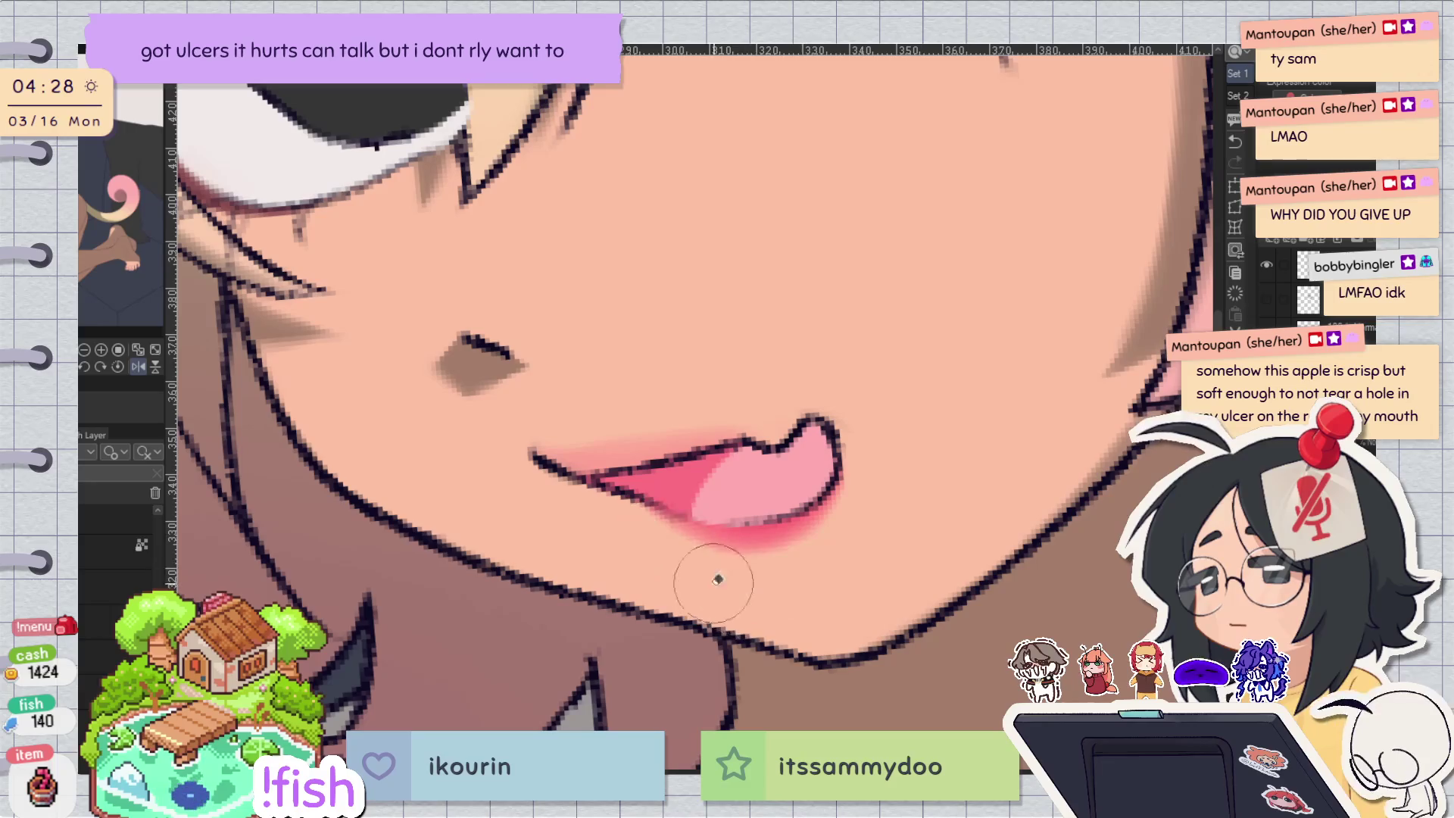
pyautogui.hotkey('ctrl', '-')
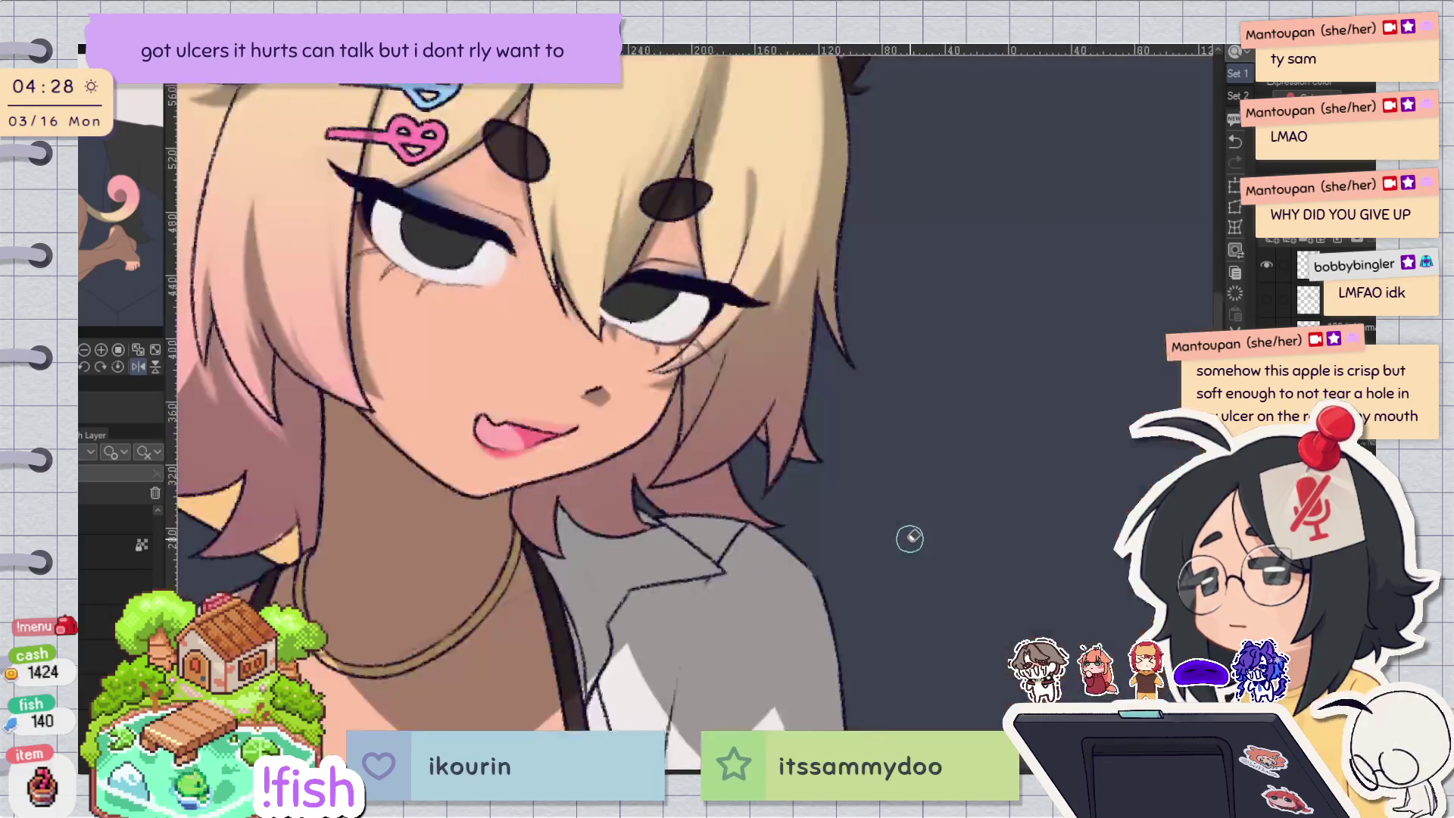
pyautogui.press('-')
pyautogui.press('-')
pyautogui.hotkey('ctrl', '+')
pyautogui.hotkey('ctrl', '+')
pyautogui.hotkey('ctrl', '+')
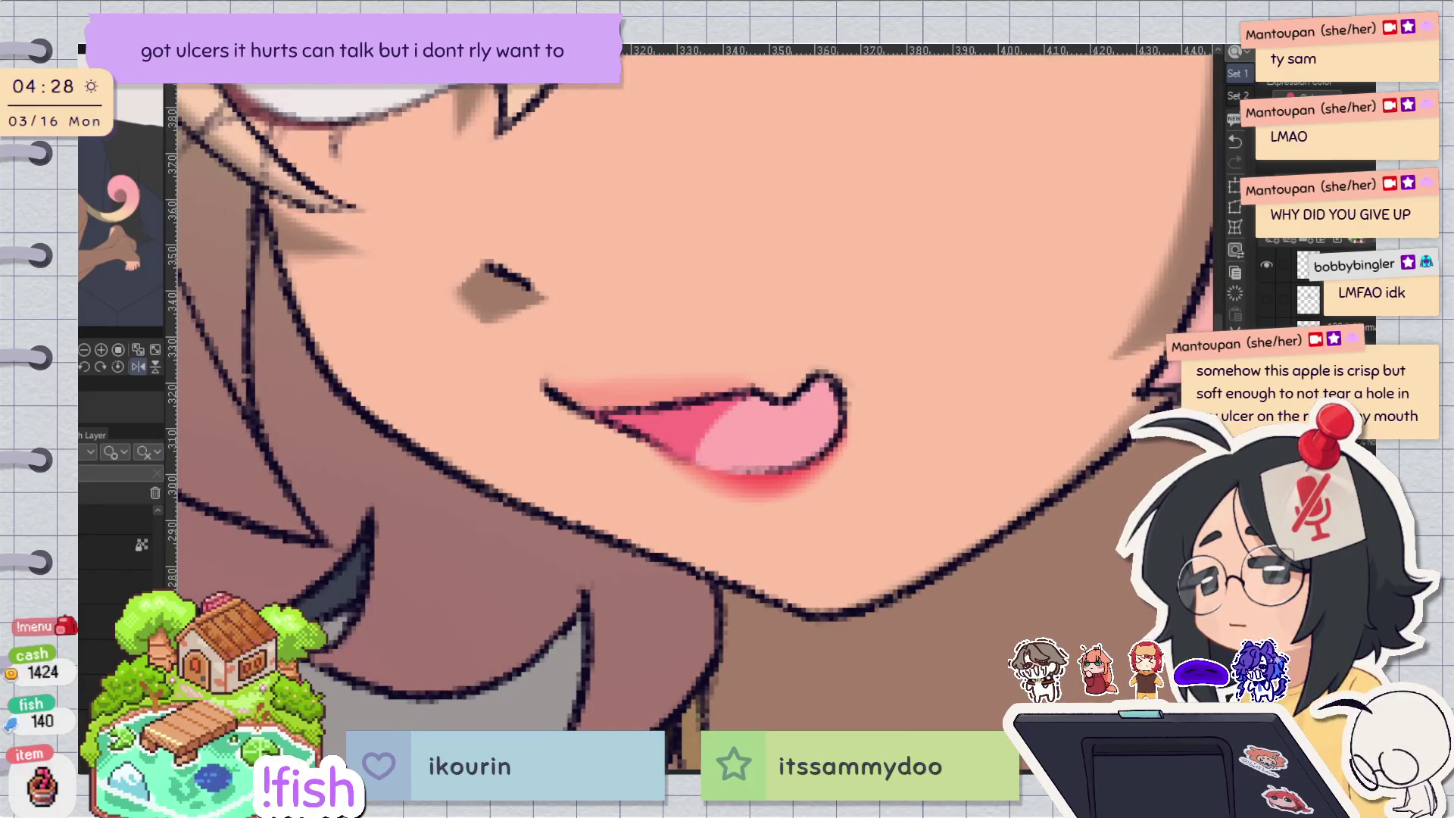
pyautogui.hotkey('ctrl', 'z')
pyautogui.hotkey('ctrl', 'y')
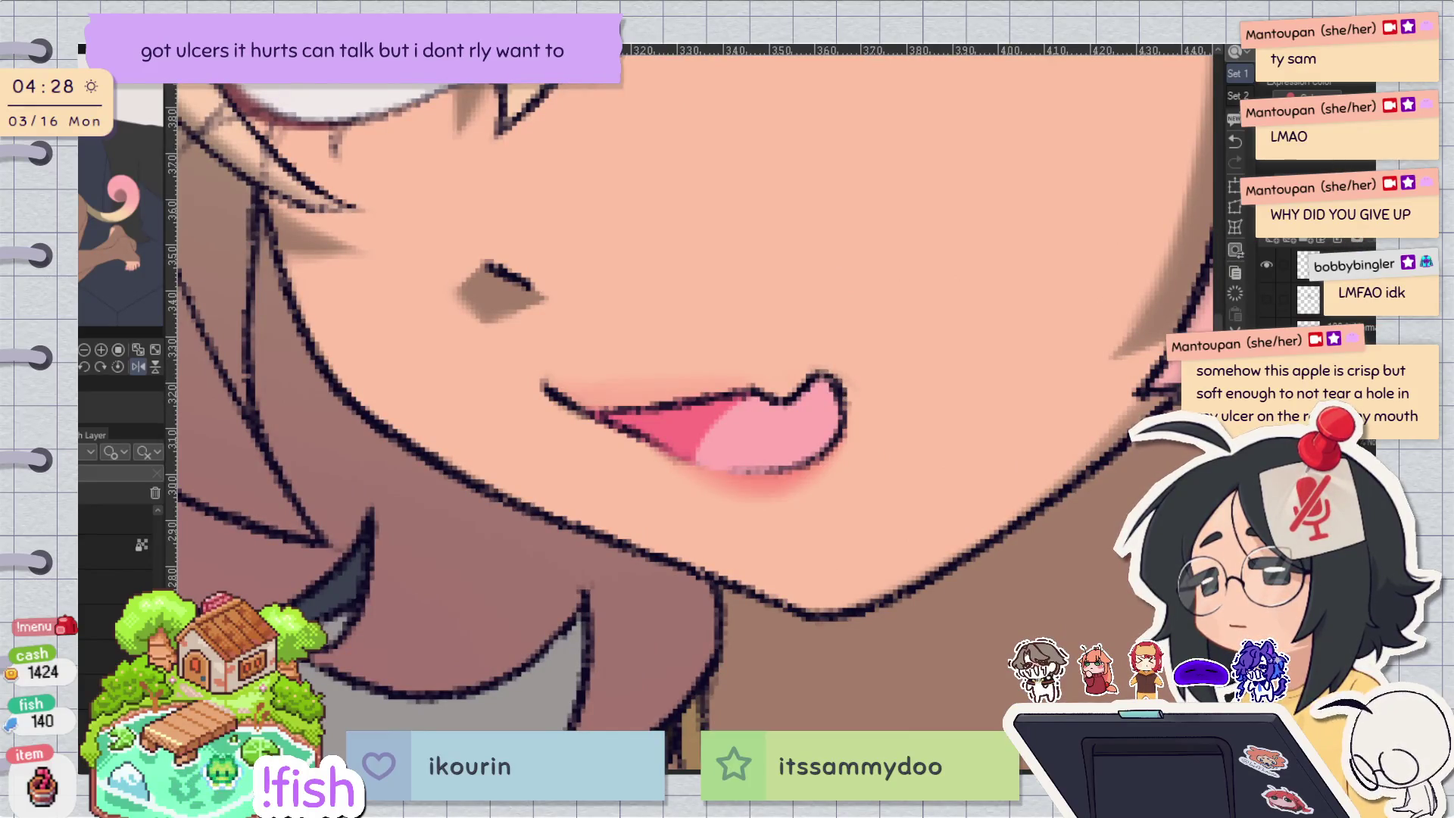
pyautogui.hotkey('ctrl', 'y')
pyautogui.hotkey('ctrl', 'z')
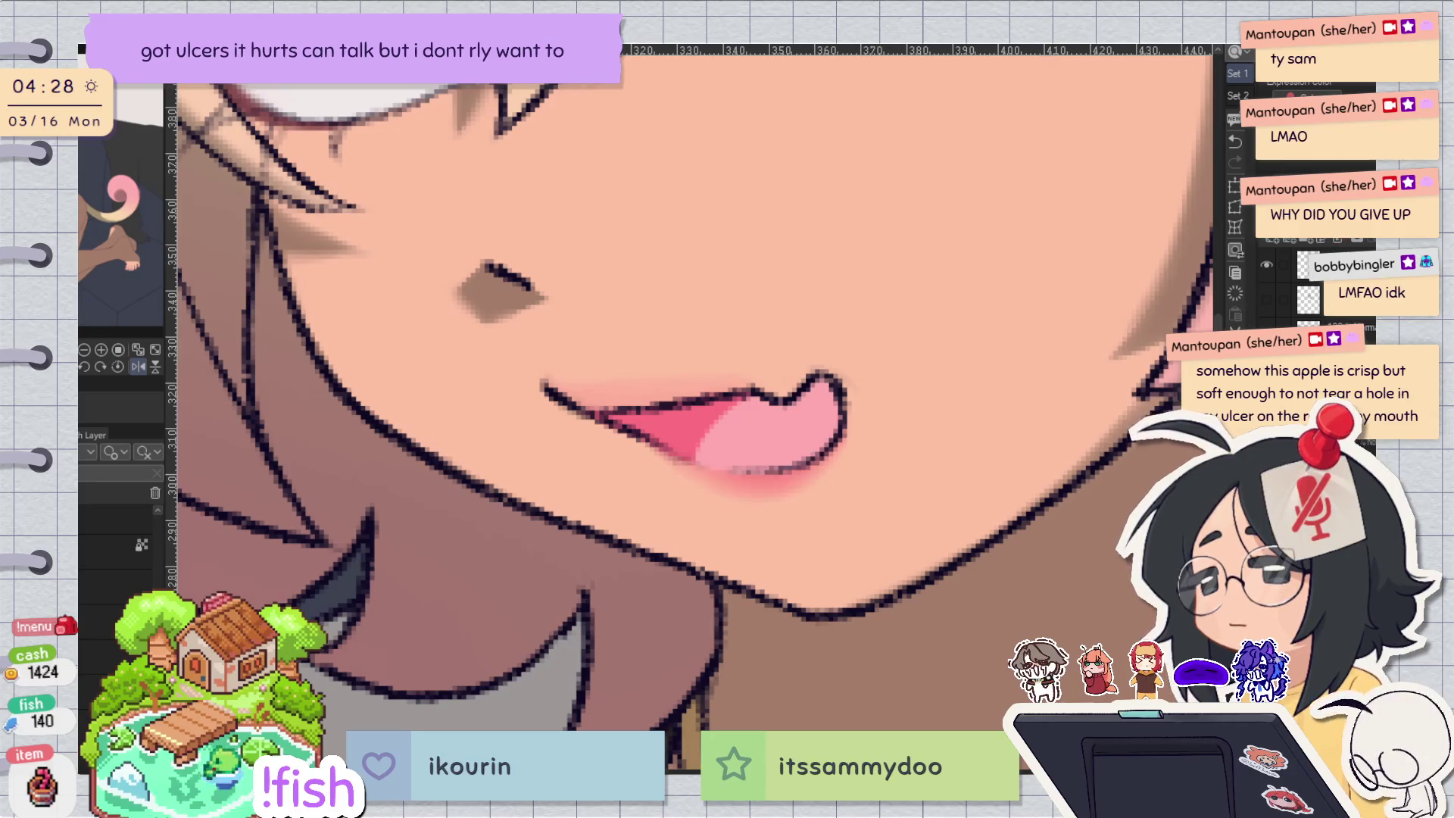
pyautogui.press('h')
pyautogui.press('h')
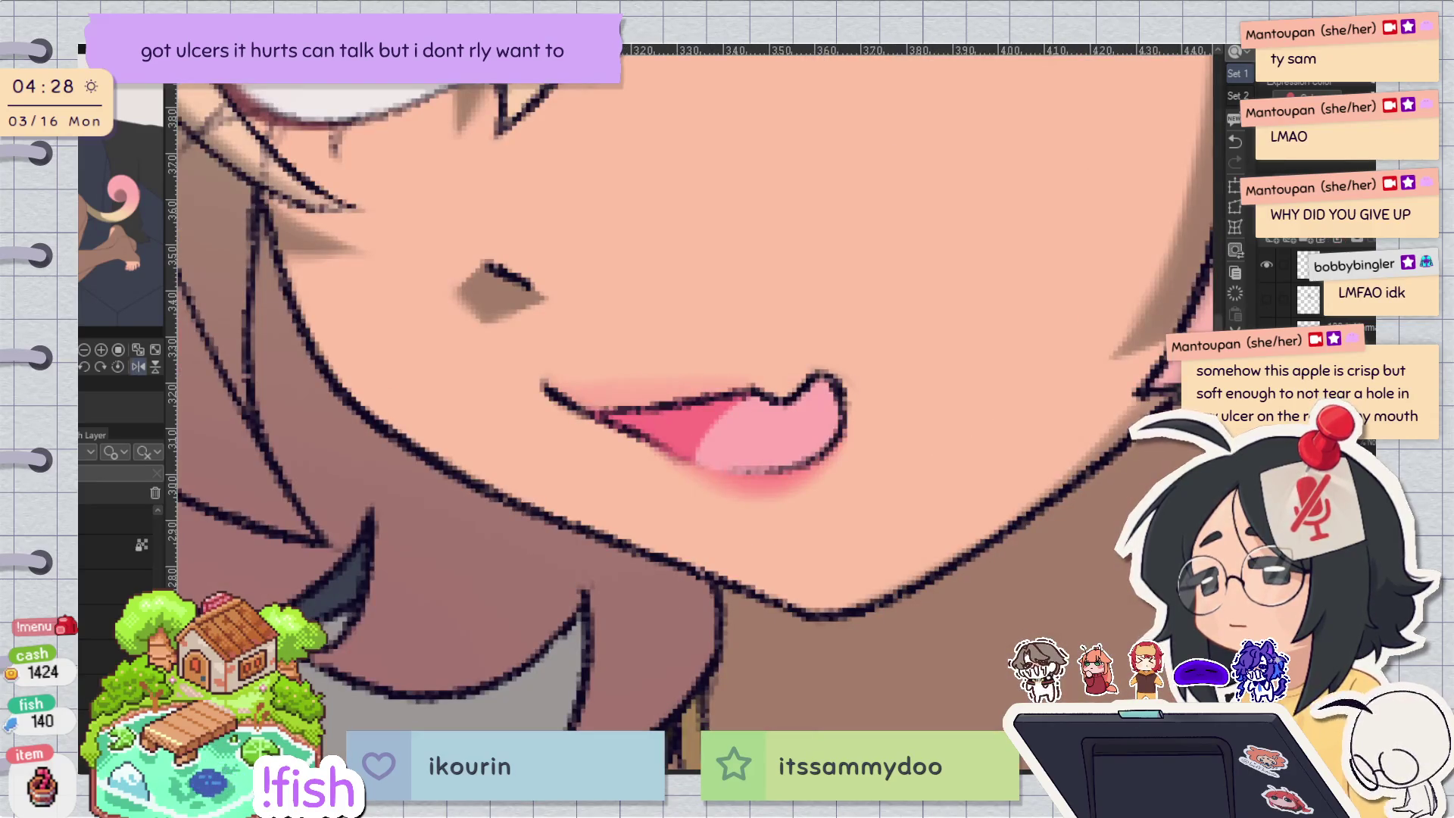
pyautogui.moveTo(831, 452); pyautogui.dragTo(657, 439)
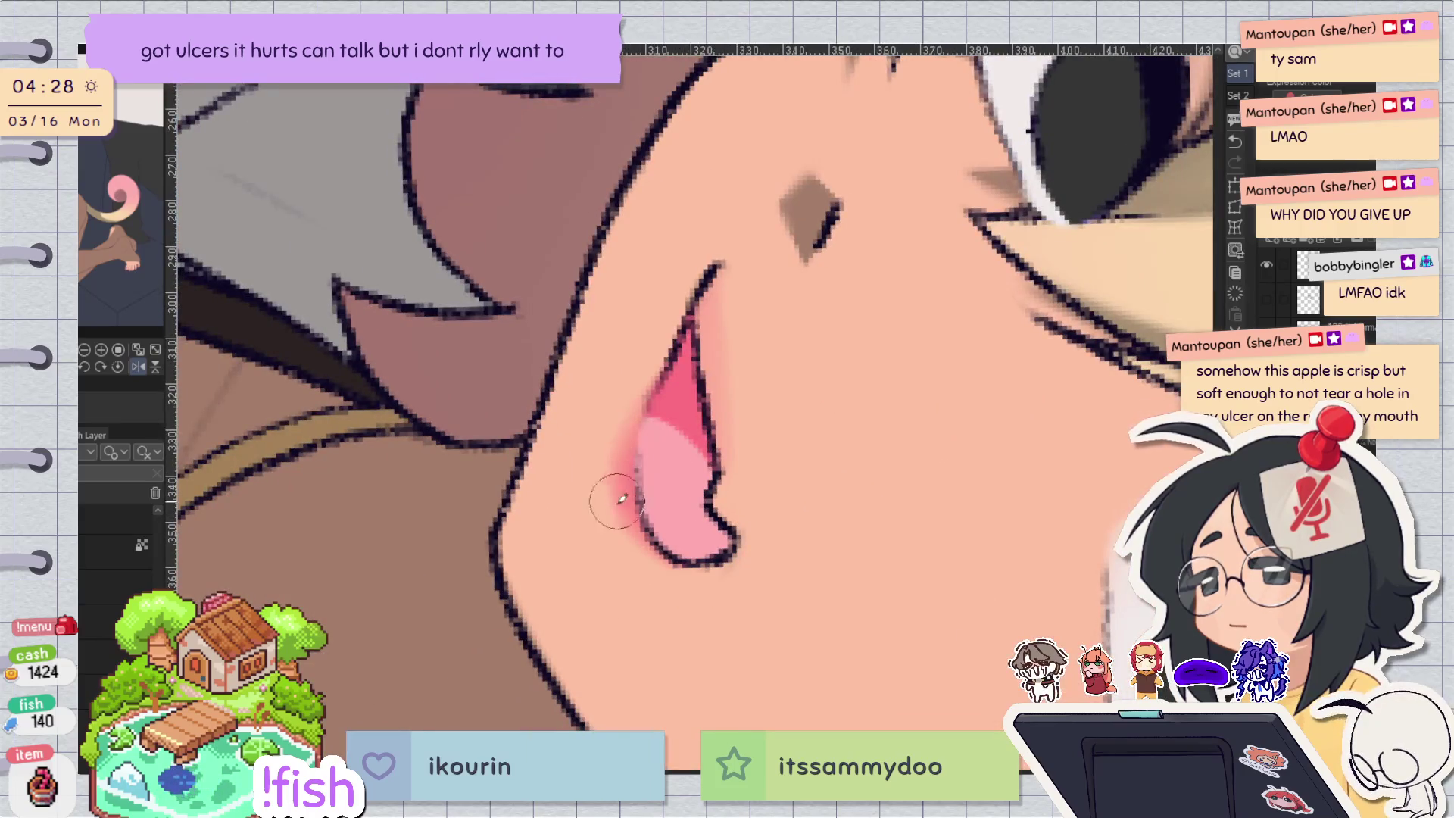
pyautogui.moveTo(662, 391); pyautogui.dragTo(621, 530)
pyautogui.hotkey('ctrl', 'z')
pyautogui.moveTo(640, 416); pyautogui.dragTo(652, 401)
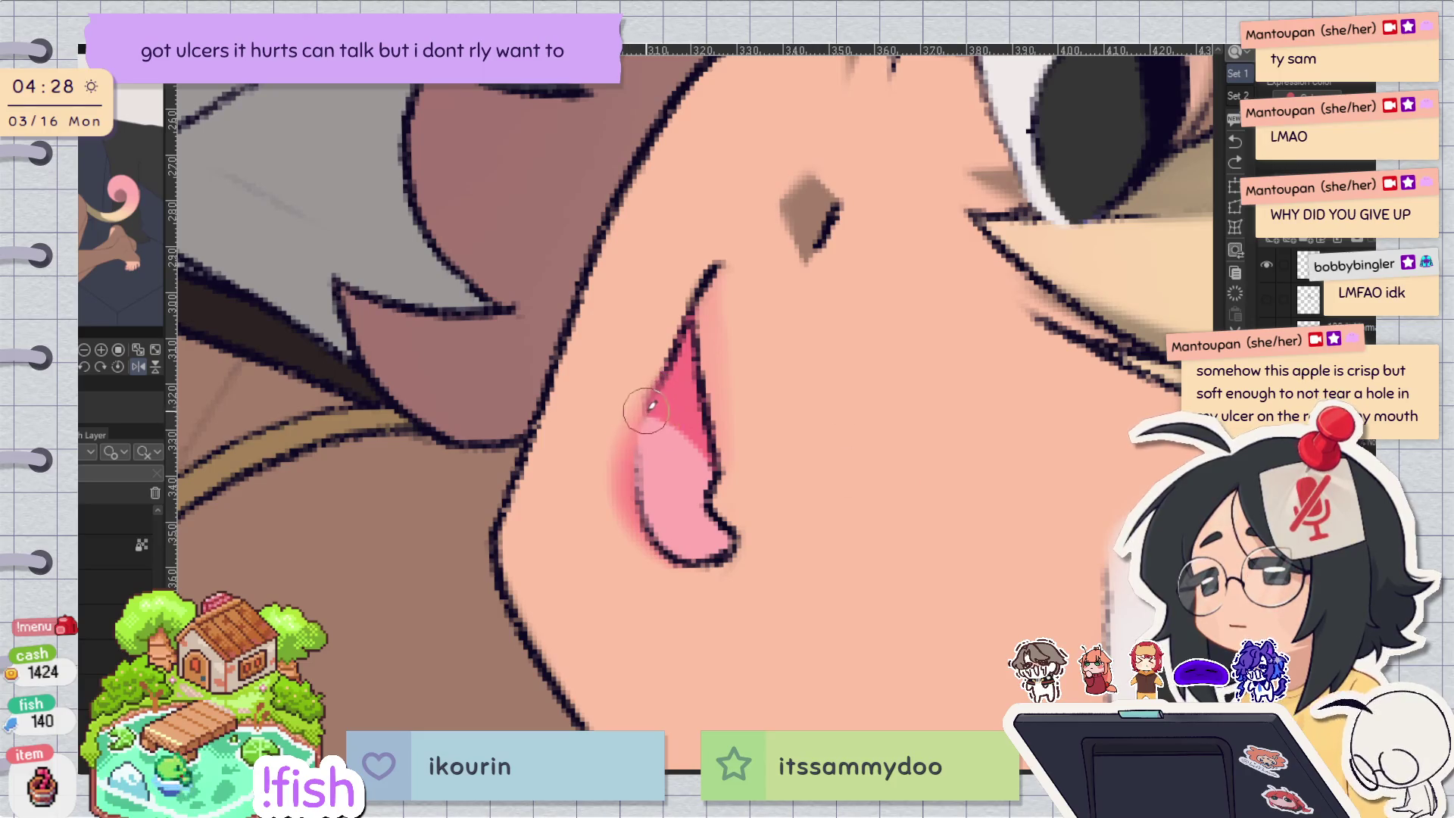
pyautogui.moveTo(640, 500); pyautogui.dragTo(659, 443)
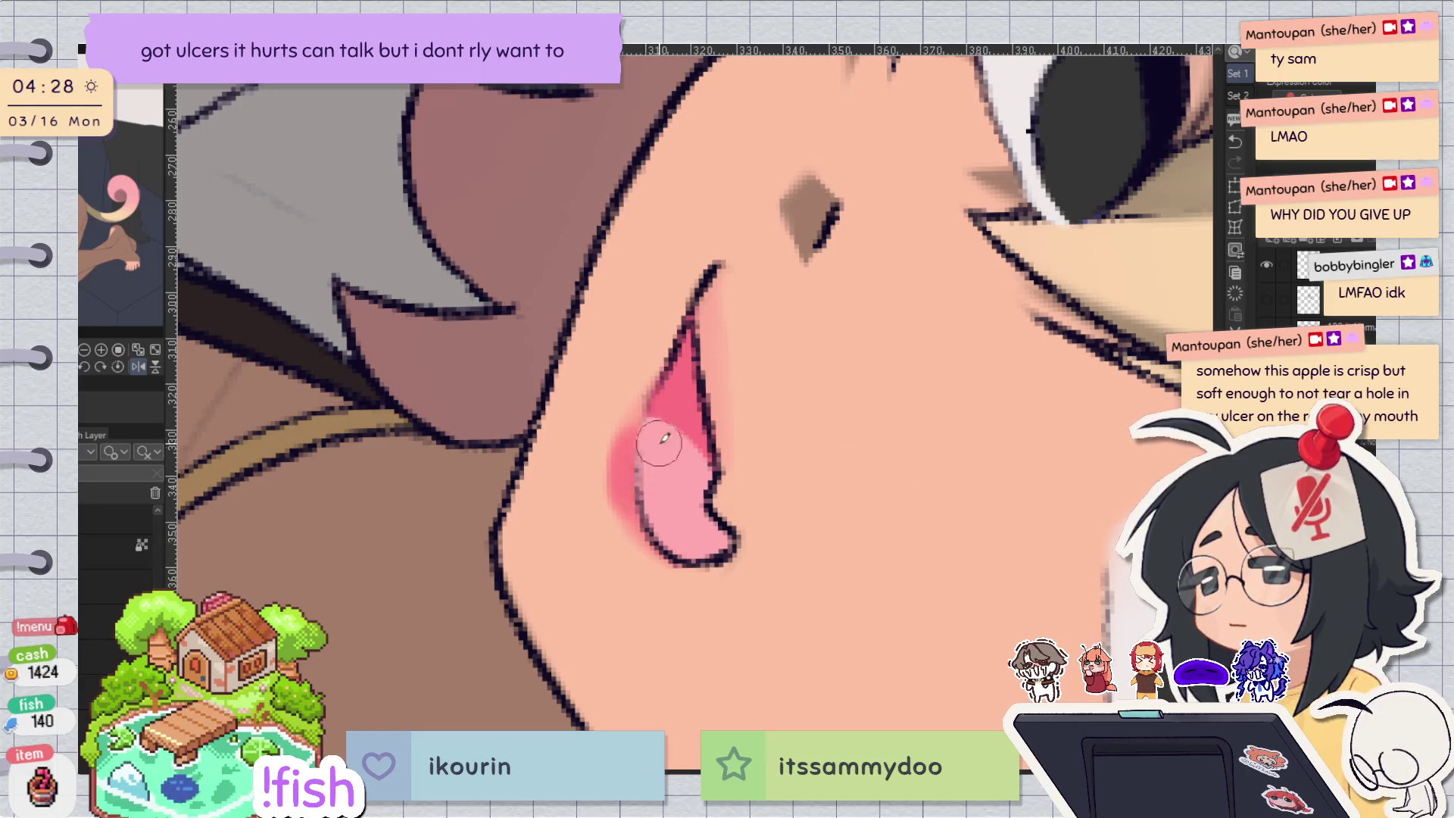
pyautogui.hotkey('ctrl', 'z')
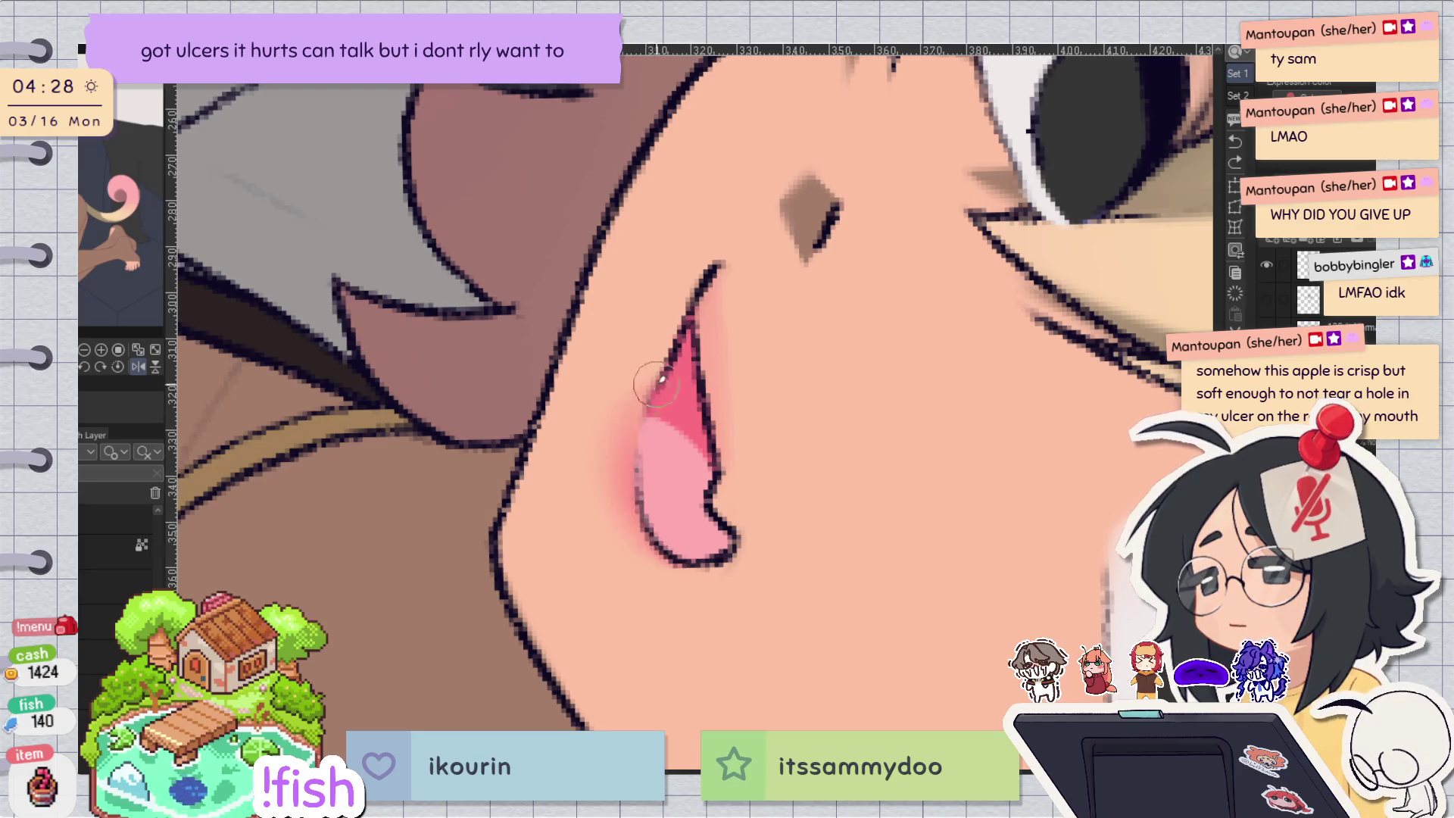
pyautogui.press('-')
pyautogui.press('h')
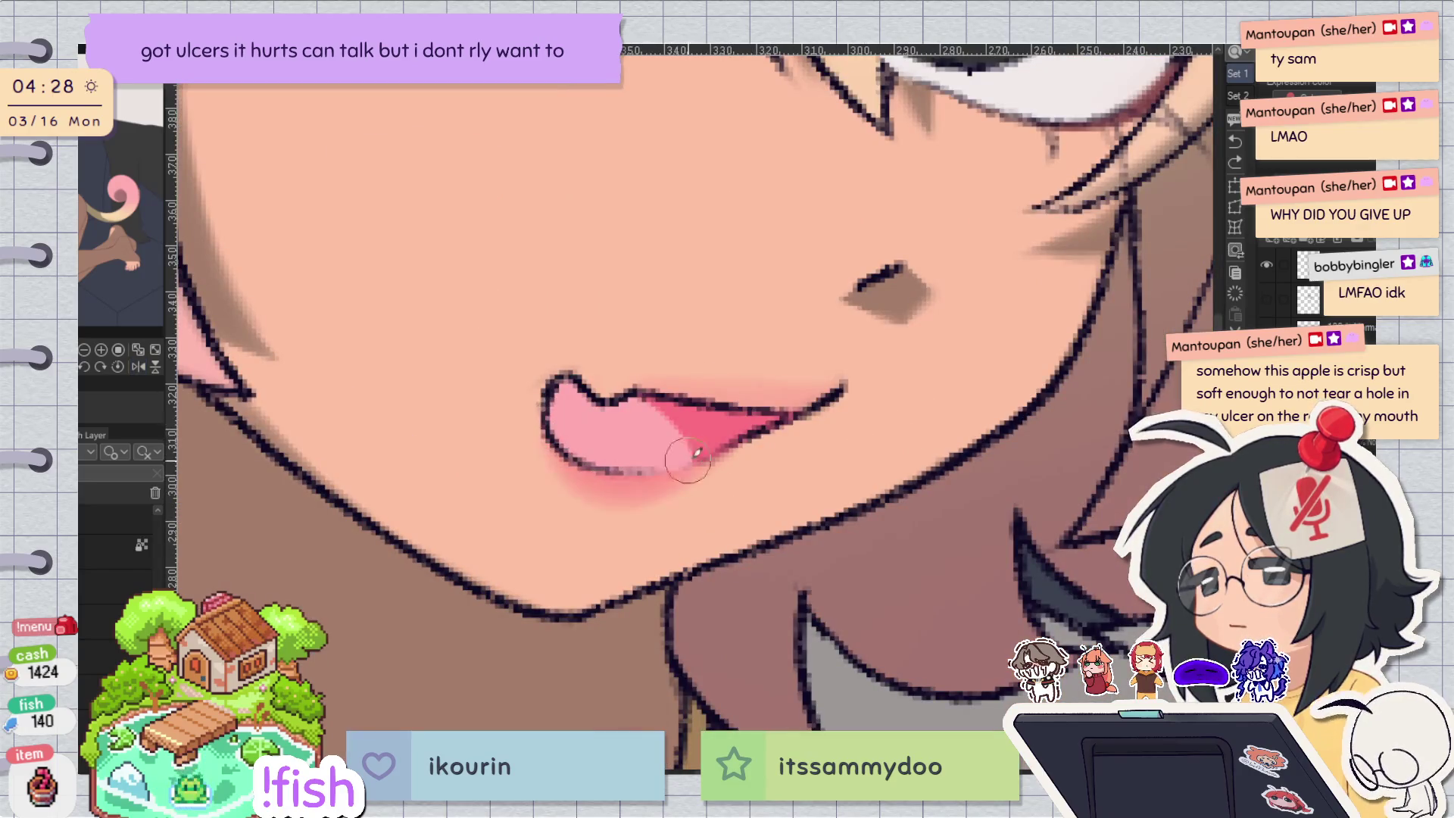
pyautogui.press('h')
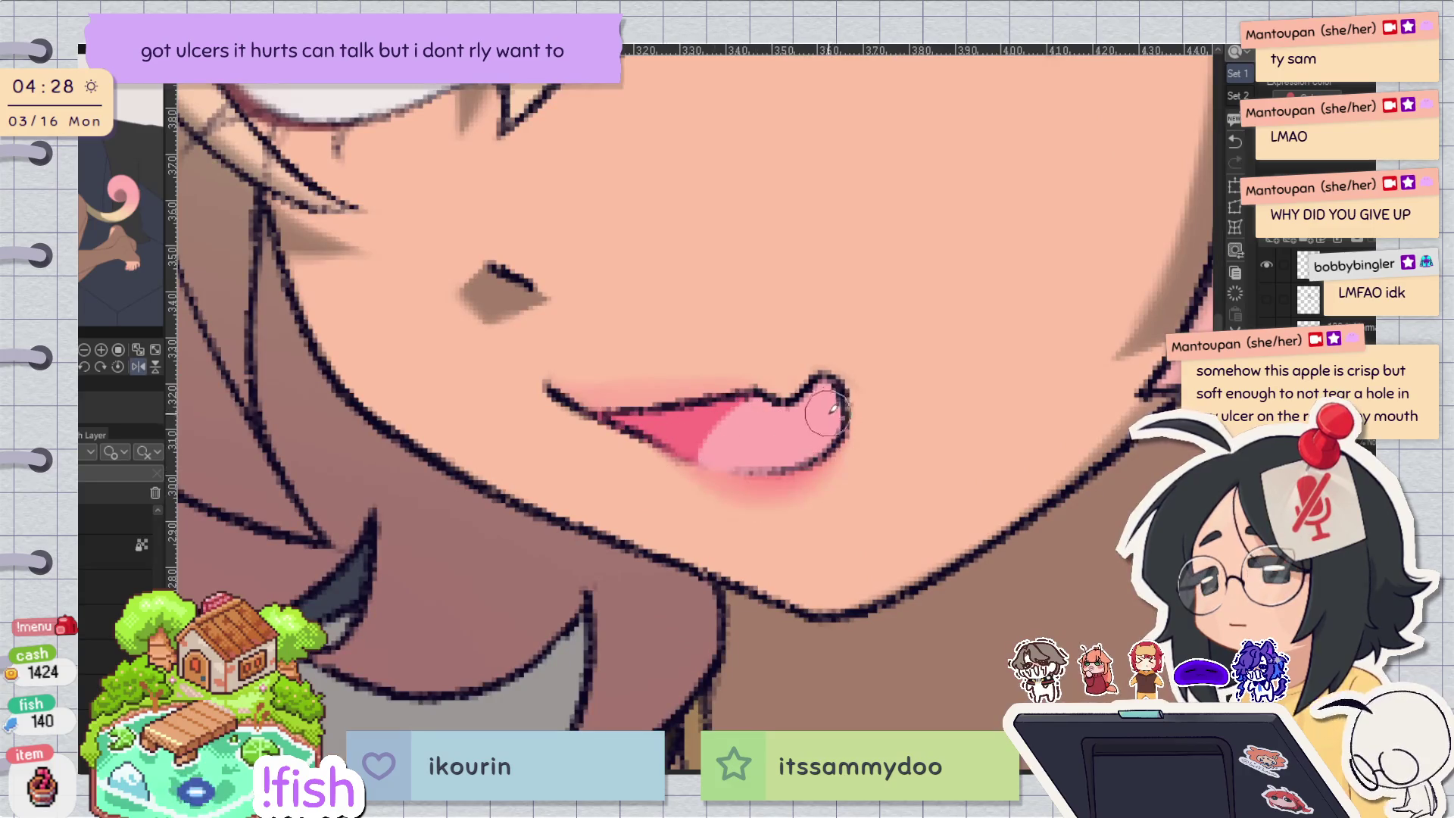
pyautogui.press('h')
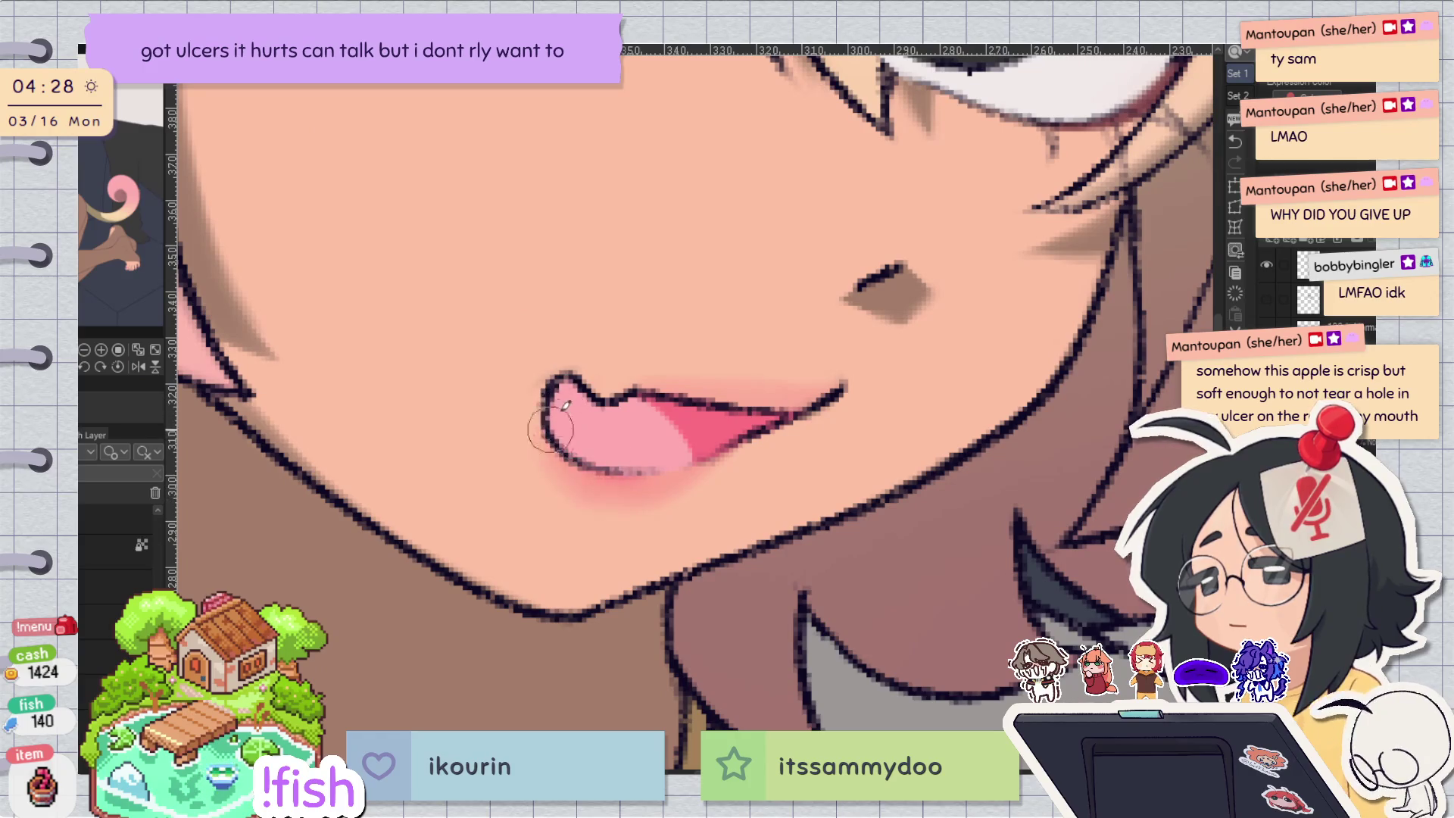
pyautogui.press('h')
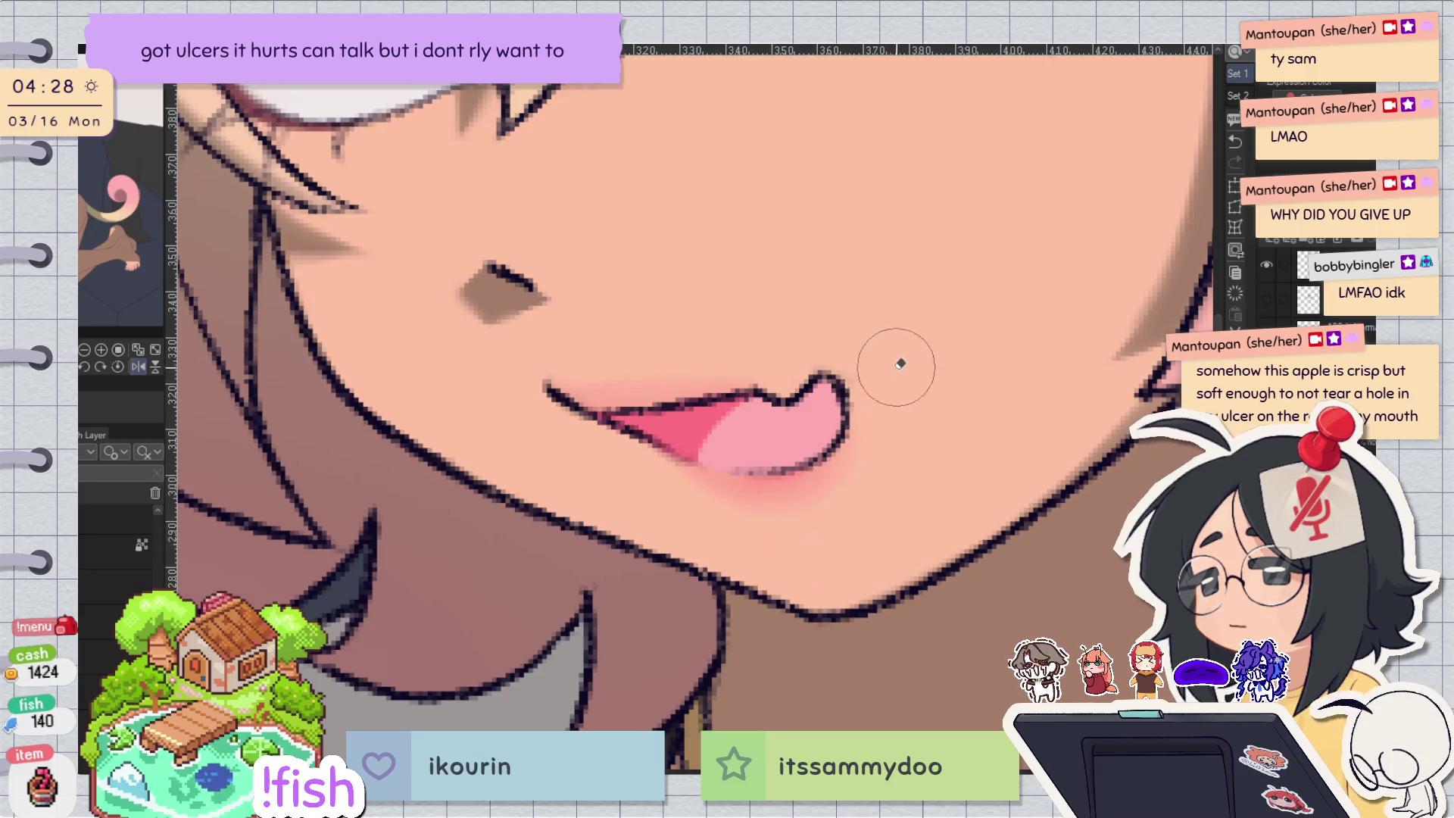
pyautogui.press('h')
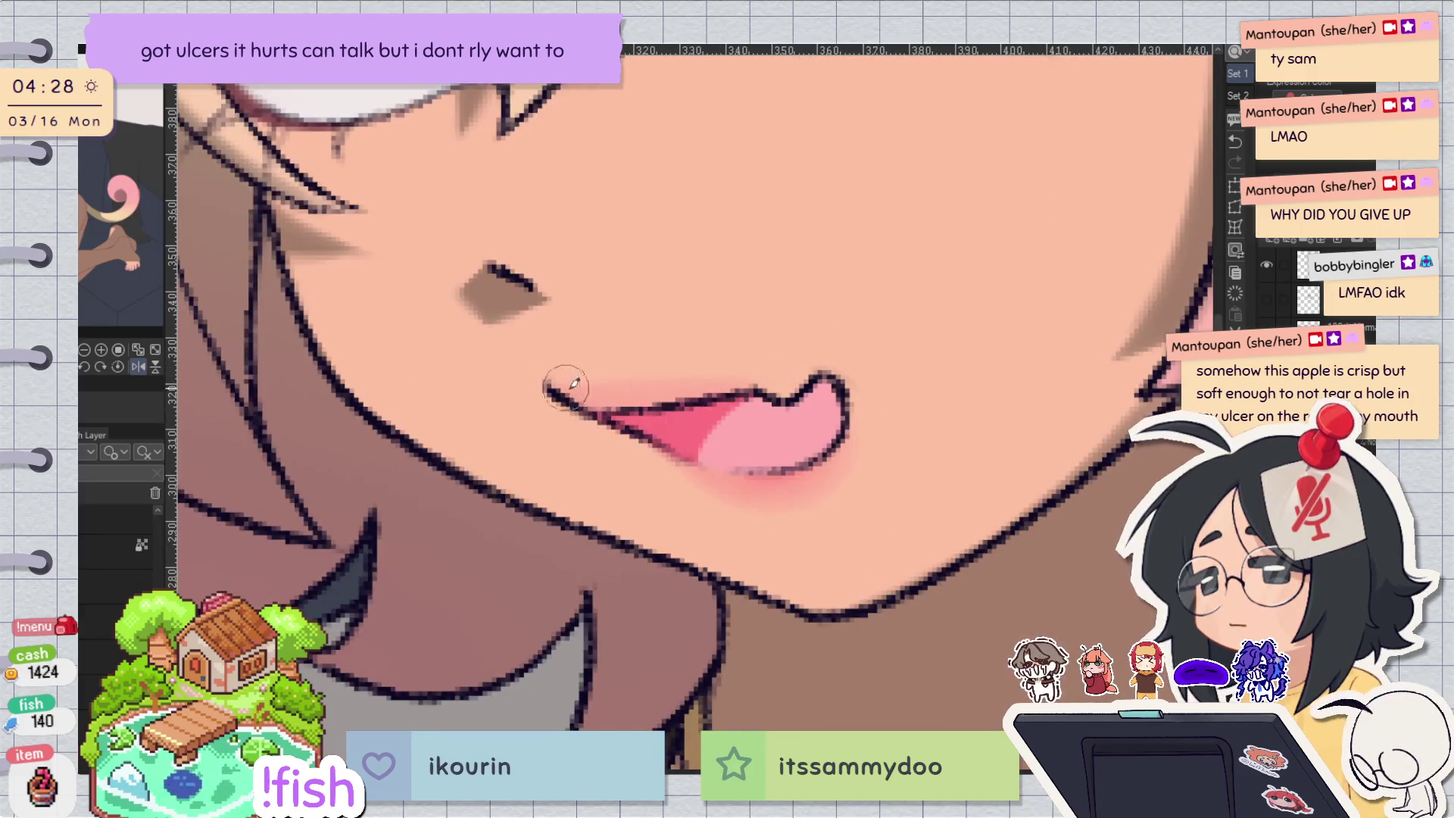
pyautogui.scroll(-3, 865, 270)
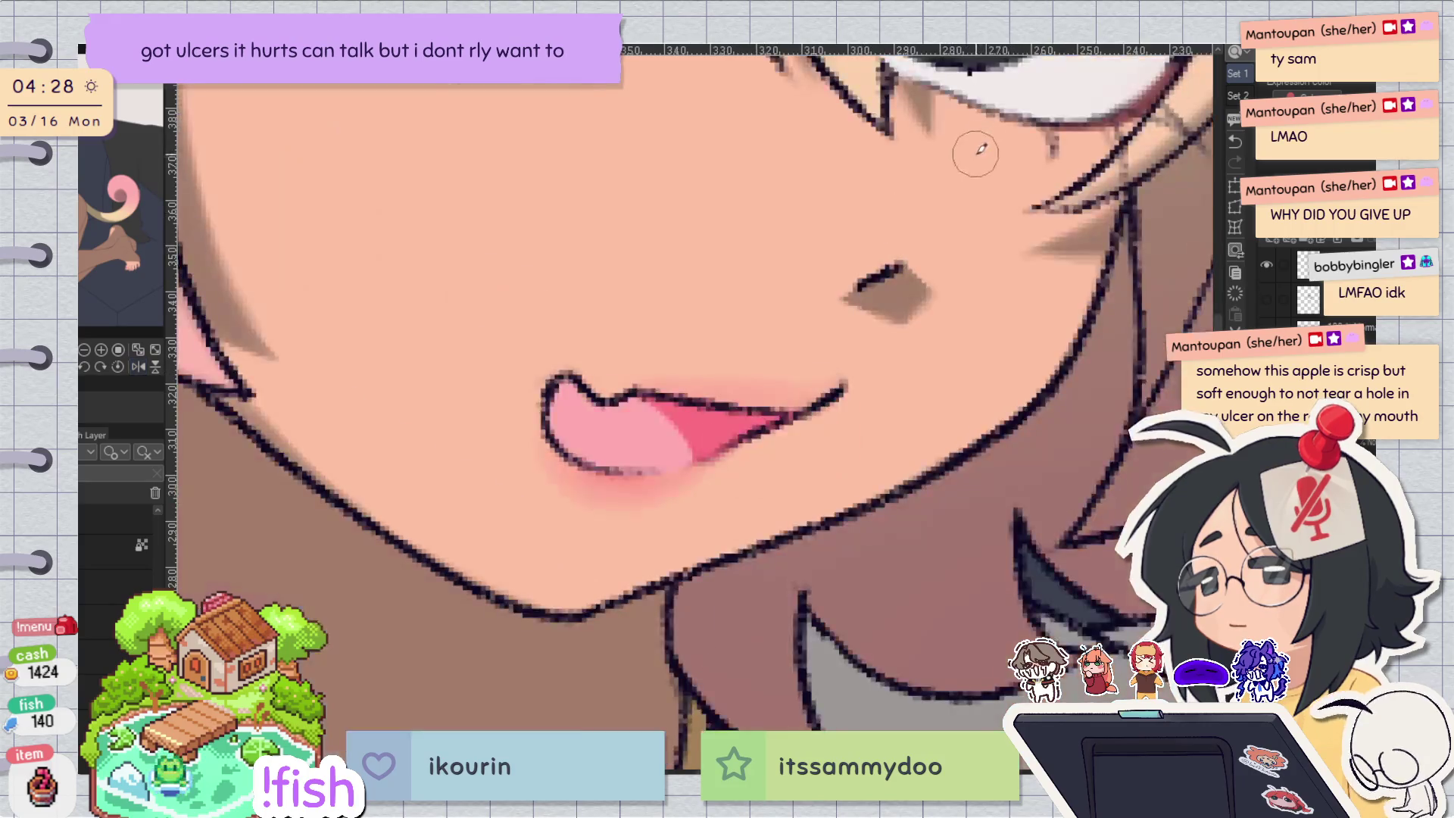
pyautogui.moveTo(945, 211); pyautogui.dragTo(846, 513)
pyautogui.scroll(-3, 844, 493)
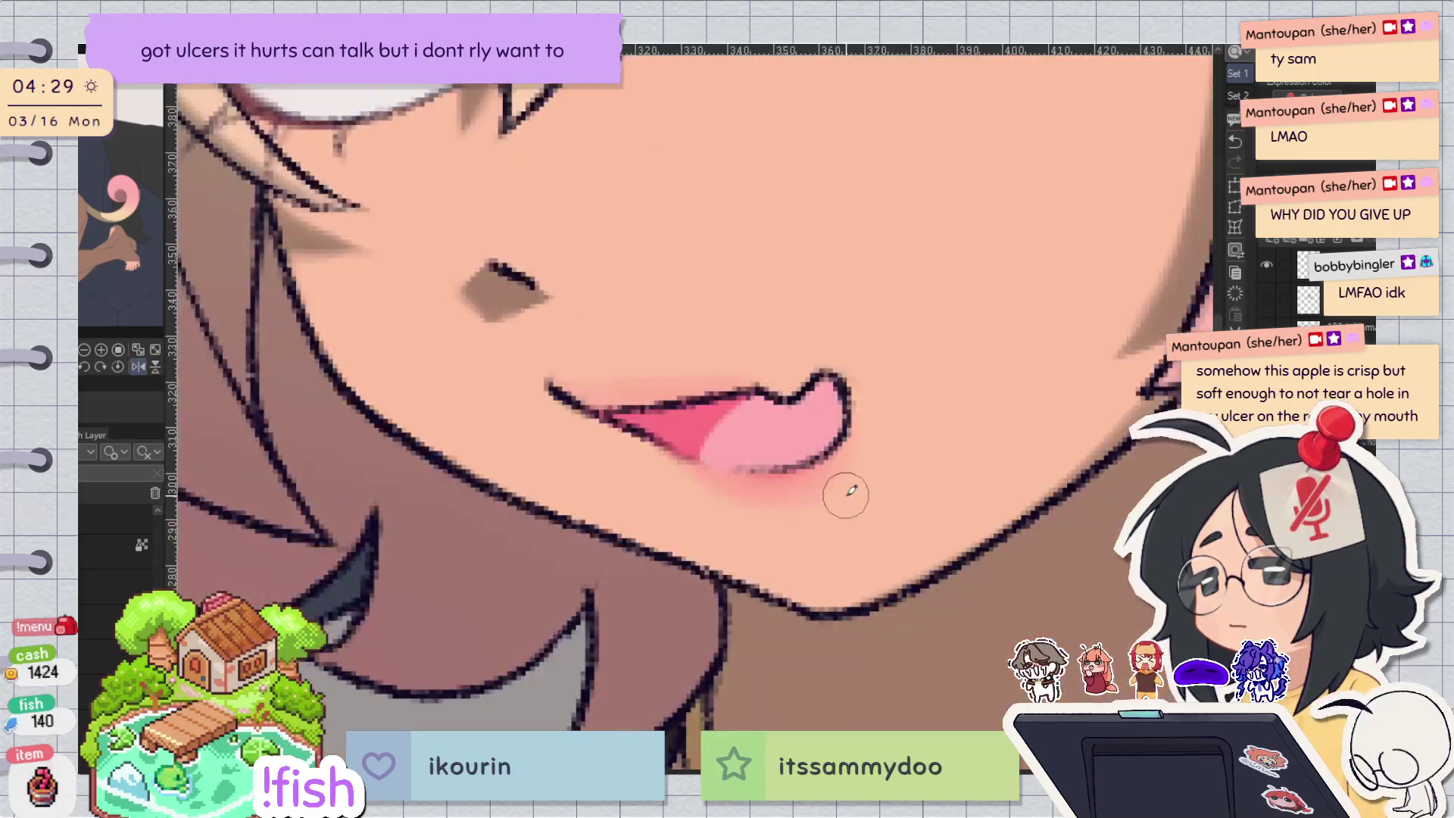
pyautogui.scroll(4, 815, 490)
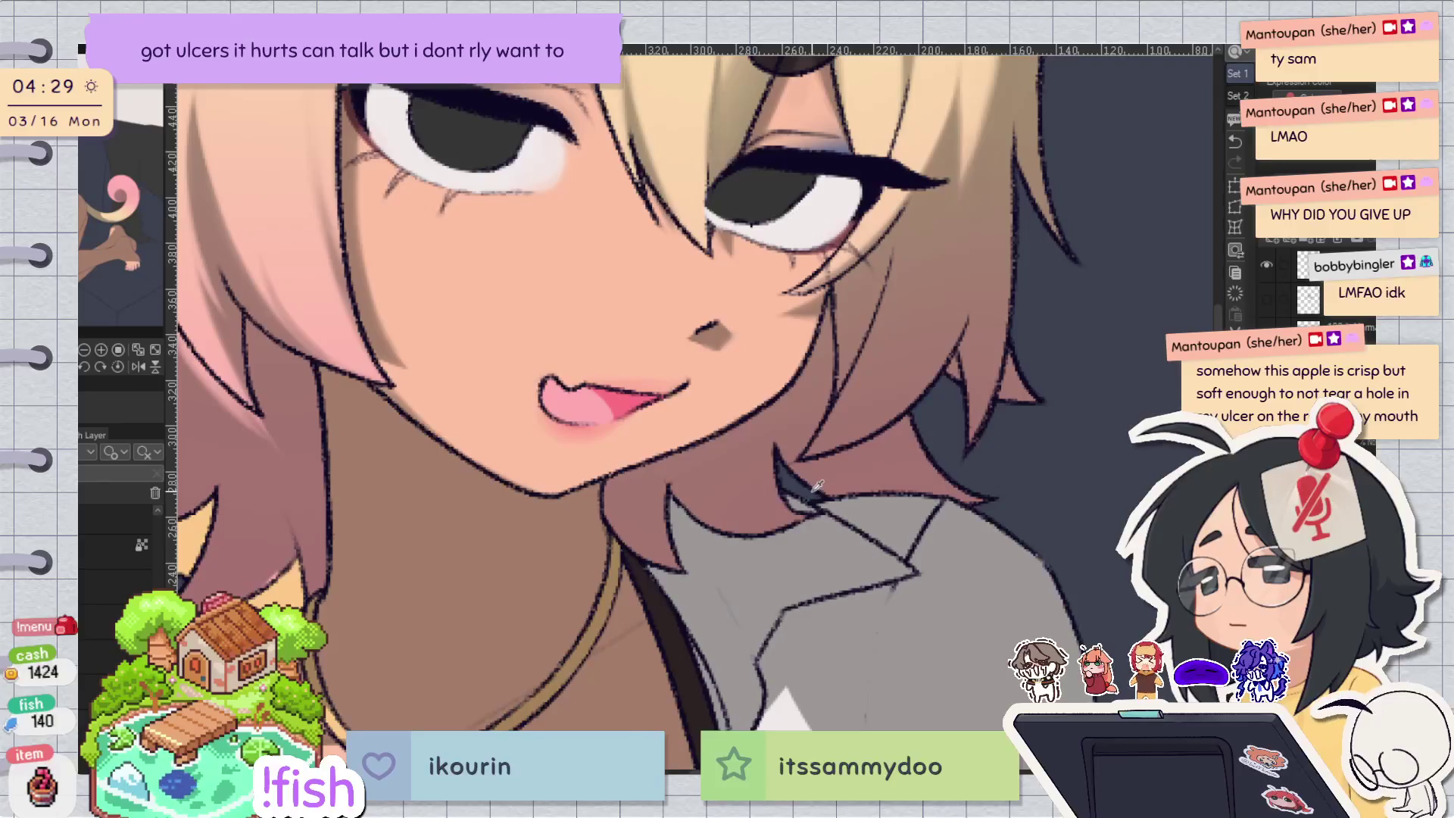
# Undo the last tongue-edge stroke and lighten the tongue's lower-left edge.
pyautogui.press('h')
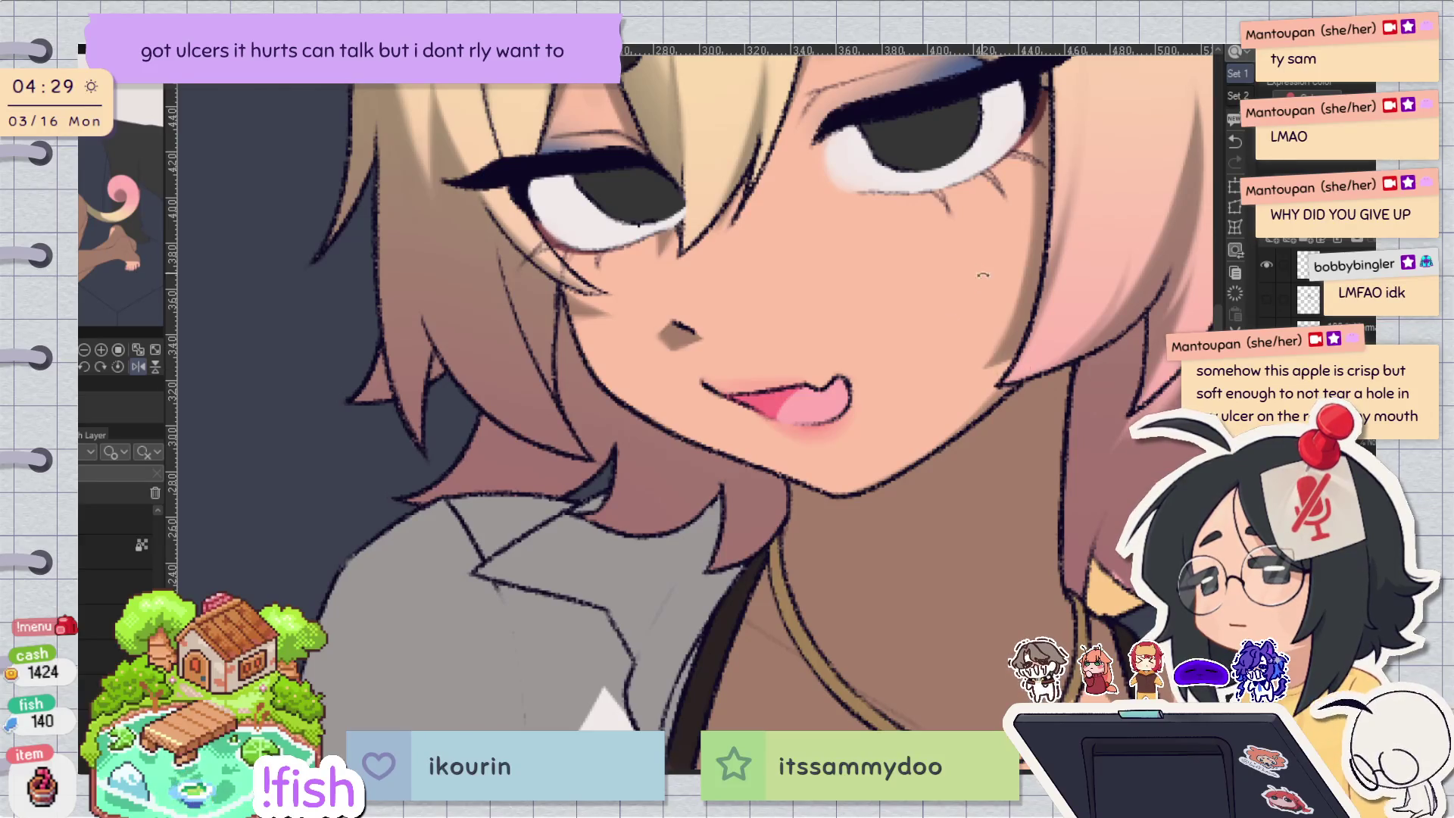
pyautogui.scroll(5, 668, 494)
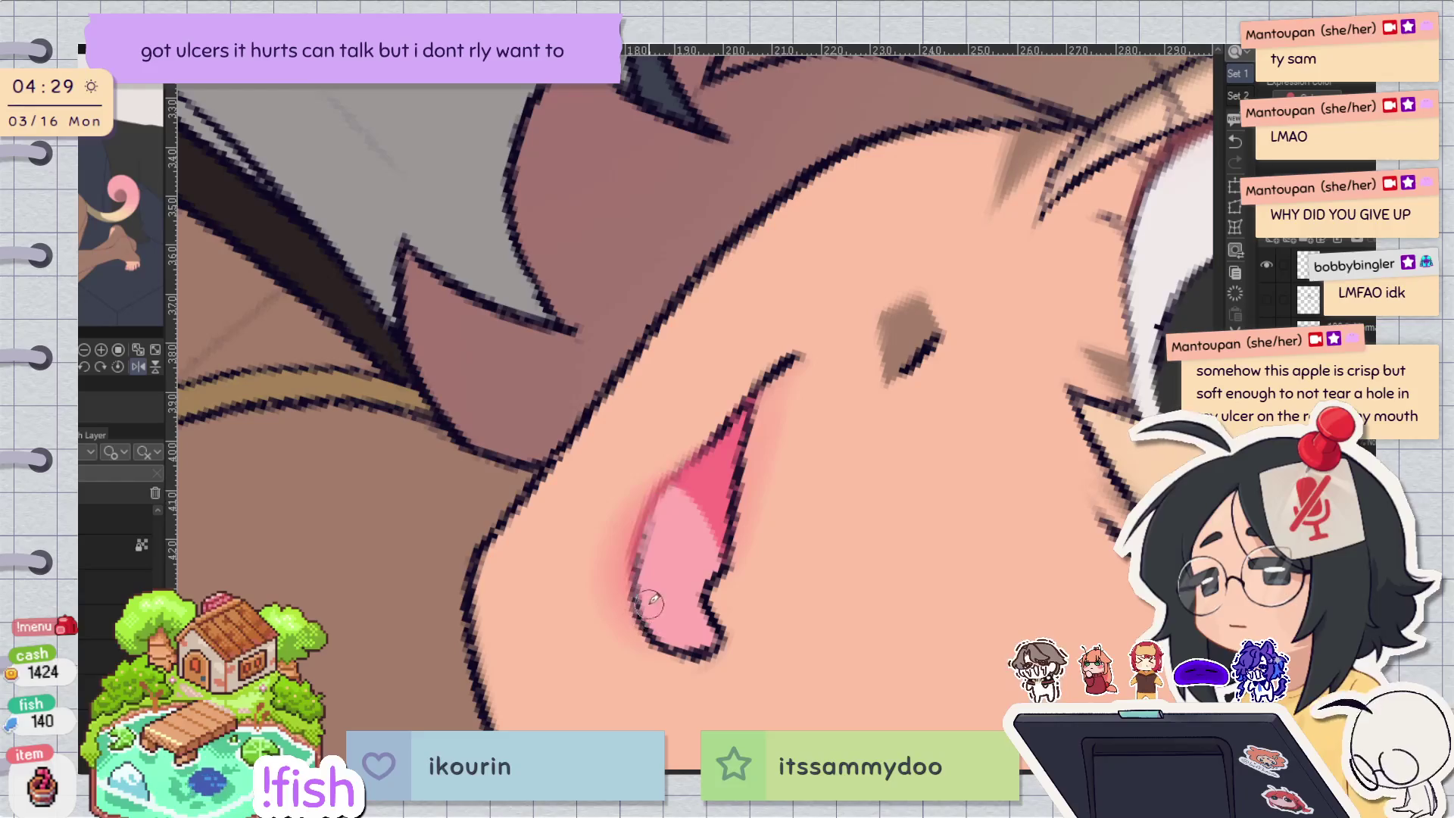
pyautogui.hotkey('ctrl', '@')
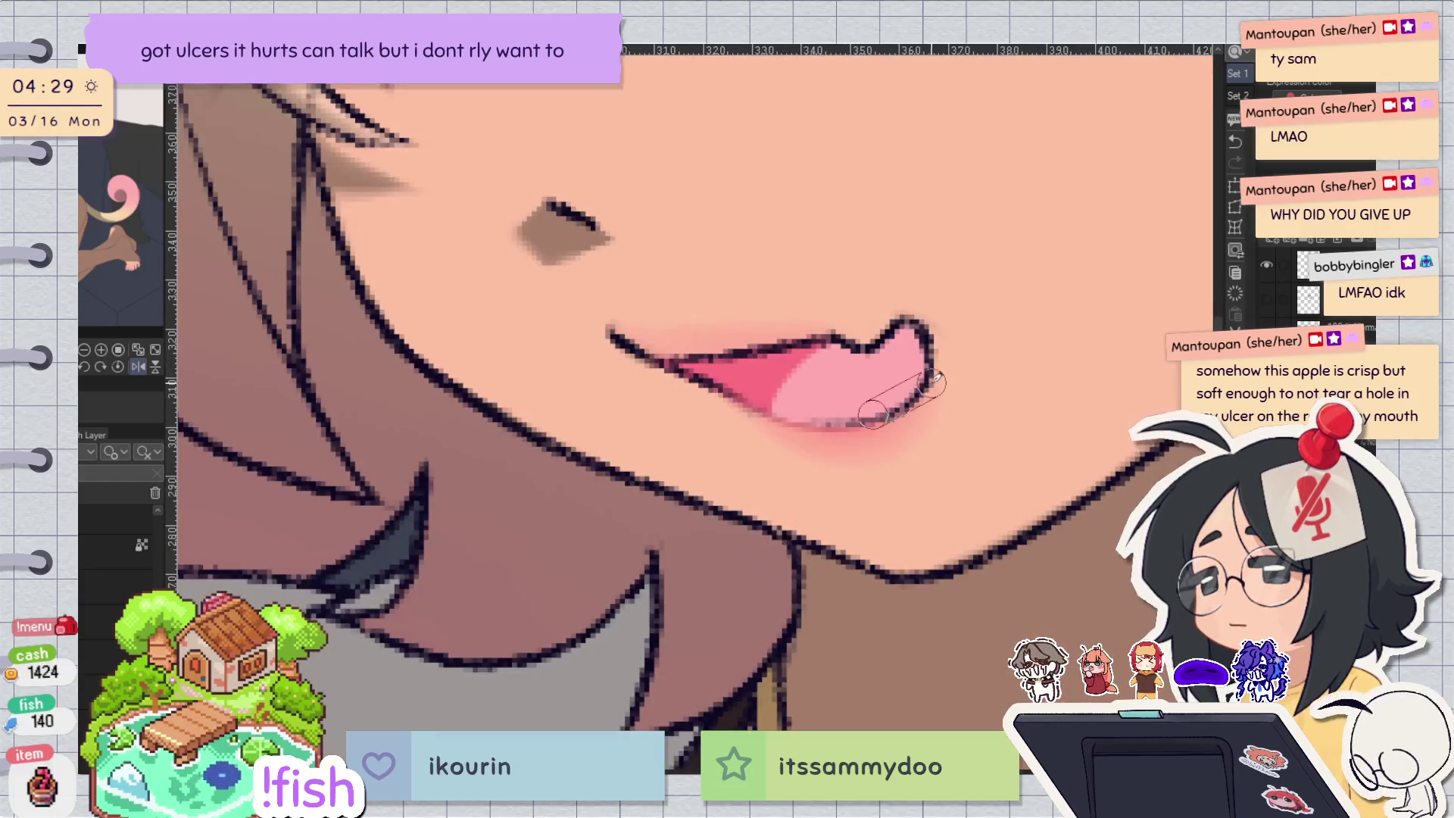
pyautogui.press('-')
pyautogui.press('-')
pyautogui.press('-')
pyautogui.press('-')
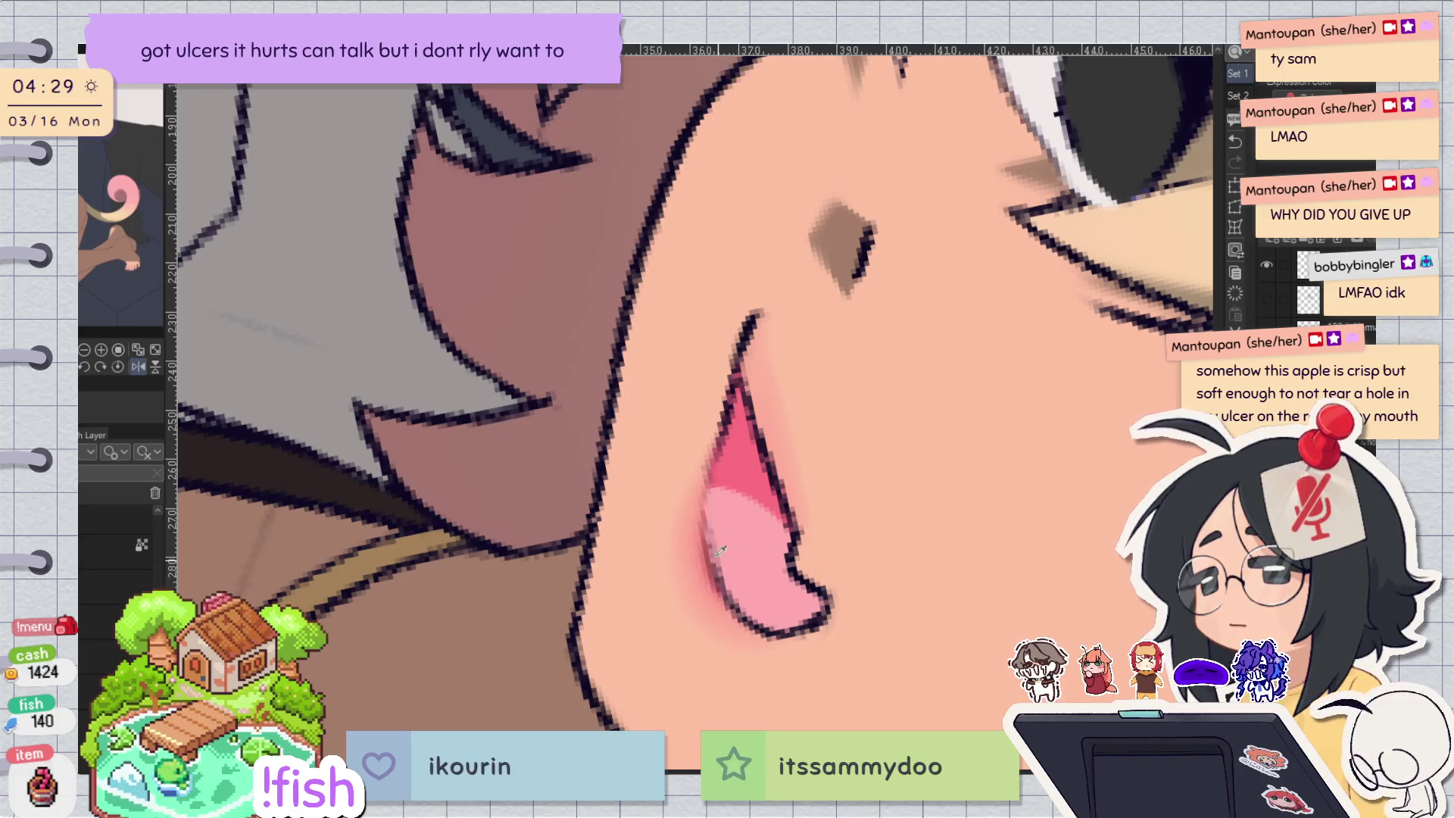
pyautogui.hotkey('ctrl', 'z')
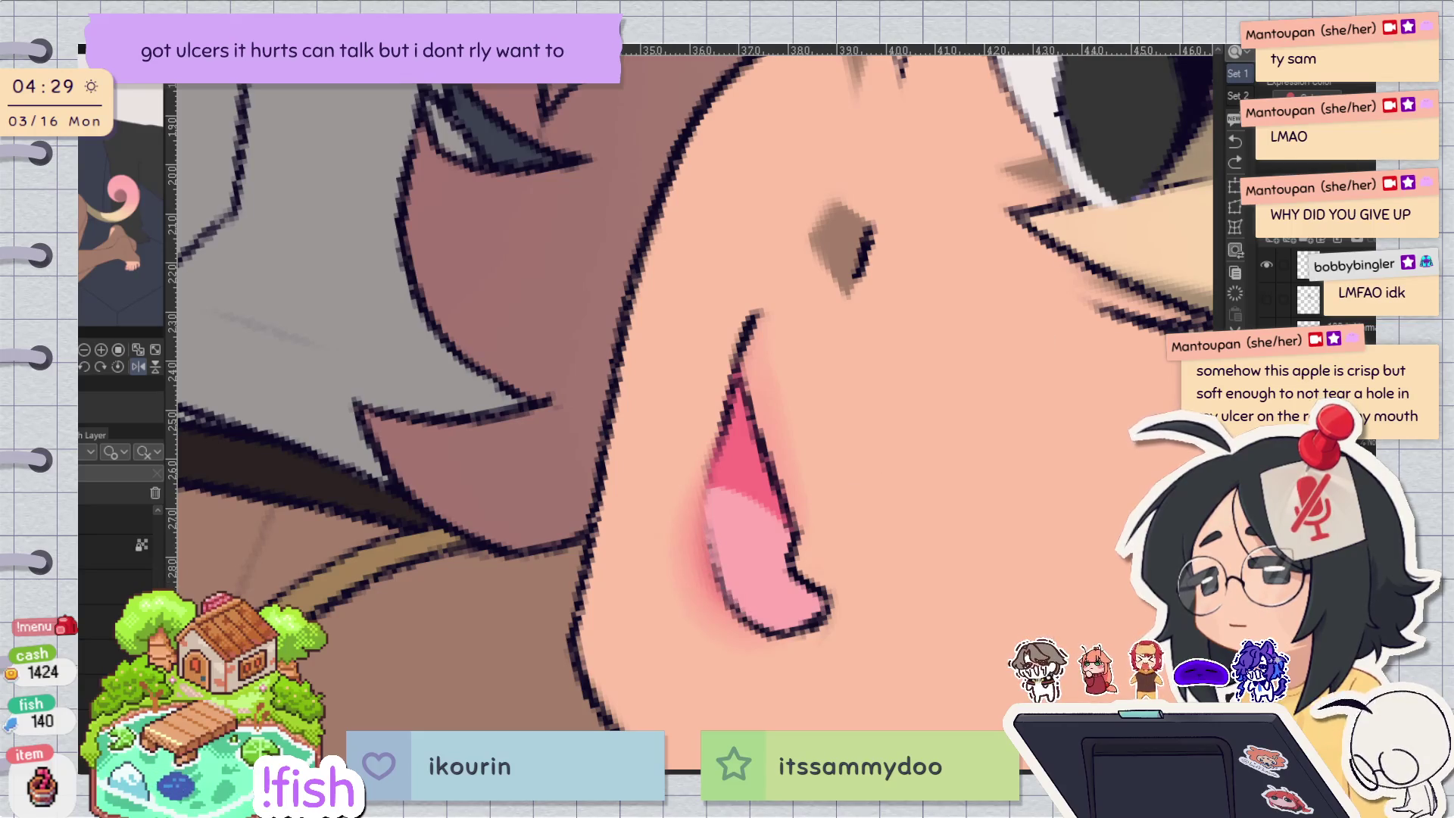
pyautogui.moveTo(708, 530)
pyautogui.mouseDown()
pyautogui.moveTo(742, 595)
pyautogui.moveTo(723, 603)
pyautogui.mouseUp()
# Add pink shading along the tongue's left edge and light pink over its lower left.
pyautogui.press('@')
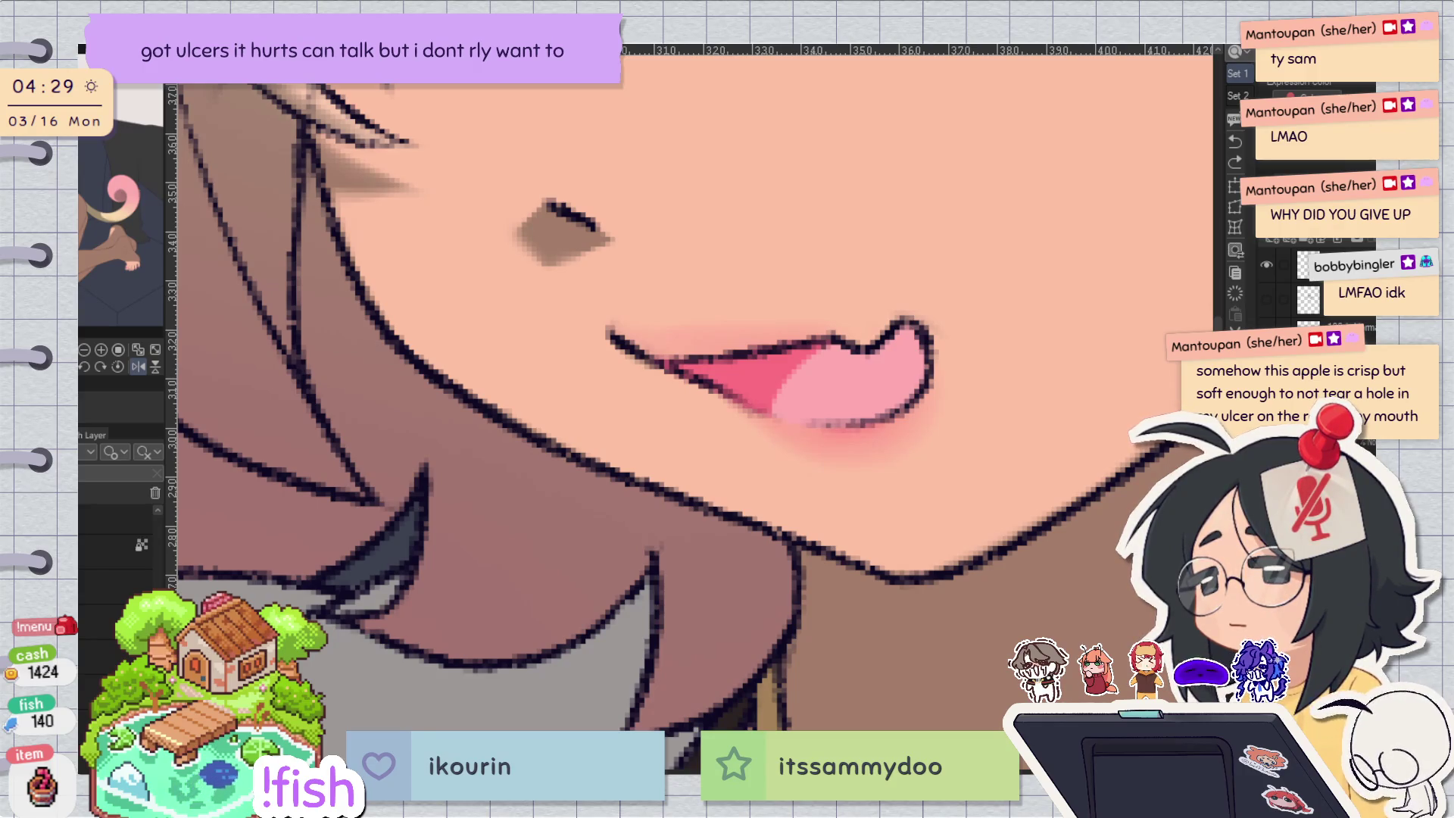
pyautogui.press('-')
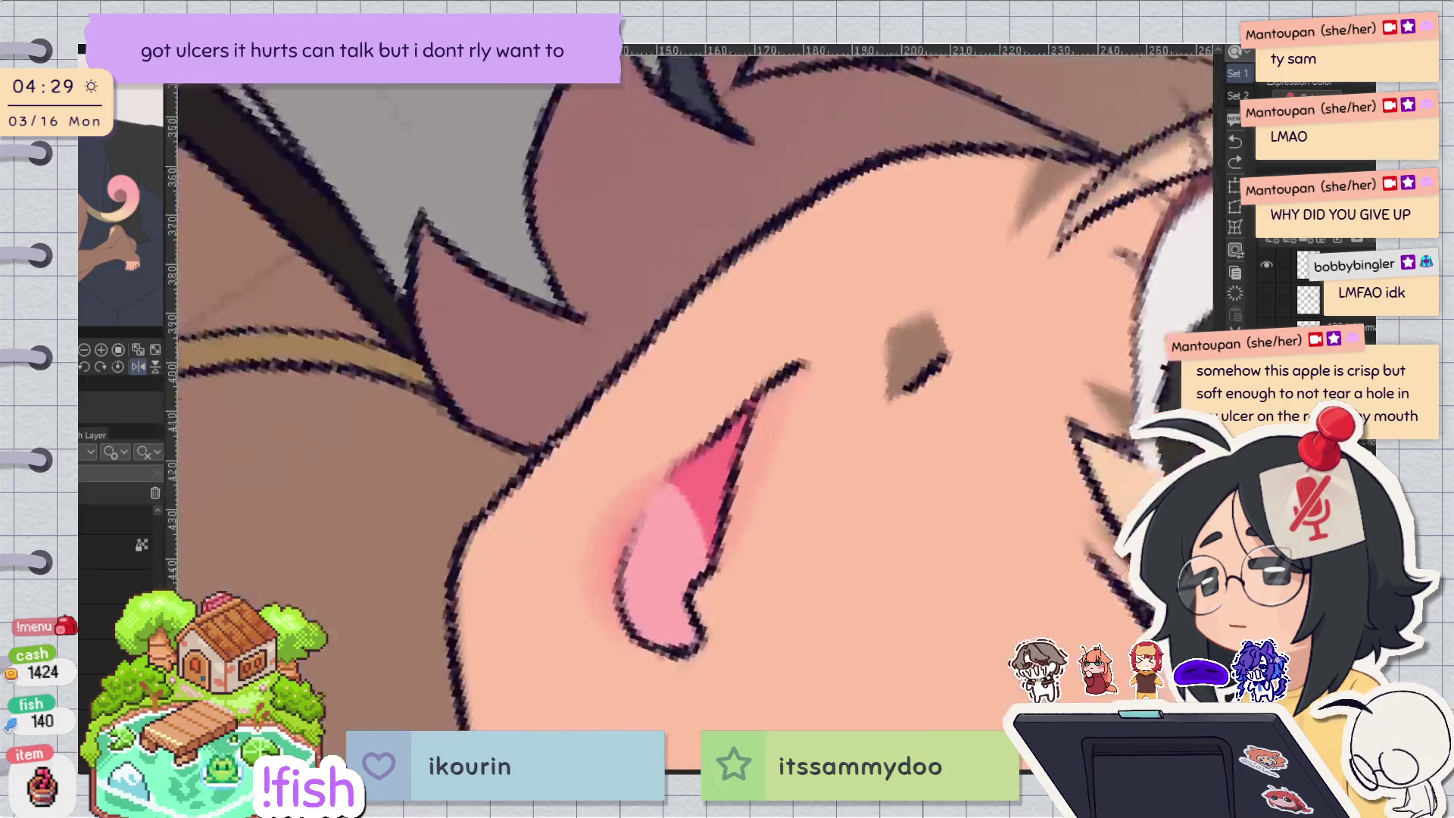
pyautogui.moveTo(630, 533)
pyautogui.mouseDown()
pyautogui.moveTo(643, 590)
pyautogui.moveTo(637, 515)
pyautogui.moveTo(635, 606)
pyautogui.mouseUp()
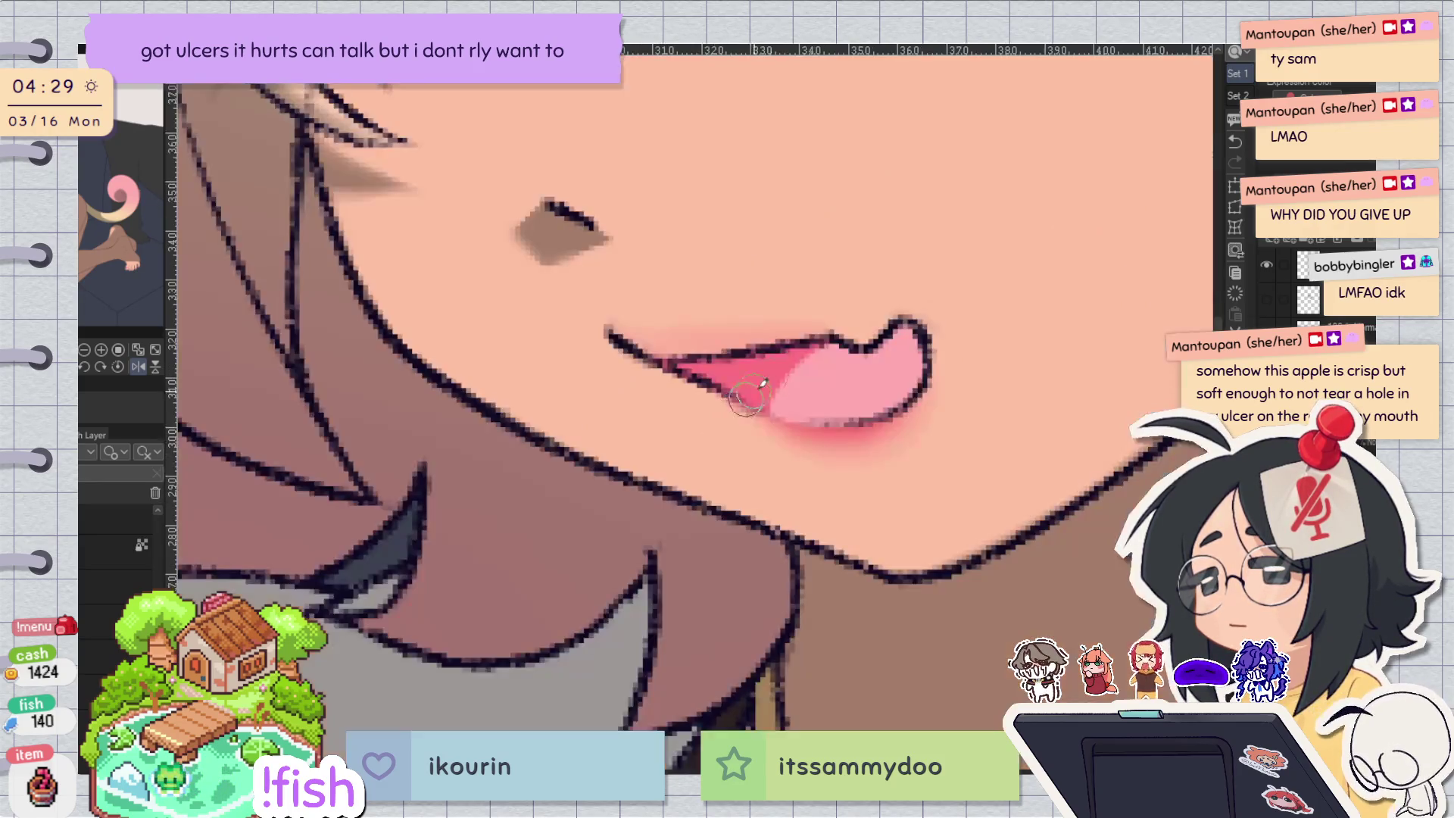
pyautogui.press('-')
pyautogui.press('h')
pyautogui.press('h')
pyautogui.moveTo(787, 417); pyautogui.dragTo(924, 406)
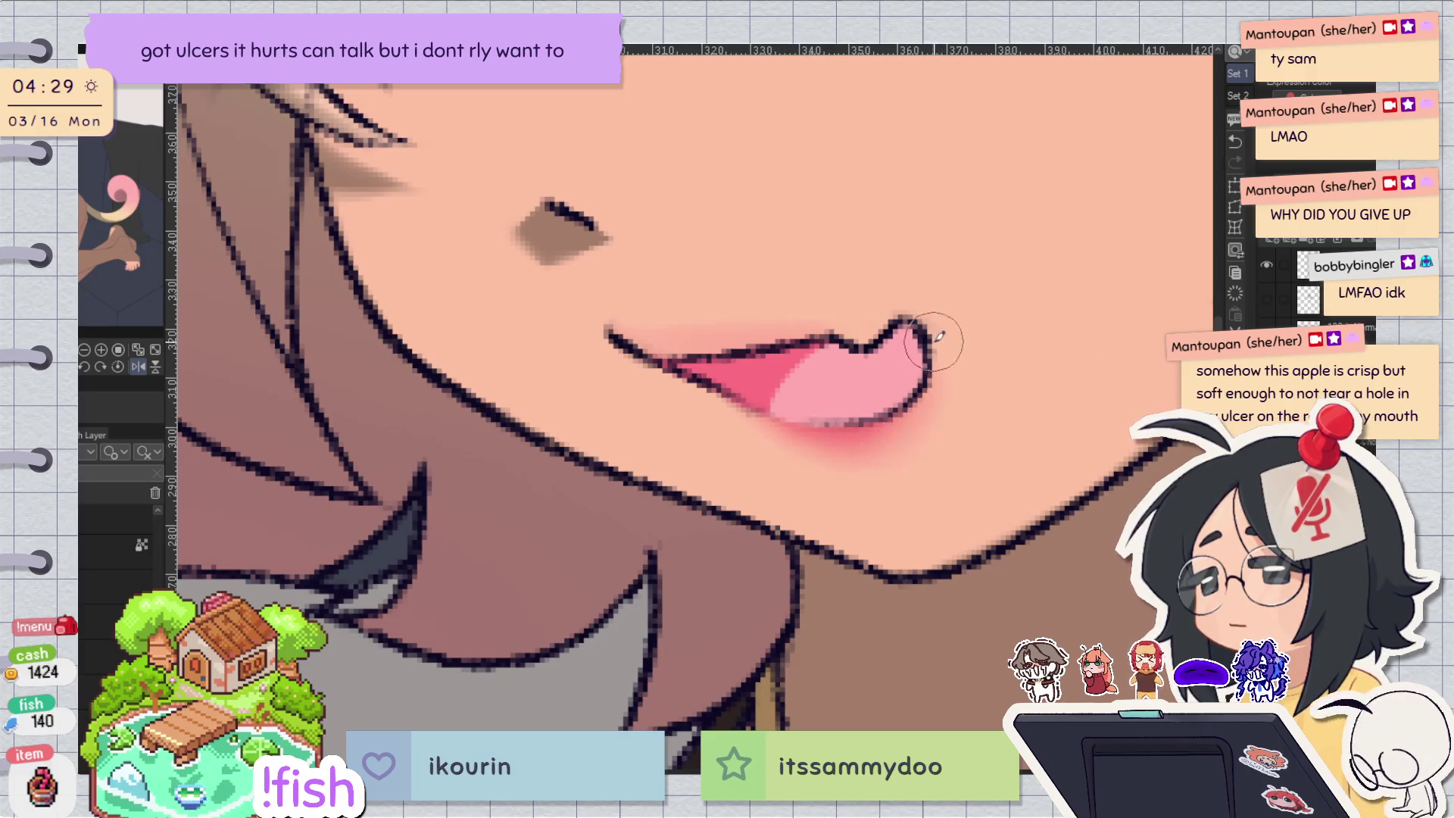
# Rotate and mirror-check the view around the mouth and eye.
pyautogui.press('h')
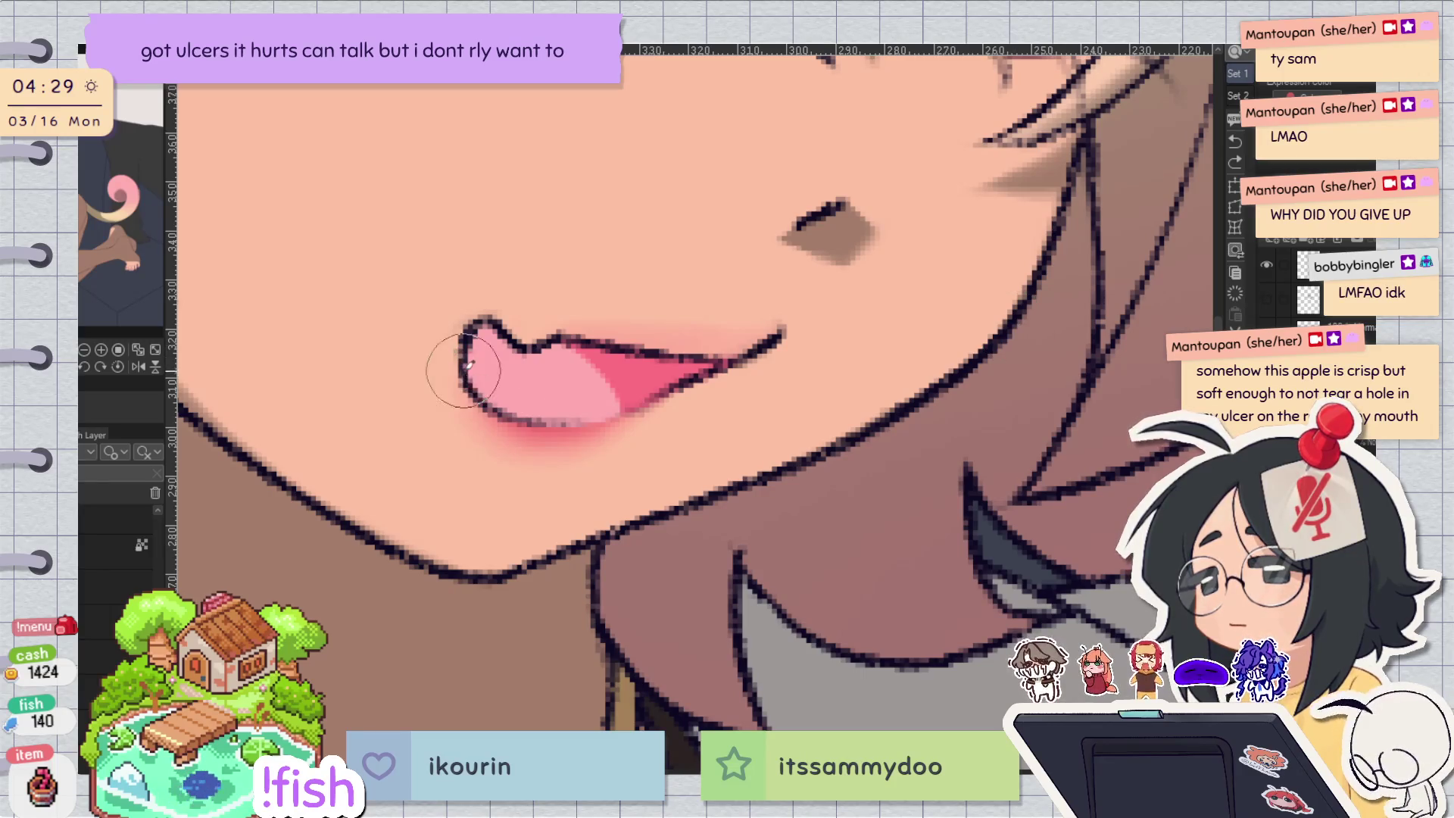
pyautogui.press('h')
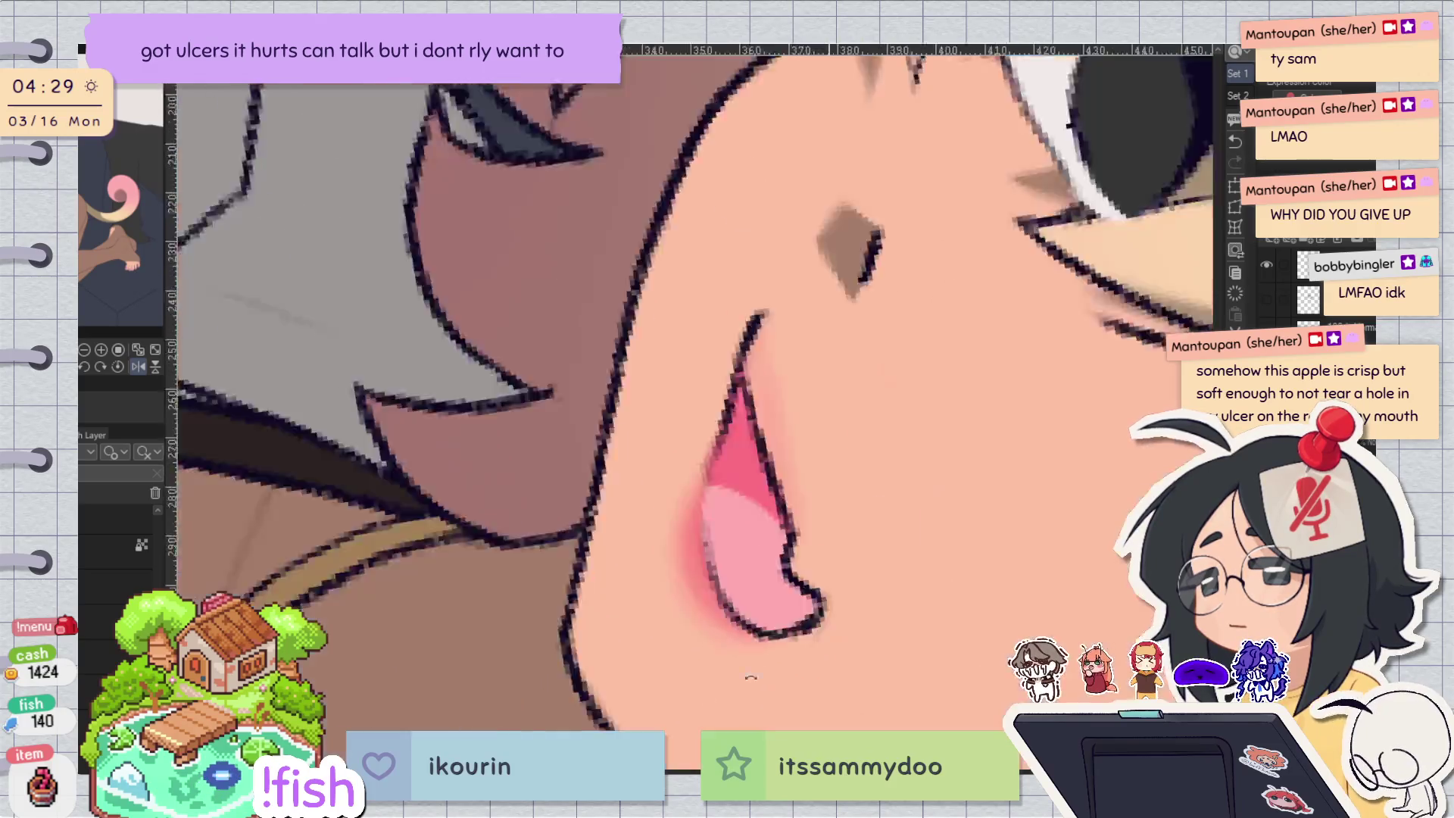
pyautogui.moveTo(750, 676); pyautogui.dragTo(587, 451)
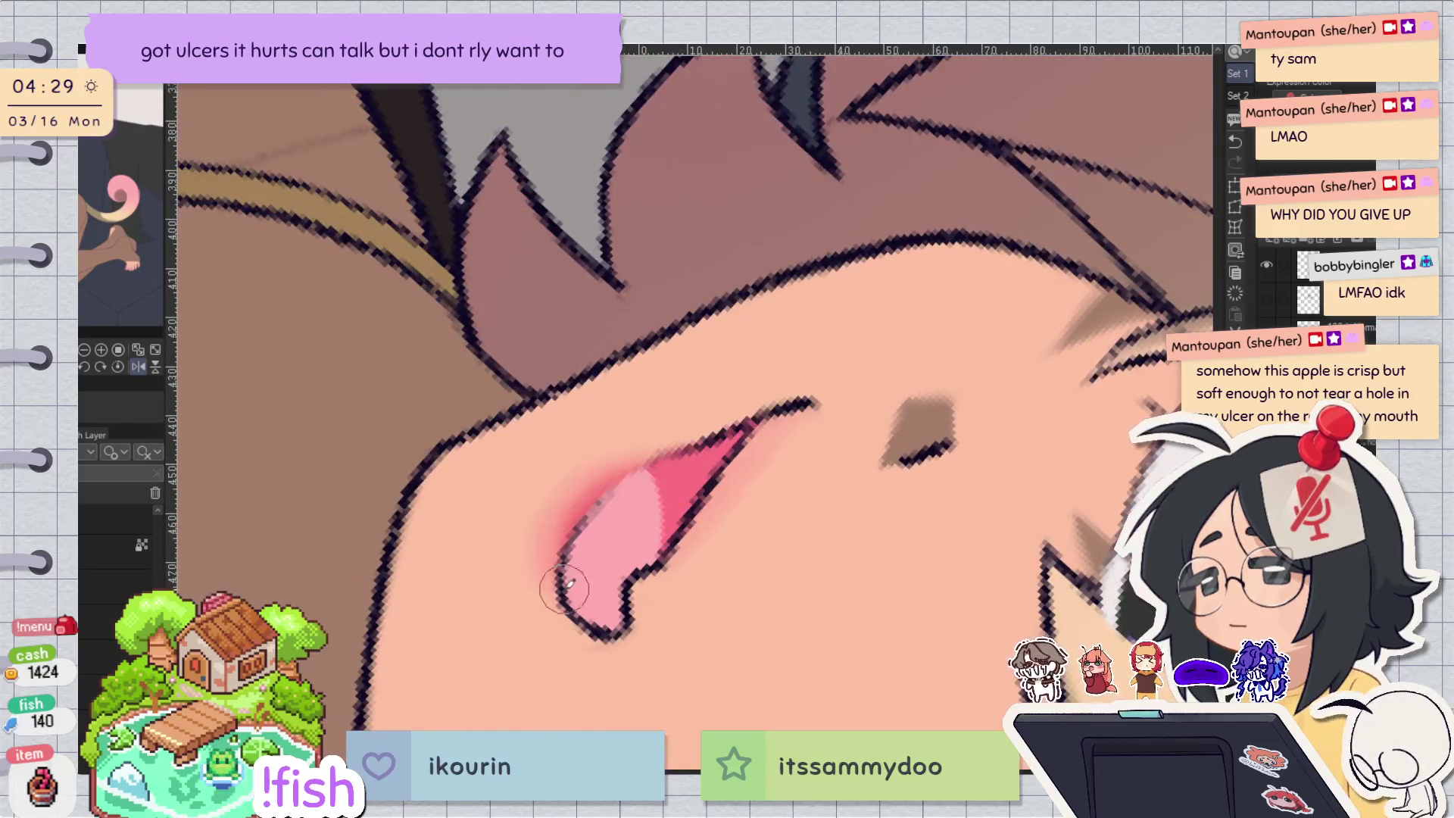
pyautogui.press('h')
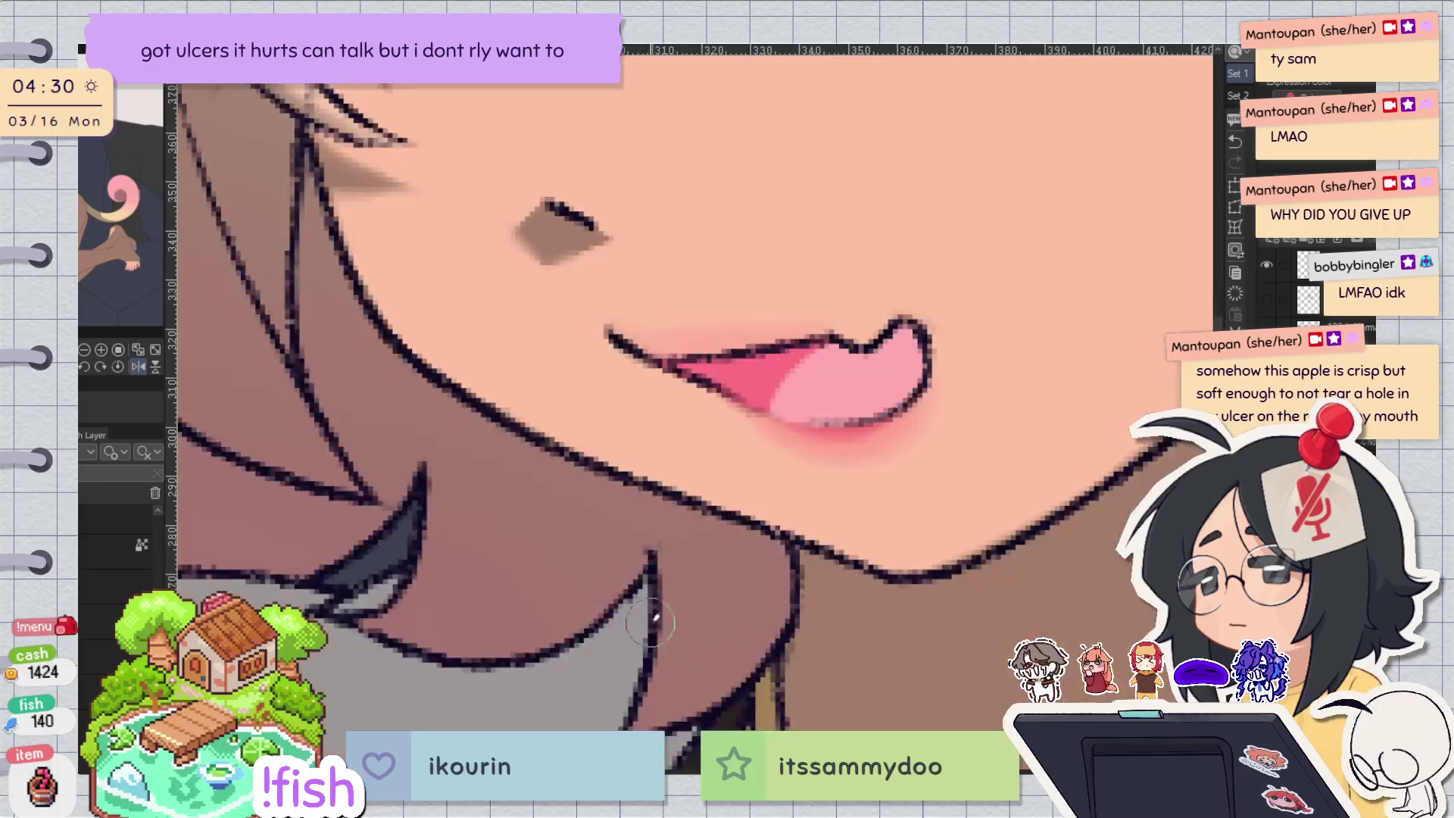
pyautogui.press('h')
pyautogui.press('h')
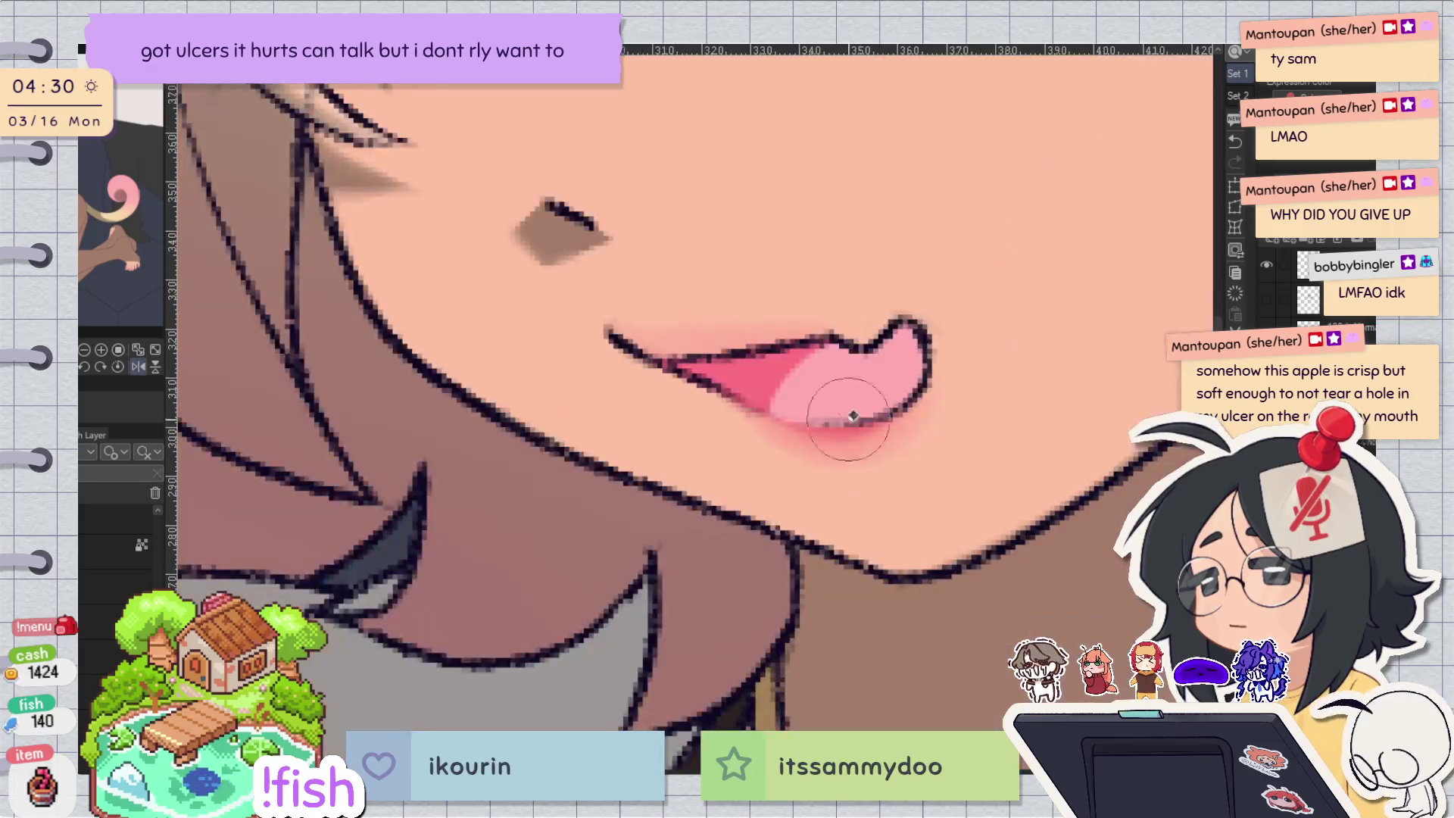
pyautogui.moveTo(978, 331); pyautogui.dragTo(933, 540)
pyautogui.press('h')
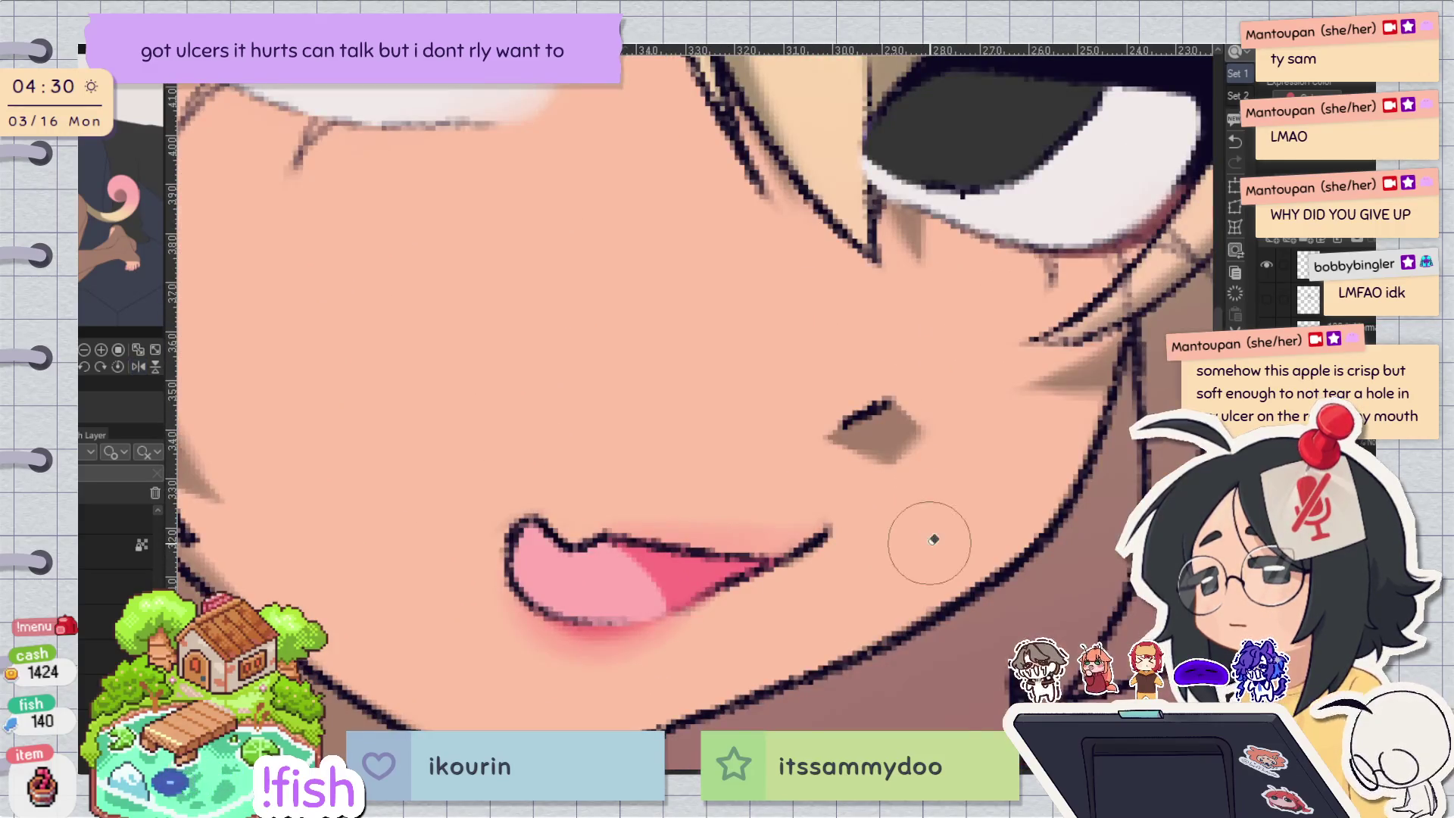
pyautogui.press('h')
pyautogui.moveTo(1021, 358); pyautogui.dragTo(528, 419)
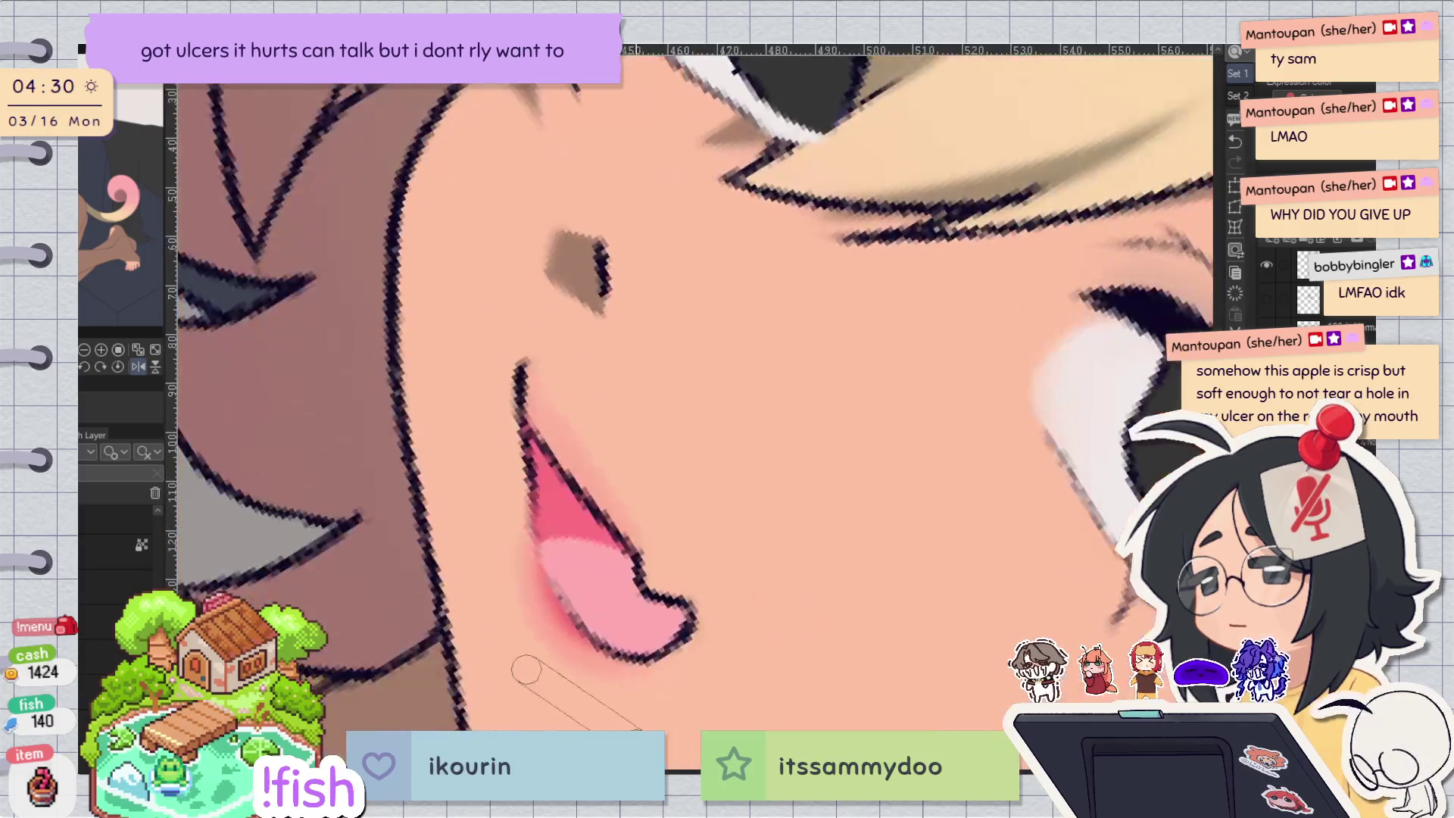
pyautogui.moveTo(564, 484)
pyautogui.mouseDown()
pyautogui.moveTo(790, 456)
pyautogui.moveTo(552, 316)
pyautogui.mouseUp()
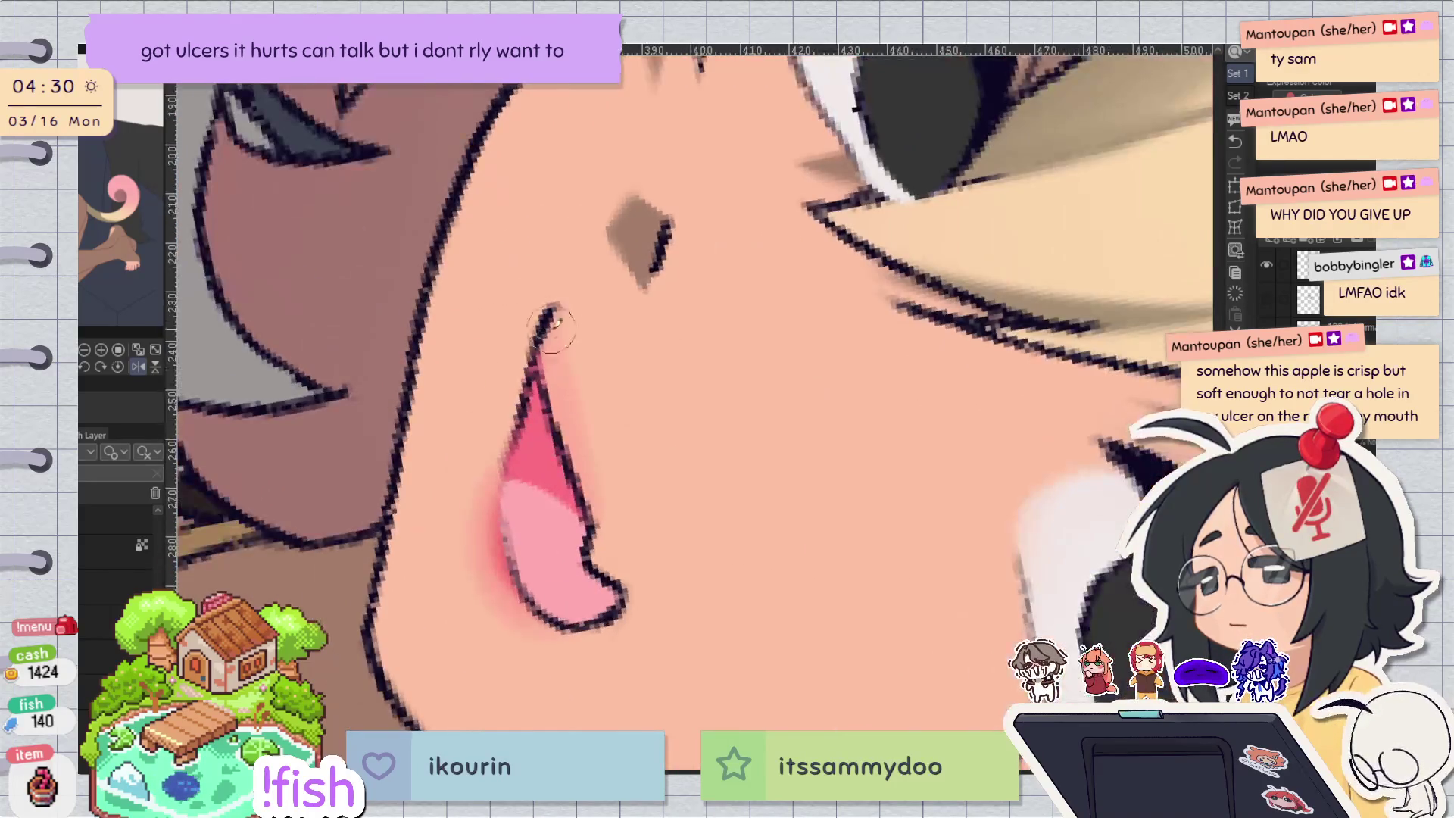
pyautogui.moveTo(596, 538); pyautogui.dragTo(634, 595)
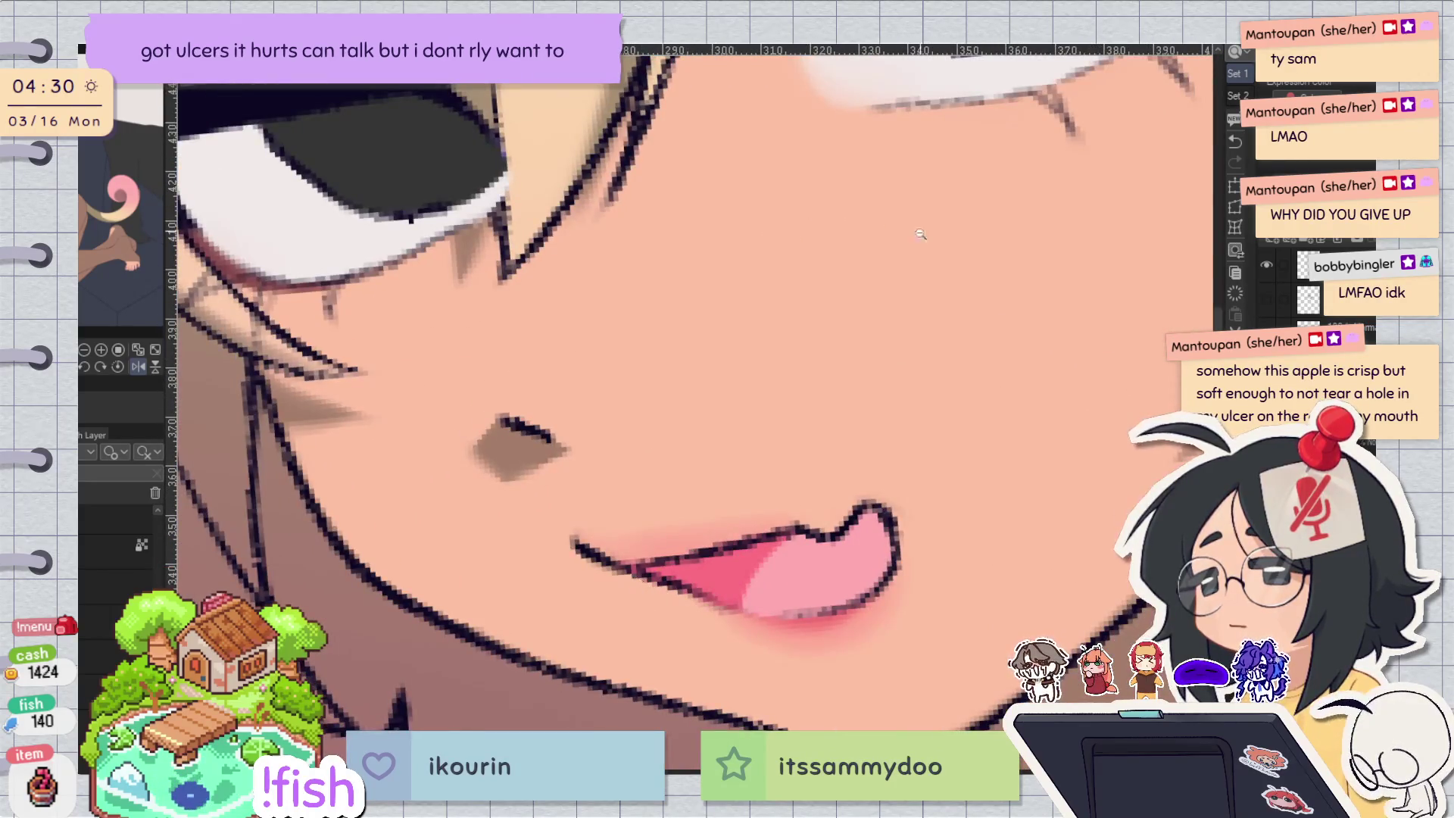
pyautogui.scroll(-3, 923, 226)
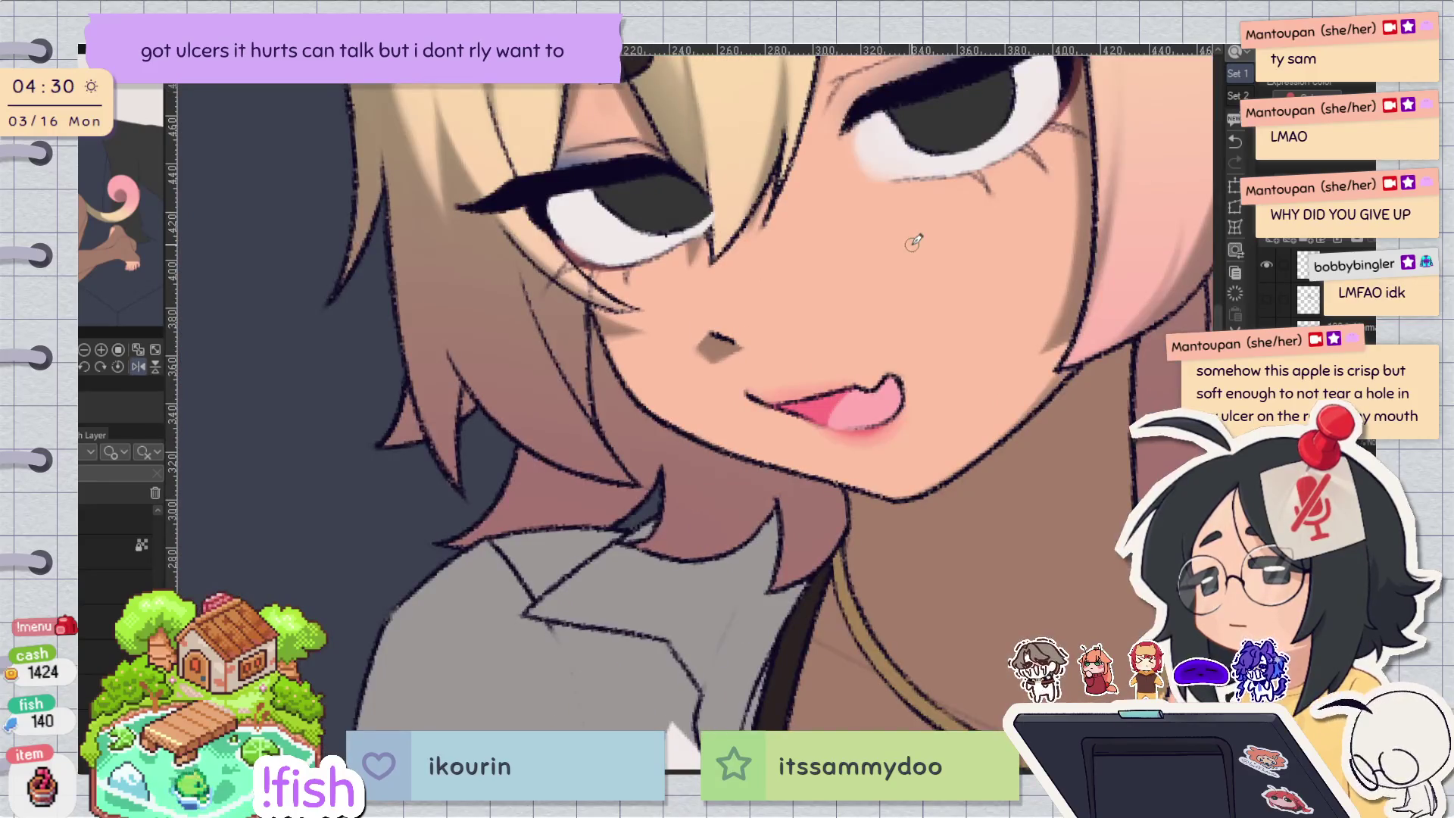
# Paint a light highlight on the tongue just below the lower lip.
pyautogui.press('h')
pyautogui.moveTo(1010, 496); pyautogui.dragTo(838, 517)
pyautogui.press('h')
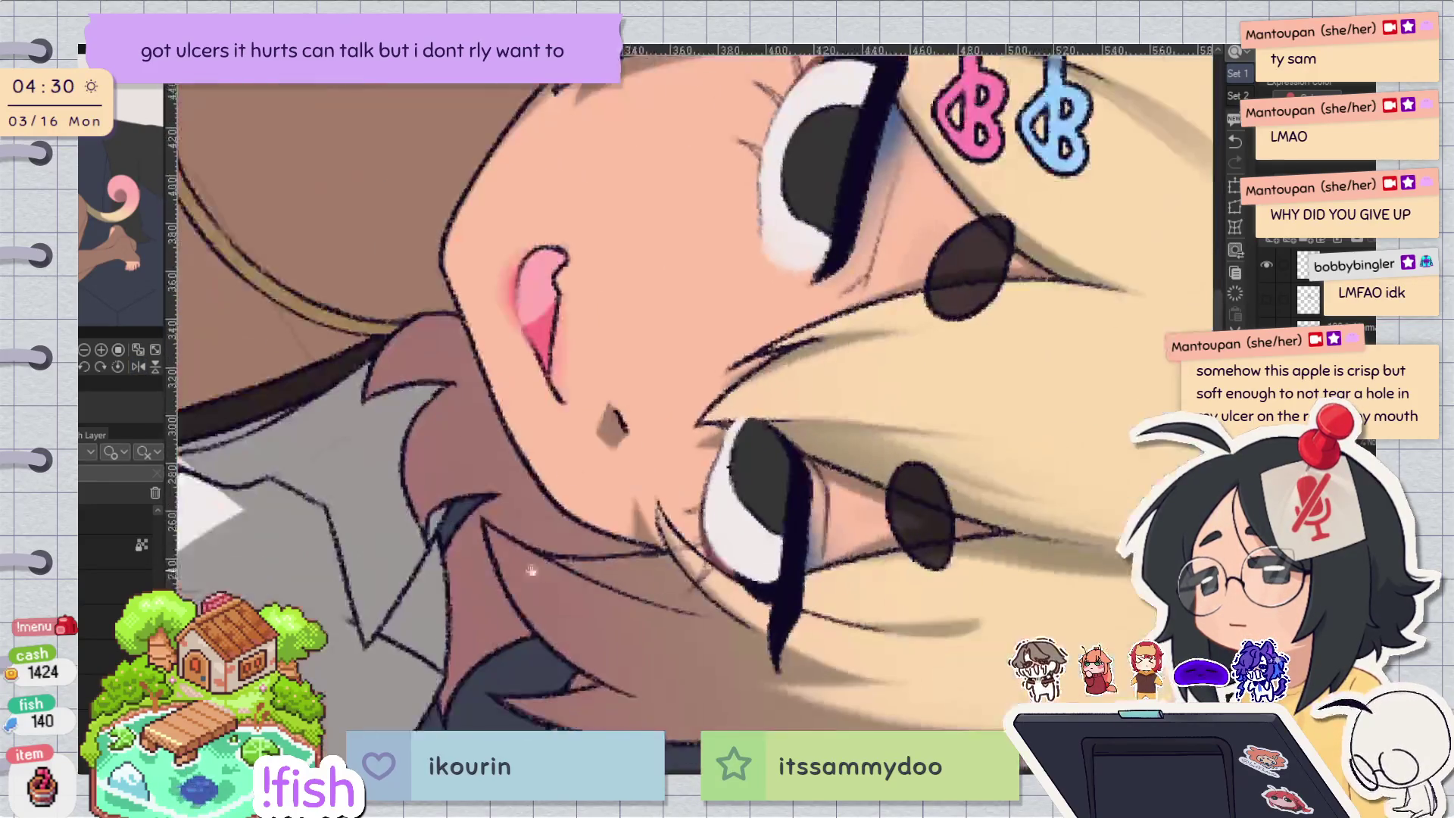
pyautogui.scroll(5, 656, 469)
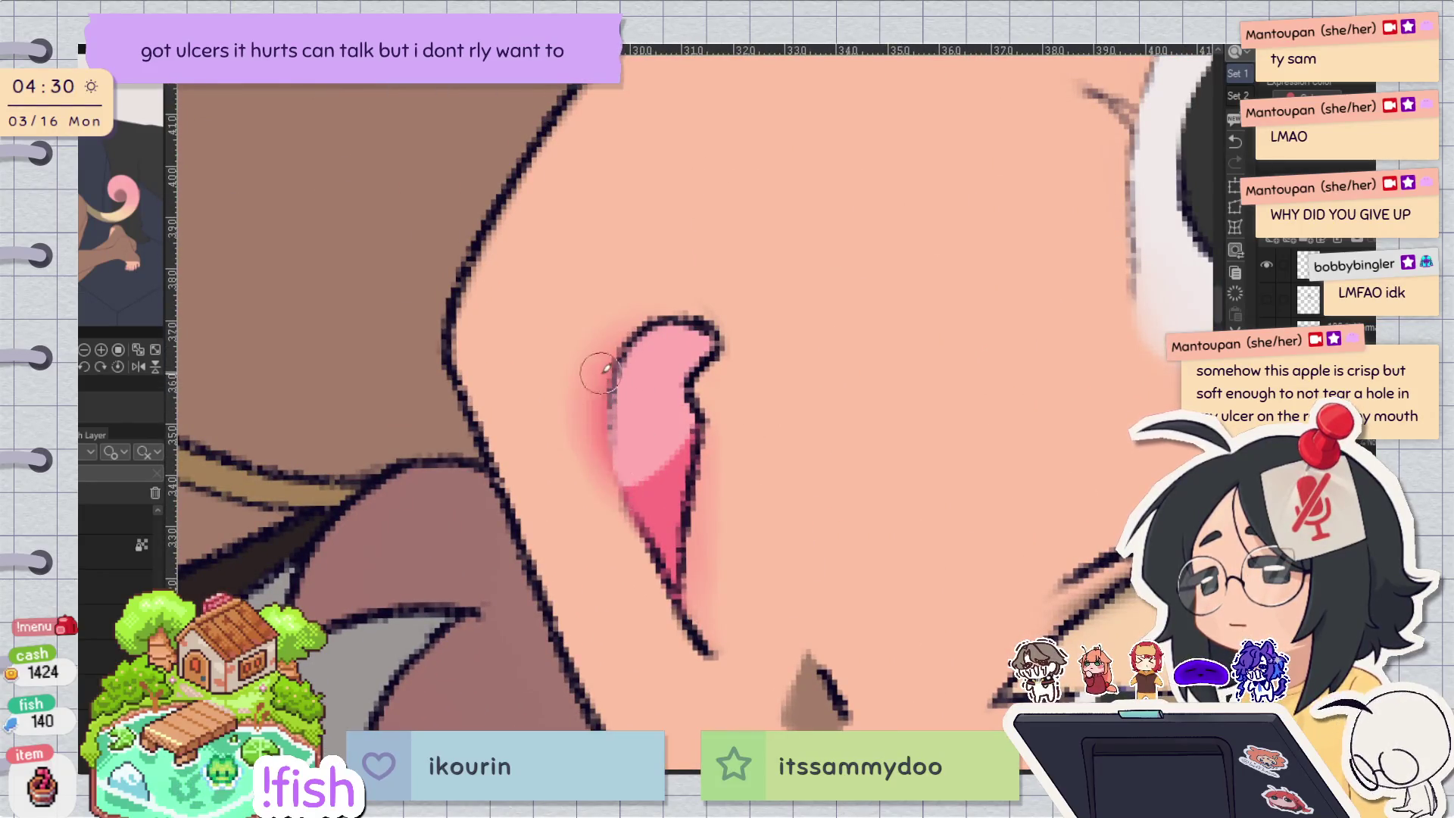
pyautogui.hotkey('ctrl', '0')
pyautogui.scroll(3, 616, 560)
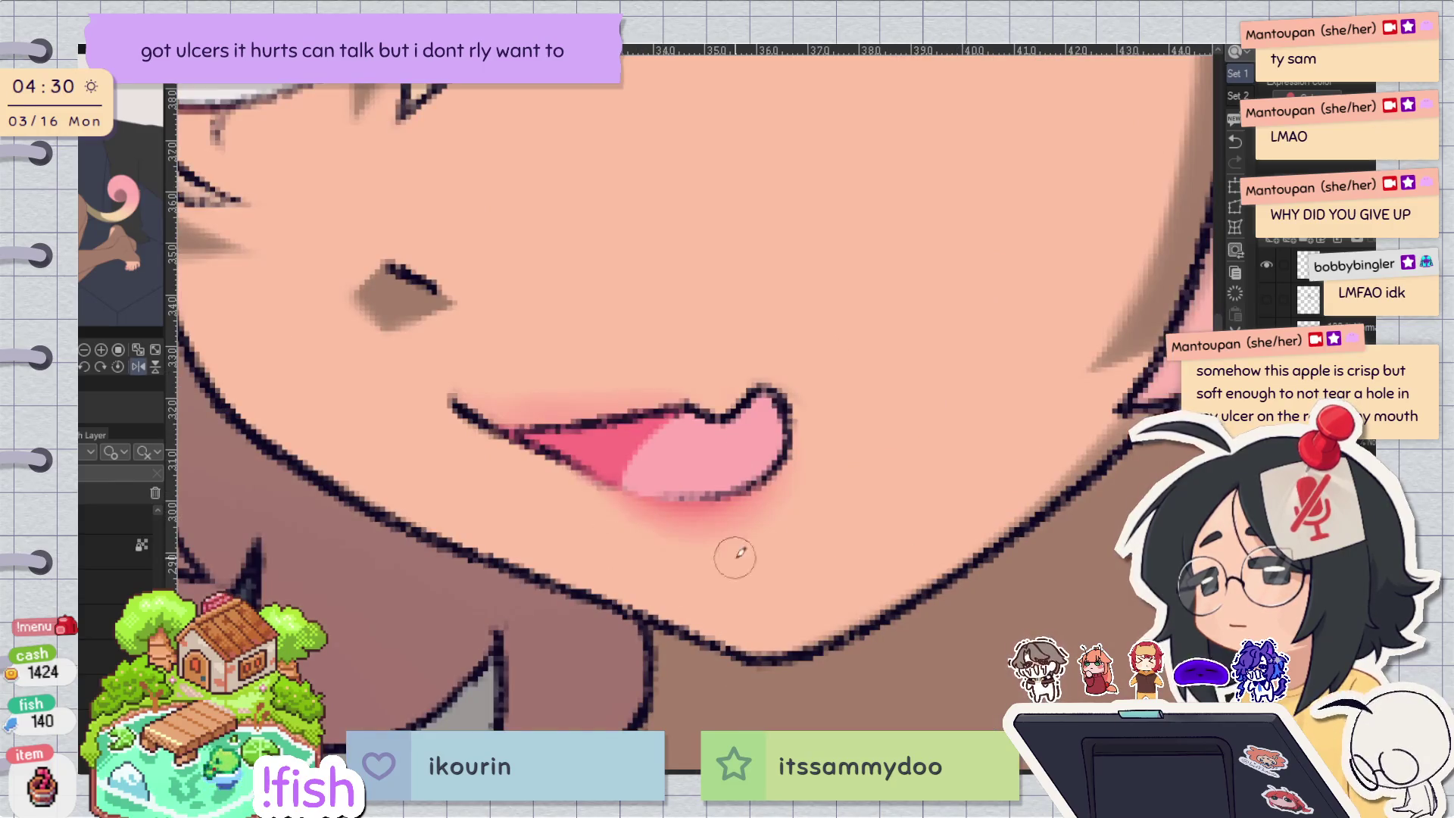
pyautogui.scroll(-3, 834, 455)
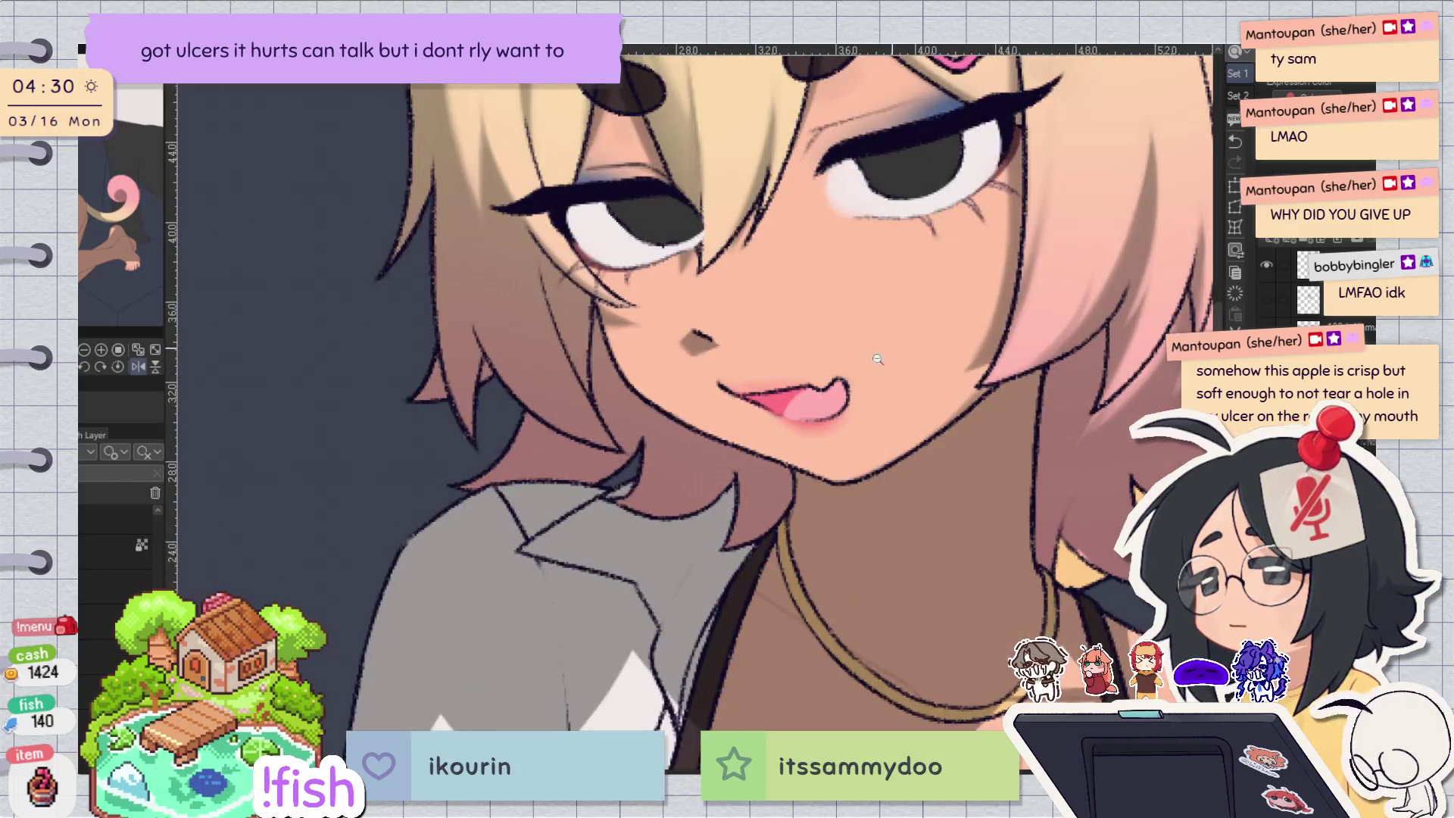
pyautogui.scroll(5, 893, 349)
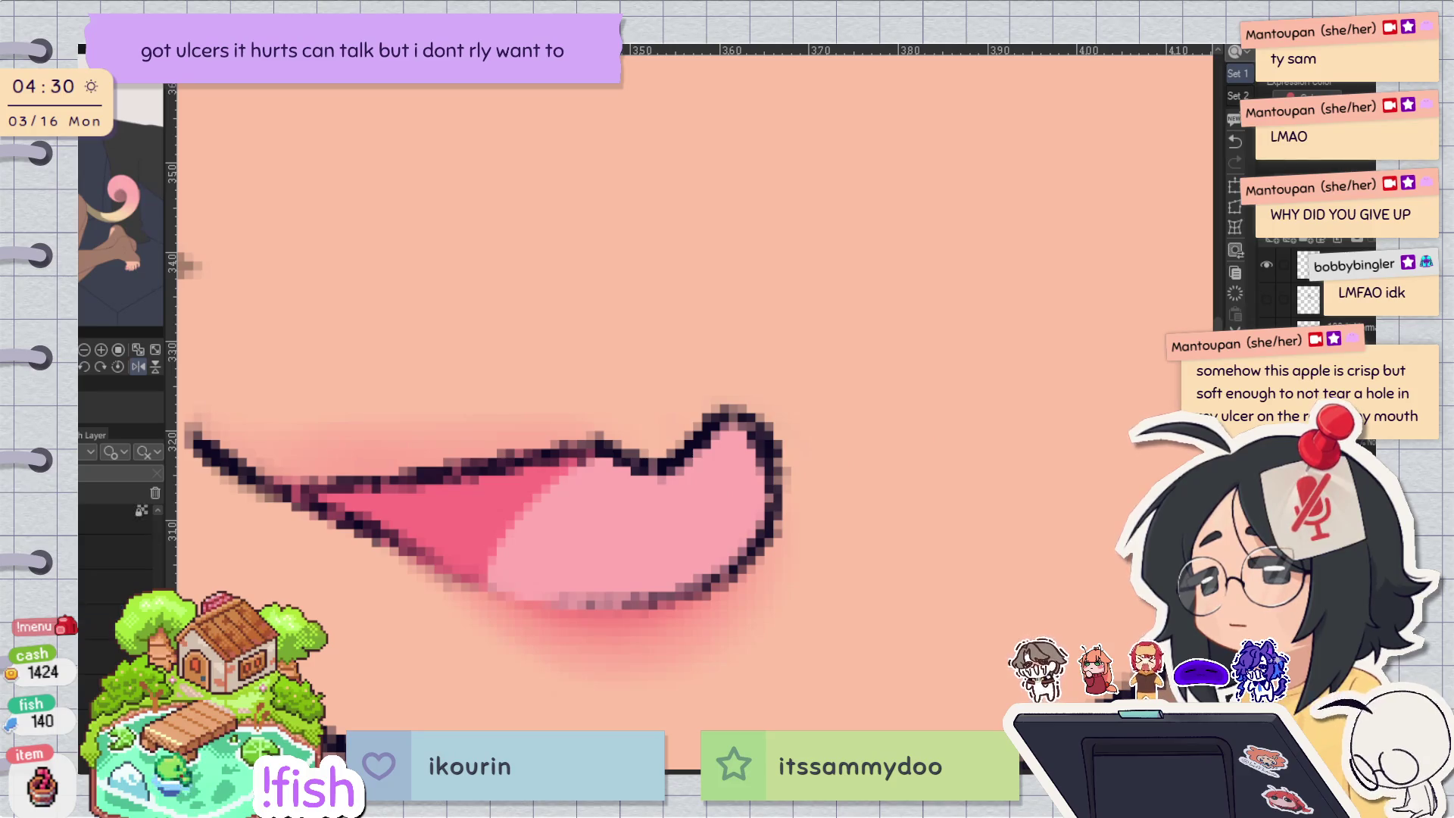
pyautogui.scroll(-3, 872, 509)
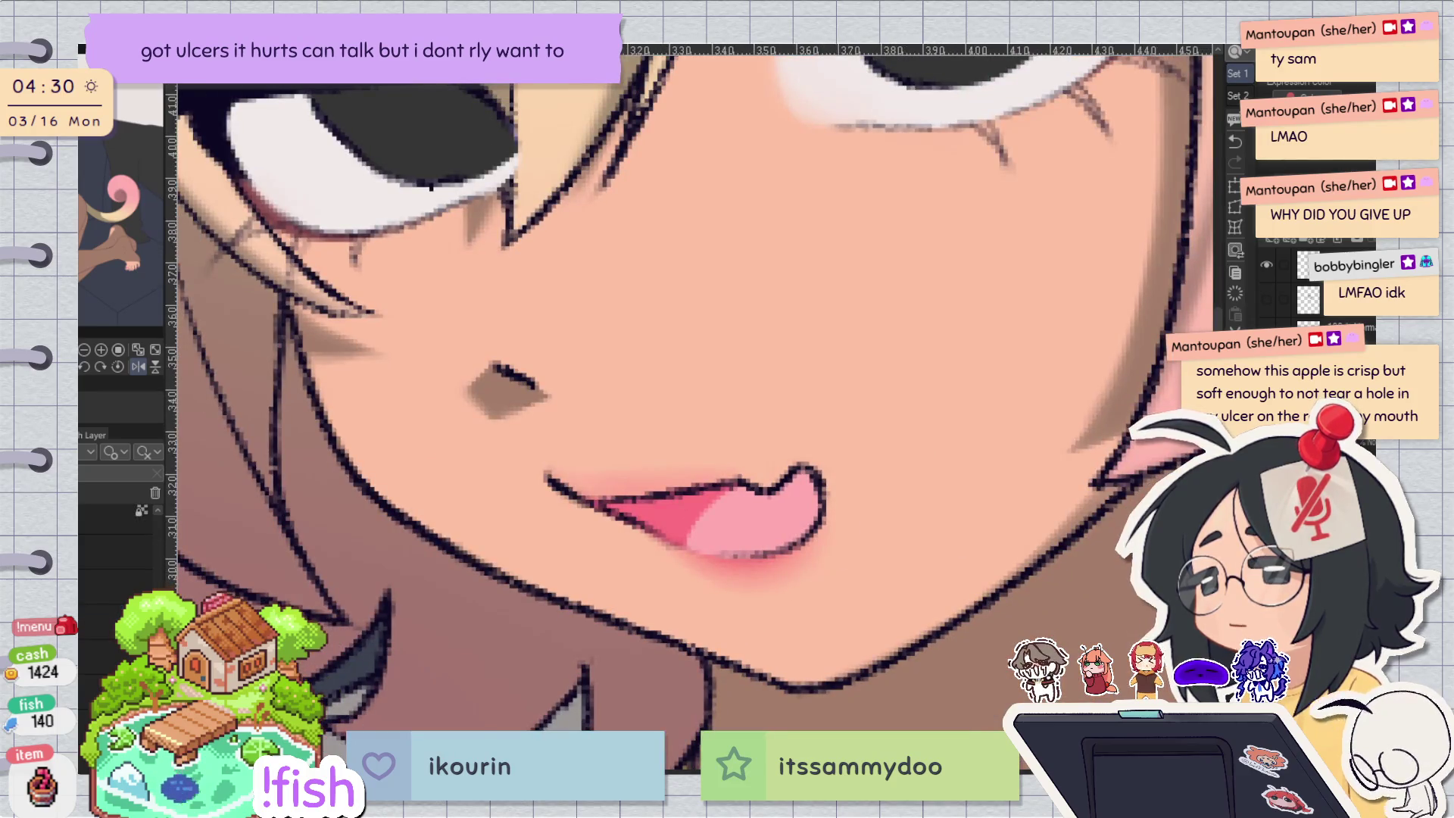
pyautogui.moveTo(955, 303); pyautogui.dragTo(923, 425)
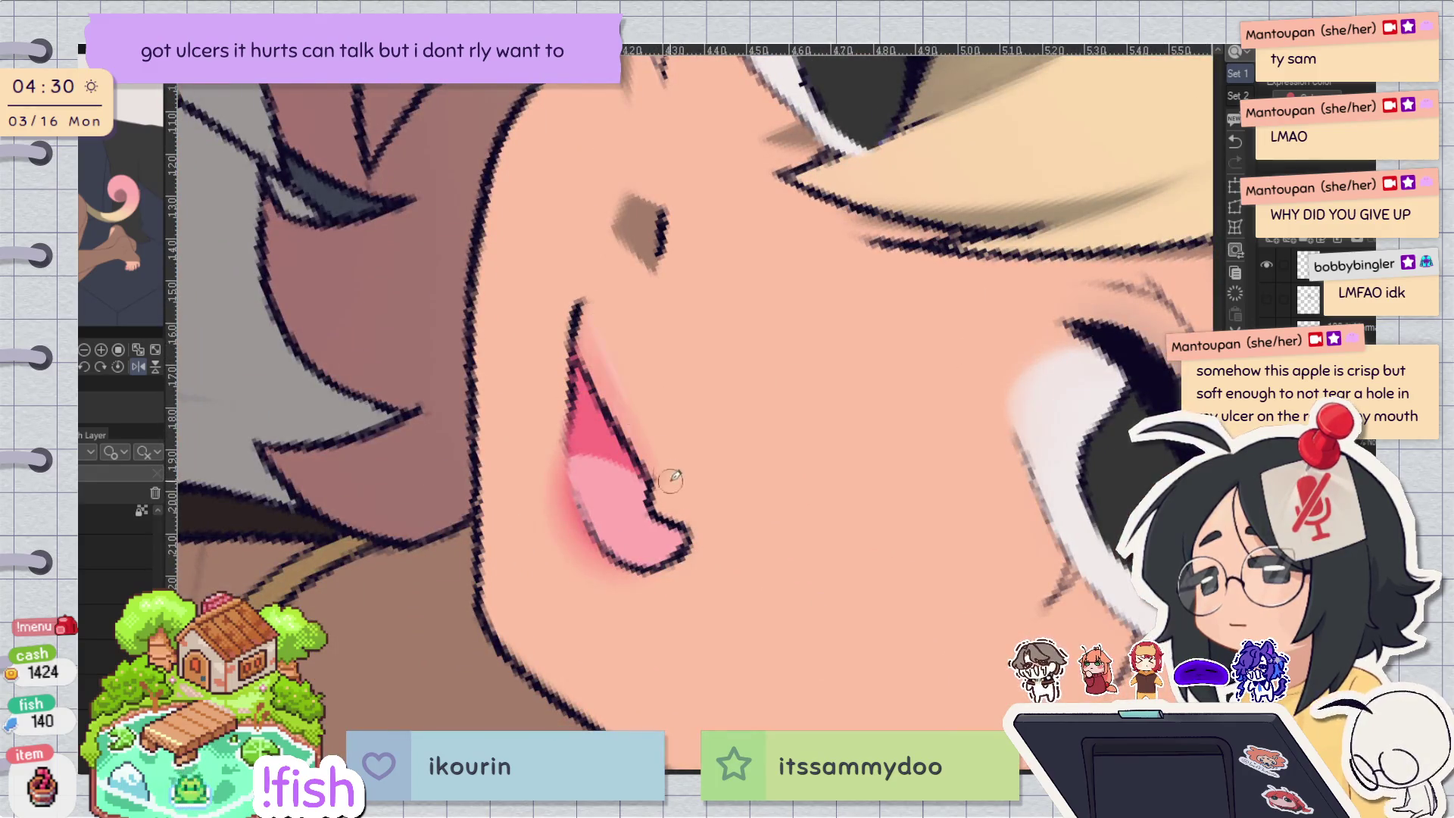
pyautogui.press('h')
pyautogui.scroll(3, 688, 367)
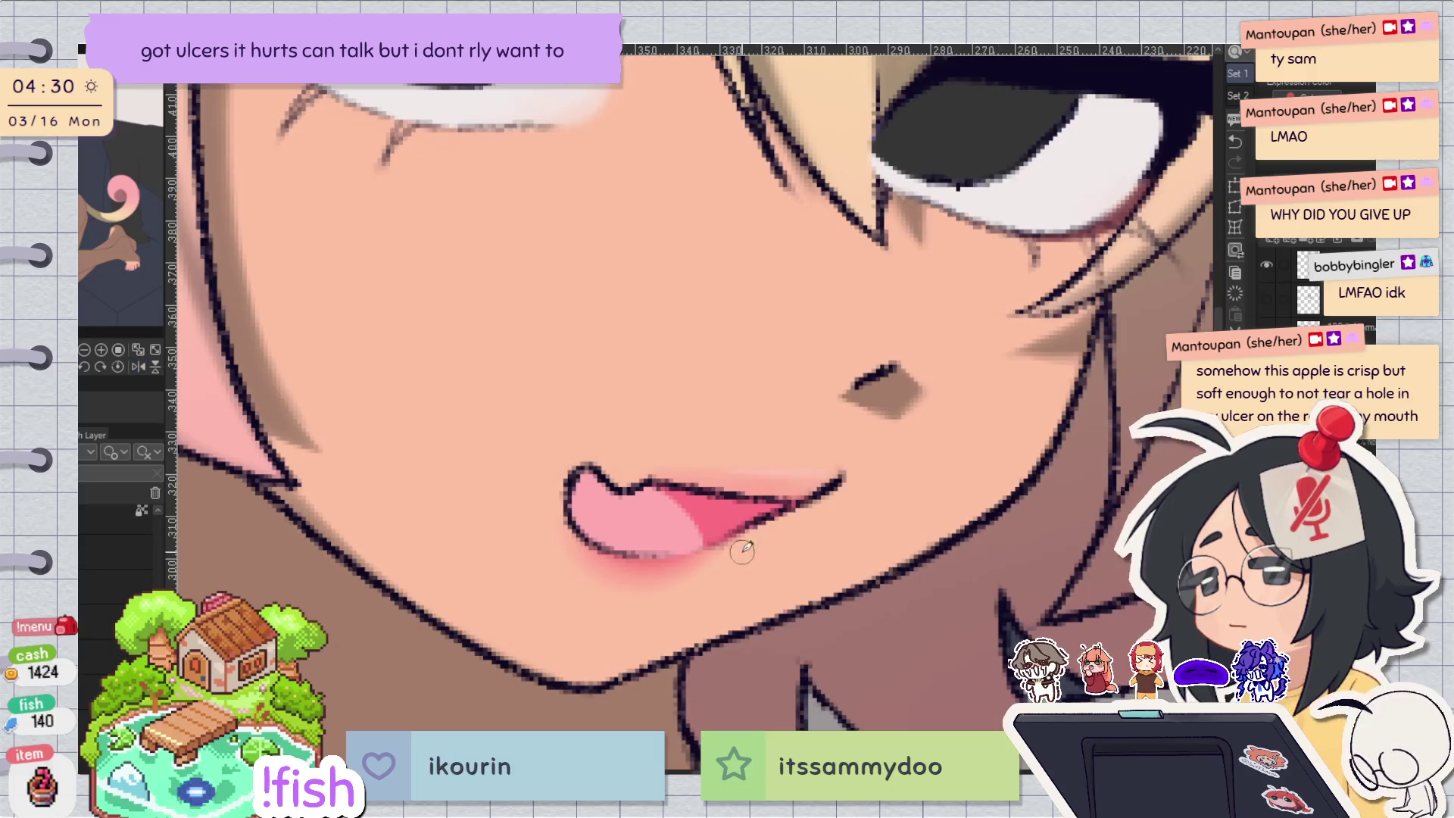
pyautogui.press('h')
pyautogui.scroll(2, 789, 553)
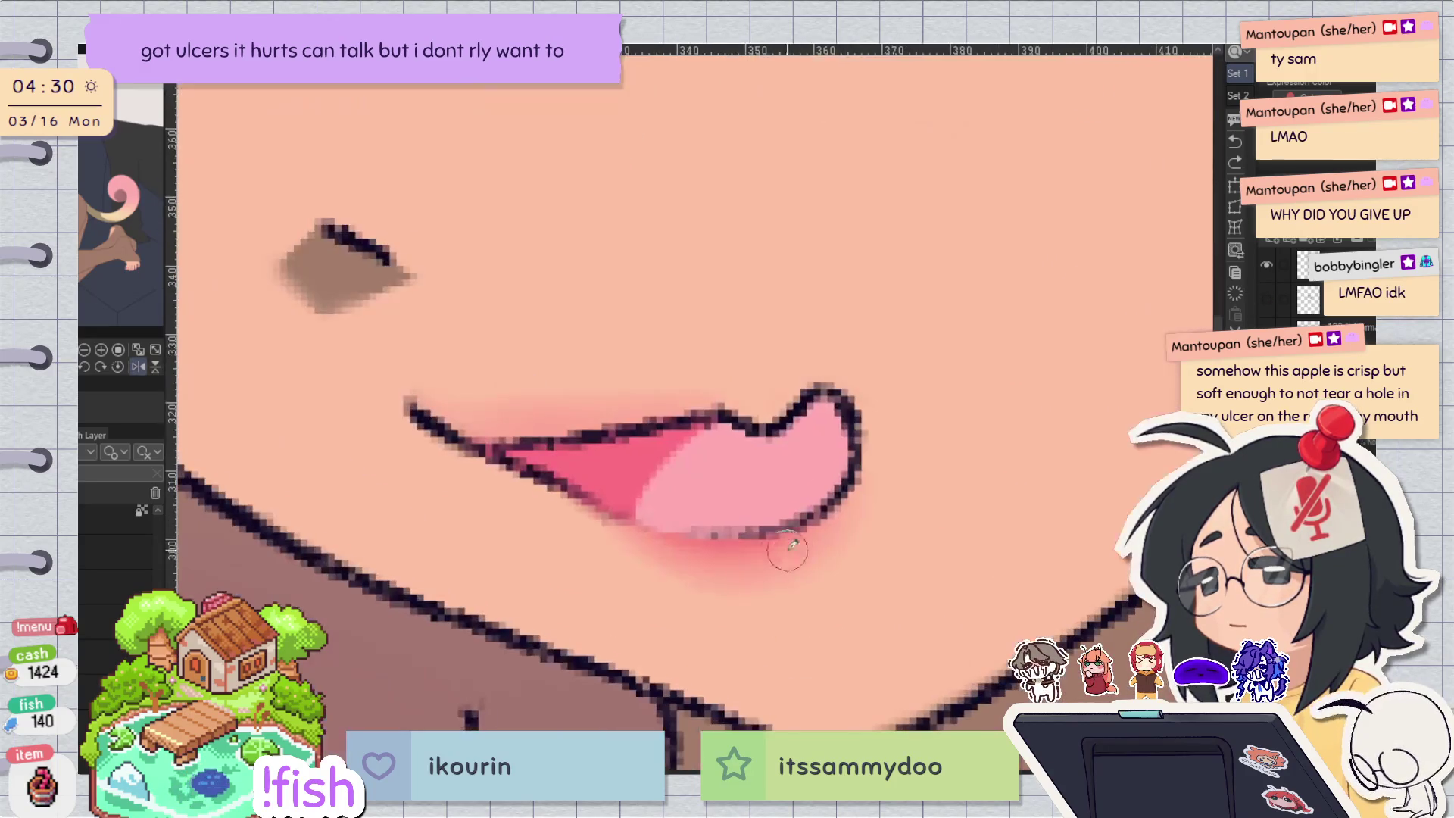
pyautogui.moveTo(712, 570)
pyautogui.mouseDown()
pyautogui.moveTo(682, 561)
pyautogui.moveTo(780, 562)
pyautogui.mouseUp()
# Undo the rough white strokes and paint a white highlight along the lower-lip blush.
pyautogui.press('^')
pyautogui.press('^')
pyautogui.press('^')
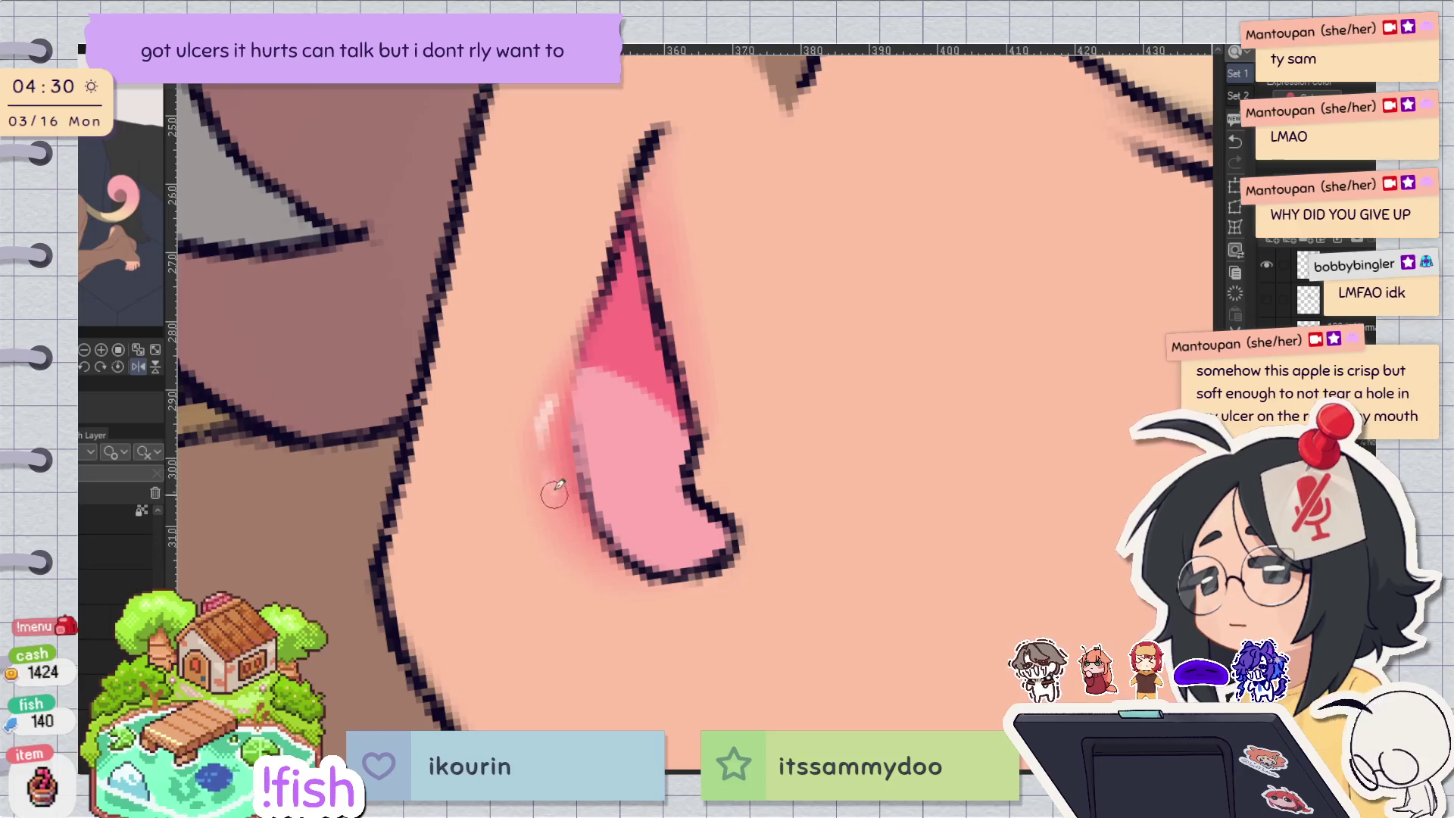
pyautogui.press('-')
pyautogui.press('-')
pyautogui.press('-')
pyautogui.press('h')
pyautogui.hotkey('ctrl', 'z')
pyautogui.hotkey('ctrl', 'z')
pyautogui.hotkey('ctrl', 'z')
pyautogui.moveTo(580, 543); pyautogui.dragTo(652, 566)
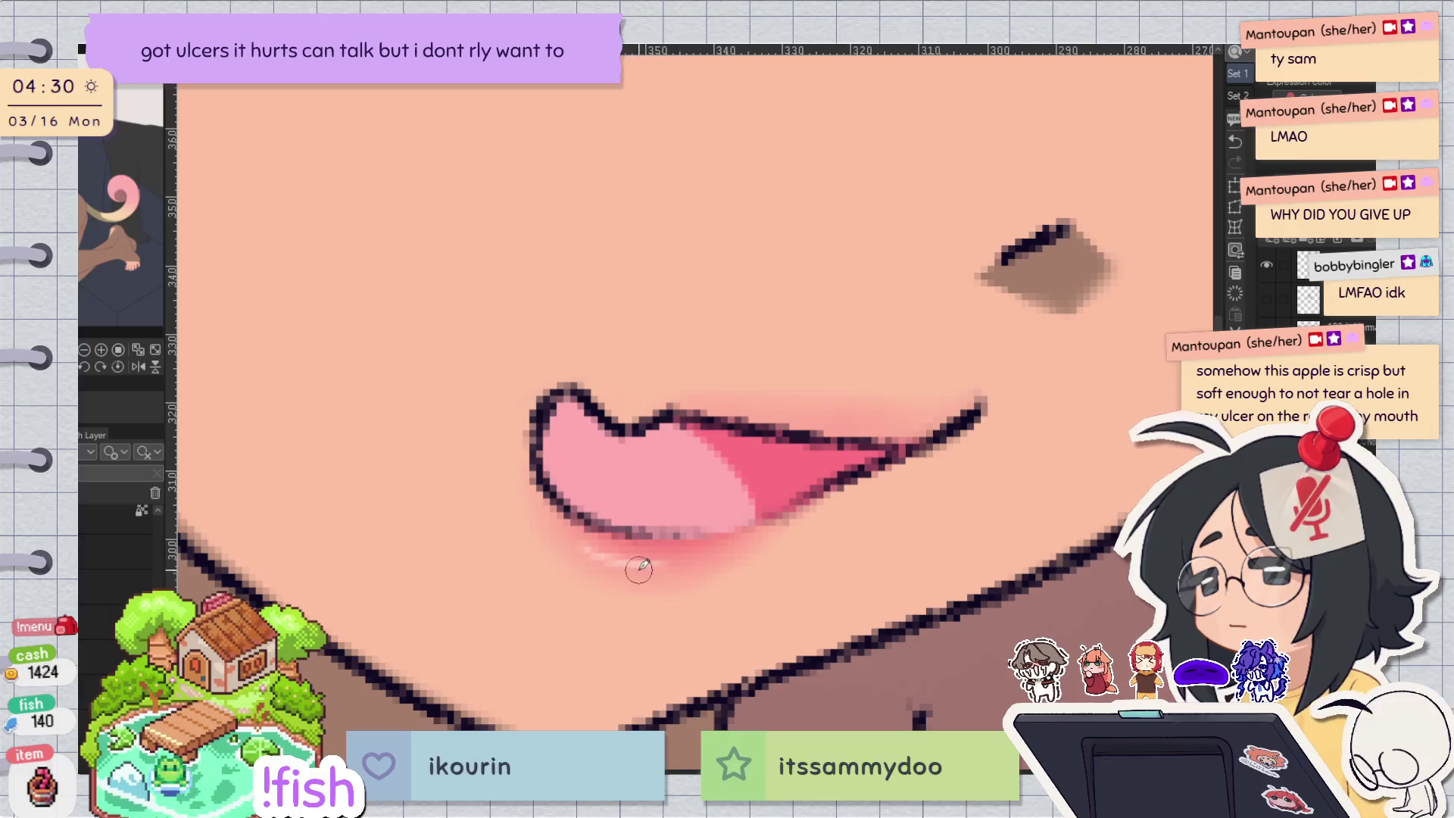
pyautogui.press('h')
pyautogui.press('h')
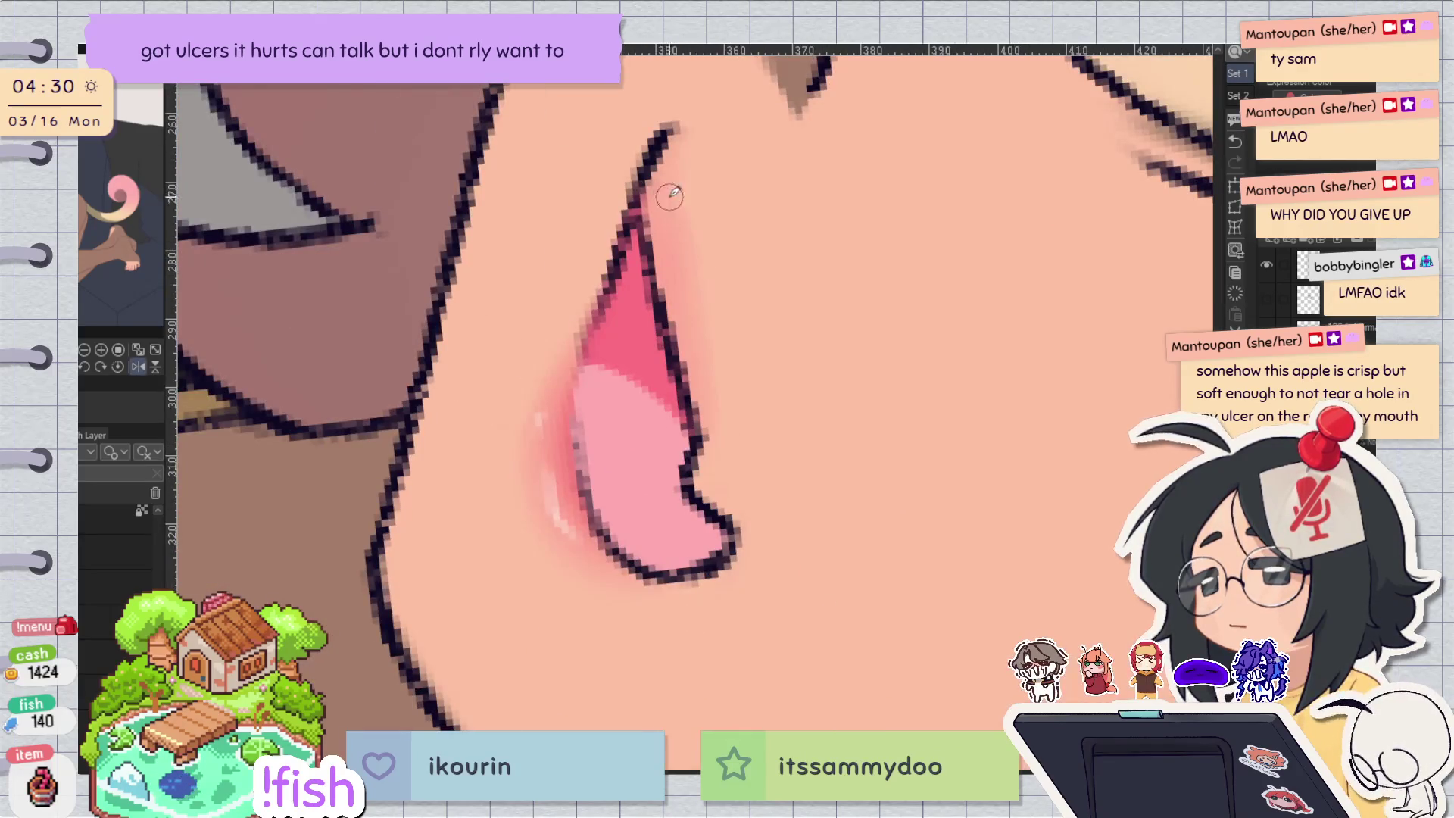
# Add soft highlights down the upper-lip edge and along the upper lip line.
pyautogui.moveTo(676, 157); pyautogui.dragTo(725, 404)
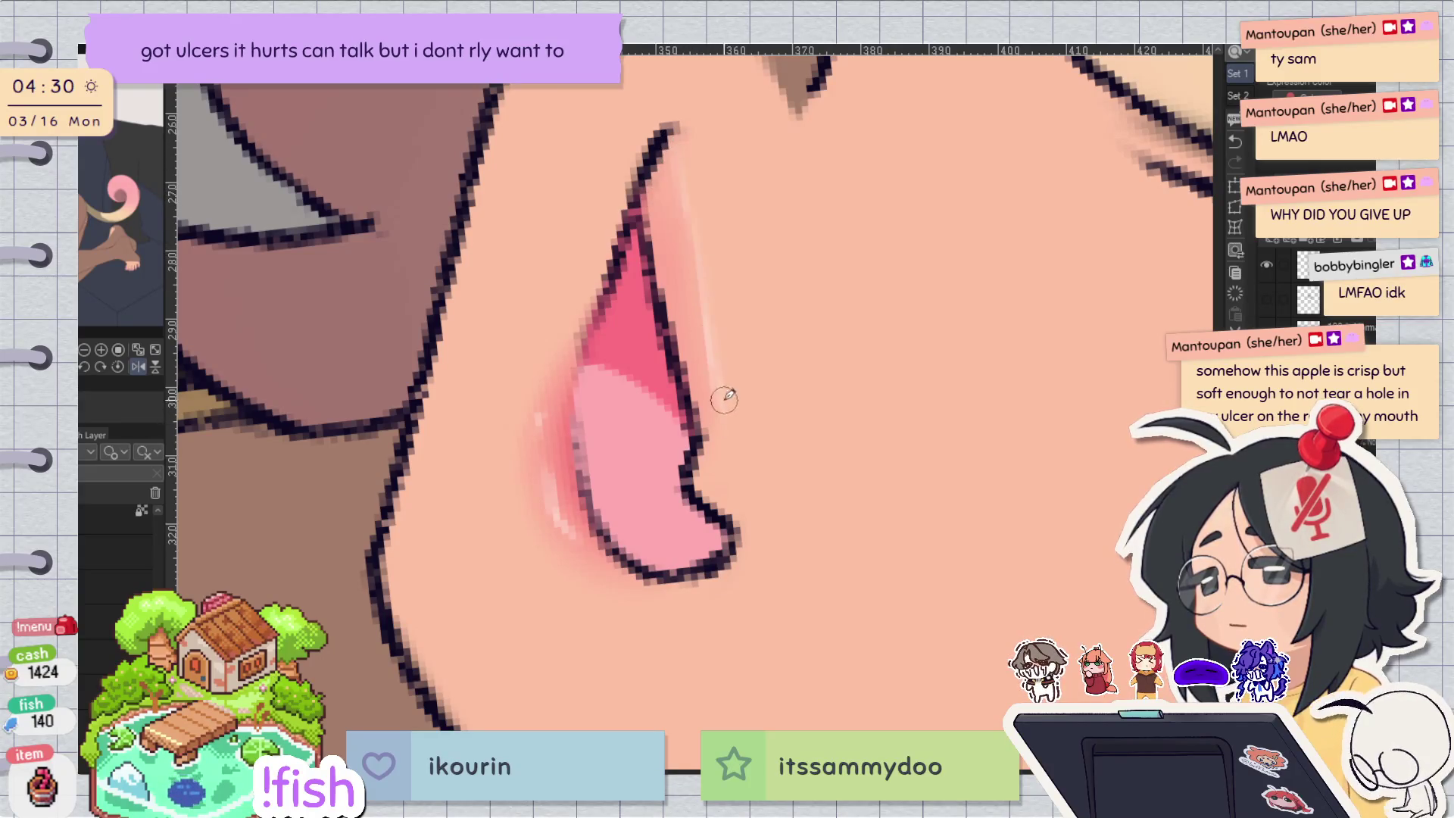
pyautogui.press('h')
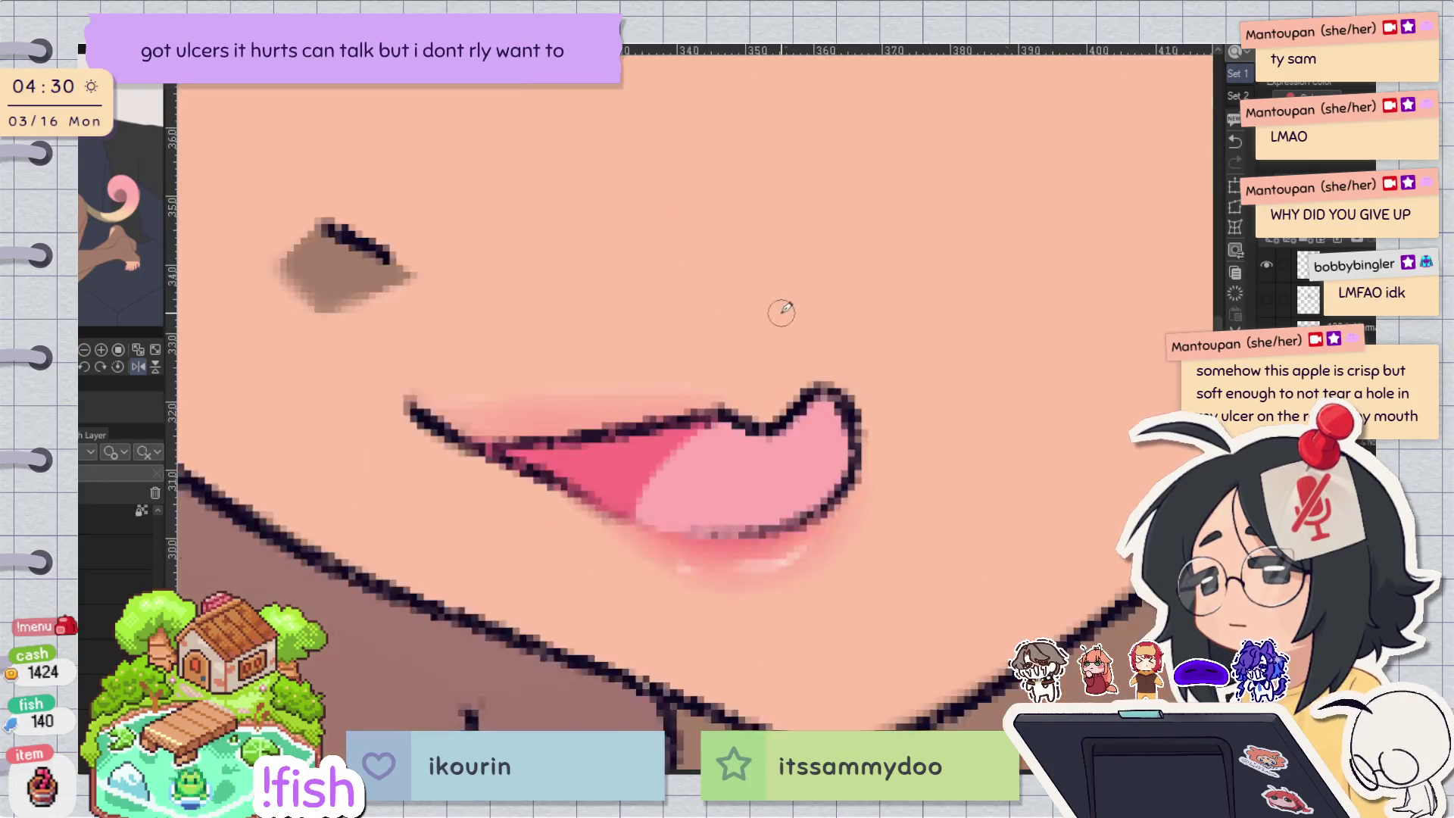
pyautogui.scroll(-3, 1065, 237)
pyautogui.press('h')
pyautogui.press('h')
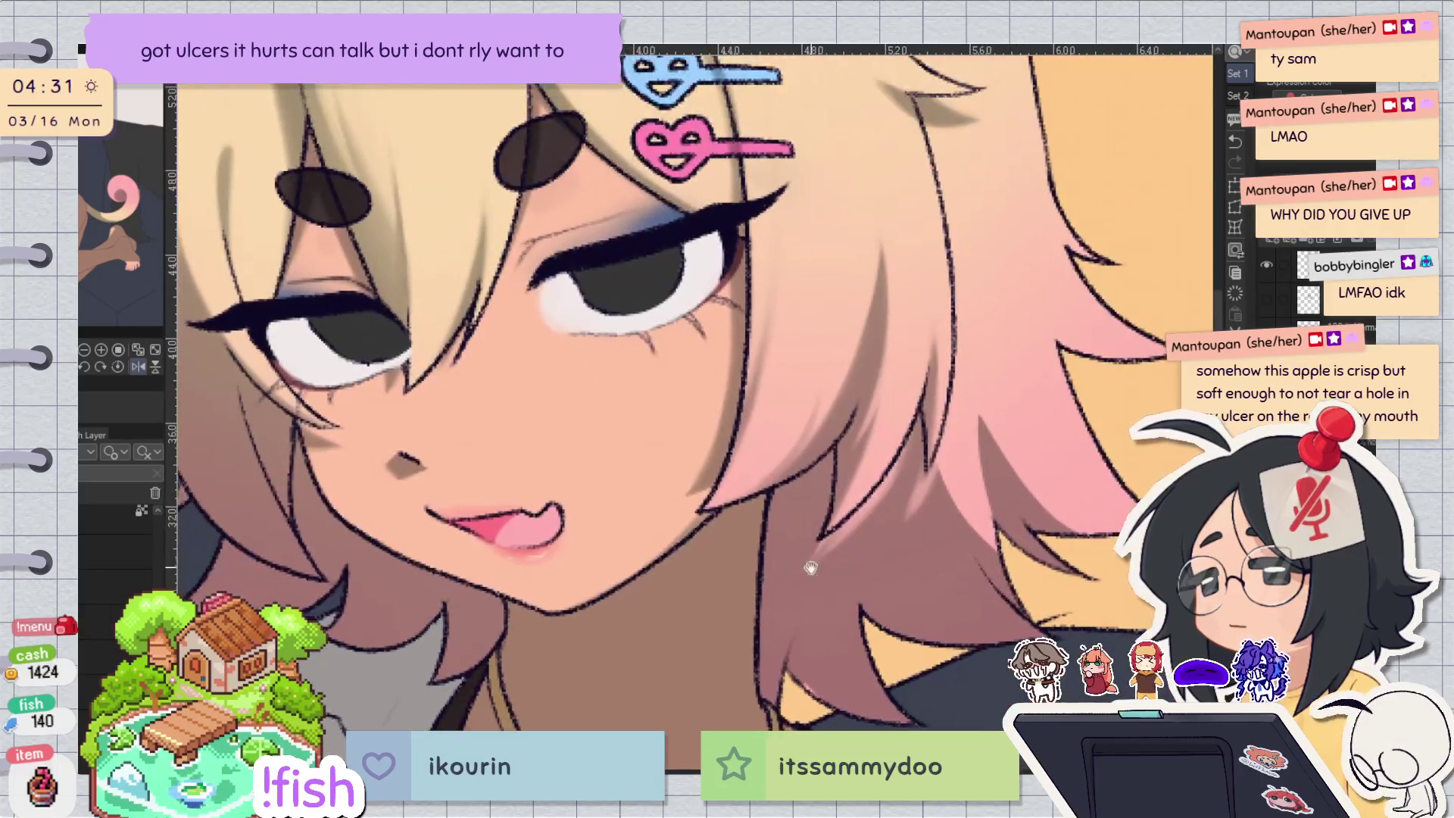
pyautogui.scroll(3, 528, 485)
pyautogui.scroll(2, 529, 486)
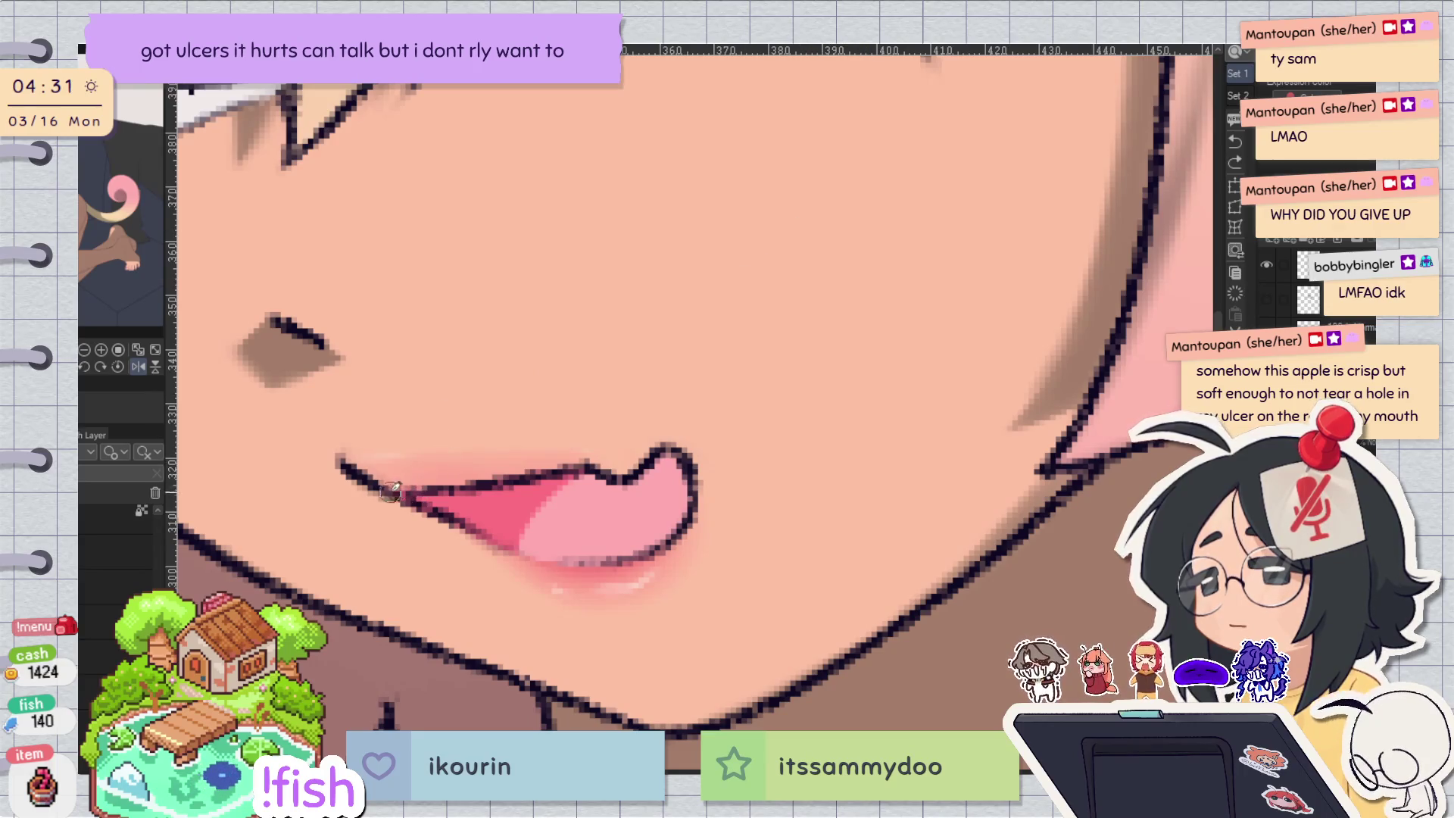
pyautogui.press('-')
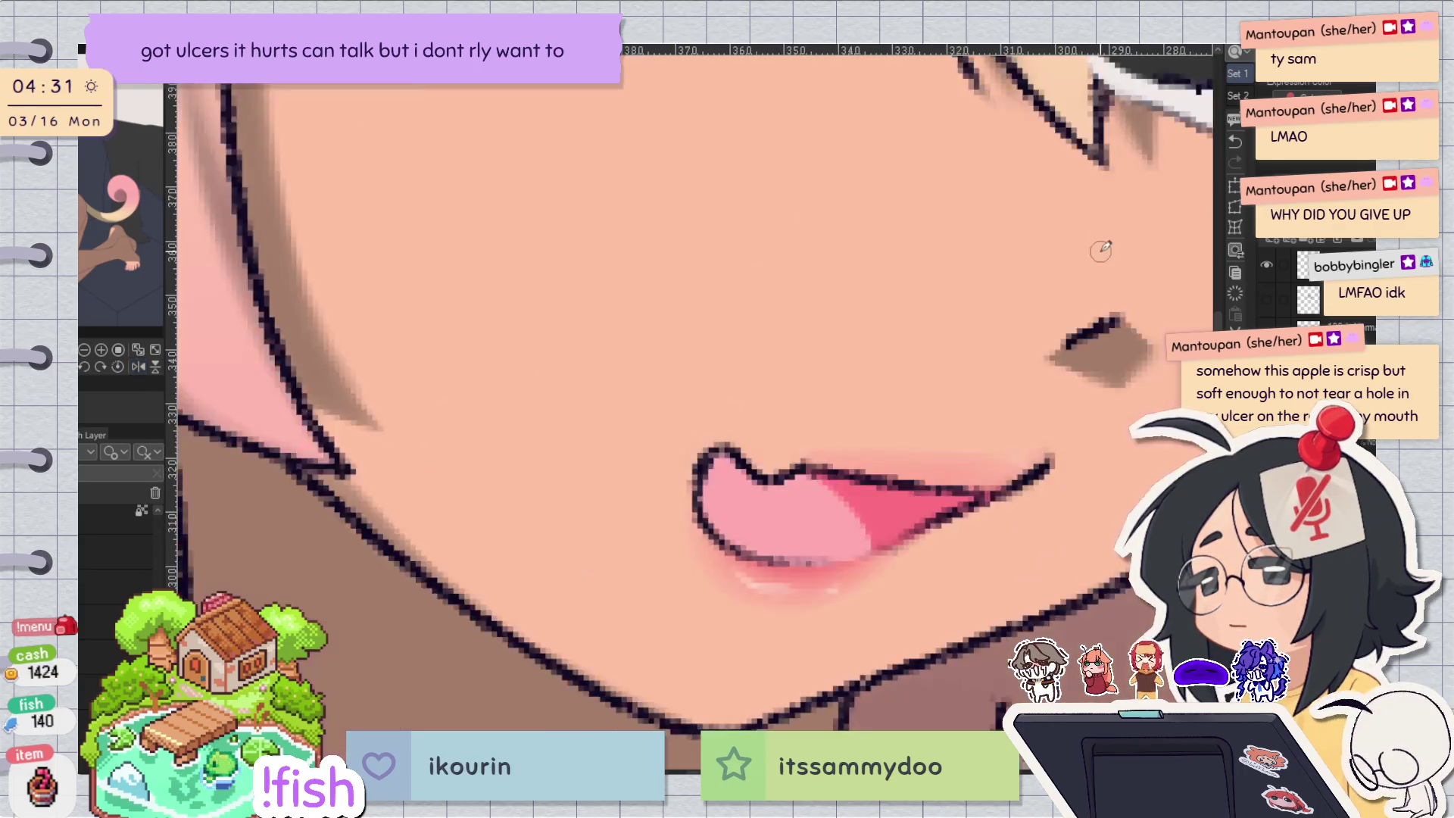
pyautogui.press('-')
pyautogui.press('-')
pyautogui.press('-')
pyautogui.press('-')
pyautogui.moveTo(704, 231); pyautogui.dragTo(697, 386)
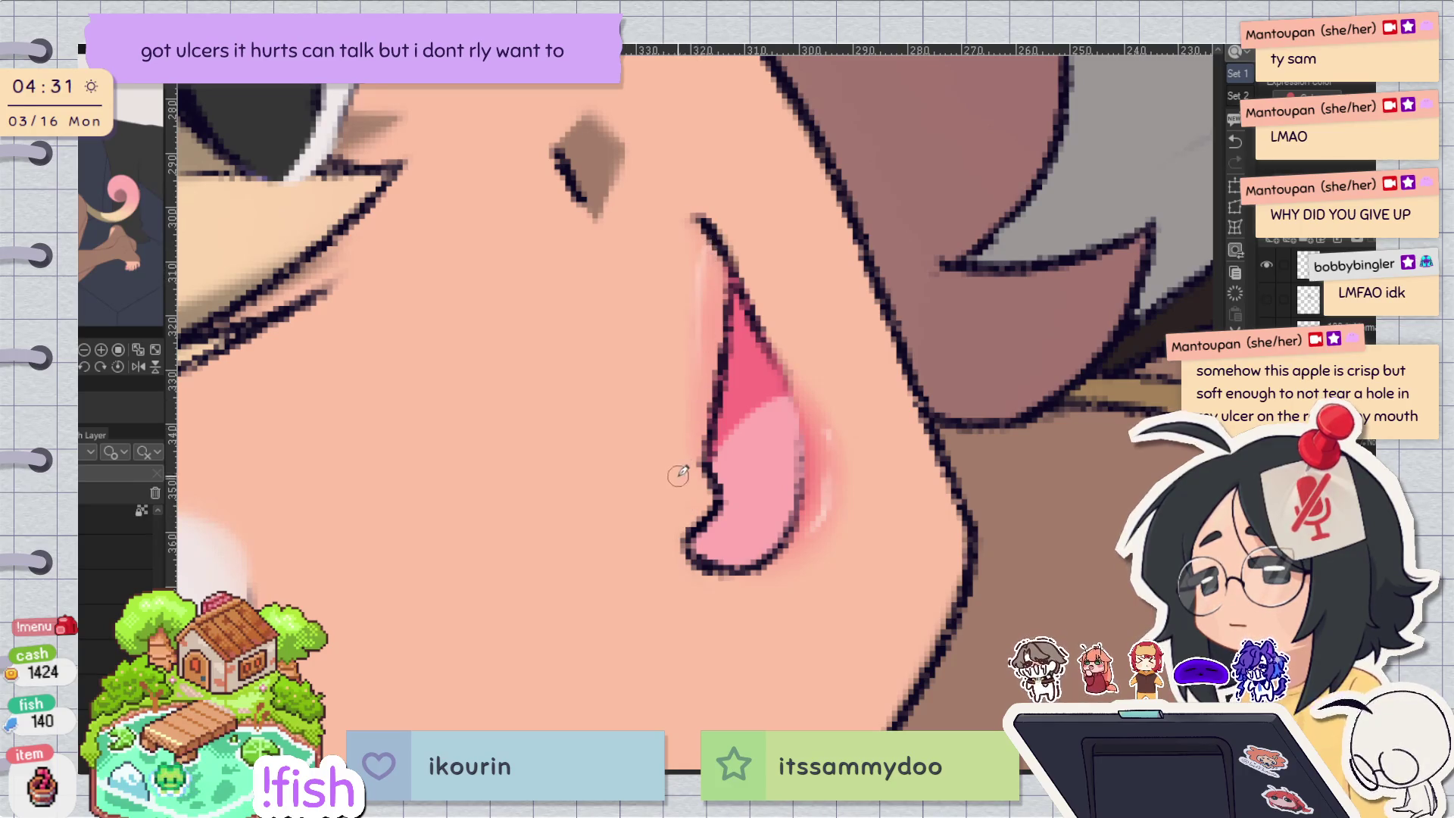
# Zoom out and reframe the view to review the whole face, character on the left.
pyautogui.press('h')
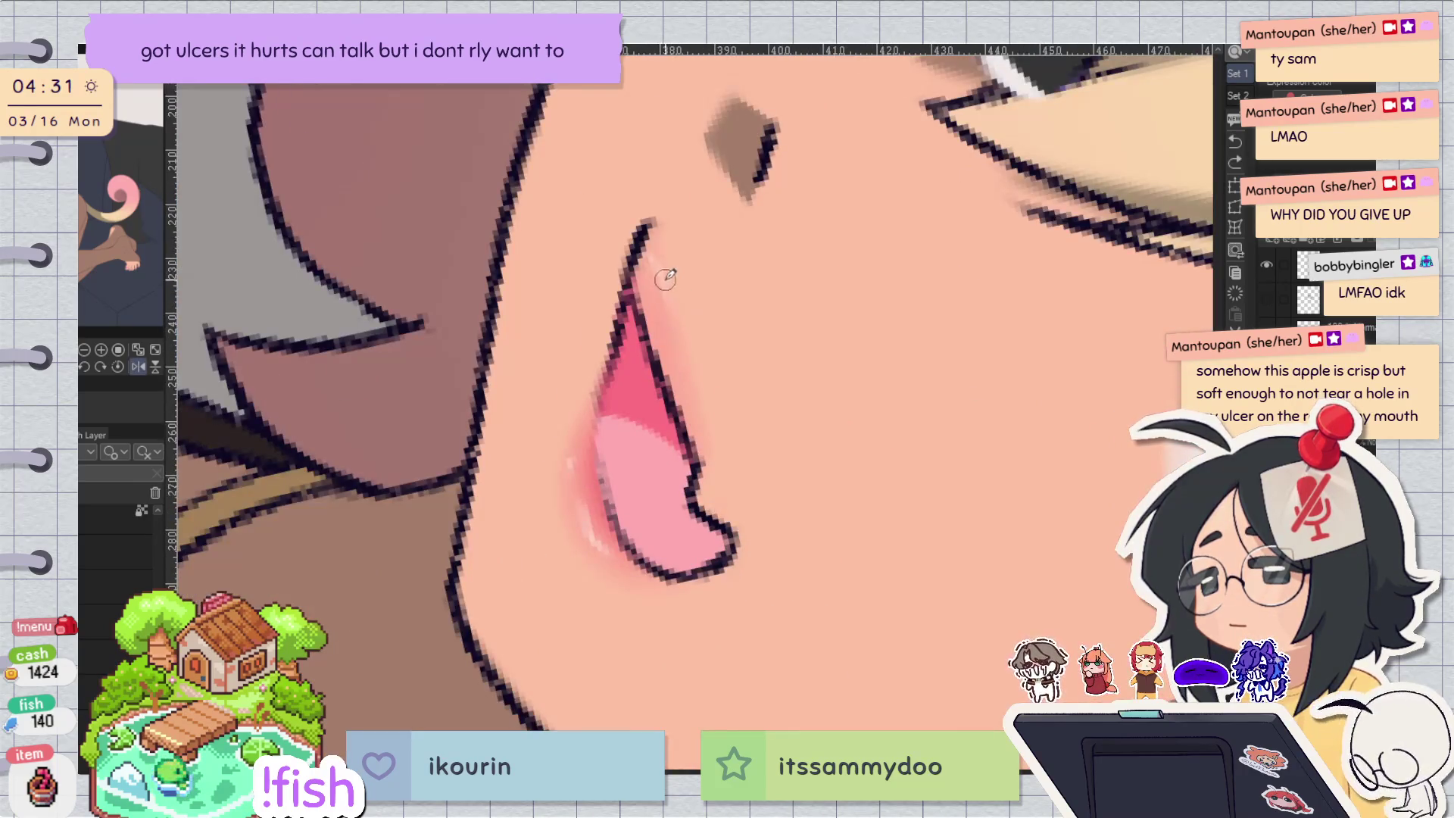
pyautogui.press('h')
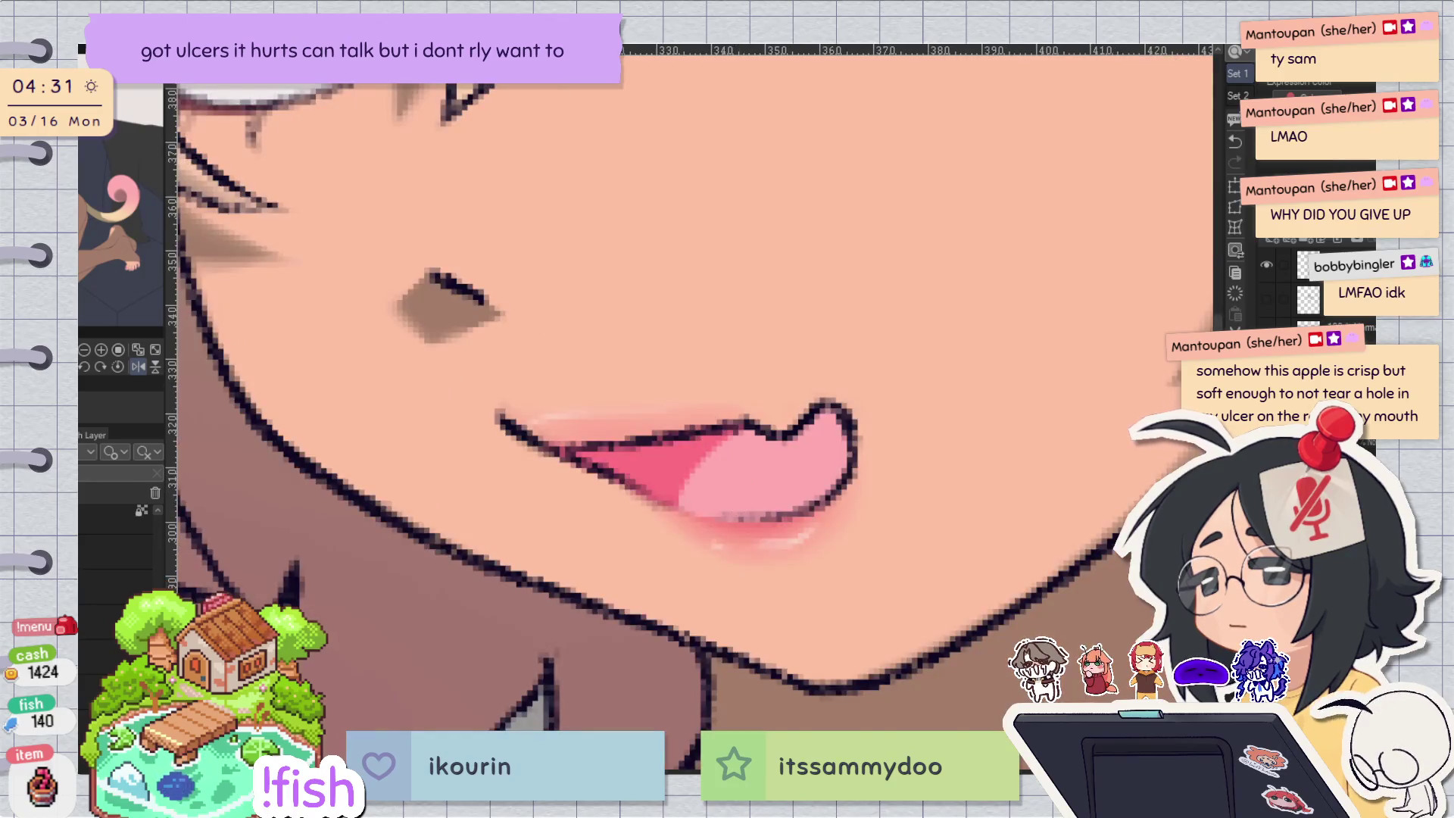
pyautogui.keyDown('alt'); pyautogui.click(866, 474); pyautogui.keyUp('alt')
pyautogui.press('h')
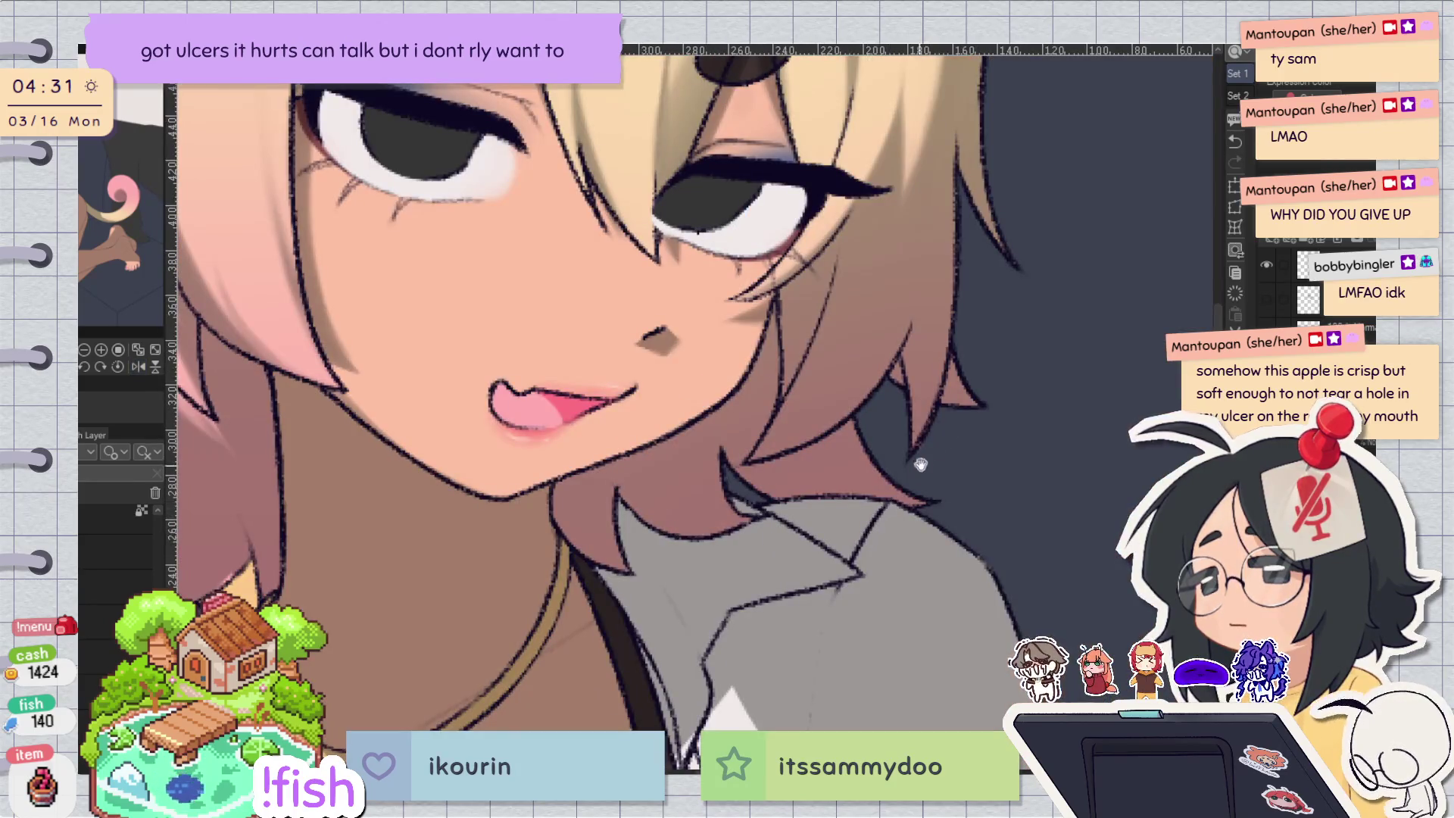
pyautogui.press('h')
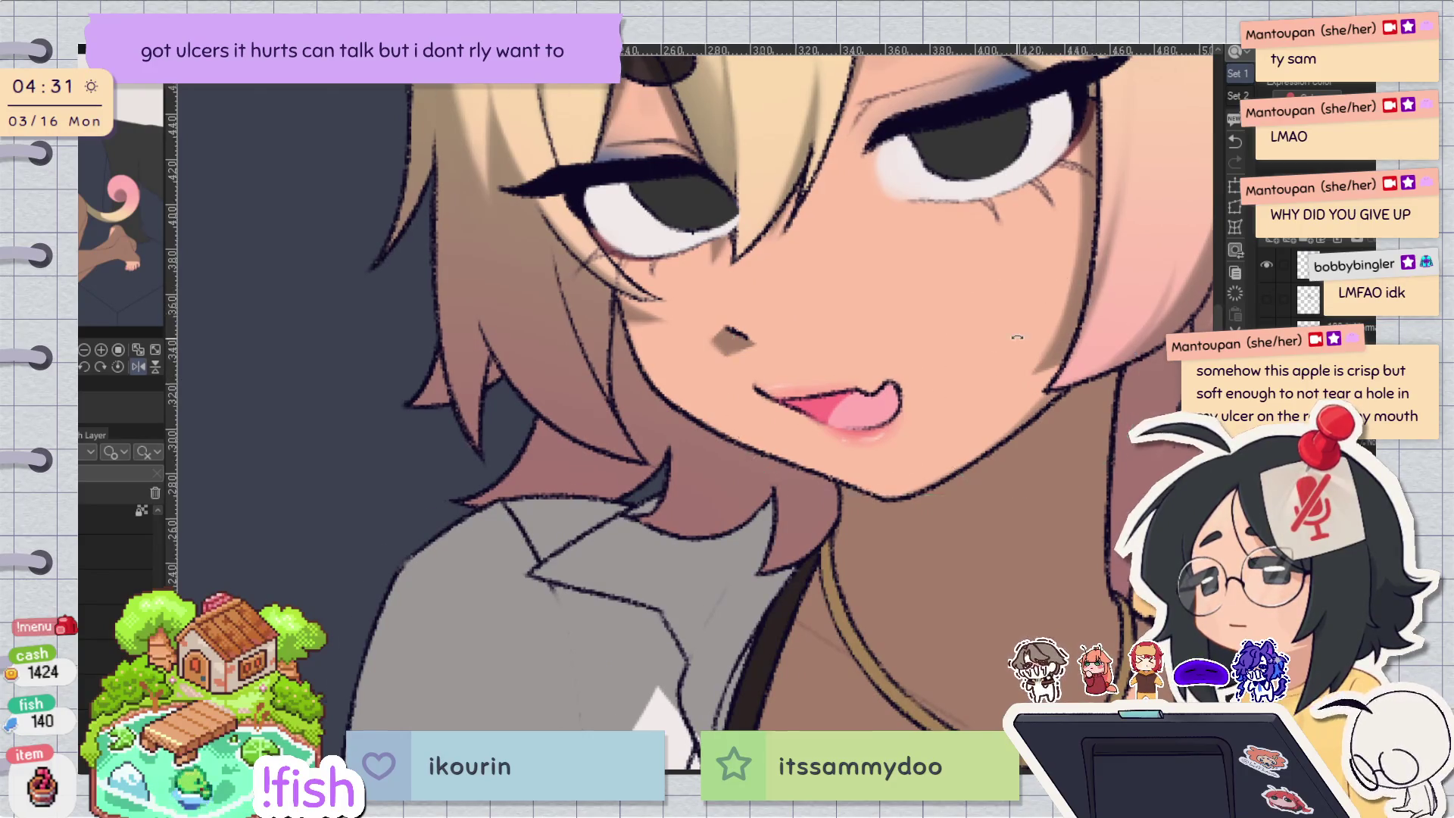
pyautogui.moveTo(1067, 347); pyautogui.dragTo(774, 456)
pyautogui.scroll(2, 774, 457)
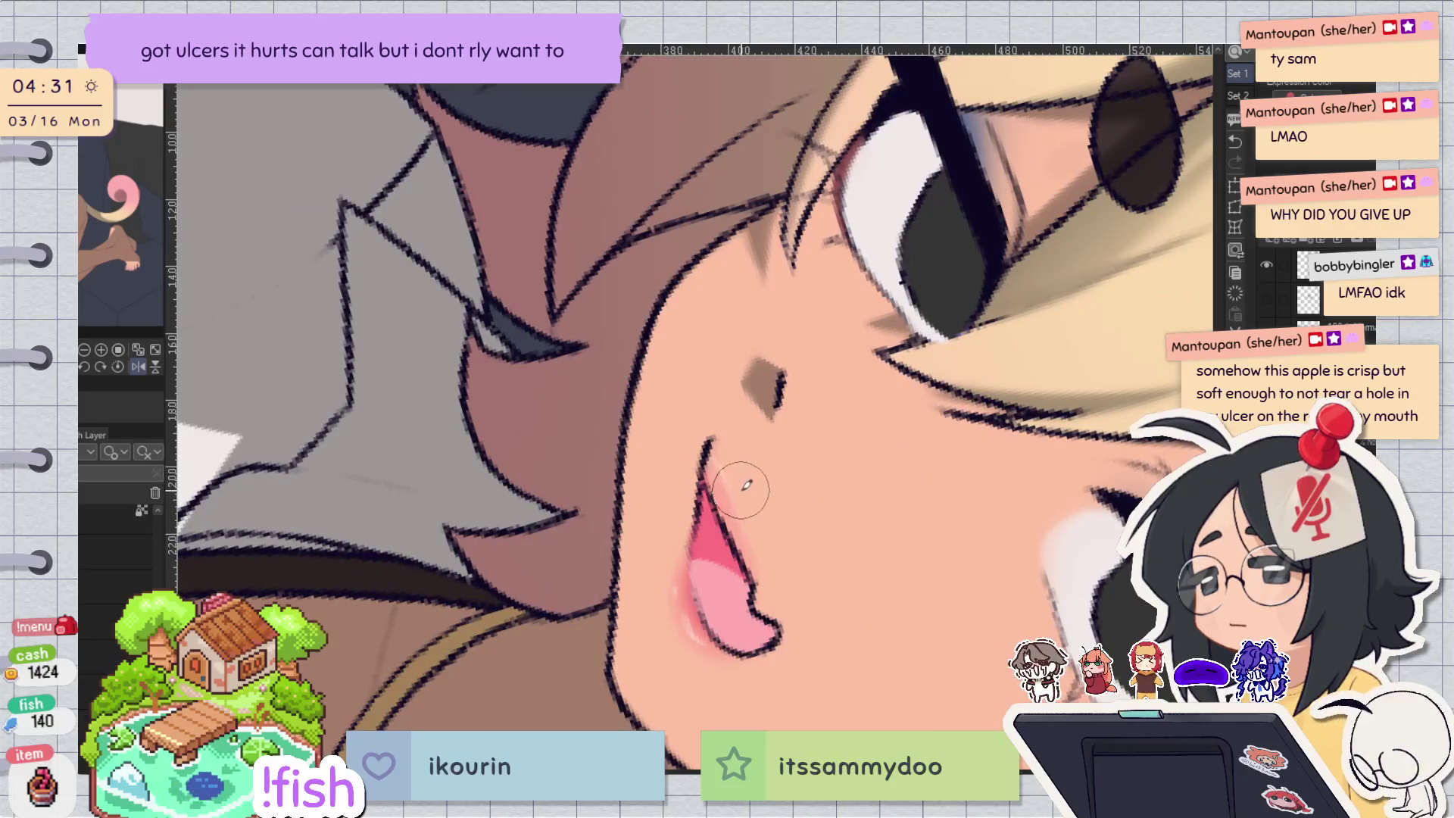
pyautogui.hotkey('ctrl', '@')
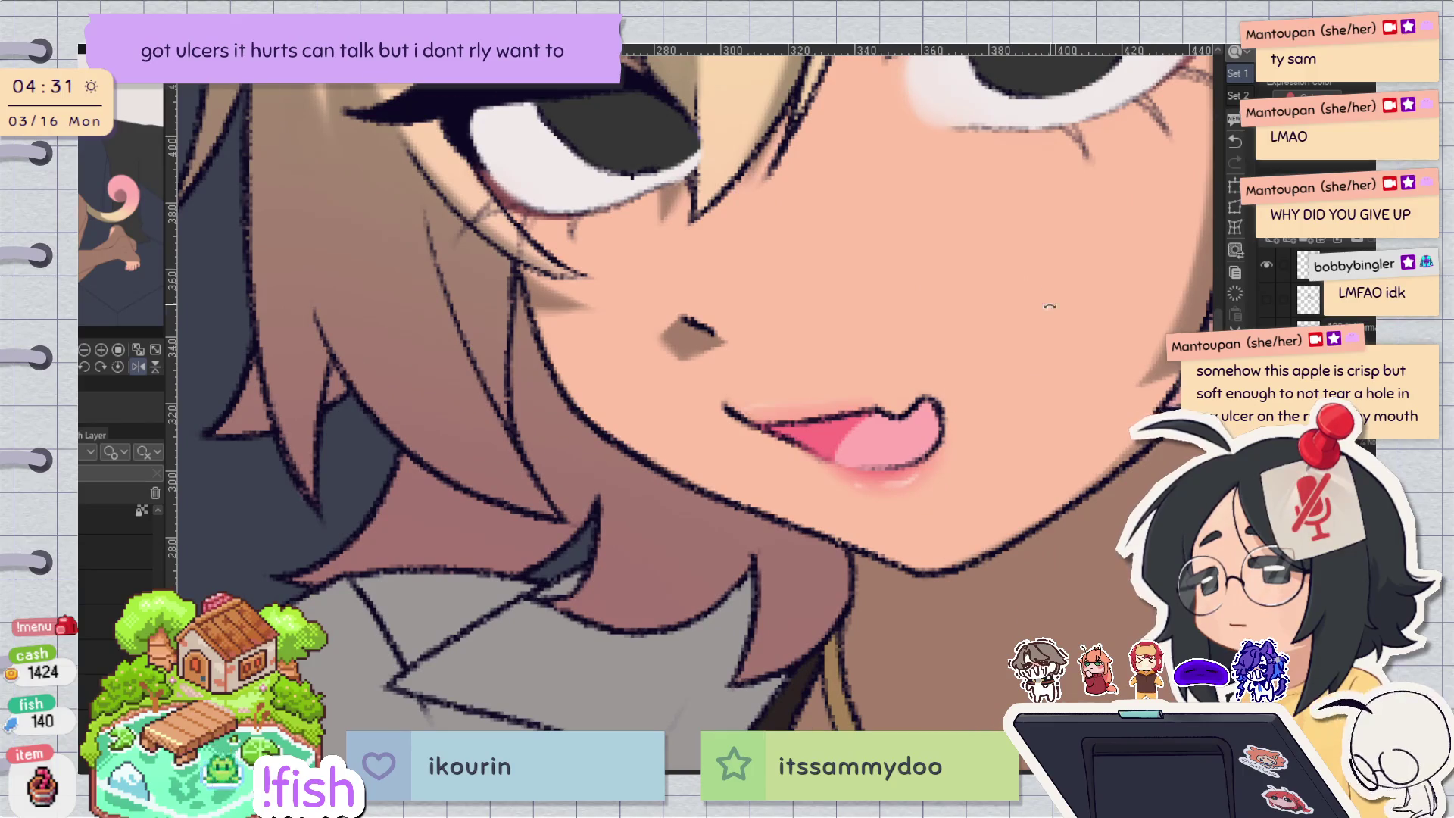
pyautogui.moveTo(1095, 211); pyautogui.dragTo(725, 482)
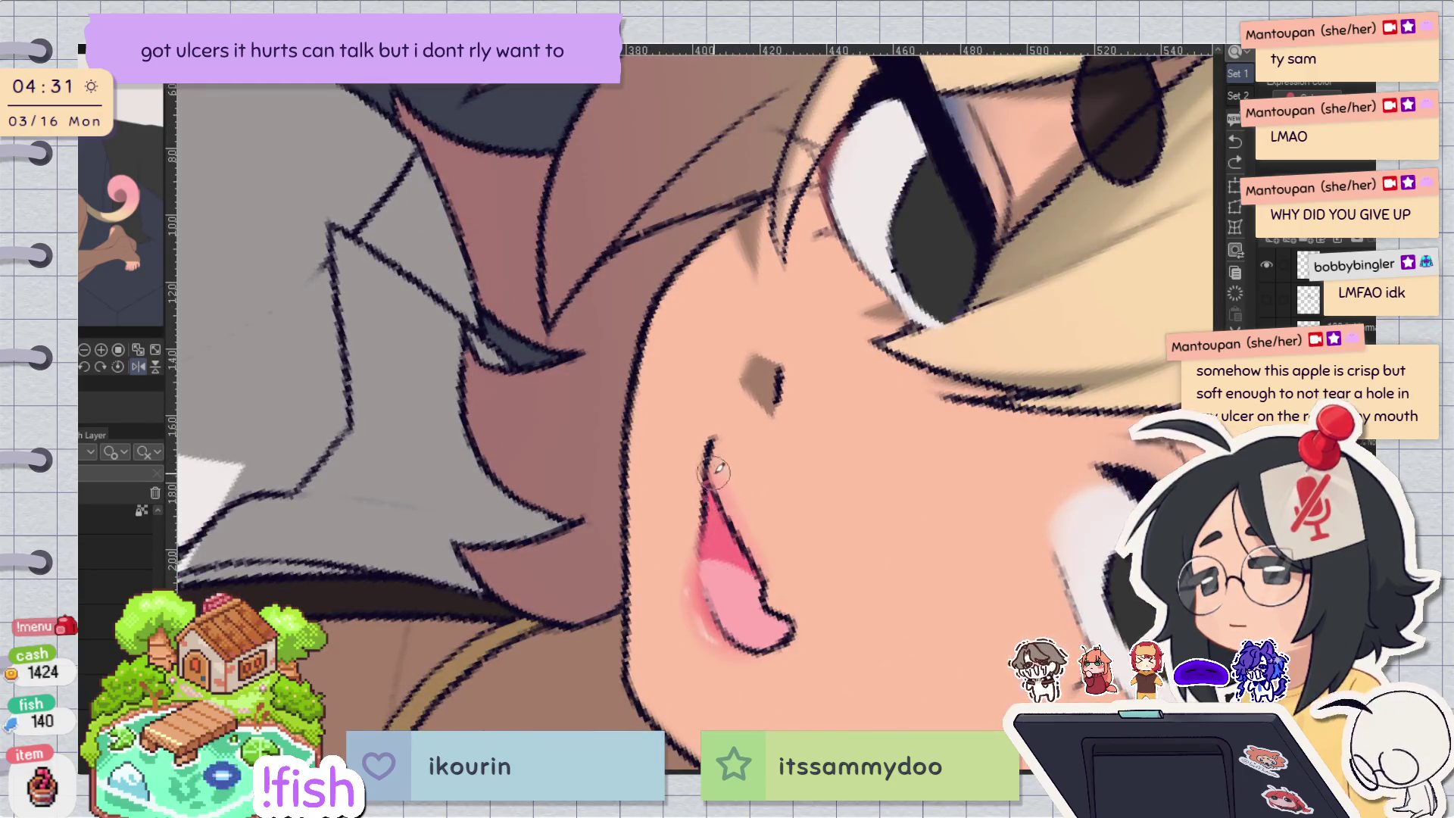
pyautogui.moveTo(710, 468); pyautogui.dragTo(908, 436)
pyautogui.scroll(-3, 908, 435)
pyautogui.moveTo(906, 484); pyautogui.dragTo(903, 505)
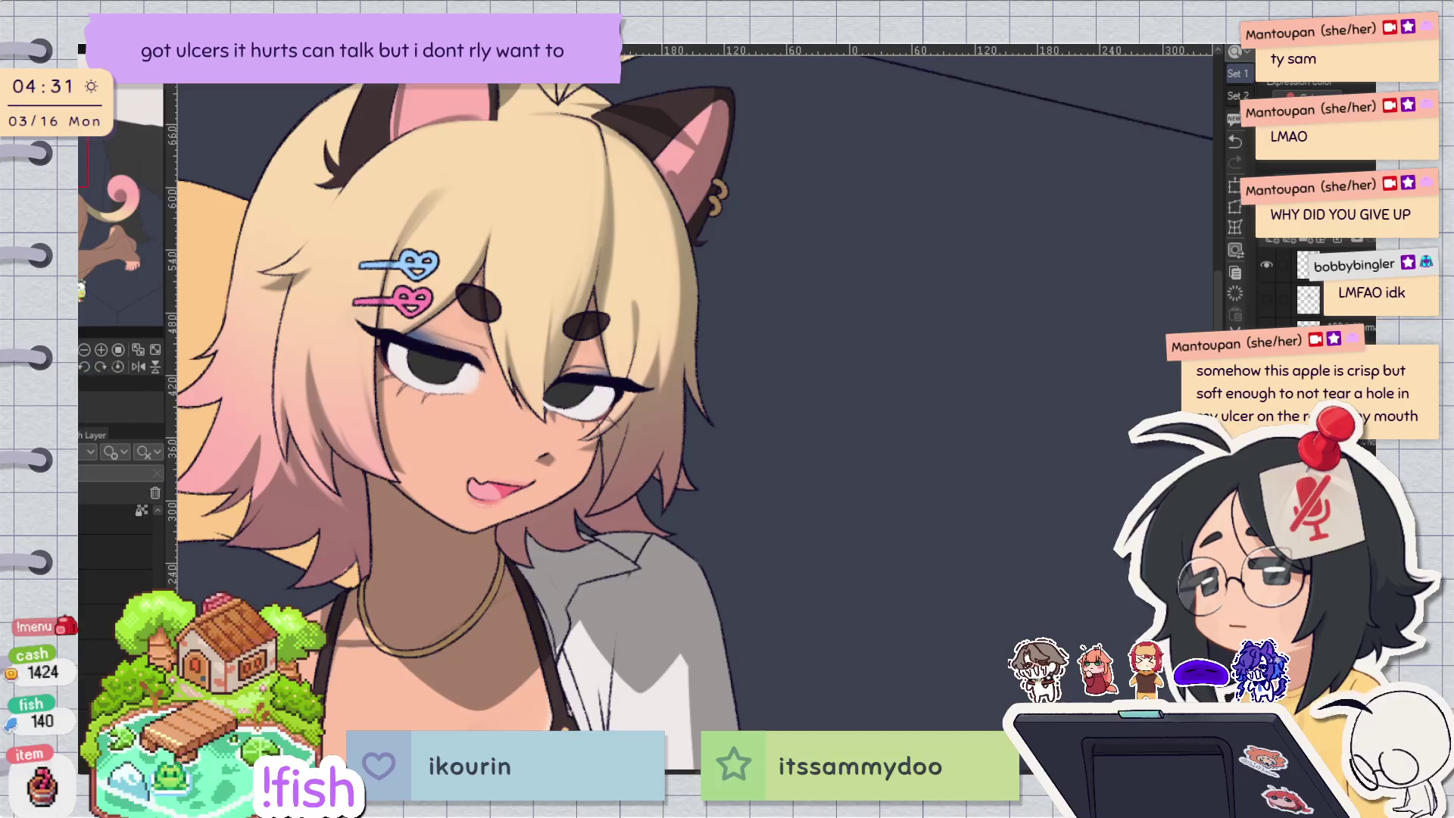
pyautogui.scroll(5, 644, 498)
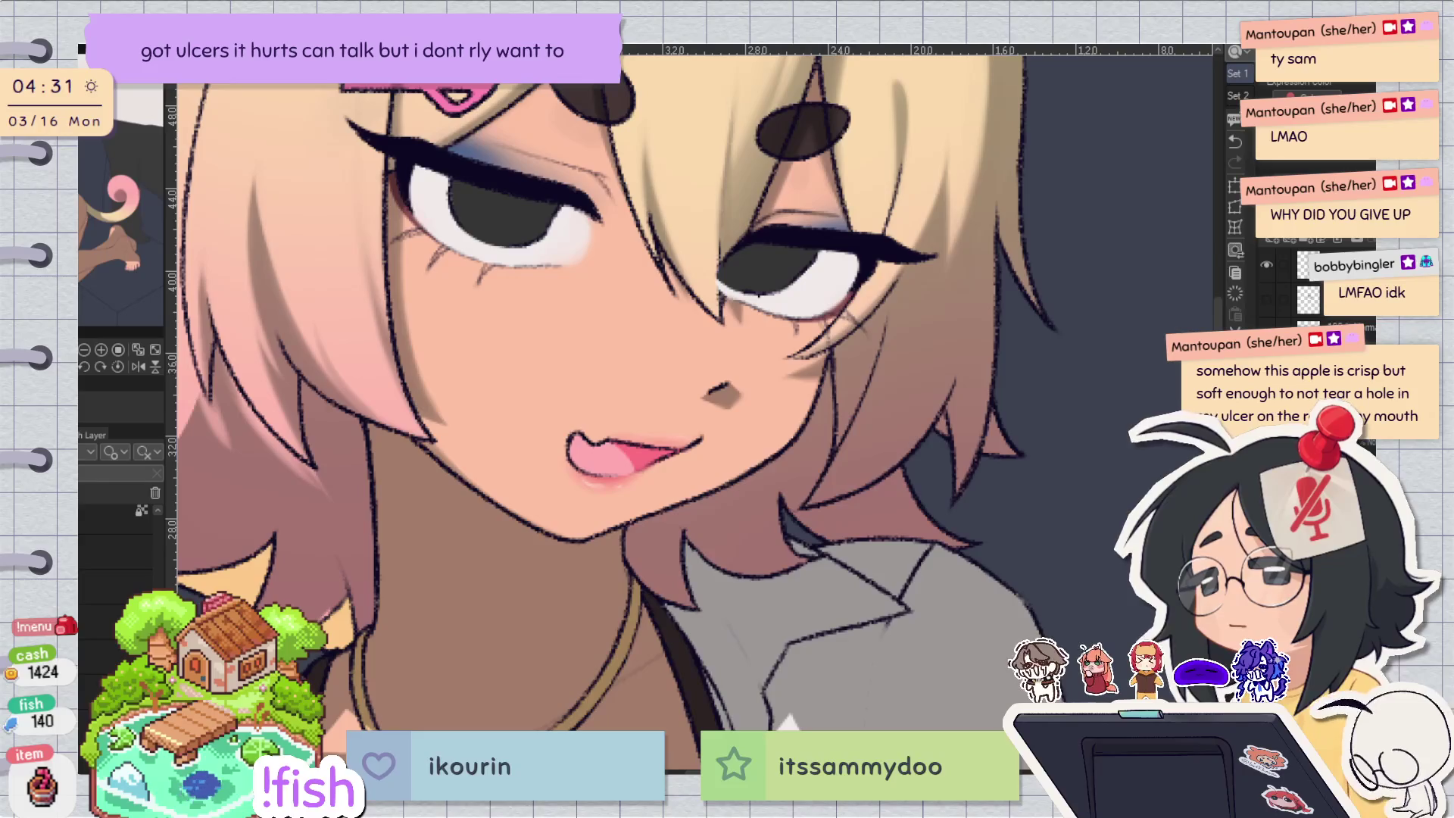
pyautogui.hotkey('ctrl', 'z')
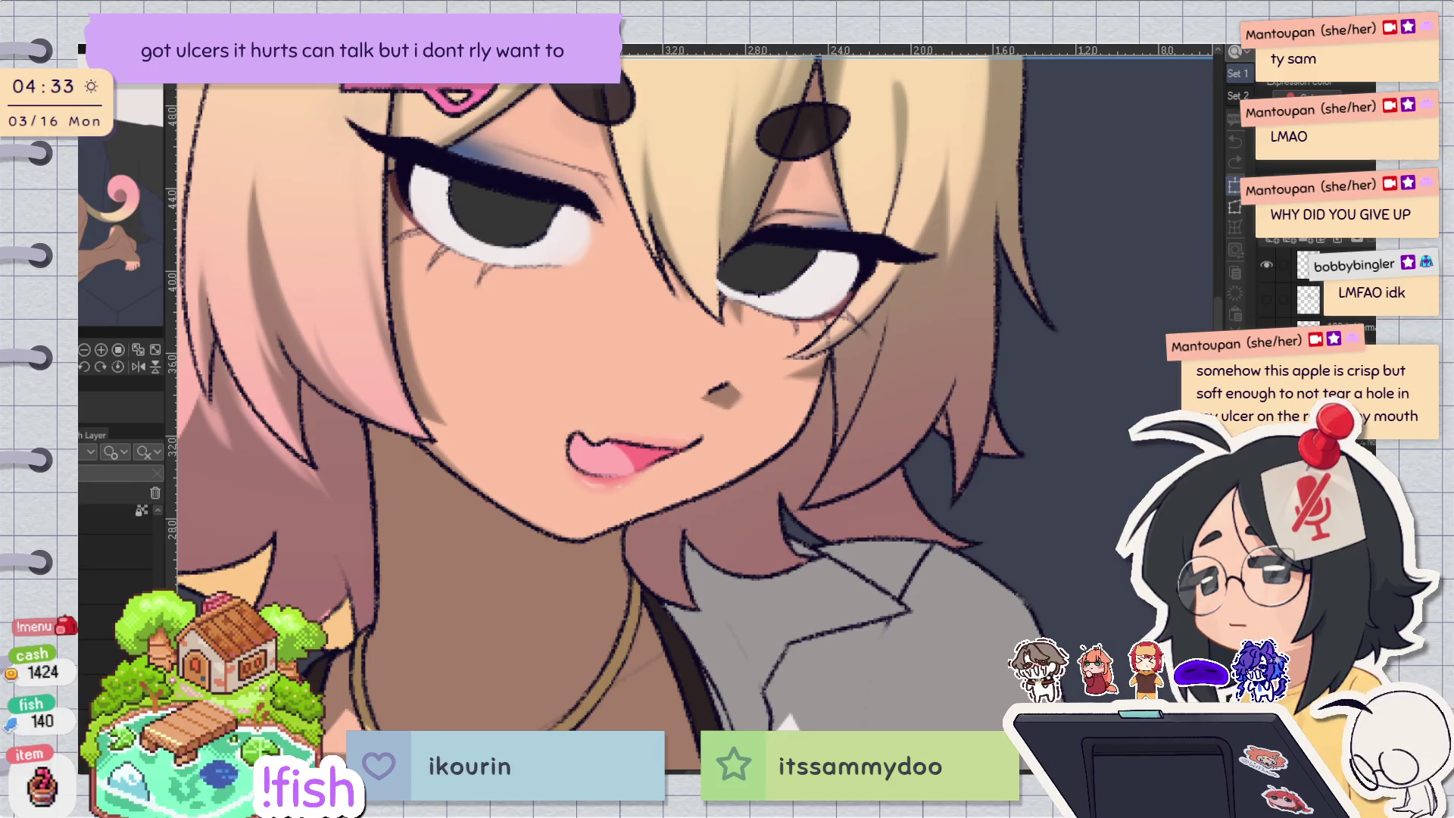
pyautogui.hotkey('ctrl', '-')
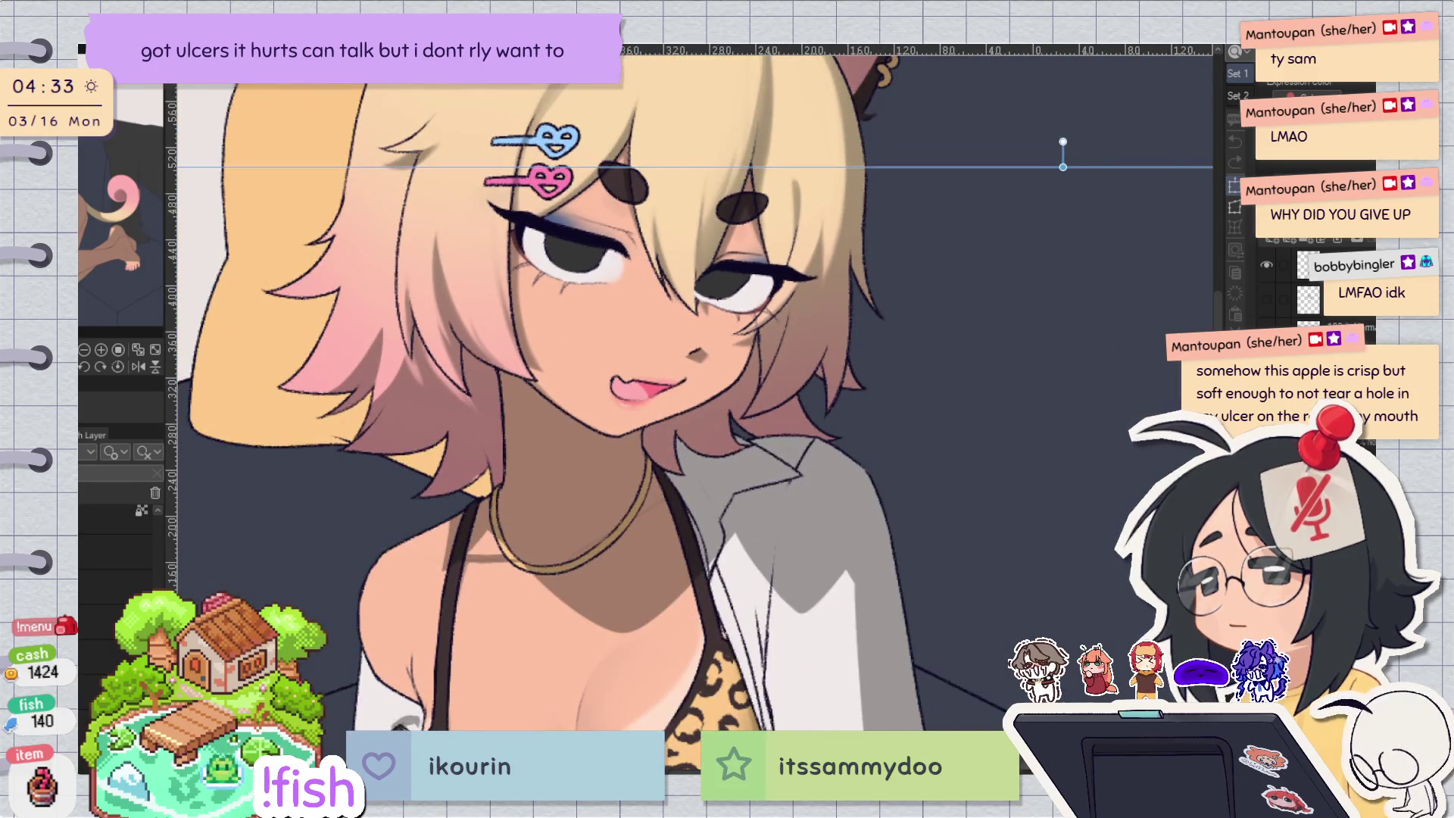
pyautogui.scroll(2, 634, 329)
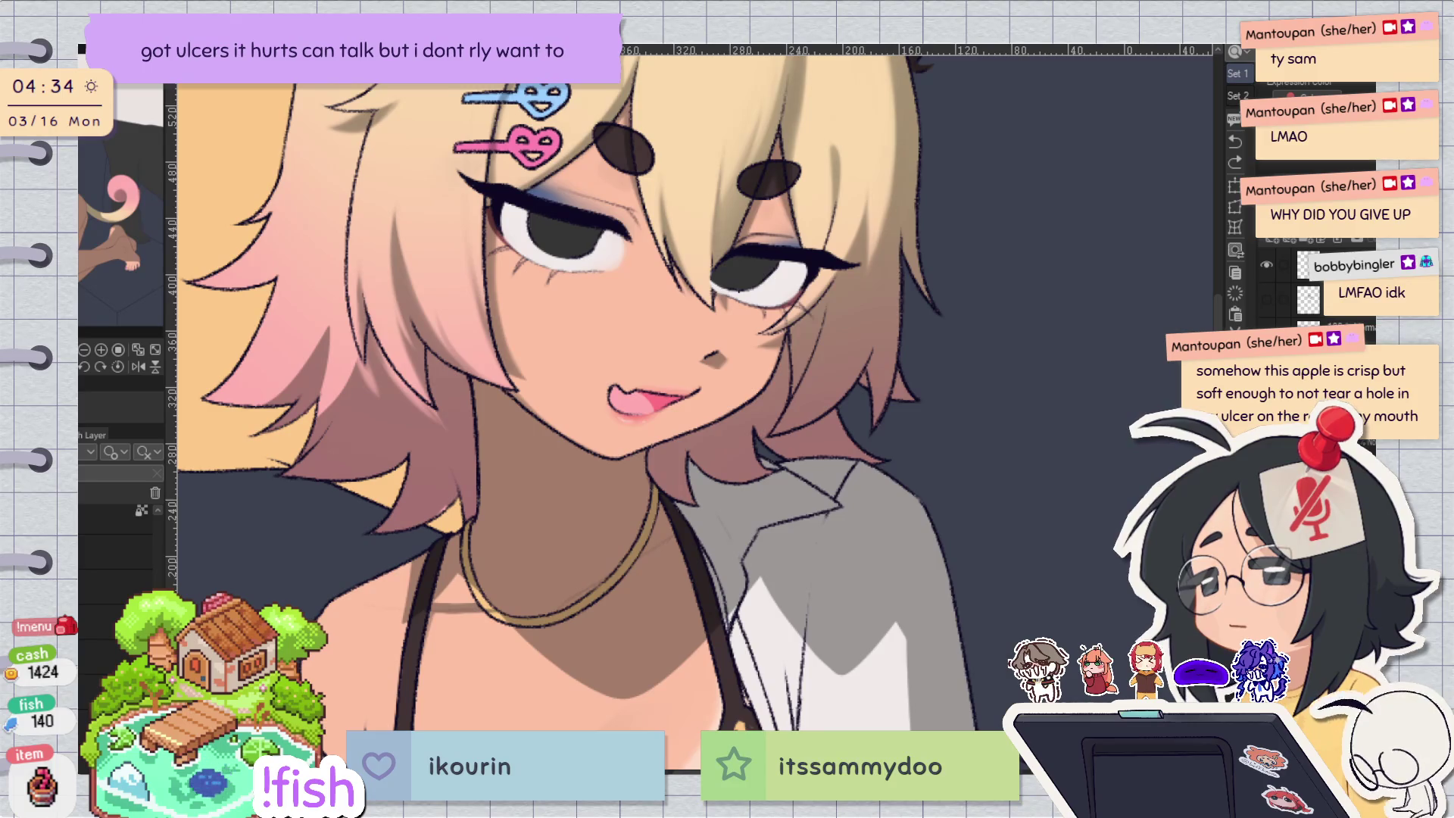
pyautogui.moveTo(841, 477); pyautogui.dragTo(903, 500)
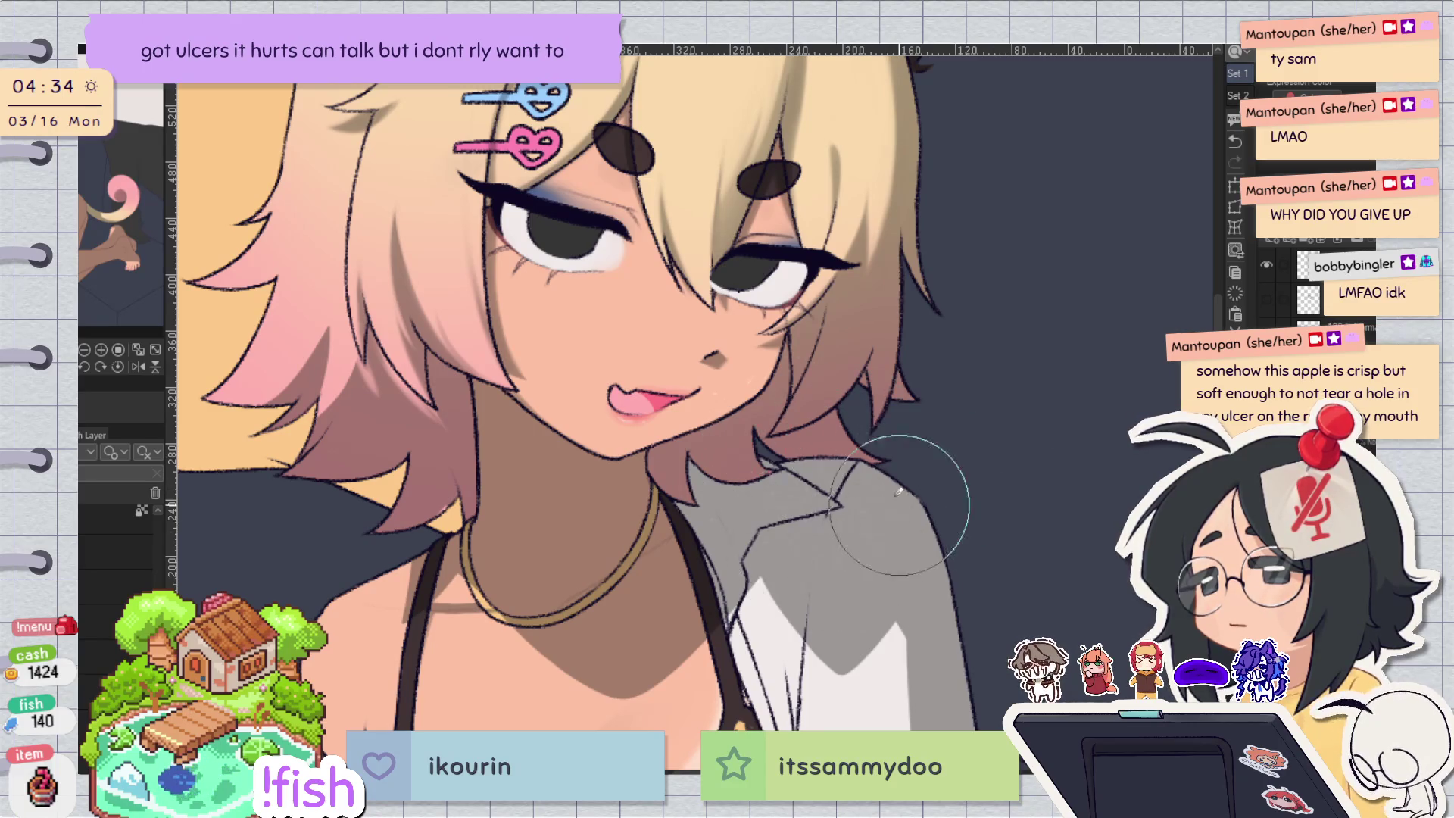
pyautogui.moveTo(619, 385); pyautogui.dragTo(684, 363)
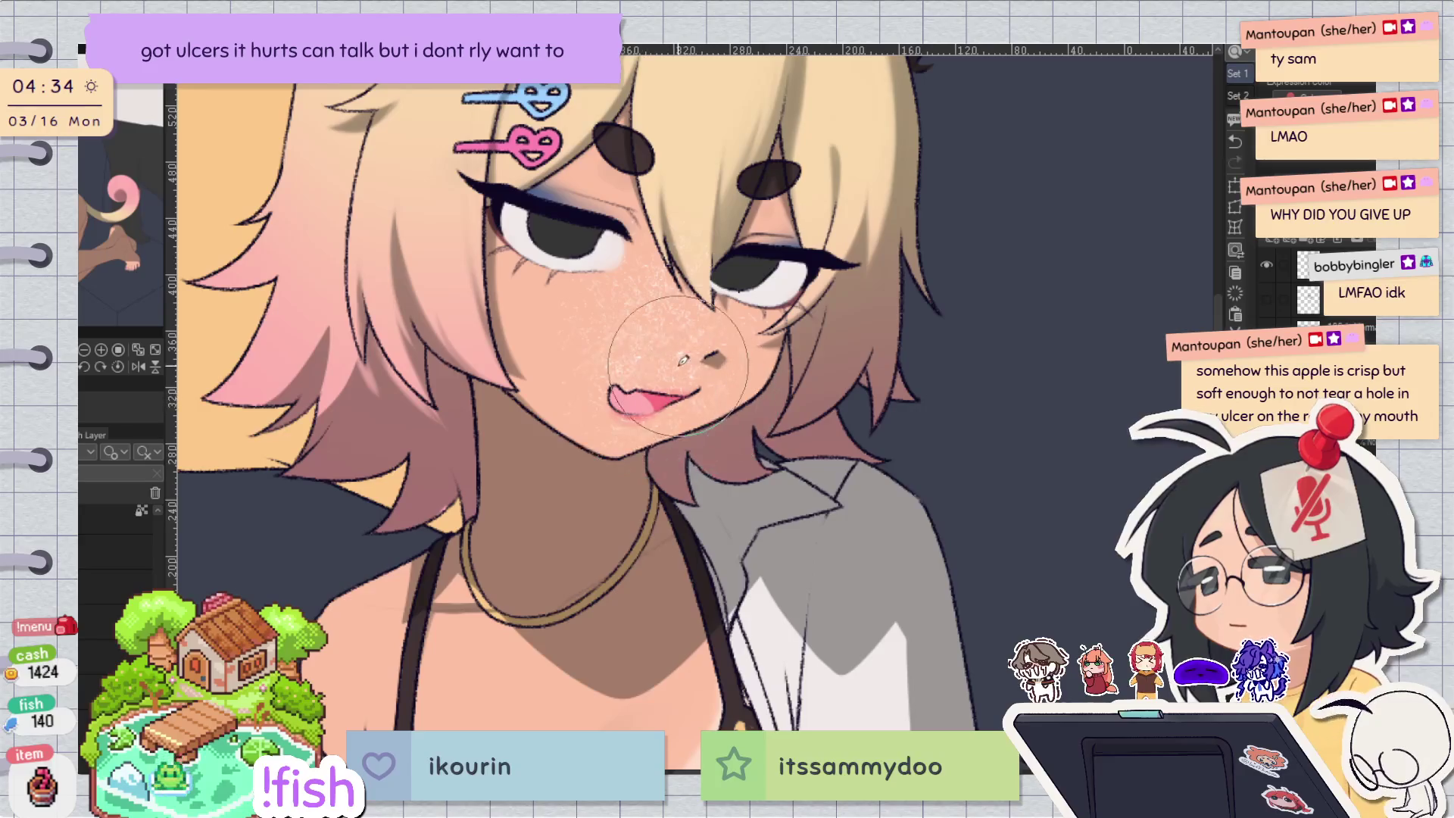
pyautogui.moveTo(788, 598); pyautogui.dragTo(812, 627)
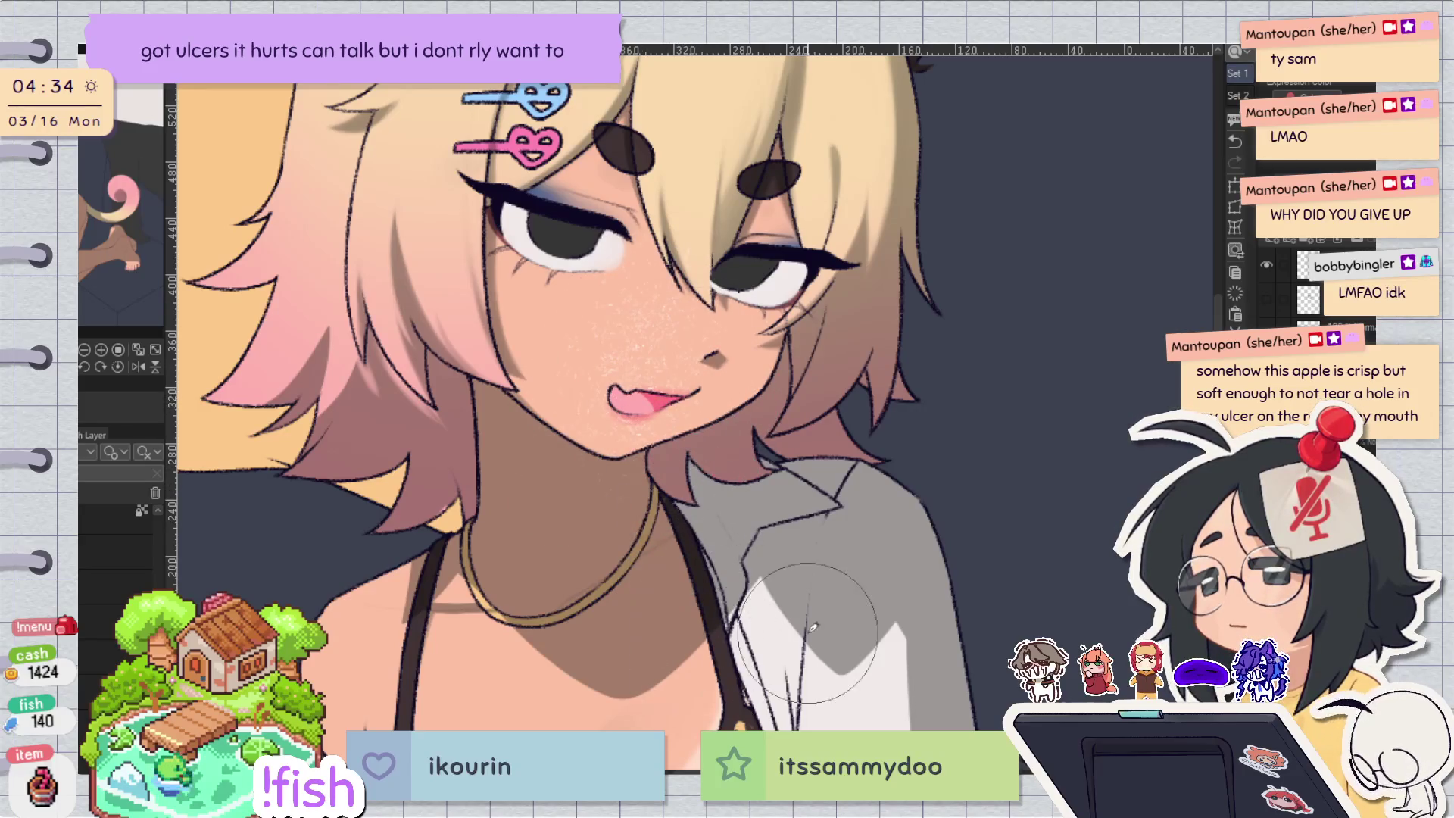
pyautogui.moveTo(667, 303)
pyautogui.mouseDown()
pyautogui.moveTo(628, 356)
pyautogui.moveTo(732, 384)
pyautogui.mouseUp()
pyautogui.hotkey('ctrl', 'z')
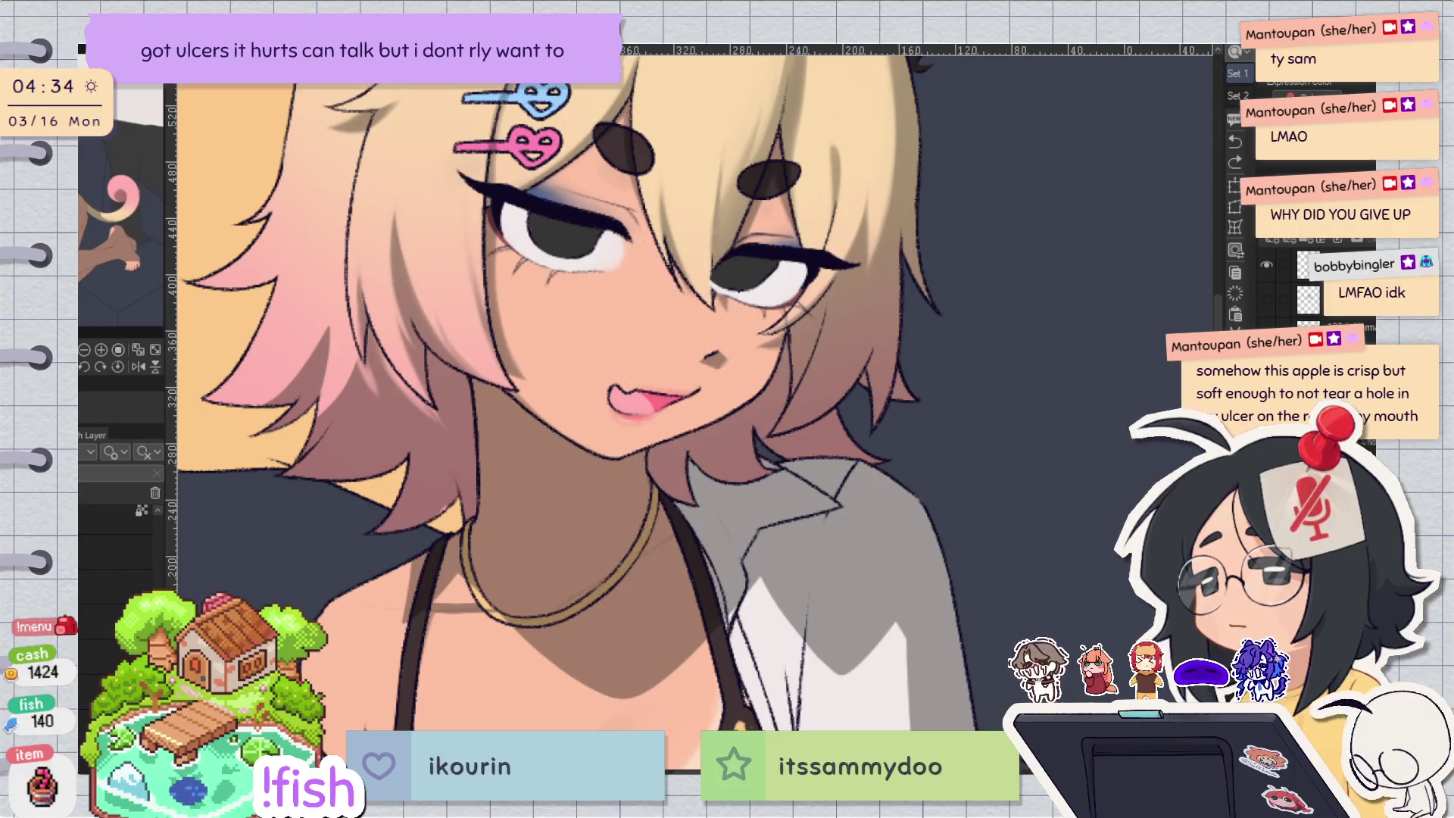
pyautogui.moveTo(626, 338)
pyautogui.mouseDown()
pyautogui.moveTo(750, 382)
pyautogui.moveTo(727, 326)
pyautogui.mouseUp()
pyautogui.hotkey('ctrl', 'z')
pyautogui.moveTo(575, 303); pyautogui.dragTo(757, 409)
pyautogui.hotkey('ctrl', 'z')
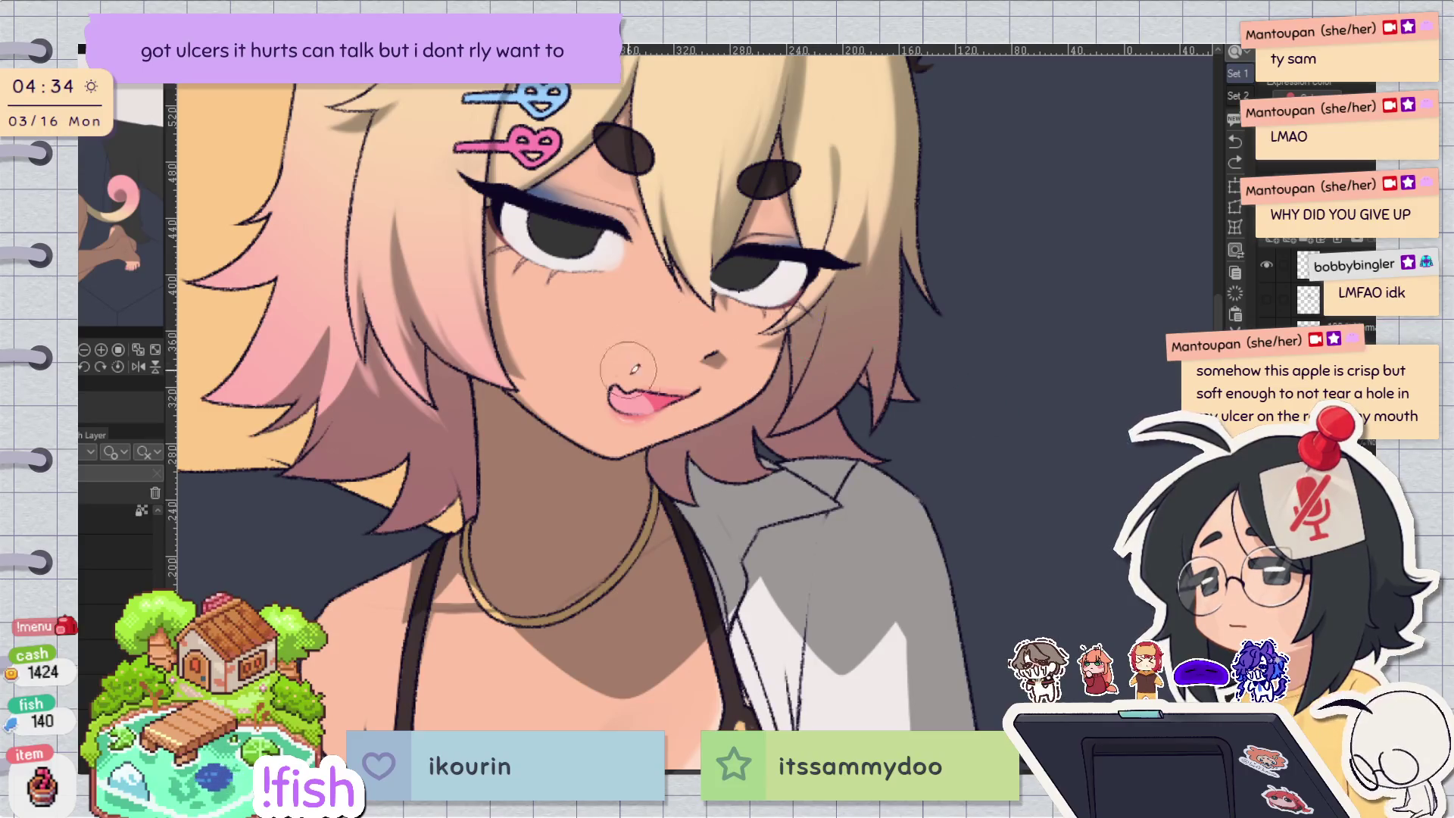
pyautogui.scroll(2, 636, 396)
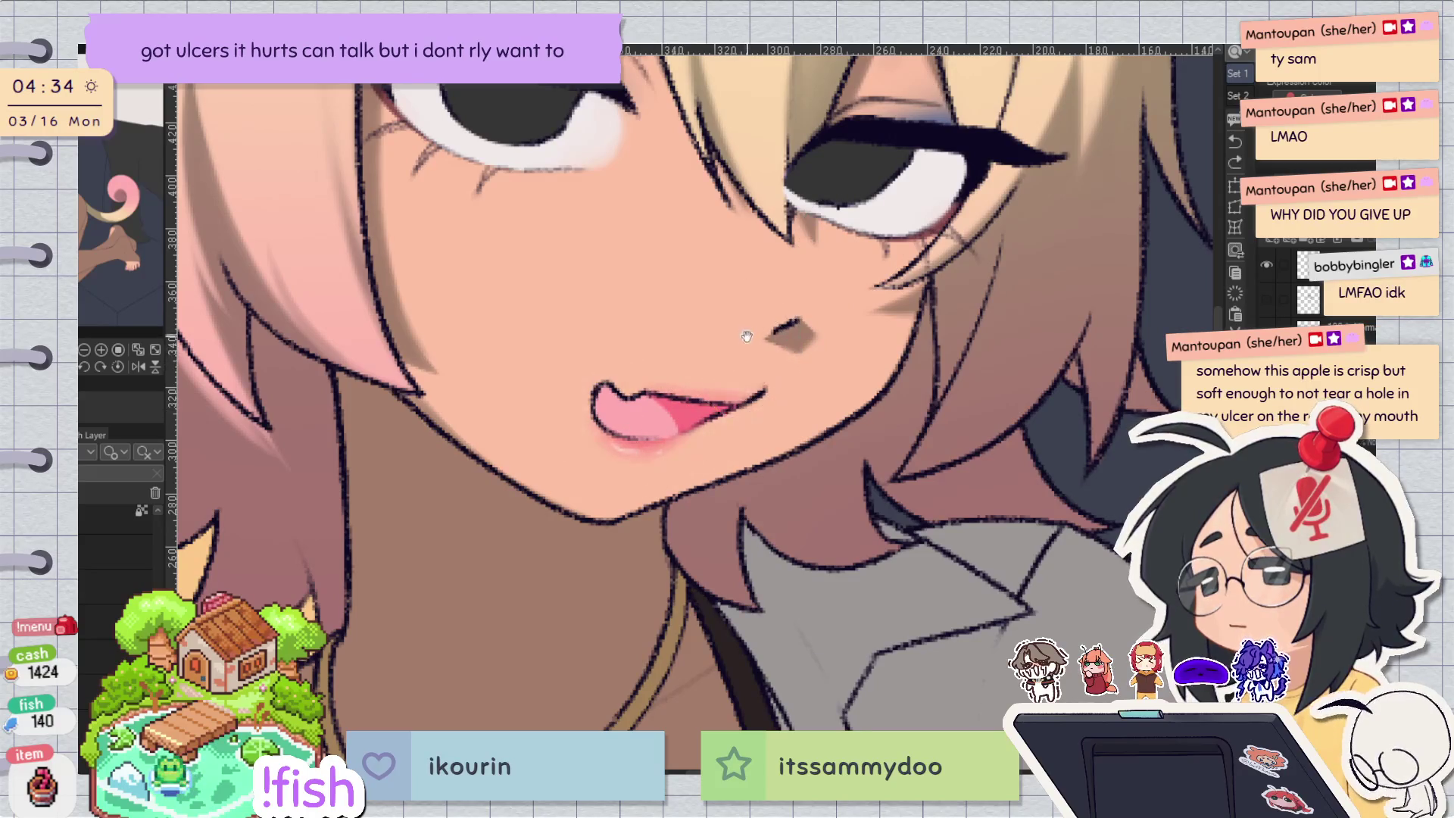
pyautogui.scroll(-2, 746, 371)
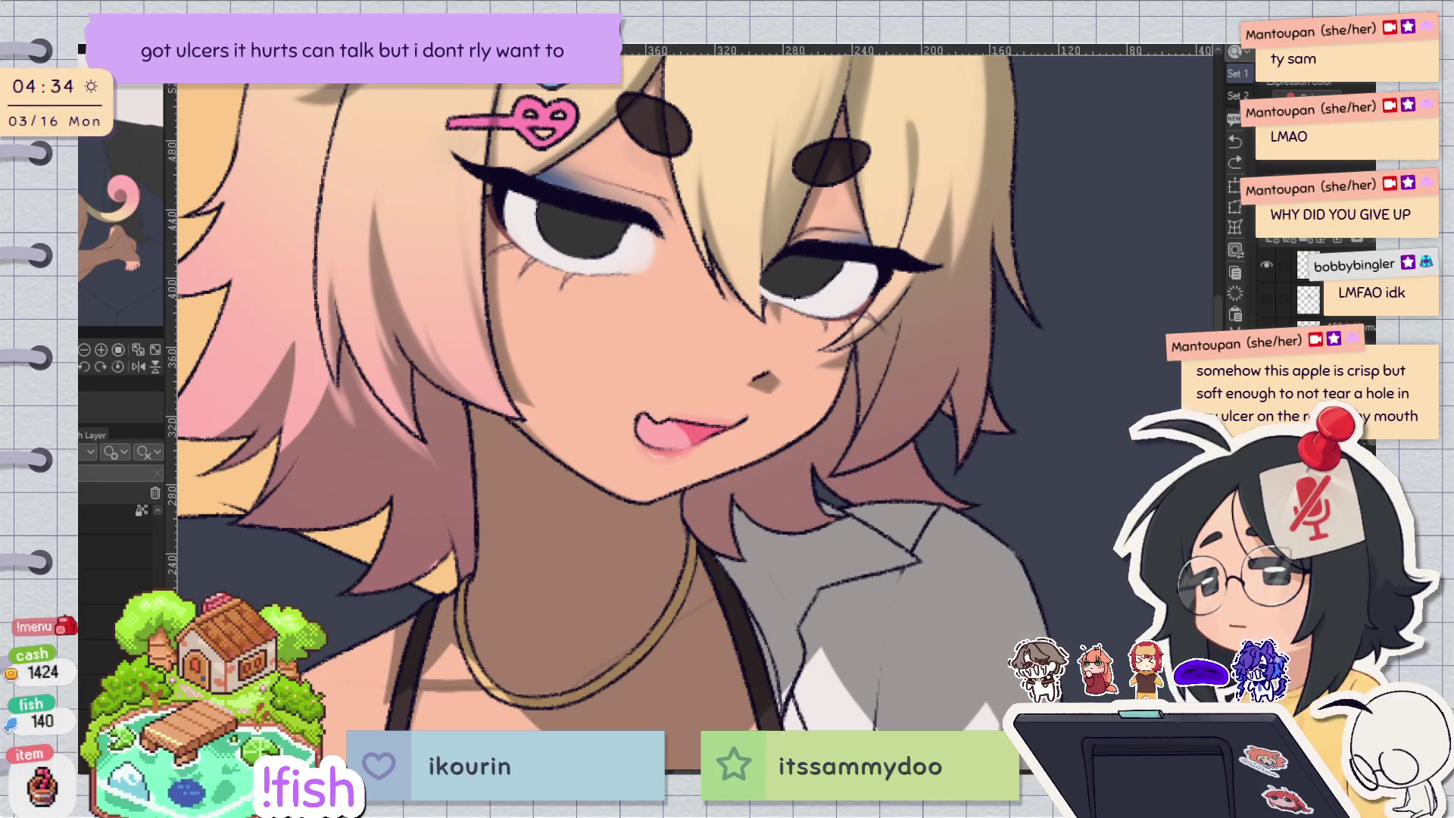
pyautogui.moveTo(651, 402)
pyautogui.mouseDown()
pyautogui.moveTo(674, 435)
pyautogui.moveTo(659, 424)
pyautogui.moveTo(667, 454)
pyautogui.mouseUp()
pyautogui.hotkey('ctrl', 'z')
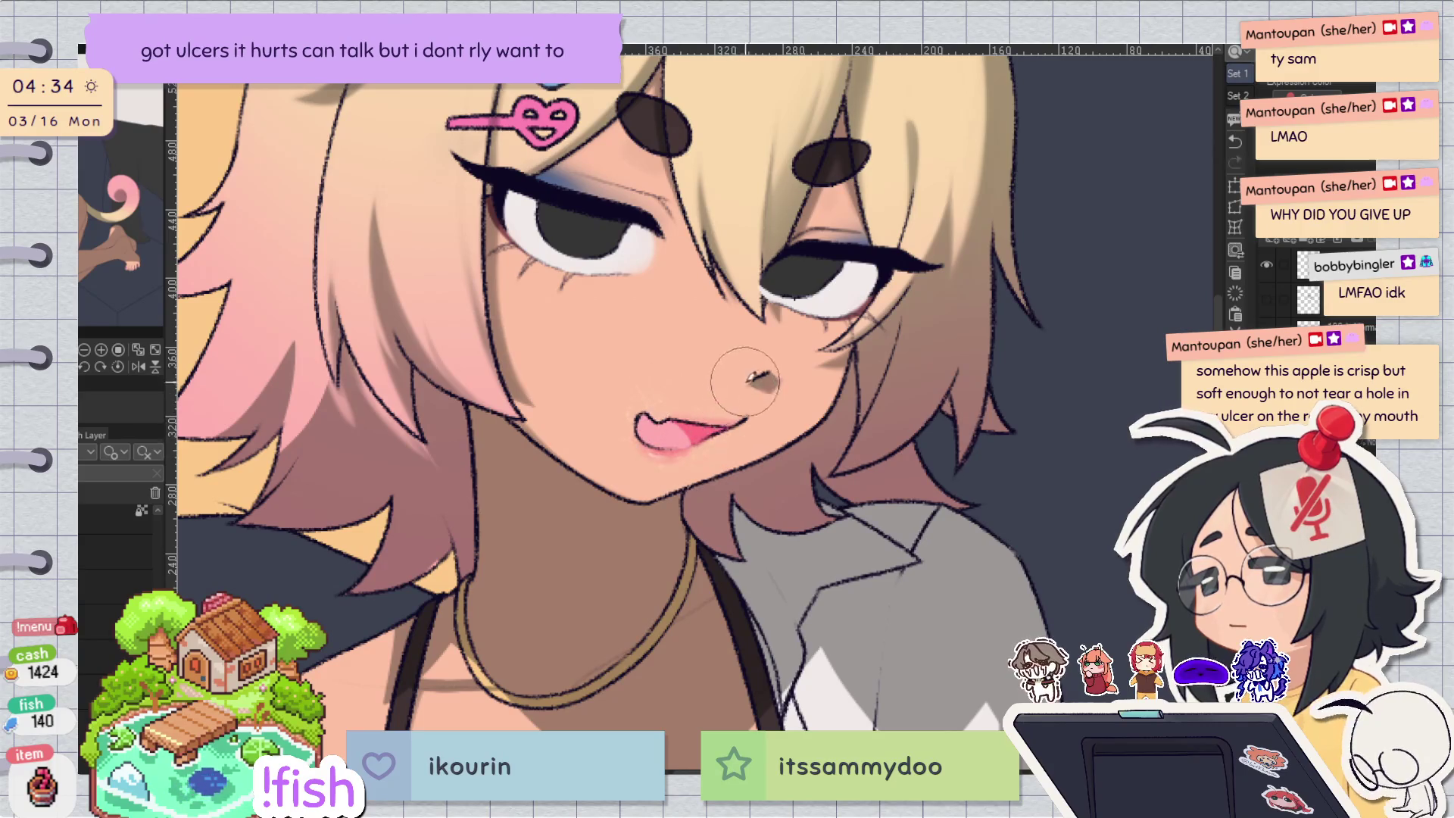
pyautogui.keyDown('ctrl'); pyautogui.click(758, 299); pyautogui.keyUp('ctrl')
pyautogui.keyDown('ctrl'); pyautogui.keyDown('alt'); pyautogui.click(831, 274); pyautogui.keyUp('alt'); pyautogui.keyUp('ctrl')
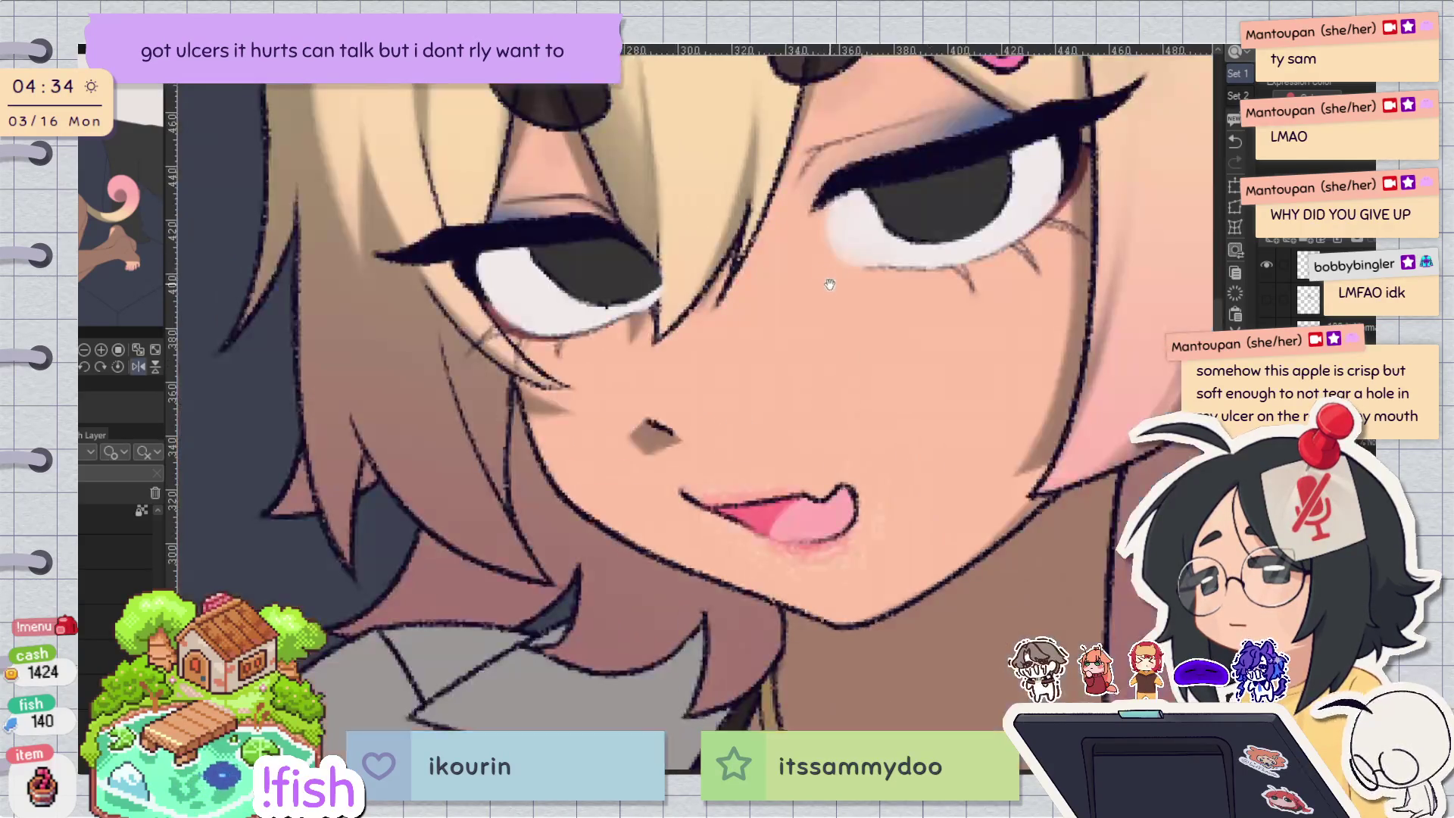
pyautogui.keyDown('ctrl'); pyautogui.click(852, 257); pyautogui.keyUp('ctrl')
pyautogui.press('h')
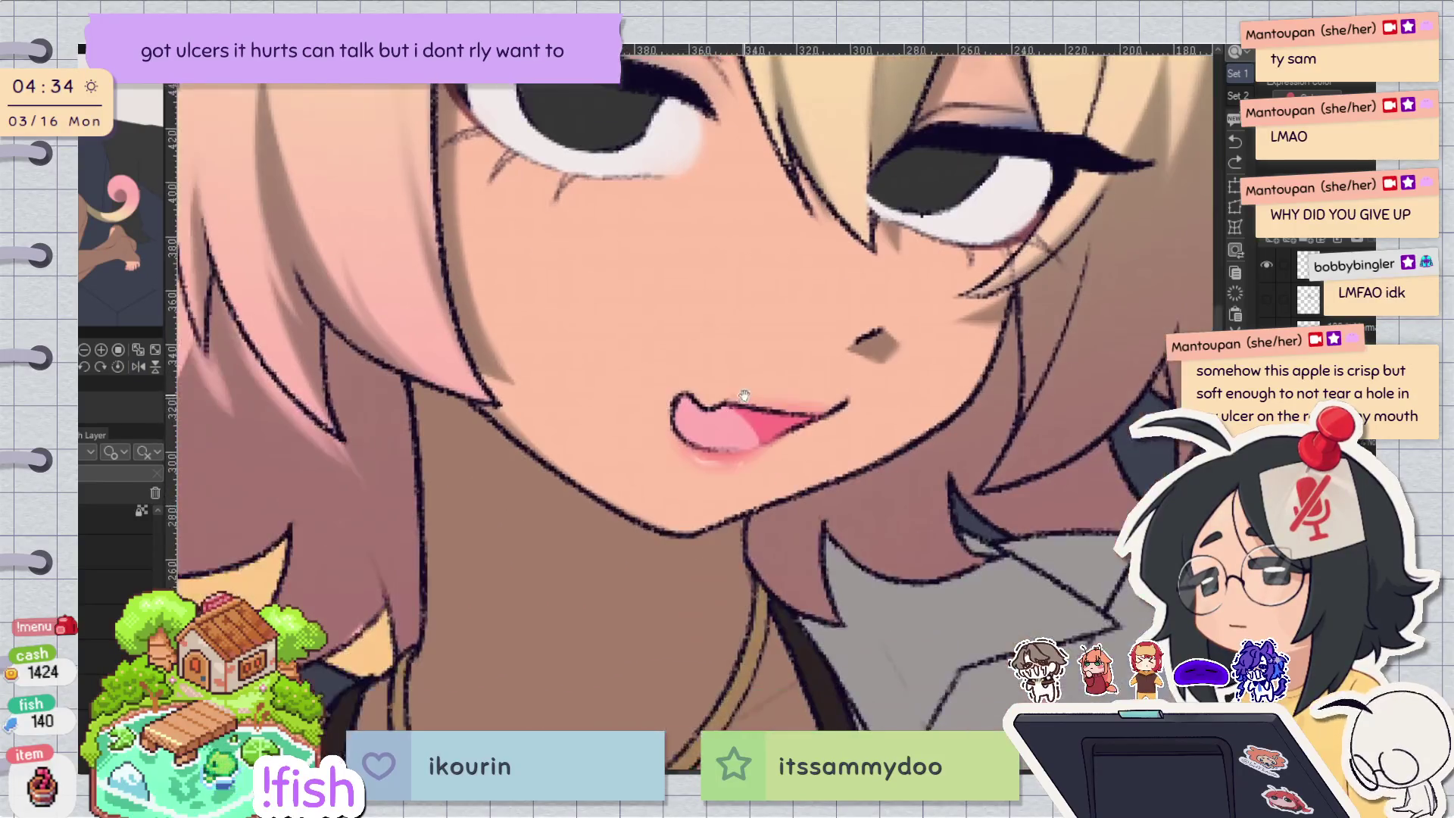
# Zoom in on the mouth and lasso-select the lips from below the lower lip to the upper lip.
pyautogui.keyDown('ctrl'); pyautogui.click(731, 260); pyautogui.keyUp('ctrl')
pyautogui.keyDown('ctrl'); pyautogui.click(730, 470); pyautogui.keyUp('ctrl')
pyautogui.moveTo(678, 452)
pyautogui.mouseDown()
pyautogui.moveTo(583, 436)
pyautogui.moveTo(670, 515)
pyautogui.moveTo(836, 387)
pyautogui.moveTo(772, 439)
pyautogui.moveTo(697, 452)
pyautogui.mouseUp()
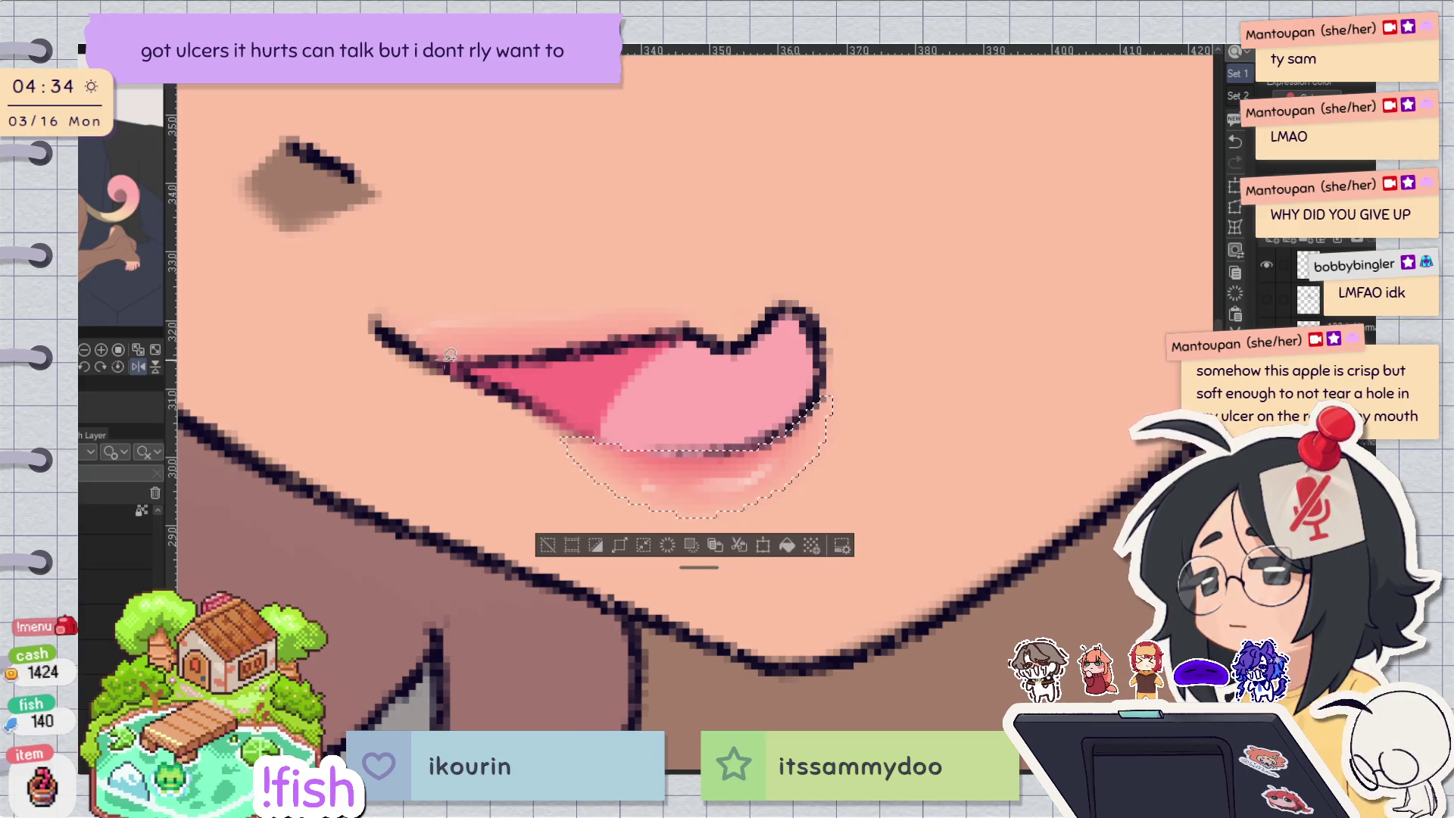
pyautogui.moveTo(447, 362)
pyautogui.mouseDown()
pyautogui.moveTo(455, 302)
pyautogui.moveTo(768, 303)
pyautogui.moveTo(757, 333)
pyautogui.moveTo(471, 343)
pyautogui.mouseUp()
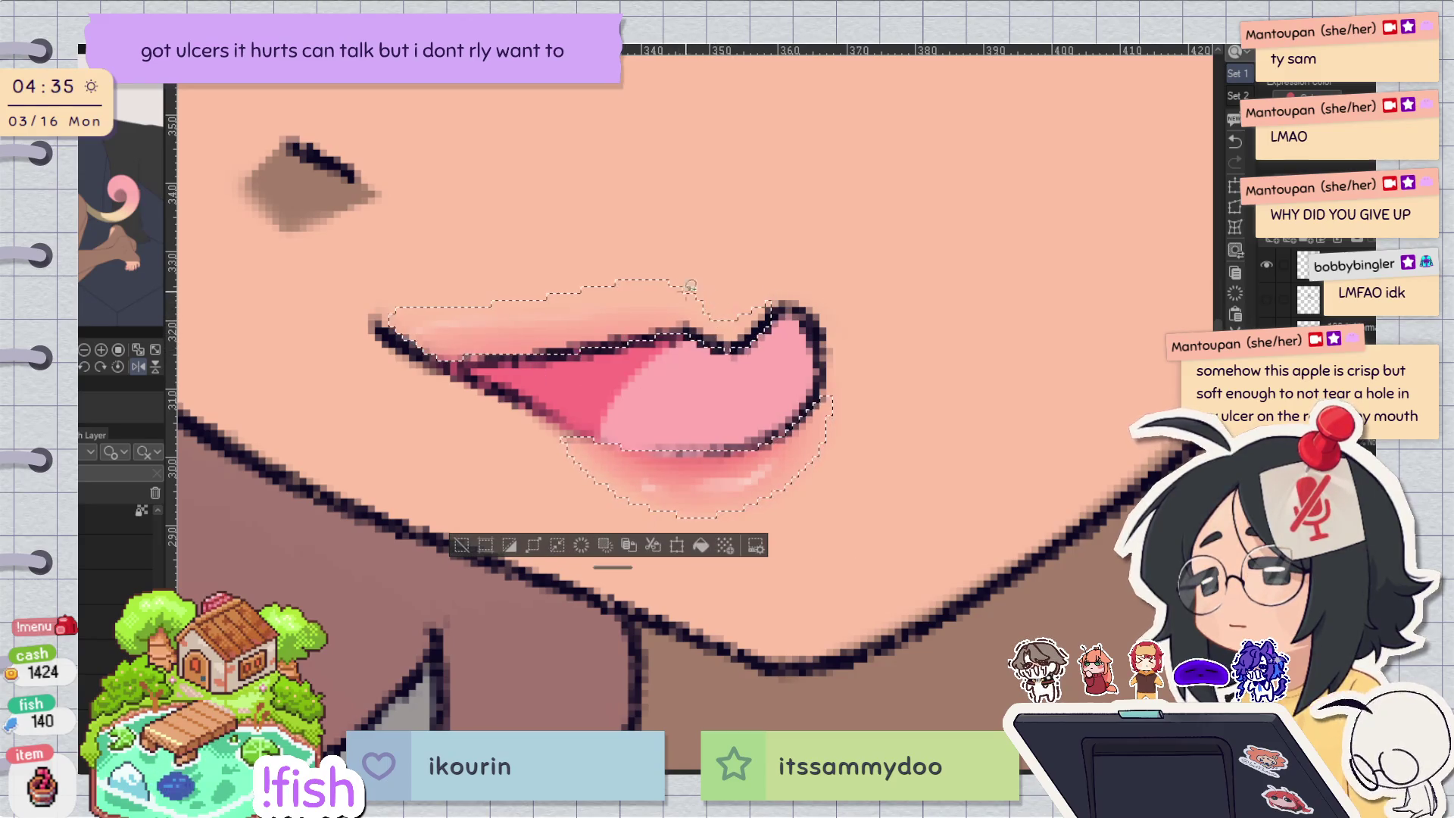
pyautogui.scroll(-3, 792, 343)
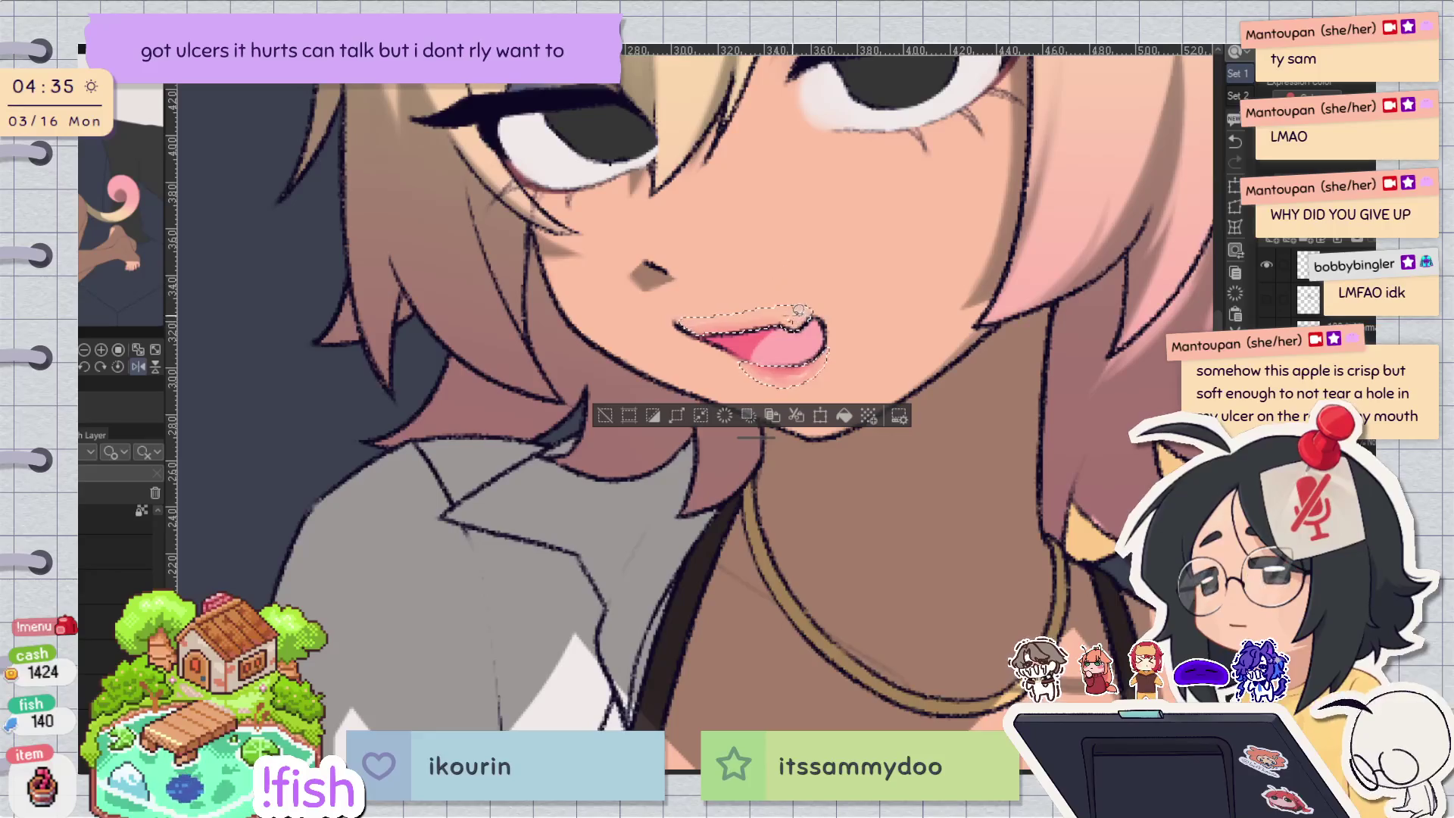
pyautogui.moveTo(792, 344); pyautogui.dragTo(776, 534)
pyautogui.press('h')
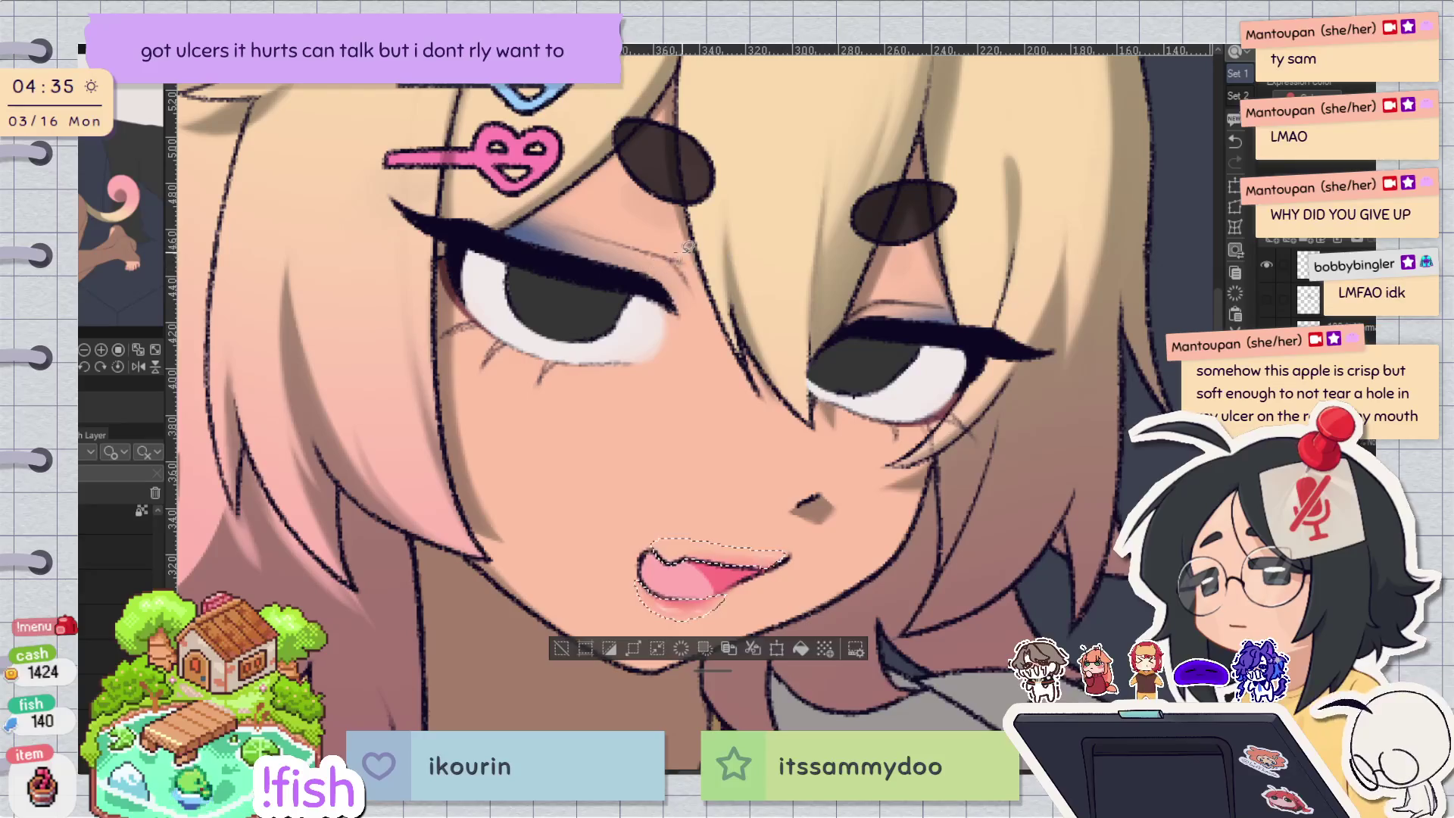
# Repaint the lip and tongue with a smaller soft pink brush, then deselect with Ctrl+D.
pyautogui.press('b')
pyautogui.press('[')
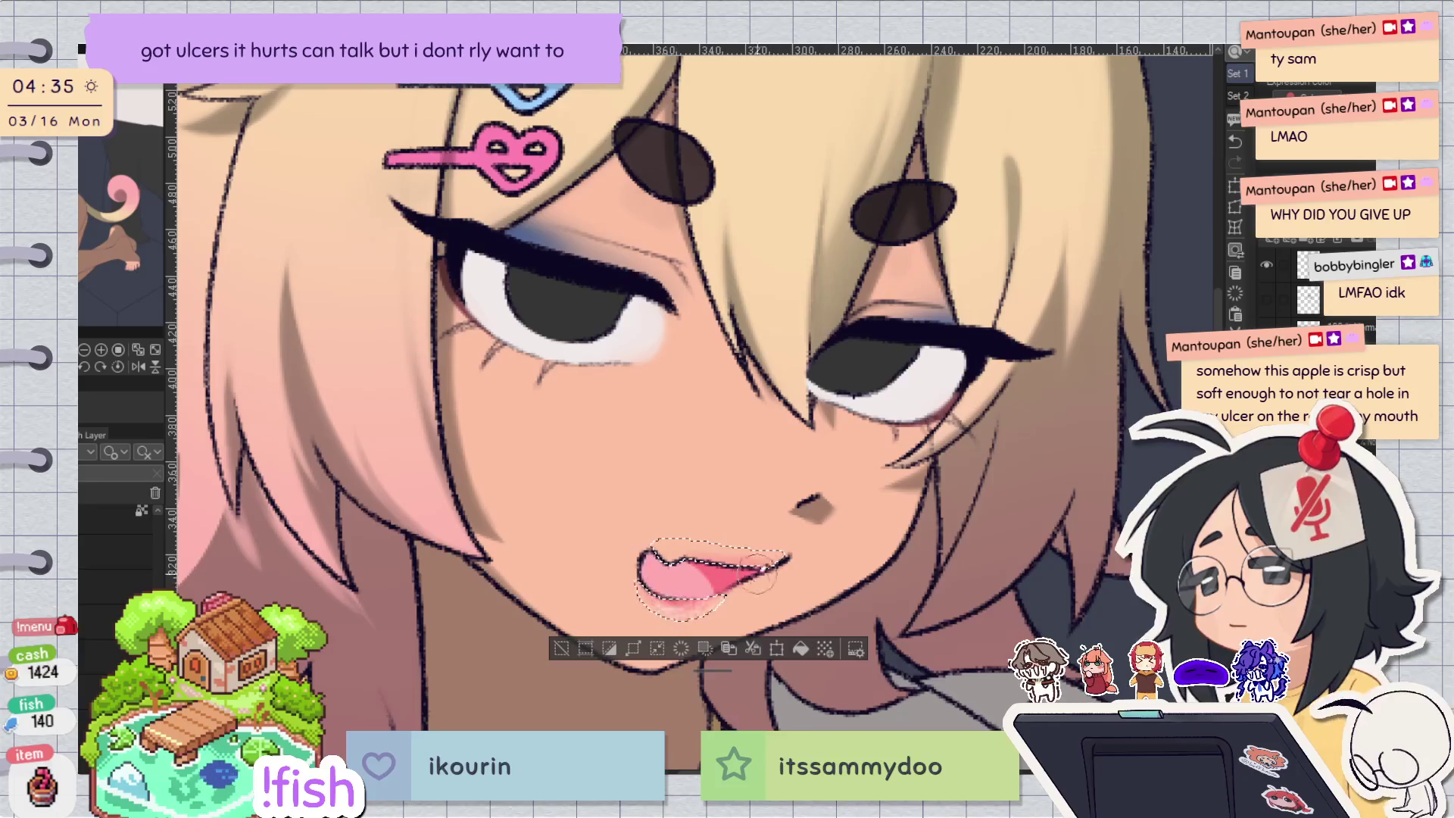
pyautogui.press('h')
pyautogui.moveTo(642, 608)
pyautogui.mouseDown()
pyautogui.moveTo(693, 606)
pyautogui.moveTo(727, 568)
pyautogui.moveTo(636, 564)
pyautogui.moveTo(648, 572)
pyautogui.mouseUp()
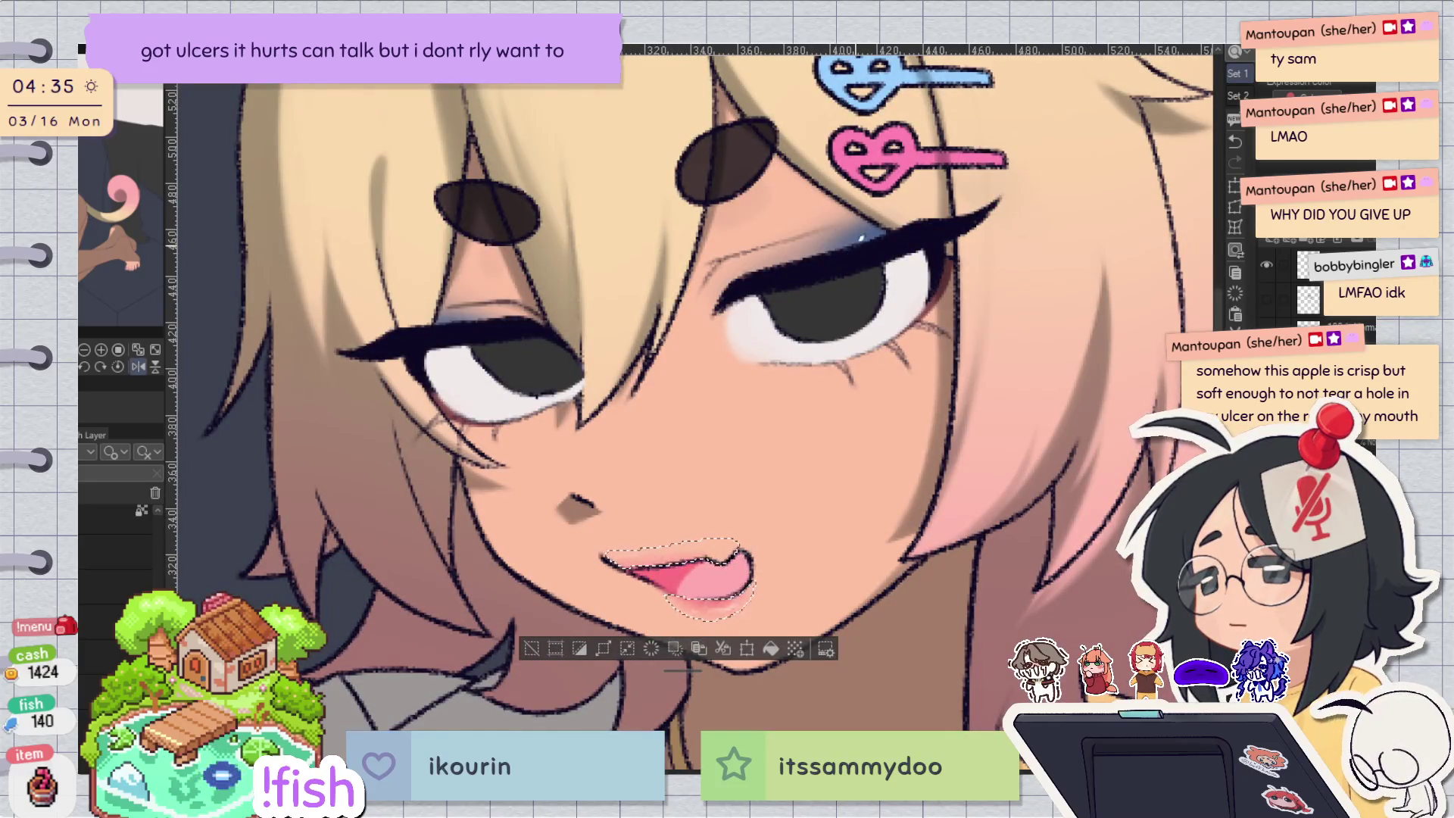
pyautogui.hotkey('ctrl', 'd')
pyautogui.press('-')
pyautogui.press('-')
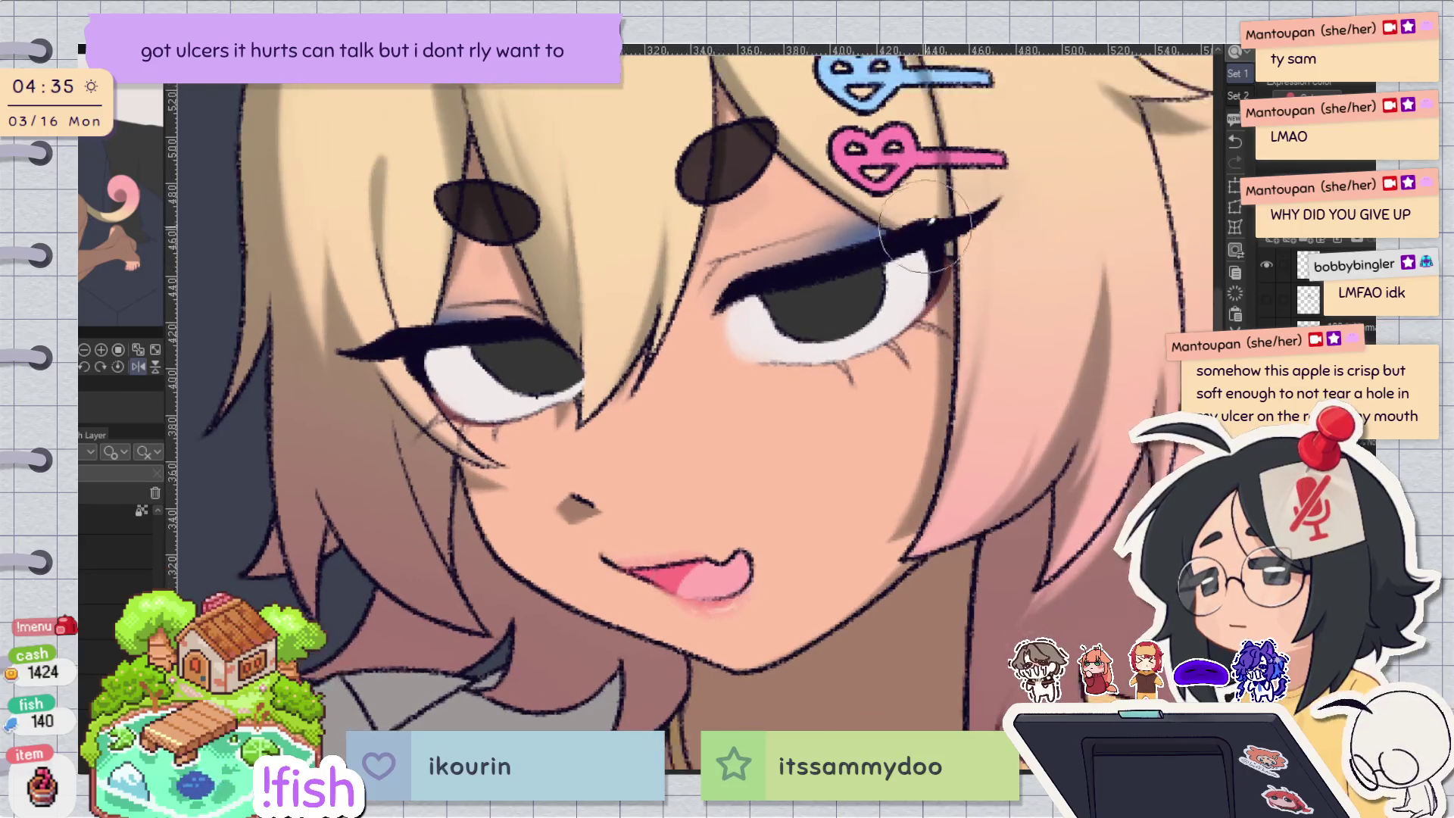
pyautogui.press('^')
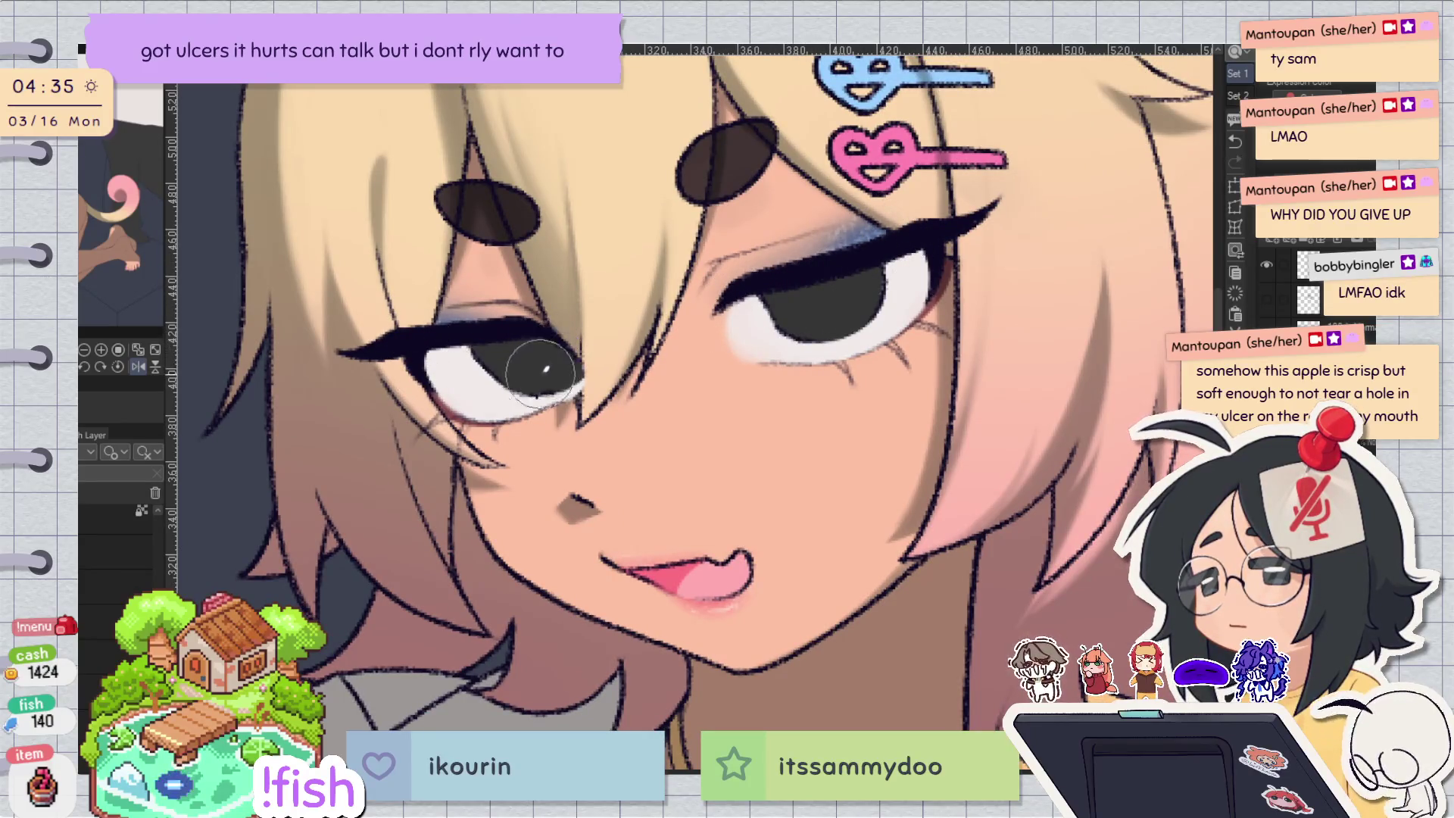
pyautogui.hotkey('ctrl', '0')
pyautogui.moveTo(964, 421); pyautogui.dragTo(1012, 473)
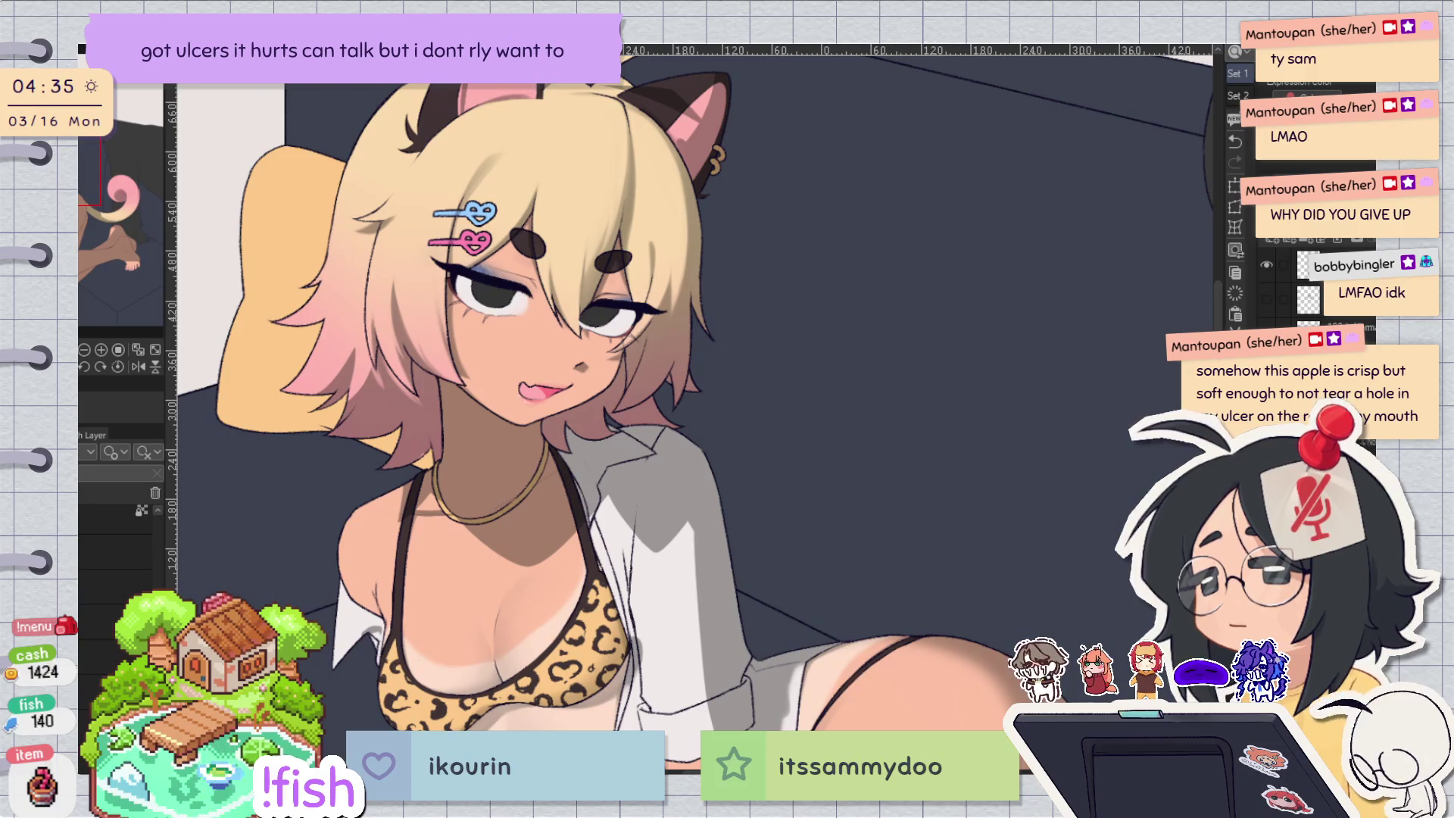
pyautogui.scroll(5, 517, 319)
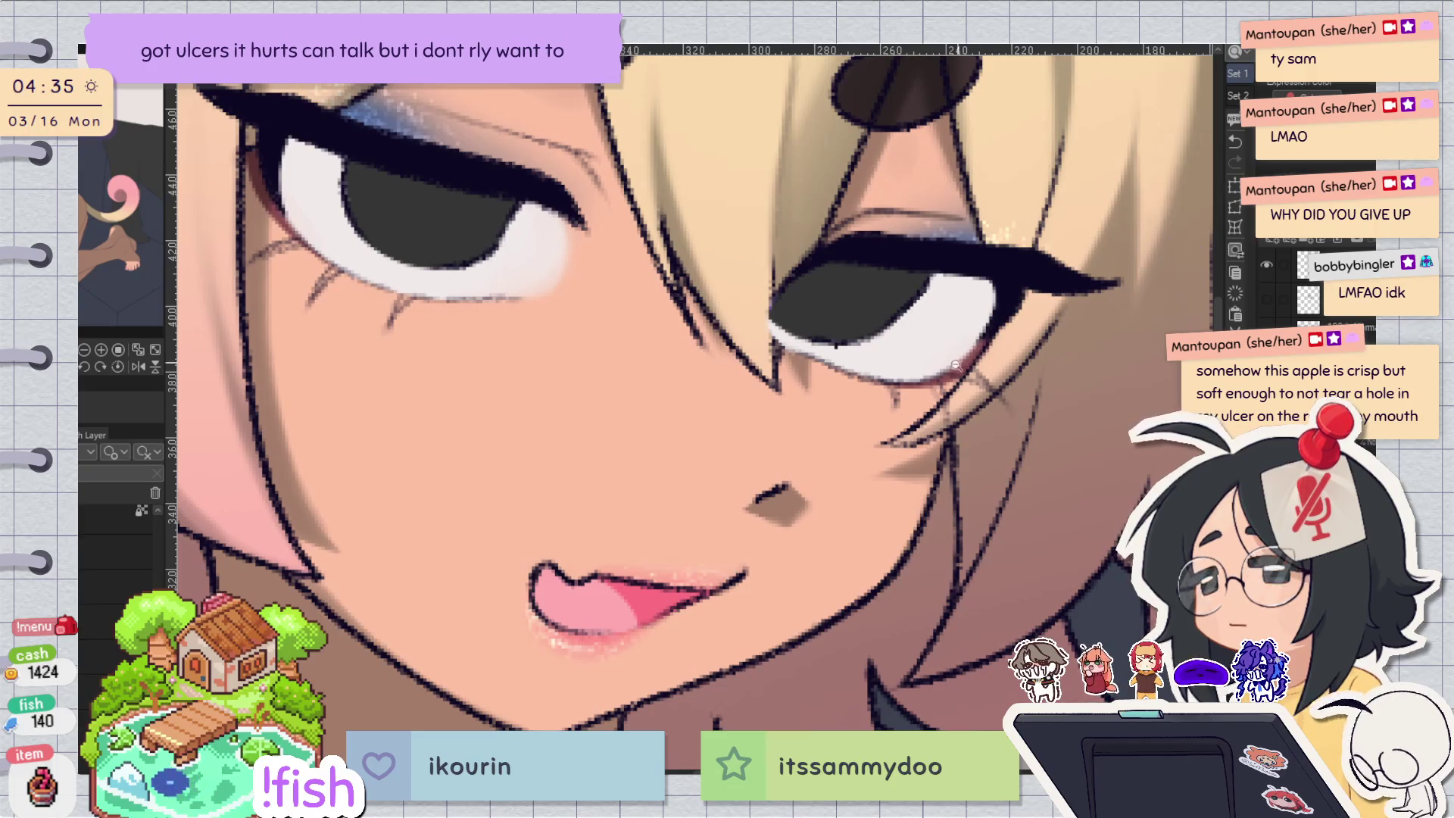
pyautogui.scroll(-2, 902, 454)
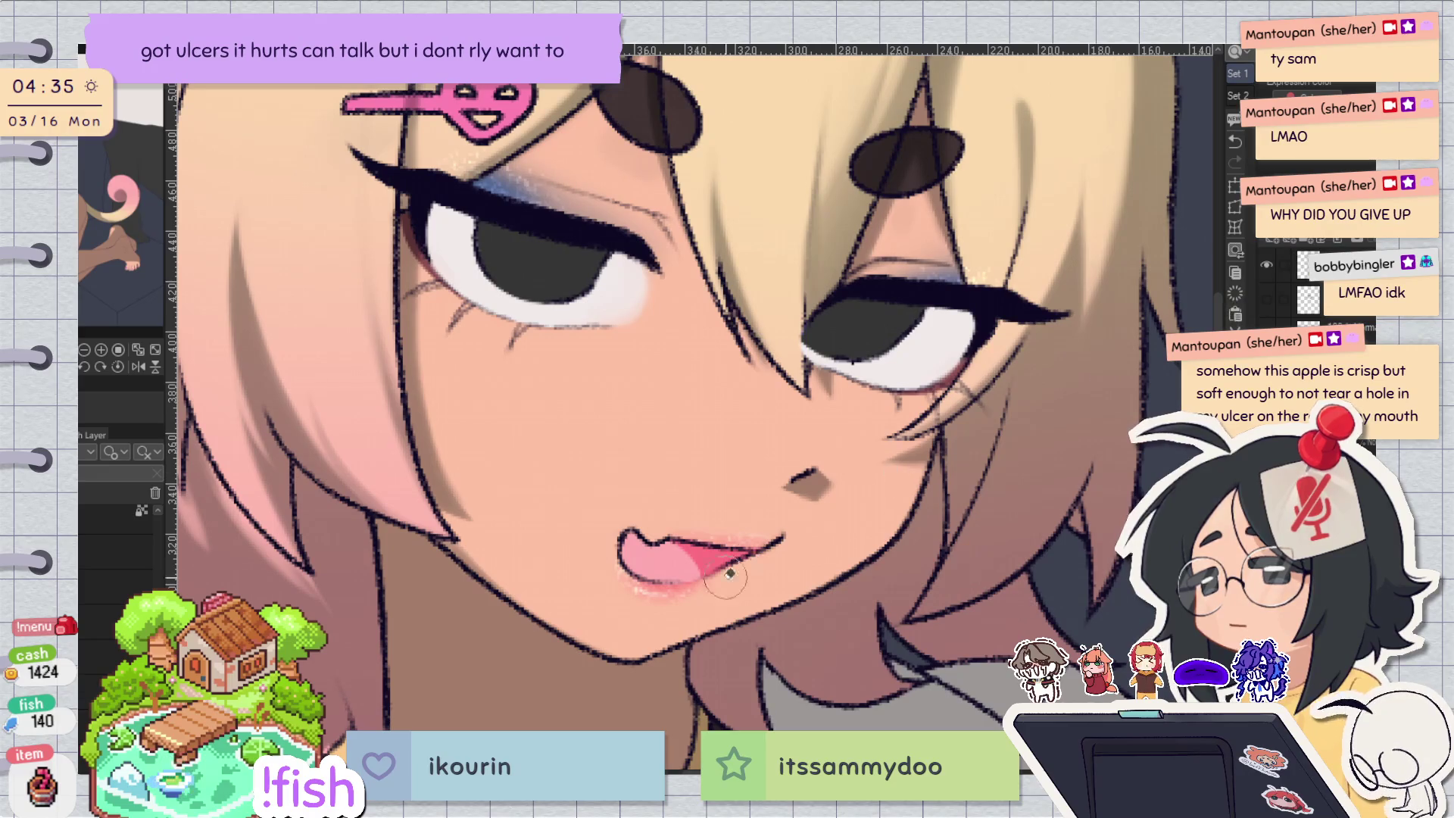
pyautogui.press('h')
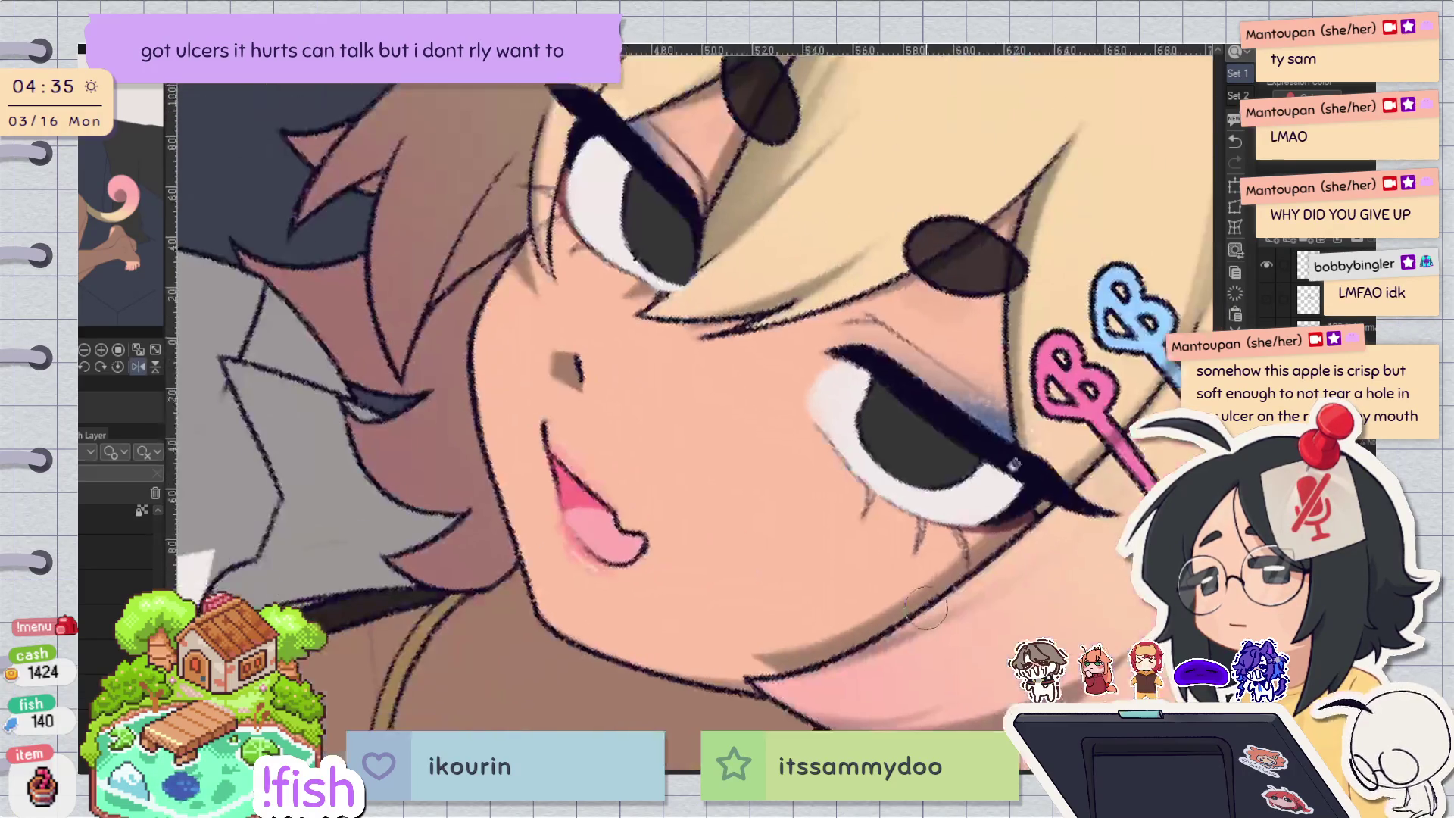
pyautogui.hotkey('ctrl', 'z')
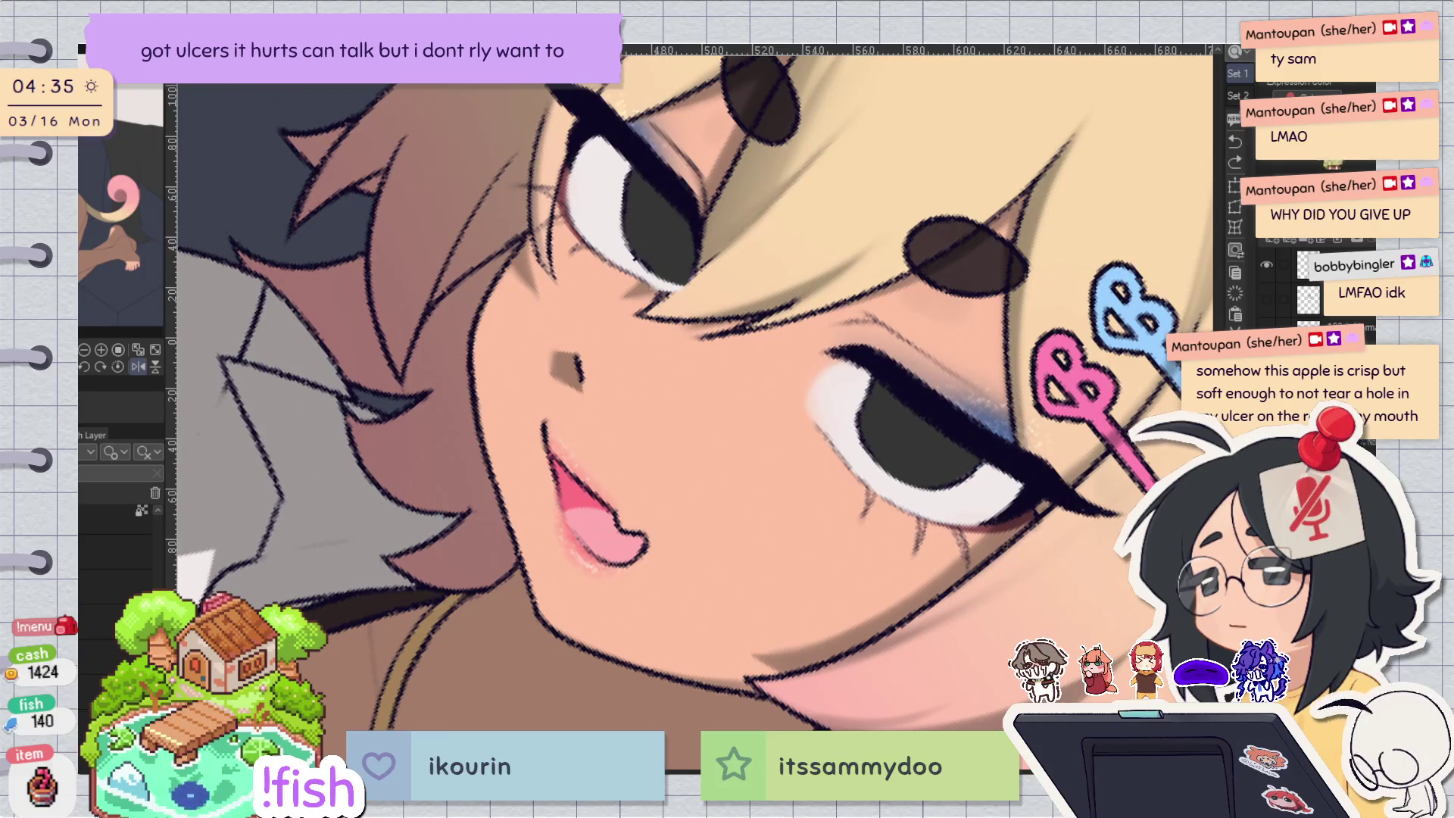
pyautogui.hotkey('ctrl', 'y')
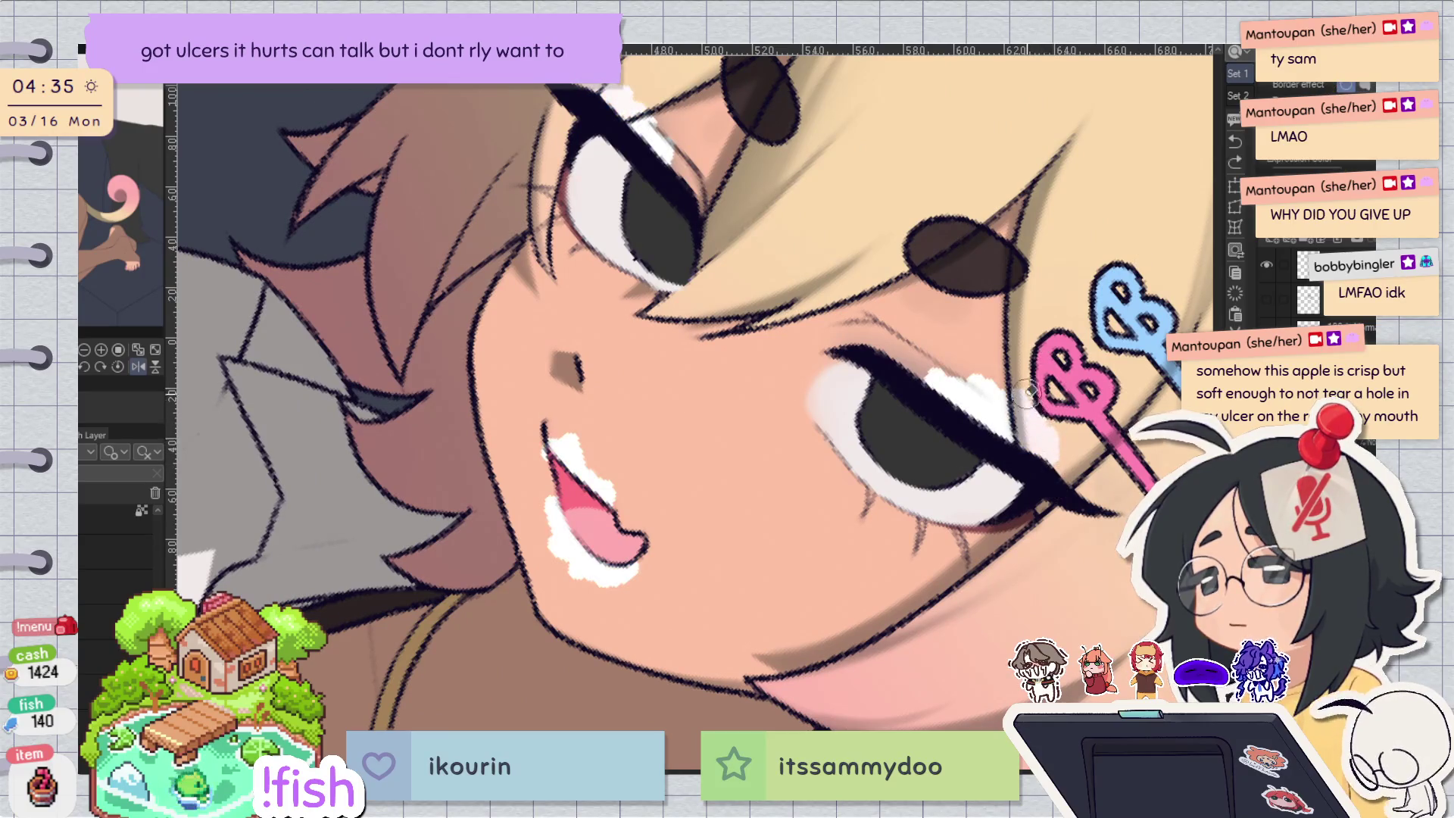
pyautogui.hotkey('ctrl', 'y')
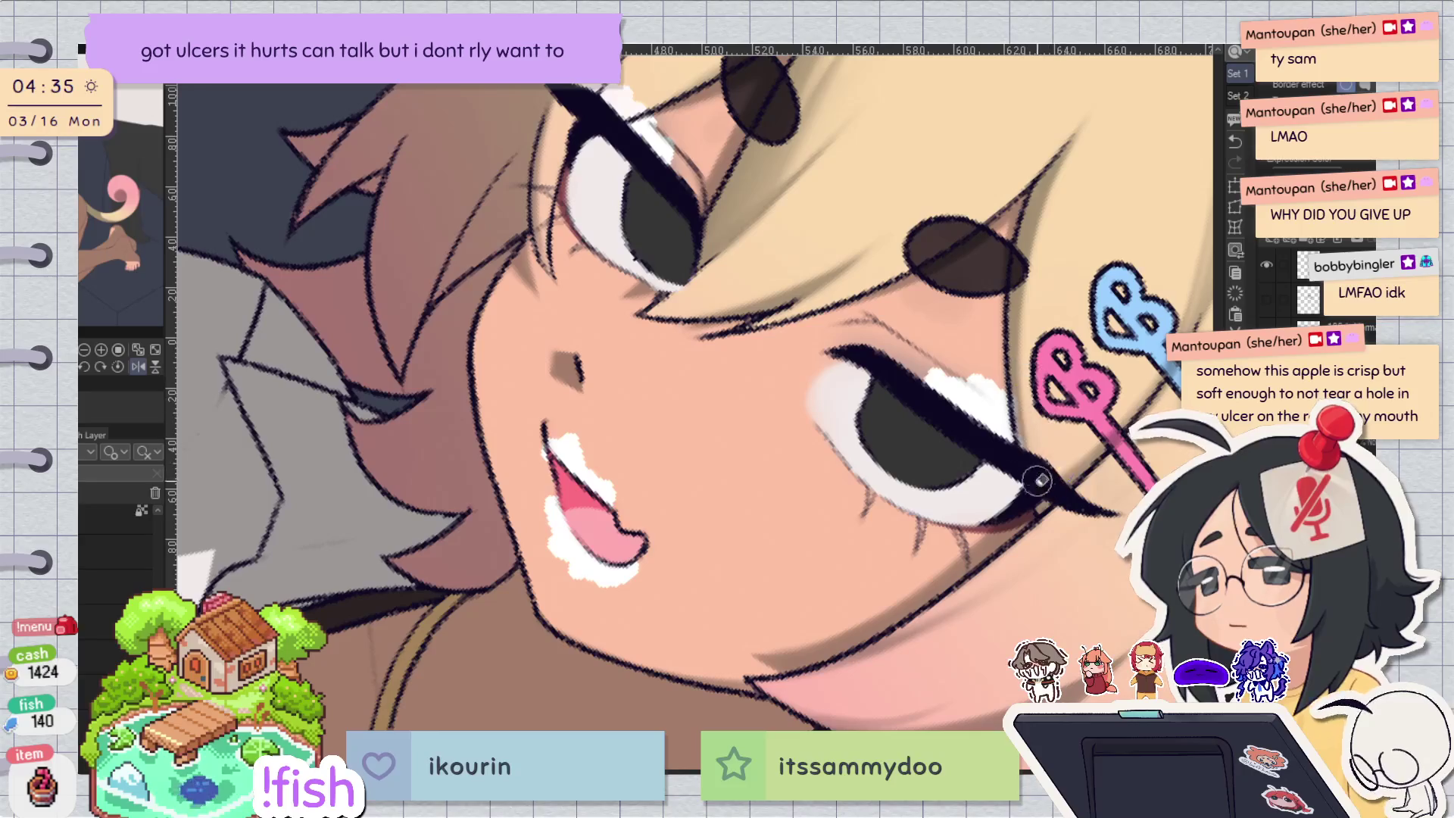
pyautogui.moveTo(1027, 328); pyautogui.dragTo(1030, 498)
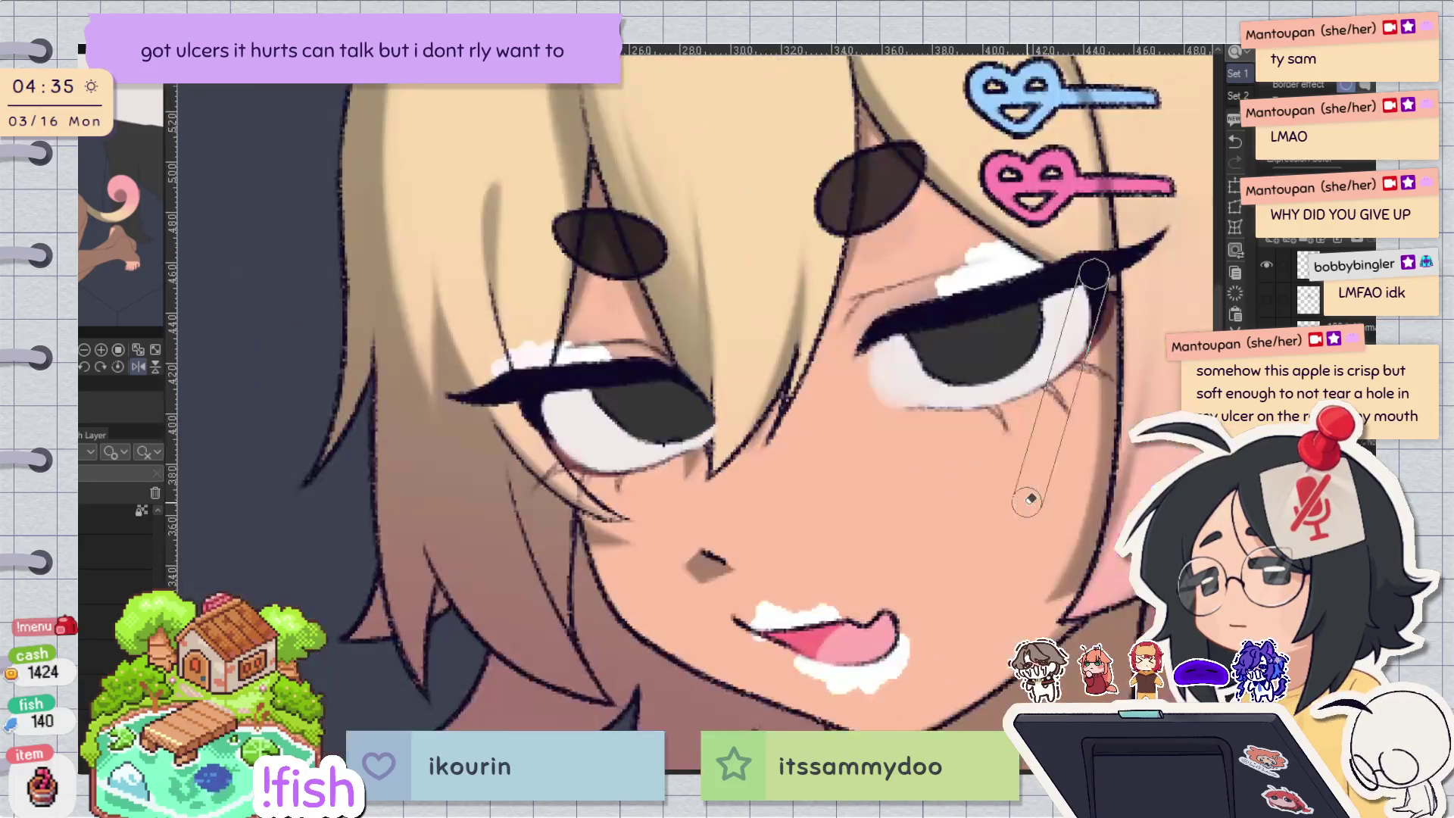
pyautogui.hotkey('ctrl', 'z')
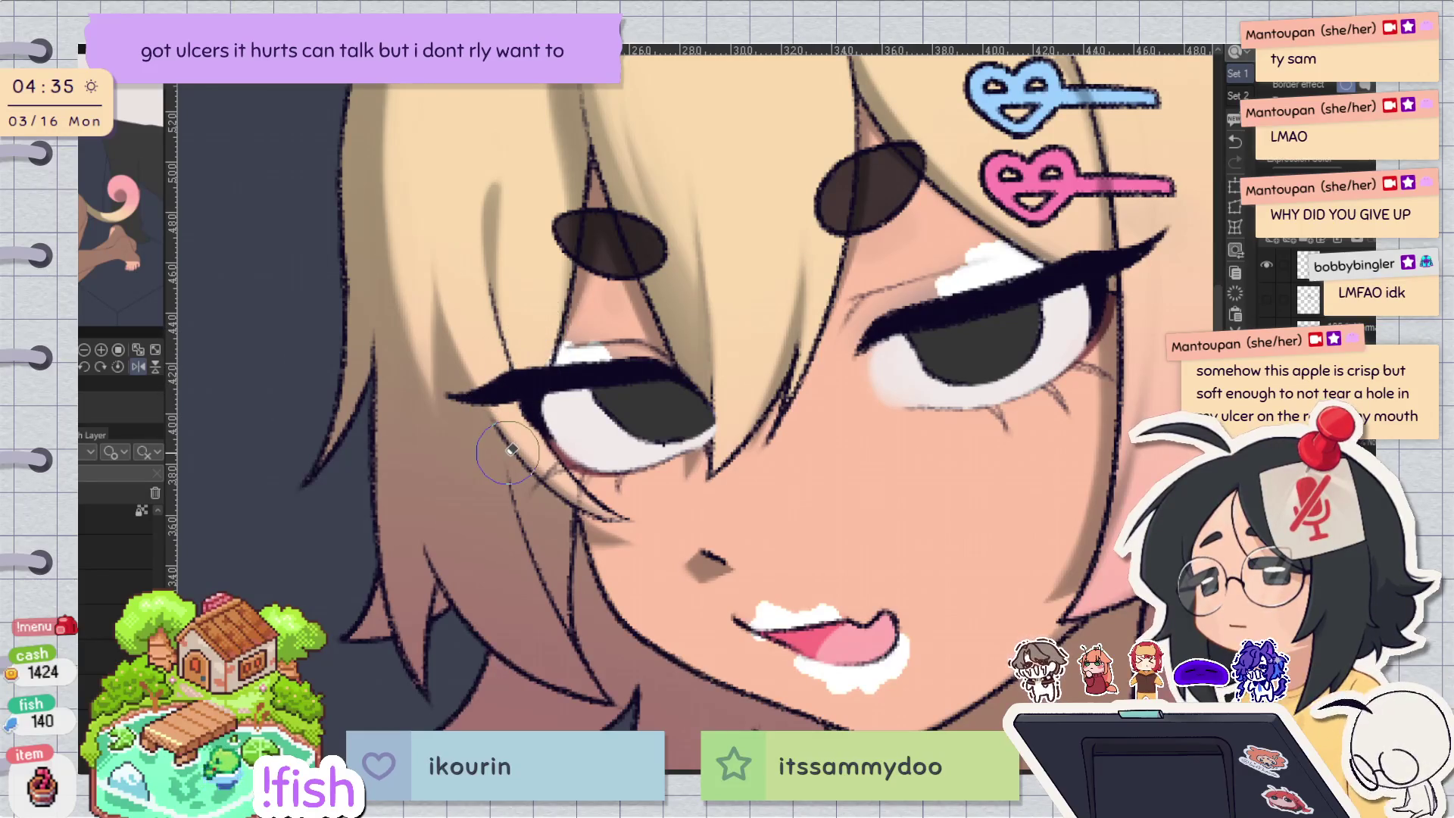
pyautogui.press('[')
pyautogui.hotkey('ctrl', 'z')
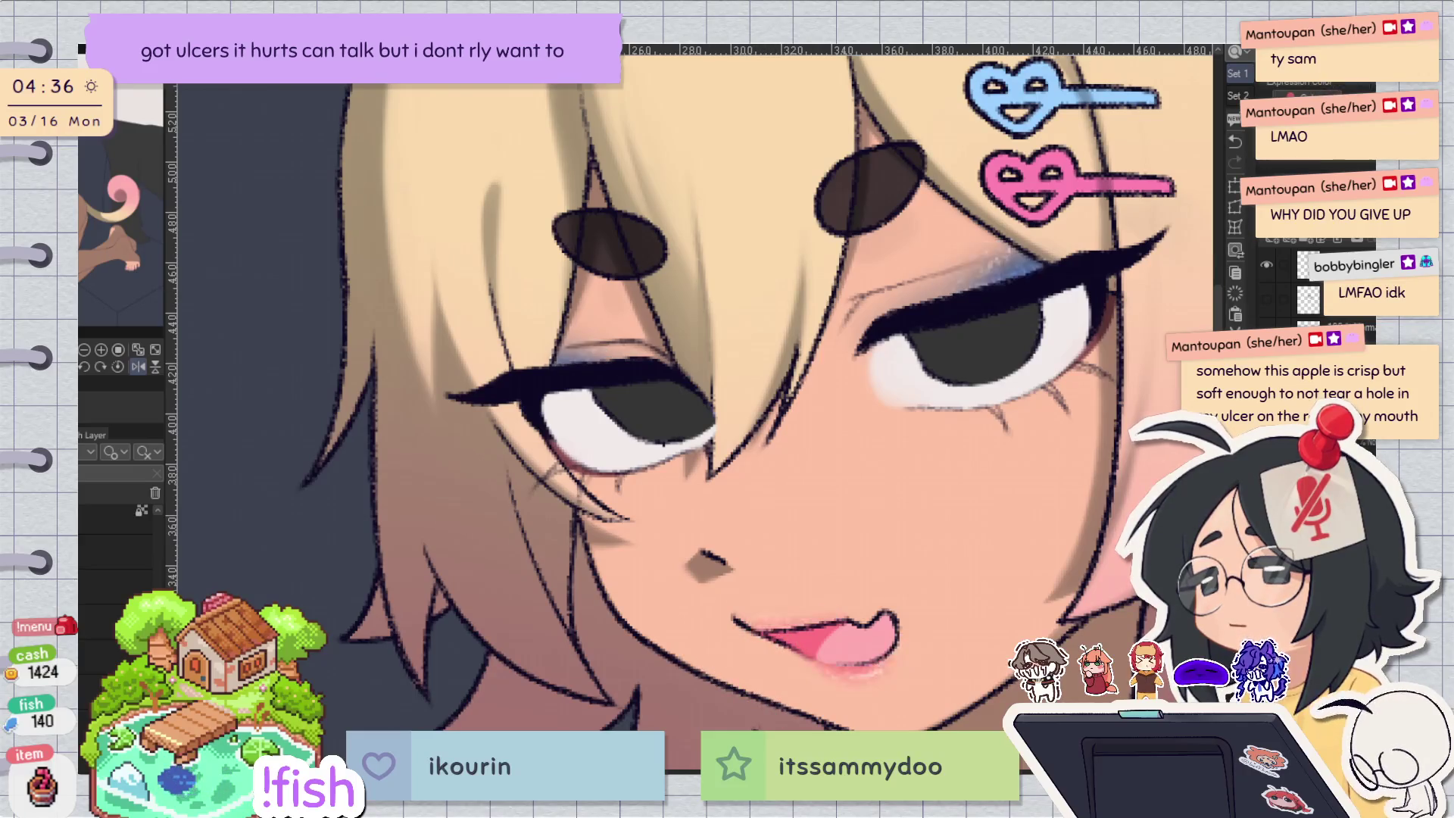
pyautogui.press('h')
pyautogui.moveTo(901, 354); pyautogui.dragTo(833, 470)
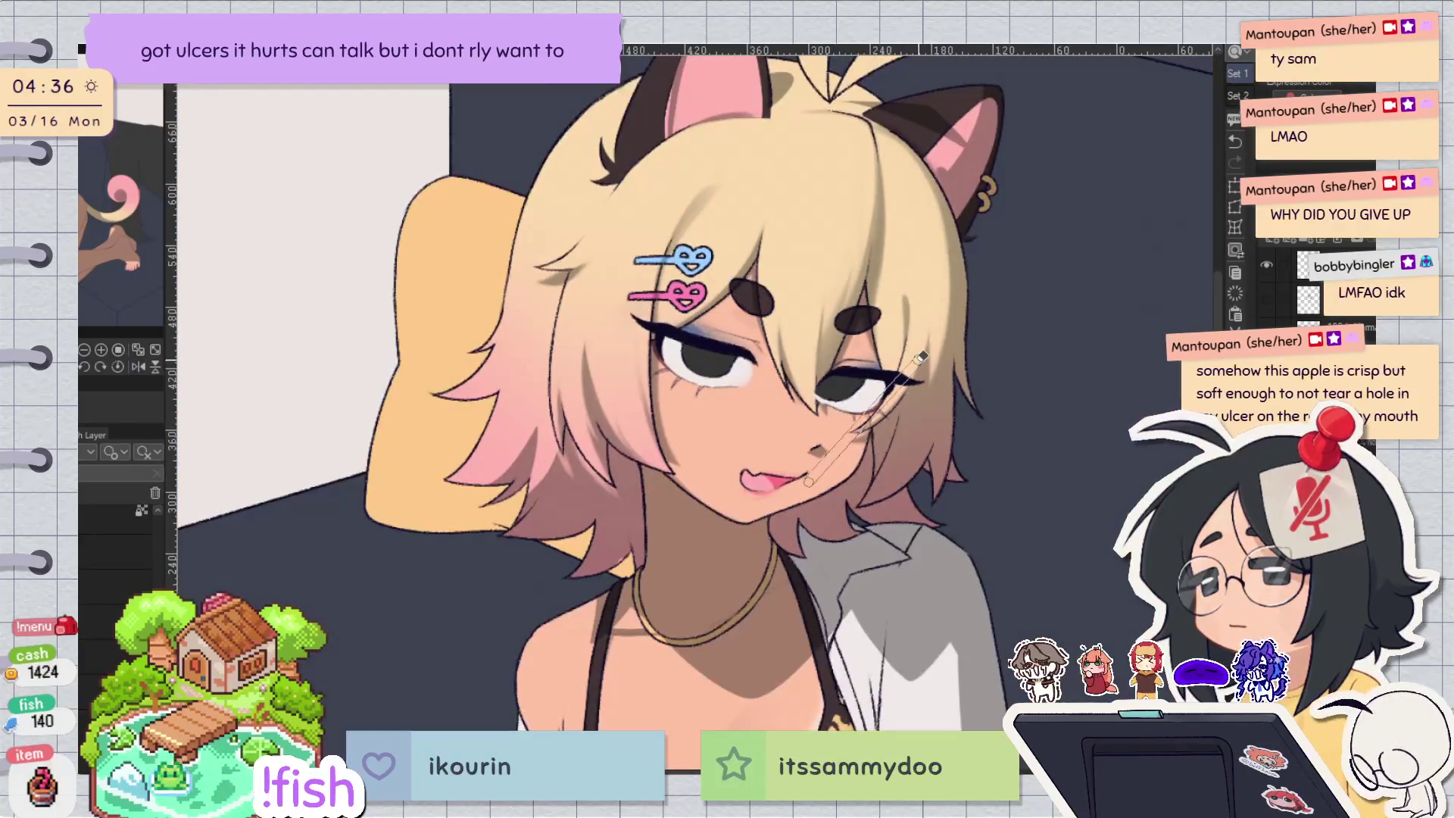
pyautogui.moveTo(922, 356); pyautogui.dragTo(955, 567)
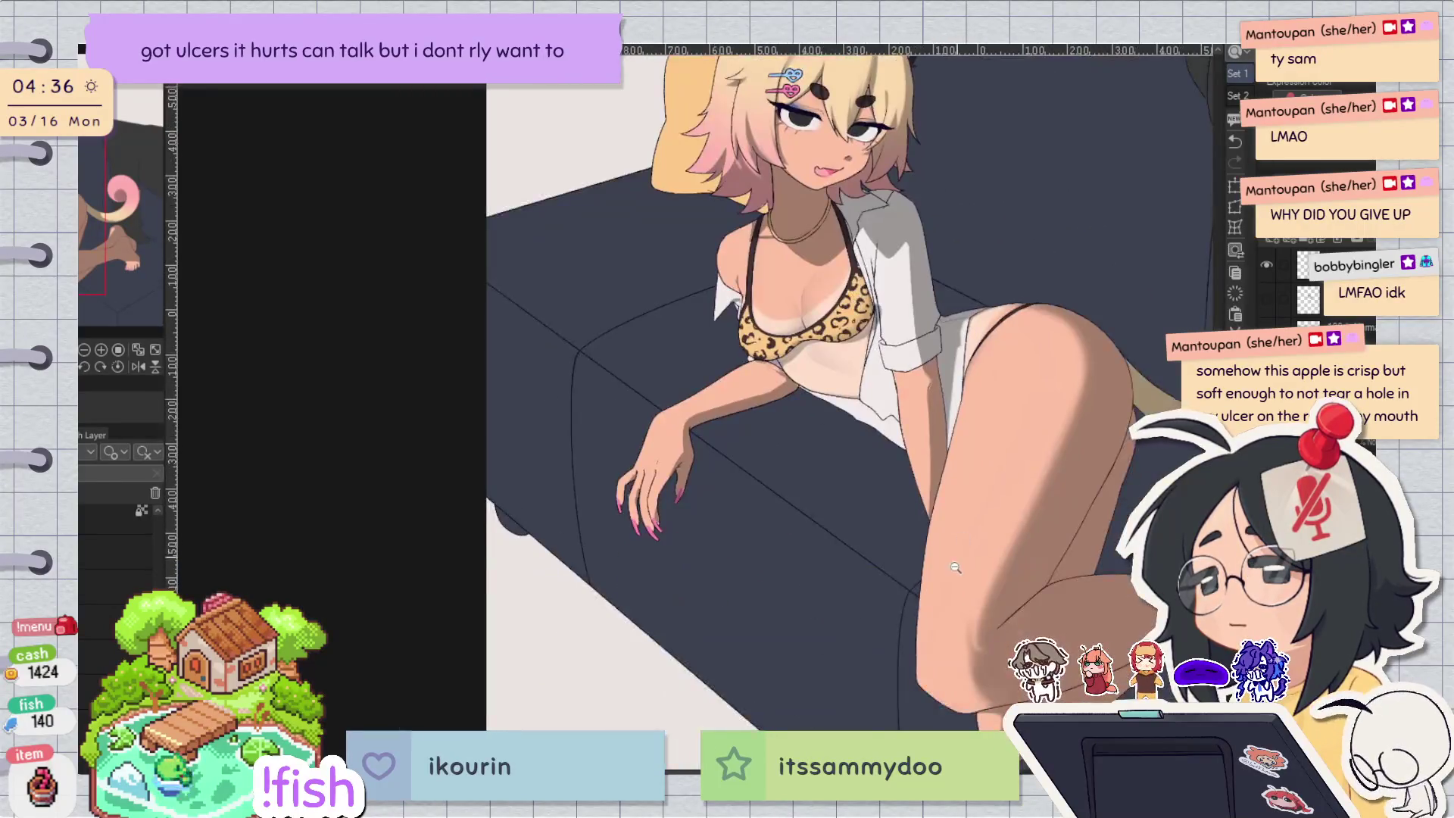
# Zoom in on the hand and try light-pink gloss strokes on the fingernails, undoing the misses.
pyautogui.click(955, 568)
pyautogui.click(576, 484)
pyautogui.moveTo(589, 425); pyautogui.dragTo(660, 550)
pyautogui.click(651, 616)
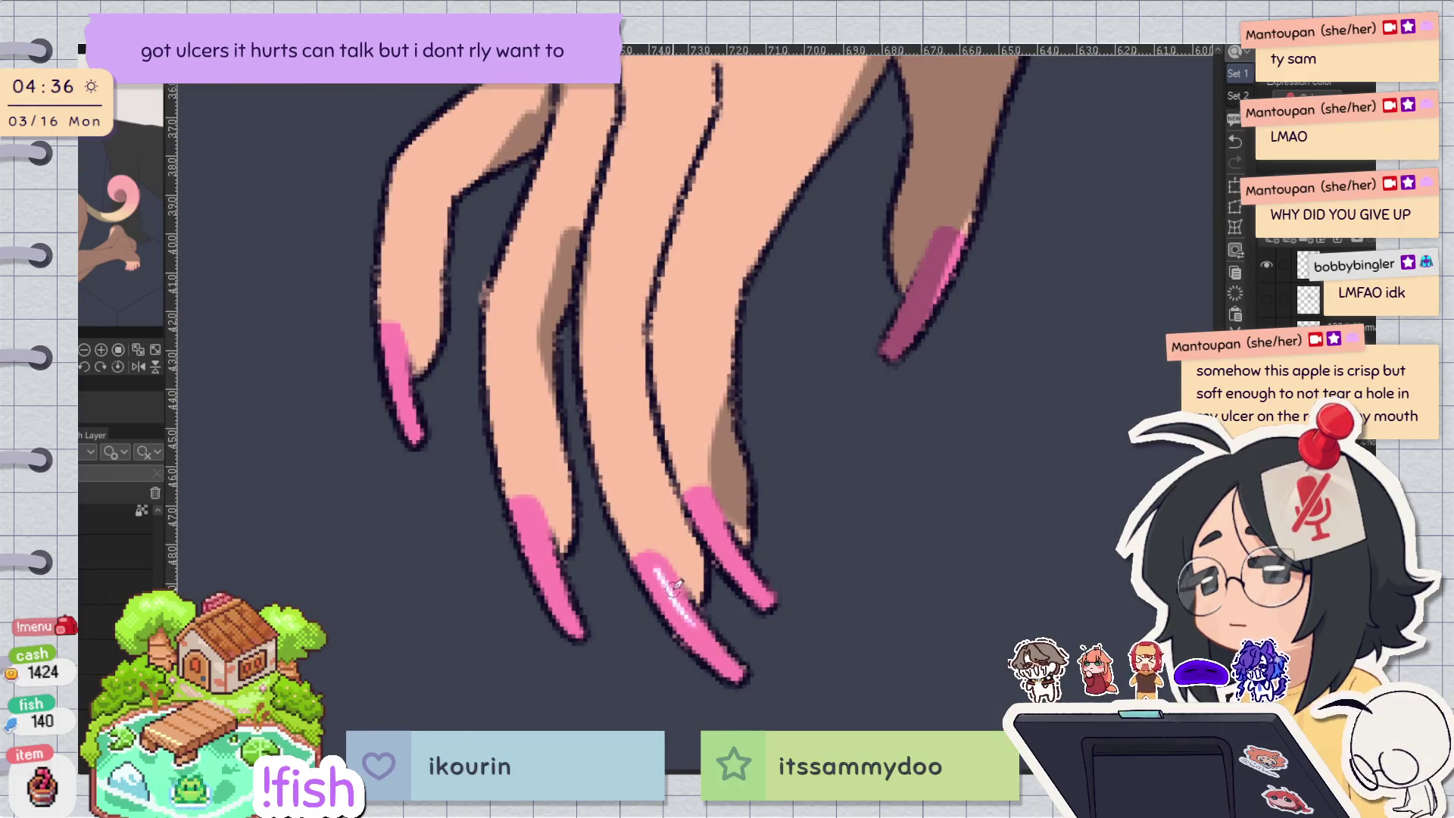
pyautogui.hotkey('ctrl', 'z')
pyautogui.hotkey('ctrl', 'z')
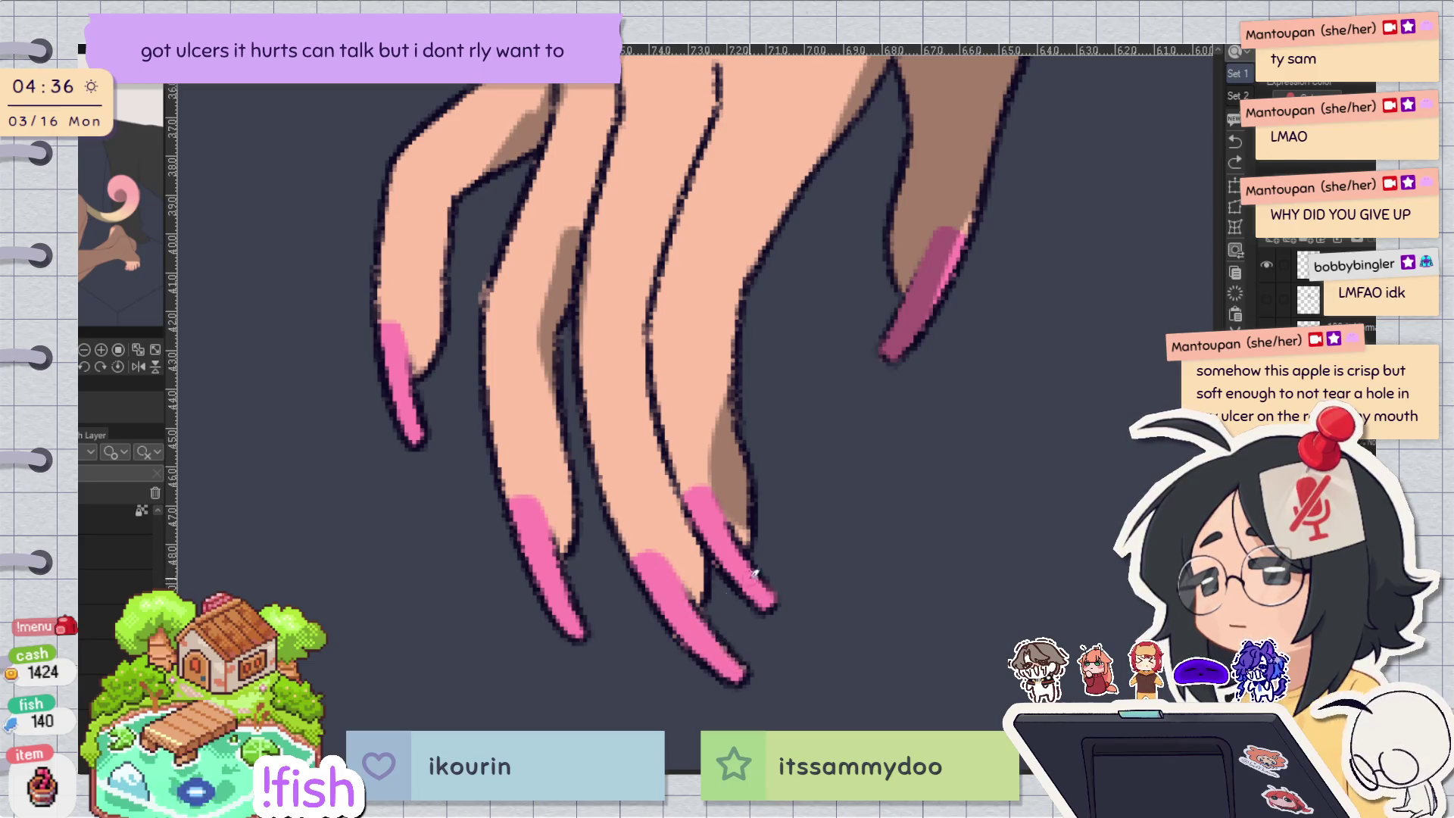
pyautogui.moveTo(640, 560); pyautogui.dragTo(712, 659)
pyautogui.hotkey('ctrl', 'z')
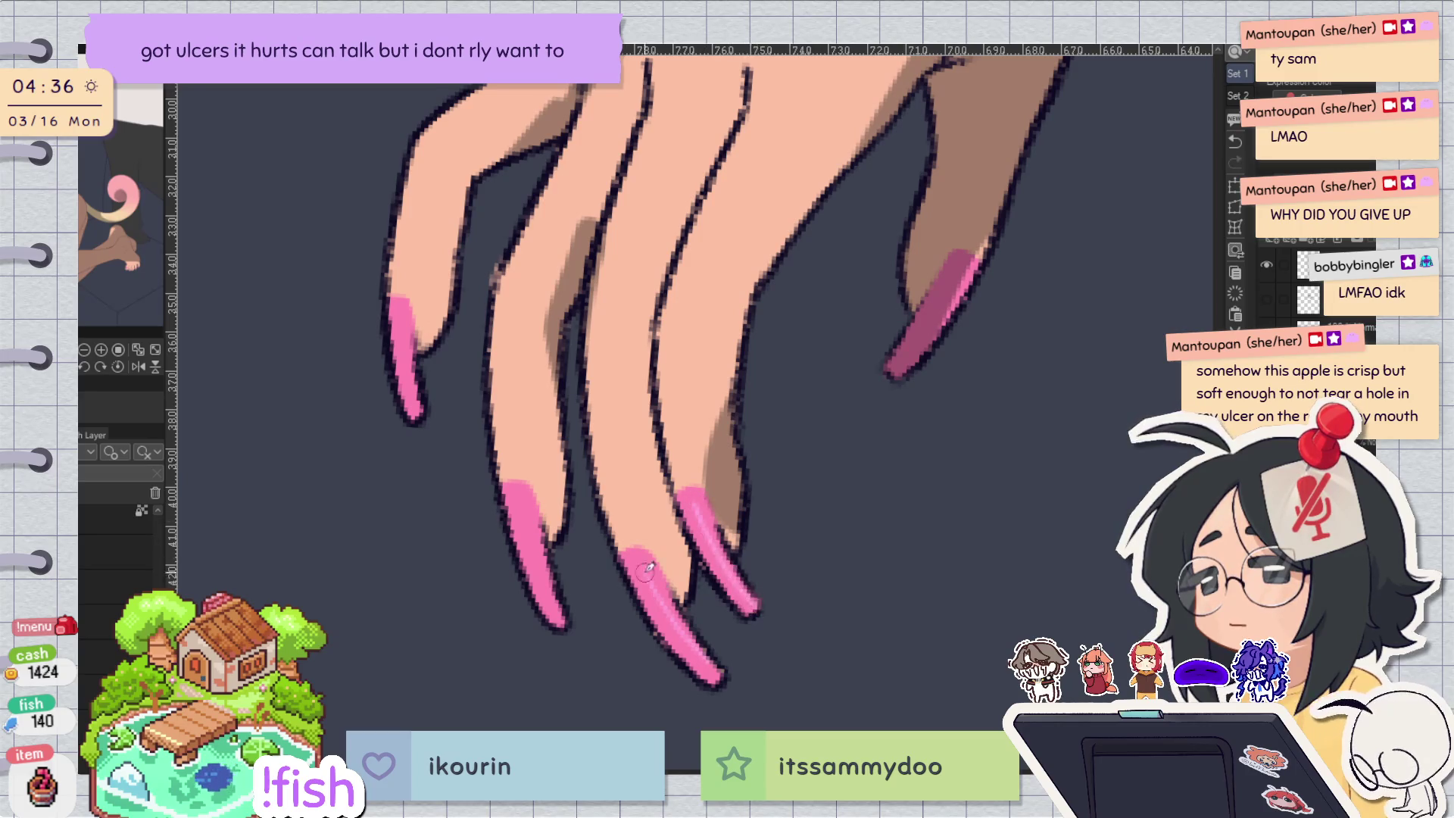
pyautogui.moveTo(526, 503); pyautogui.dragTo(560, 621)
pyautogui.hotkey('ctrl', 'z')
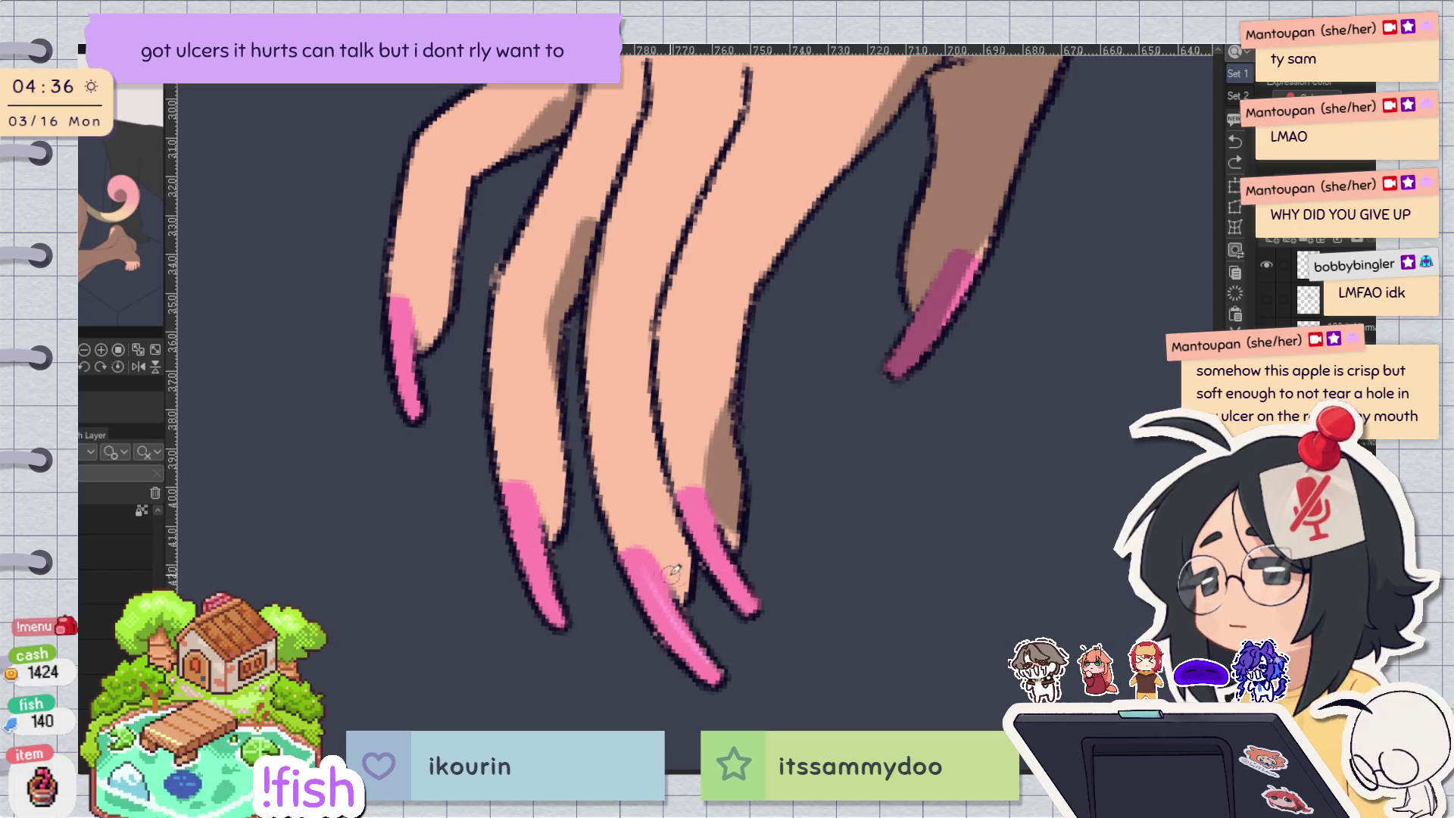
pyautogui.moveTo(630, 562); pyautogui.dragTo(714, 681)
pyautogui.hotkey('ctrl', 'z')
pyautogui.moveTo(686, 496); pyautogui.dragTo(733, 573)
pyautogui.hotkey('ctrl', 'z')
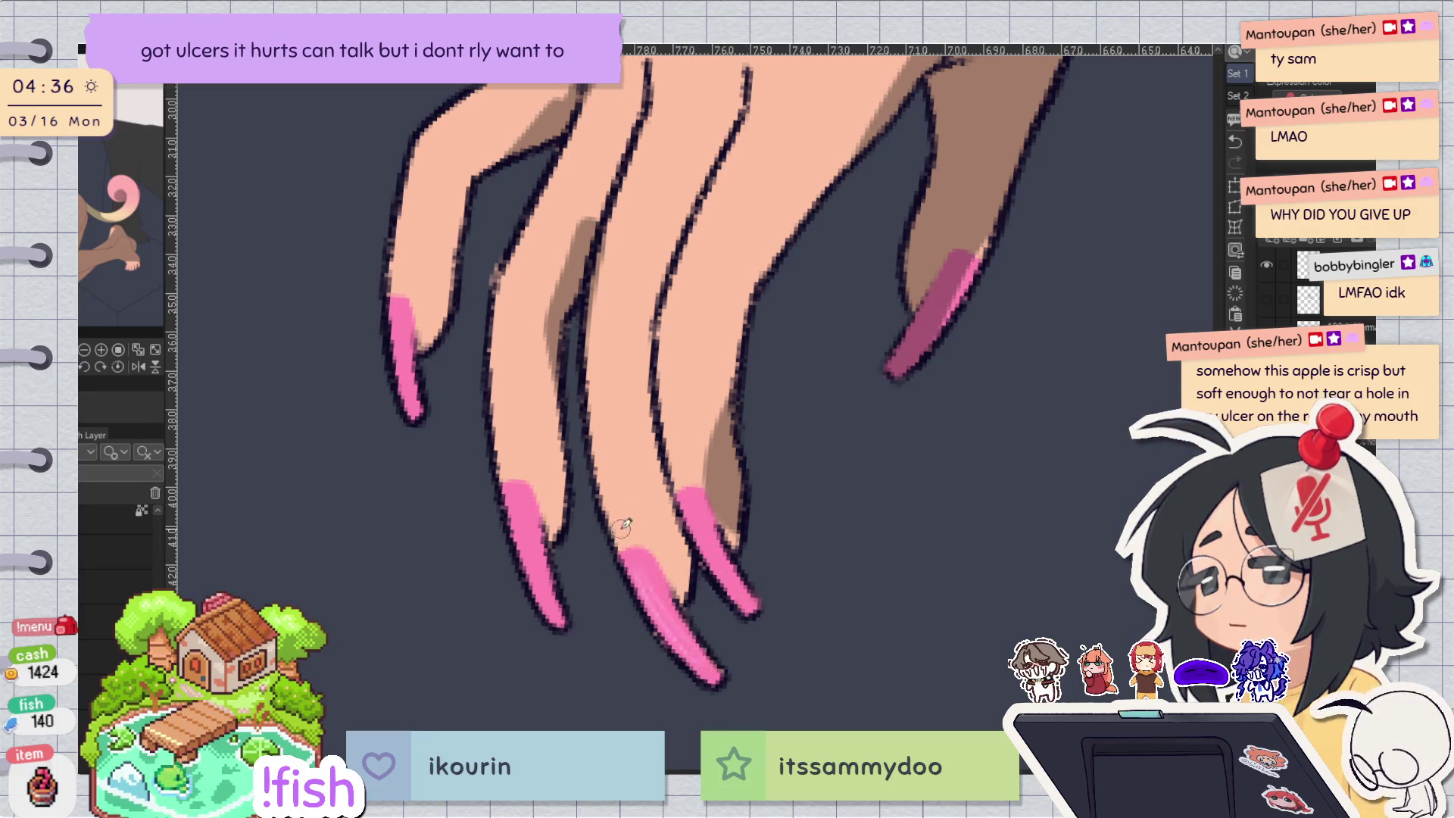
# Move down to the feet and paint a gloss highlight down a toenail's left side.
pyautogui.hotkey('ctrl', '-')
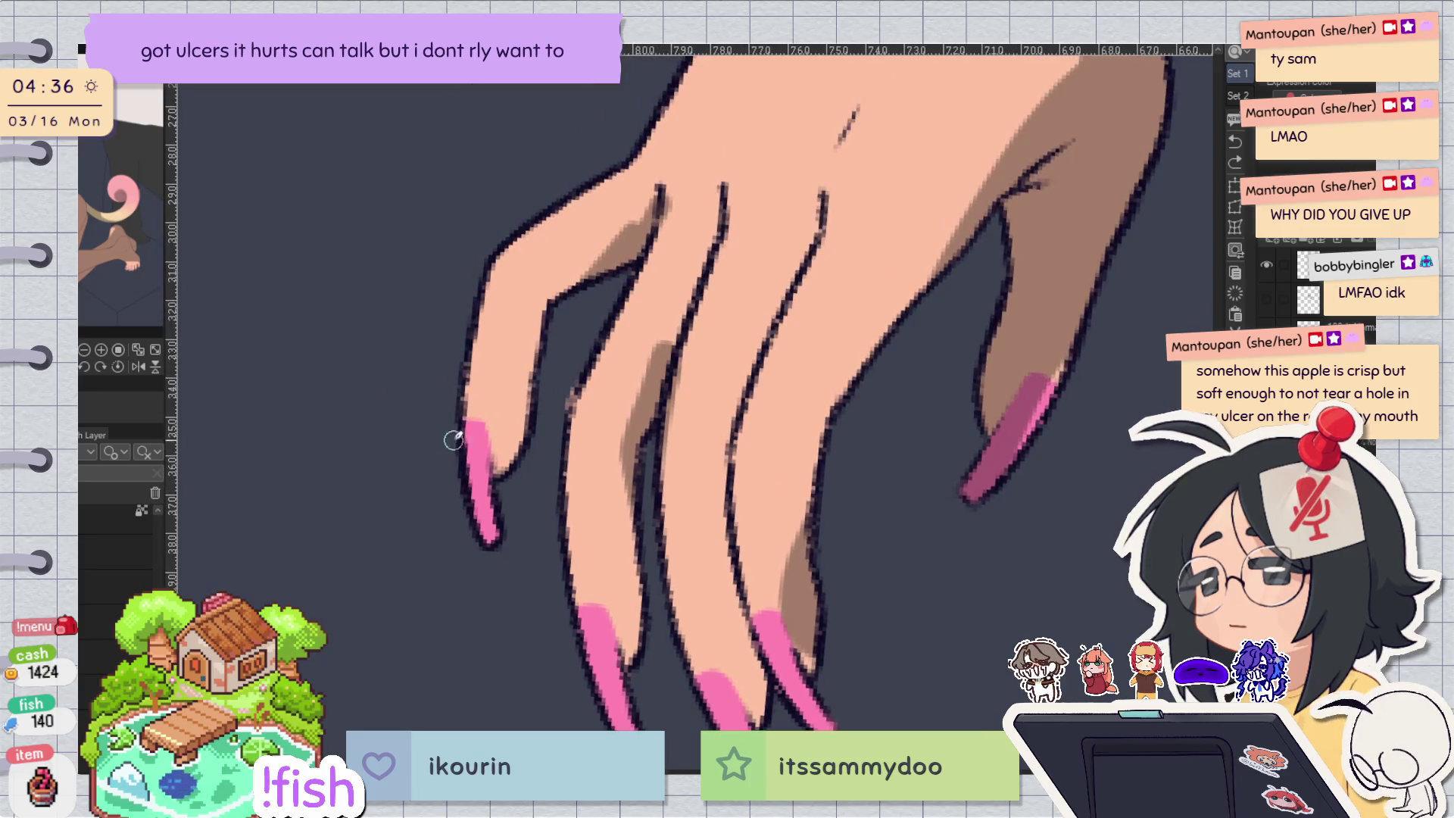
pyautogui.hotkey('ctrl', '-')
pyautogui.moveTo(1055, 571)
pyautogui.mouseDown()
pyautogui.moveTo(1156, 545)
pyautogui.moveTo(662, 348)
pyautogui.moveTo(396, 337)
pyautogui.mouseUp()
pyautogui.scroll(5, 746, 628)
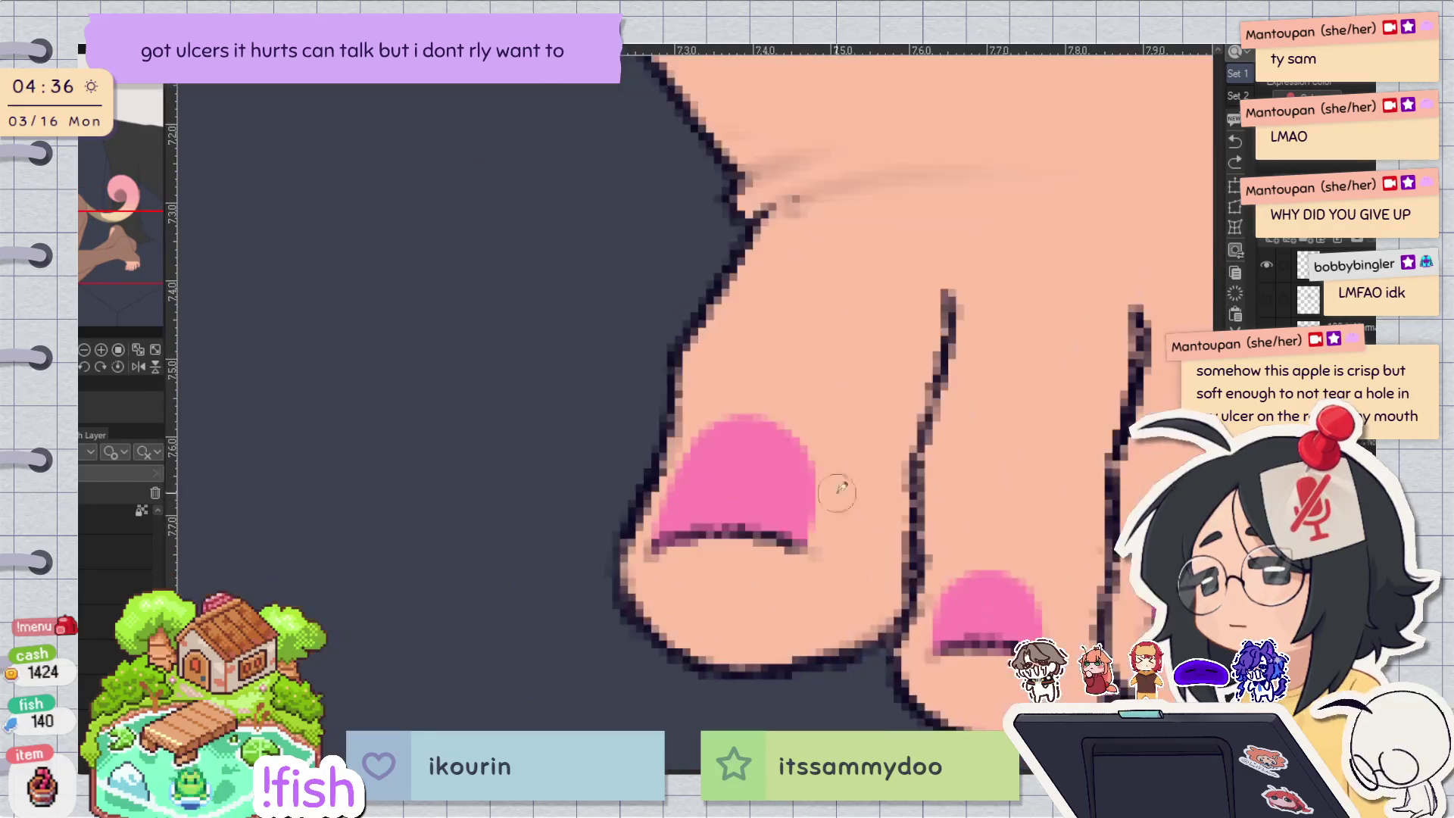
pyautogui.moveTo(723, 440); pyautogui.dragTo(665, 530)
pyautogui.moveTo(710, 463)
pyautogui.mouseDown()
pyautogui.moveTo(682, 523)
pyautogui.moveTo(715, 443)
pyautogui.moveTo(678, 530)
pyautogui.moveTo(696, 516)
pyautogui.mouseUp()
# Add light-pink highlights to the middle, right and big toenails, undoing the last dab.
pyautogui.scroll(-1, 695, 516)
pyautogui.moveTo(939, 590)
pyautogui.mouseDown()
pyautogui.moveTo(774, 498)
pyautogui.moveTo(760, 534)
pyautogui.mouseUp()
pyautogui.moveTo(960, 471); pyautogui.dragTo(953, 506)
pyautogui.moveTo(1071, 415); pyautogui.dragTo(822, 540)
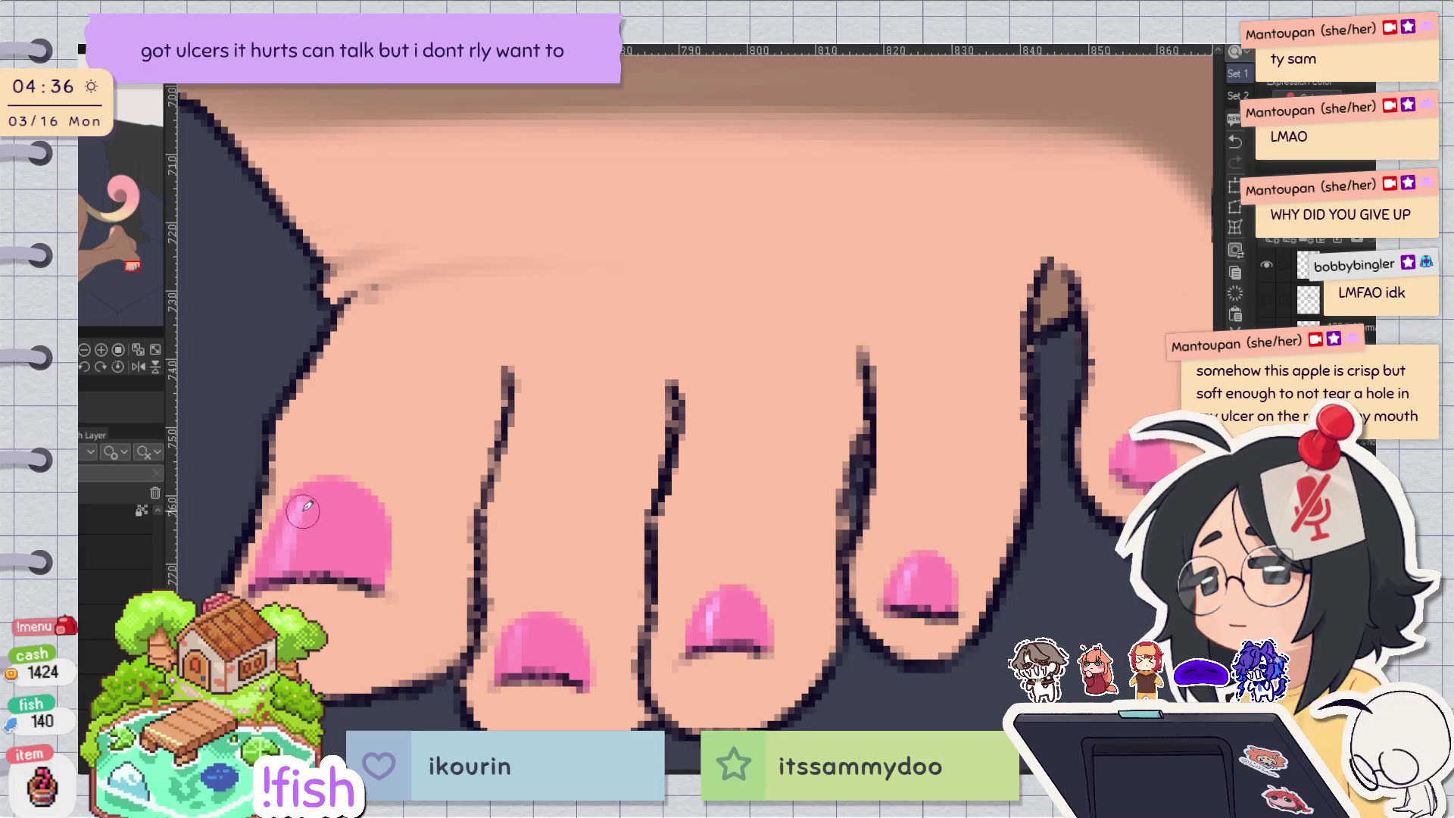
pyautogui.moveTo(303, 504); pyautogui.dragTo(288, 565)
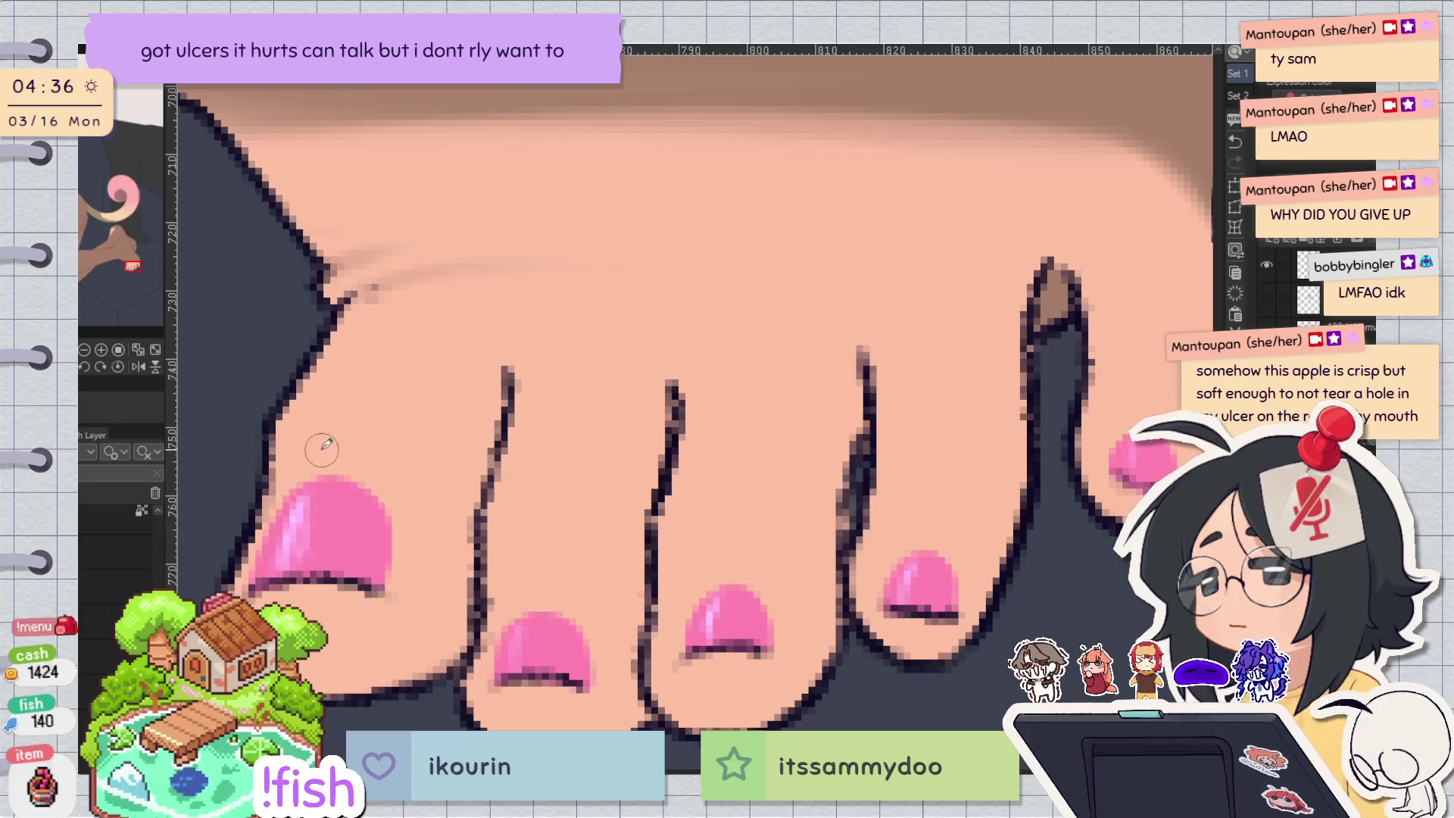
pyautogui.scroll(-4, 530, 493)
pyautogui.scroll(2, 688, 544)
pyautogui.click(652, 562)
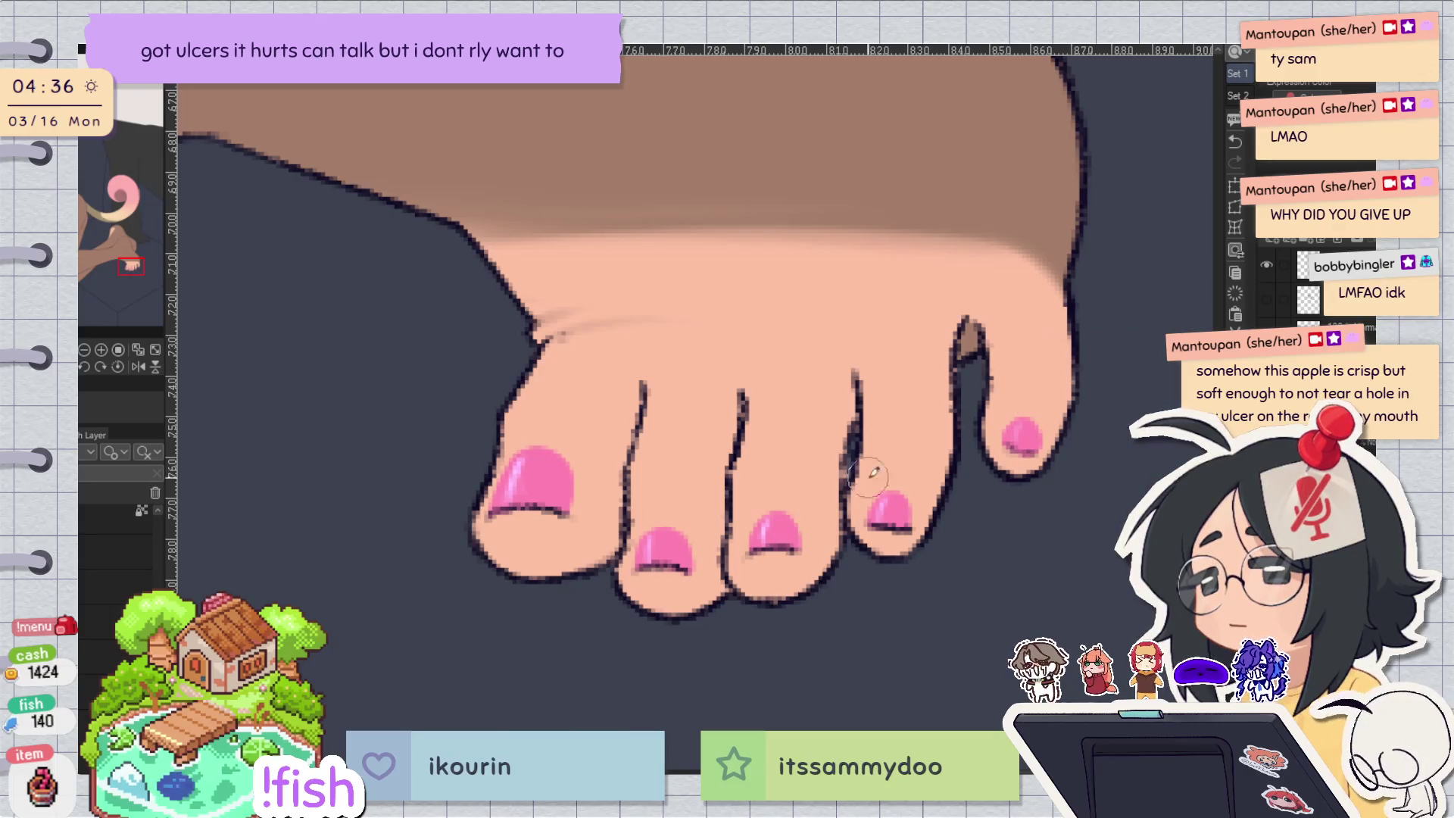
pyautogui.hotkey('ctrl', 'z')
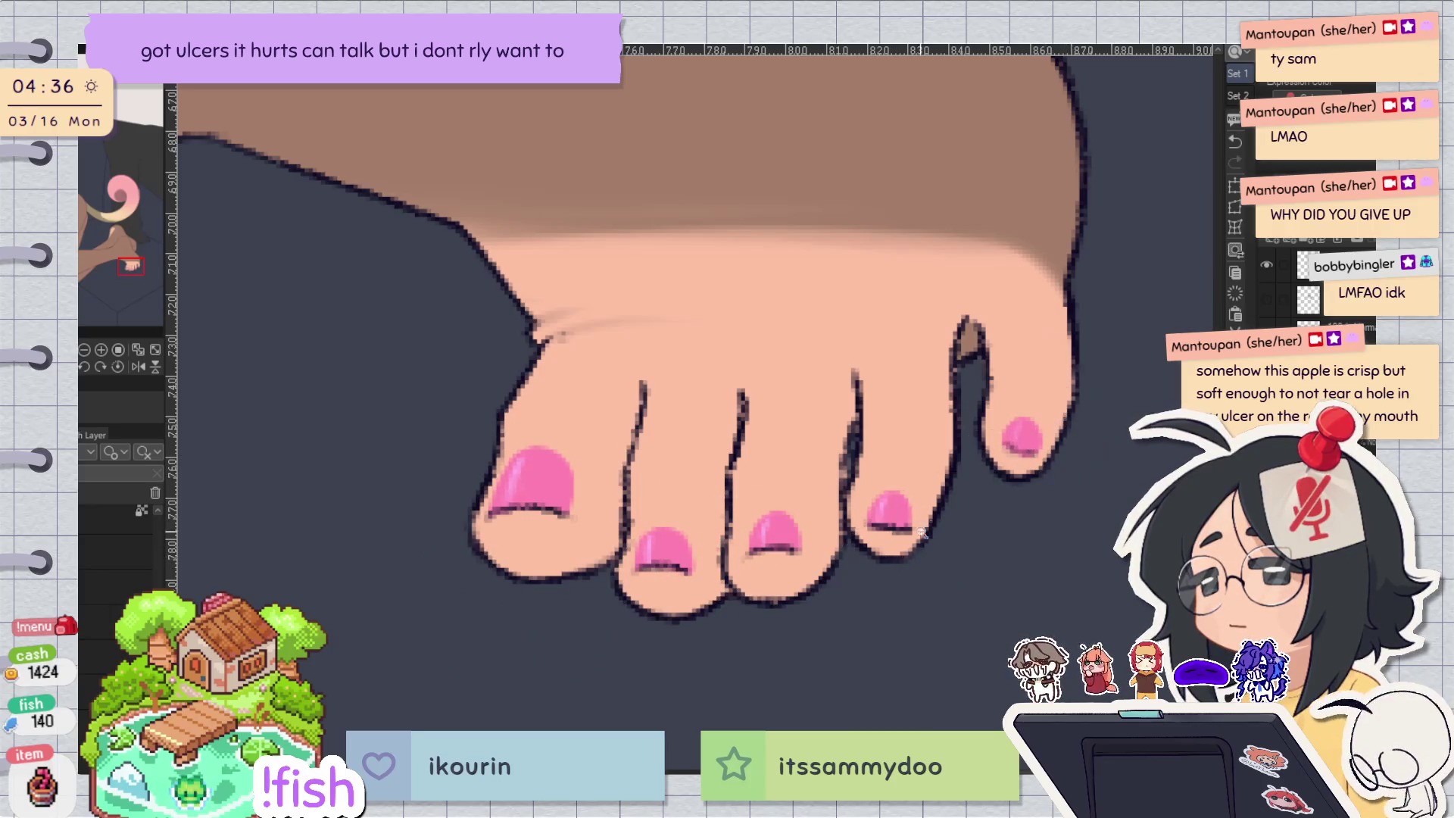
pyautogui.hotkey('ctrl', '-')
pyautogui.scroll(-6, 773, 584)
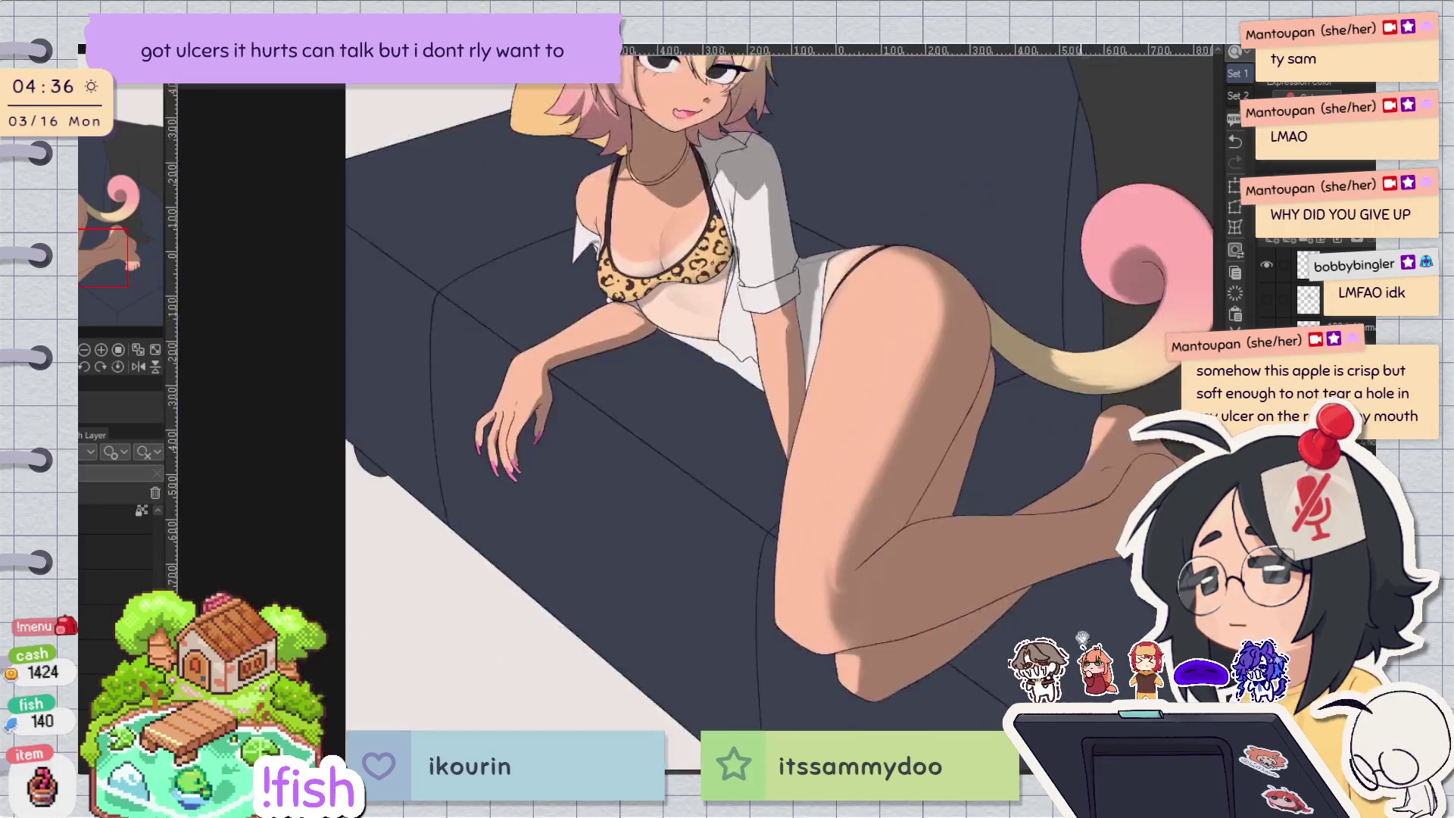
# Zoom in on the face, turn on and select the grayscale check layer, then undo to compare.
pyautogui.scroll(1, 887, 652)
pyautogui.scroll(1, 1024, 500)
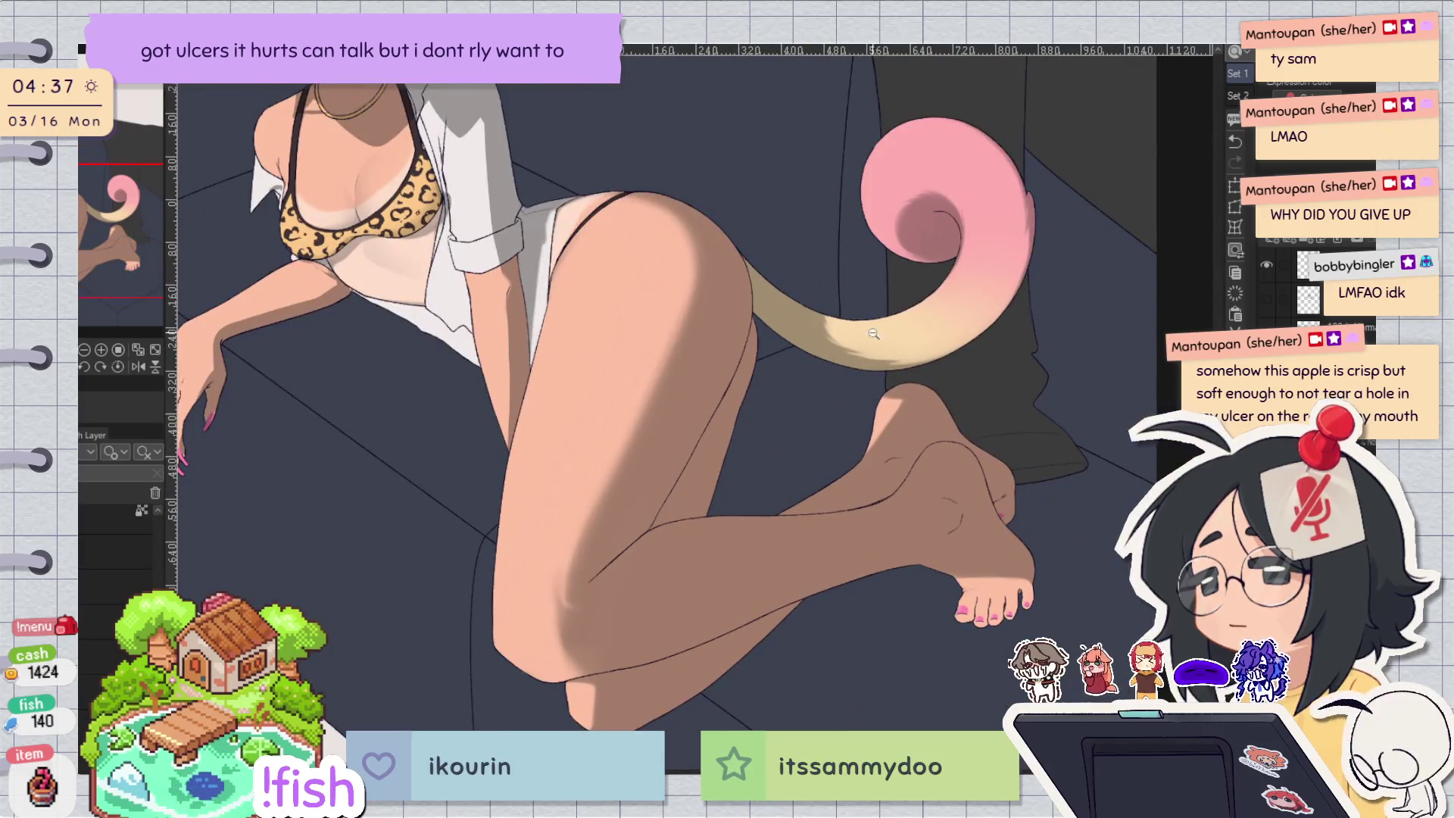
pyautogui.scroll(-3, 879, 330)
pyautogui.scroll(5, 789, 545)
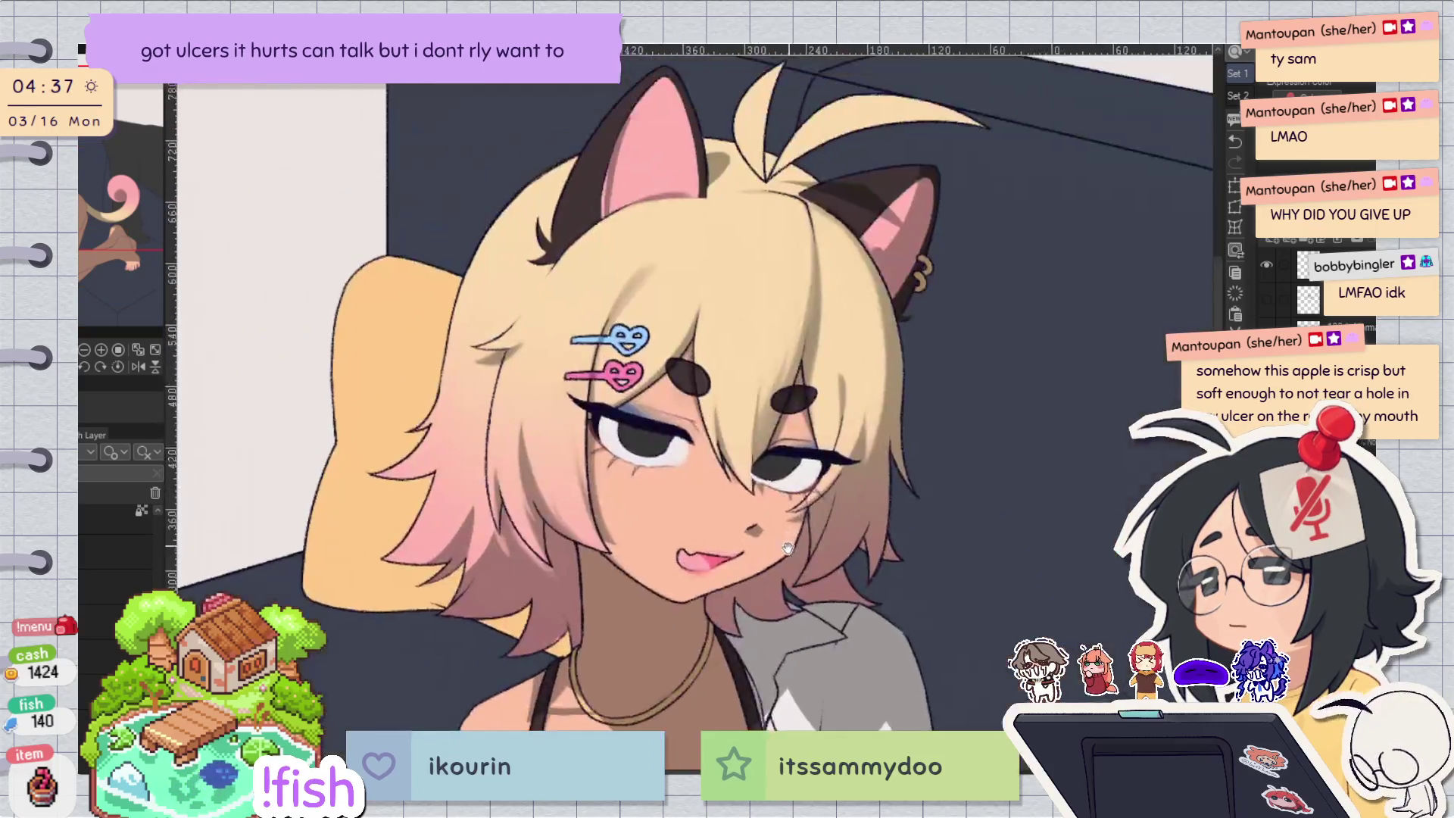
pyautogui.scroll(2, 789, 546)
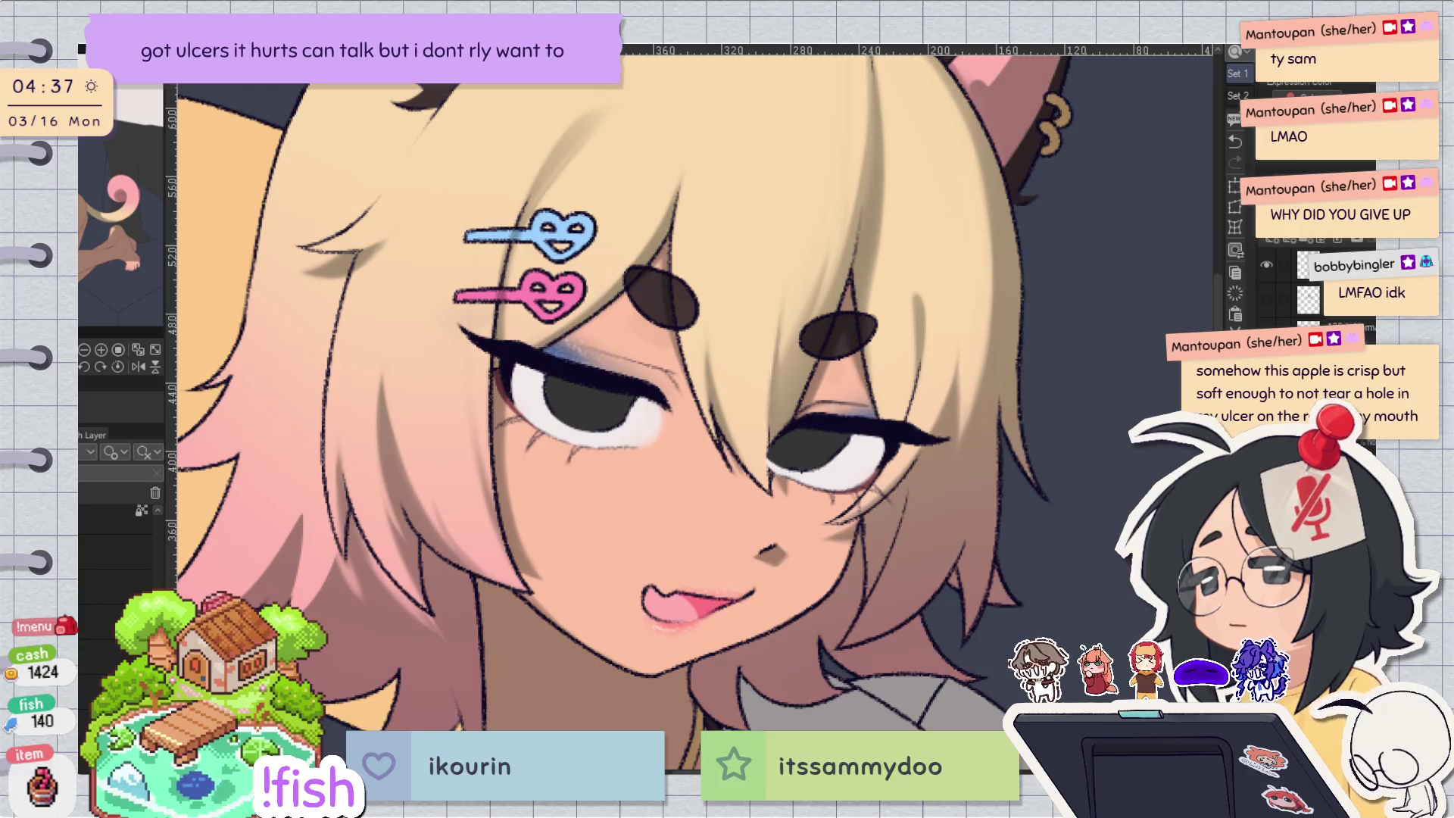
pyautogui.press('g')
pyautogui.hotkey('ctrl', 'shift', 'n')
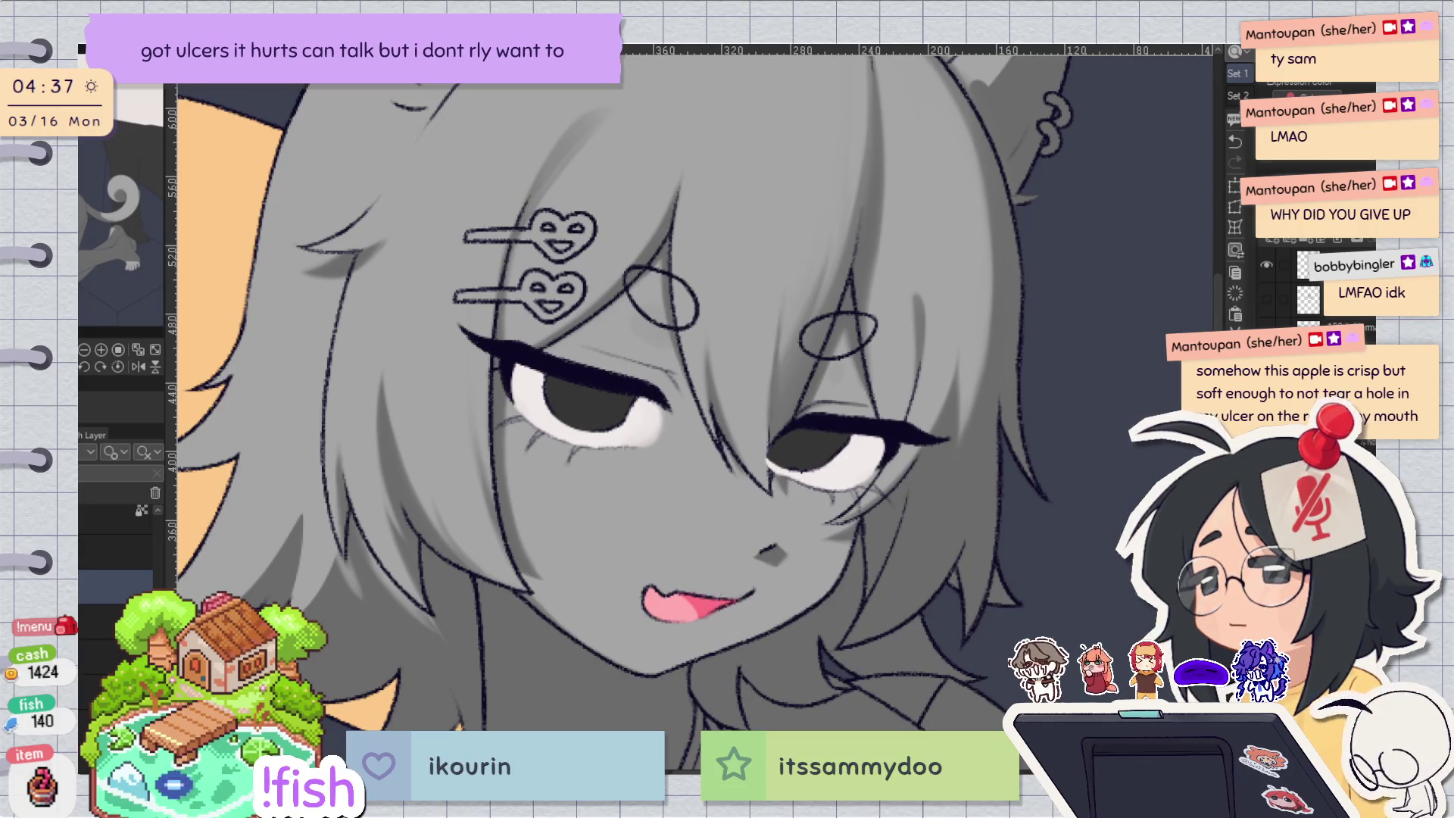
pyautogui.hotkey('ctrl', 'z')
# Restore the shading and pan from the chest up to the head, mirroring to check.
pyautogui.hotkey('ctrl', 'y')
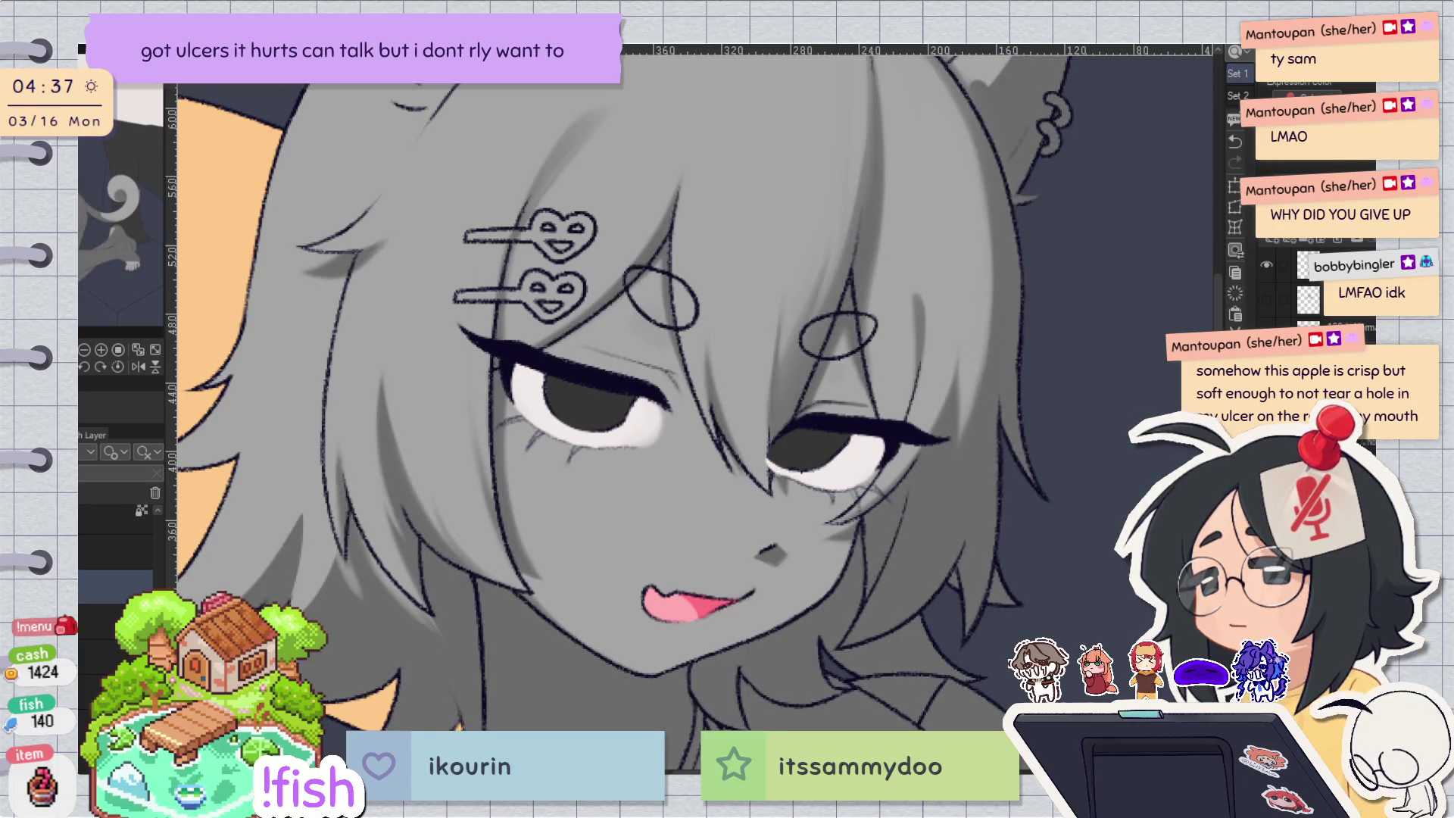
pyautogui.moveTo(633, 417); pyautogui.dragTo(614, 326)
pyautogui.moveTo(831, 350); pyautogui.dragTo(799, 425)
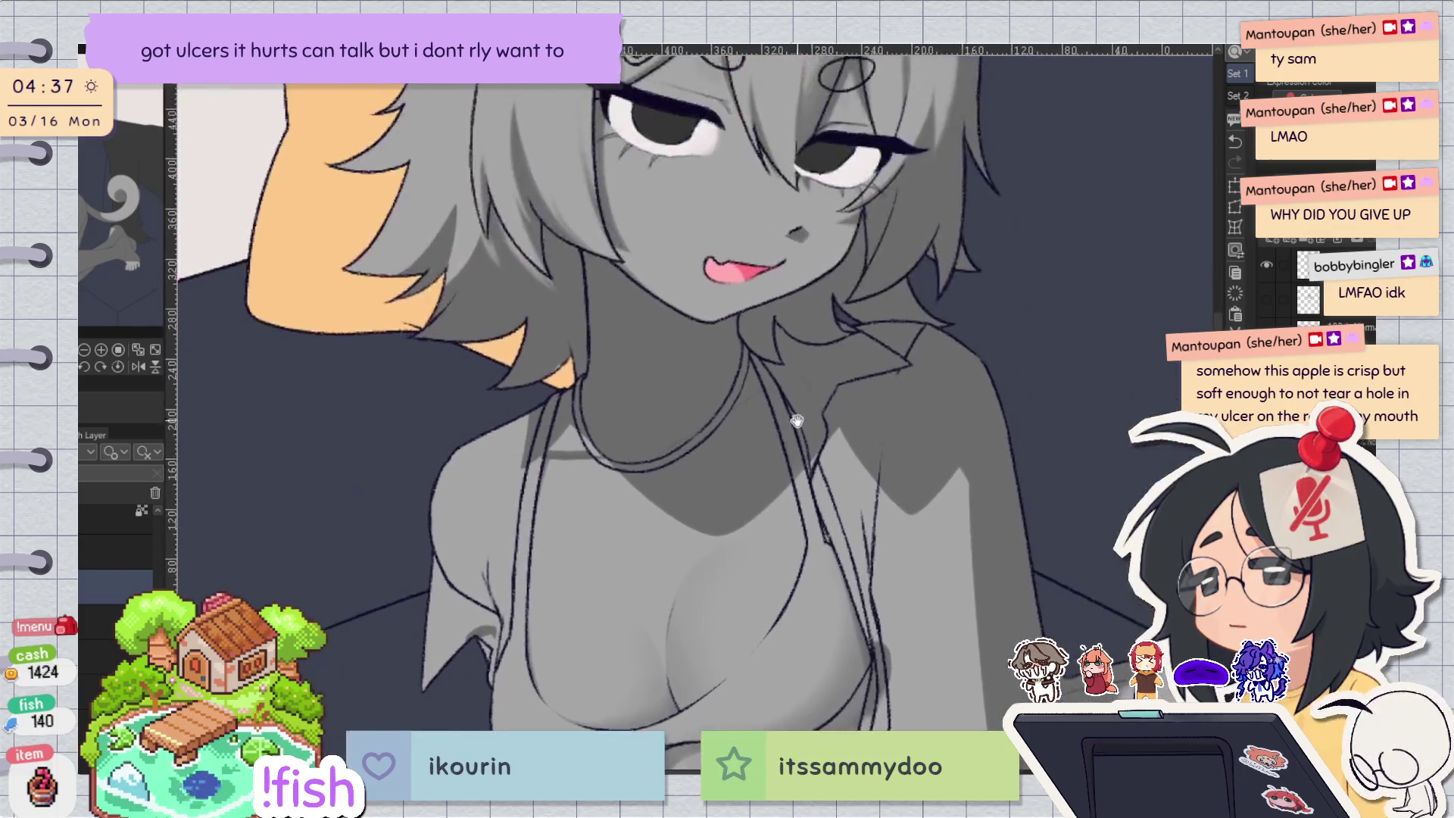
pyautogui.moveTo(788, 328); pyautogui.dragTo(868, 440)
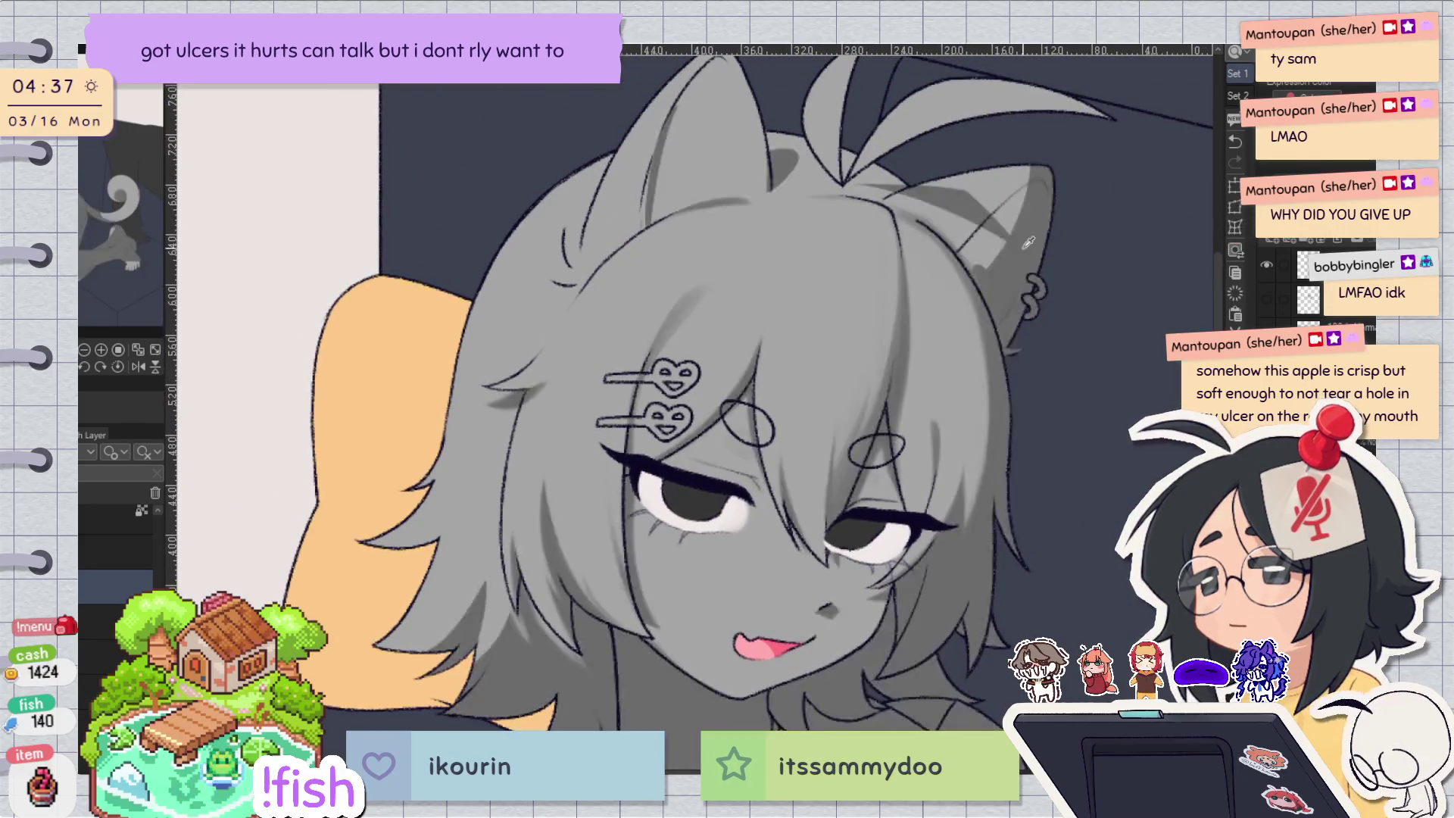
pyautogui.press('h')
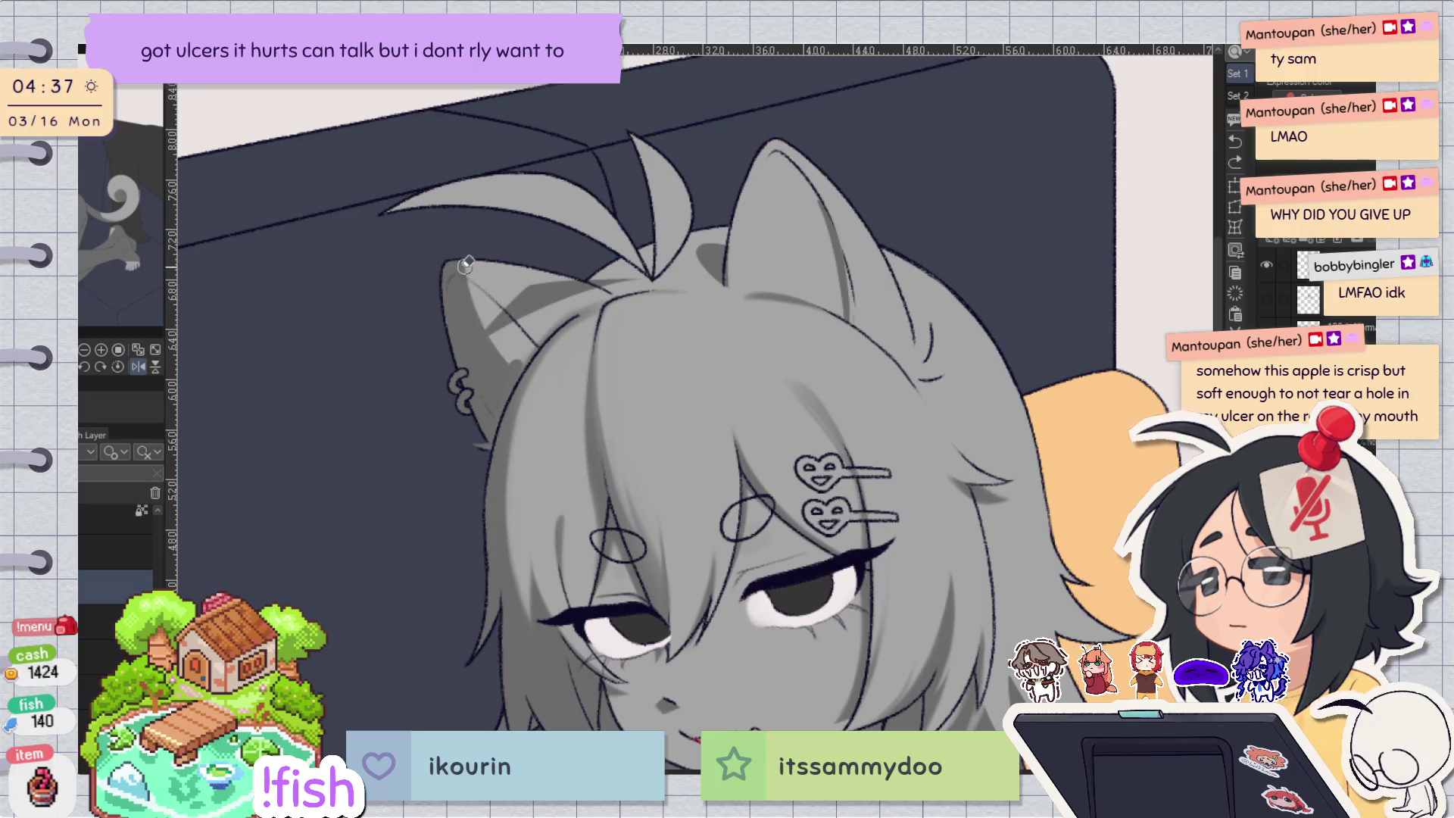
pyautogui.press('h')
pyautogui.moveTo(507, 222); pyautogui.dragTo(738, 453)
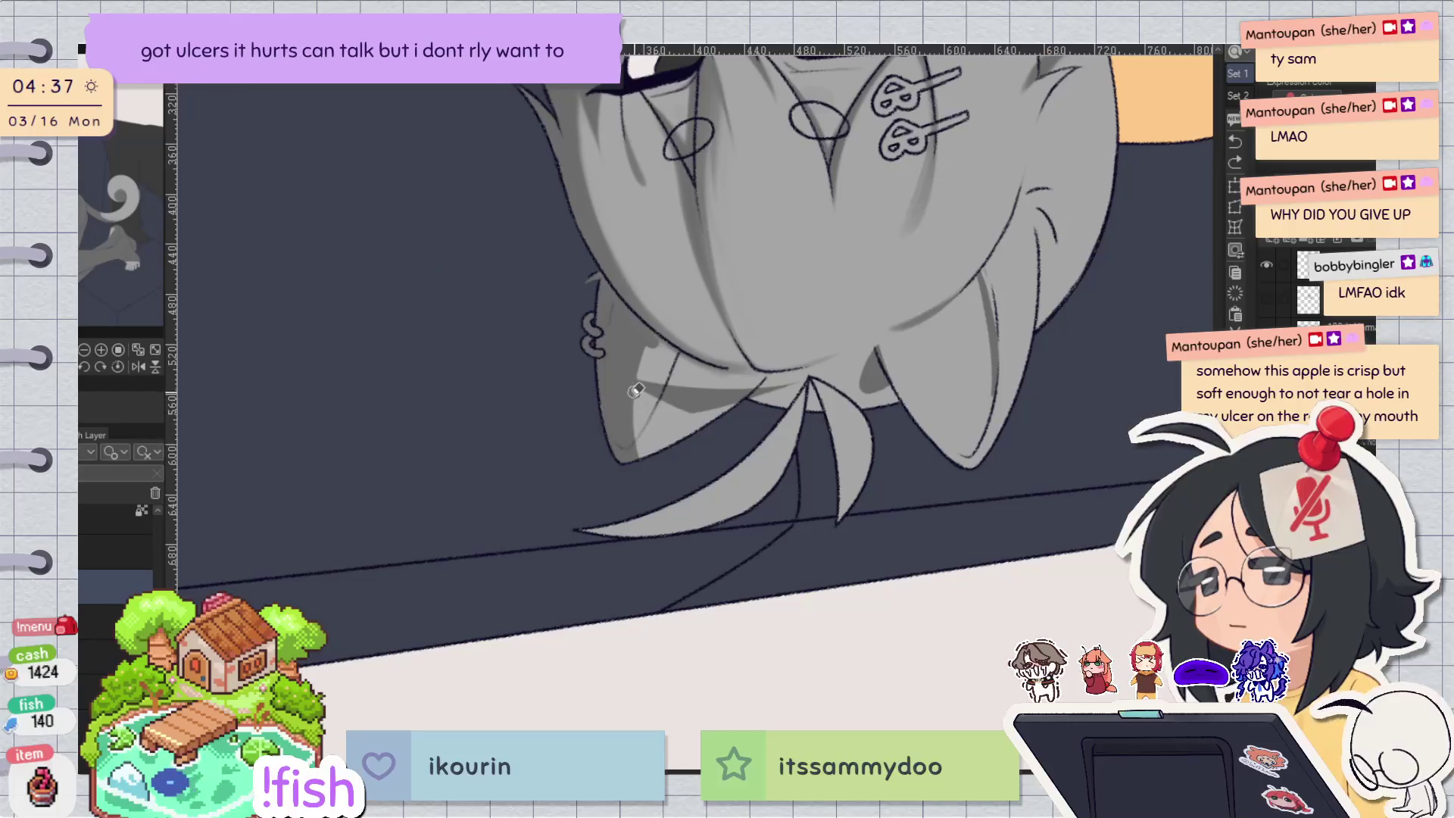
# Rotate and mirror the view around the cat ear and undo the last earring stroke.
pyautogui.press('r')
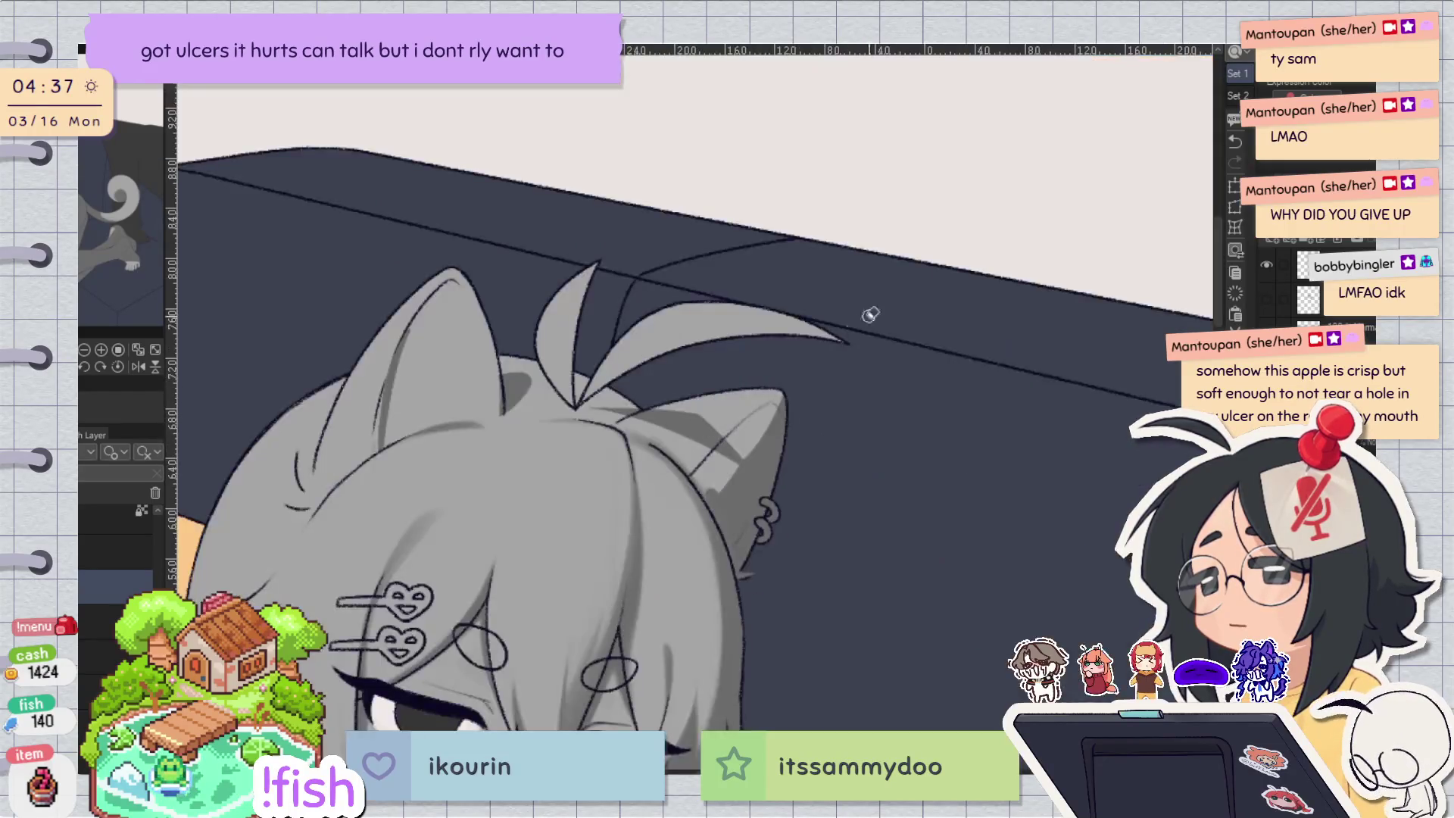
pyautogui.press('h')
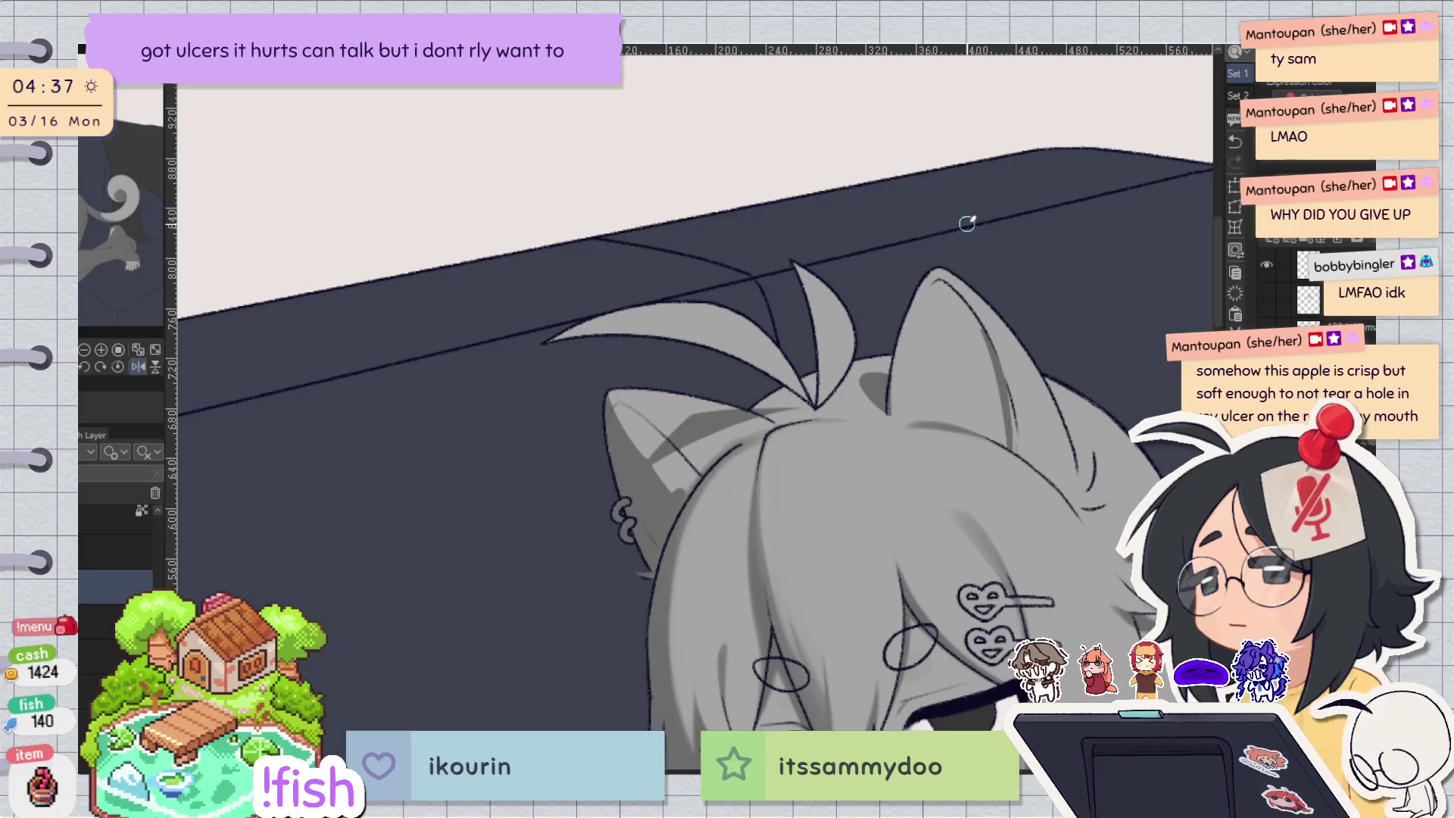
pyautogui.moveTo(967, 222); pyautogui.dragTo(649, 410)
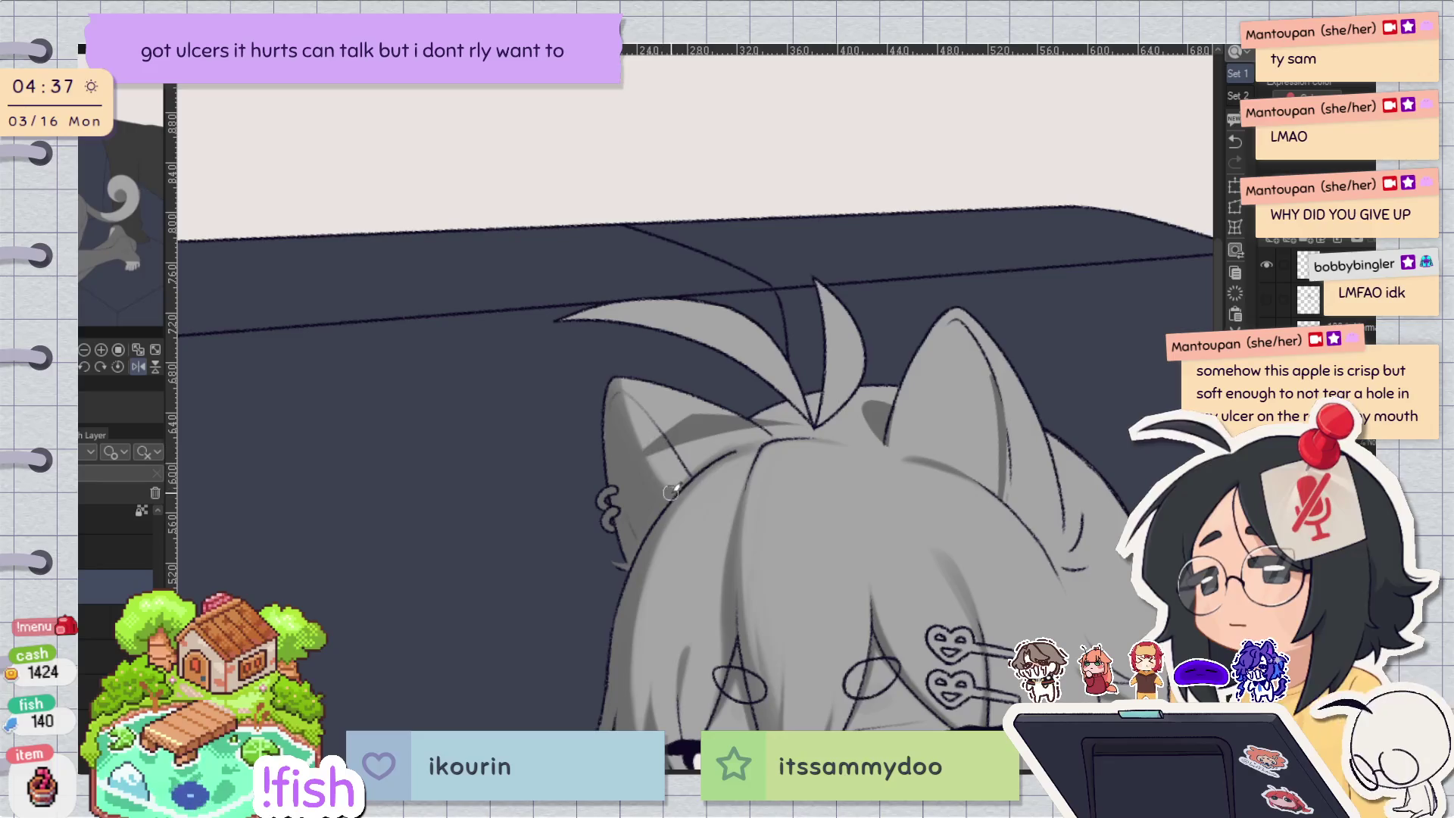
pyautogui.scroll(4, 667, 491)
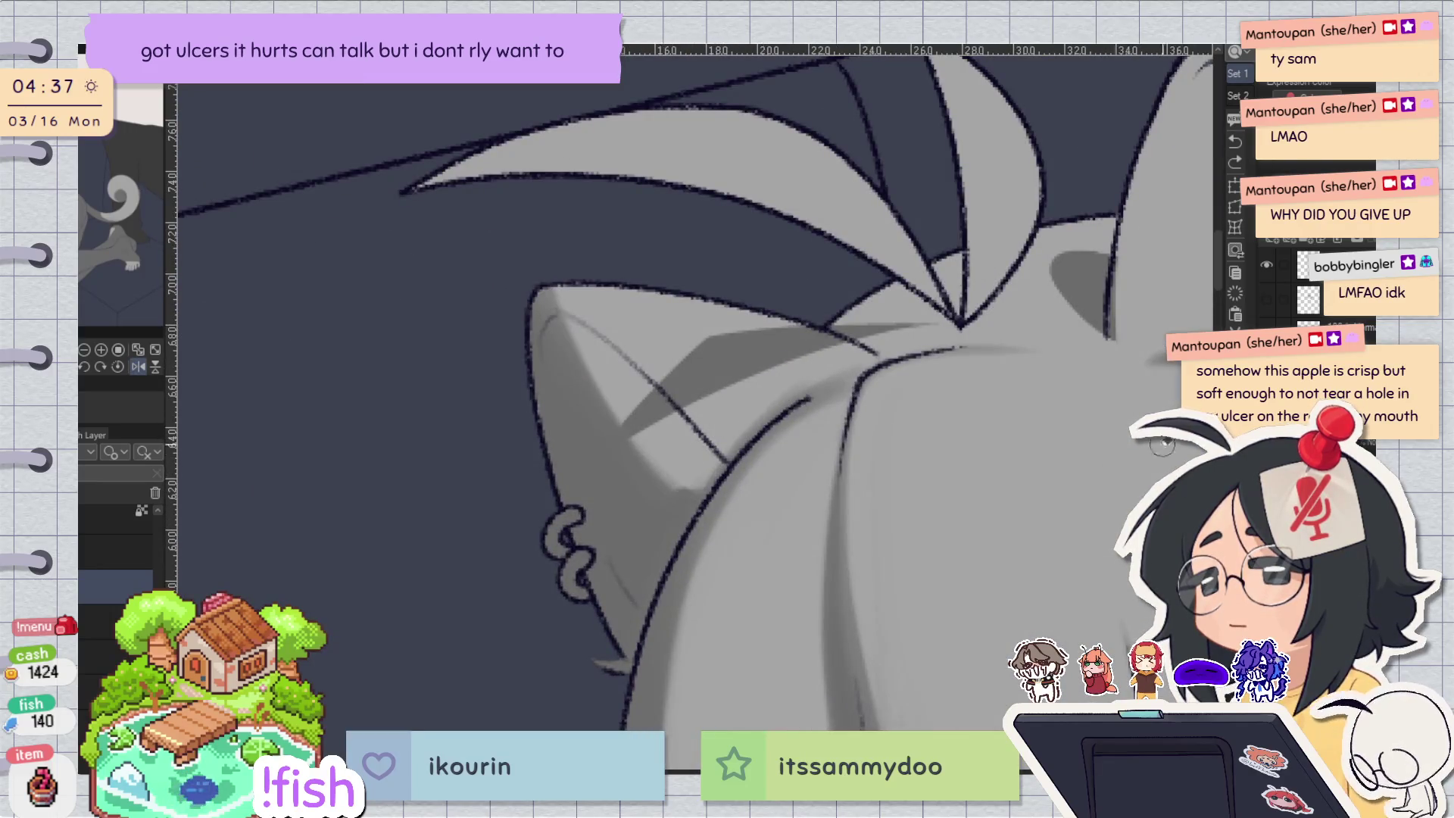
pyautogui.moveTo(947, 409); pyautogui.dragTo(826, 620)
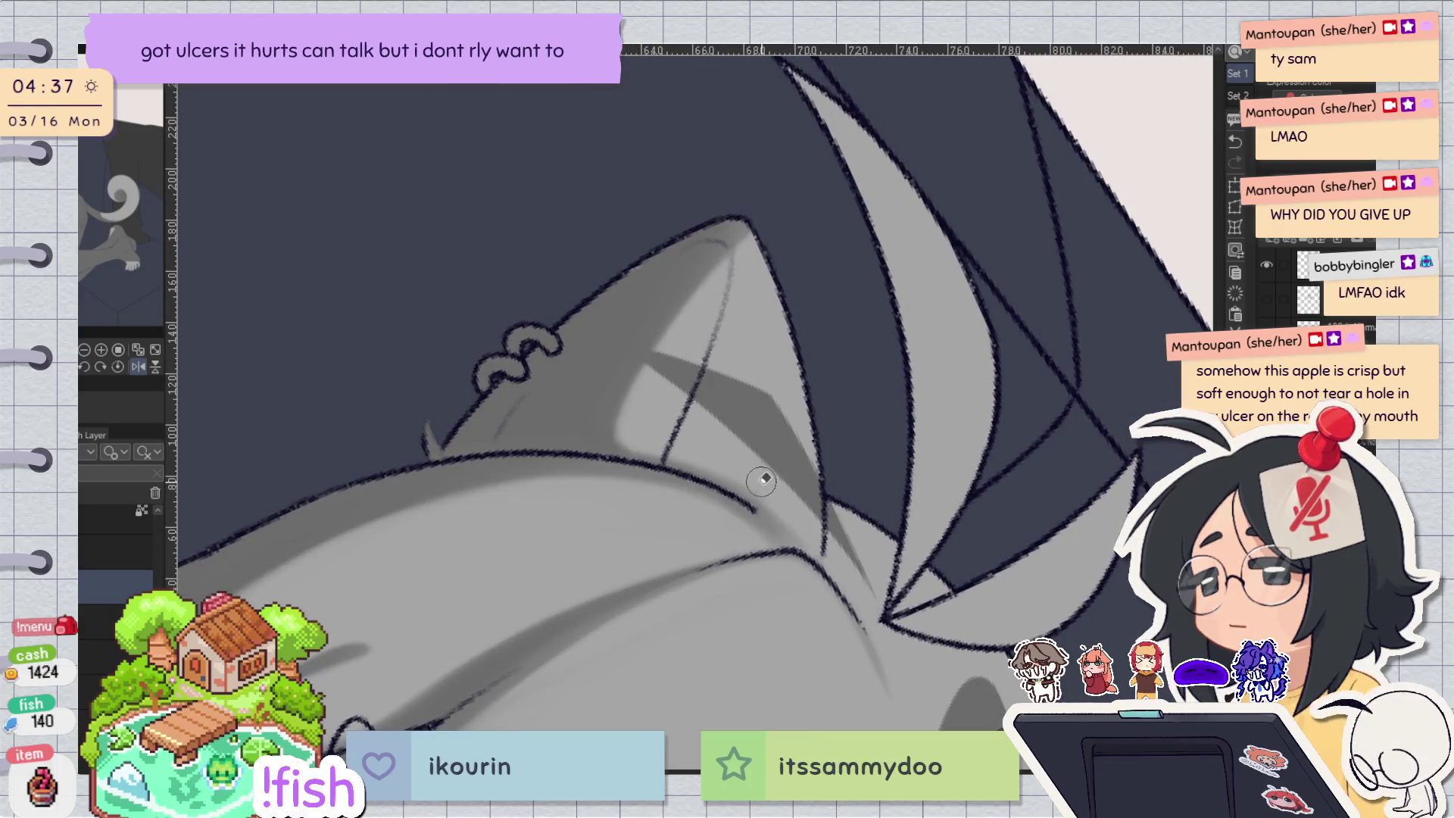
pyautogui.moveTo(767, 479); pyautogui.dragTo(763, 351)
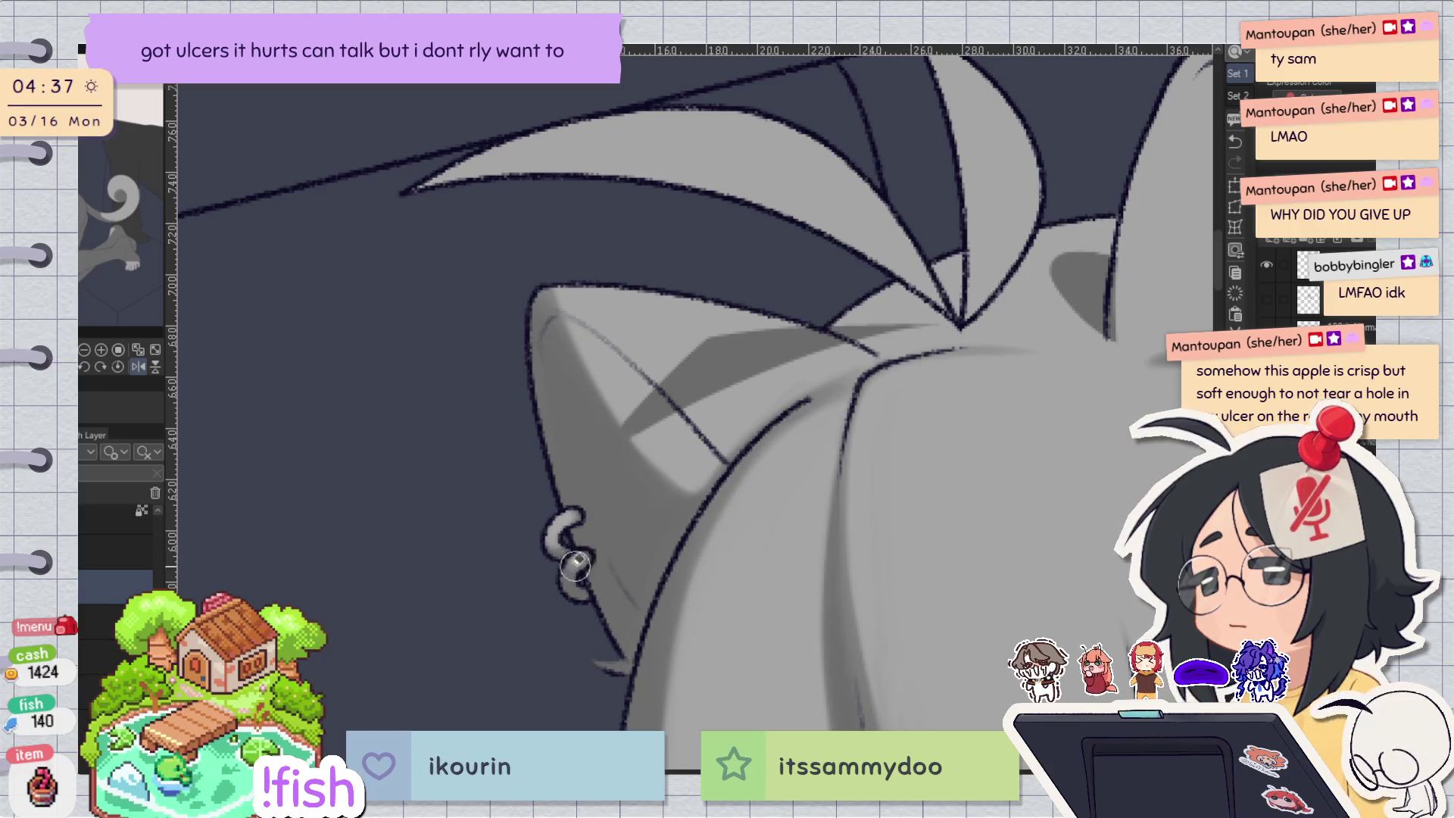
pyautogui.press('h')
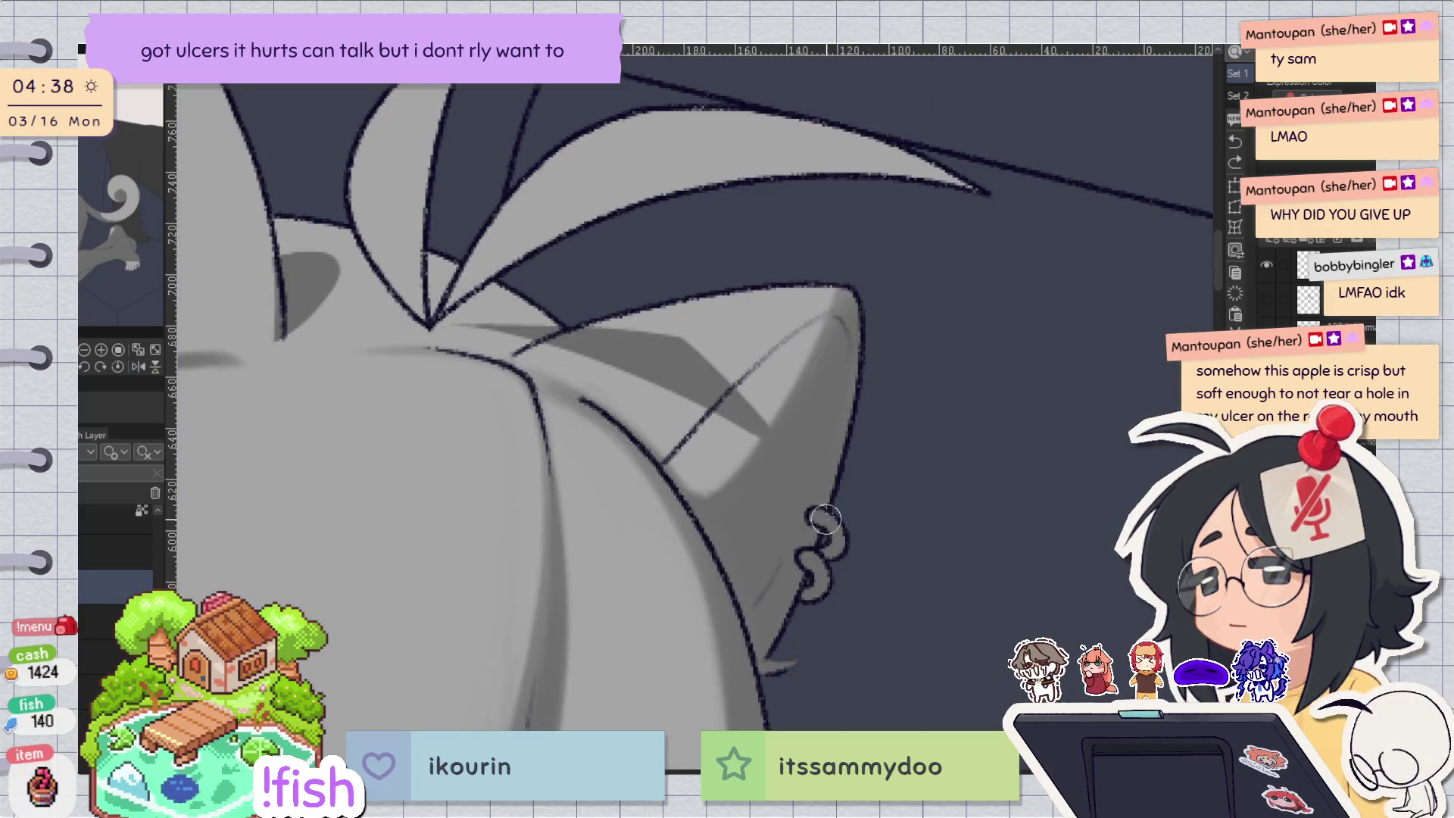
pyautogui.hotkey('ctrl', 'z')
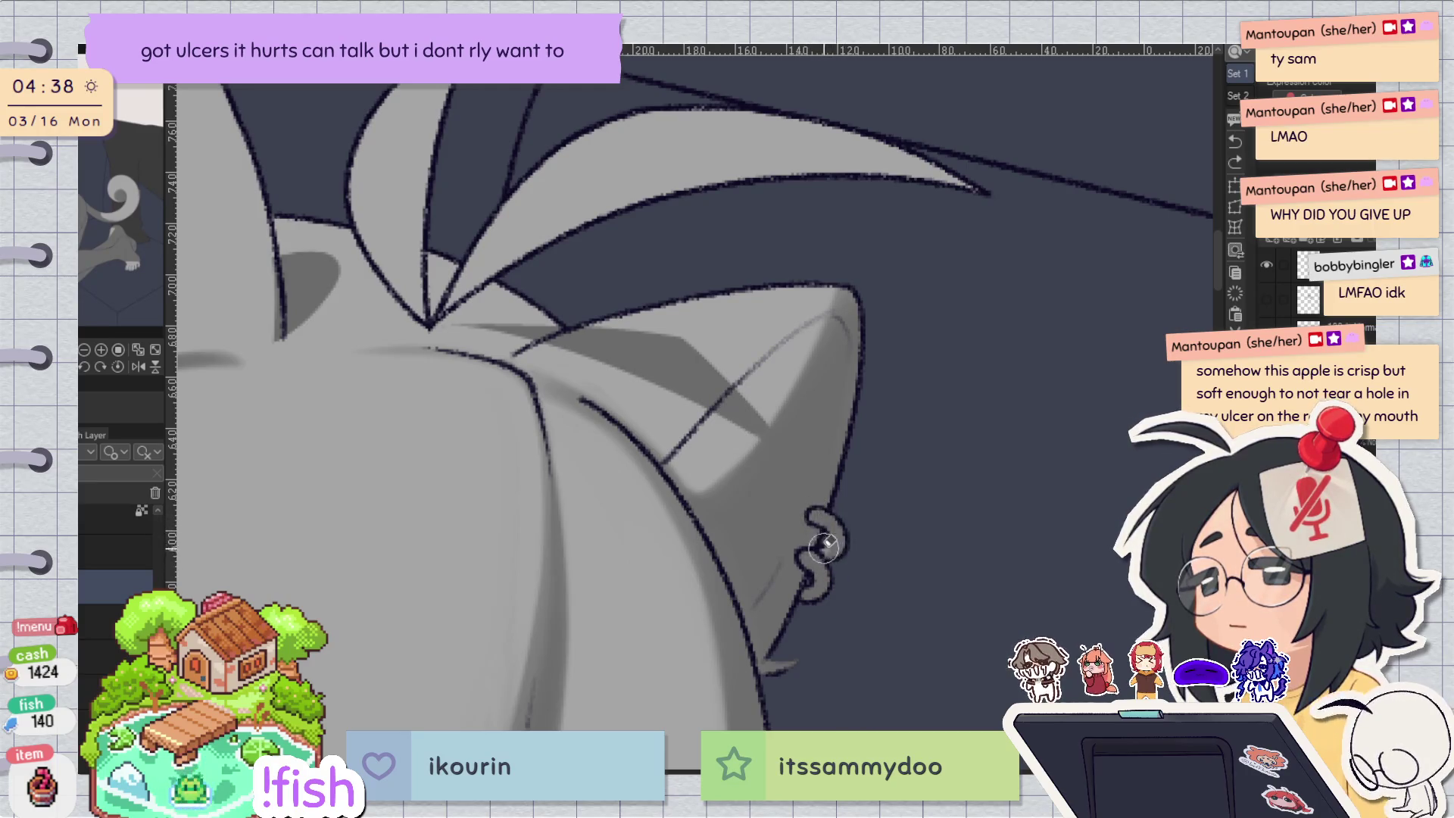
# Redraw the earring loop on the cat ear.
pyautogui.scroll(-3, 994, 432)
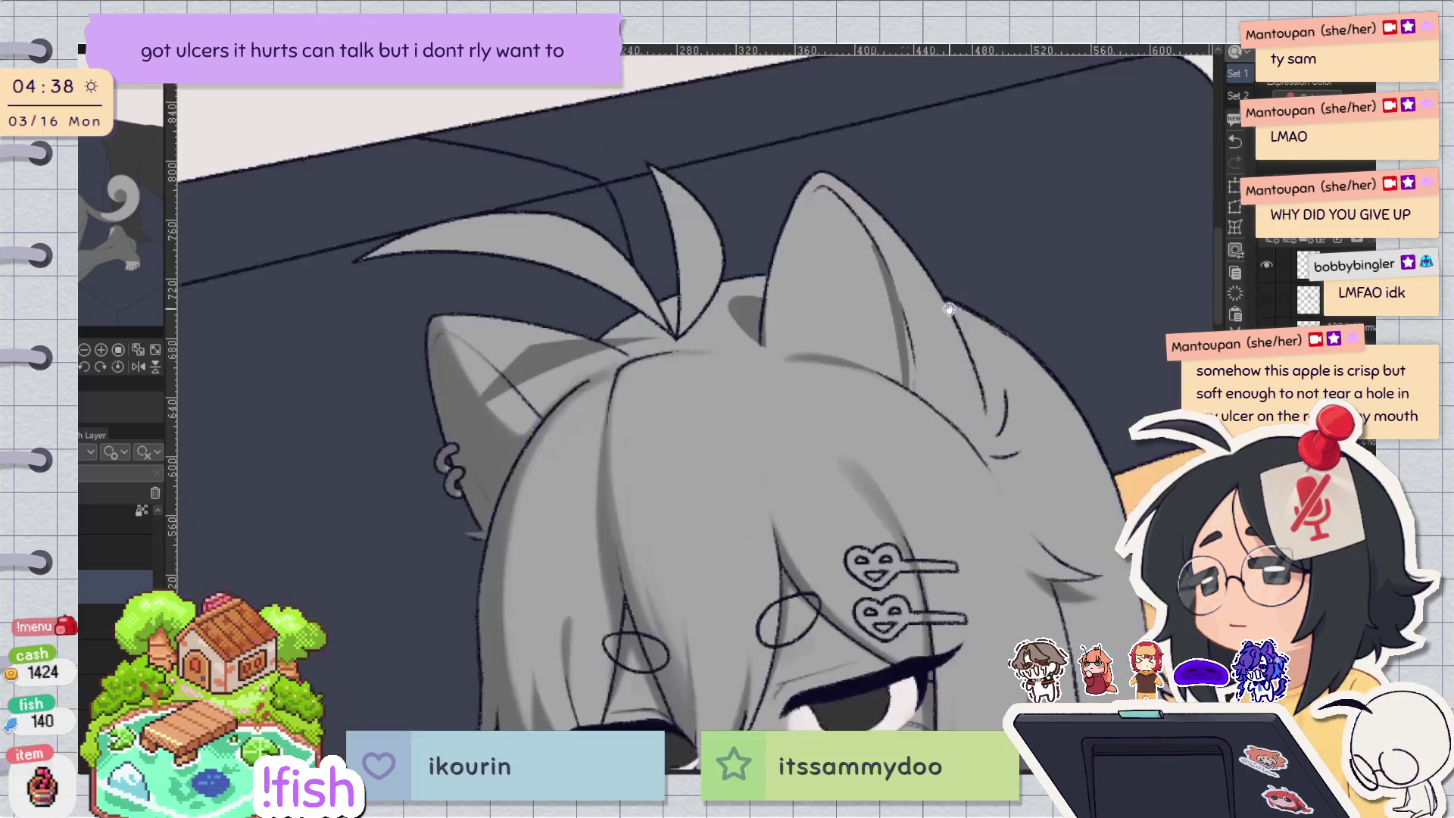
pyautogui.scroll(-2, 940, 335)
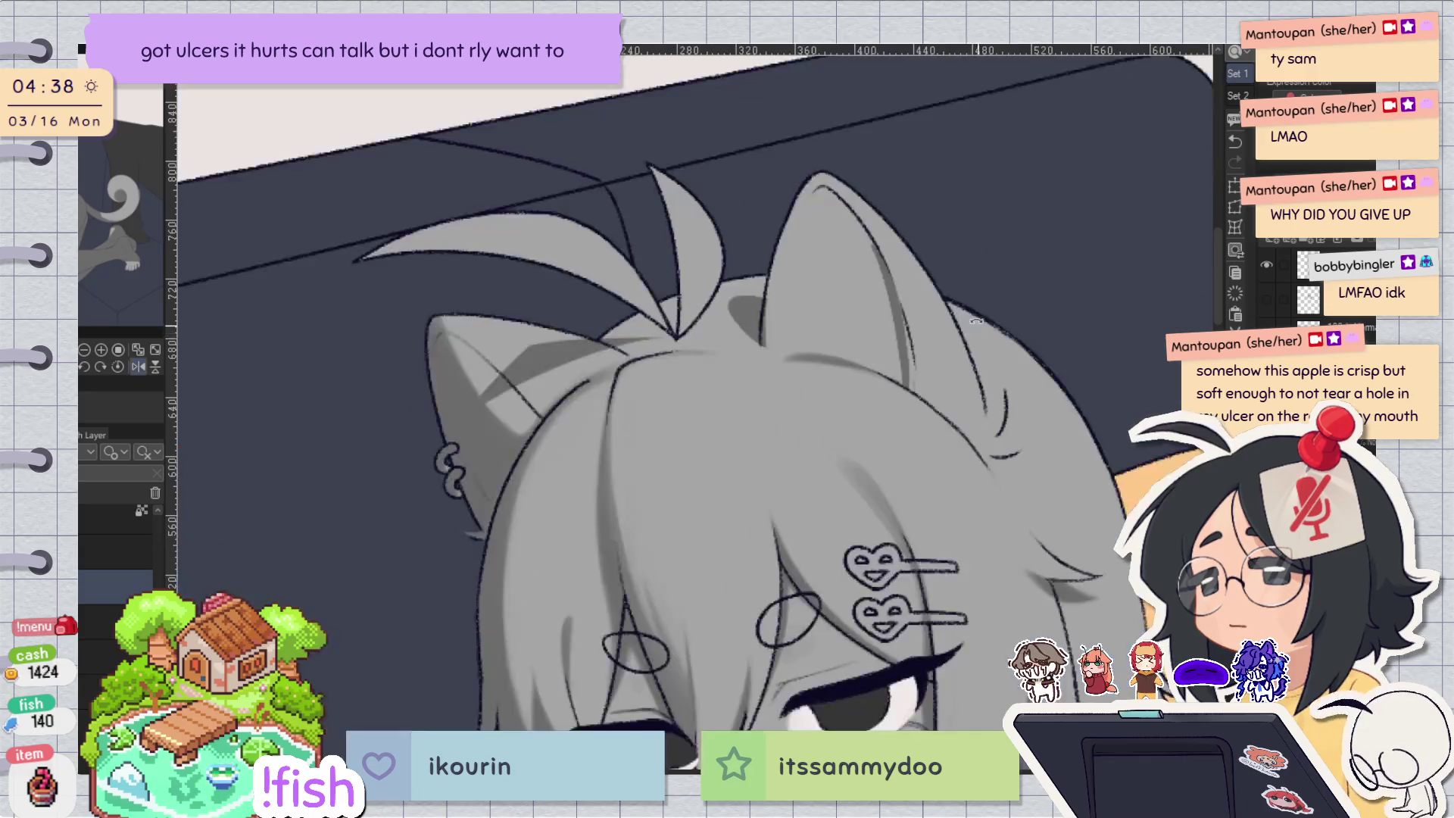
pyautogui.press('h')
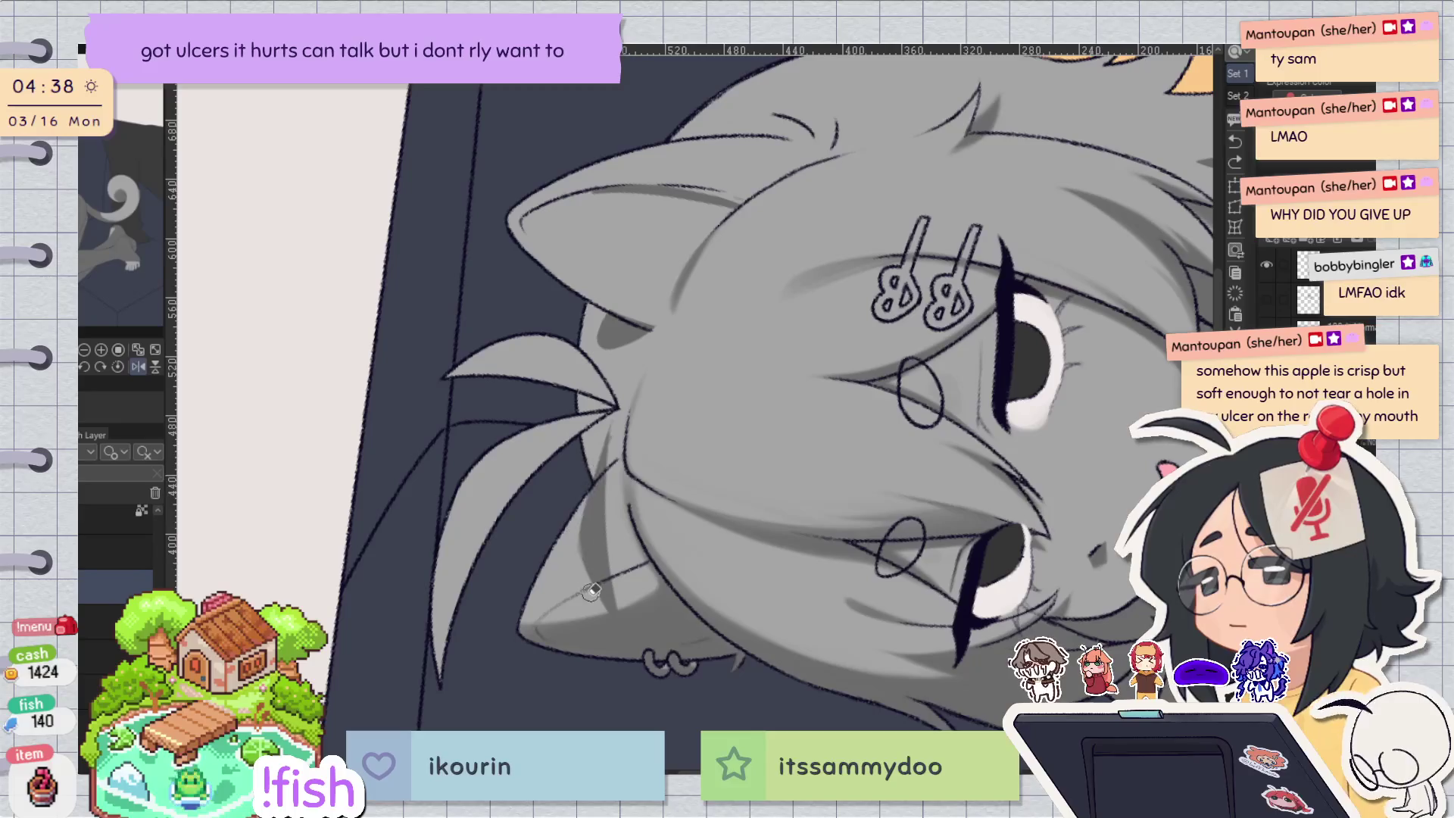
pyautogui.moveTo(602, 606); pyautogui.dragTo(573, 549)
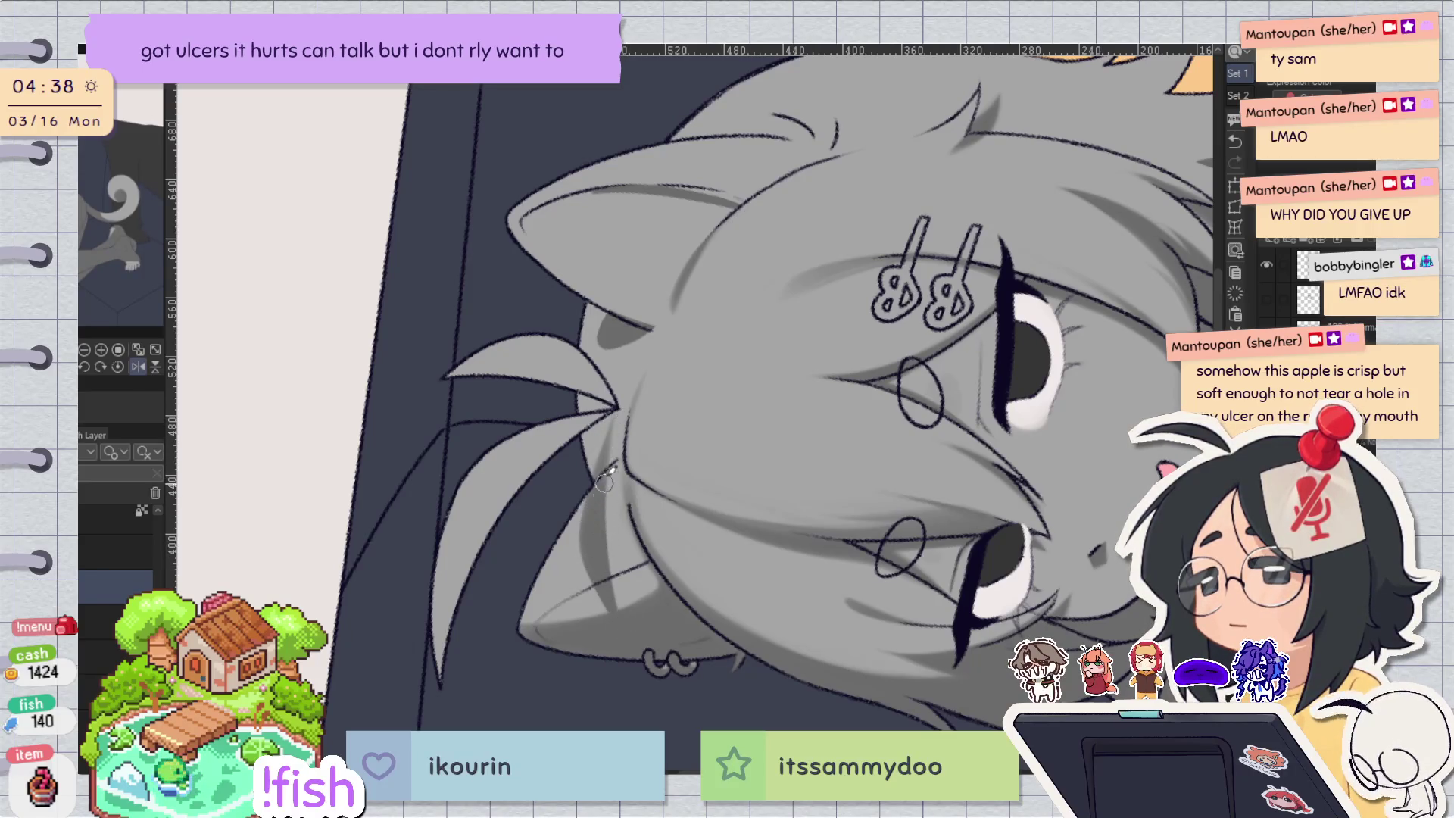
# Reset and re-tilt the view, then zoom out to see the whole canvas.
pyautogui.hotkey('ctrl', '0')
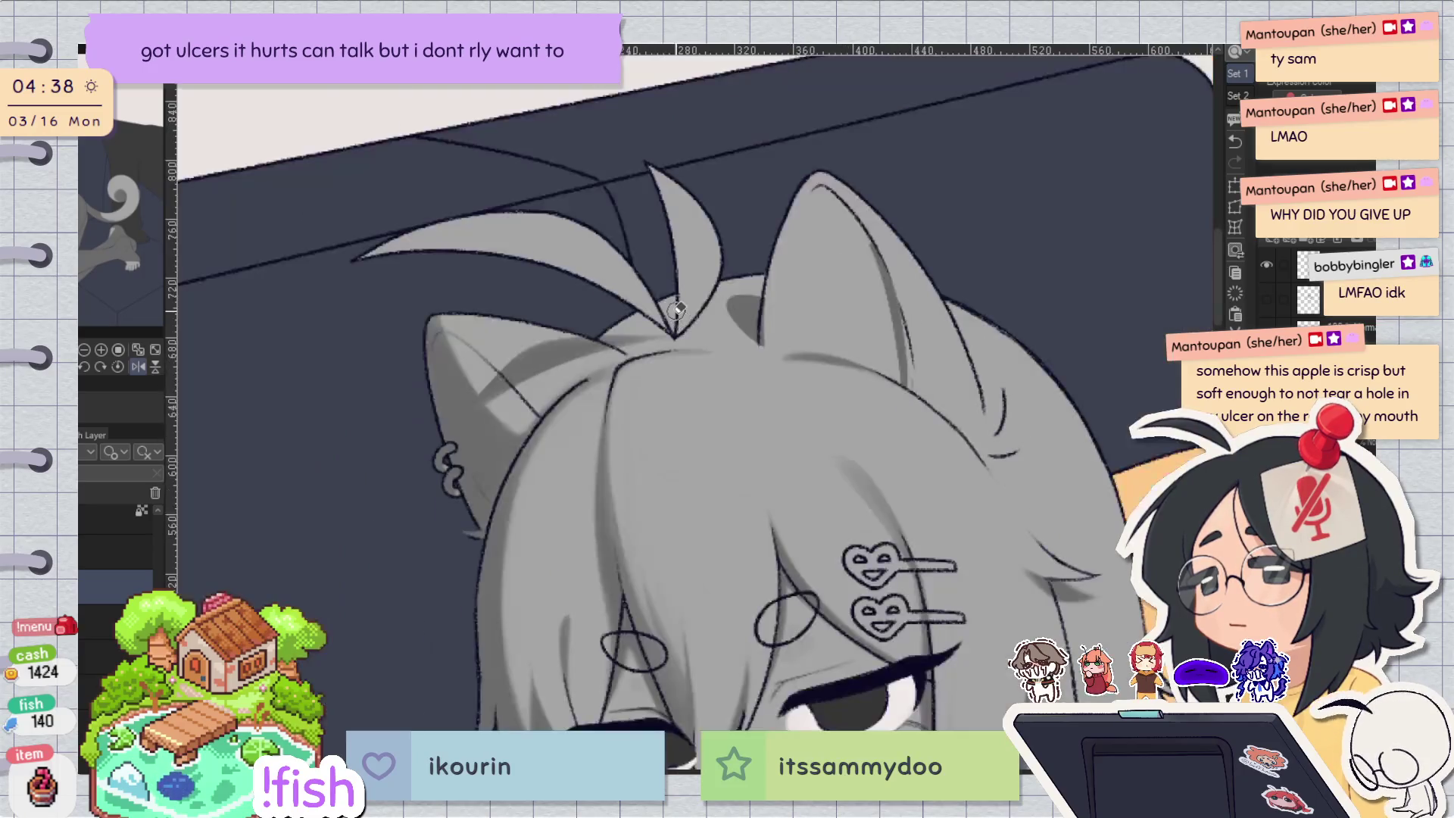
pyautogui.scroll(-2, 677, 309)
pyautogui.press('-')
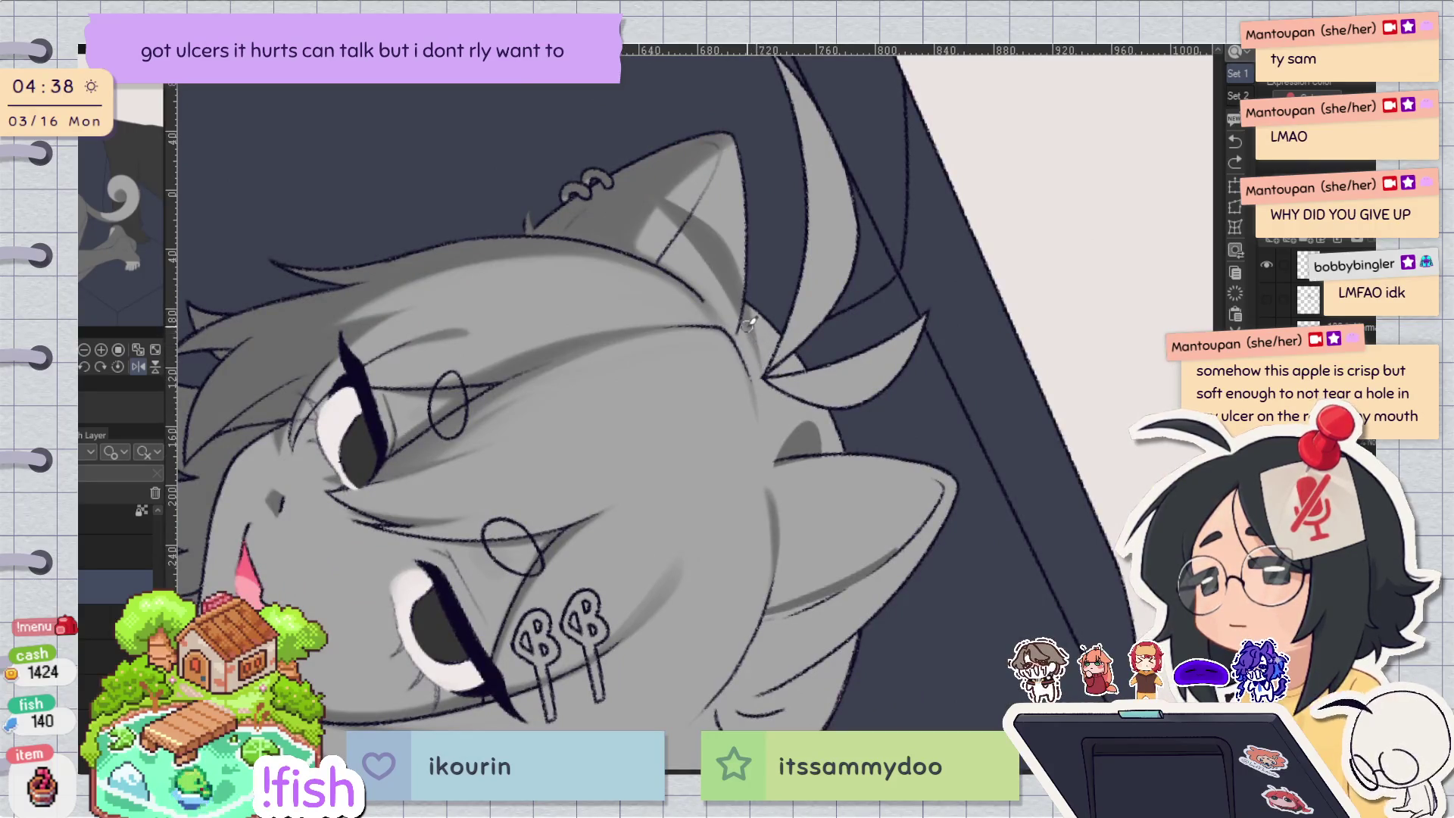
pyautogui.hotkey('ctrl', '0')
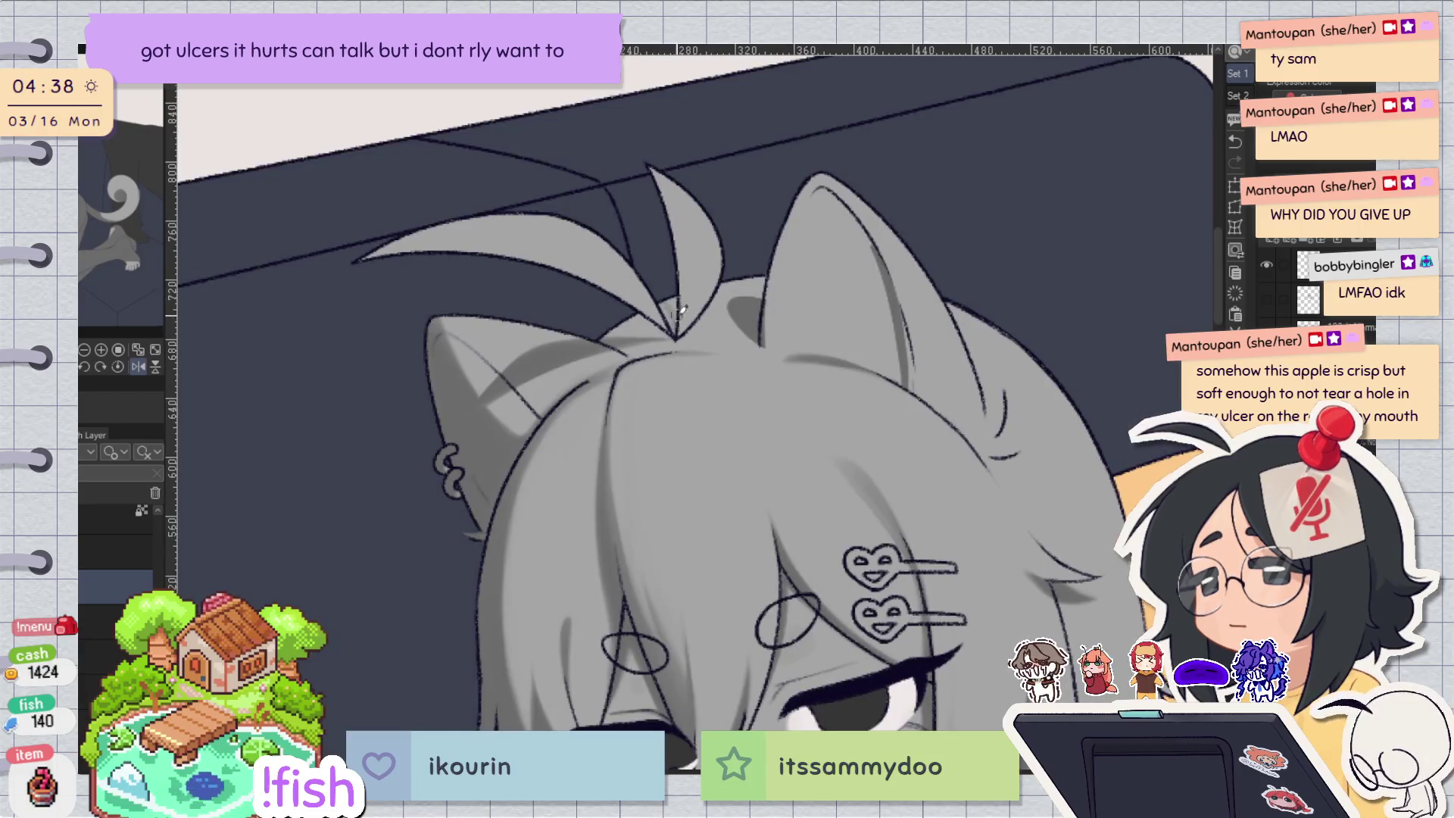
pyautogui.press('h')
pyautogui.moveTo(766, 319); pyautogui.dragTo(665, 319)
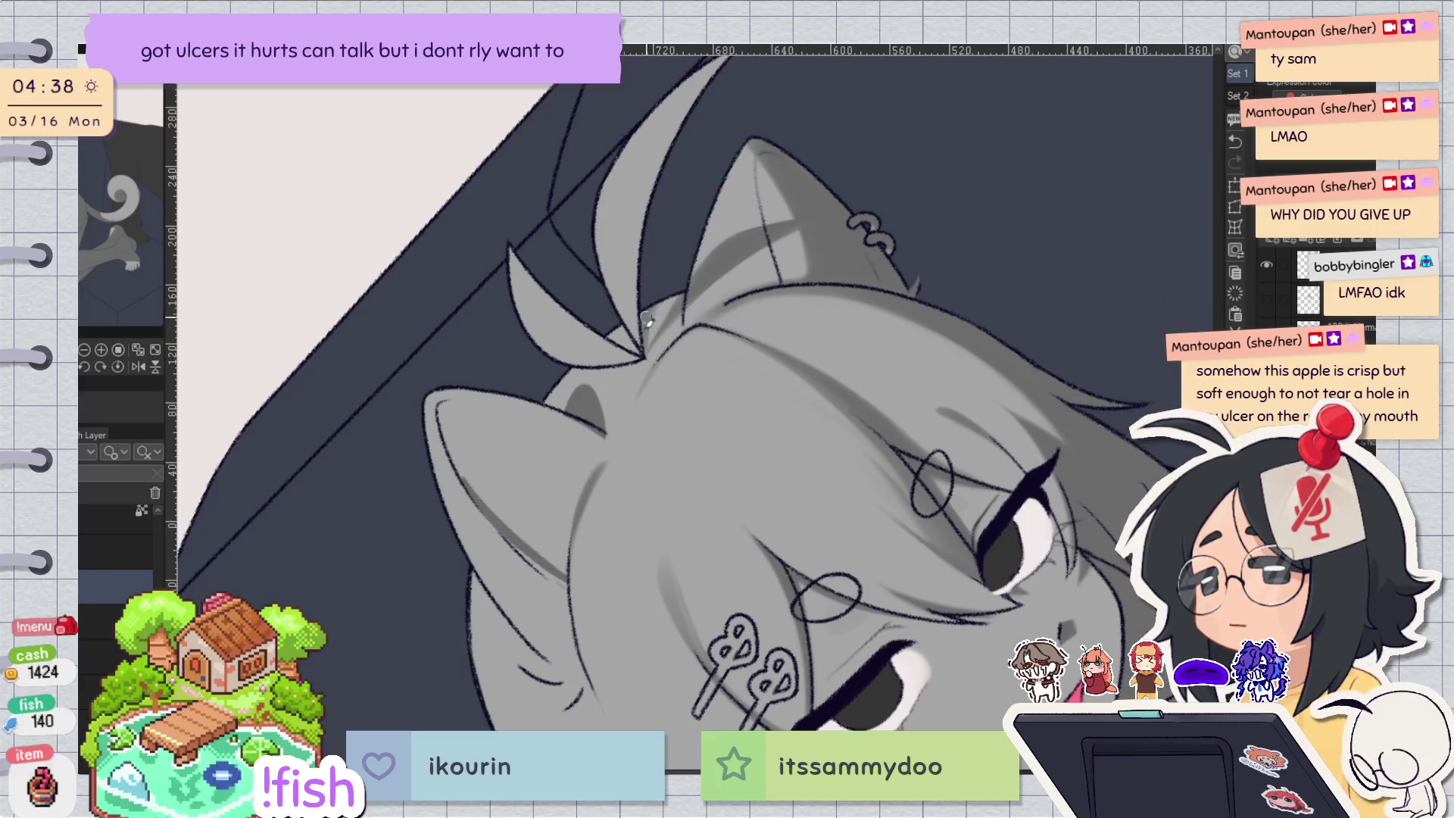
pyautogui.moveTo(695, 265); pyautogui.dragTo(786, 88)
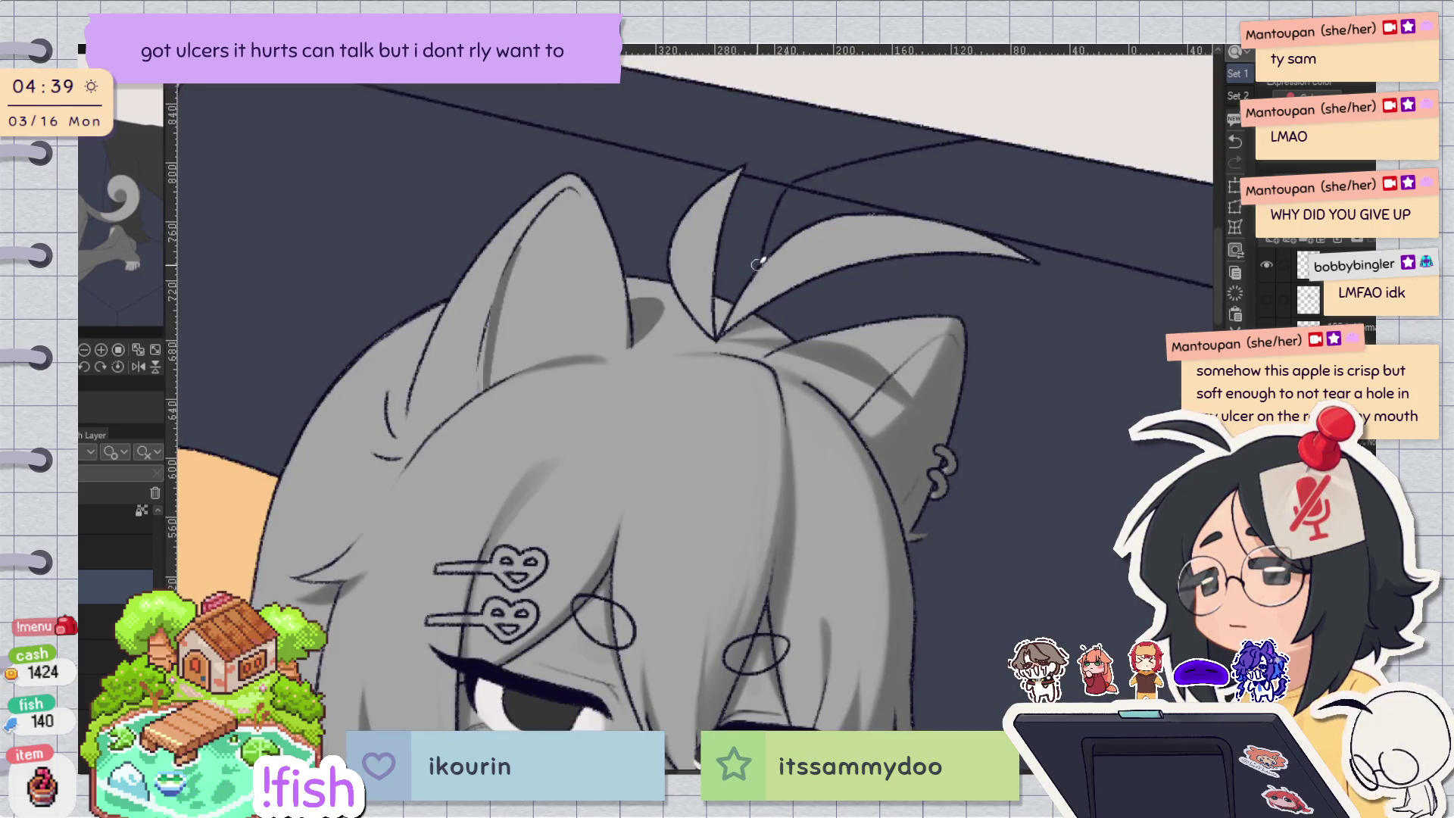
pyautogui.hotkey('ctrl', '0')
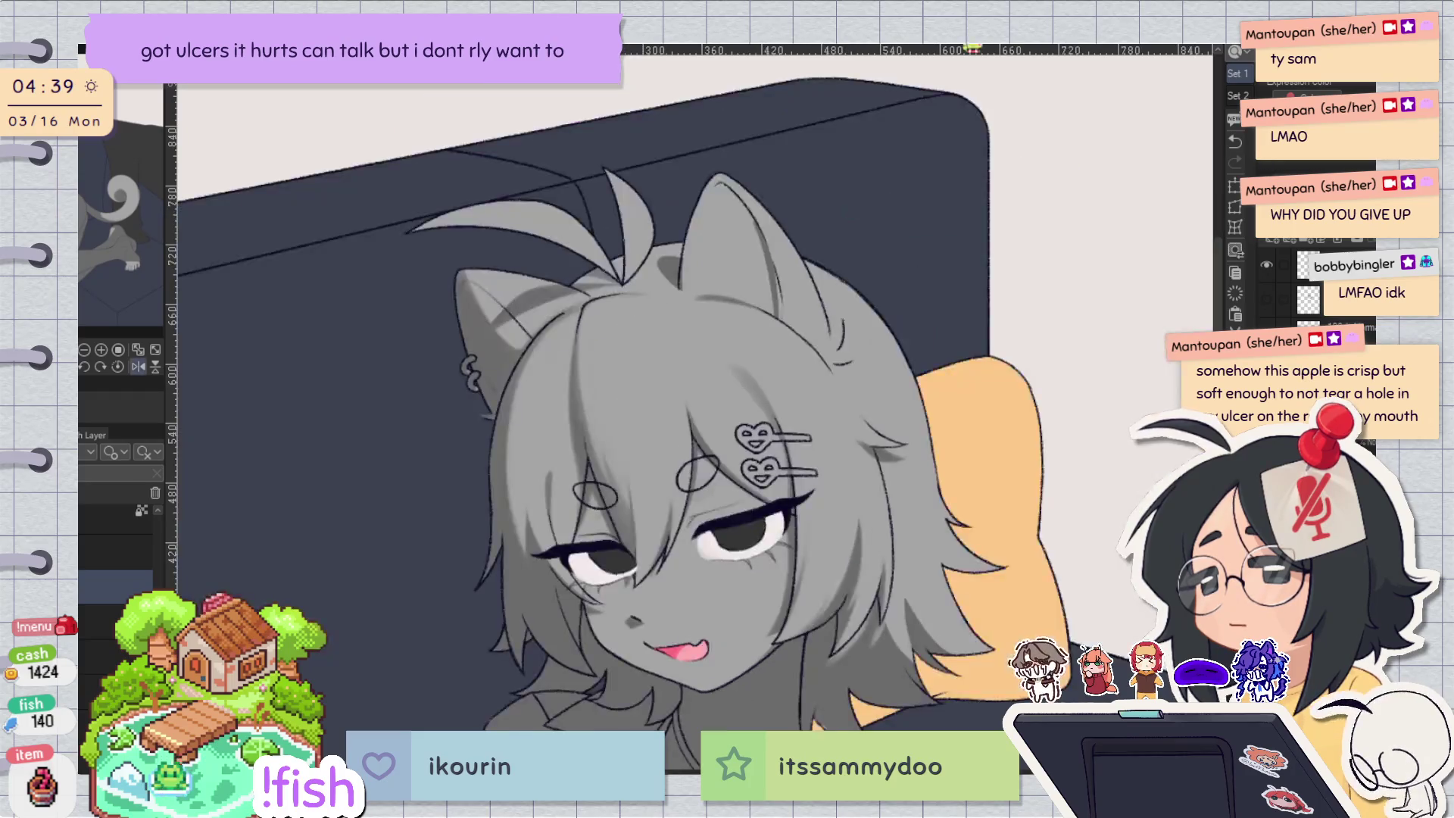
# Redraw the hair-tip strands on top of the head with darker lines, then zoom out to the full figure.
pyautogui.moveTo(883, 157); pyautogui.dragTo(463, 229)
pyautogui.moveTo(645, 481); pyautogui.dragTo(785, 314)
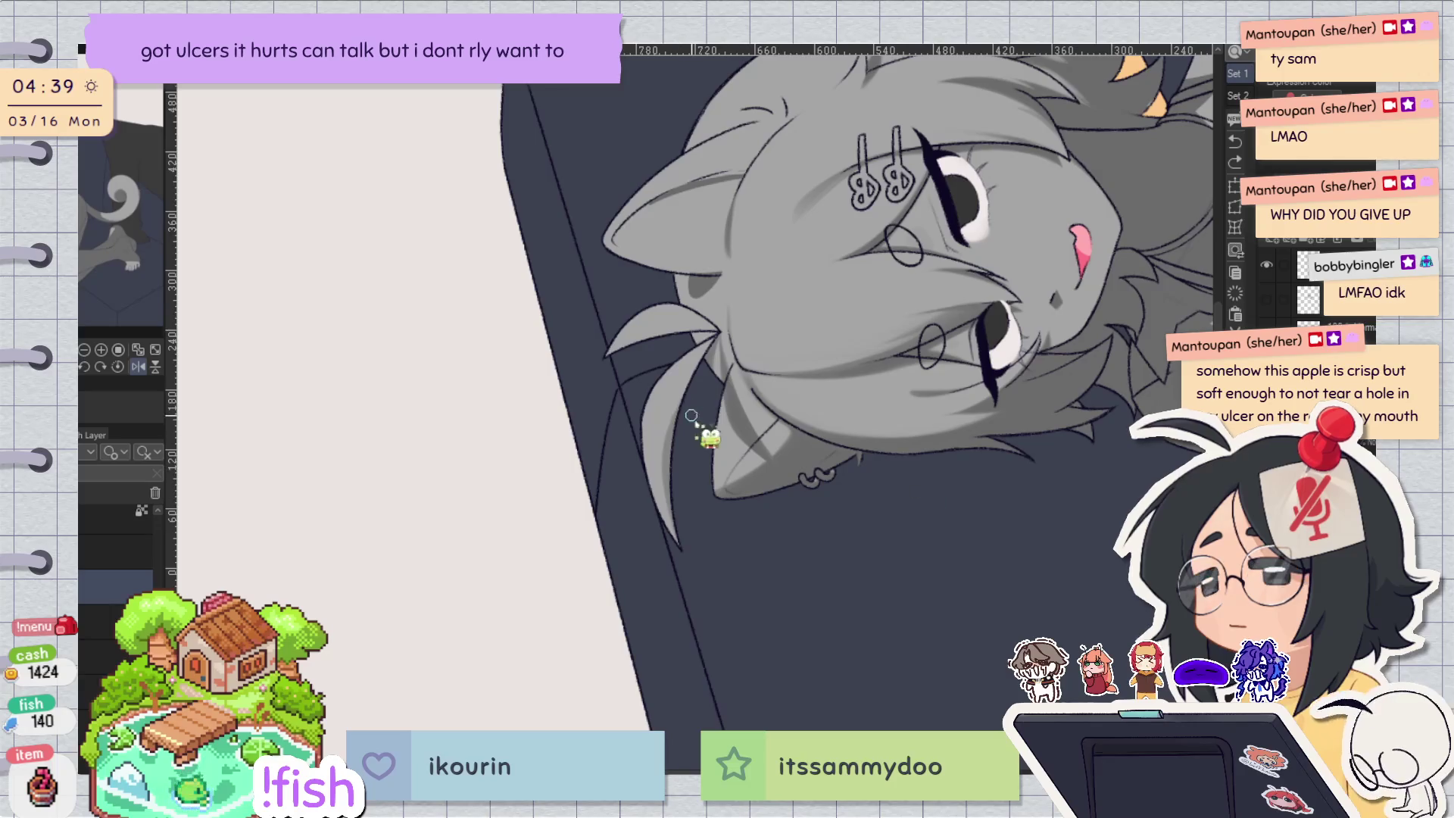
pyautogui.hotkey('ctrl', '@')
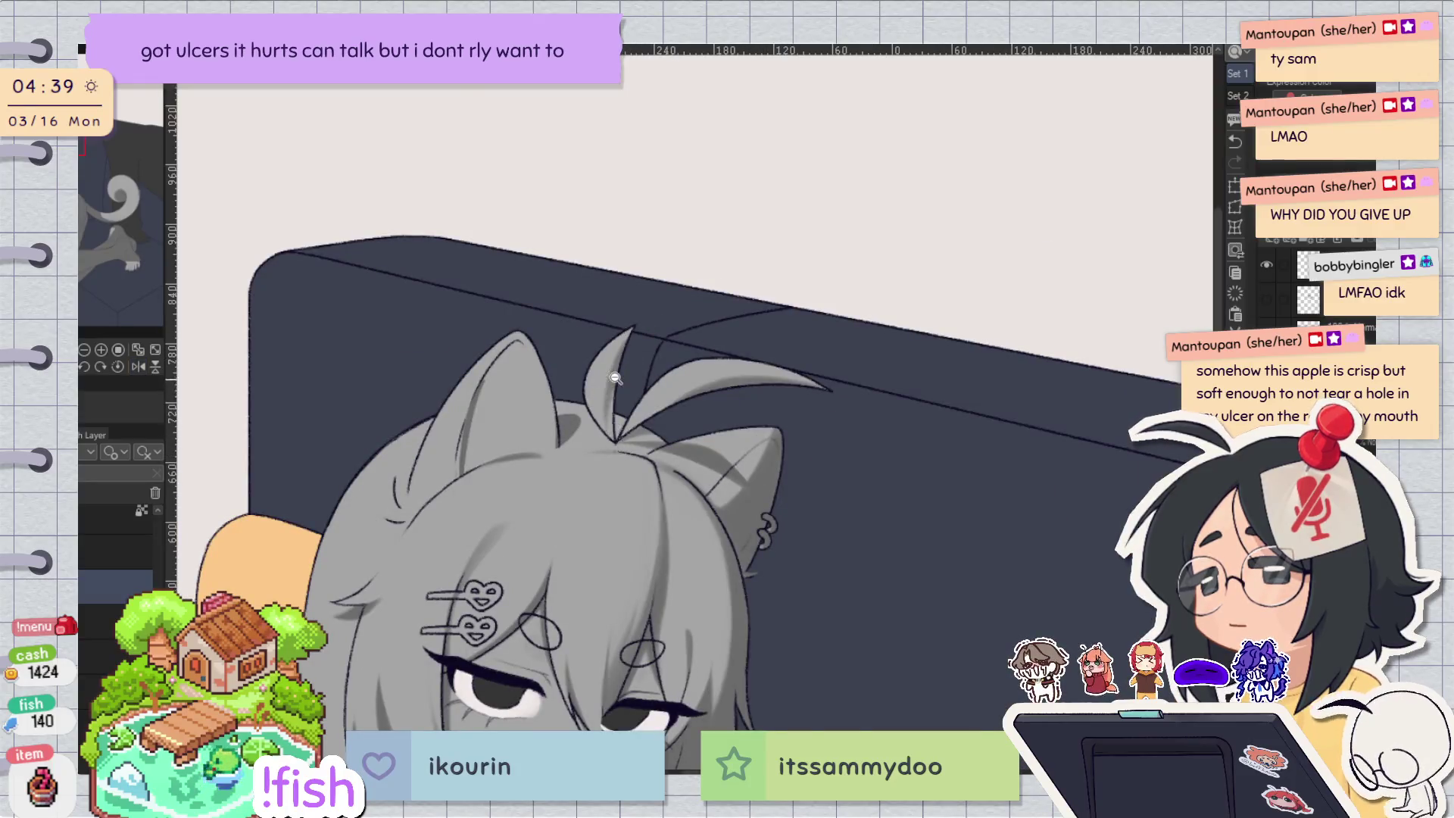
pyautogui.scroll(2, 632, 354)
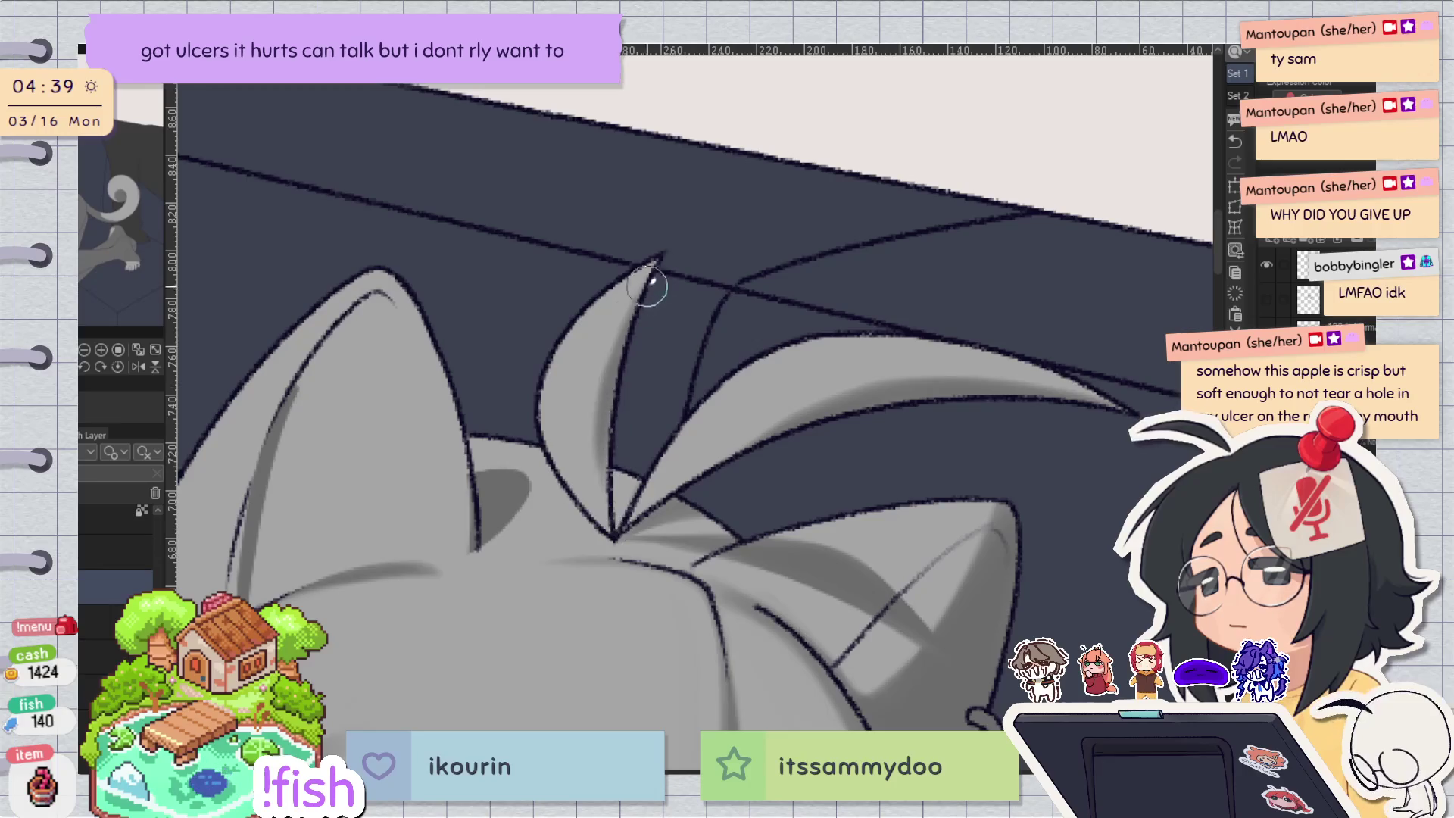
pyautogui.hotkey('ctrl', 'z')
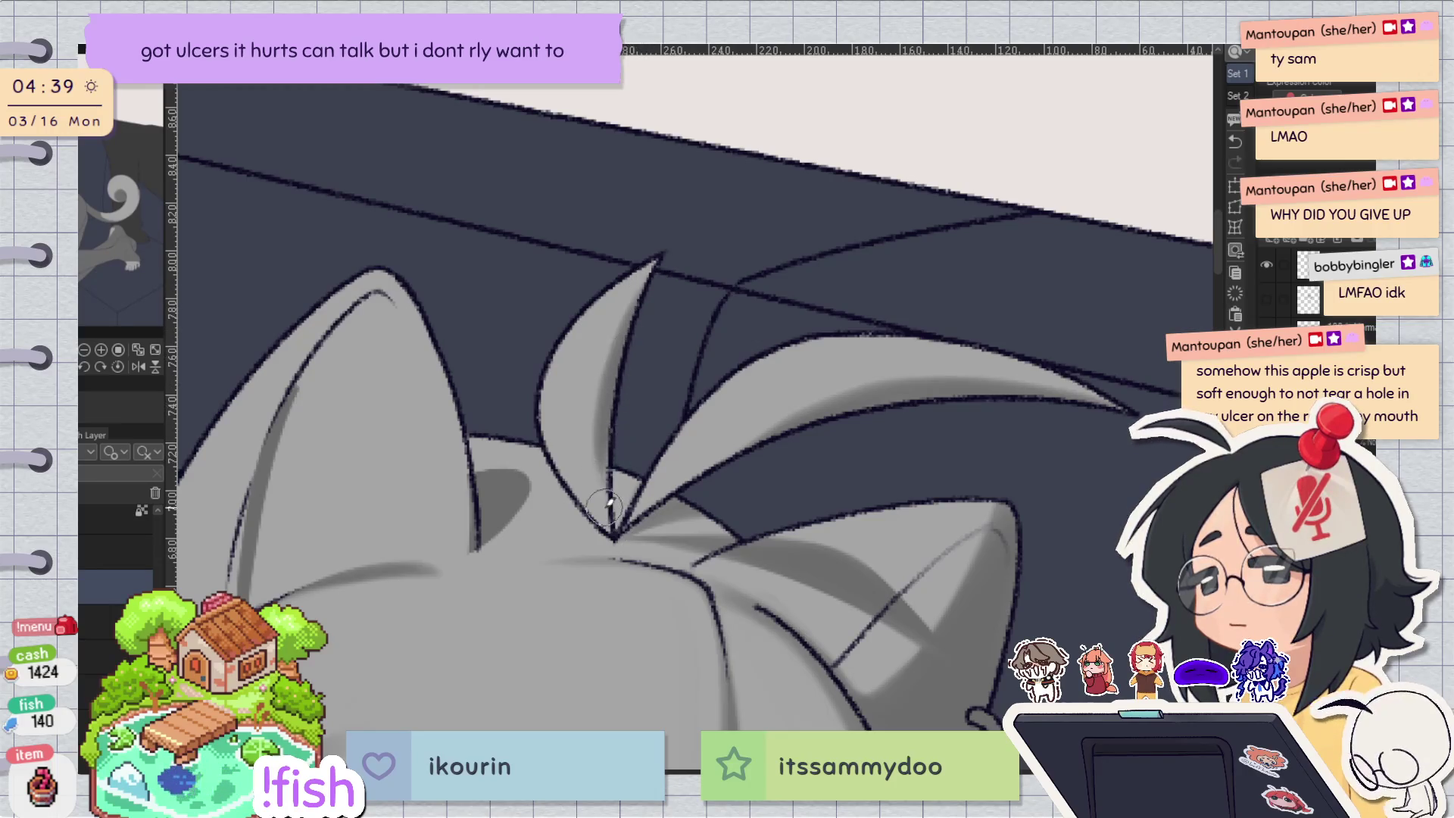
pyautogui.hotkey('ctrl', 'y')
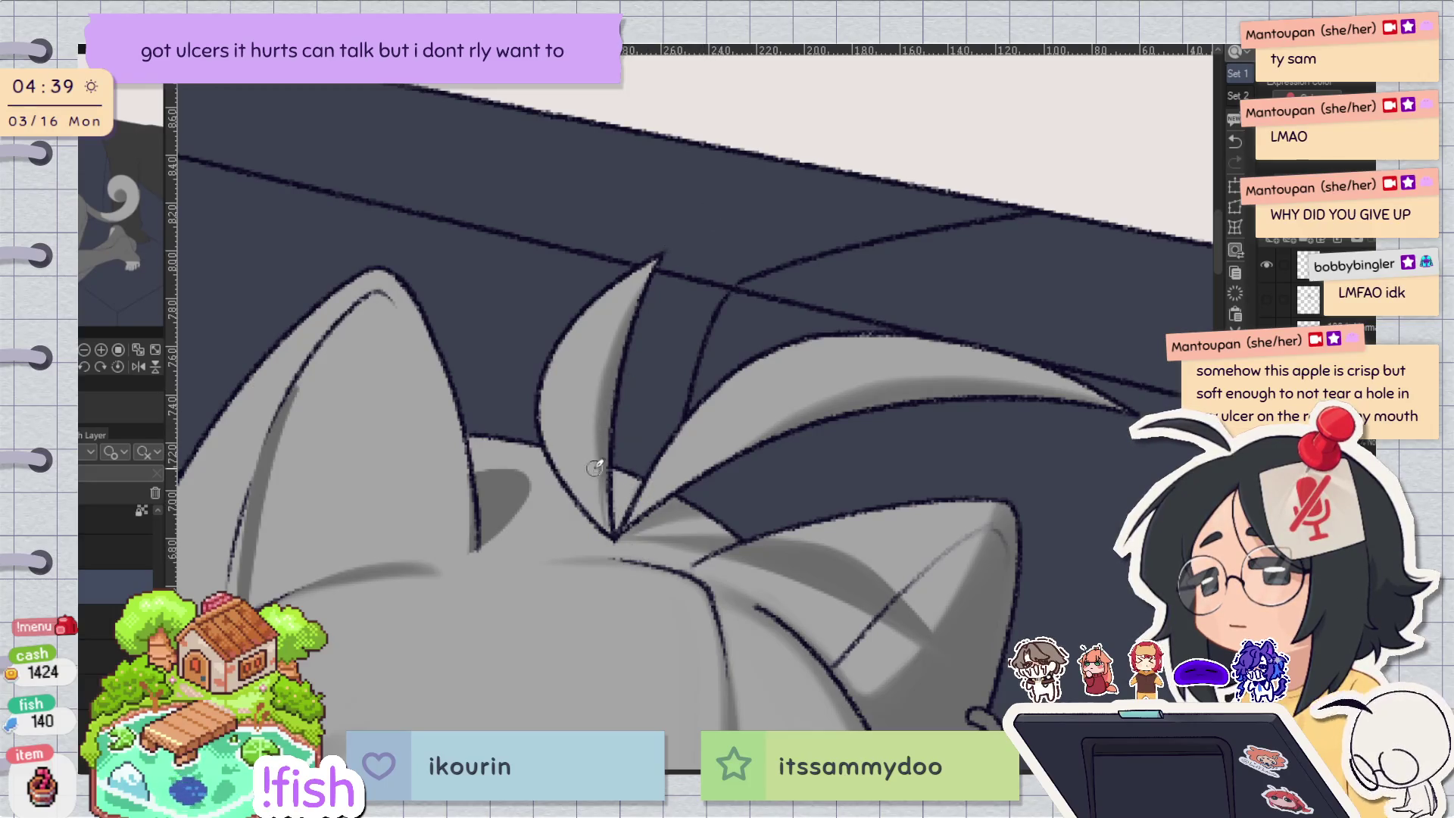
pyautogui.moveTo(594, 409); pyautogui.dragTo(611, 532)
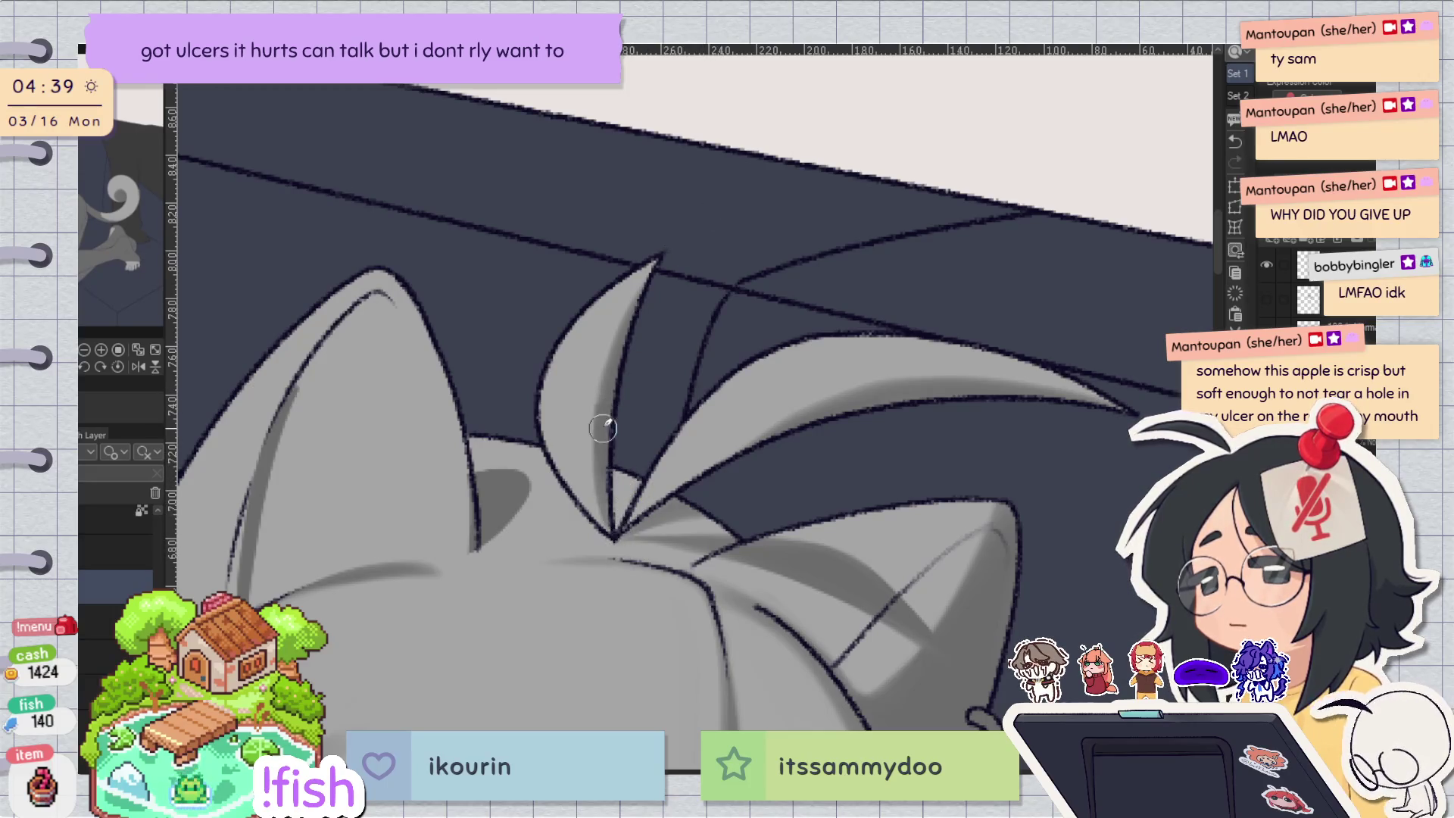
pyautogui.hotkey('ctrl', '0')
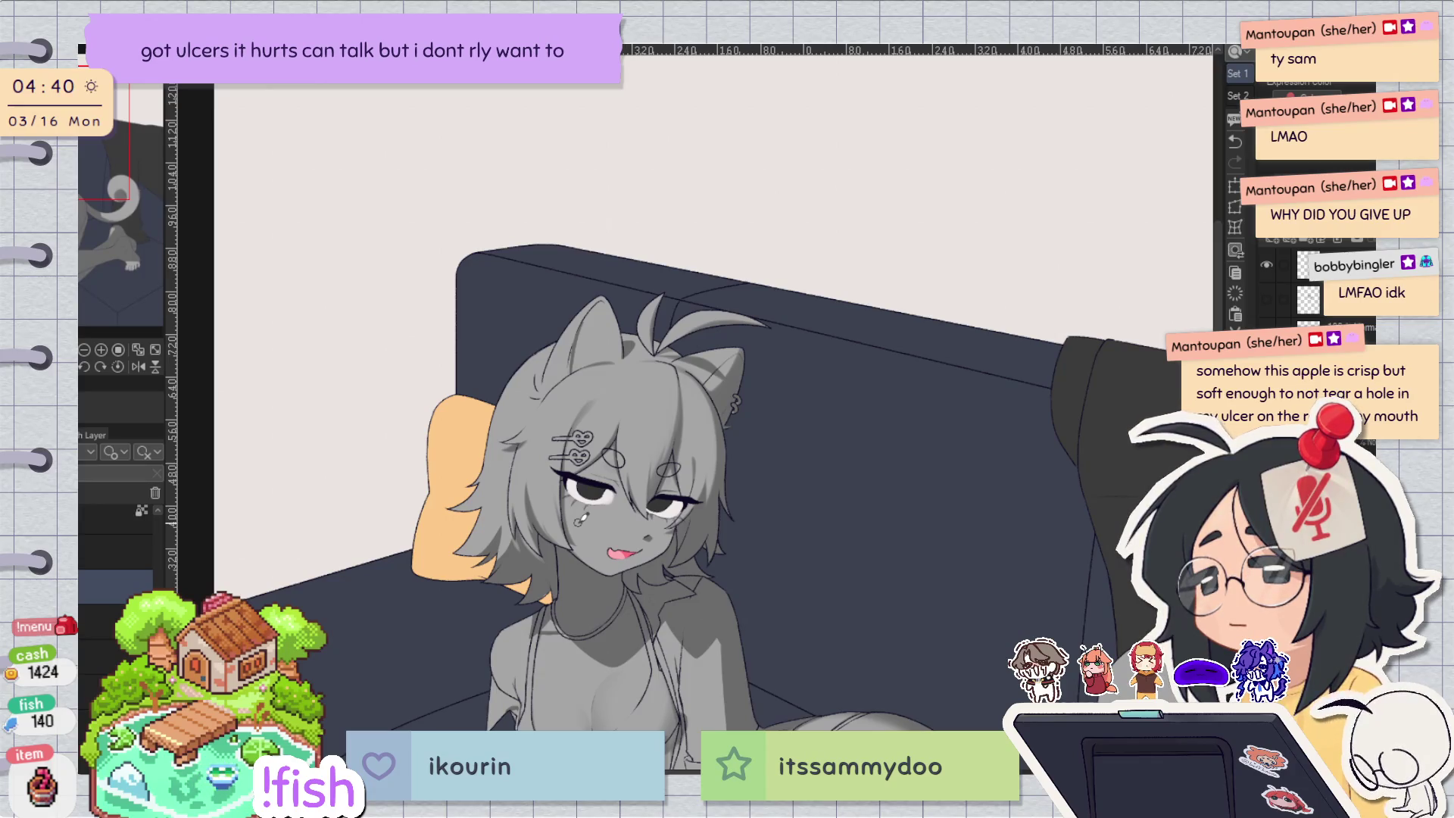
pyautogui.press('h')
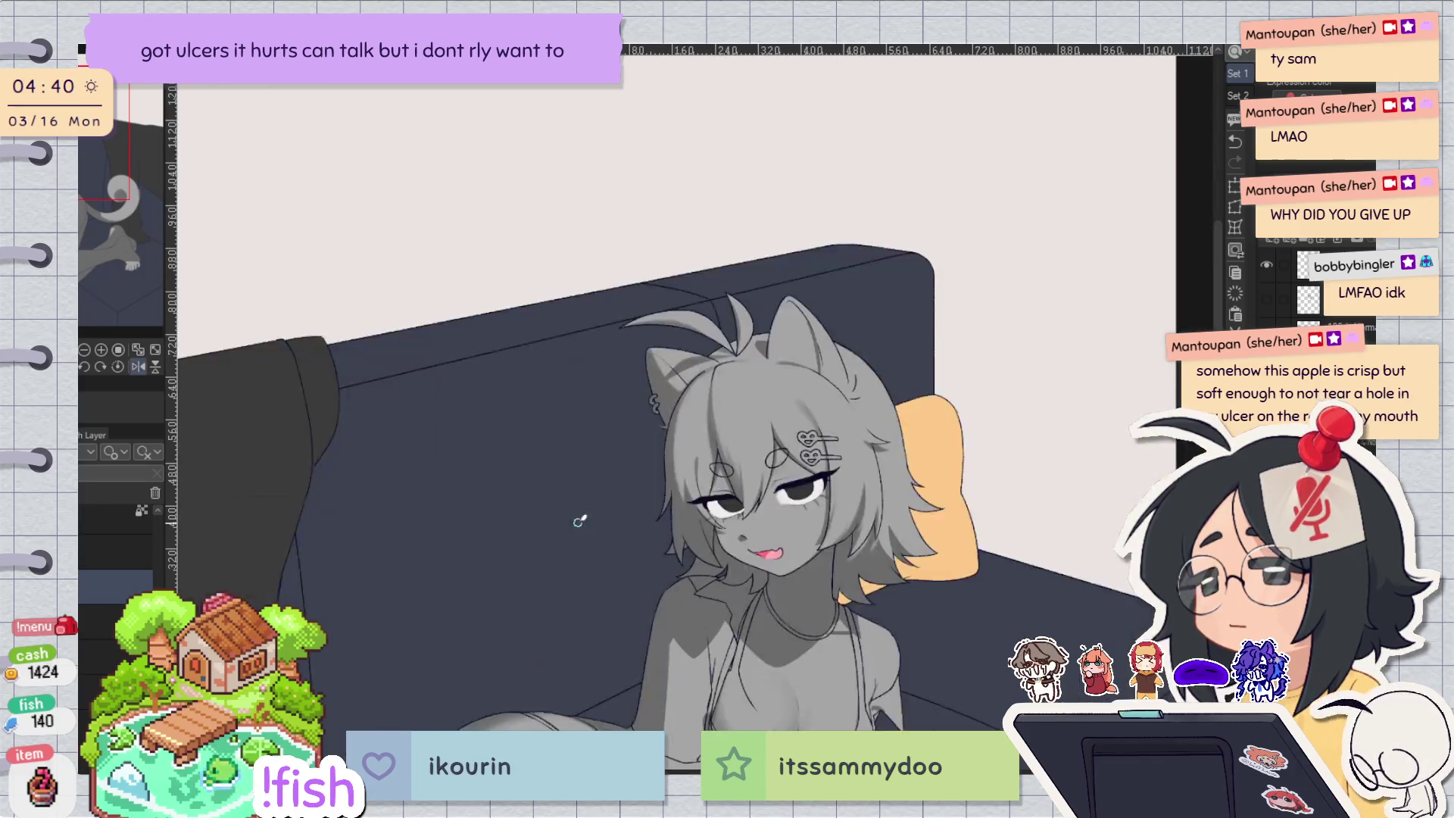
pyautogui.press('h')
pyautogui.press('h')
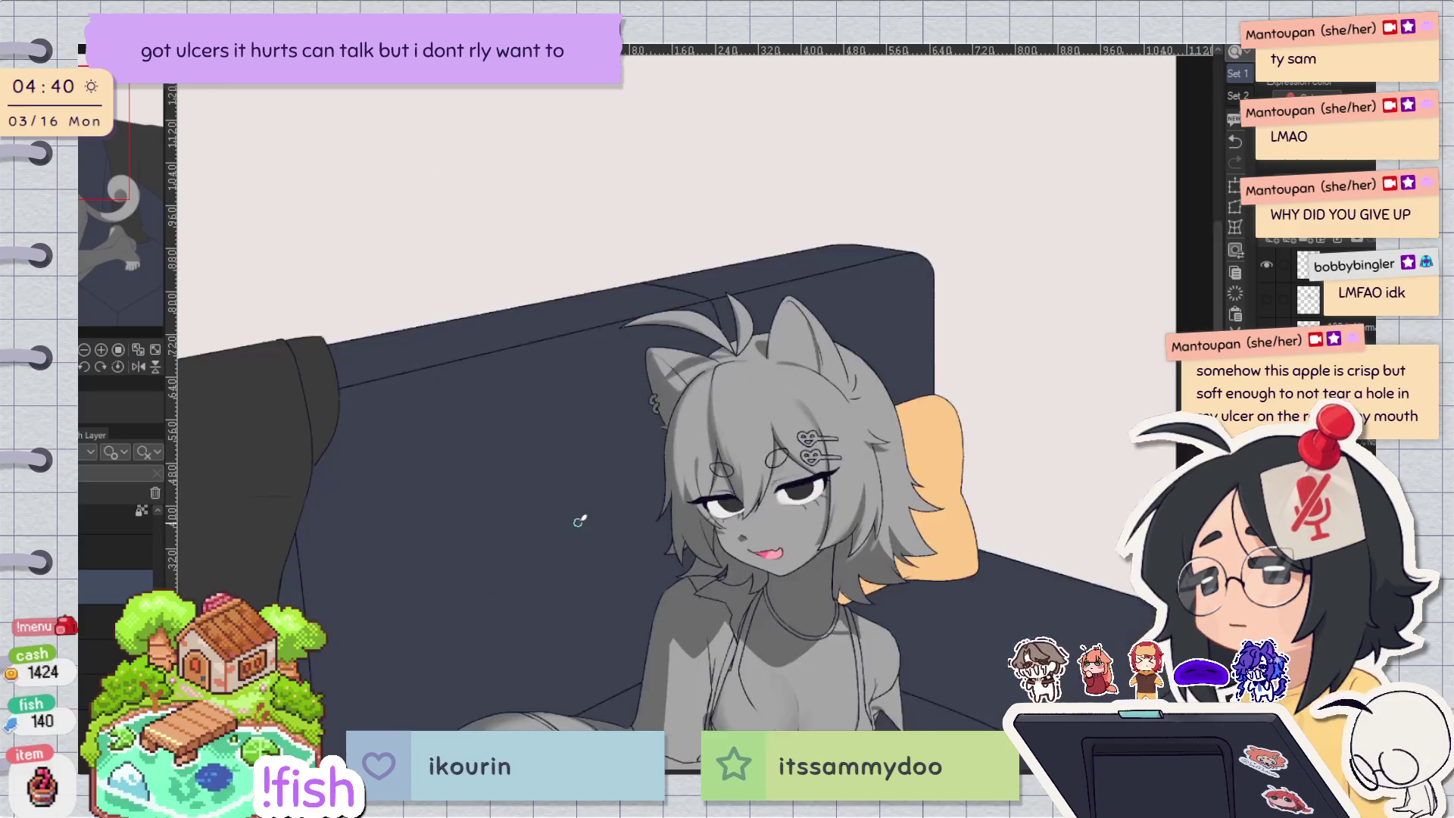
pyautogui.moveTo(803, 504); pyautogui.dragTo(627, 458)
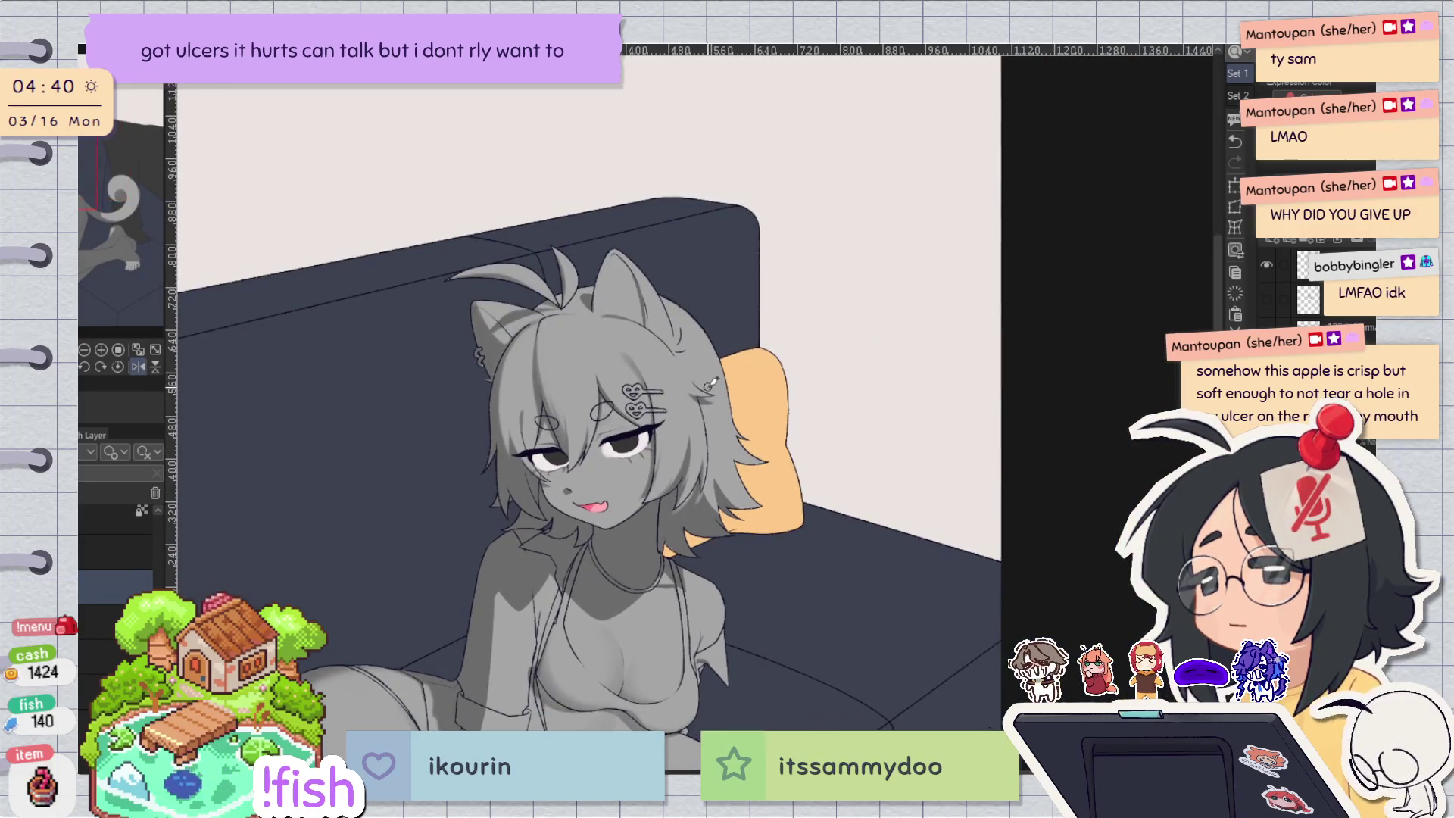
pyautogui.click(539, 379)
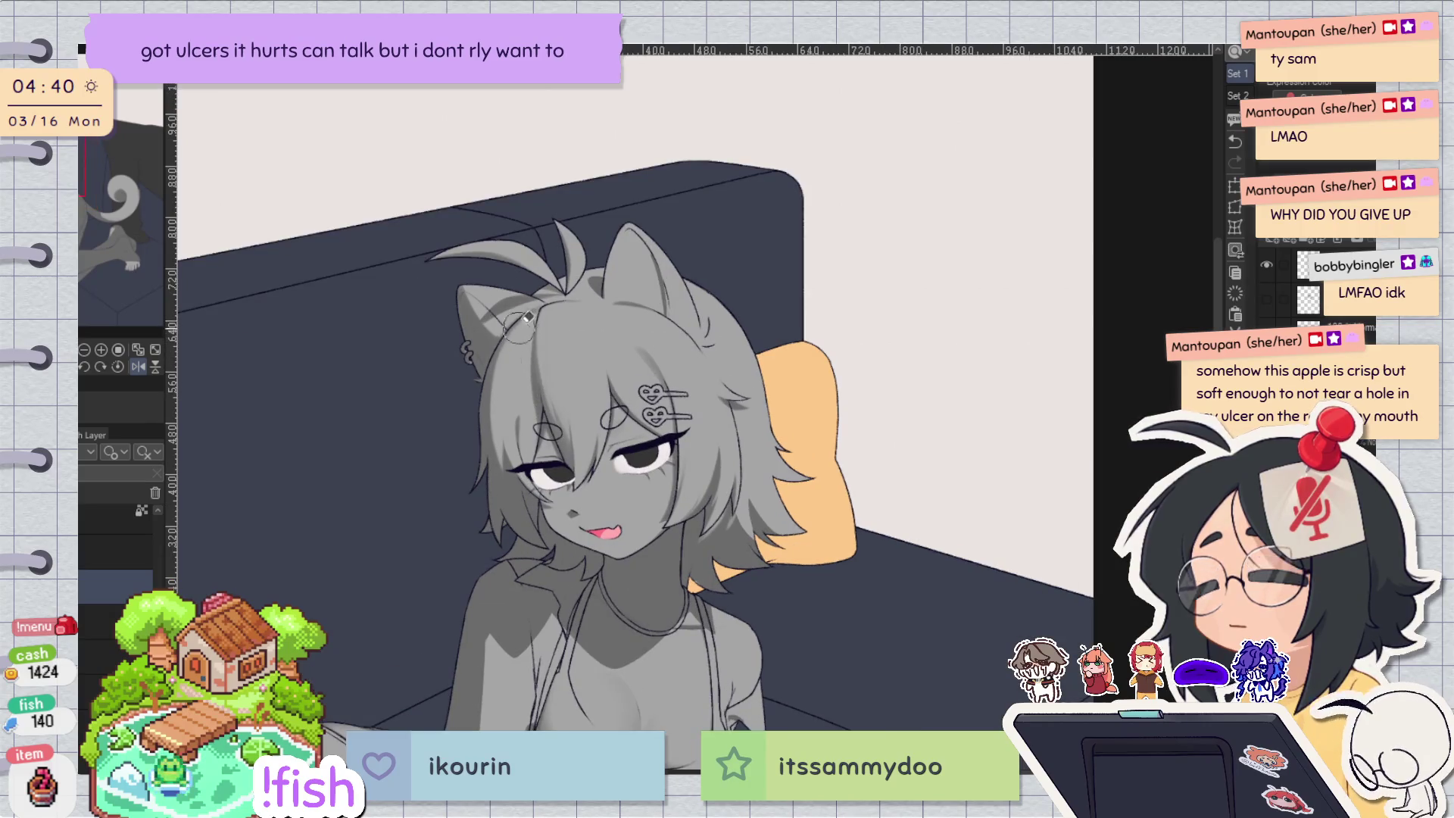
pyautogui.press('h')
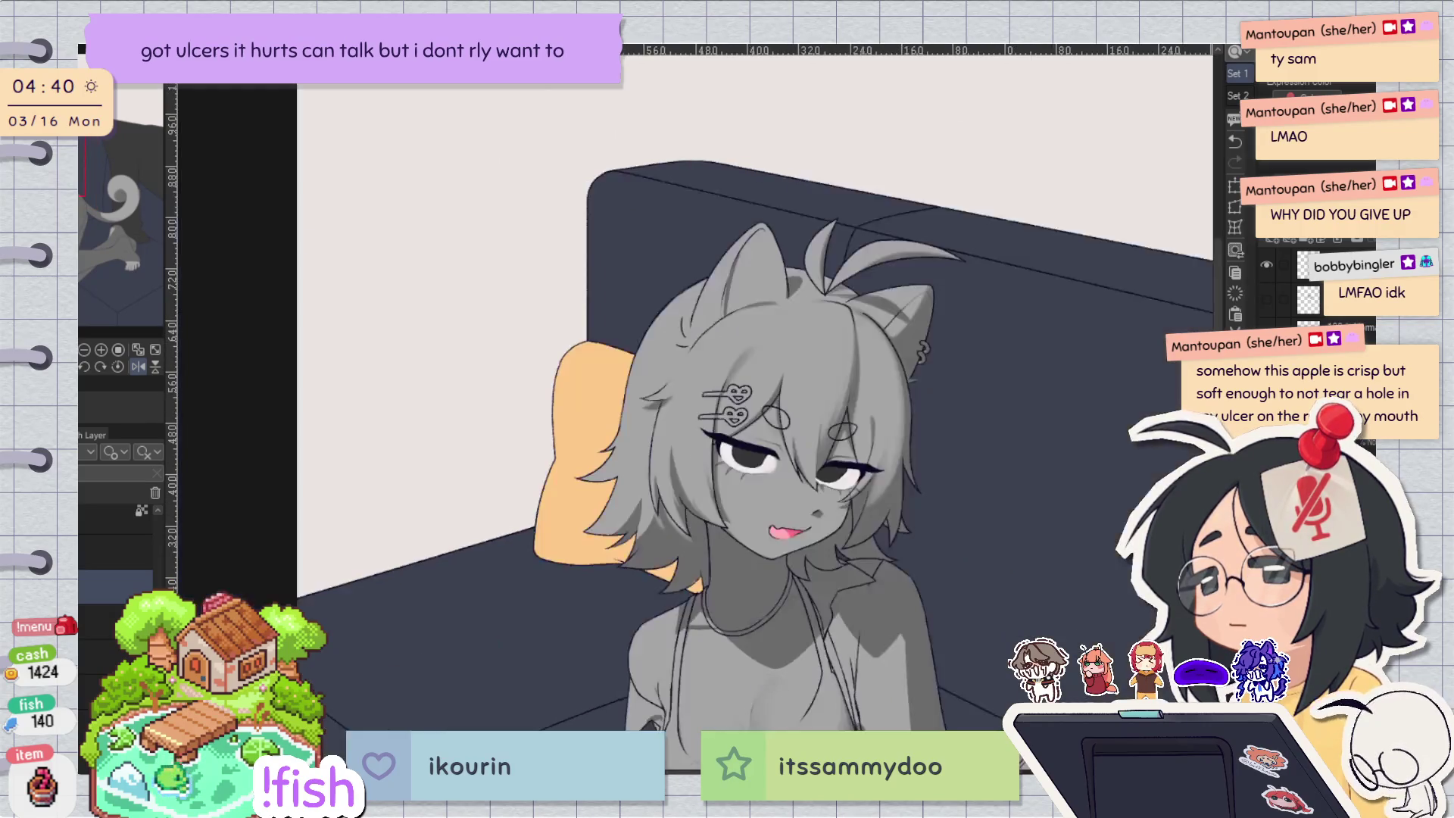
pyautogui.press('h')
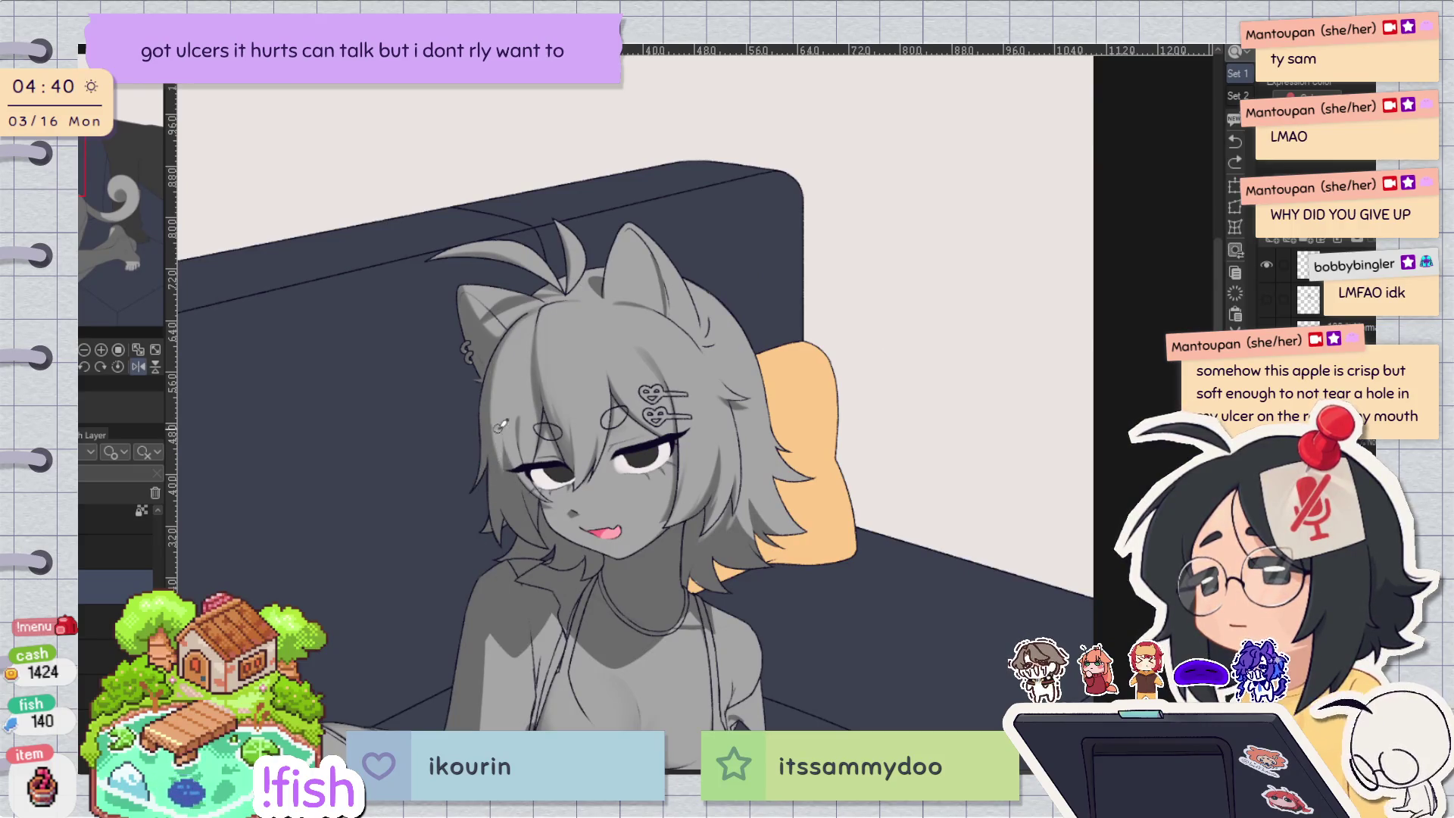
pyautogui.press('h')
pyautogui.scroll(4, 1005, 506)
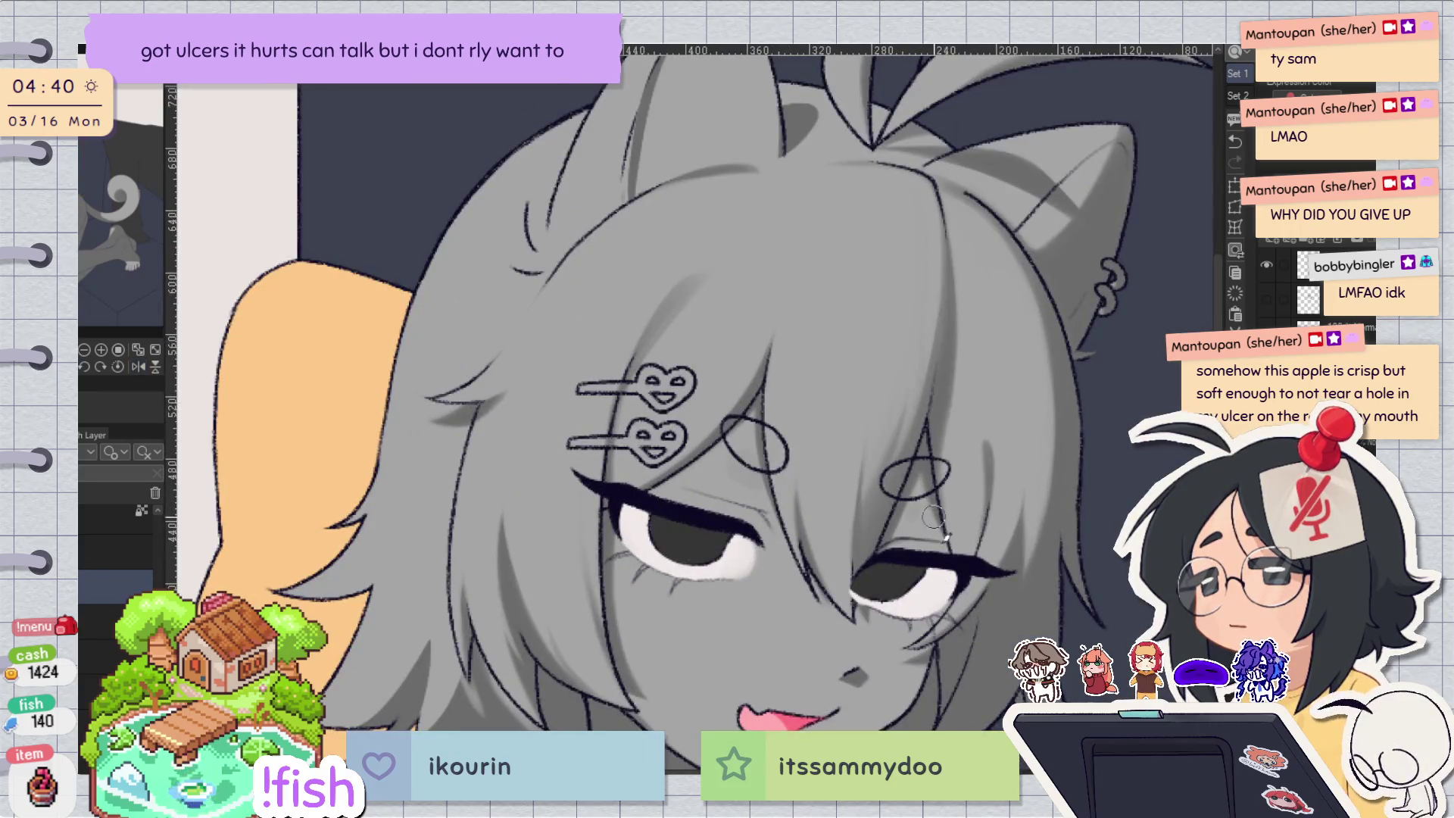
pyautogui.press('h')
pyautogui.scroll(-2, 867, 275)
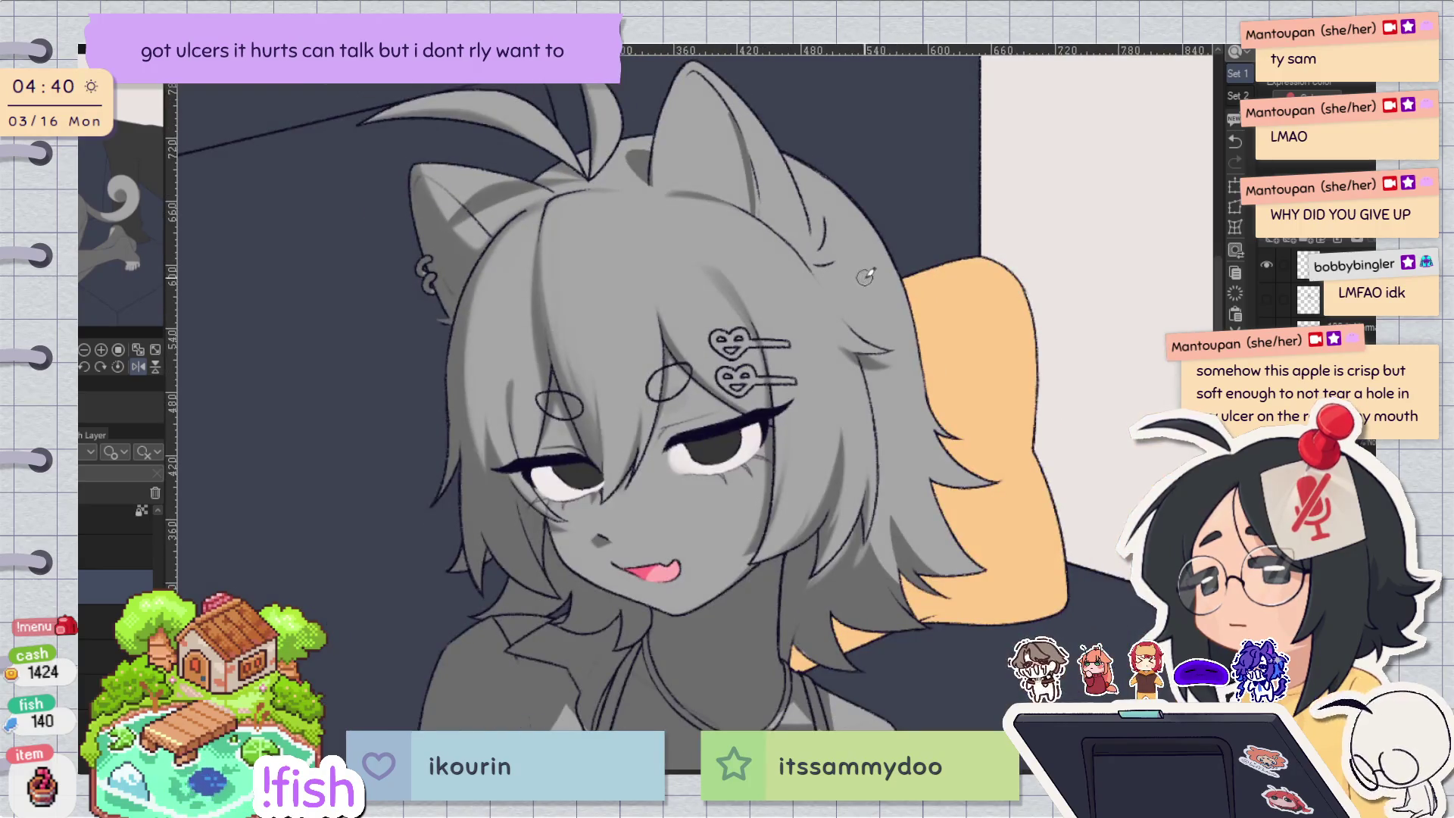
pyautogui.press('h')
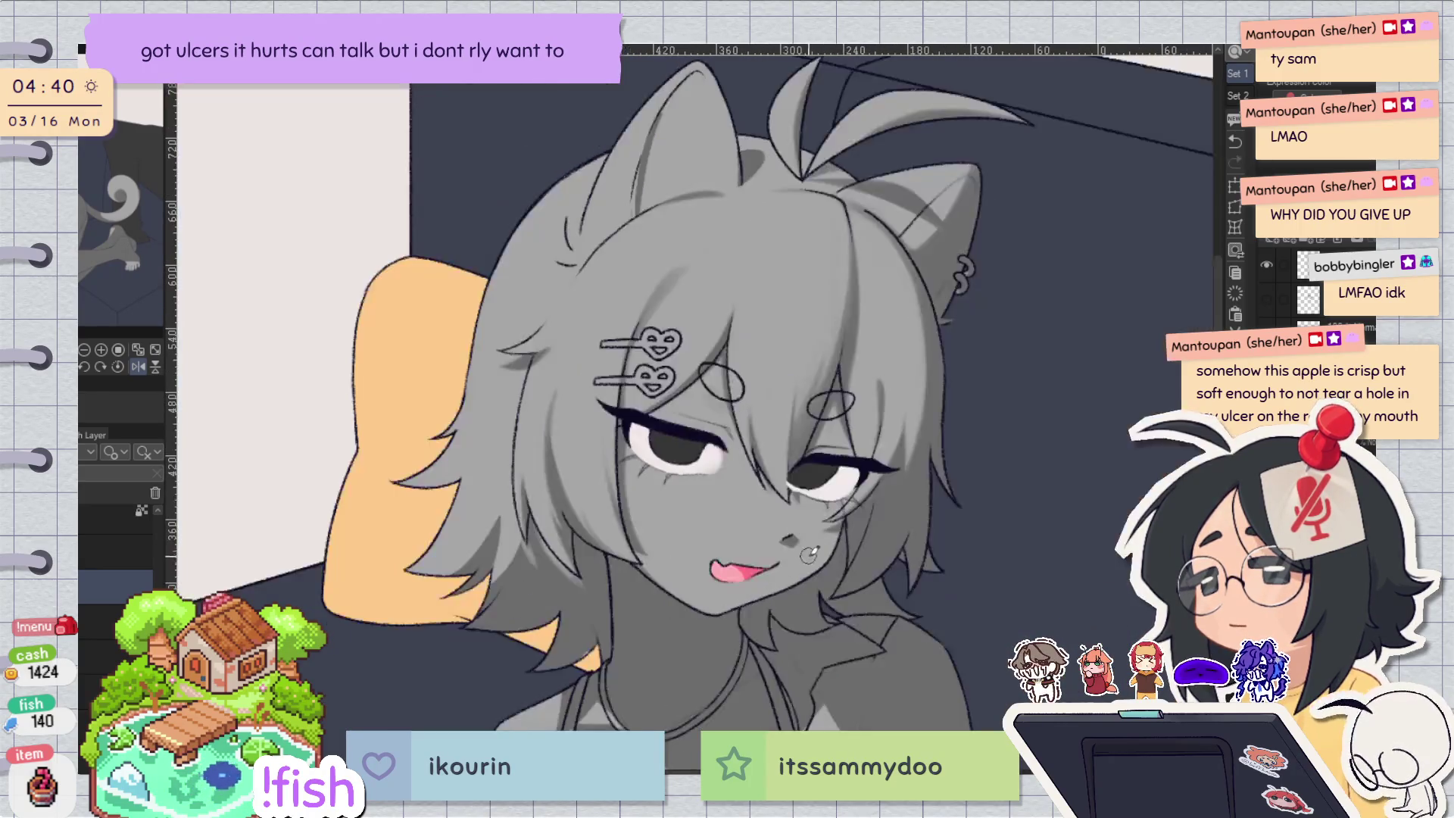
pyautogui.hotkey('ctrl', 'z')
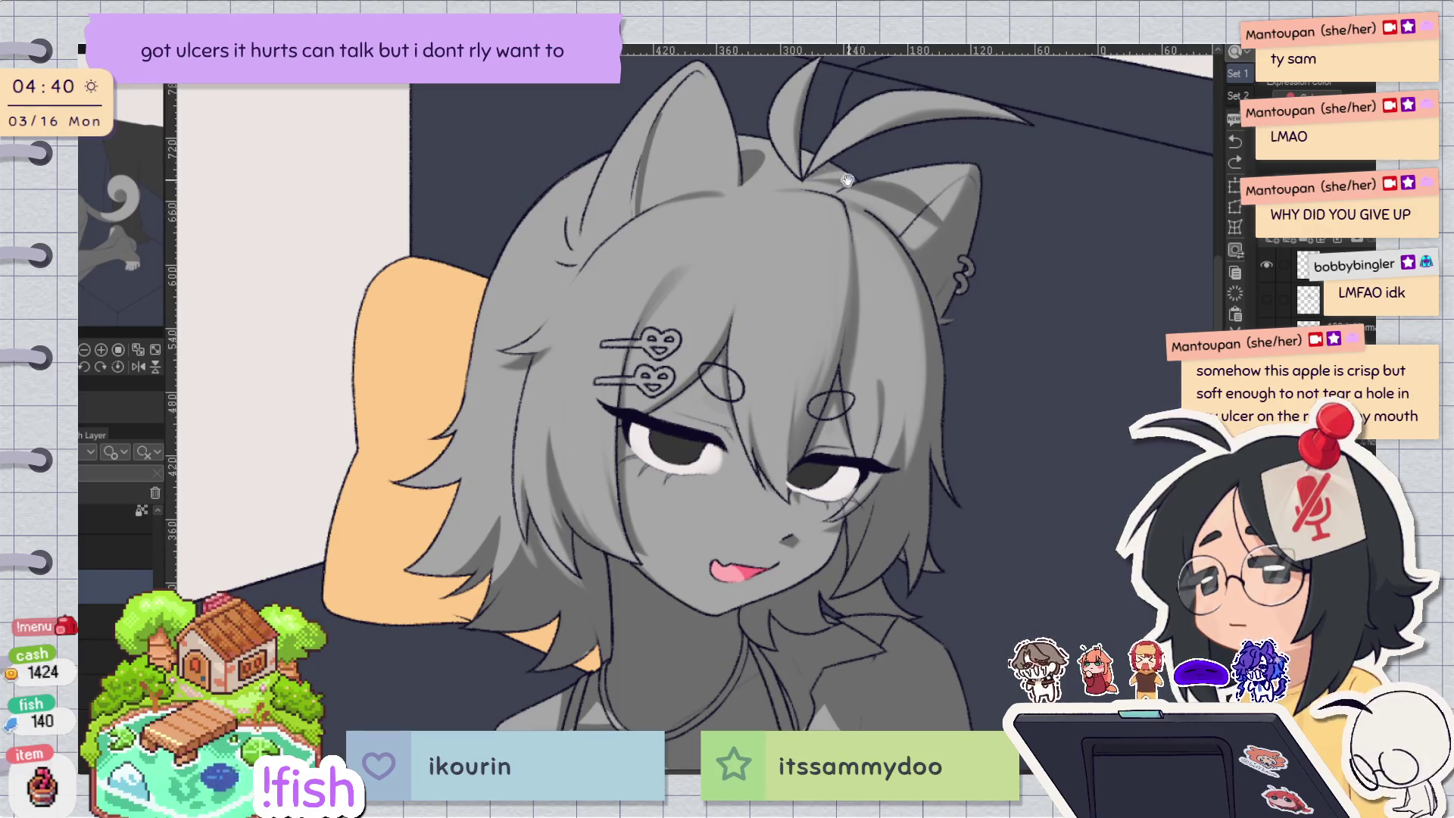
pyautogui.moveTo(825, 170); pyautogui.dragTo(797, 197)
pyautogui.press('h')
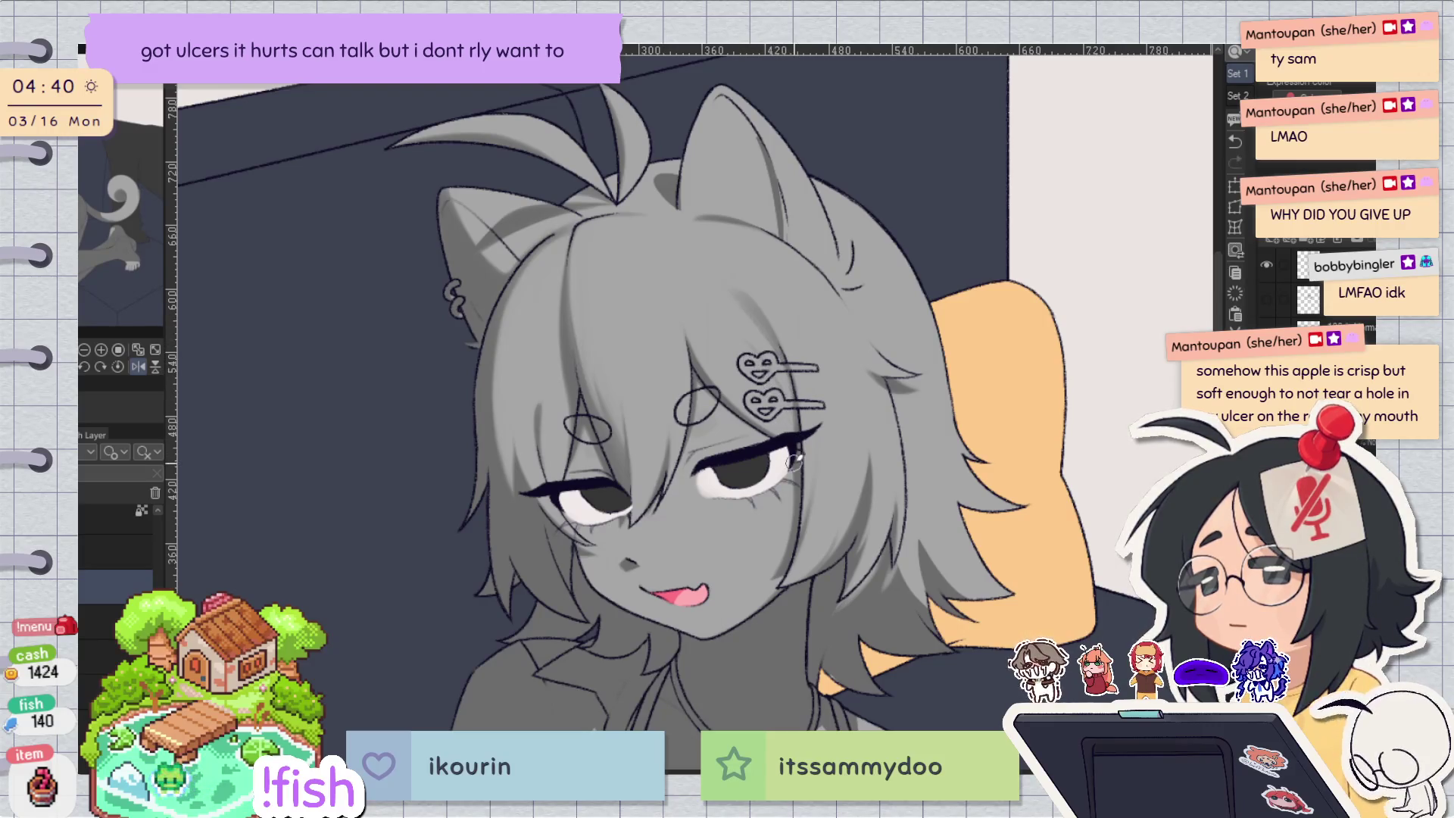
pyautogui.press('h')
pyautogui.moveTo(617, 373); pyautogui.dragTo(659, 355)
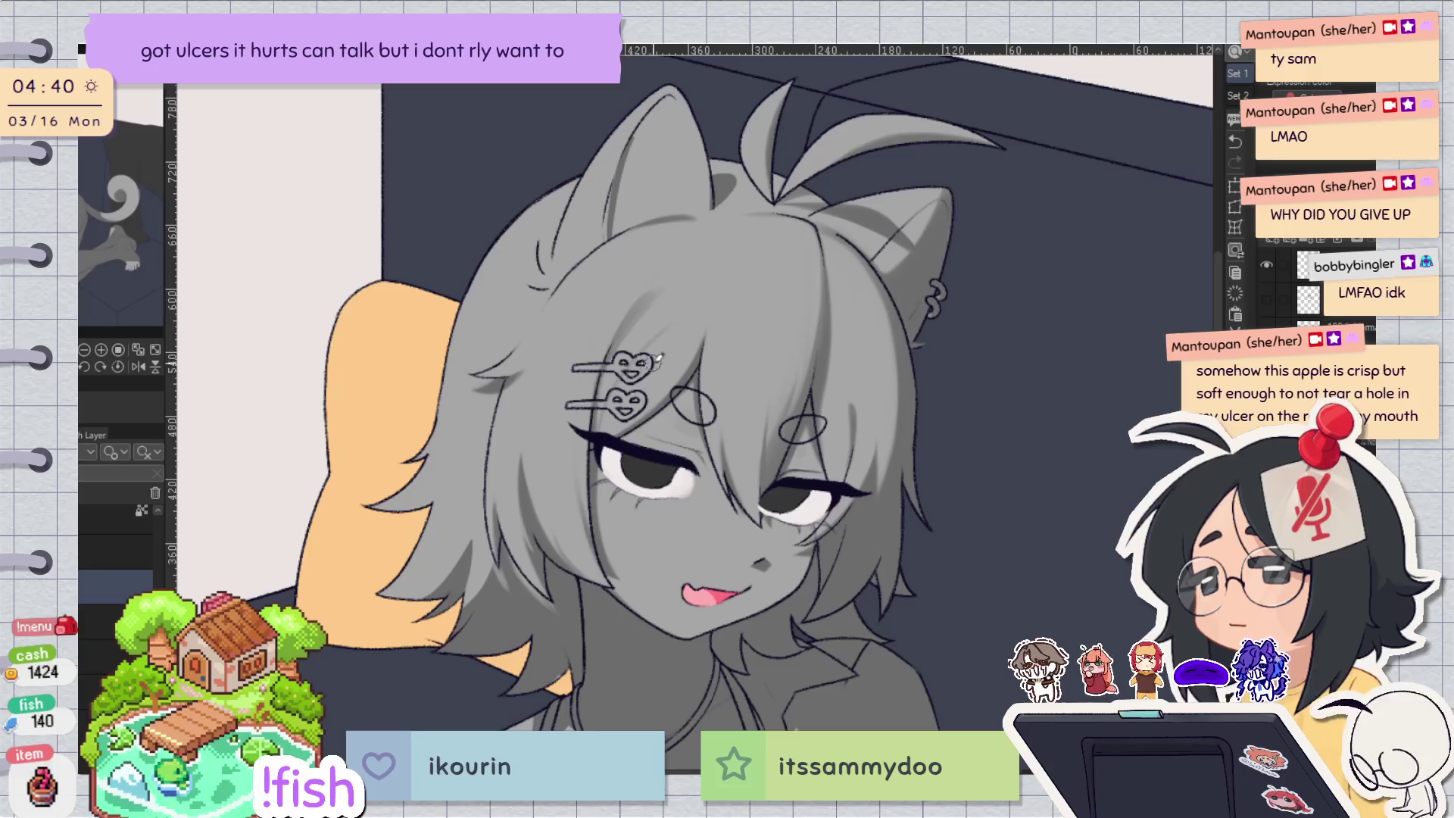
pyautogui.hotkey('ctrl', 'z')
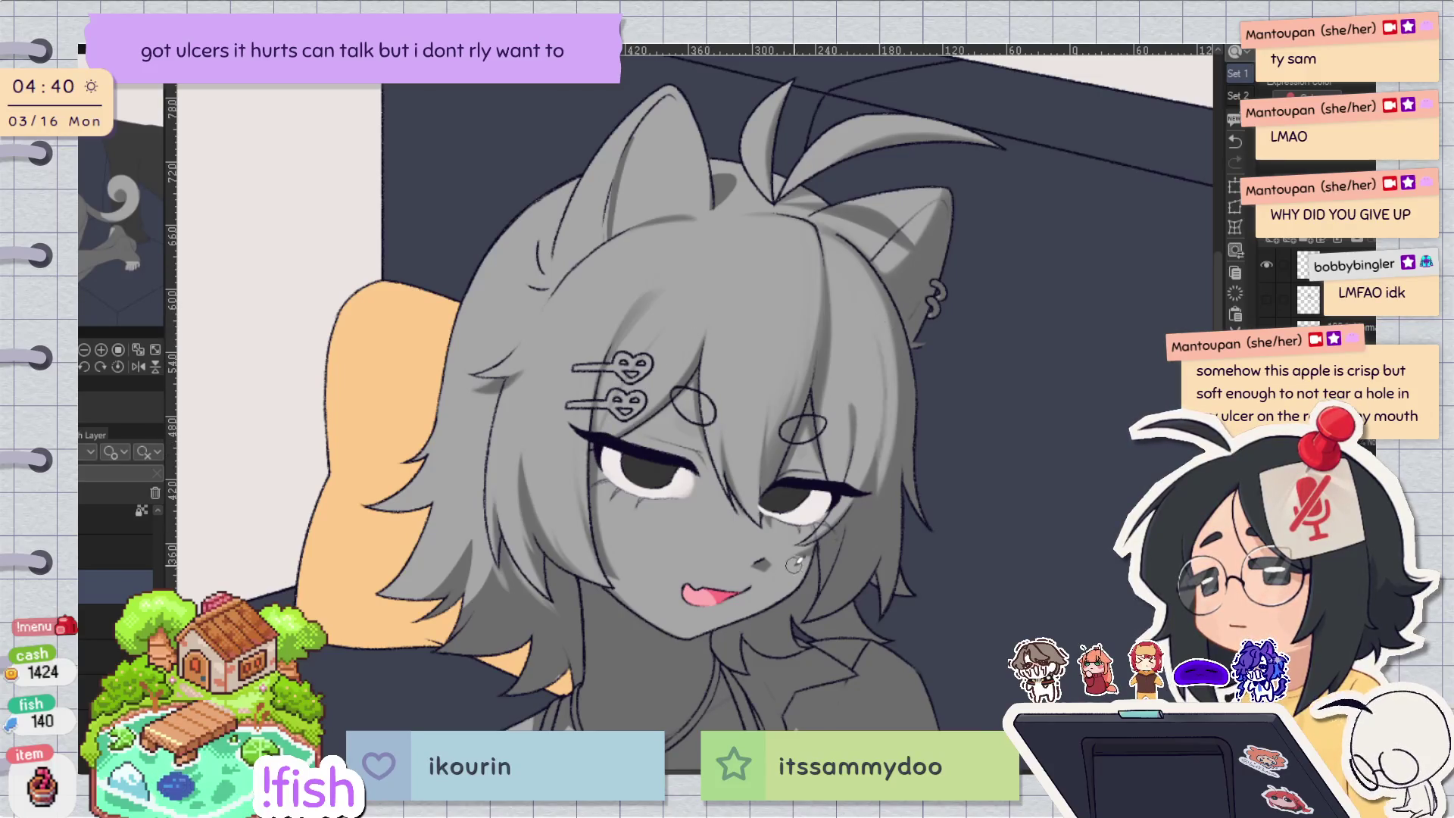
pyautogui.press('h')
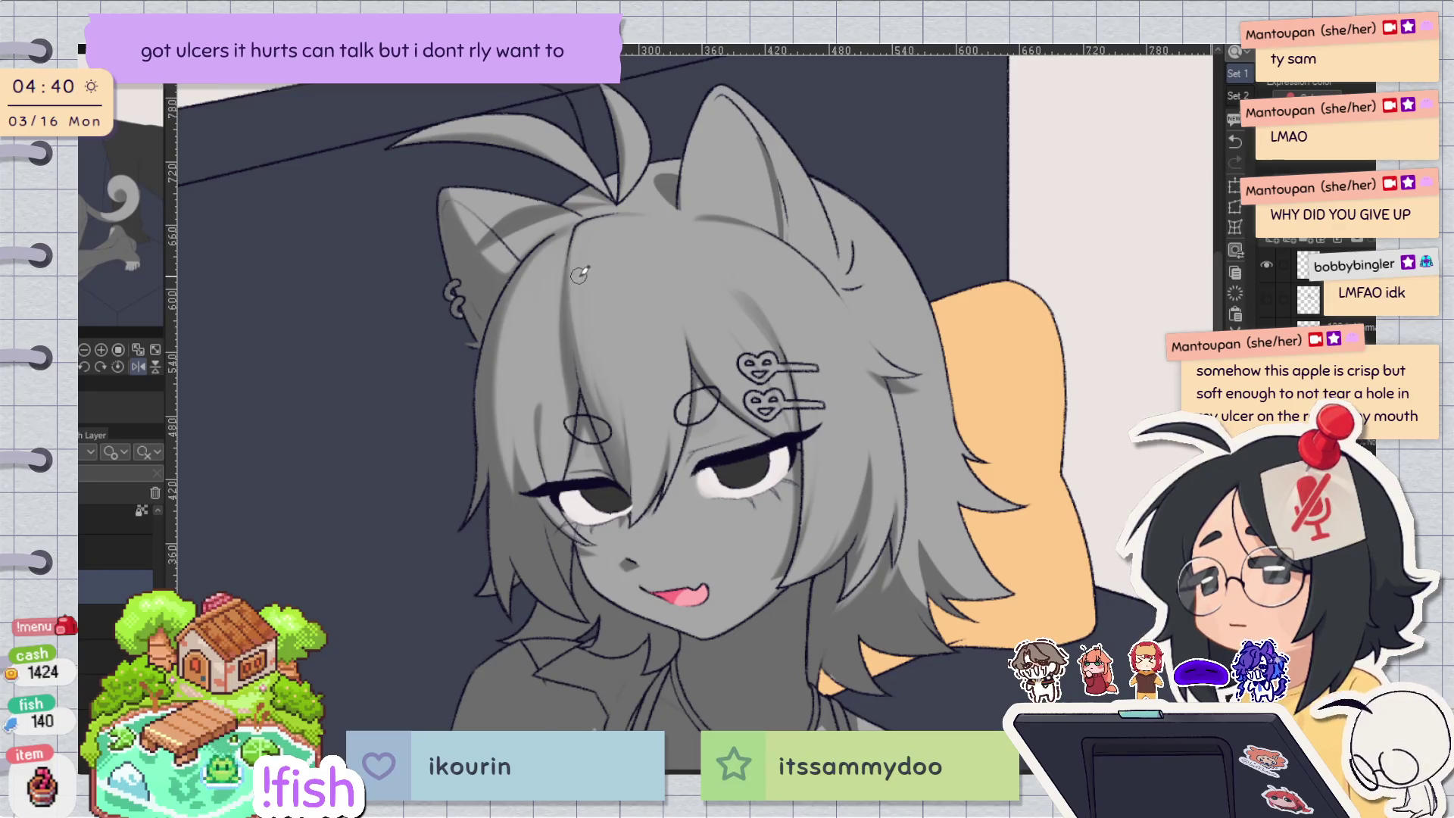
pyautogui.press('h')
pyautogui.press('h')
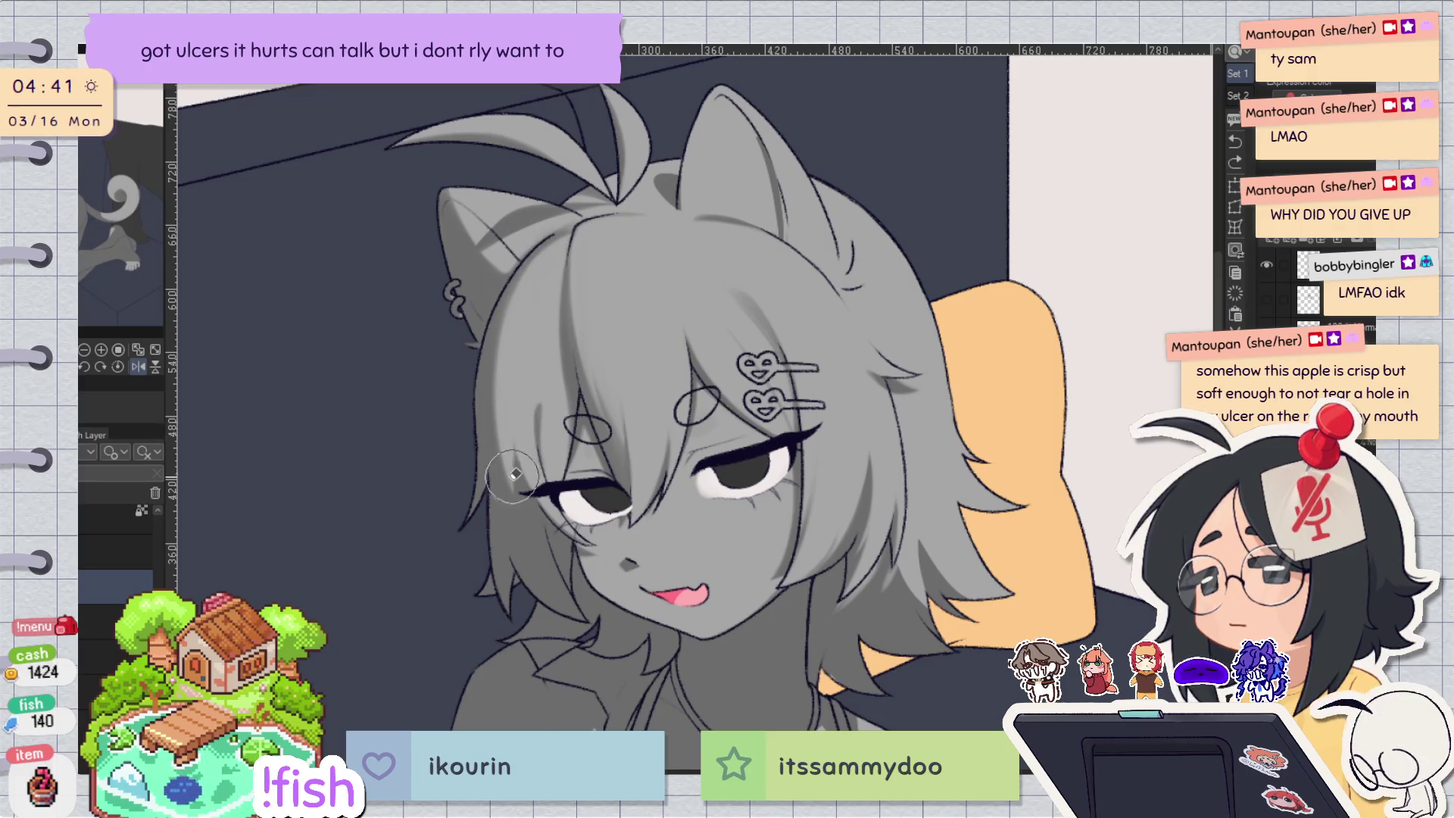
pyautogui.press('h')
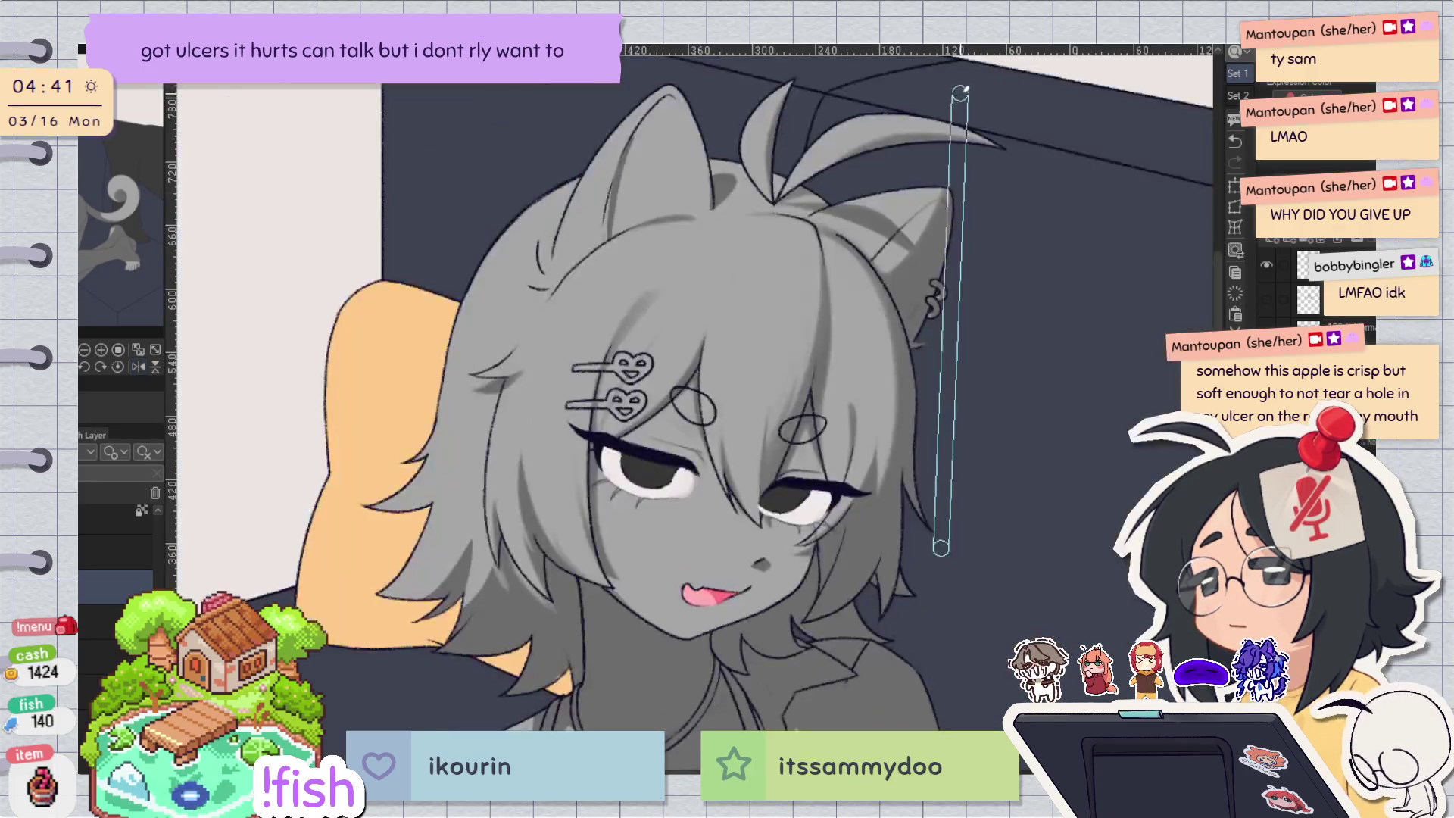
# Rework the lower hair strand into a longer, darker line, switching between large and small brush sizes.
pyautogui.moveTo(621, 158)
pyautogui.mouseDown()
pyautogui.moveTo(742, 323)
pyautogui.moveTo(759, 372)
pyautogui.mouseUp()
pyautogui.hotkey('ctrl', 'z')
pyautogui.moveTo(747, 269); pyautogui.dragTo(759, 447)
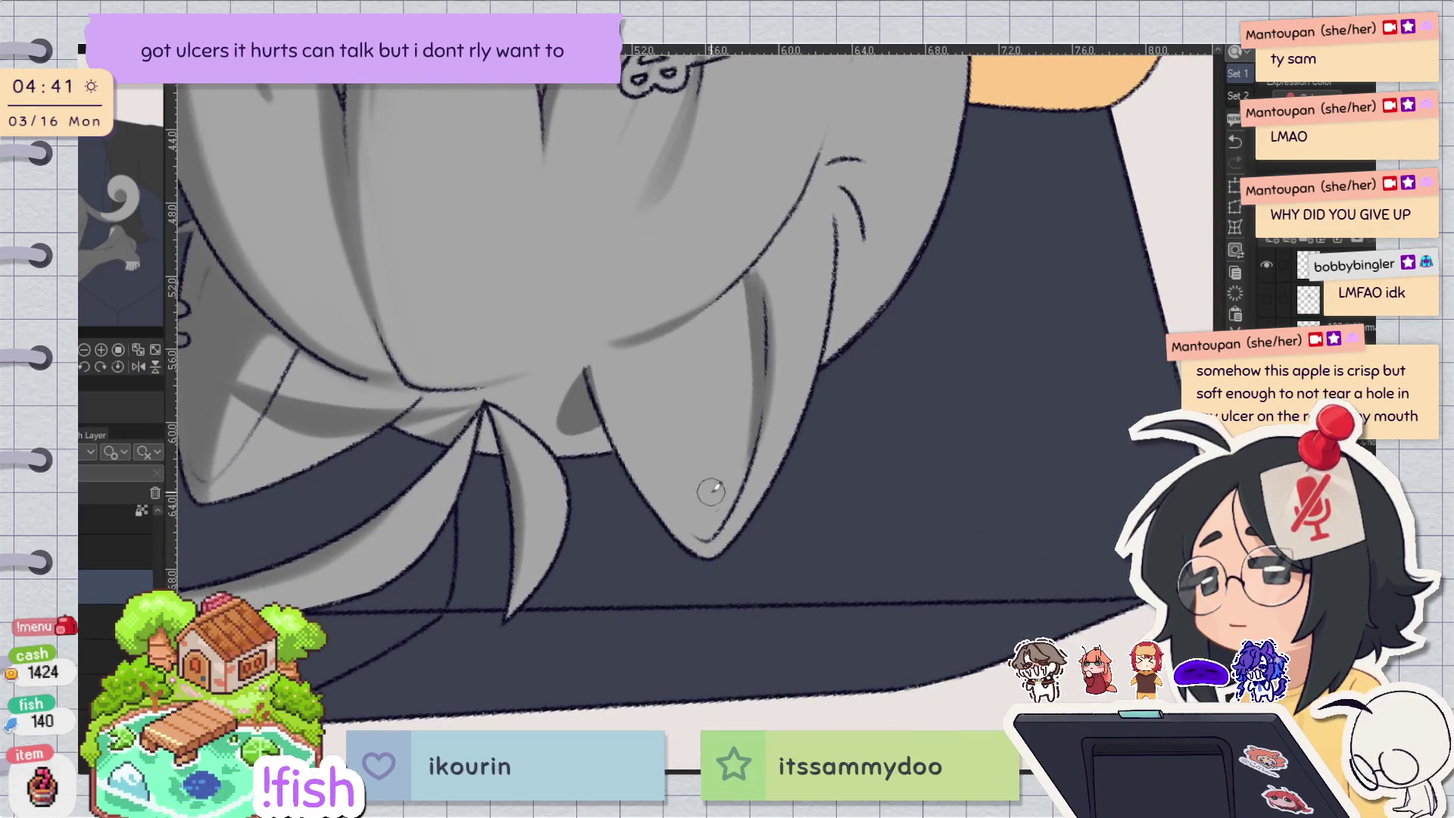
pyautogui.moveTo(754, 282); pyautogui.dragTo(750, 436)
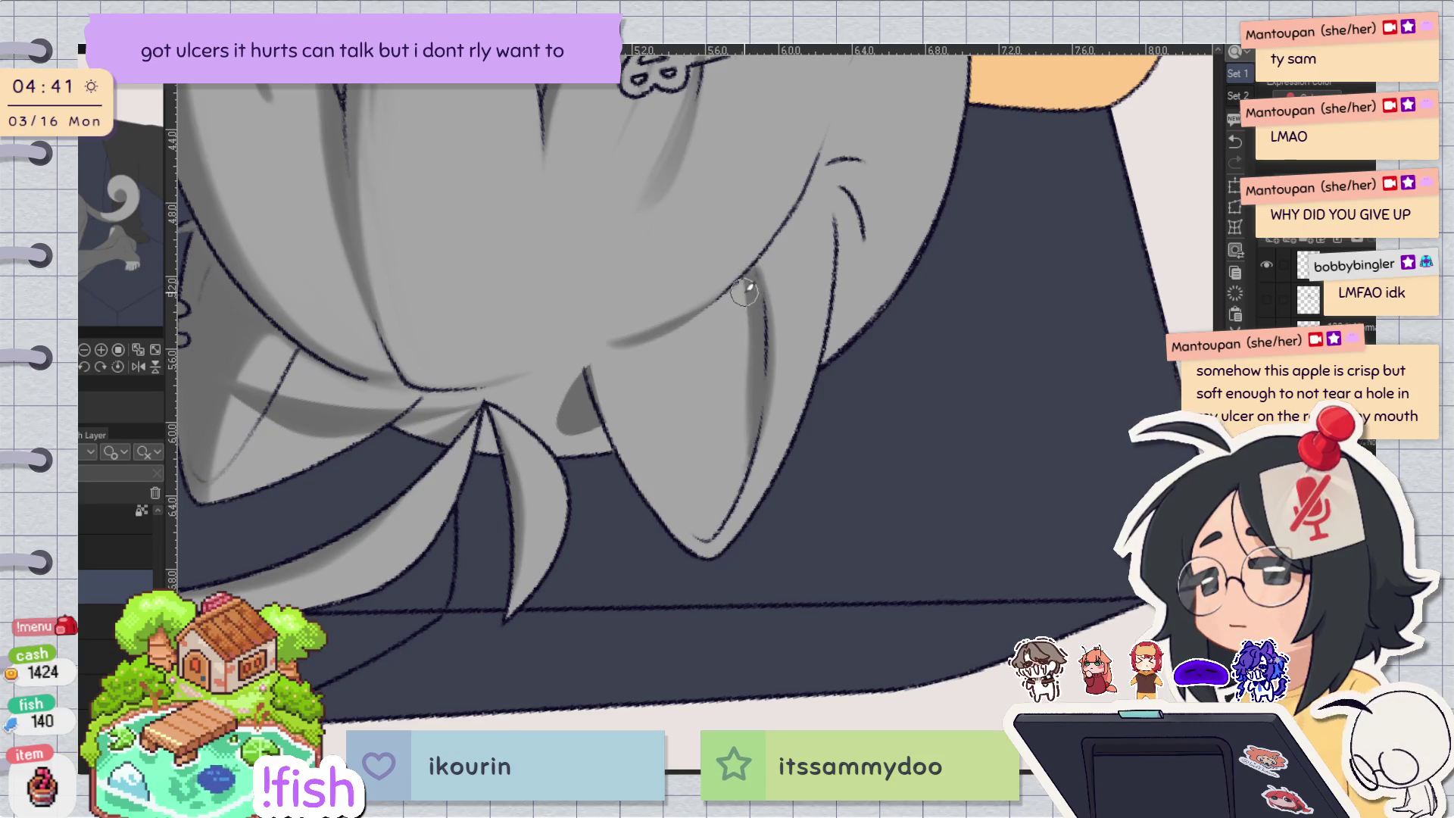
pyautogui.press('e')
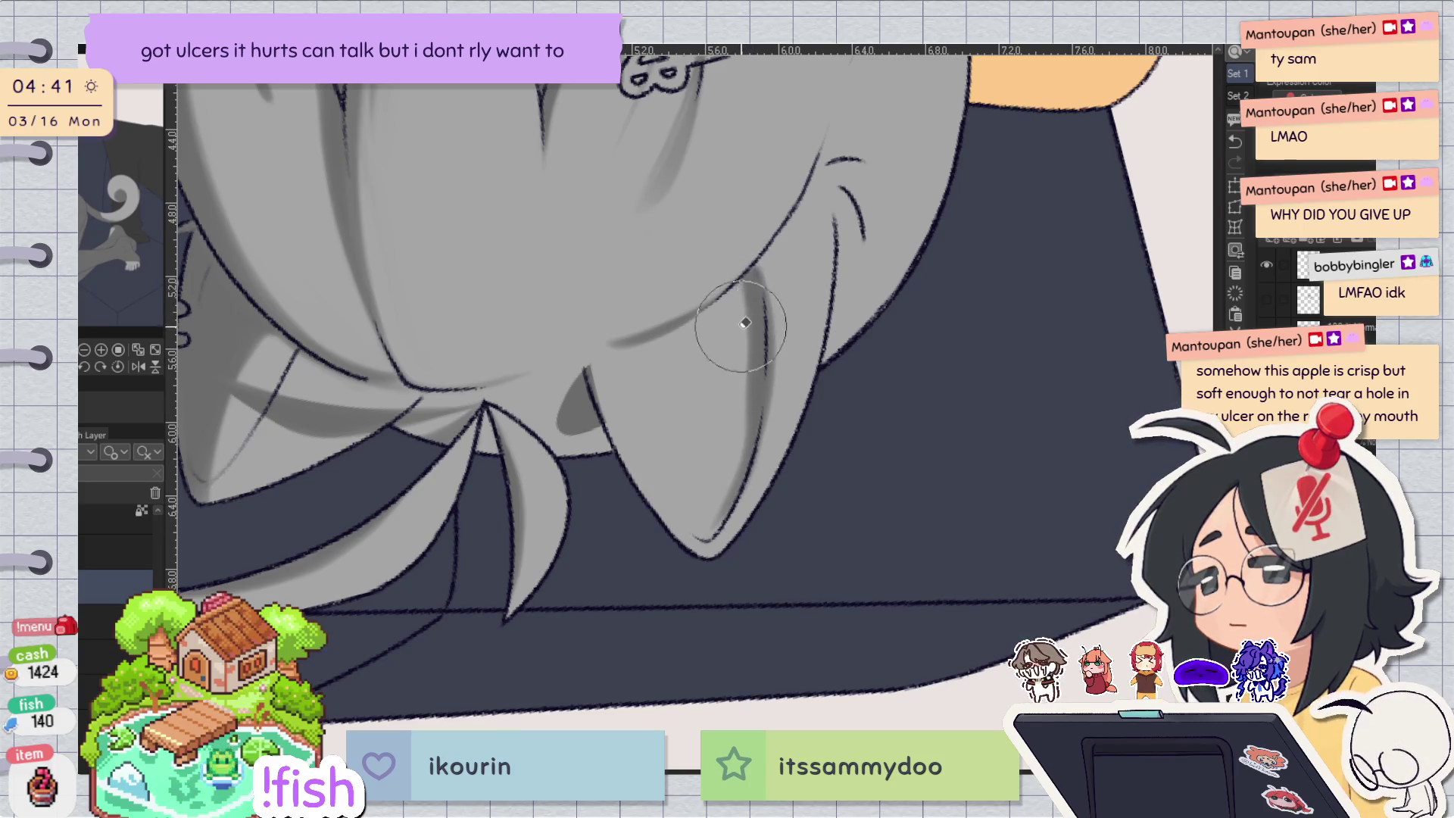
pyautogui.moveTo(738, 273); pyautogui.dragTo(749, 432)
pyautogui.press('p')
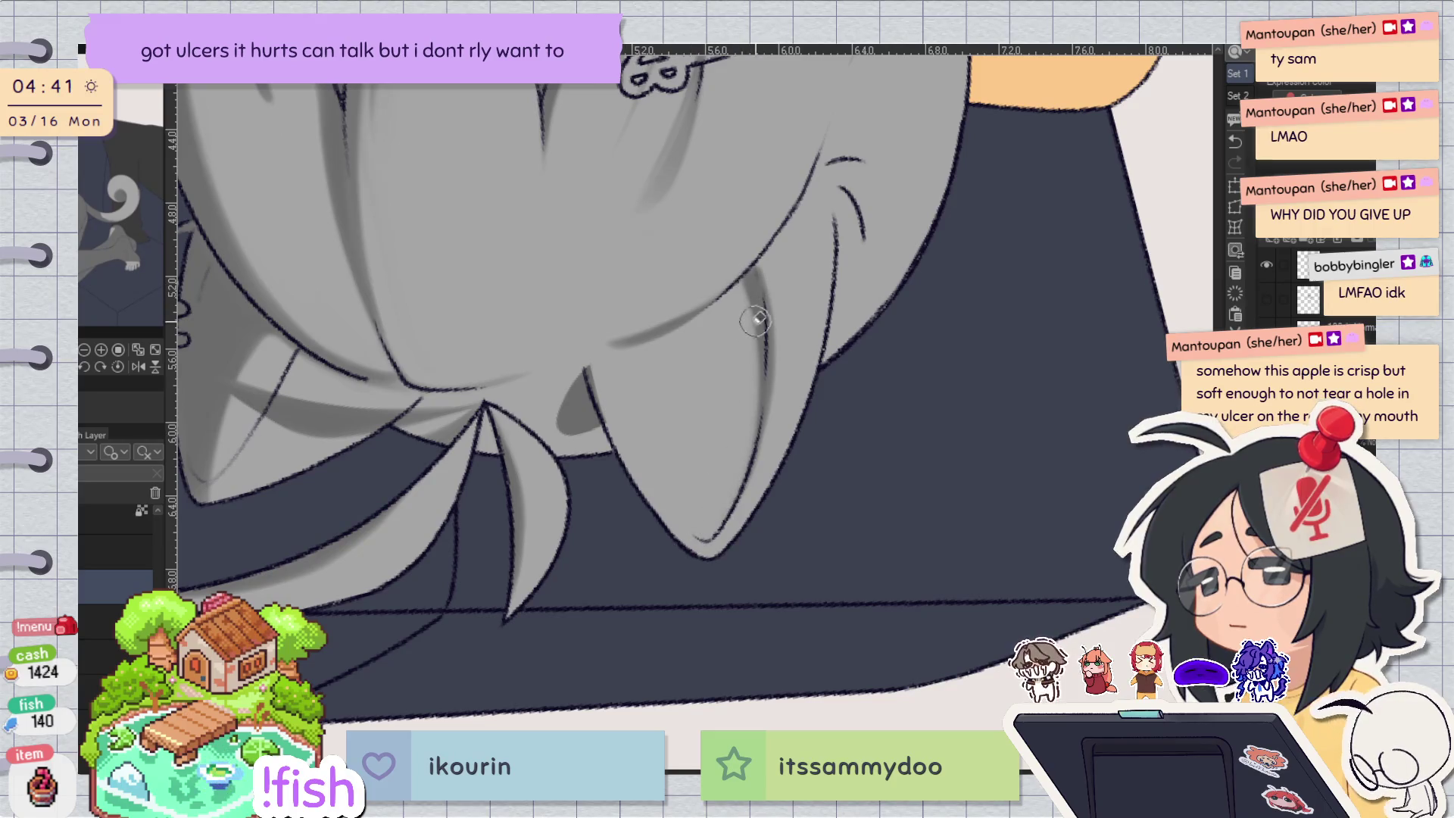
pyautogui.moveTo(754, 329); pyautogui.dragTo(757, 454)
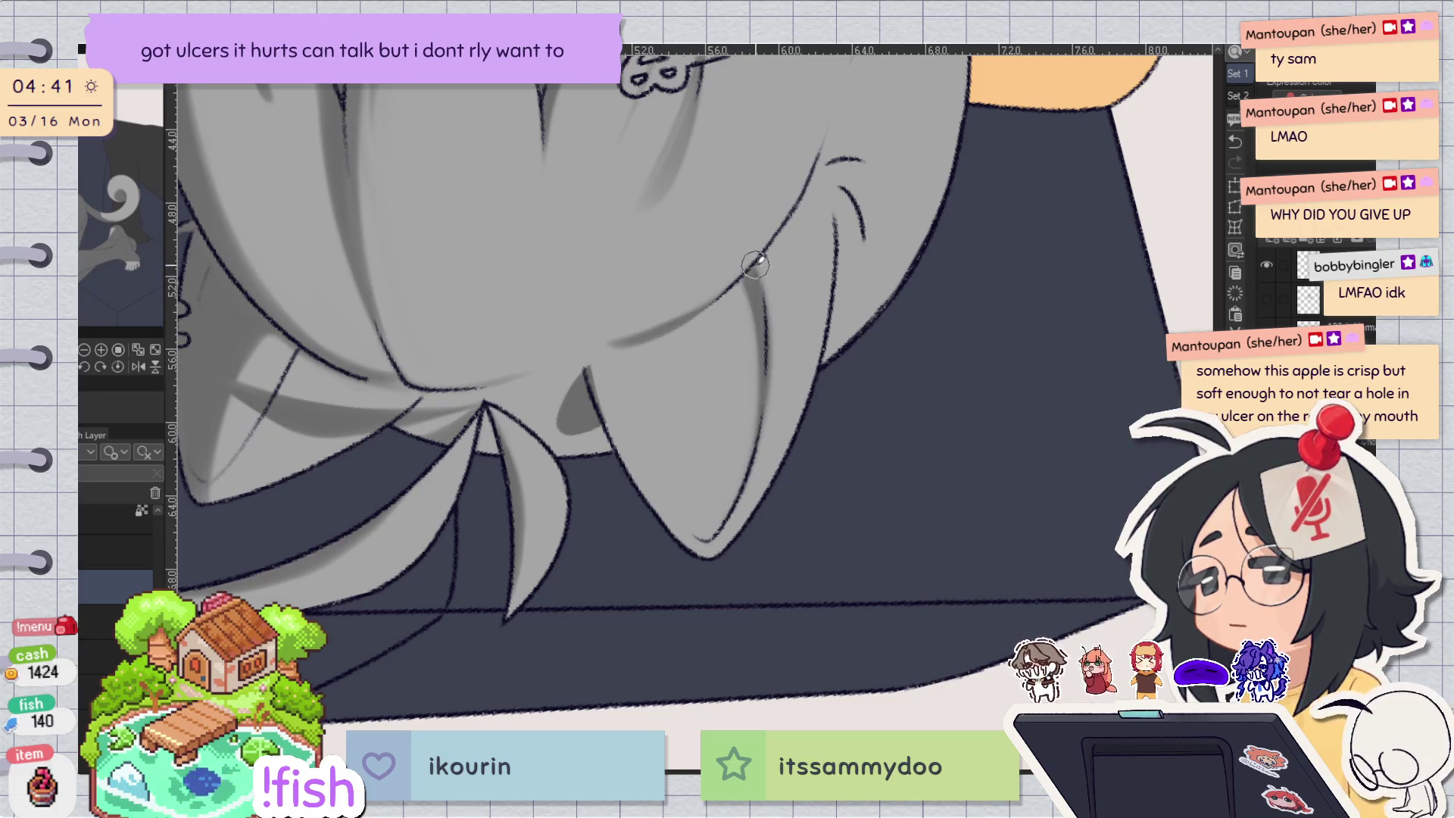
pyautogui.hotkey('ctrl', 'r')
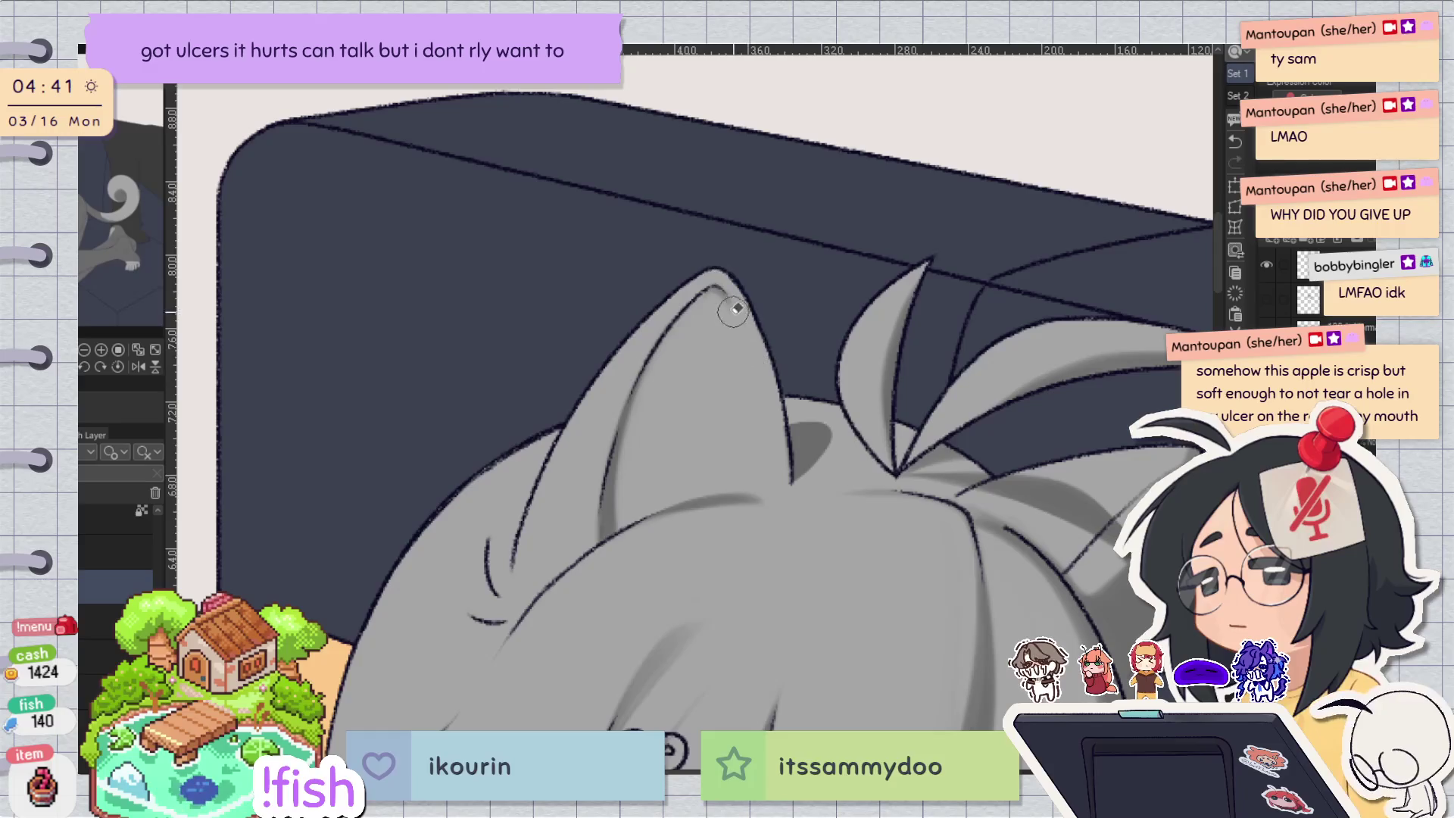
# Add light strokes down the inner ear and along its right and left edges, flipping to check.
pyautogui.moveTo(718, 288); pyautogui.dragTo(765, 397)
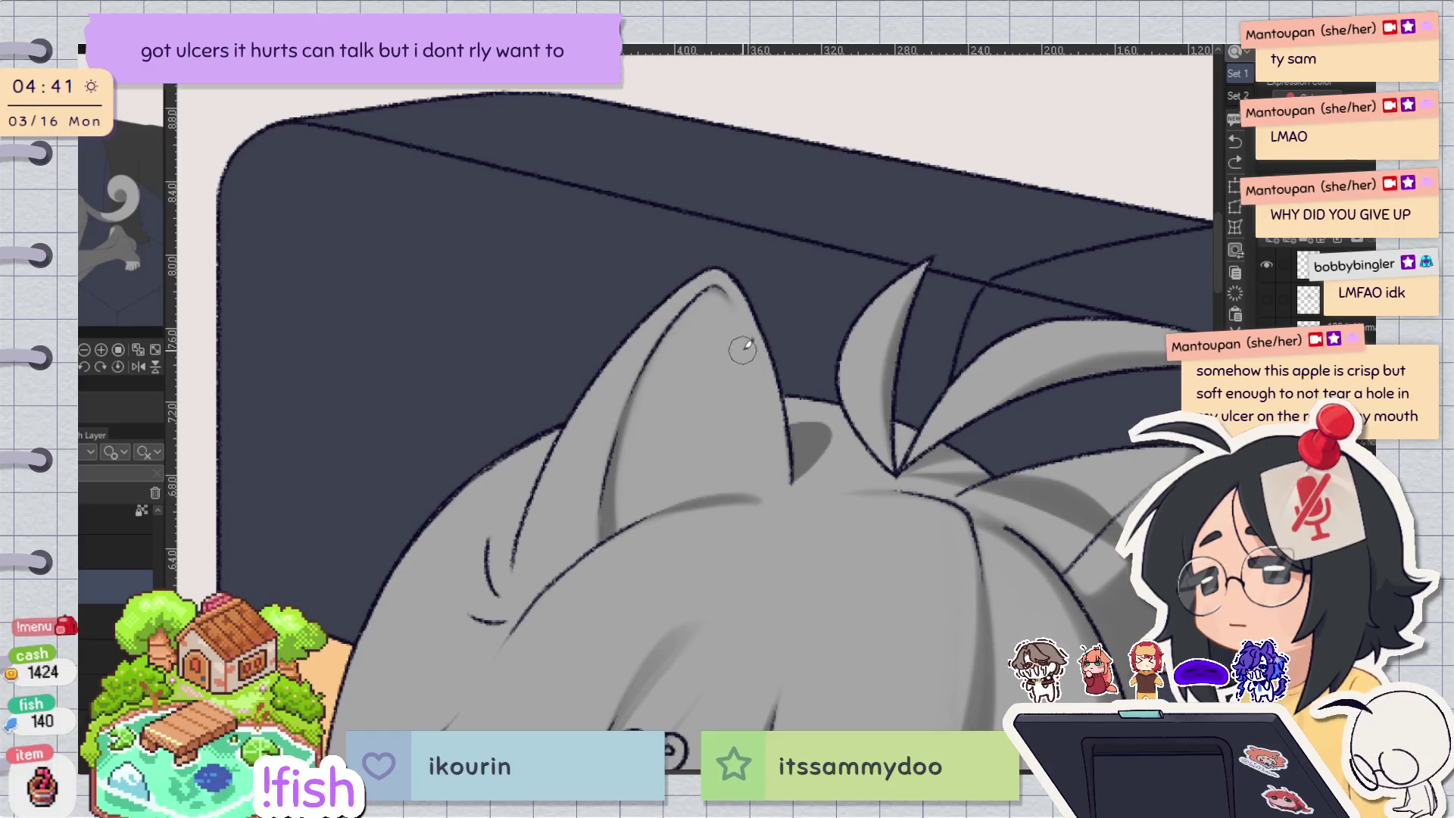
pyautogui.press('h')
pyautogui.moveTo(650, 334); pyautogui.dragTo(610, 500)
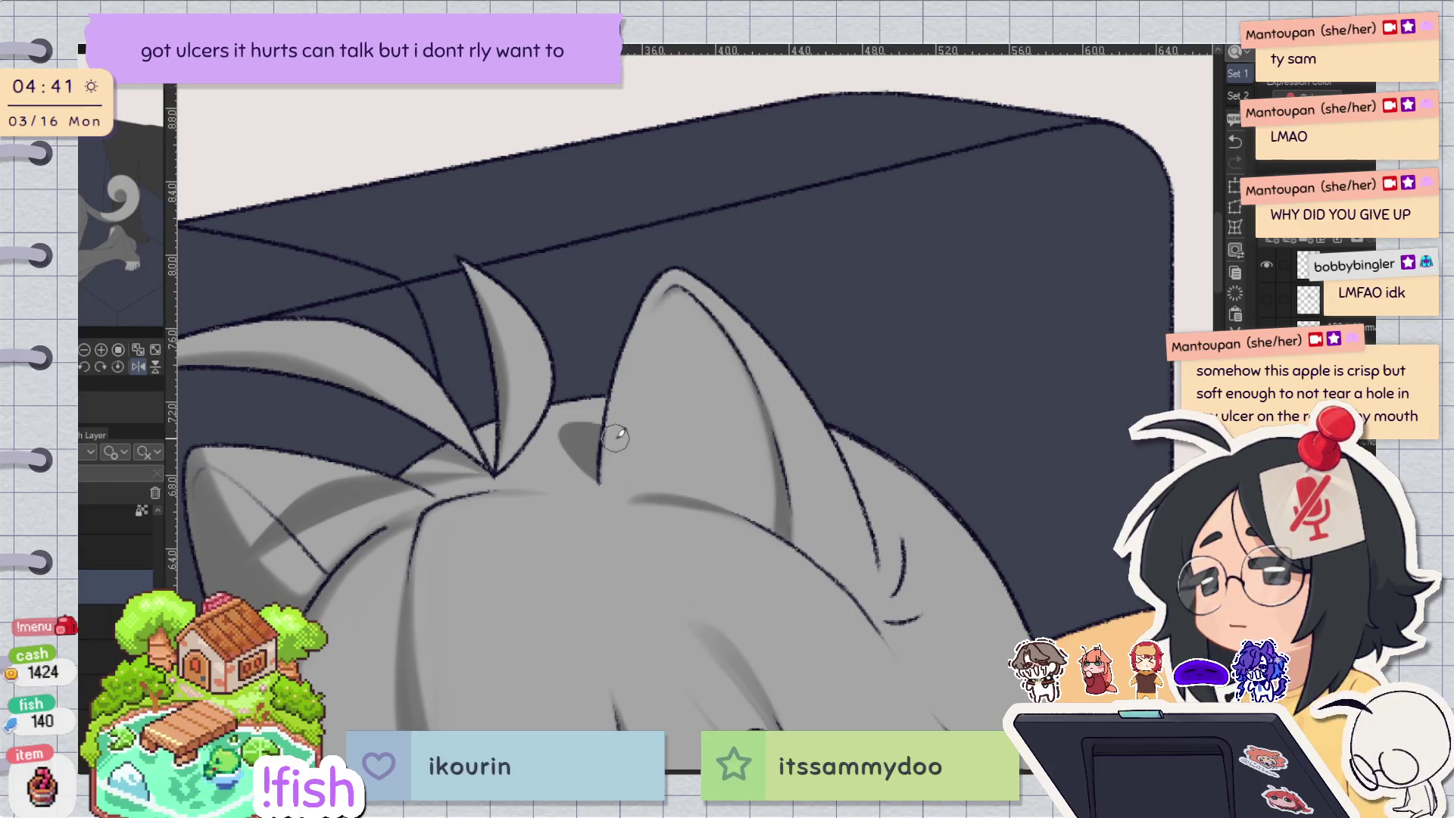
pyautogui.press('h')
pyautogui.moveTo(749, 307)
pyautogui.mouseDown()
pyautogui.moveTo(792, 488)
pyautogui.moveTo(780, 425)
pyautogui.moveTo(788, 458)
pyautogui.mouseUp()
pyautogui.hotkey('ctrl', 'z')
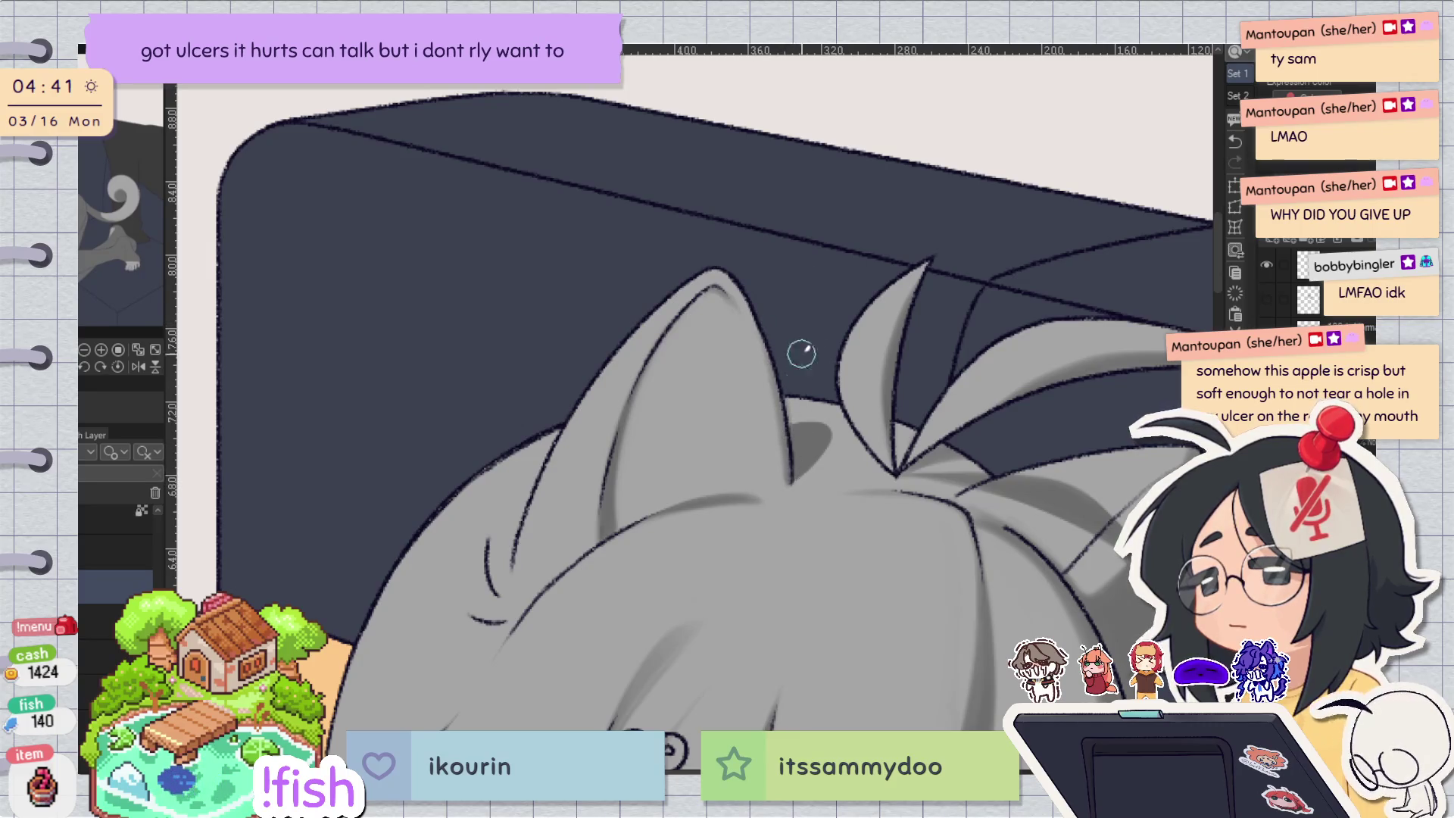
pyautogui.scroll(-2, 923, 200)
pyautogui.press('h')
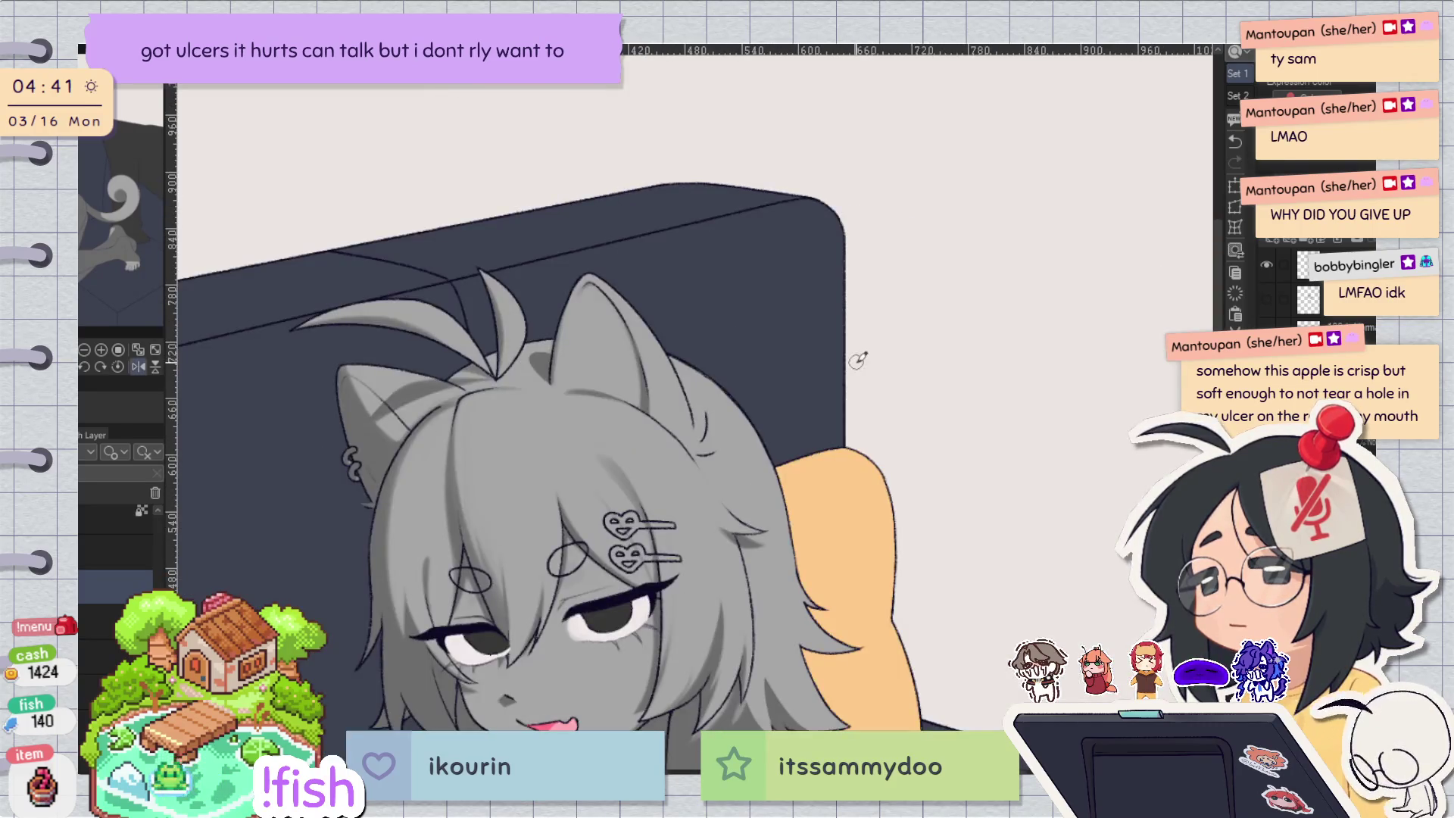
pyautogui.scroll(3, 591, 252)
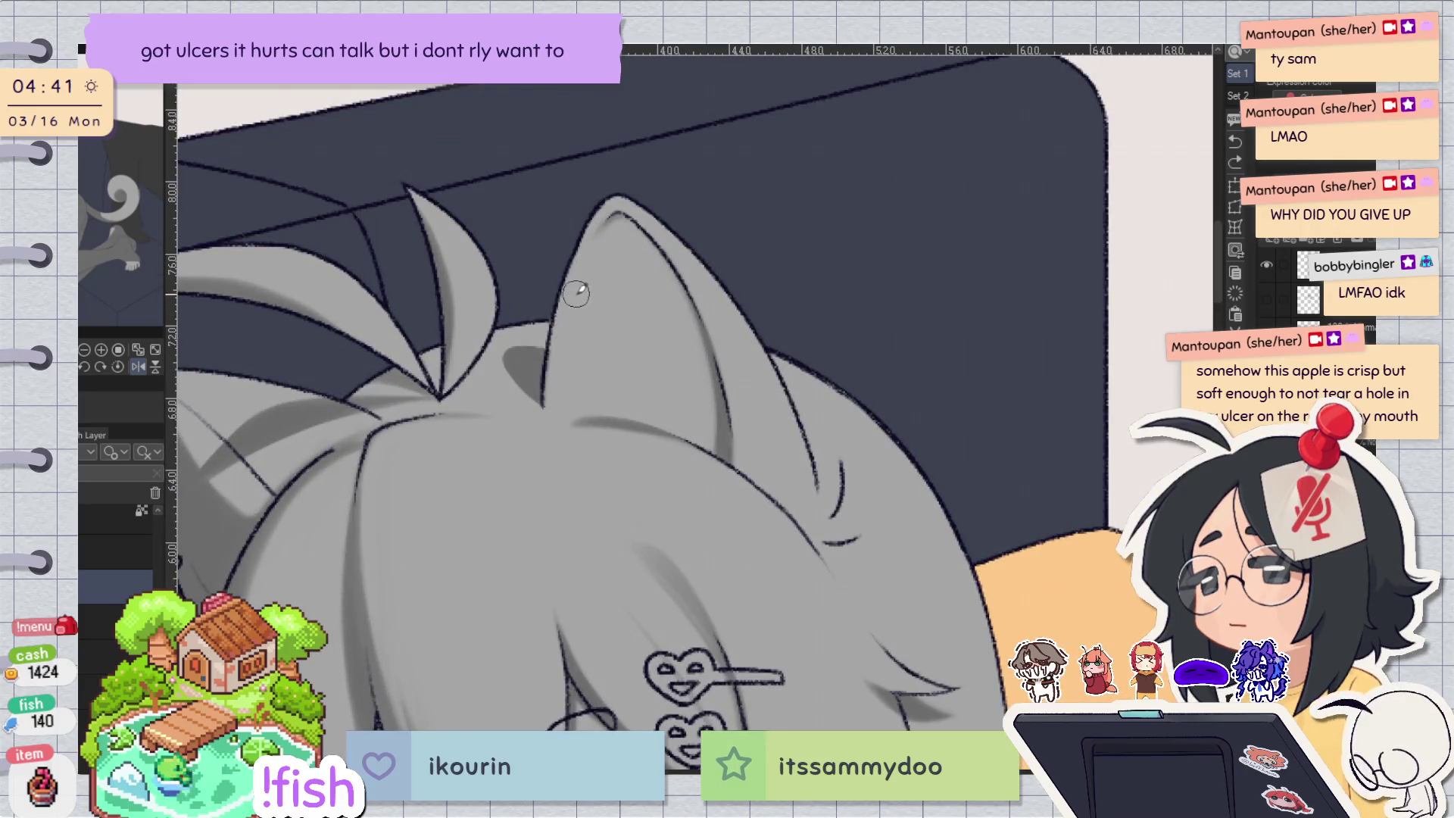
pyautogui.moveTo(578, 245)
pyautogui.mouseDown()
pyautogui.moveTo(547, 397)
pyautogui.moveTo(655, 415)
pyautogui.moveTo(668, 303)
pyautogui.moveTo(574, 233)
pyautogui.mouseUp()
# Lasso-select the cat ear, covering its outer edge and tip.
pyautogui.moveTo(714, 235); pyautogui.dragTo(617, 301)
pyautogui.moveTo(674, 427)
pyautogui.mouseDown()
pyautogui.moveTo(757, 363)
pyautogui.moveTo(826, 242)
pyautogui.mouseUp()
pyautogui.moveTo(761, 203)
pyautogui.mouseDown()
pyautogui.moveTo(815, 315)
pyautogui.moveTo(781, 327)
pyautogui.mouseUp()
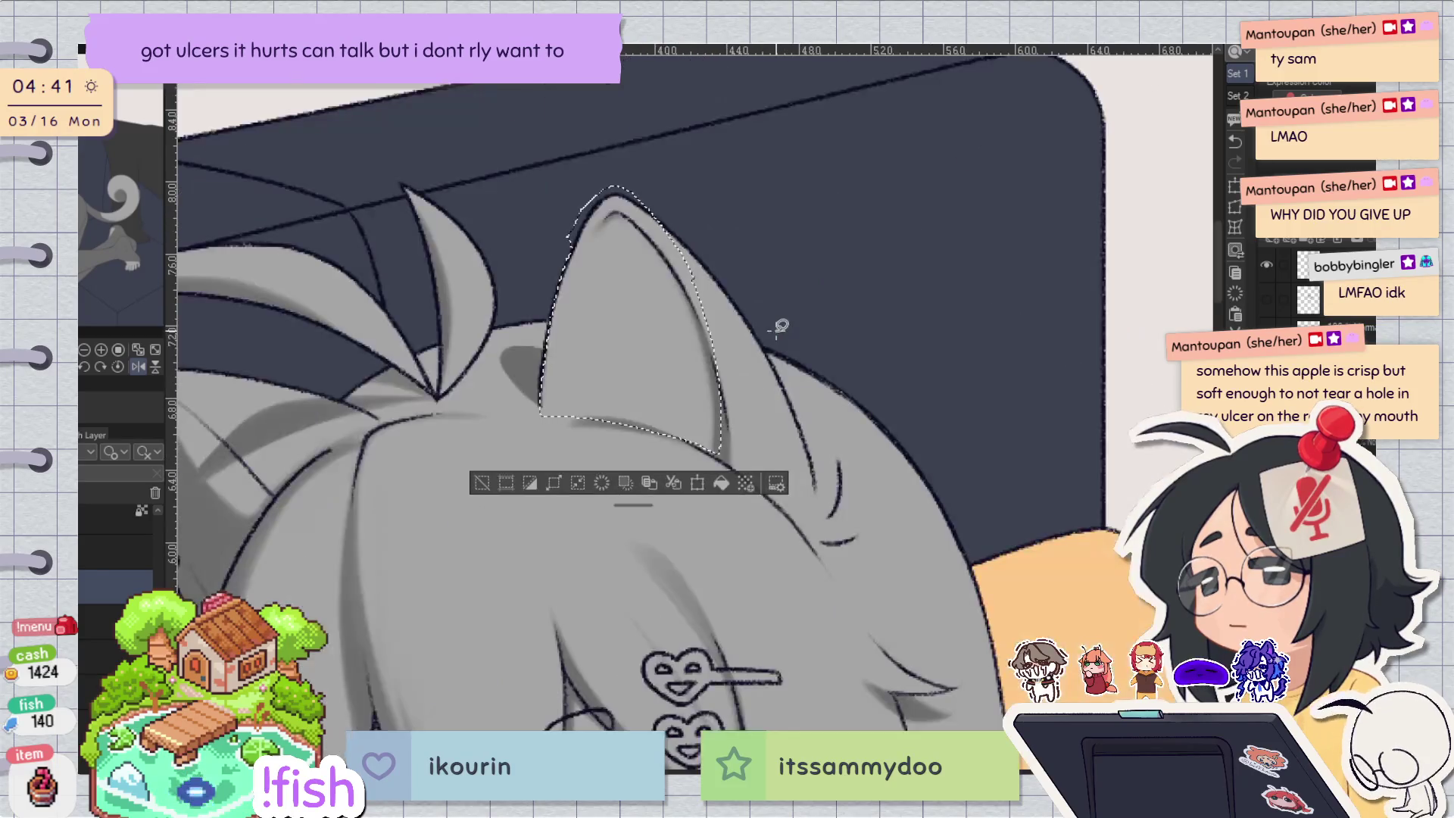
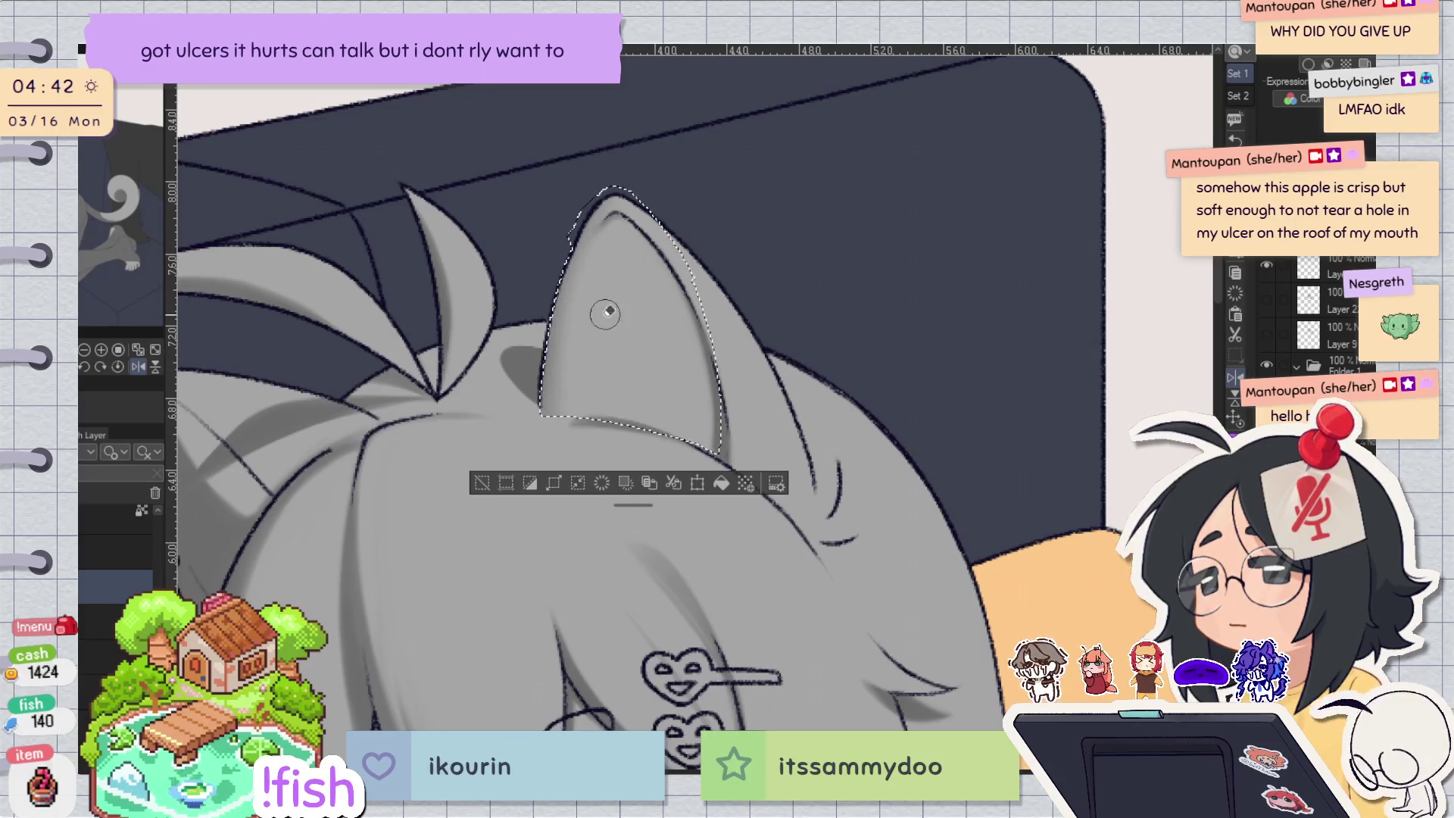
# Clear the old selection and lasso-select the left cat ear.
pyautogui.click(482, 483)
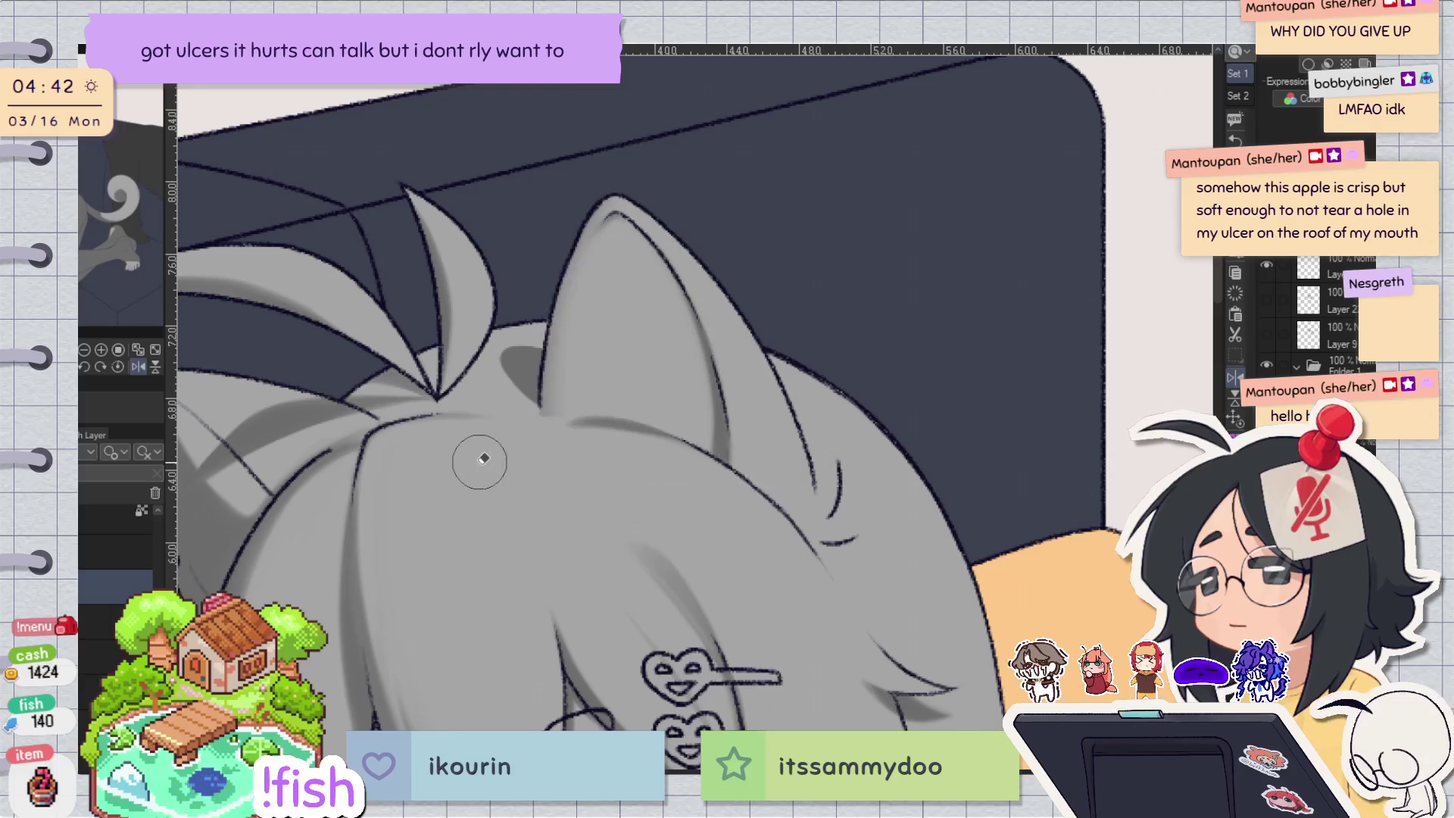
pyautogui.press('h')
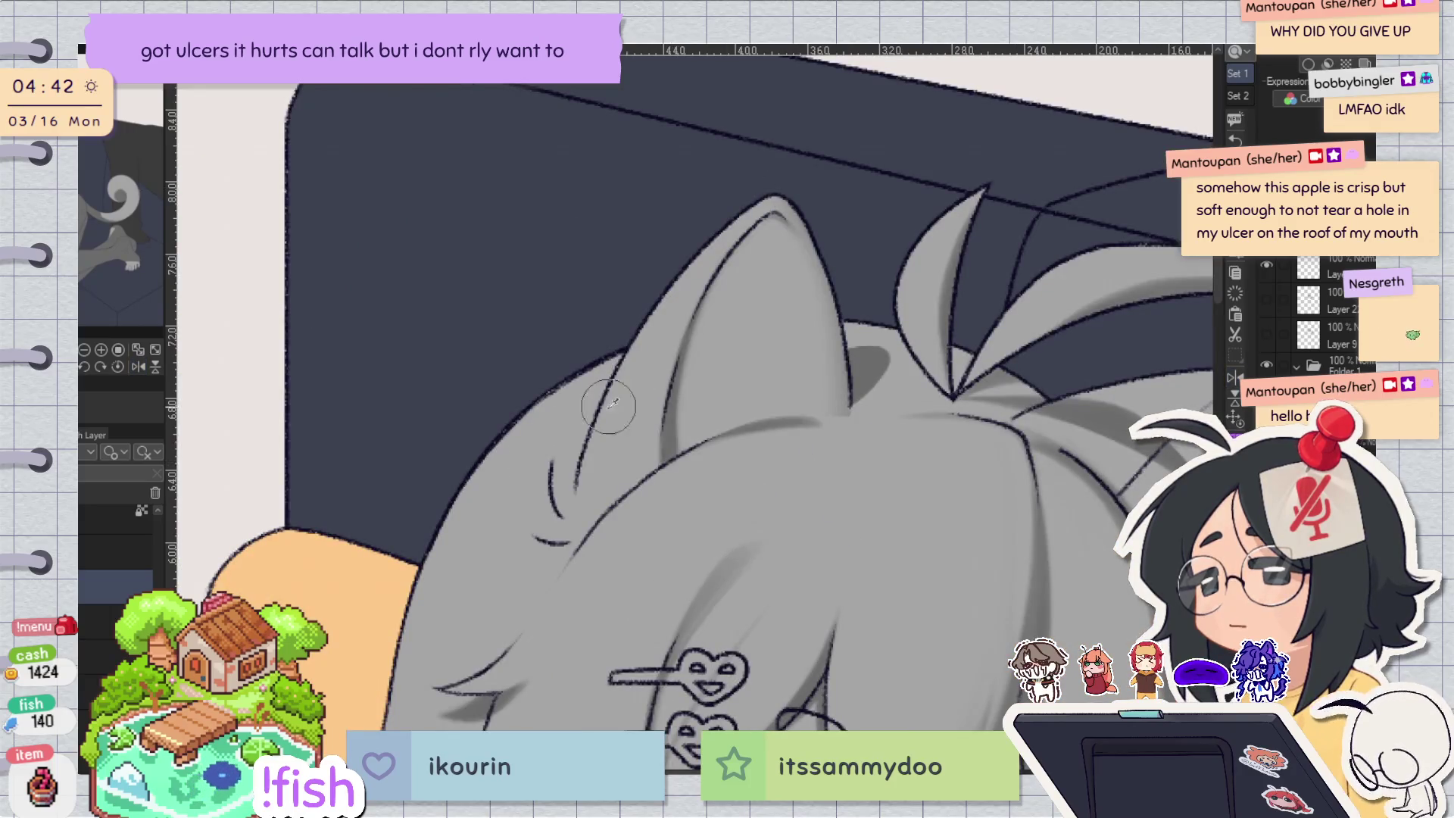
pyautogui.moveTo(595, 426)
pyautogui.mouseDown()
pyautogui.moveTo(575, 488)
pyautogui.moveTo(598, 527)
pyautogui.moveTo(675, 387)
pyautogui.mouseUp()
pyautogui.moveTo(715, 280)
pyautogui.mouseDown()
pyautogui.moveTo(750, 228)
pyautogui.moveTo(584, 523)
pyautogui.mouseUp()
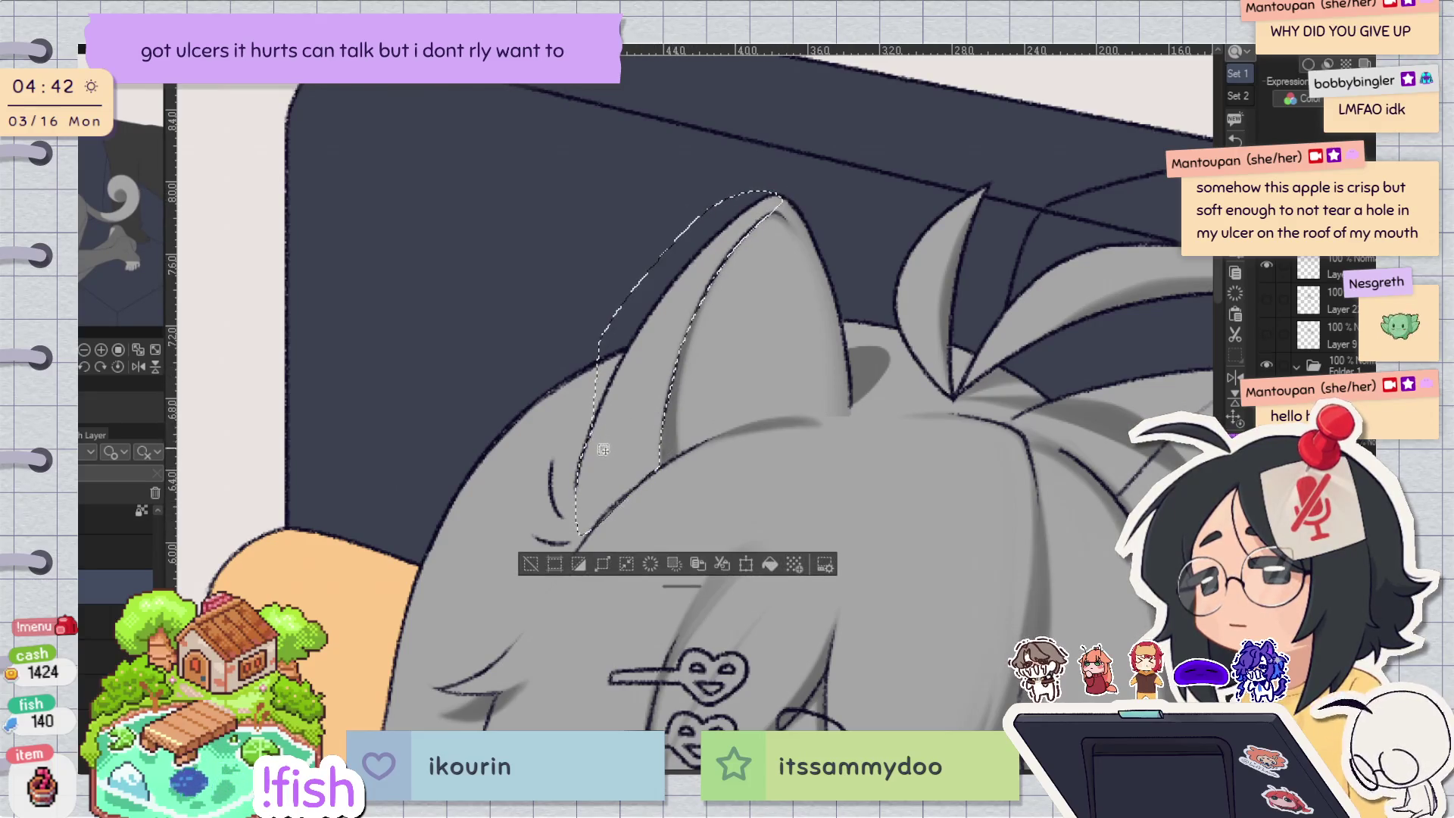
# Brush darker shading along the ear's inner left edge, check it mirrored, then deselect.
pyautogui.press('b')
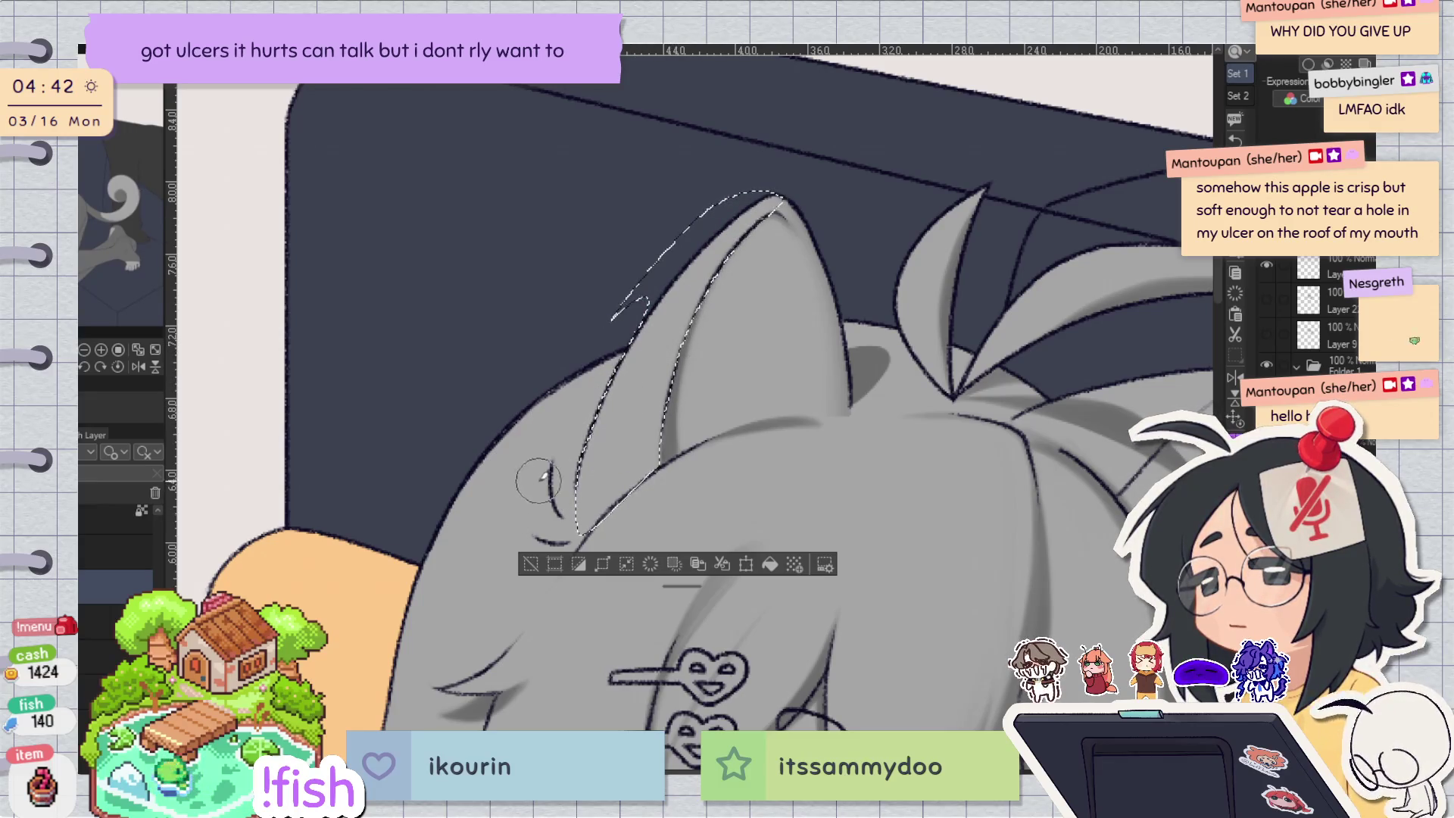
pyautogui.moveTo(666, 318); pyautogui.dragTo(655, 466)
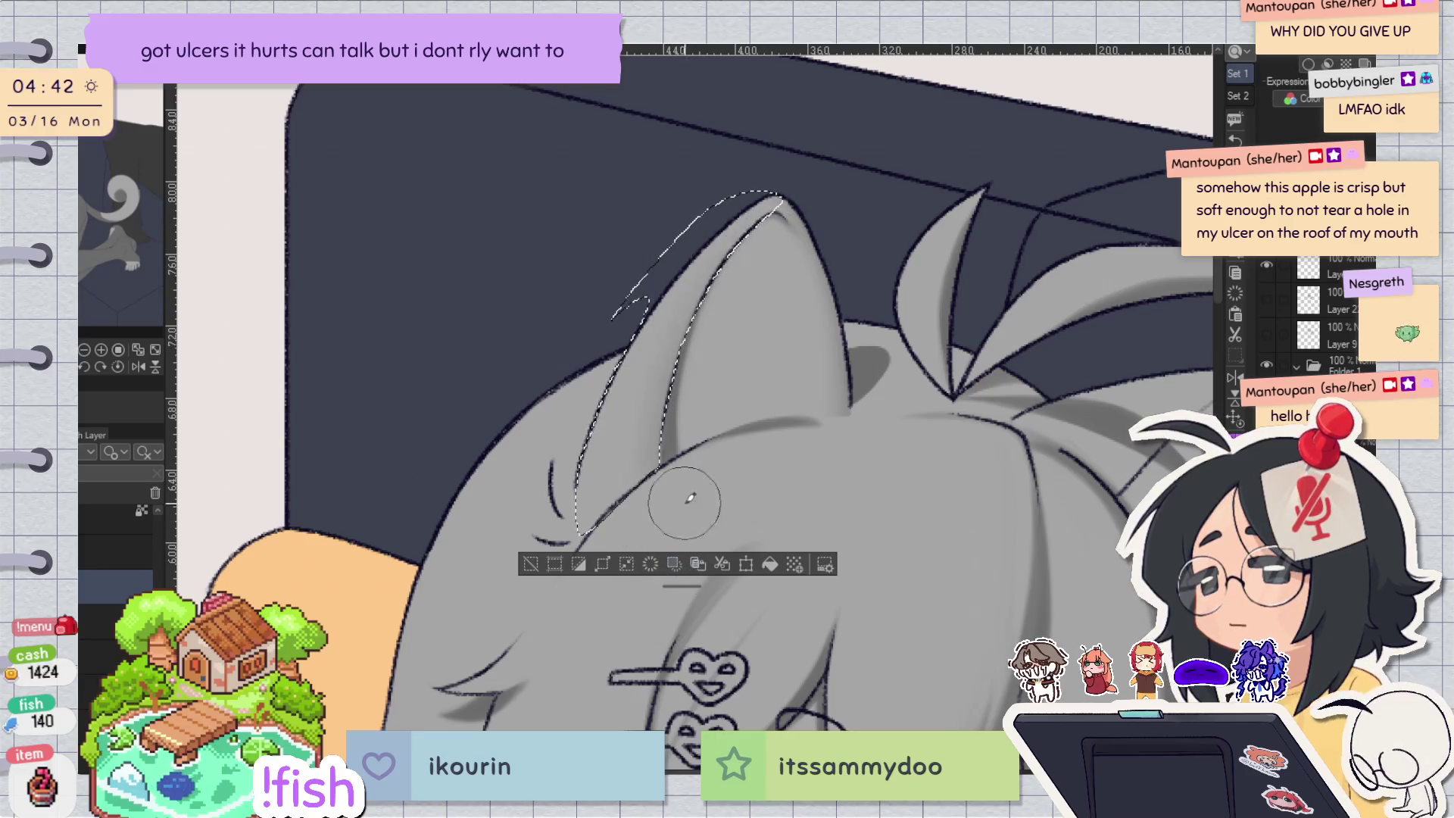
pyautogui.moveTo(828, 201); pyautogui.dragTo(843, 225)
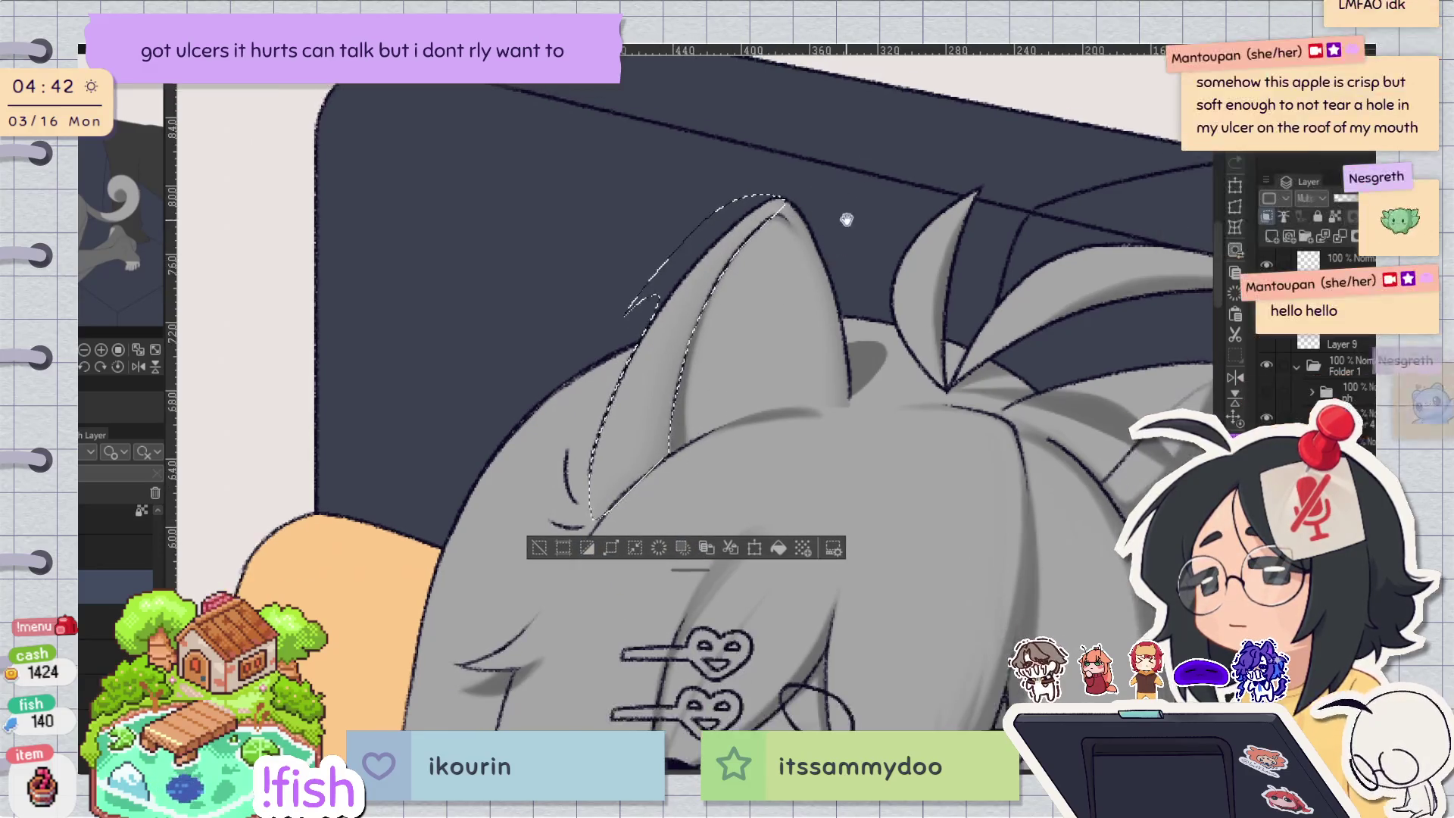
pyautogui.press('h')
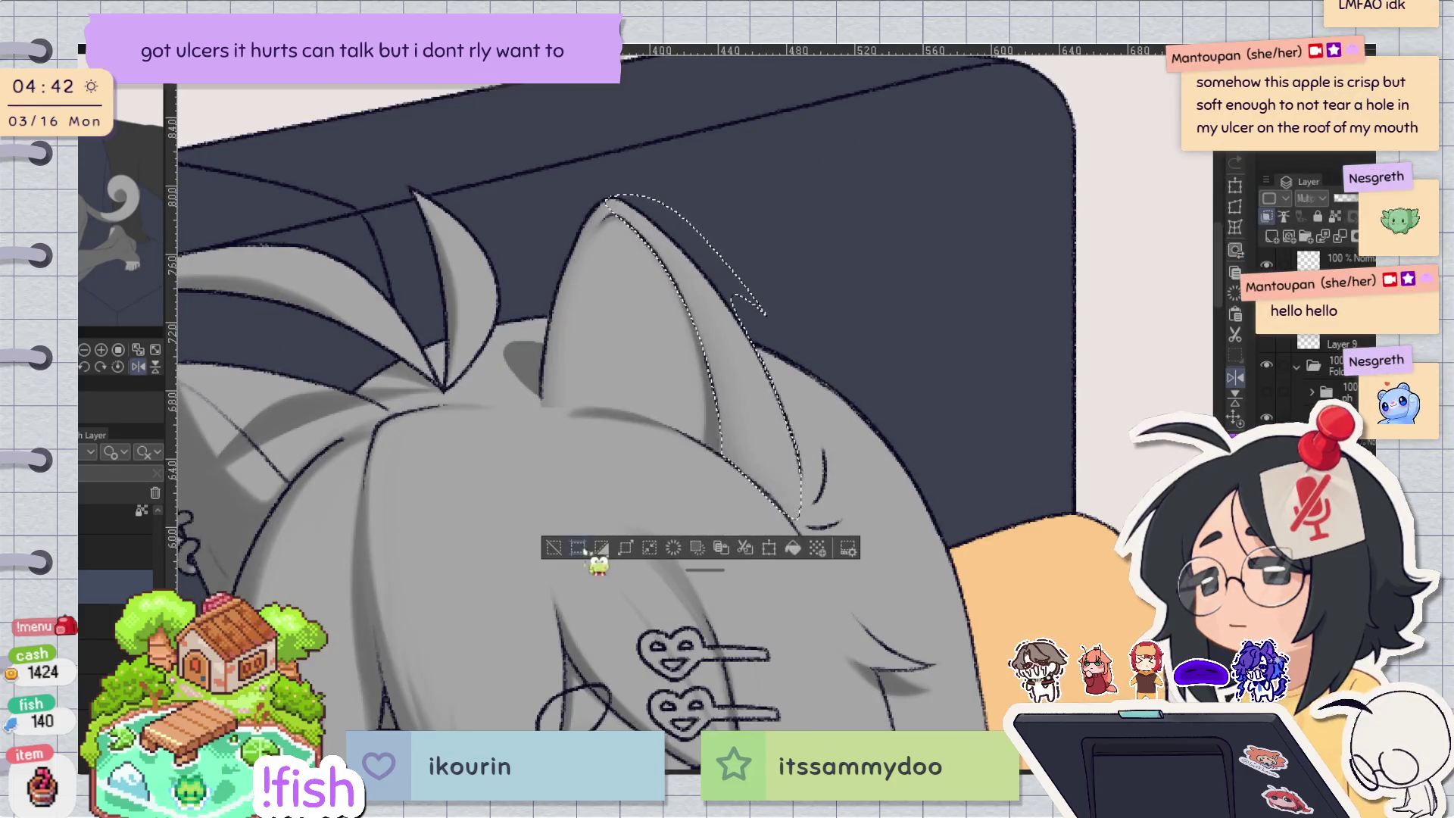
pyautogui.hotkey('ctrl', 'd')
pyautogui.press('h')
pyautogui.scroll(3, 725, 362)
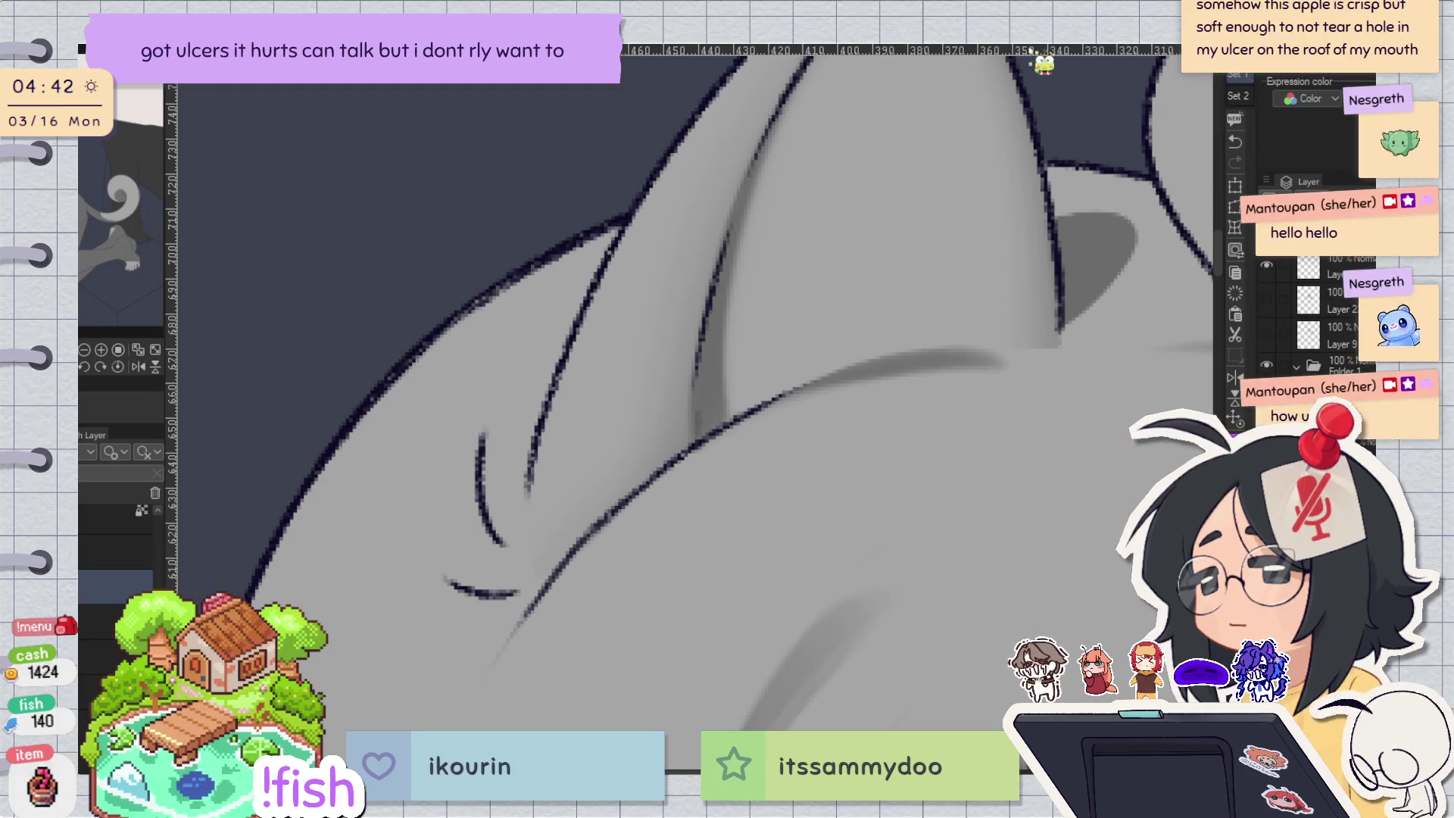
# Turn off the grayscale check and brush a faint shading stroke beside the hair tuft.
pyautogui.moveTo(762, 162); pyautogui.dragTo(720, 303)
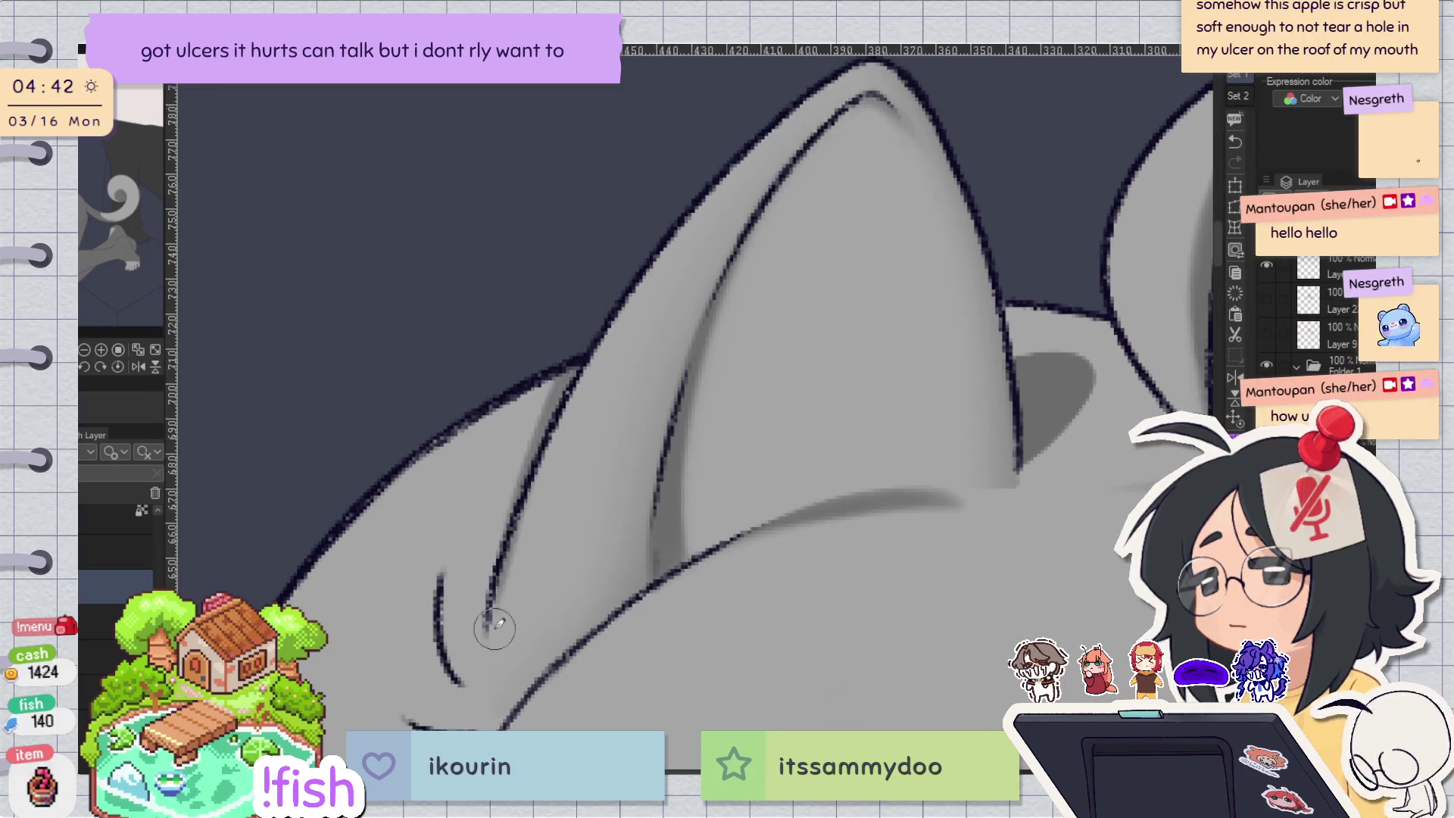
pyautogui.moveTo(493, 608); pyautogui.dragTo(524, 460)
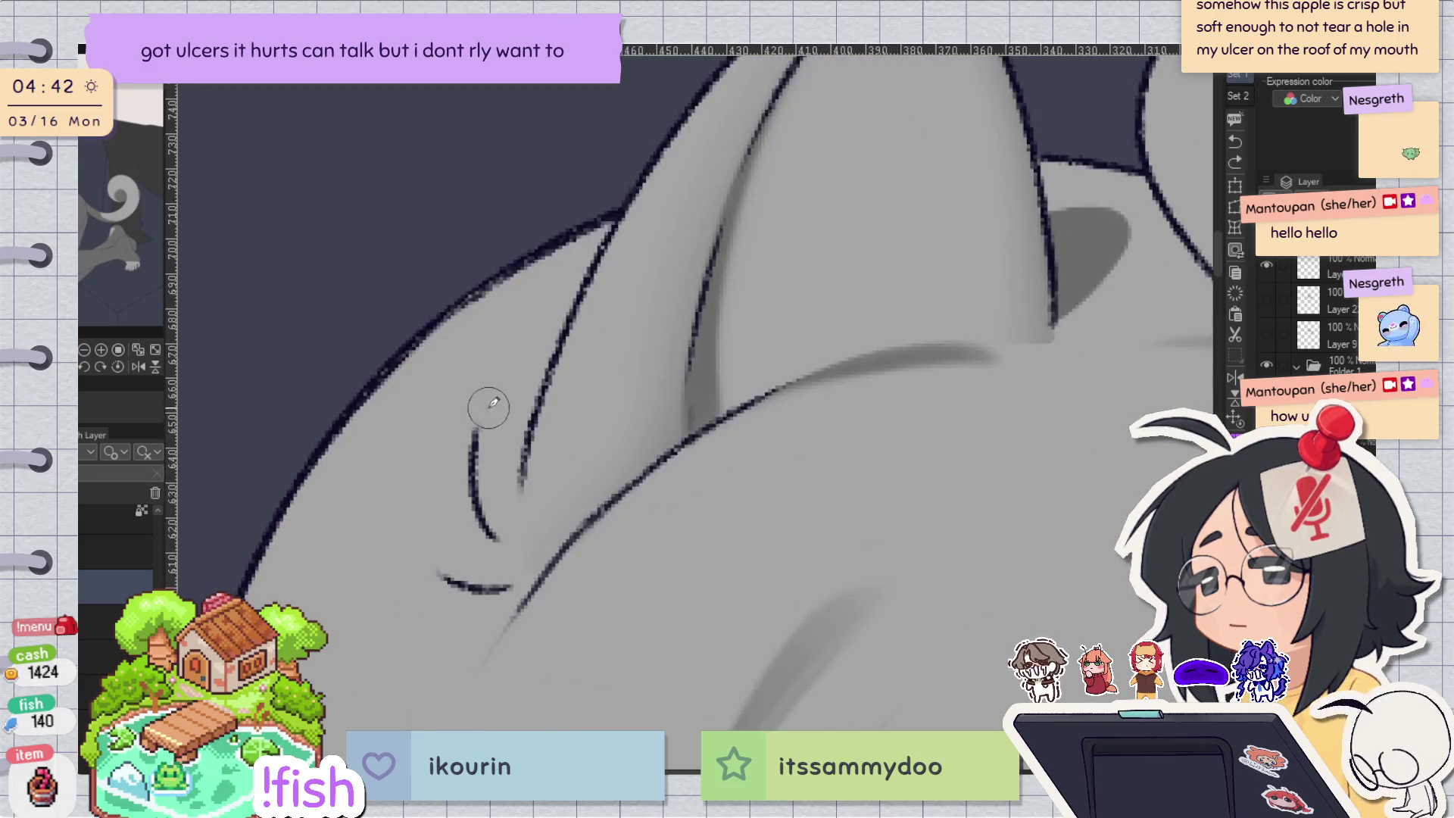
pyautogui.hotkey('ctrl', 'shift', 'u')
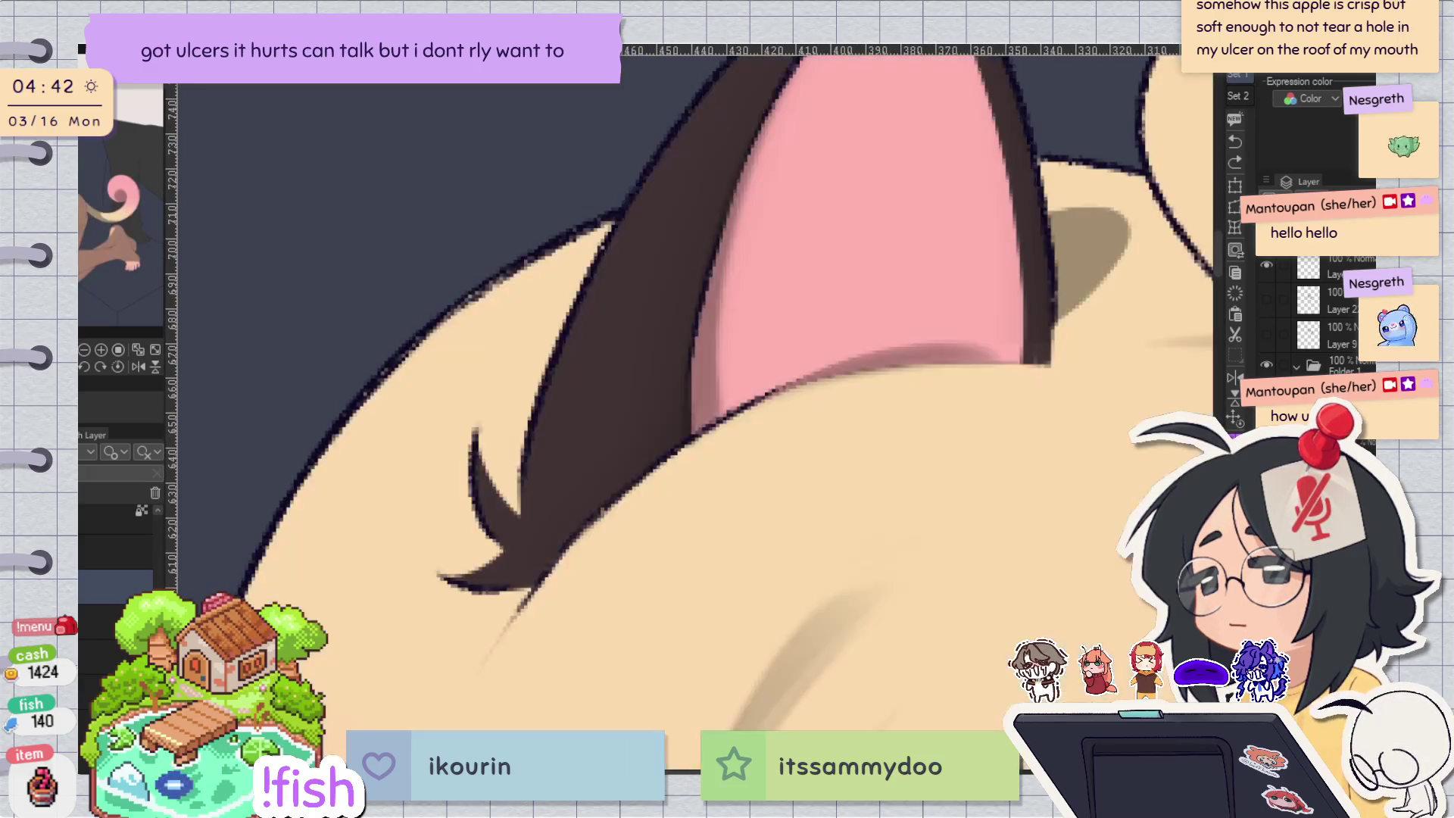
pyautogui.moveTo(453, 486); pyautogui.dragTo(499, 542)
pyautogui.hotkey('ctrl', 'z')
# Redo the shading beneath the dark hair tuft's tip, drawing it lighter and higher.
pyautogui.hotkey('ctrl', 'z')
pyautogui.moveTo(455, 493); pyautogui.dragTo(511, 534)
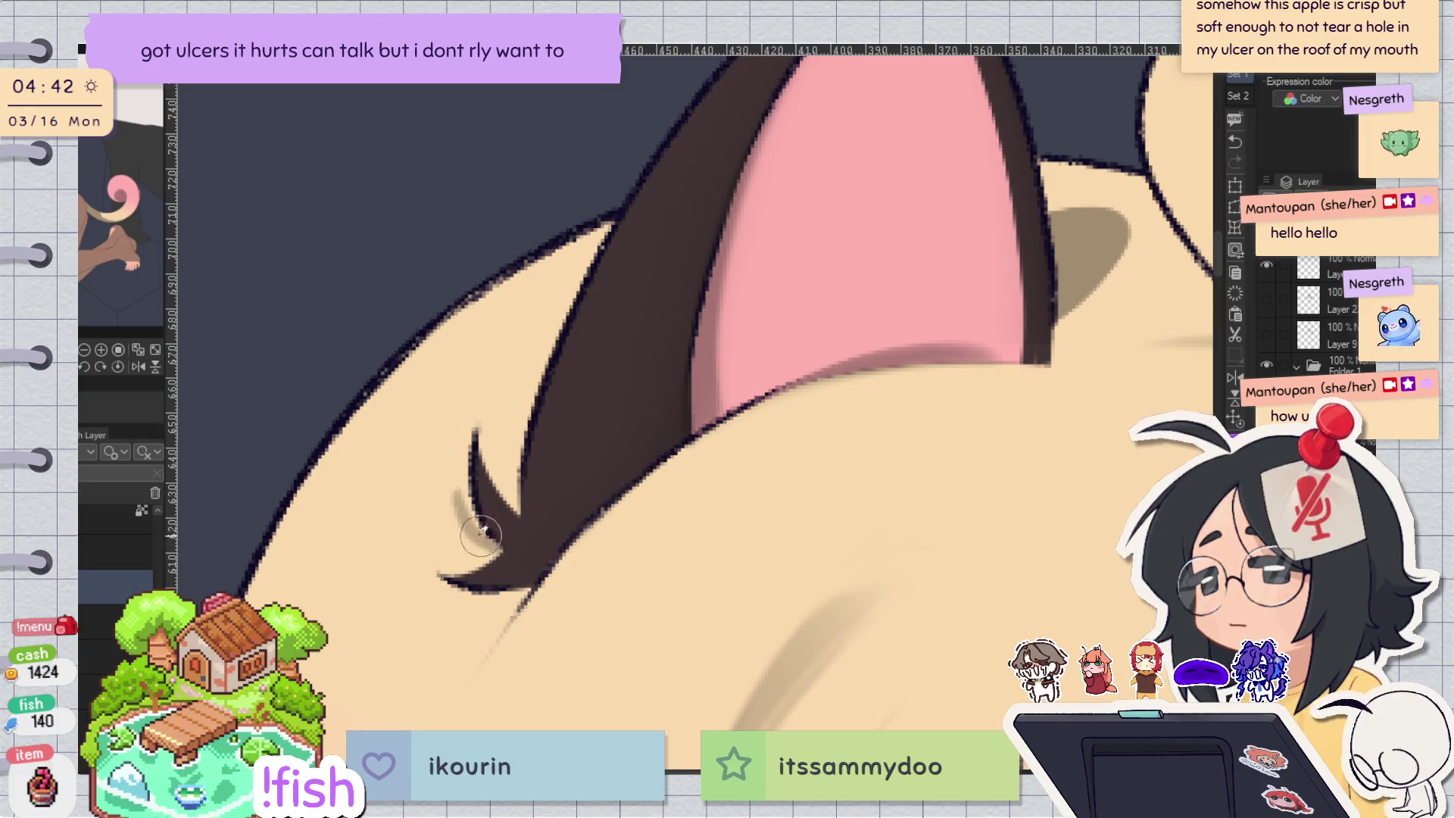
pyautogui.press('e')
pyautogui.hotkey('ctrl', 'z')
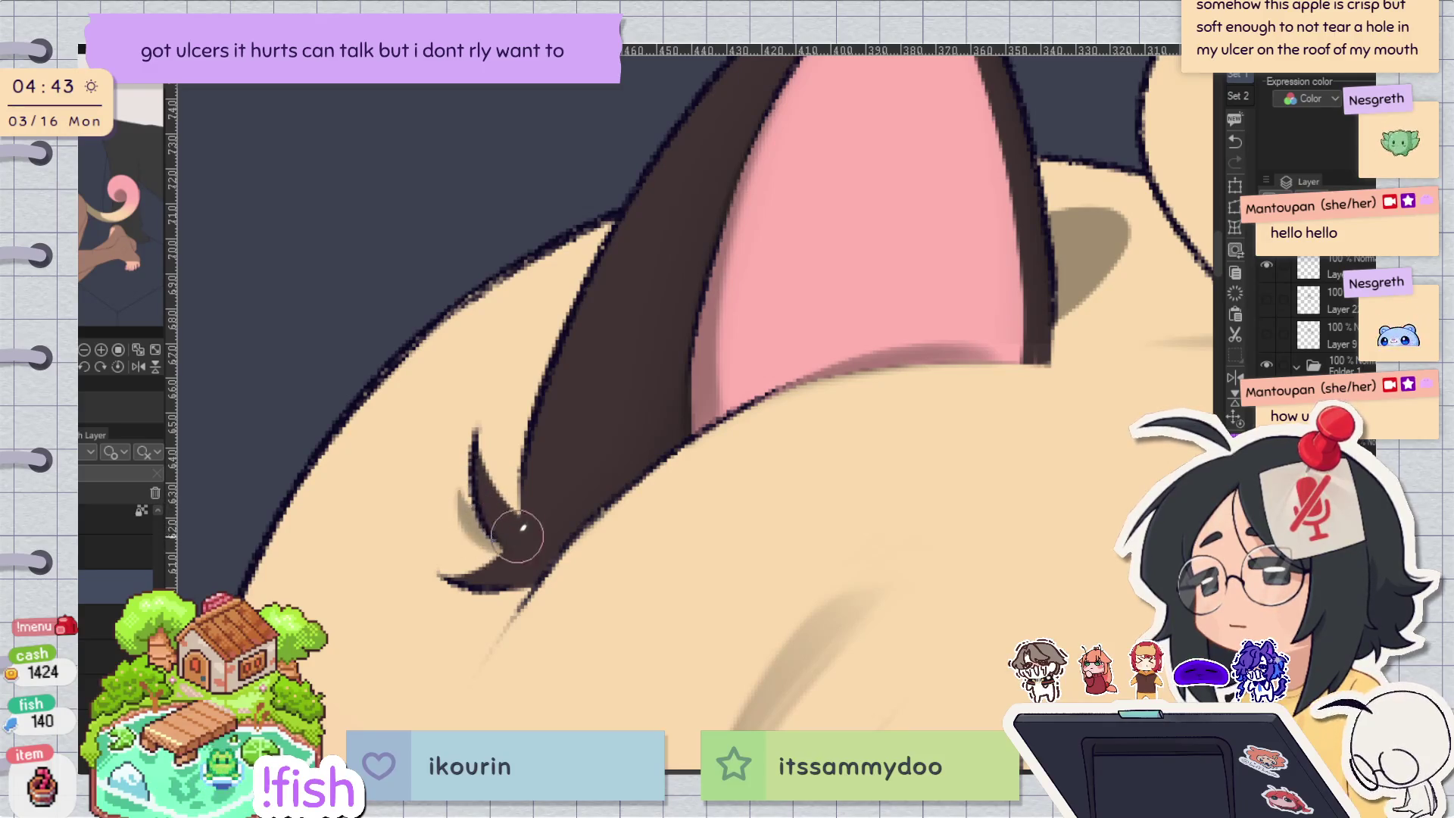
pyautogui.press('h')
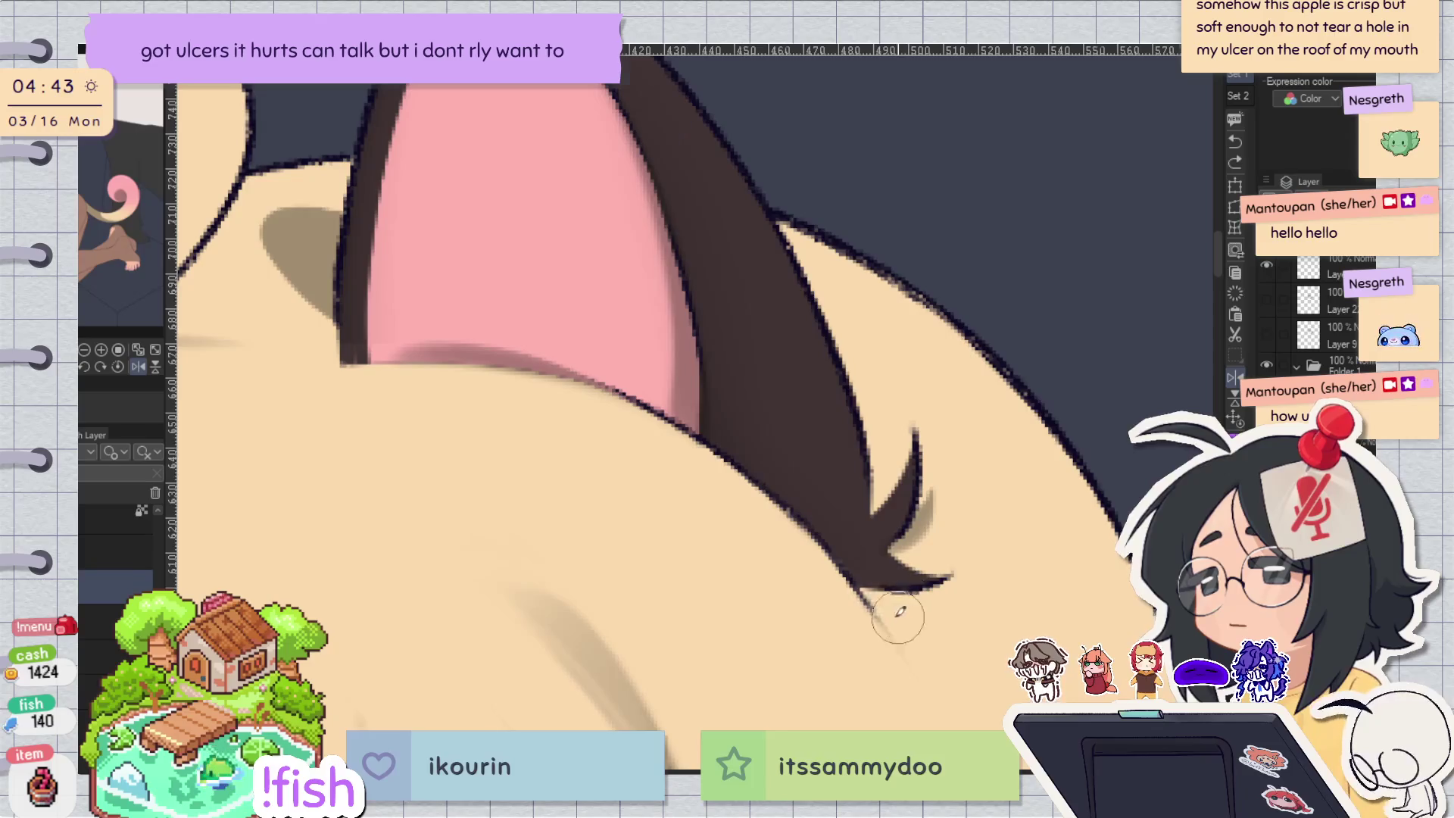
pyautogui.press('h')
pyautogui.moveTo(515, 600); pyautogui.dragTo(434, 610)
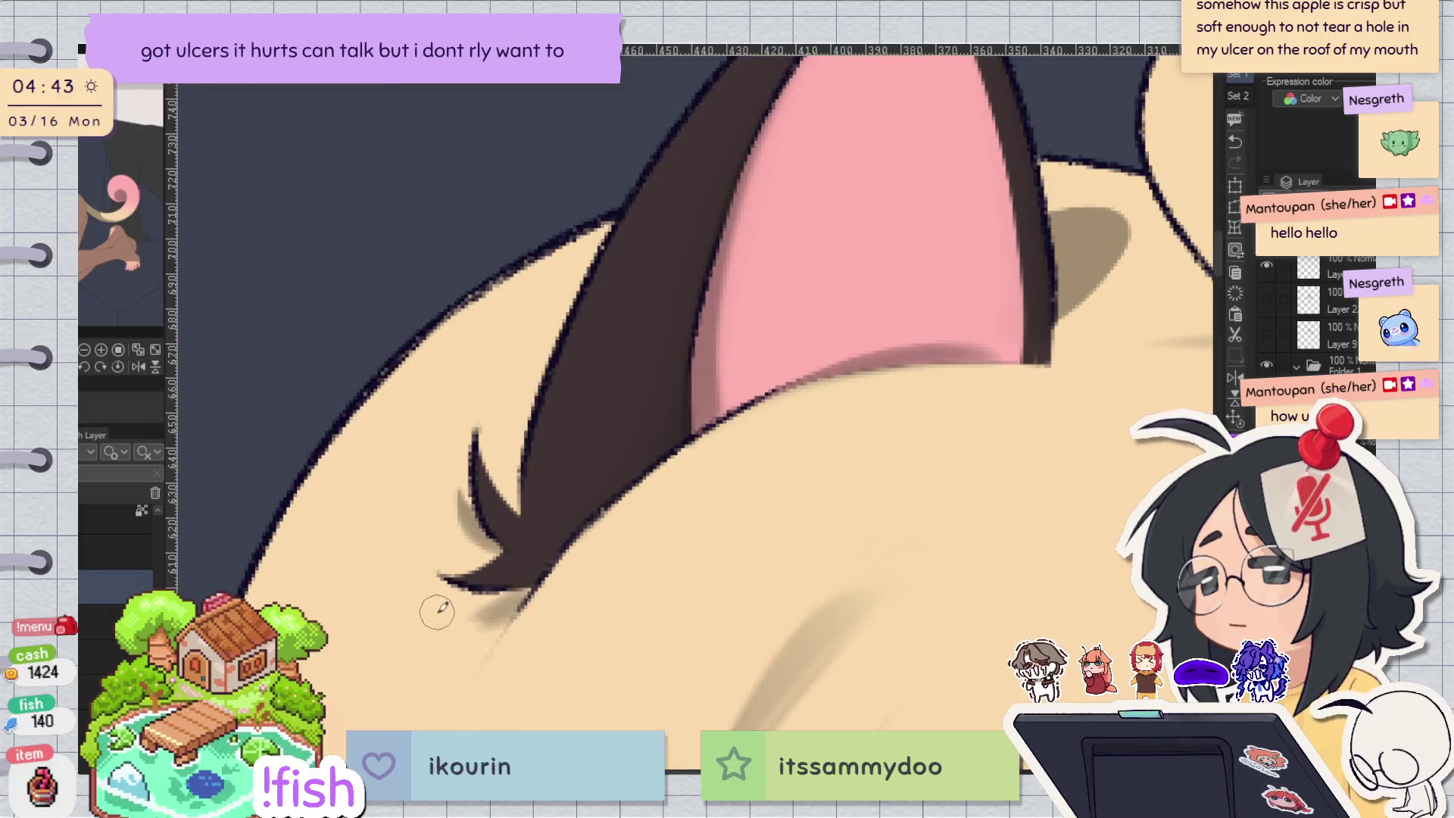
pyautogui.hotkey('ctrl', 'z')
pyautogui.hotkey('ctrl', 'z')
pyautogui.moveTo(523, 591)
pyautogui.mouseDown()
pyautogui.moveTo(454, 606)
pyautogui.moveTo(455, 593)
pyautogui.moveTo(528, 587)
pyautogui.mouseUp()
pyautogui.hotkey('ctrl', 'z')
pyautogui.scroll(-5, 604, 439)
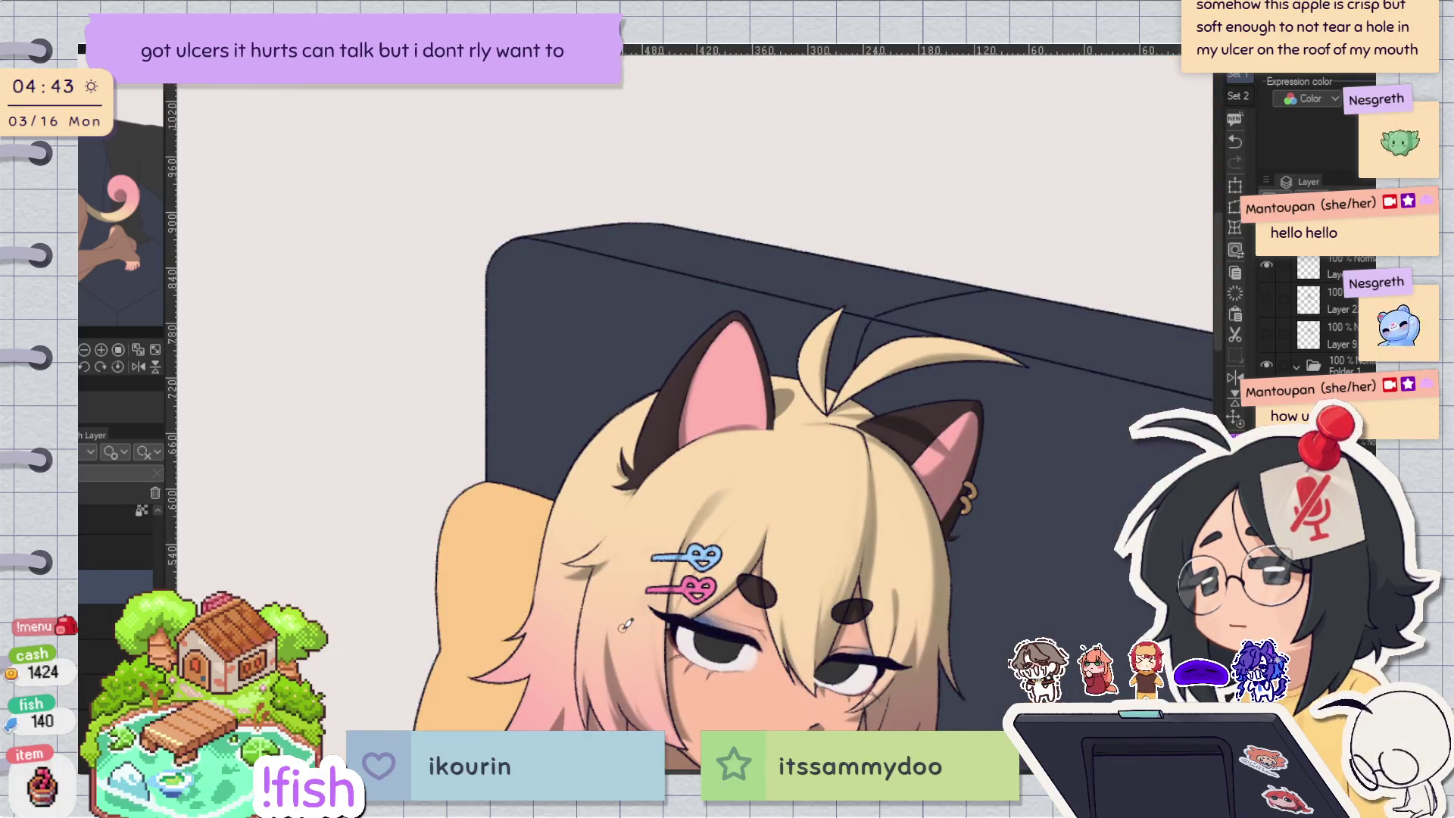
# Touch up the dark line at the ear's base.
pyautogui.press('h')
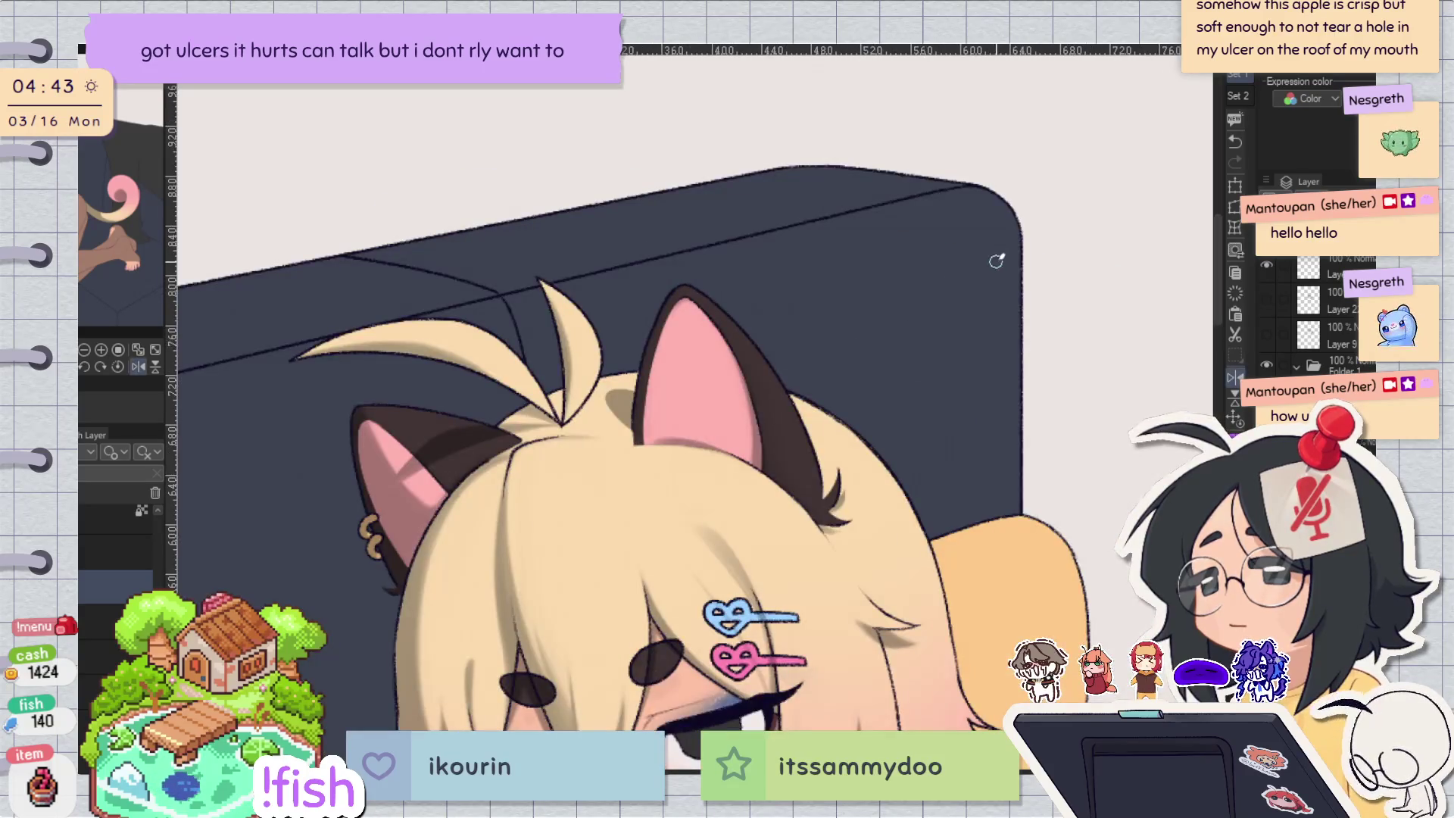
pyautogui.press('h')
pyautogui.scroll(5, 767, 398)
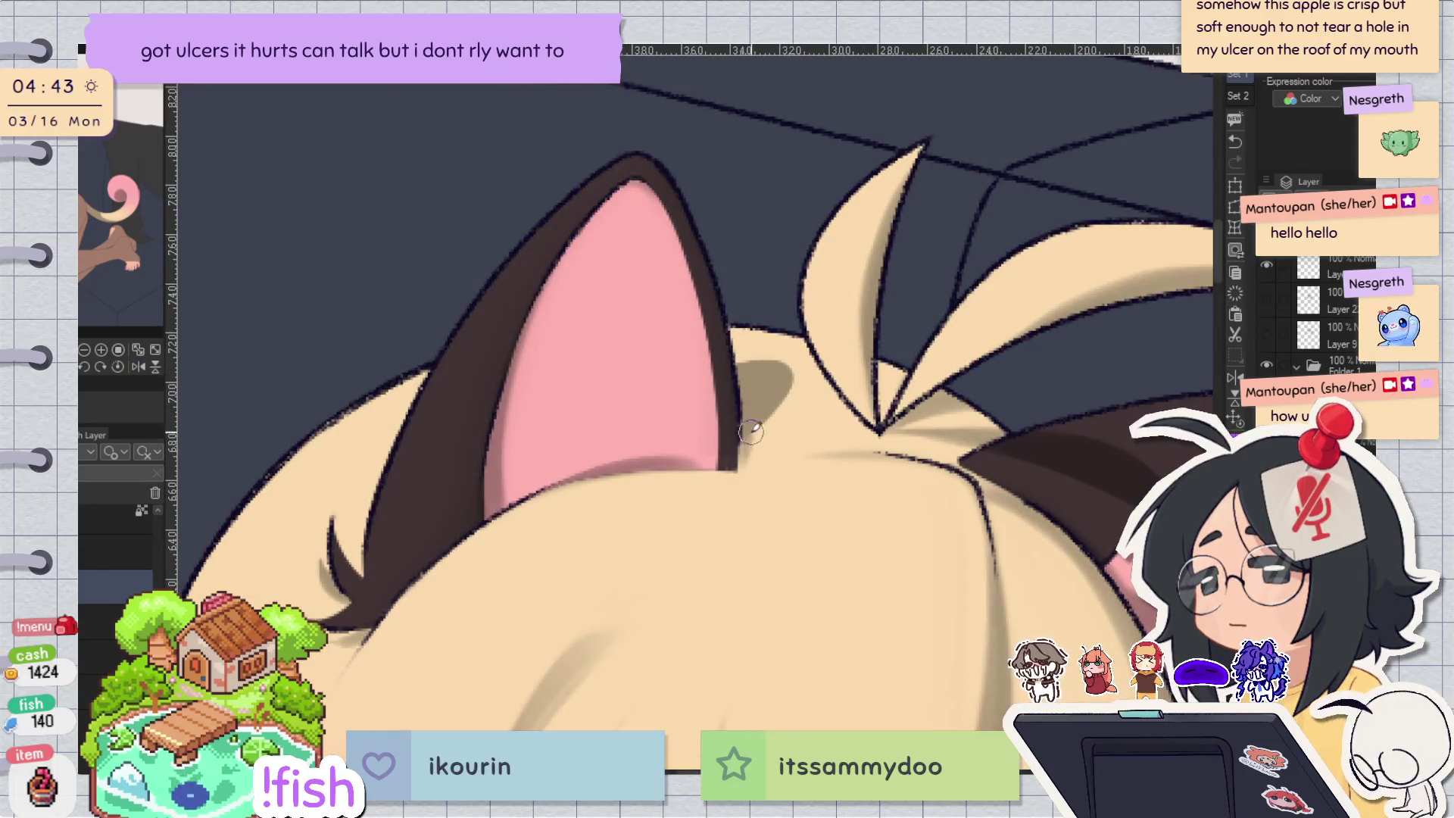
pyautogui.moveTo(740, 422); pyautogui.dragTo(738, 458)
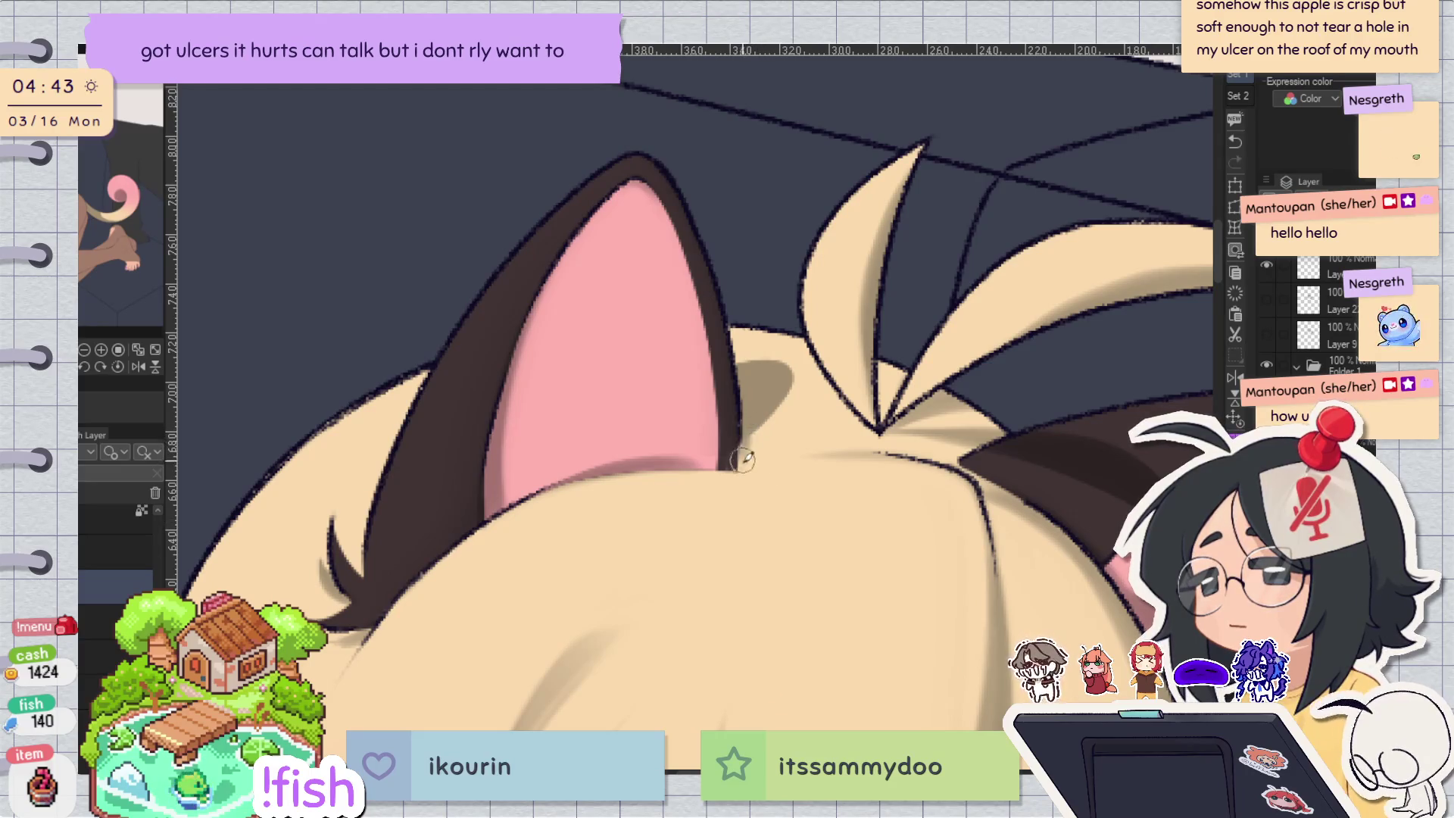
pyautogui.scroll(-5, 831, 320)
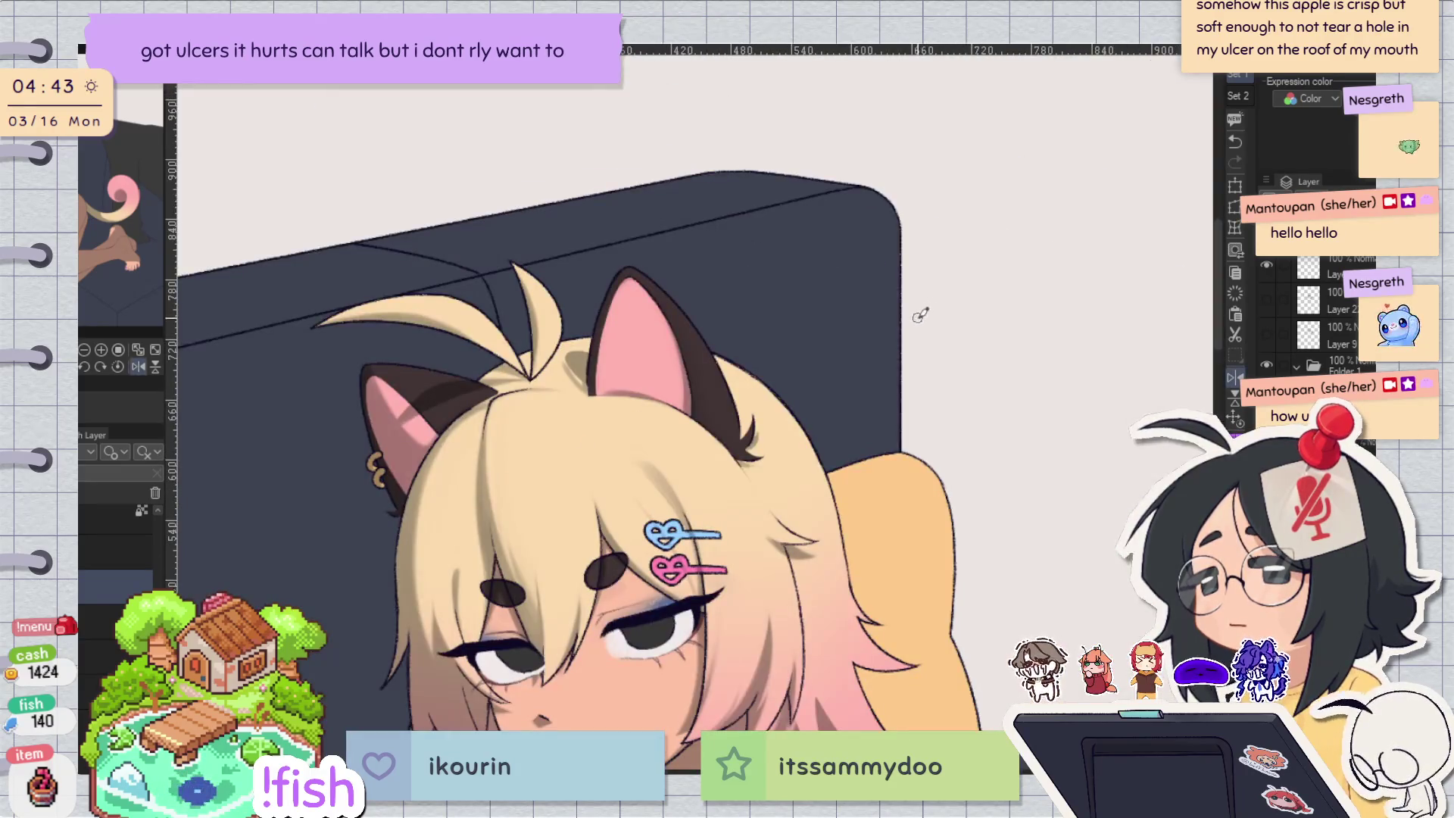
# Redraw a thin dark outline down the ear's right edge.
pyautogui.press('h')
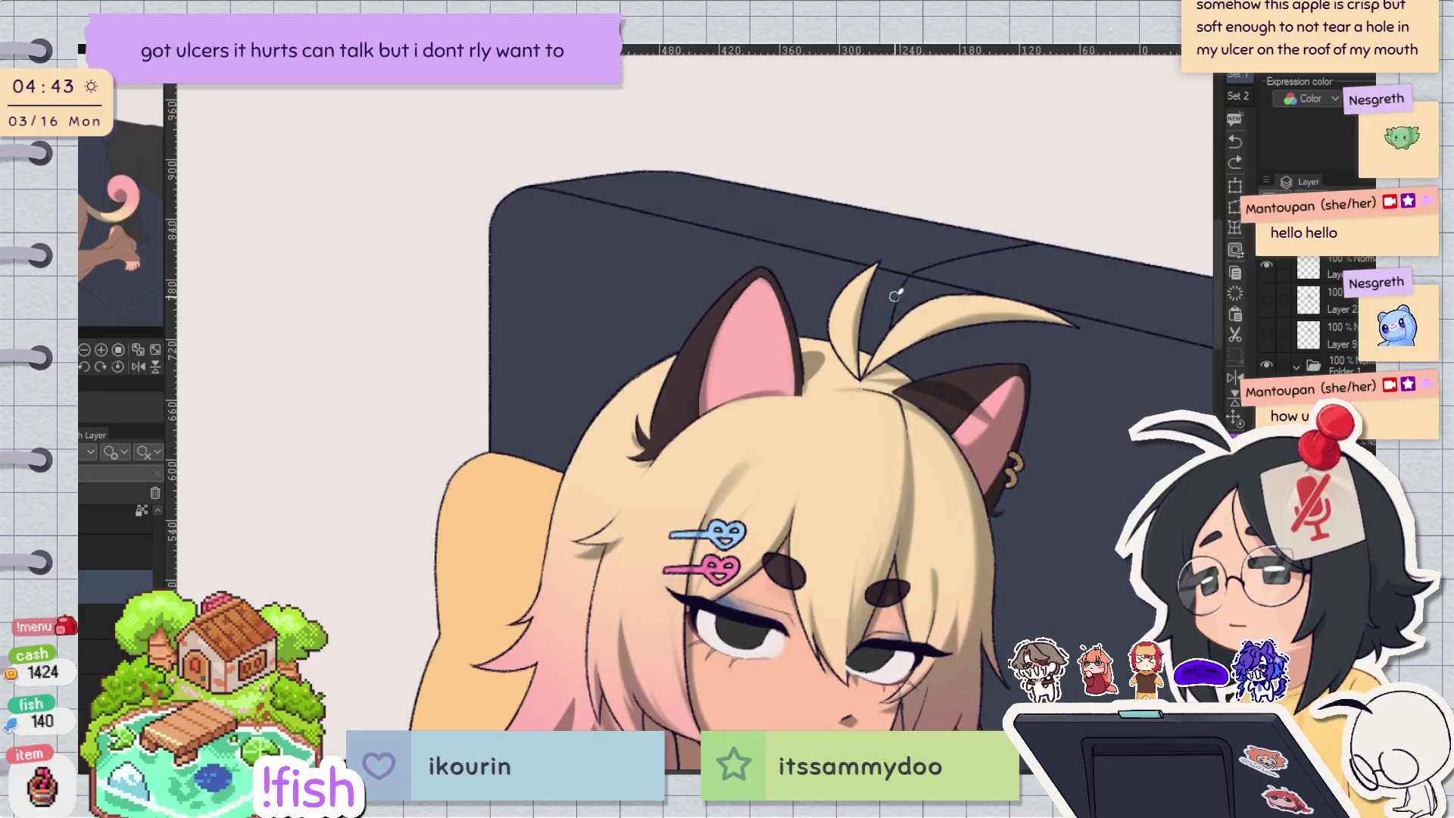
pyautogui.press('h')
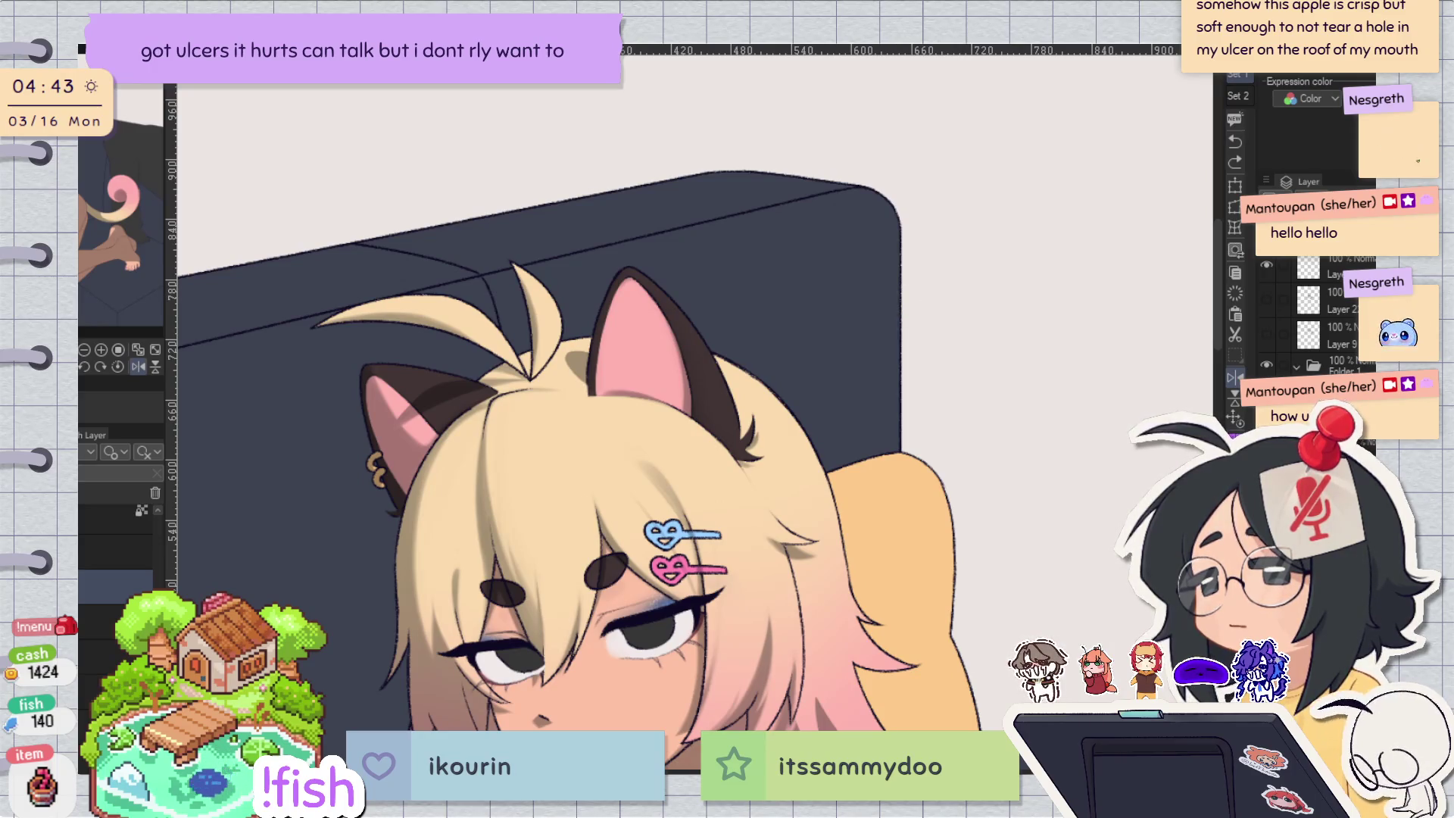
pyautogui.press('h')
pyautogui.scroll(5, 712, 318)
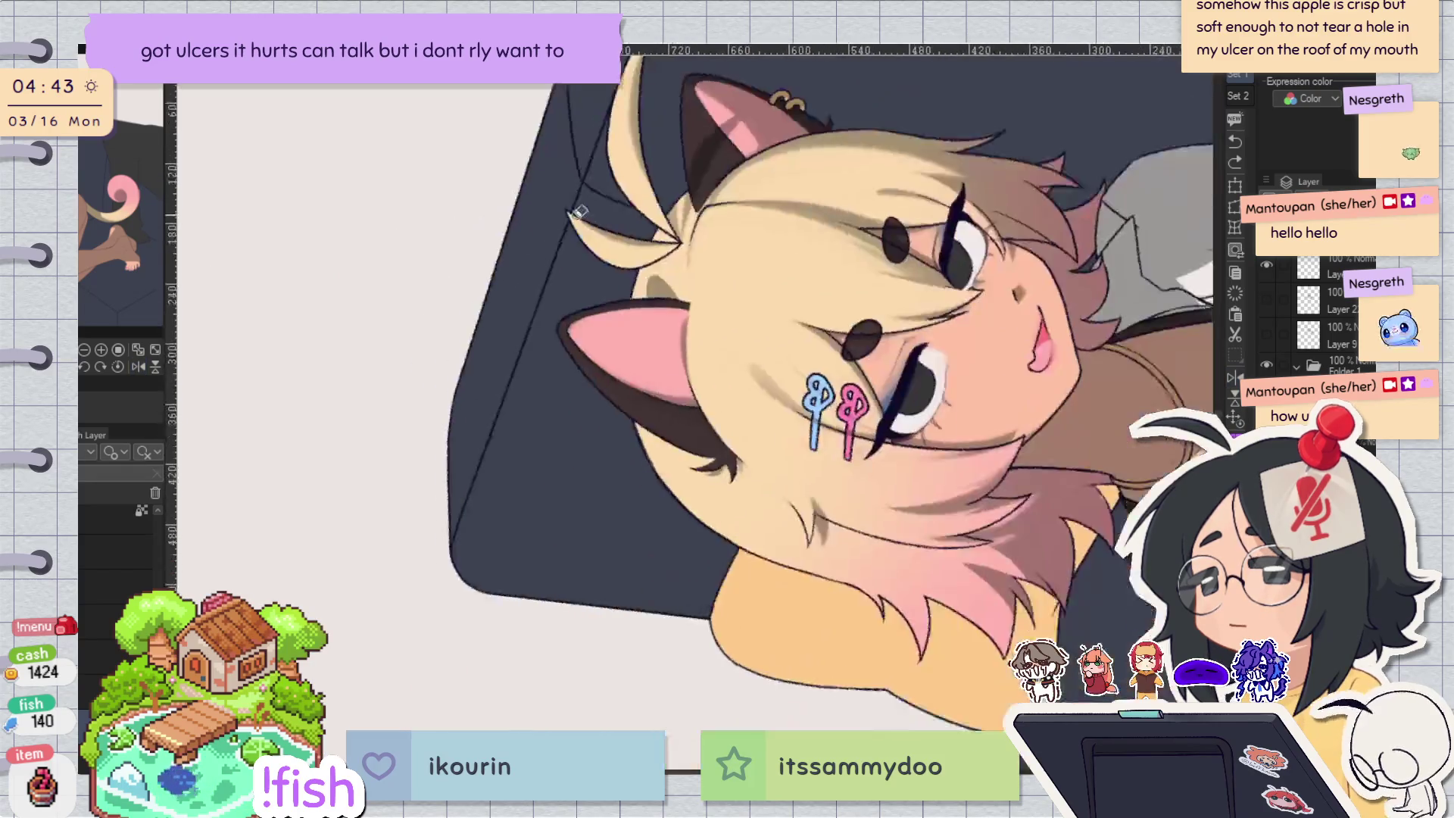
pyautogui.moveTo(688, 273); pyautogui.dragTo(685, 356)
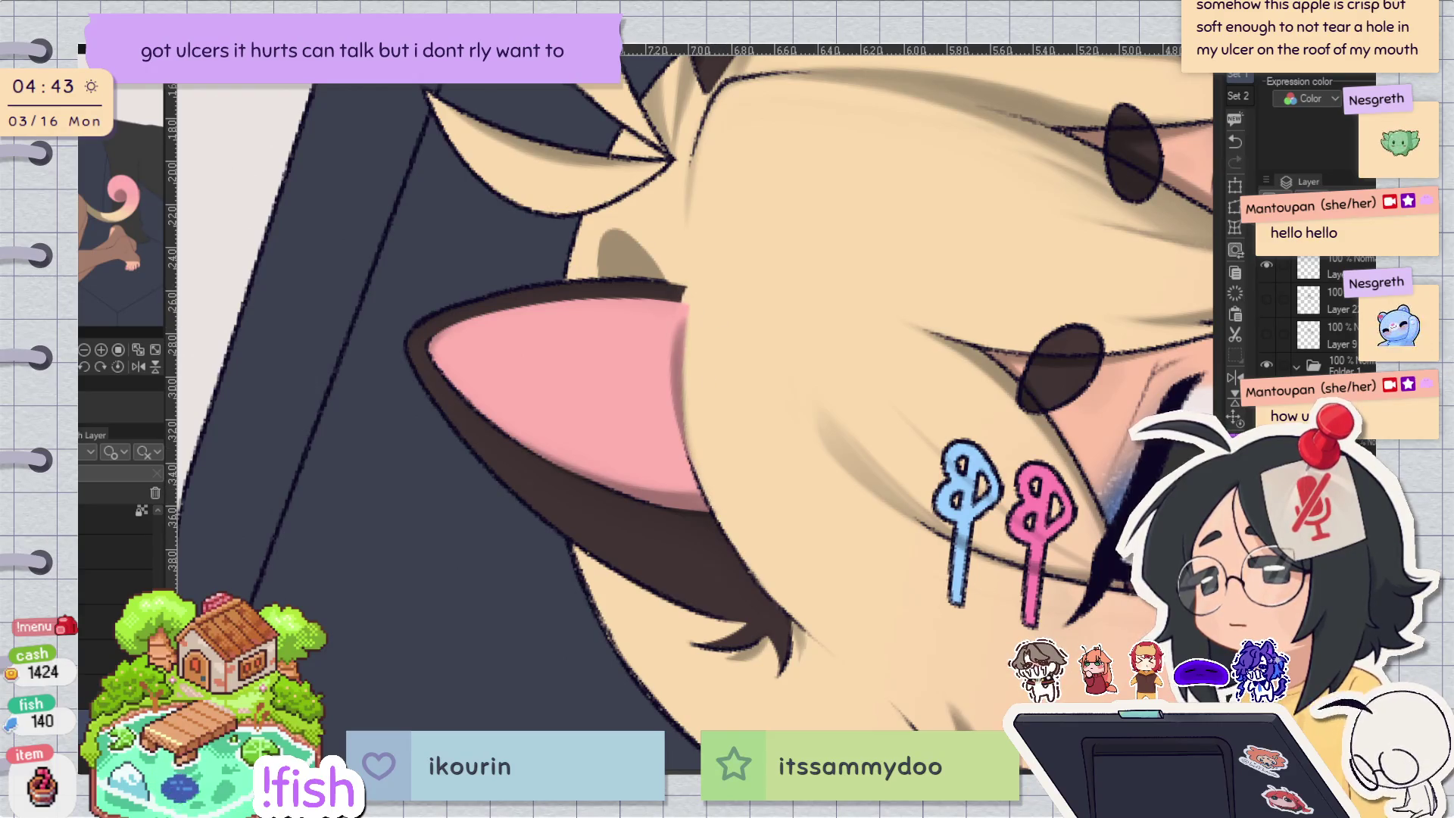
pyautogui.moveTo(690, 295); pyautogui.dragTo(685, 405)
pyautogui.moveTo(698, 343); pyautogui.dragTo(690, 420)
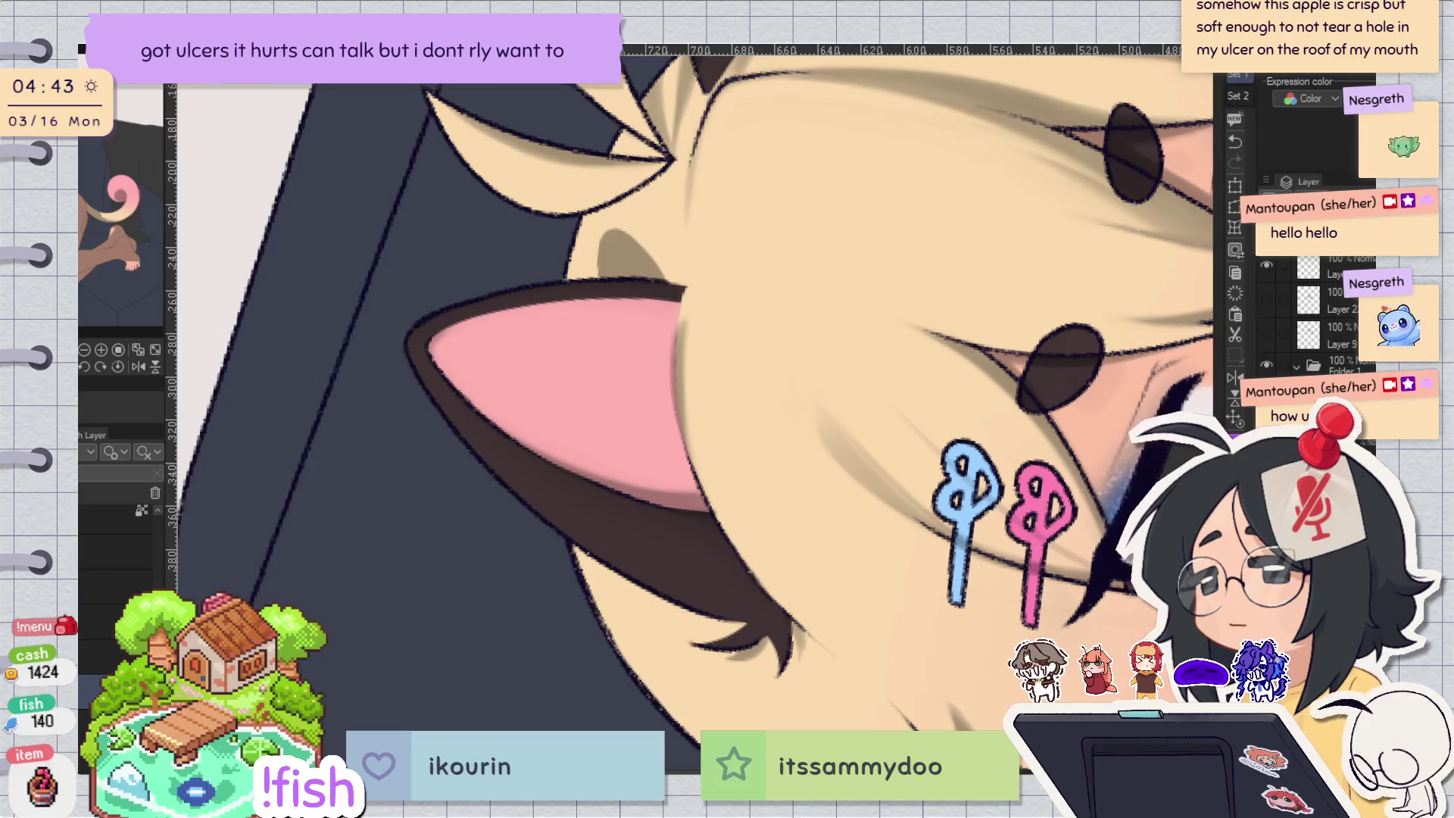
pyautogui.hotkey('ctrl', '@')
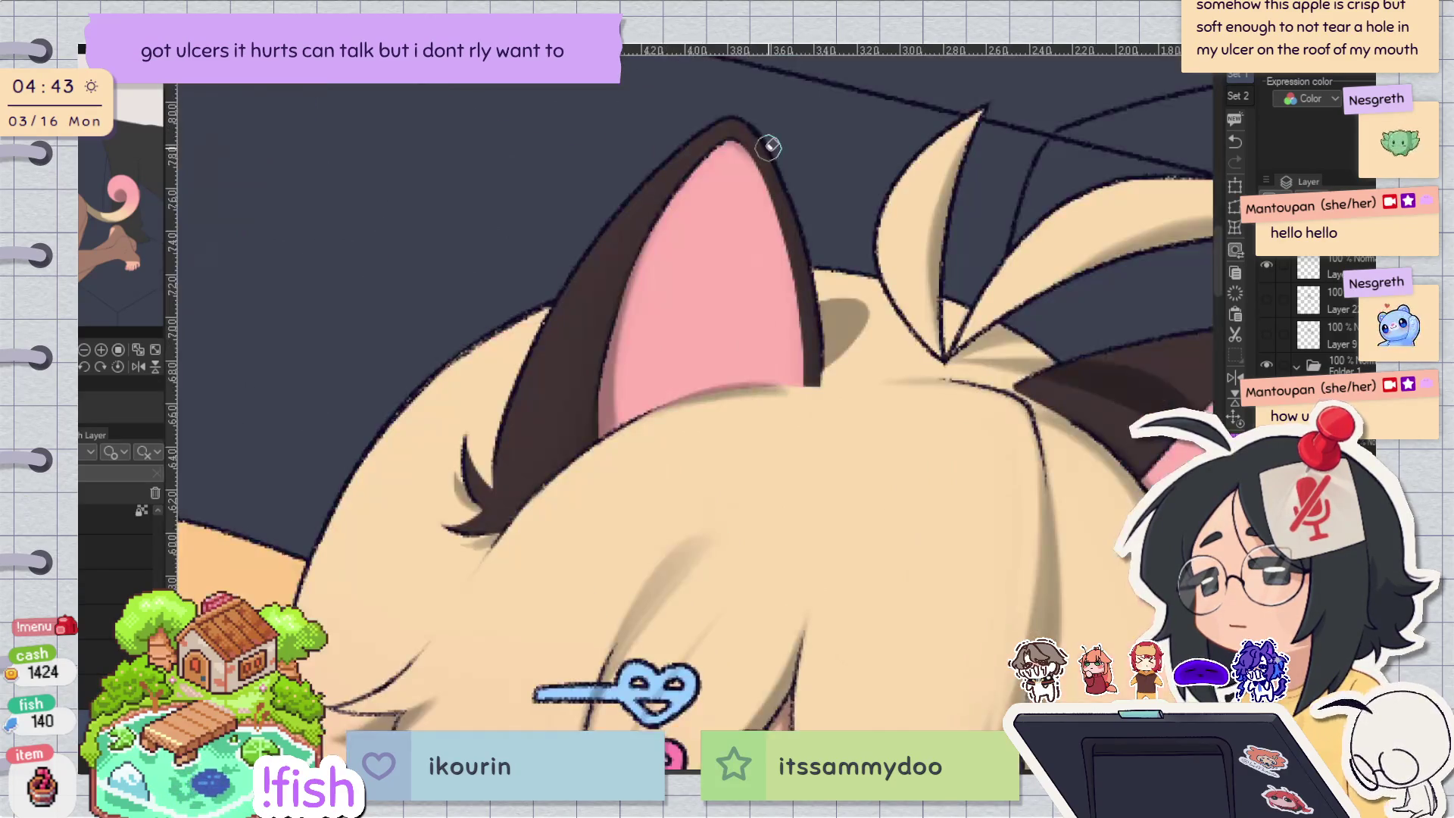
pyautogui.hotkey('ctrl', '0')
pyautogui.scroll(2, 879, 282)
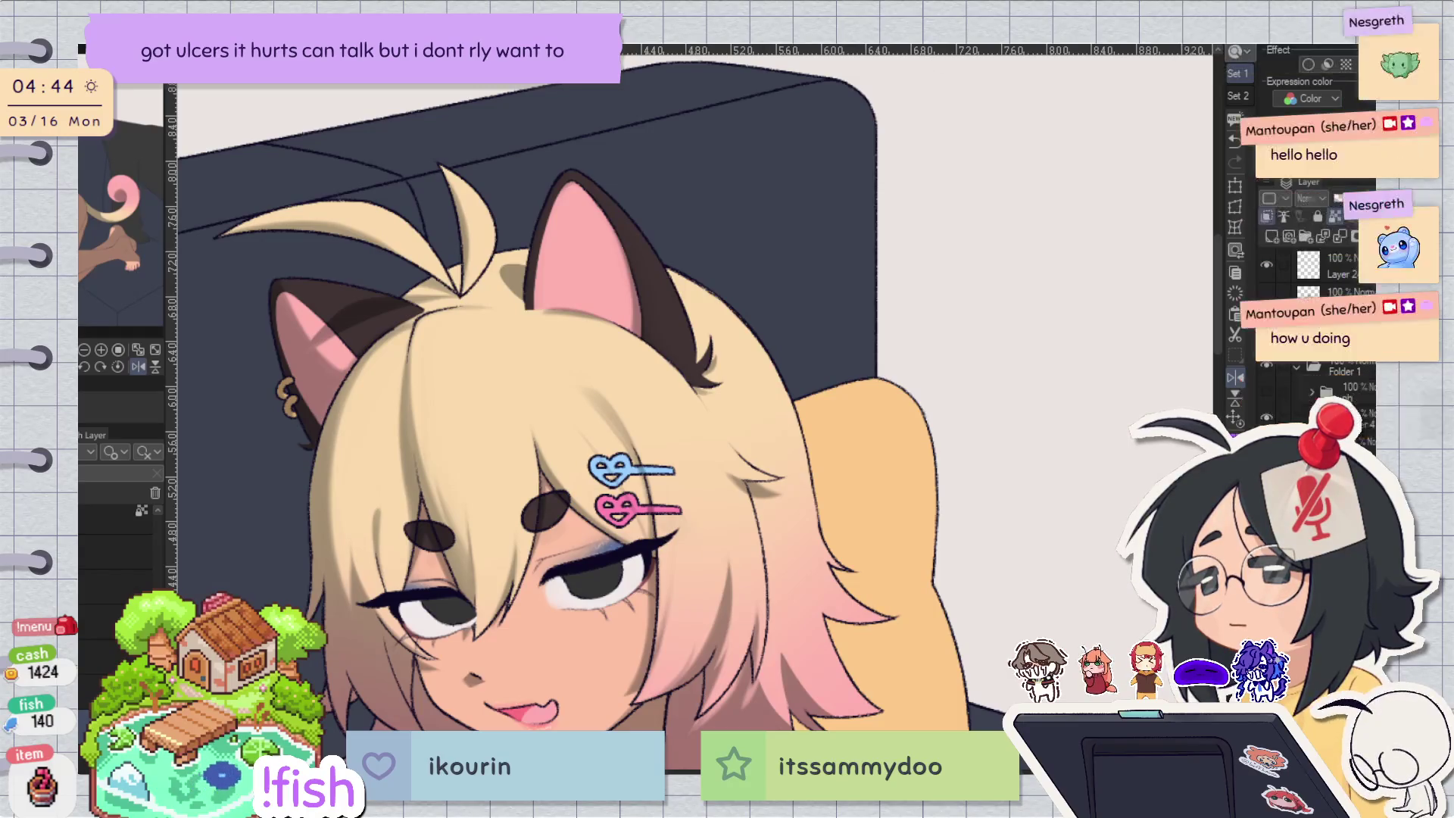
pyautogui.press('h')
pyautogui.moveTo(853, 491); pyautogui.dragTo(804, 427)
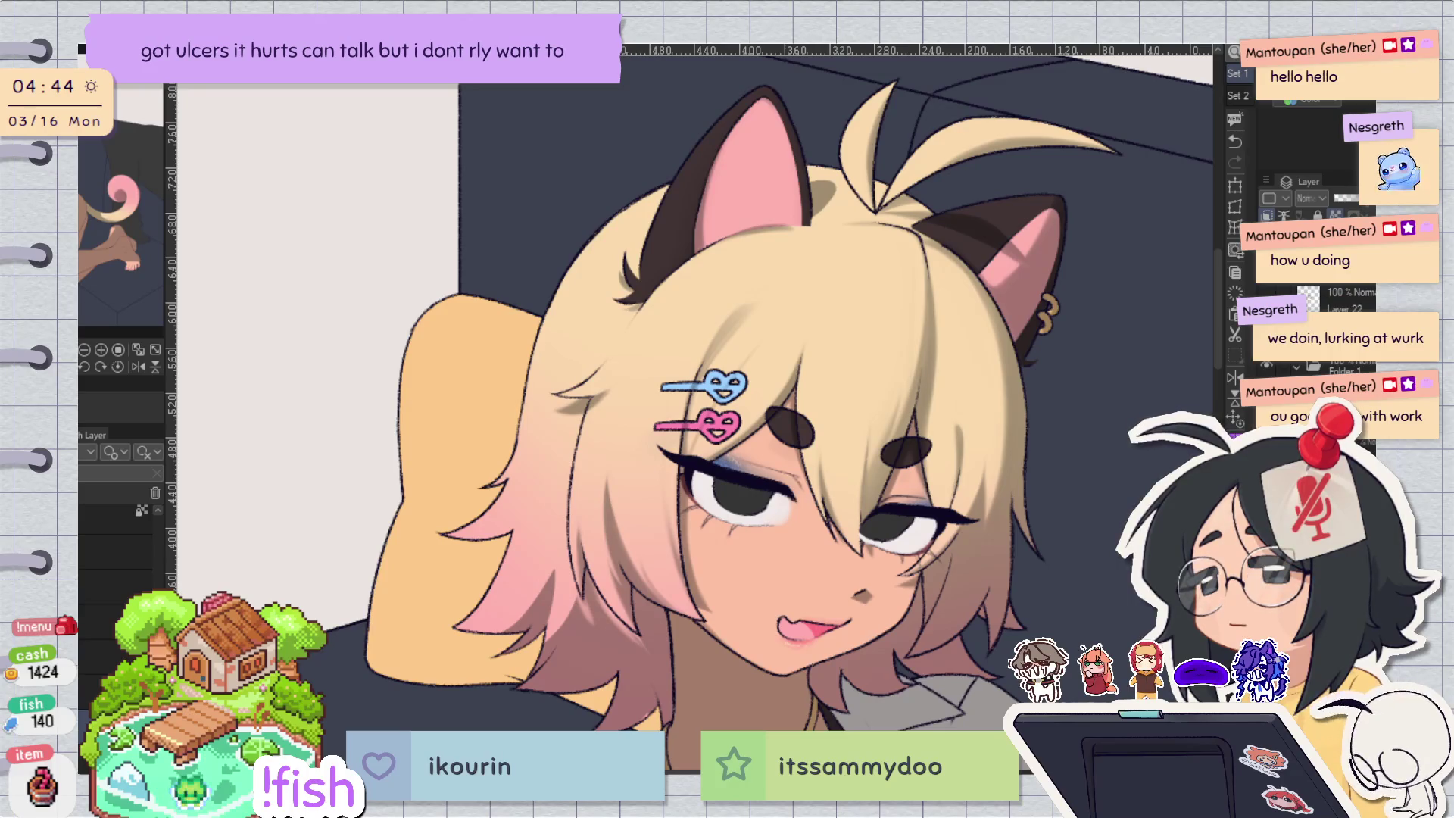
pyautogui.press('g')
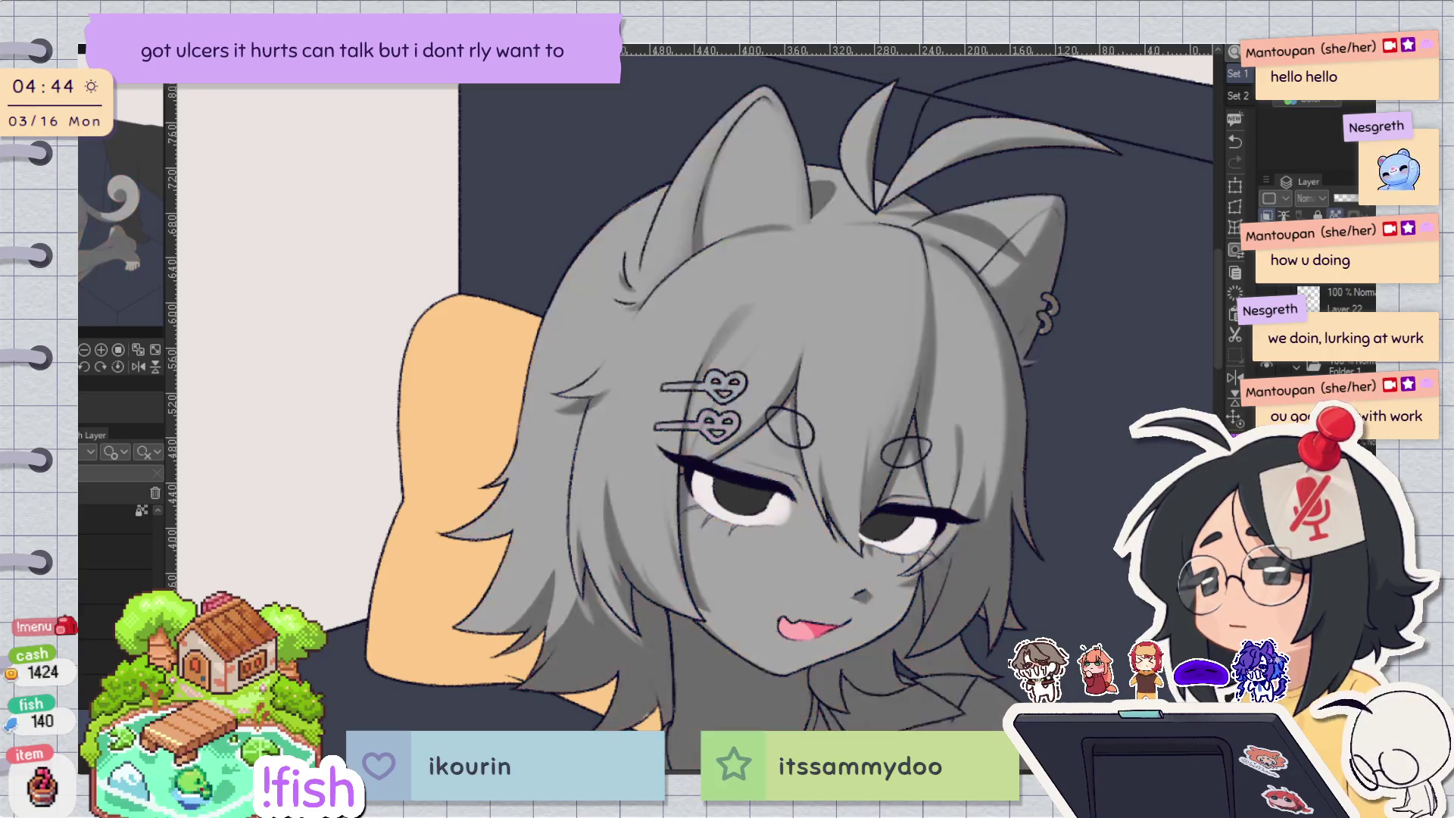
# Rotate the view so the ear points up and shade along its left edge.
pyautogui.press('h')
pyautogui.press('h')
pyautogui.moveTo(691, 311); pyautogui.dragTo(623, 197)
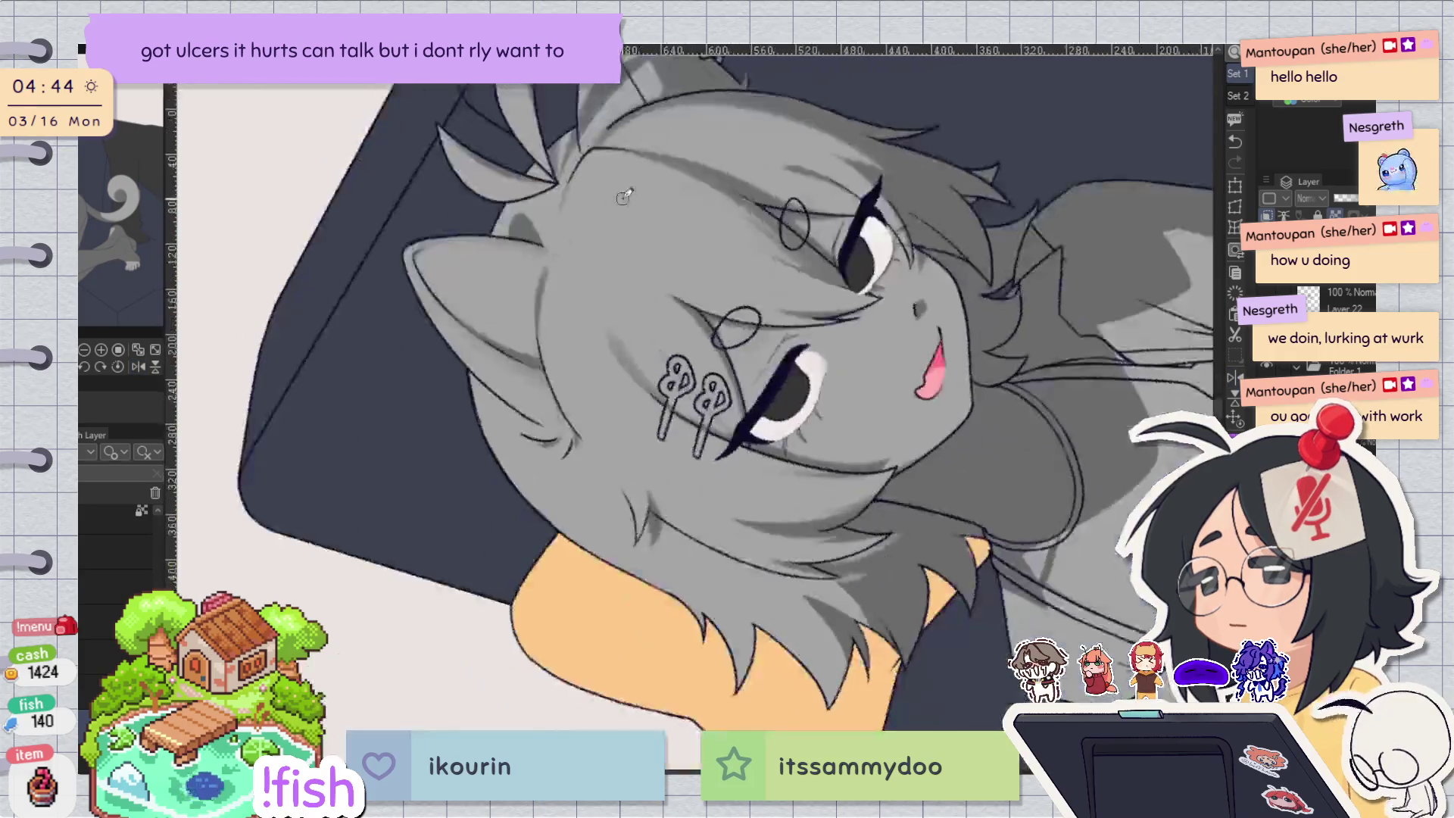
pyautogui.scroll(2, 594, 299)
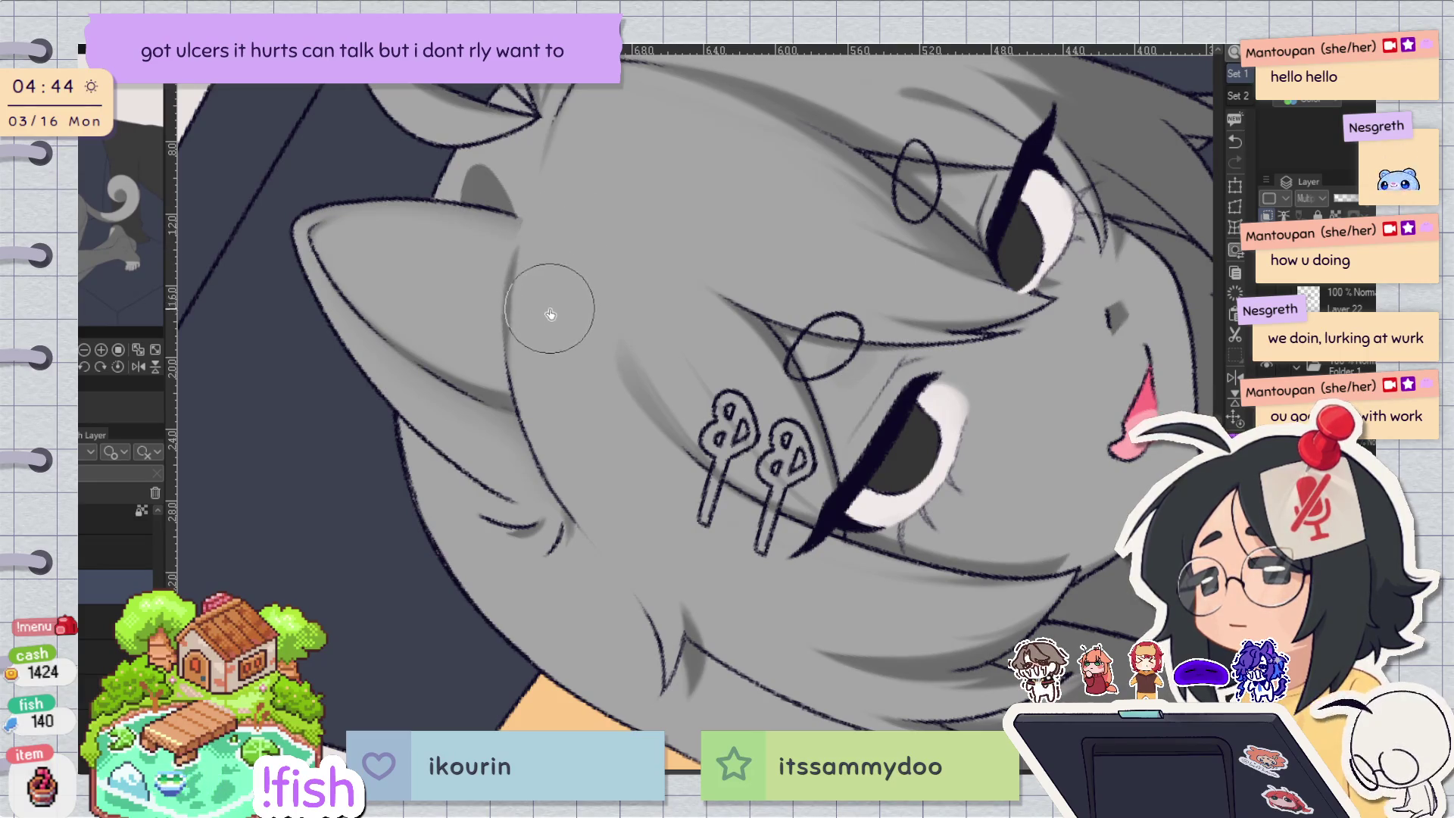
pyautogui.press('h')
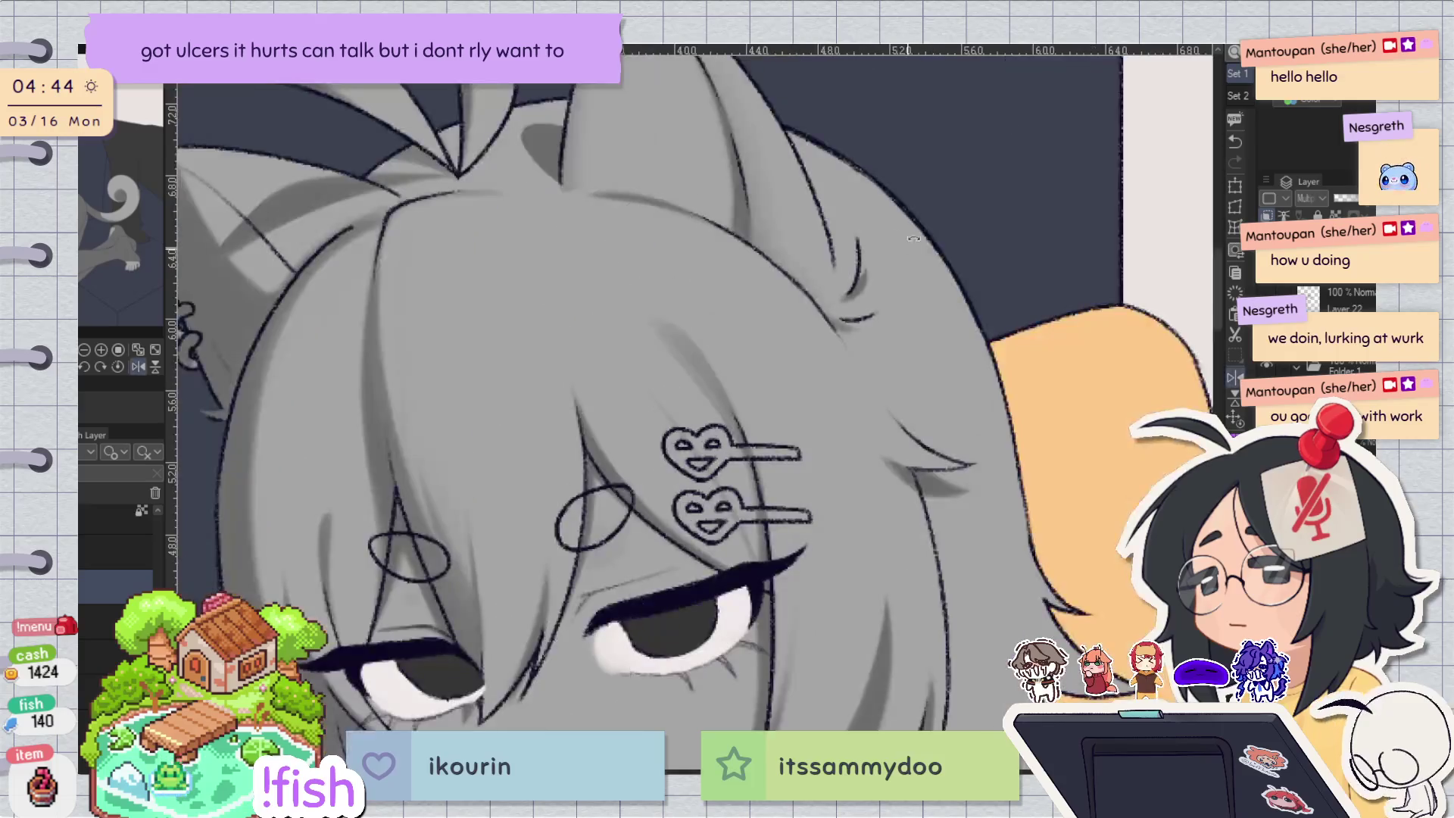
pyautogui.moveTo(907, 248); pyautogui.dragTo(376, 285)
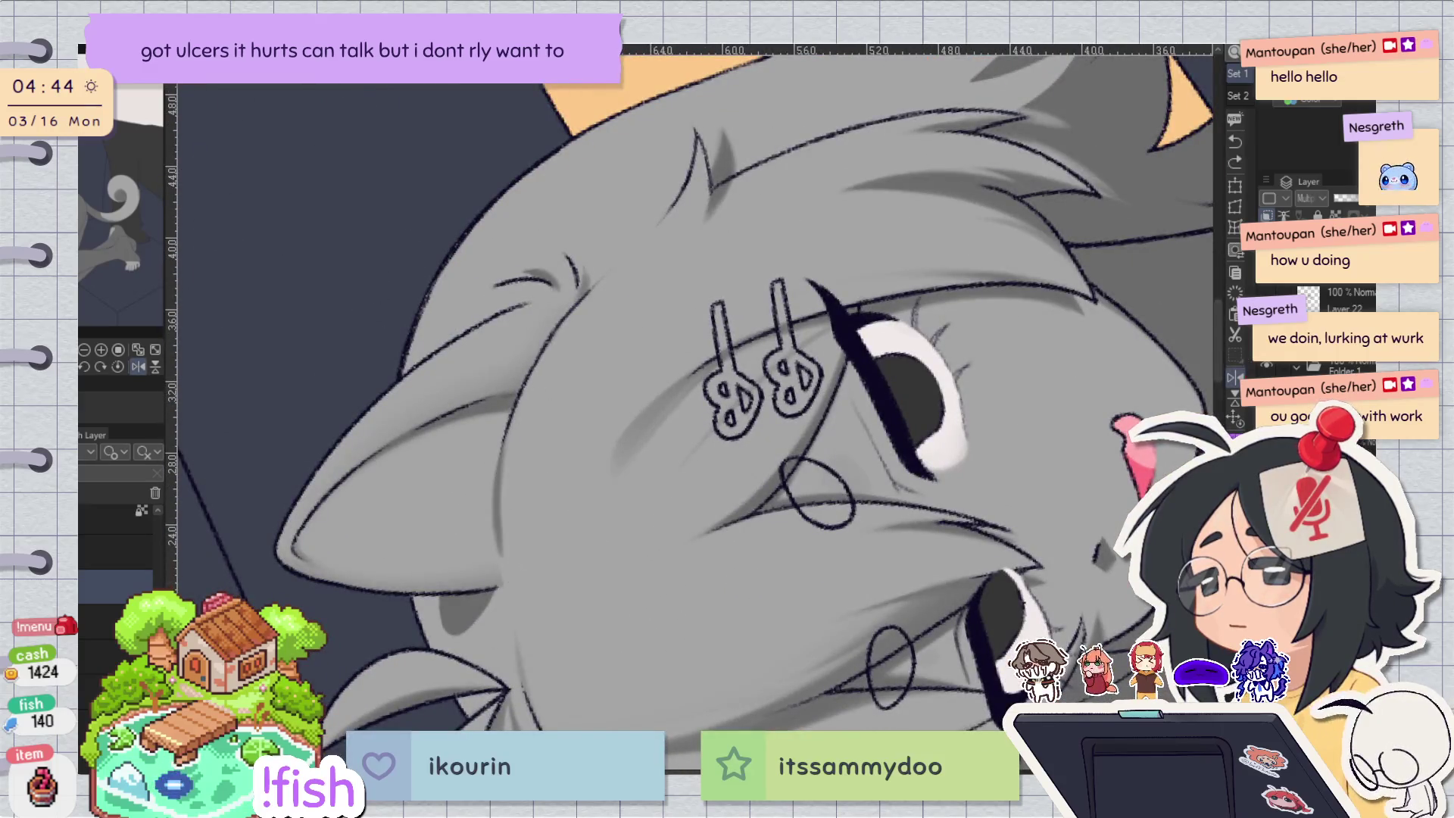
pyautogui.moveTo(534, 400); pyautogui.dragTo(506, 489)
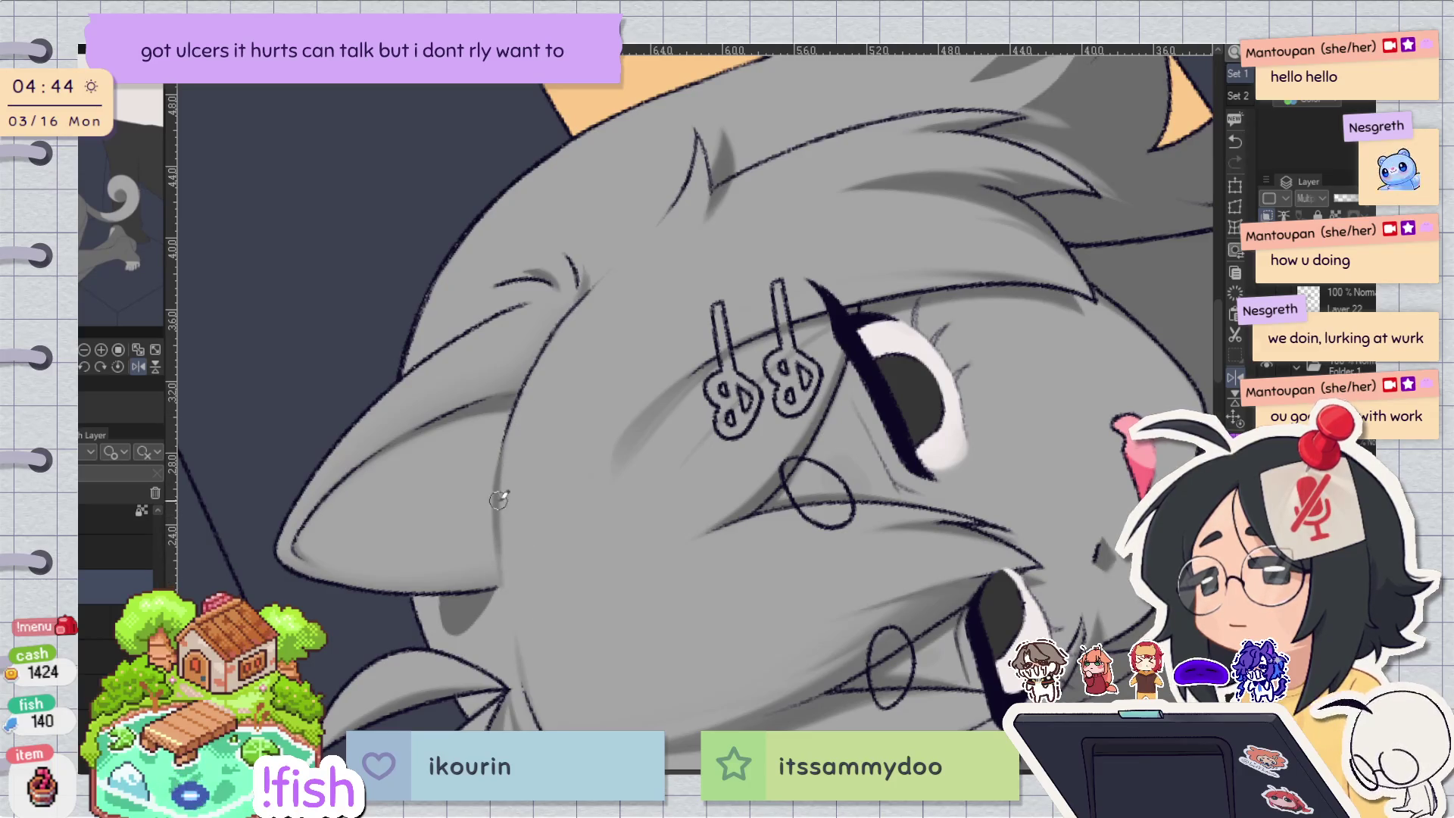
# Darken the edge of a hair lock, redrawing the shadow stroke until it looks right.
pyautogui.press('h')
pyautogui.moveTo(520, 429); pyautogui.dragTo(600, 189)
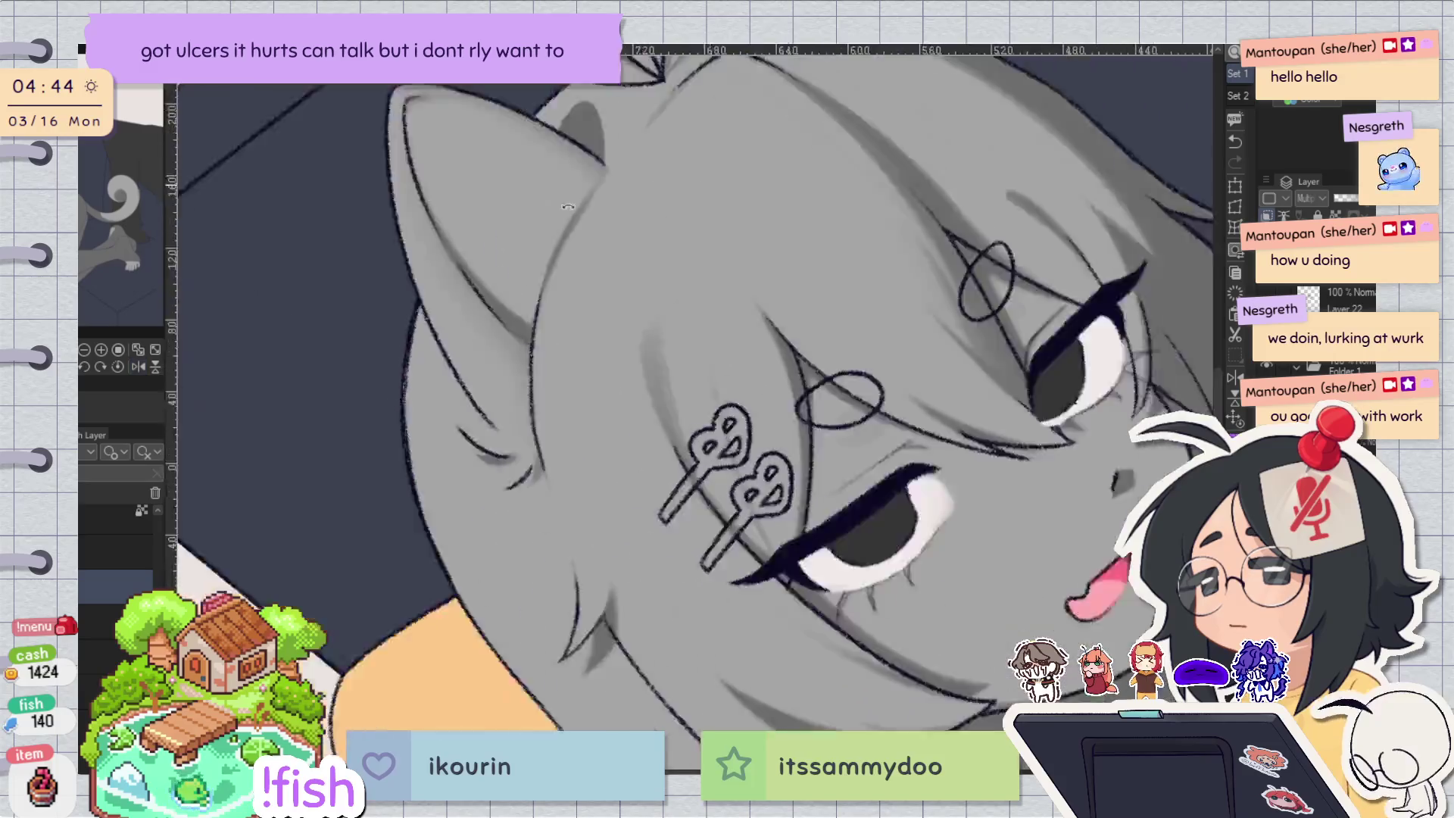
pyautogui.press('h')
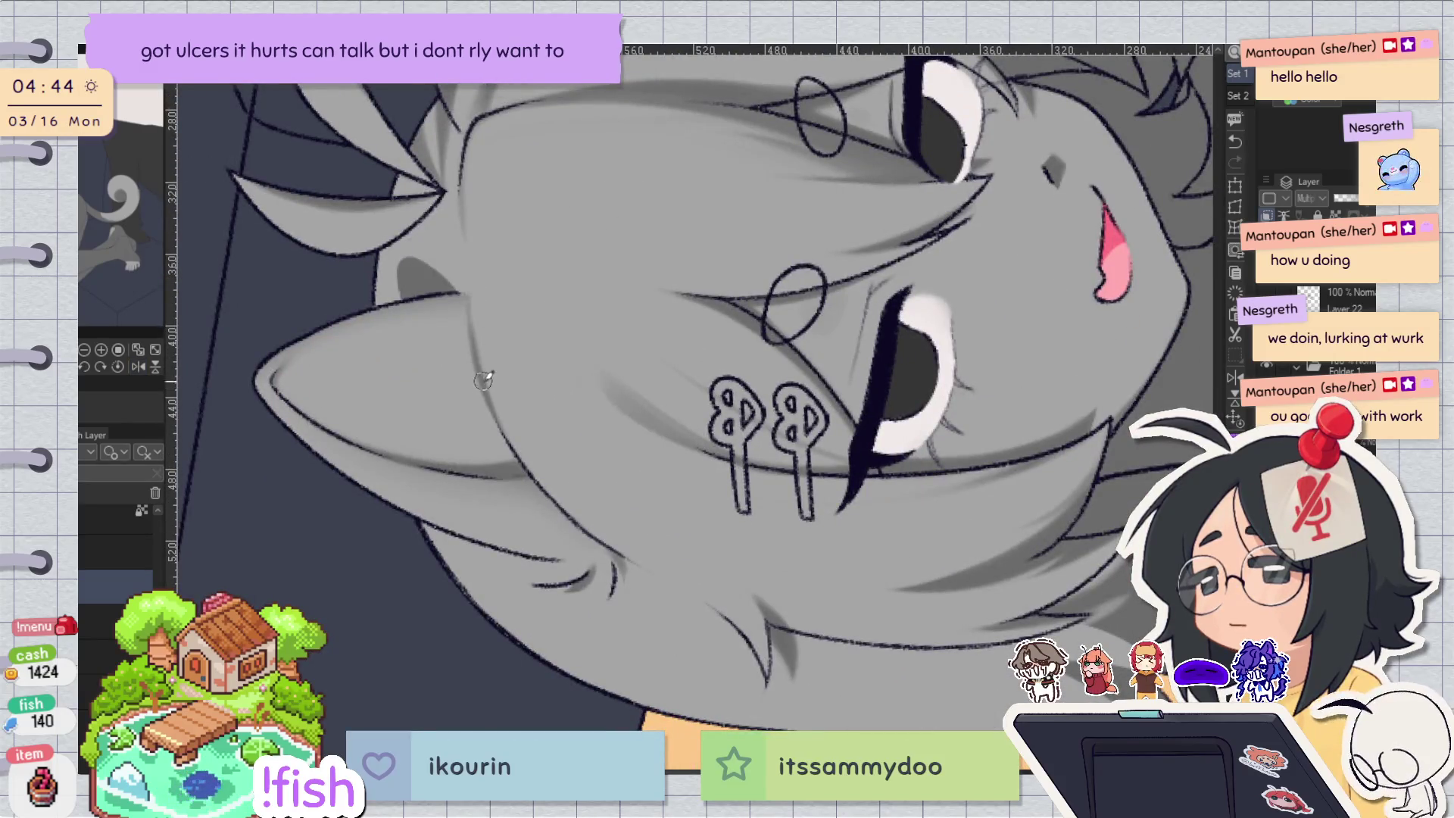
pyautogui.press('h')
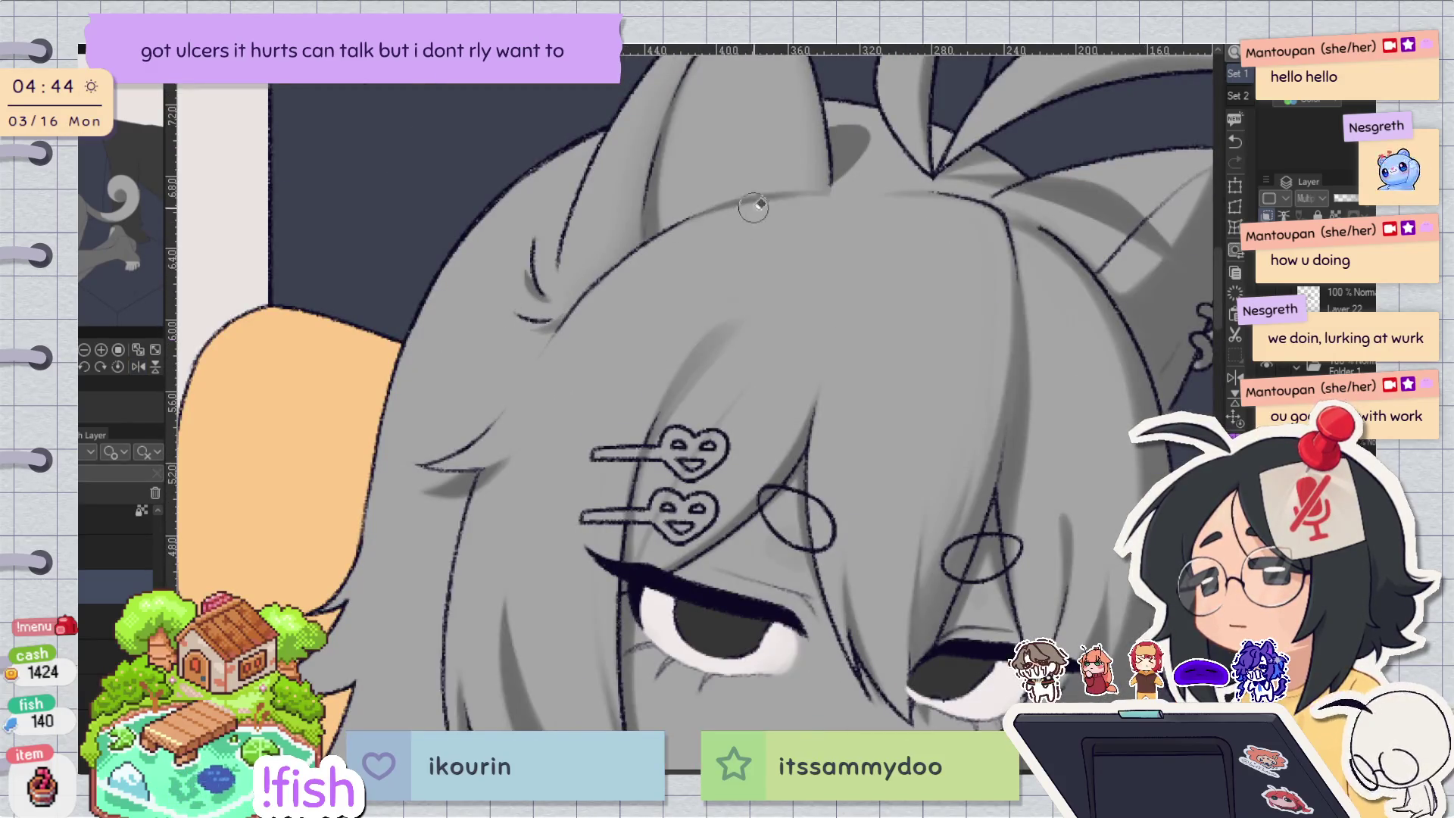
pyautogui.press('h')
pyautogui.press('h')
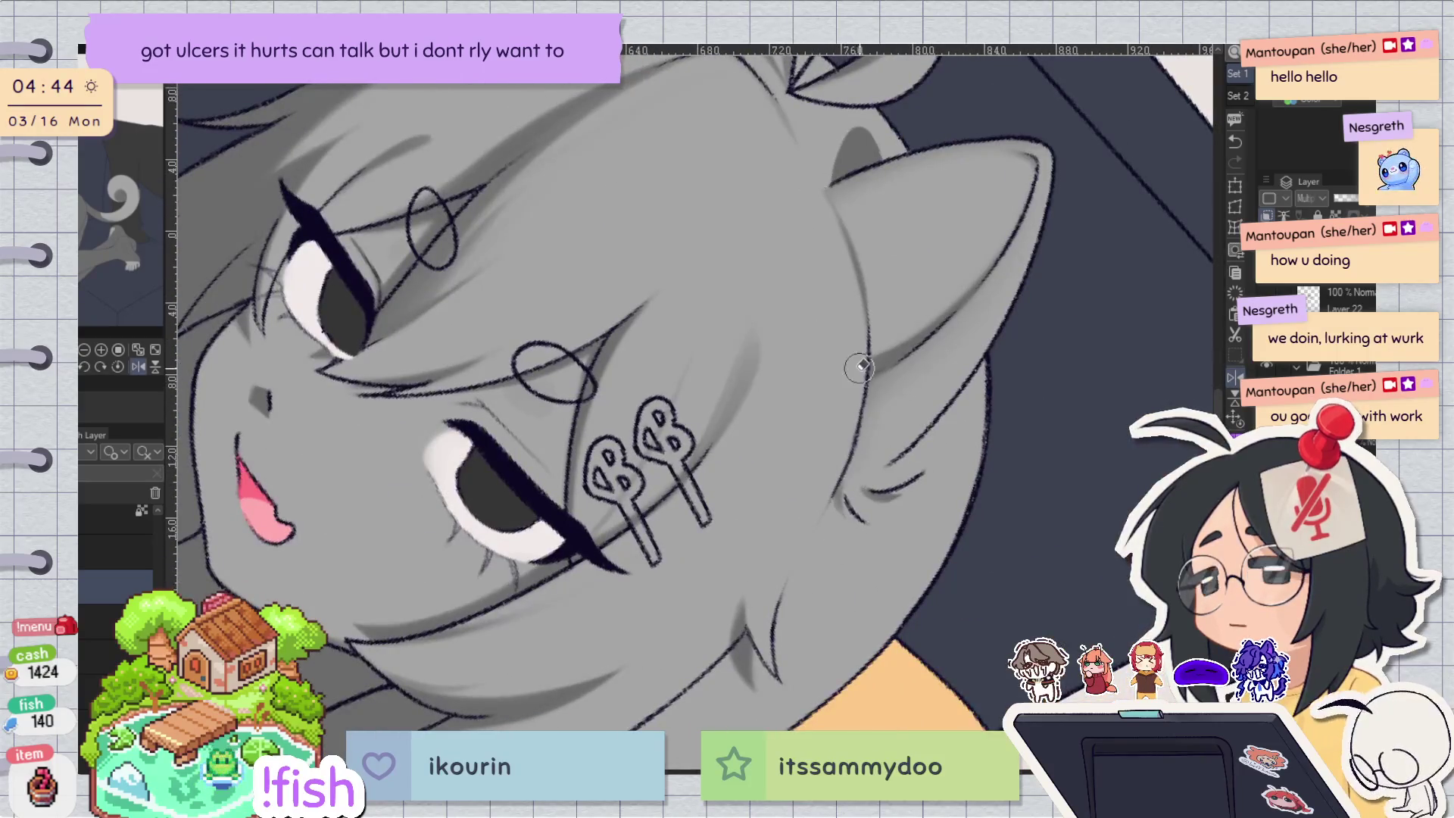
pyautogui.press('h')
pyautogui.press('h')
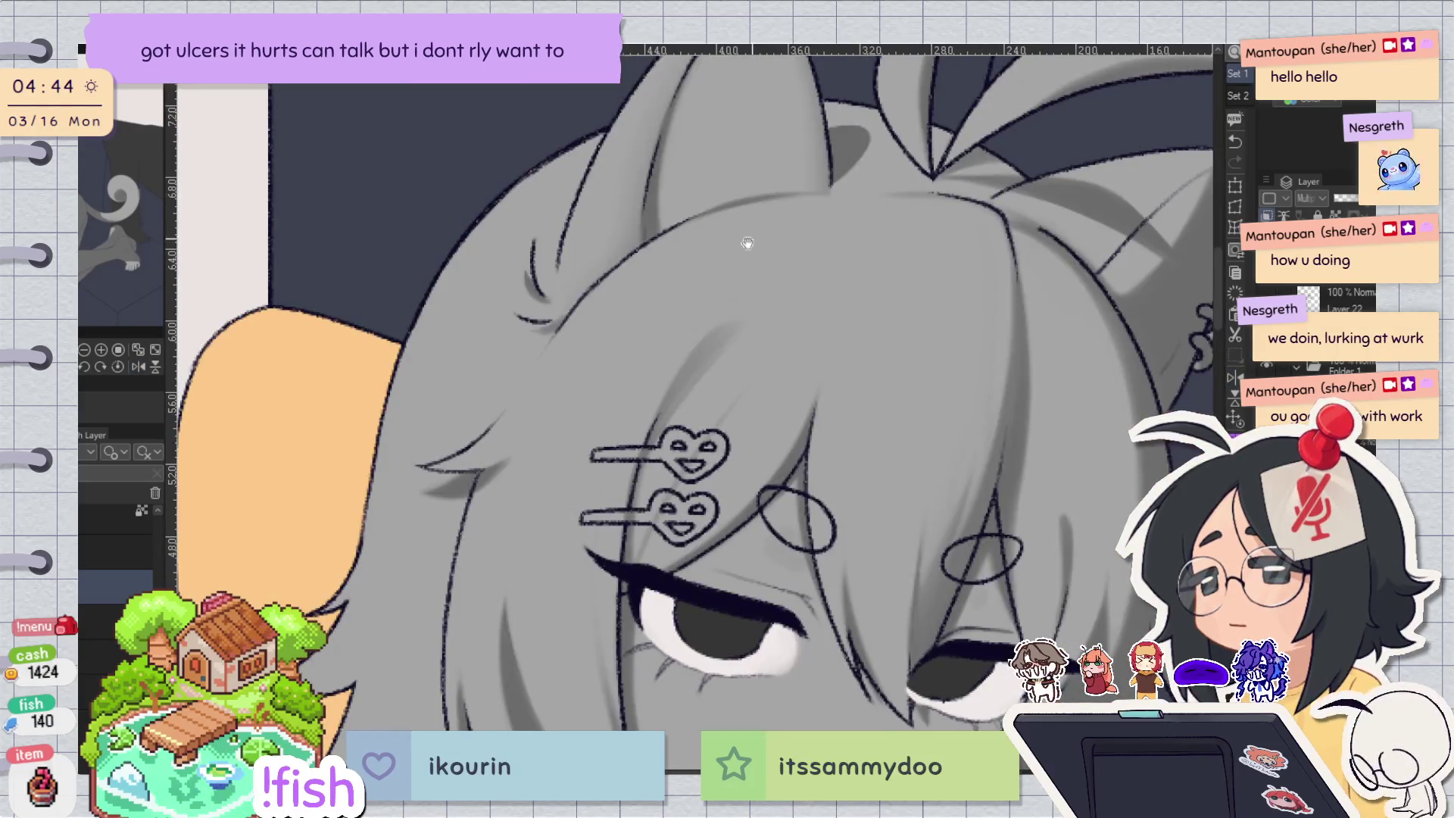
pyautogui.press('h')
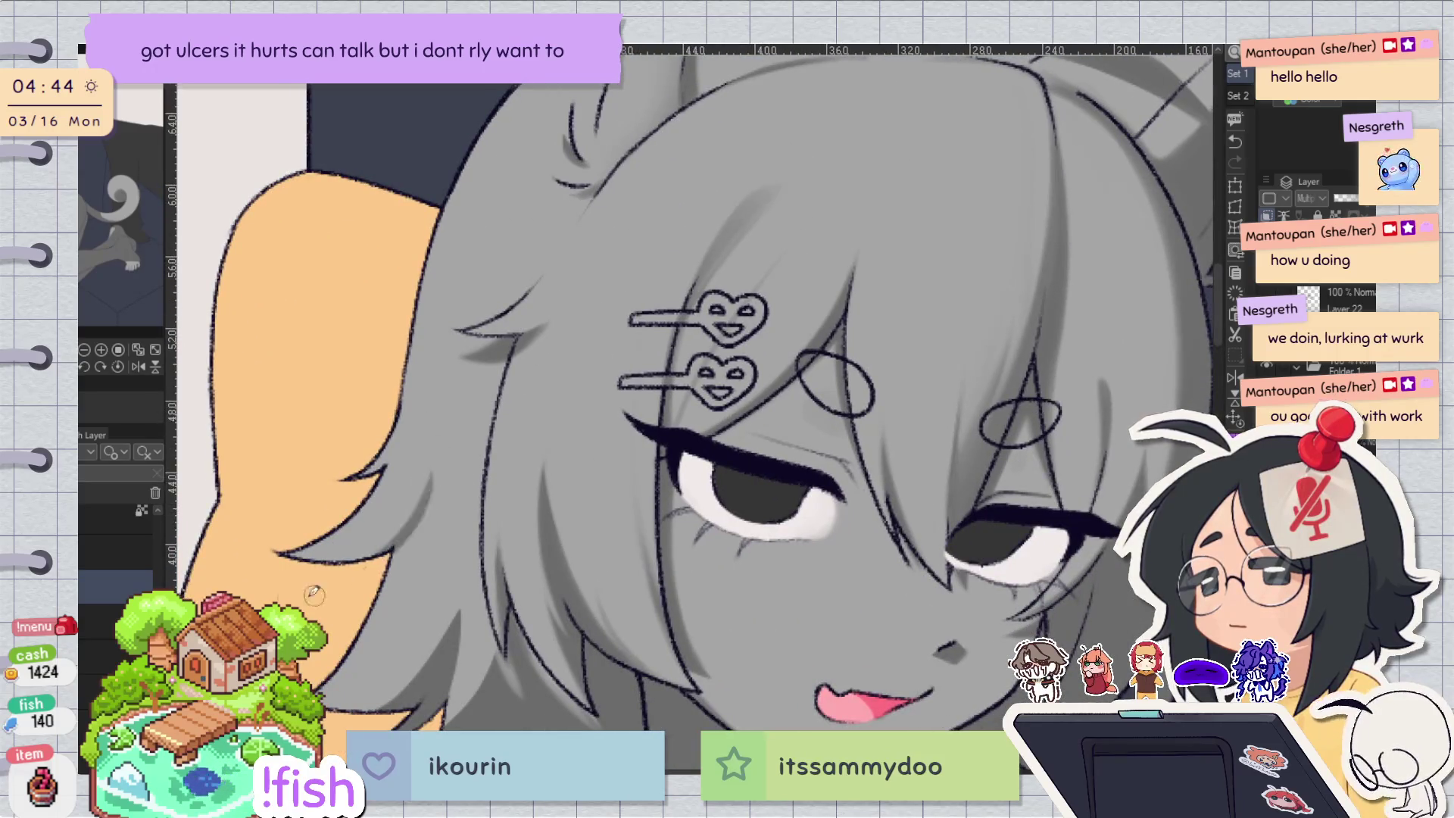
pyautogui.press('h')
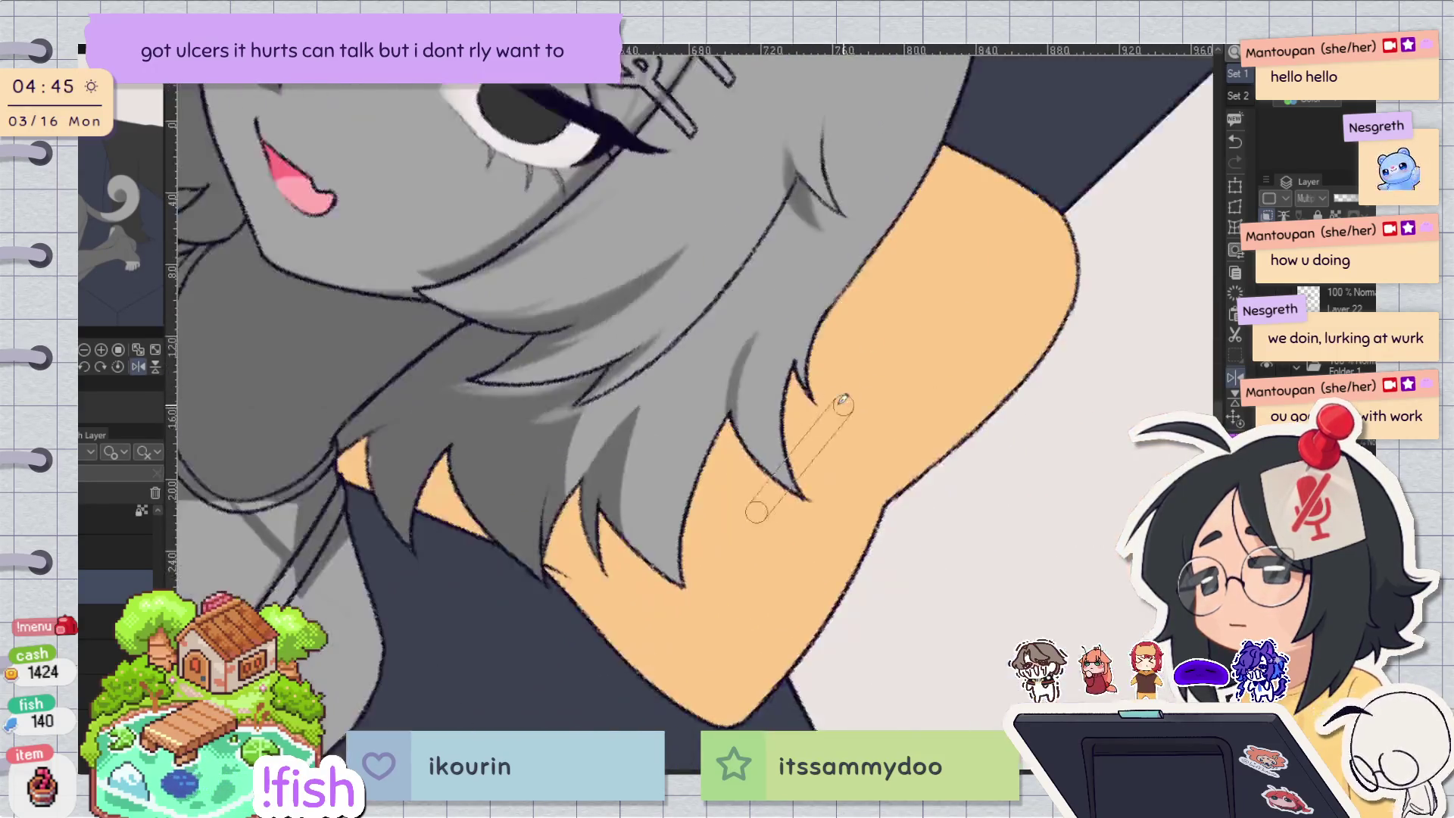
pyautogui.press('h')
pyautogui.press('h')
pyautogui.moveTo(741, 384); pyautogui.dragTo(784, 483)
pyautogui.hotkey('ctrl', 'z')
pyautogui.moveTo(739, 362); pyautogui.dragTo(765, 464)
pyautogui.hotkey('ctrl', 'z')
pyautogui.moveTo(741, 364); pyautogui.dragTo(803, 500)
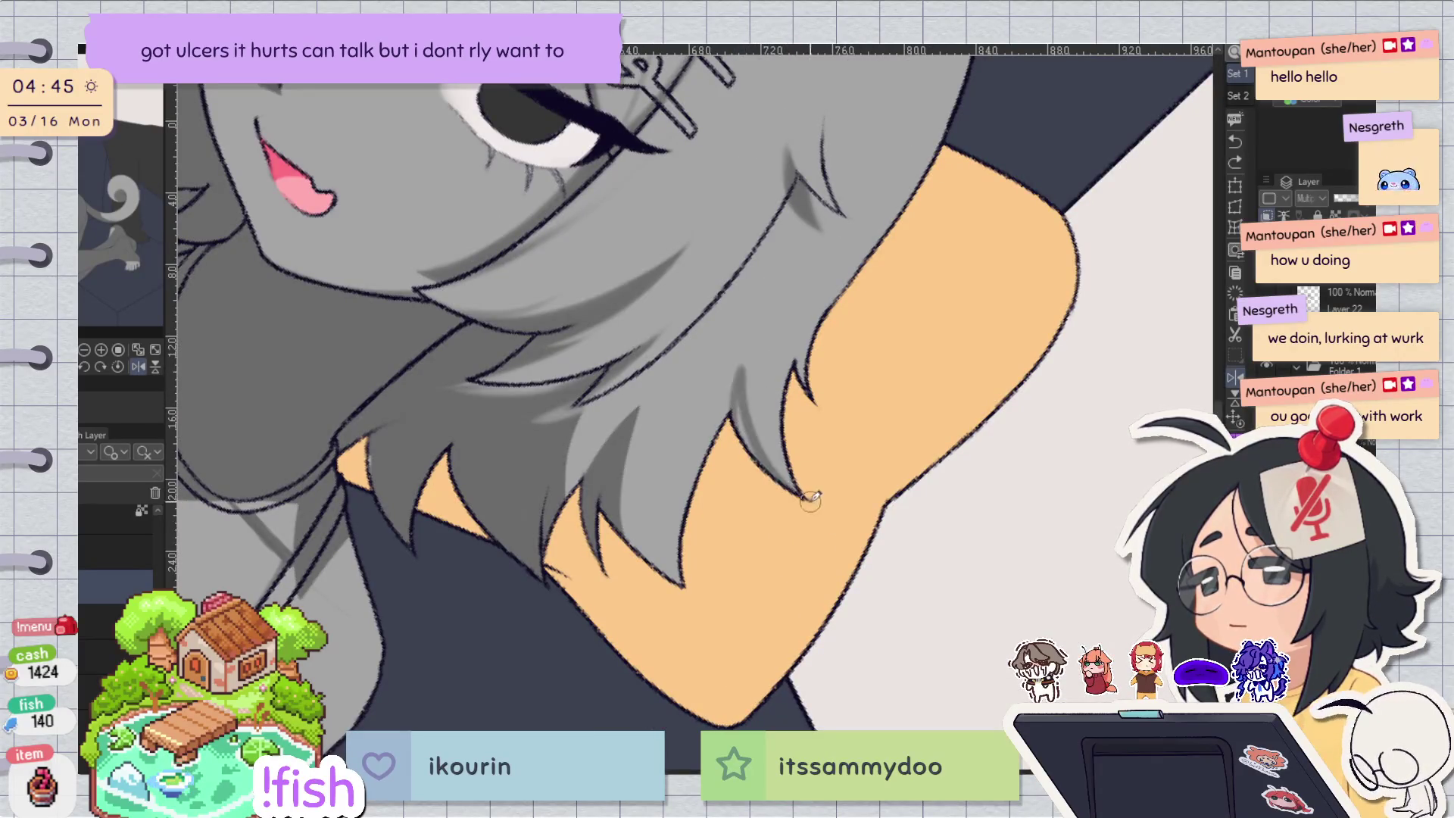
pyautogui.hotkey('ctrl', 'z')
pyautogui.moveTo(738, 371); pyautogui.dragTo(777, 462)
pyautogui.hotkey('ctrl', 'z')
pyautogui.moveTo(741, 379); pyautogui.dragTo(733, 425)
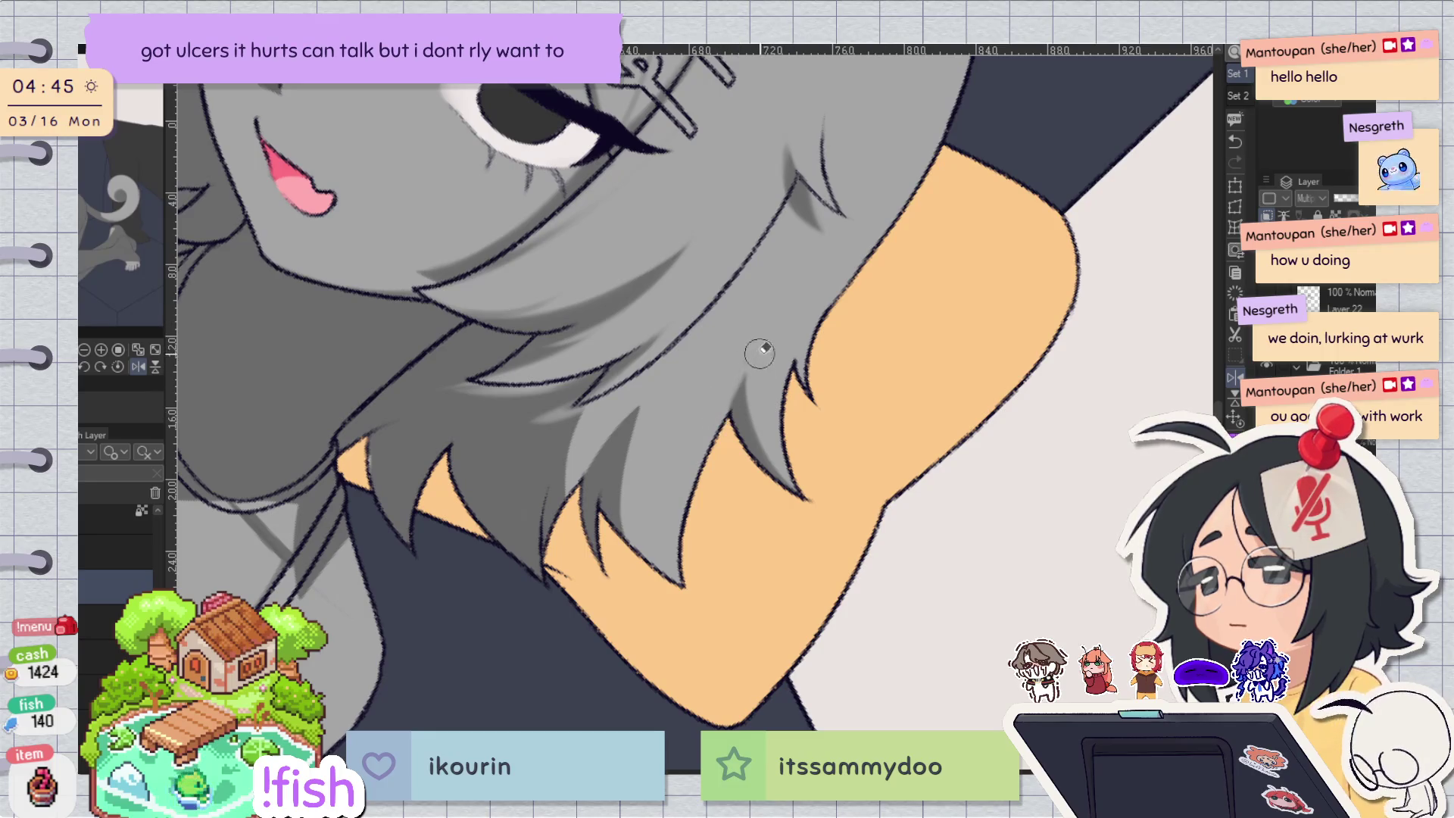
# Fill a darker shadow along the hair strand.
pyautogui.hotkey('ctrl', '@')
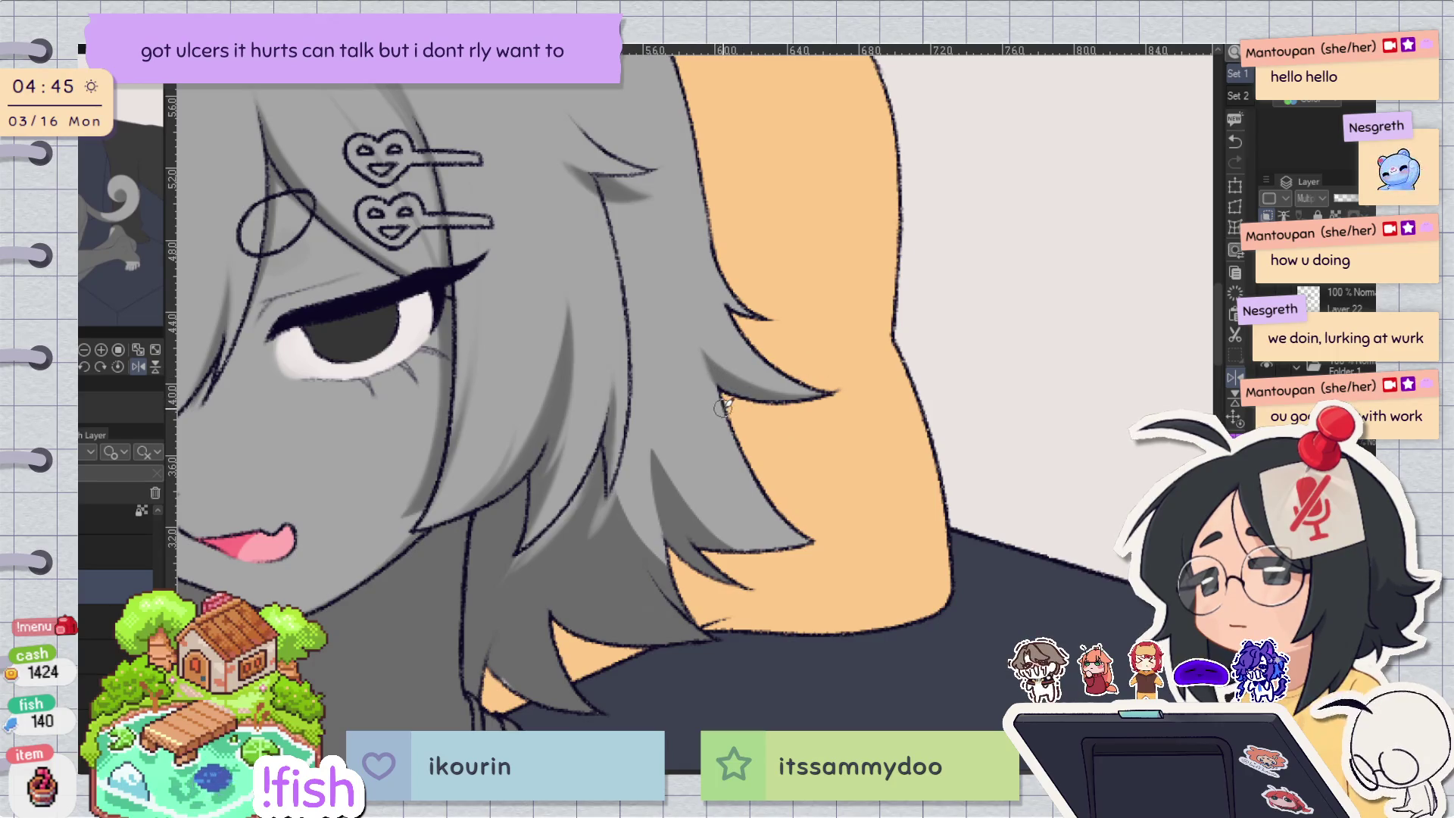
pyautogui.press('h')
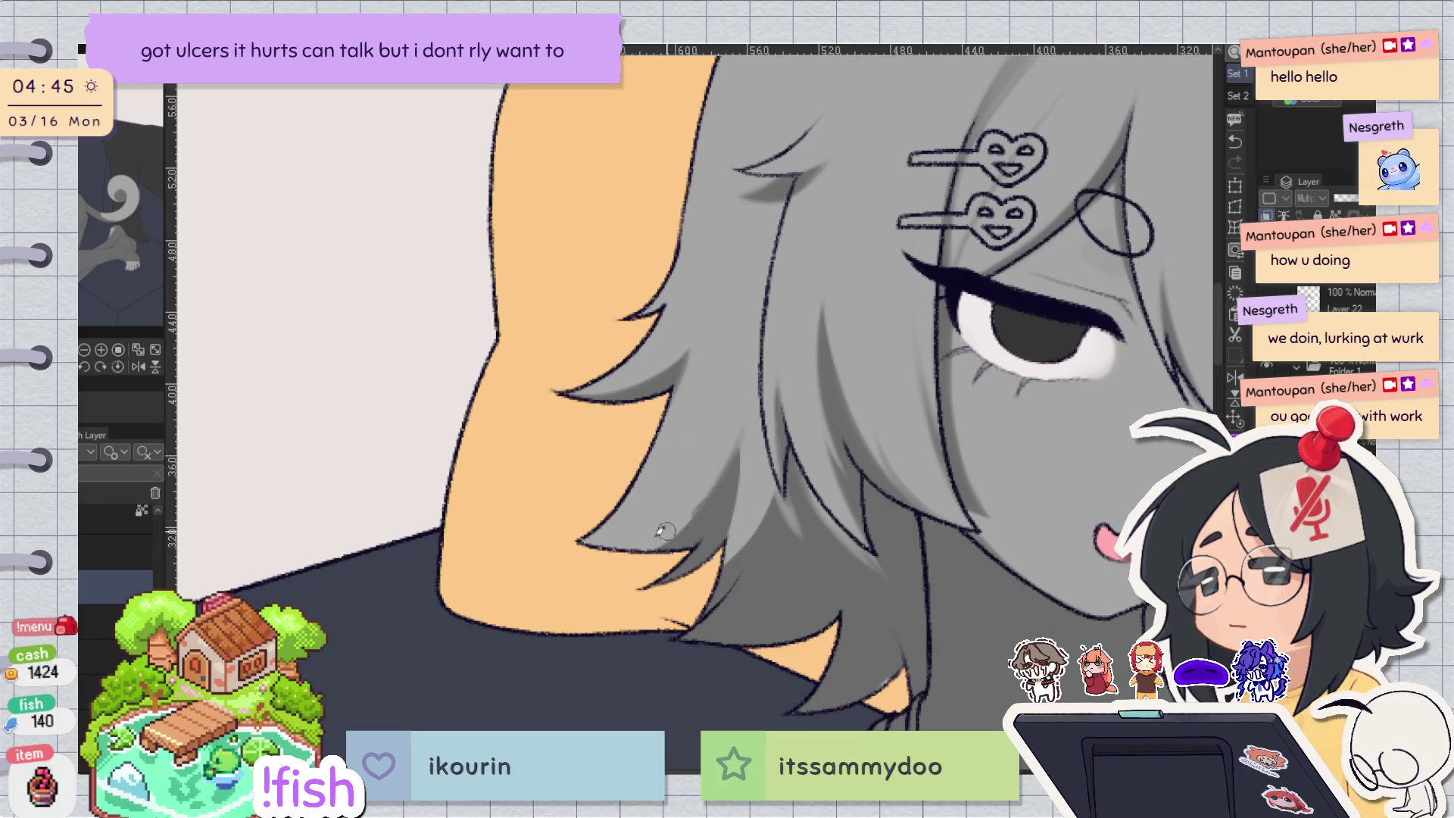
pyautogui.press('h')
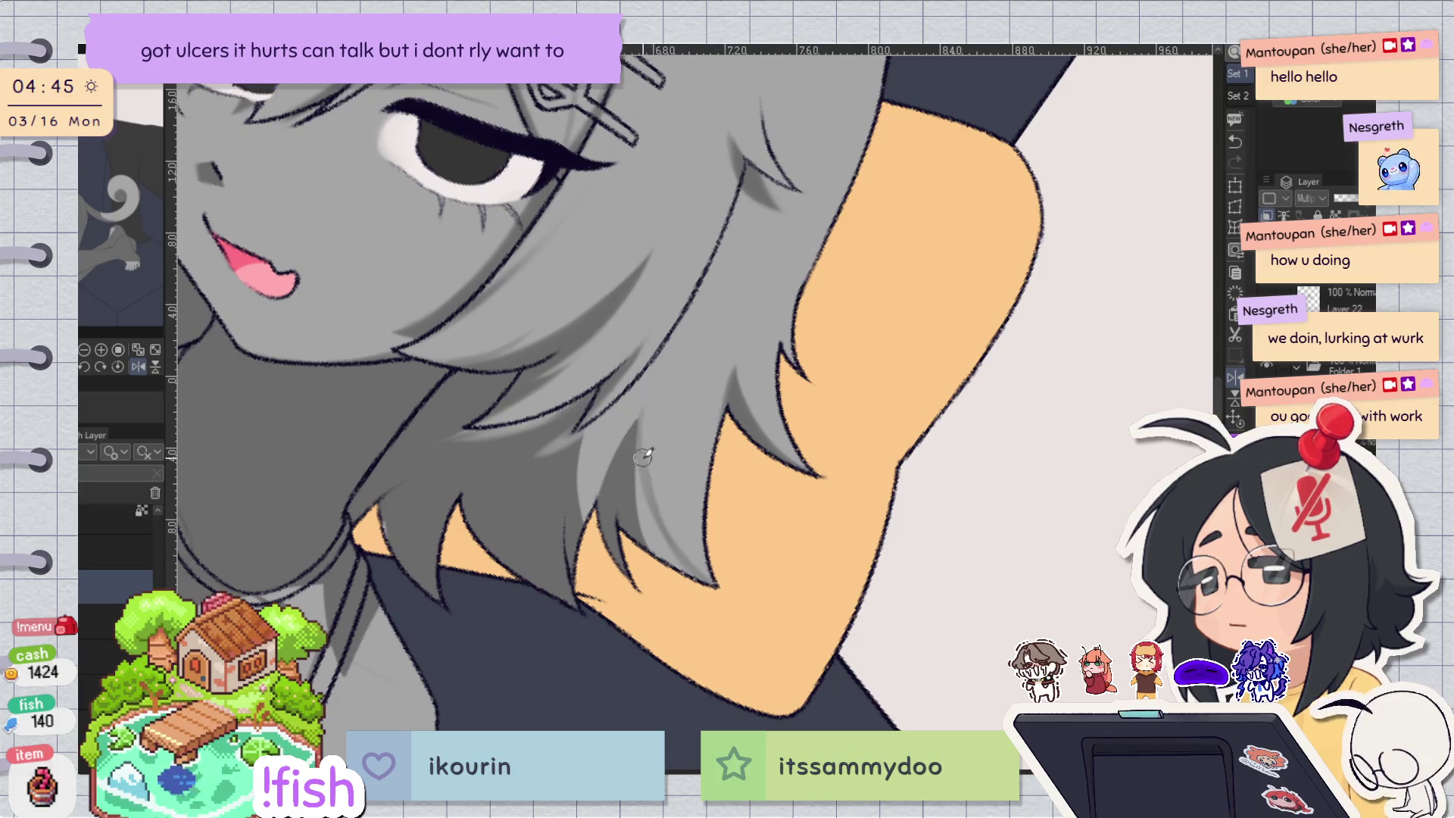
pyautogui.press('-')
pyautogui.press('h')
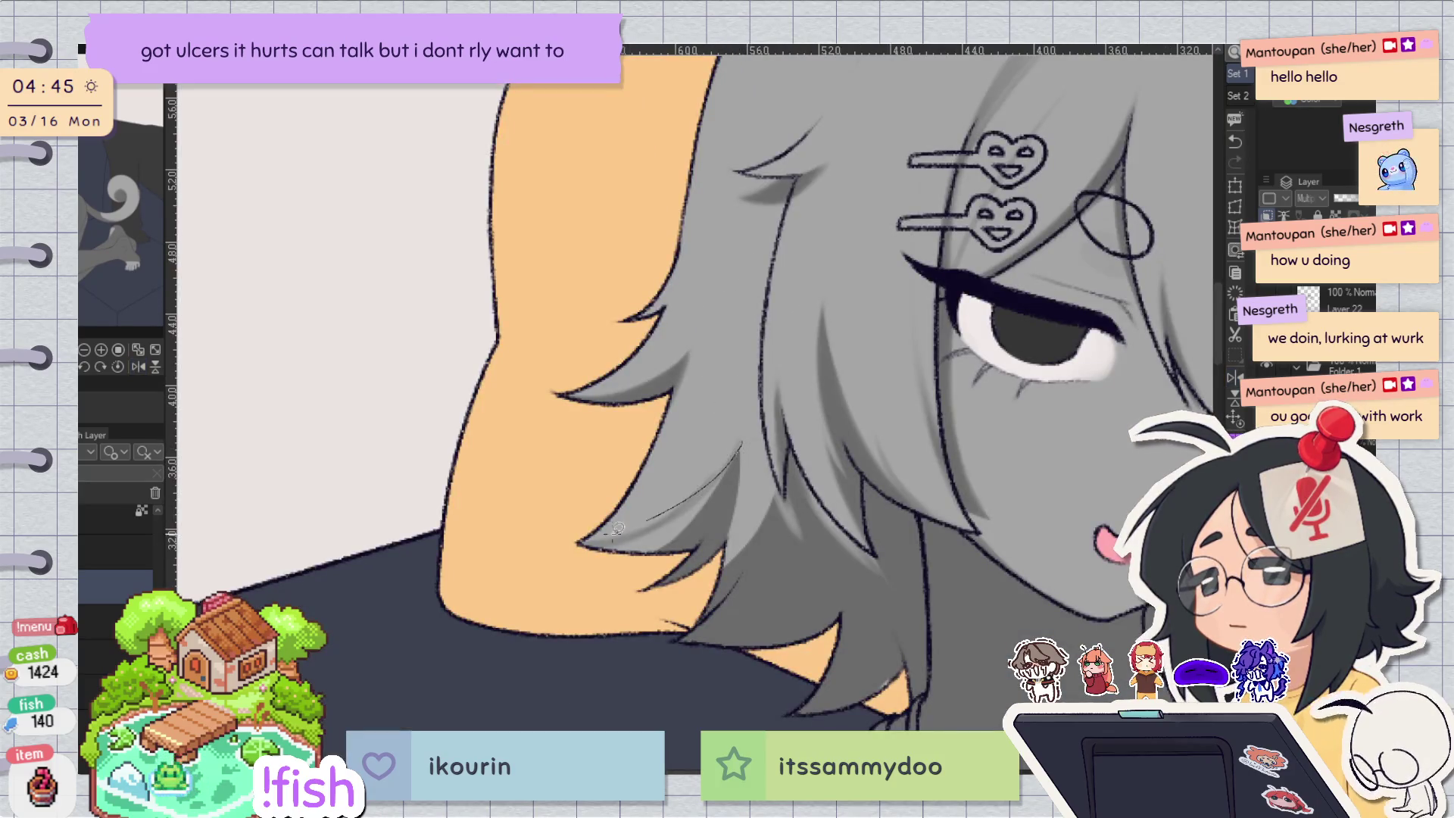
pyautogui.moveTo(717, 515); pyautogui.dragTo(728, 460)
pyautogui.moveTo(595, 545); pyautogui.dragTo(591, 550)
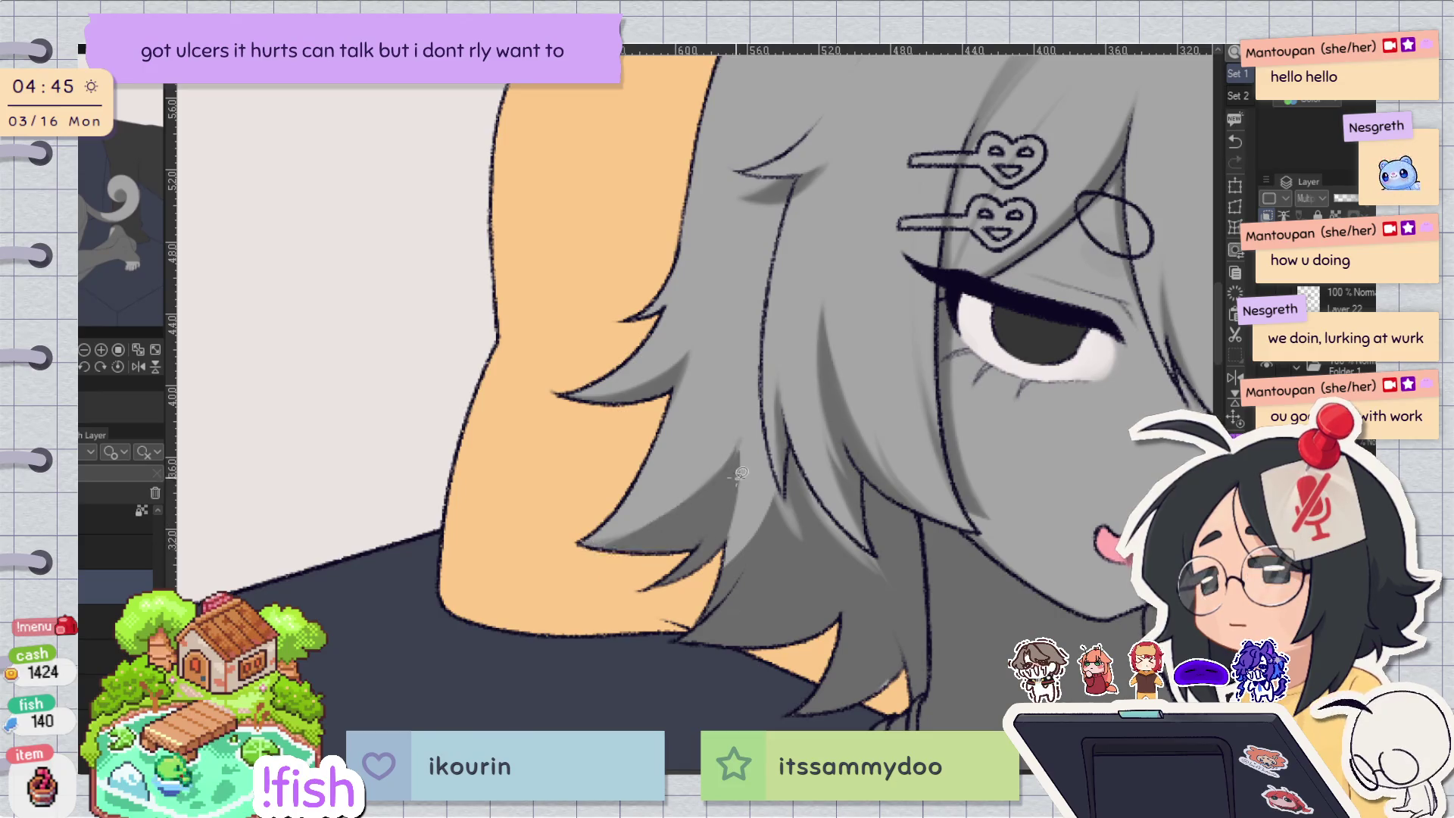
pyautogui.press('h')
pyautogui.moveTo(818, 369); pyautogui.dragTo(820, 584)
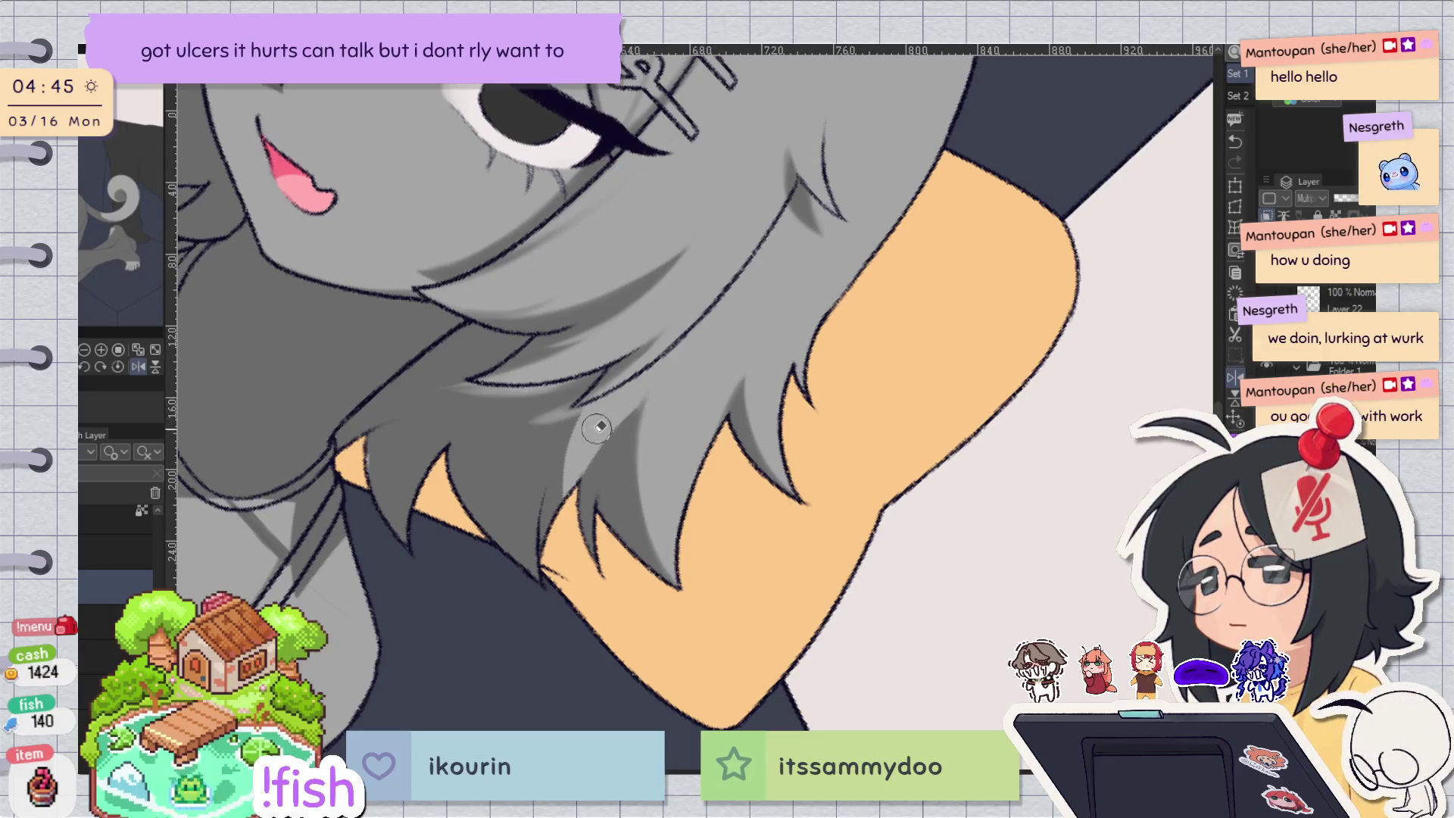
# Check the hair from rotated views and undo the thin dark mark on it.
pyautogui.press('r')
pyautogui.press('h')
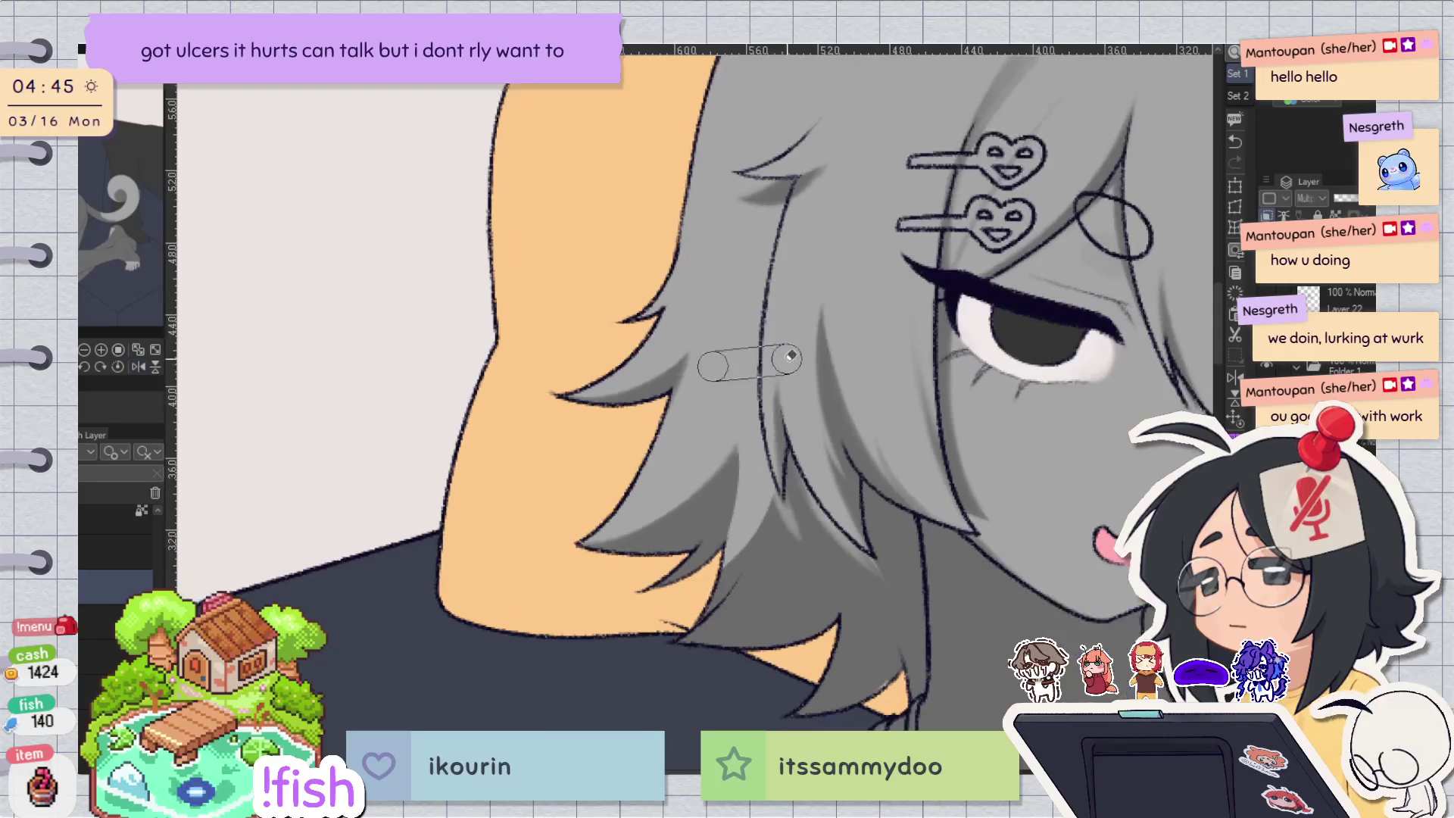
pyautogui.press('h')
pyautogui.press('-')
pyautogui.press('-')
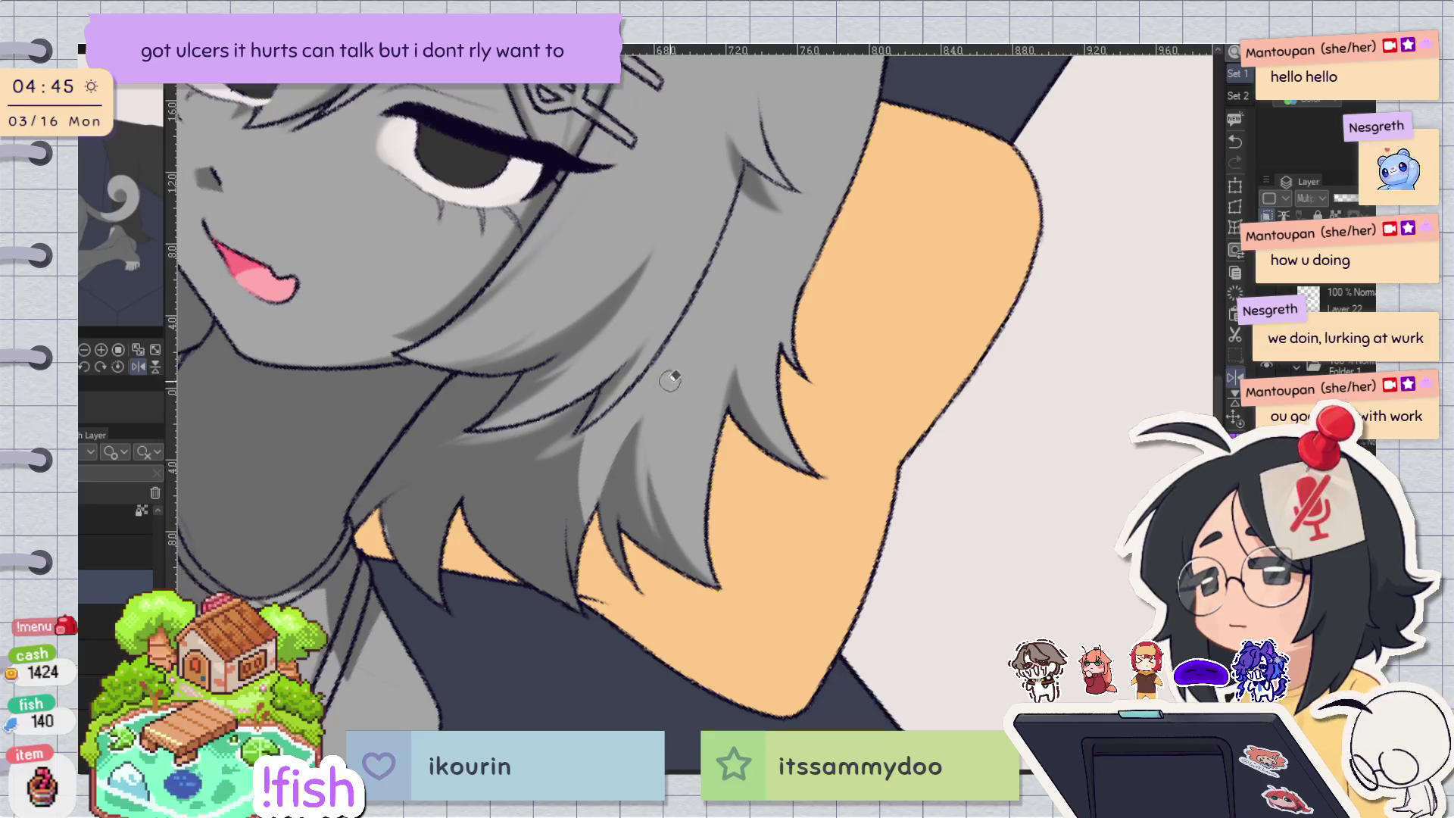
pyautogui.press('^')
pyautogui.press('^')
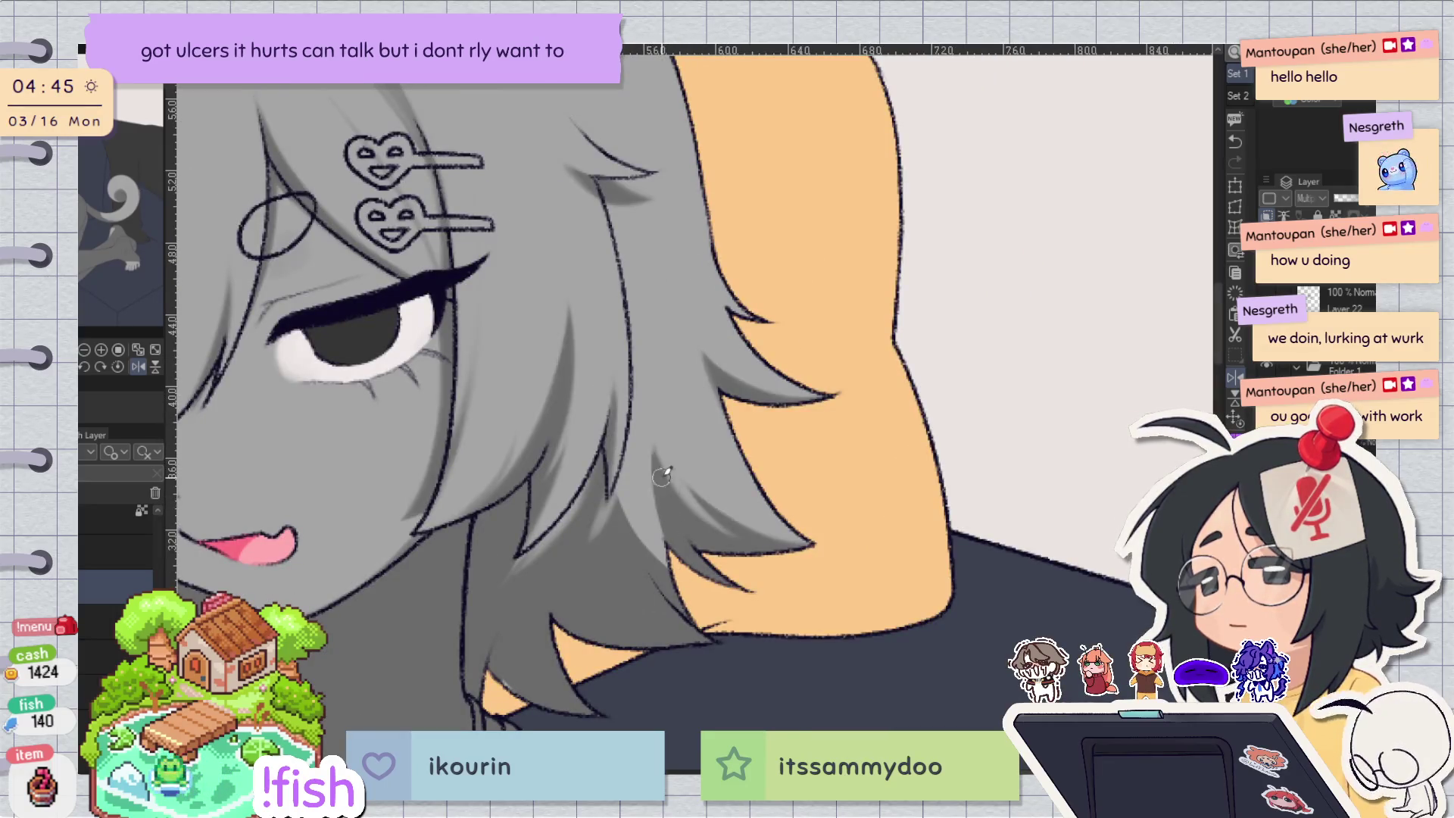
pyautogui.press('h')
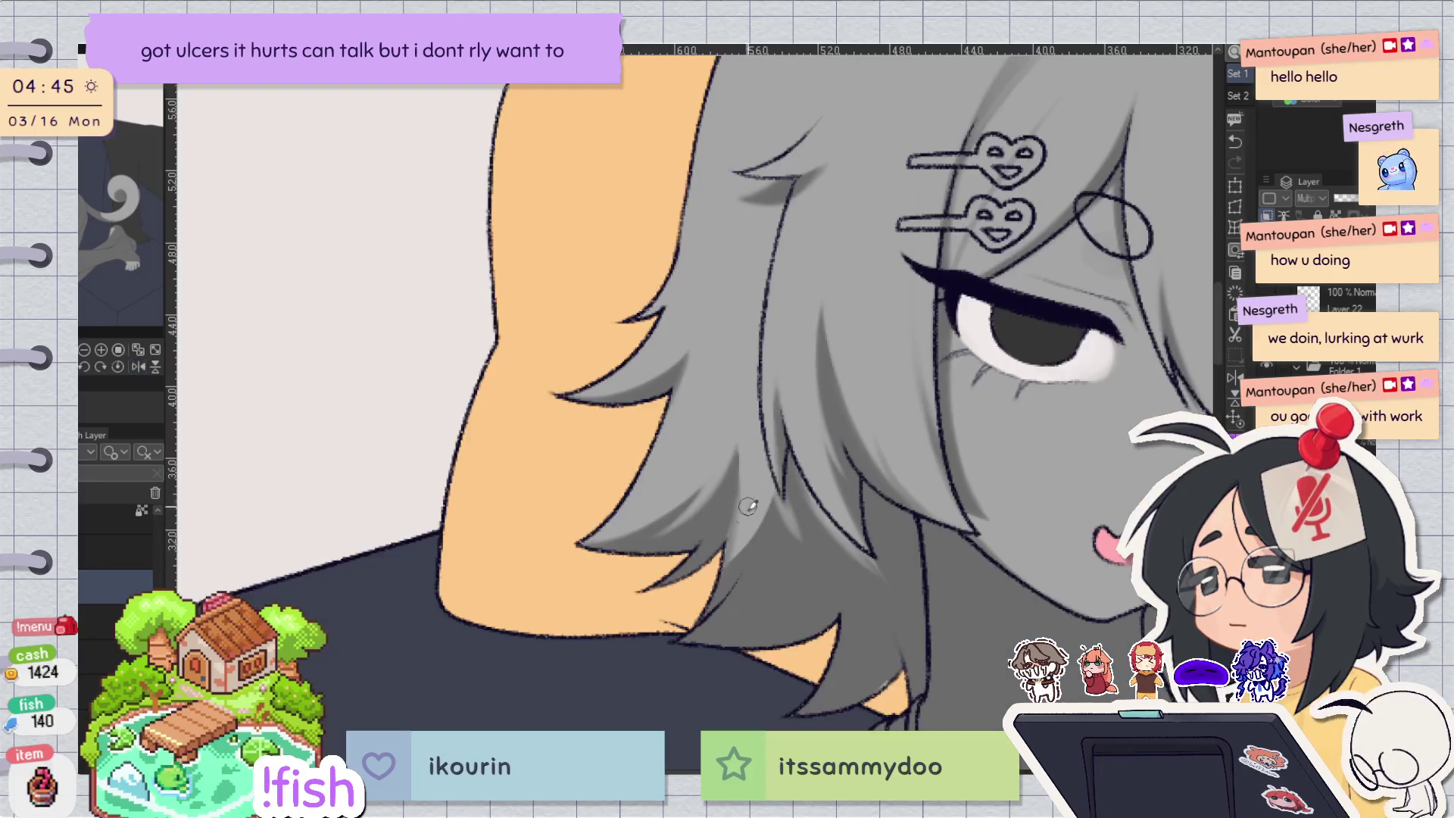
pyautogui.hotkey('ctrl', 'z')
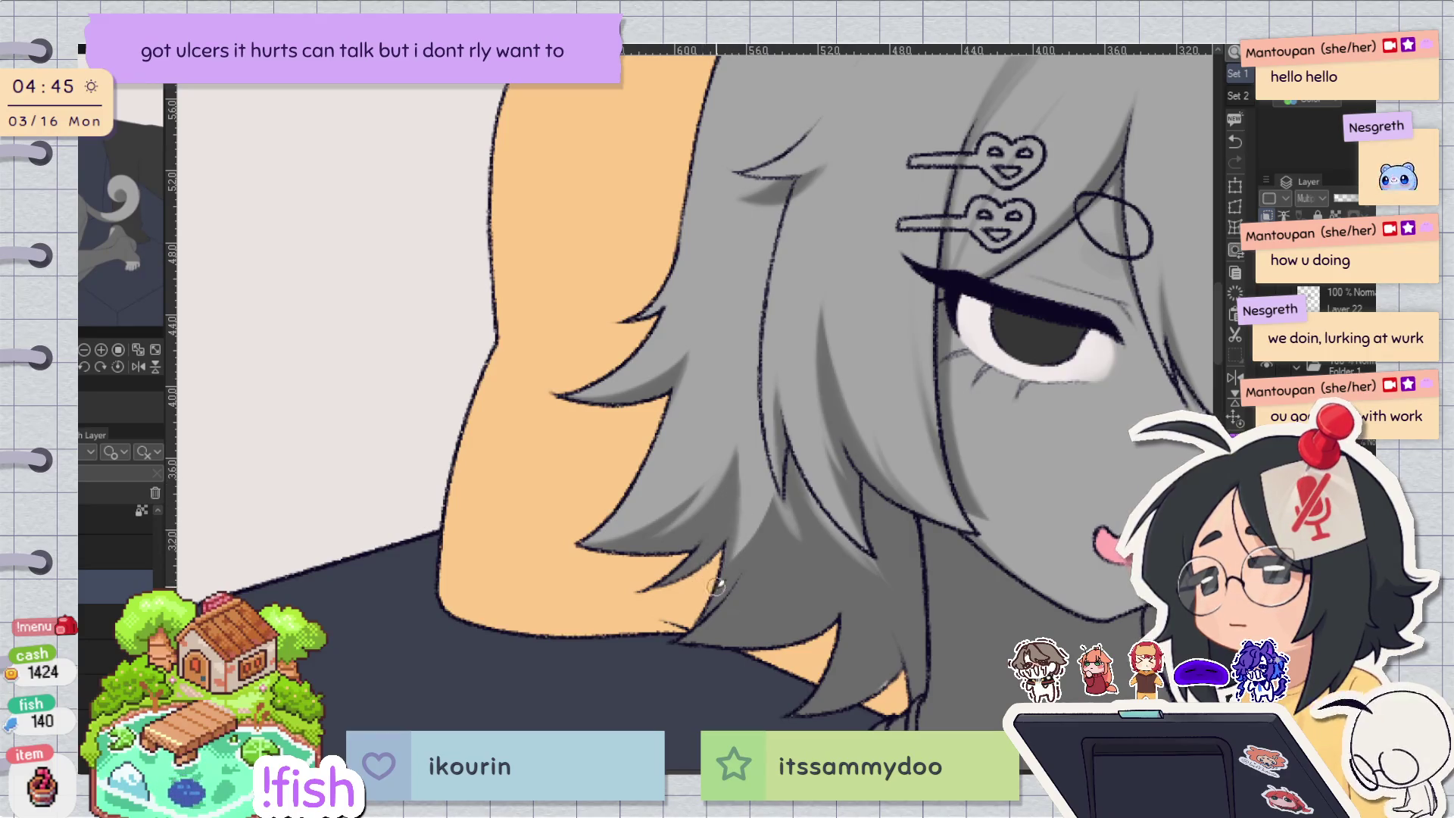
# Shade a triangular hair patch and a darker grey shadow, discarding a light strand.
pyautogui.click(865, 294)
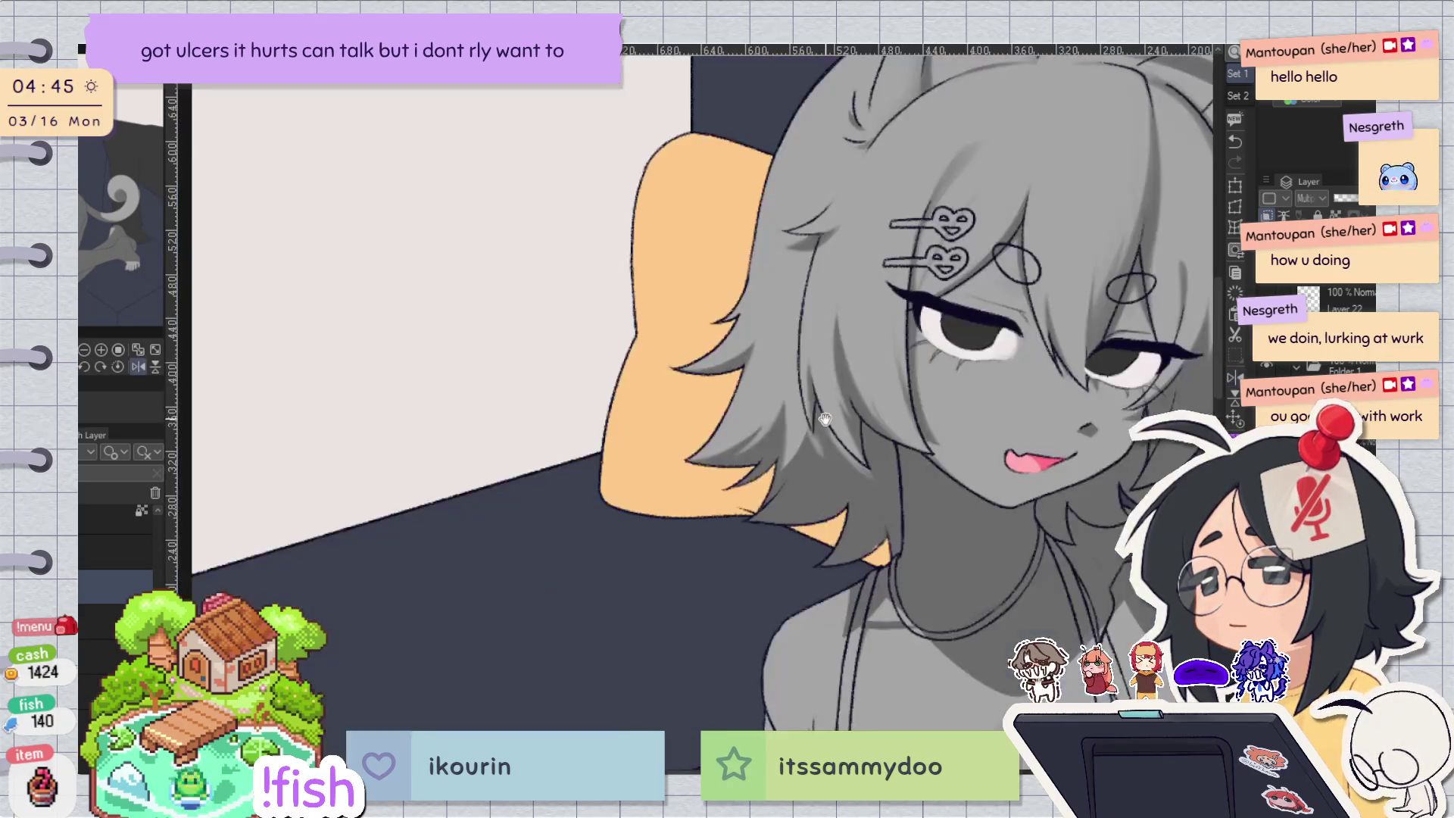
pyautogui.scroll(2, 843, 434)
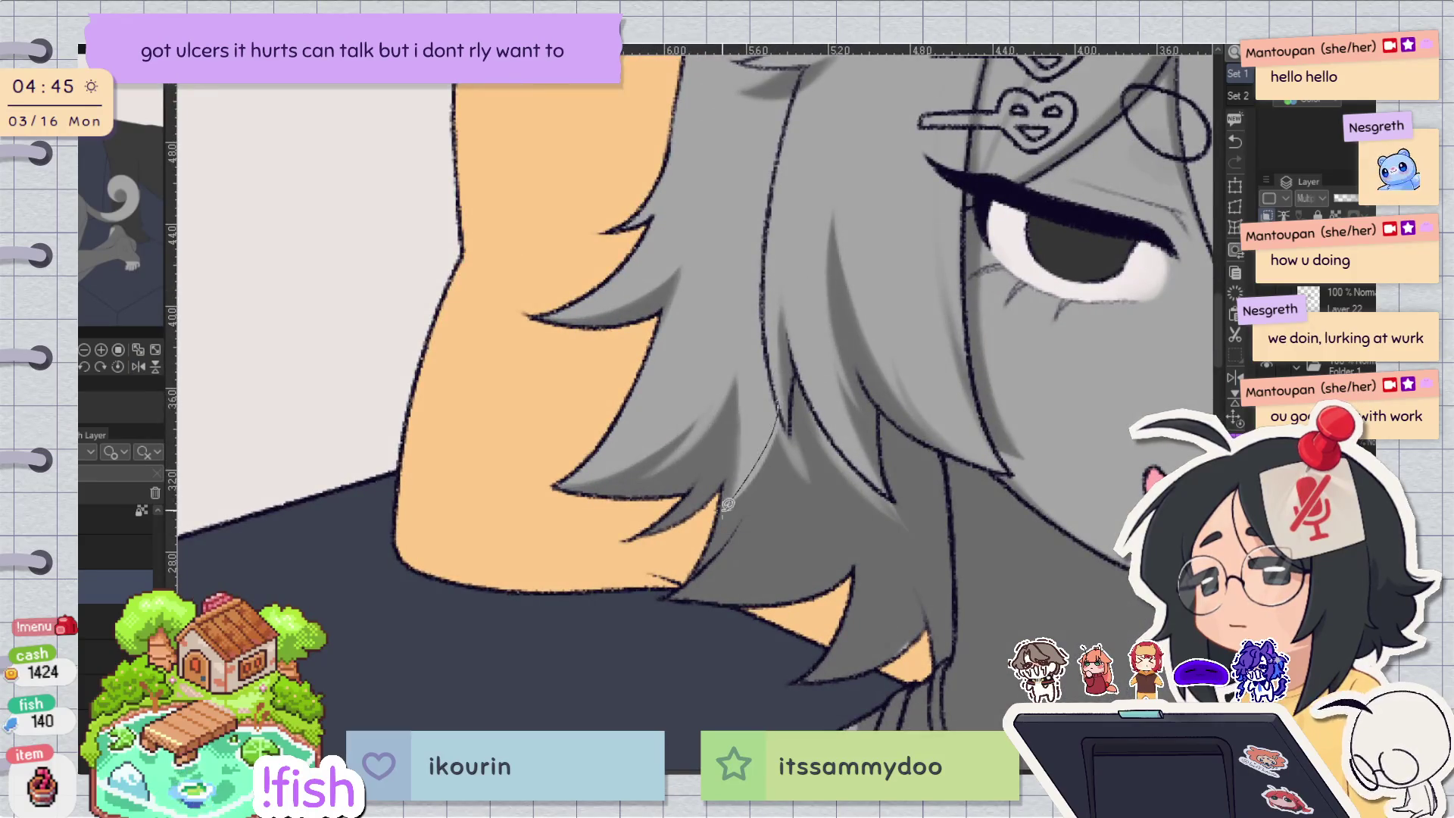
pyautogui.moveTo(790, 415); pyautogui.dragTo(785, 408)
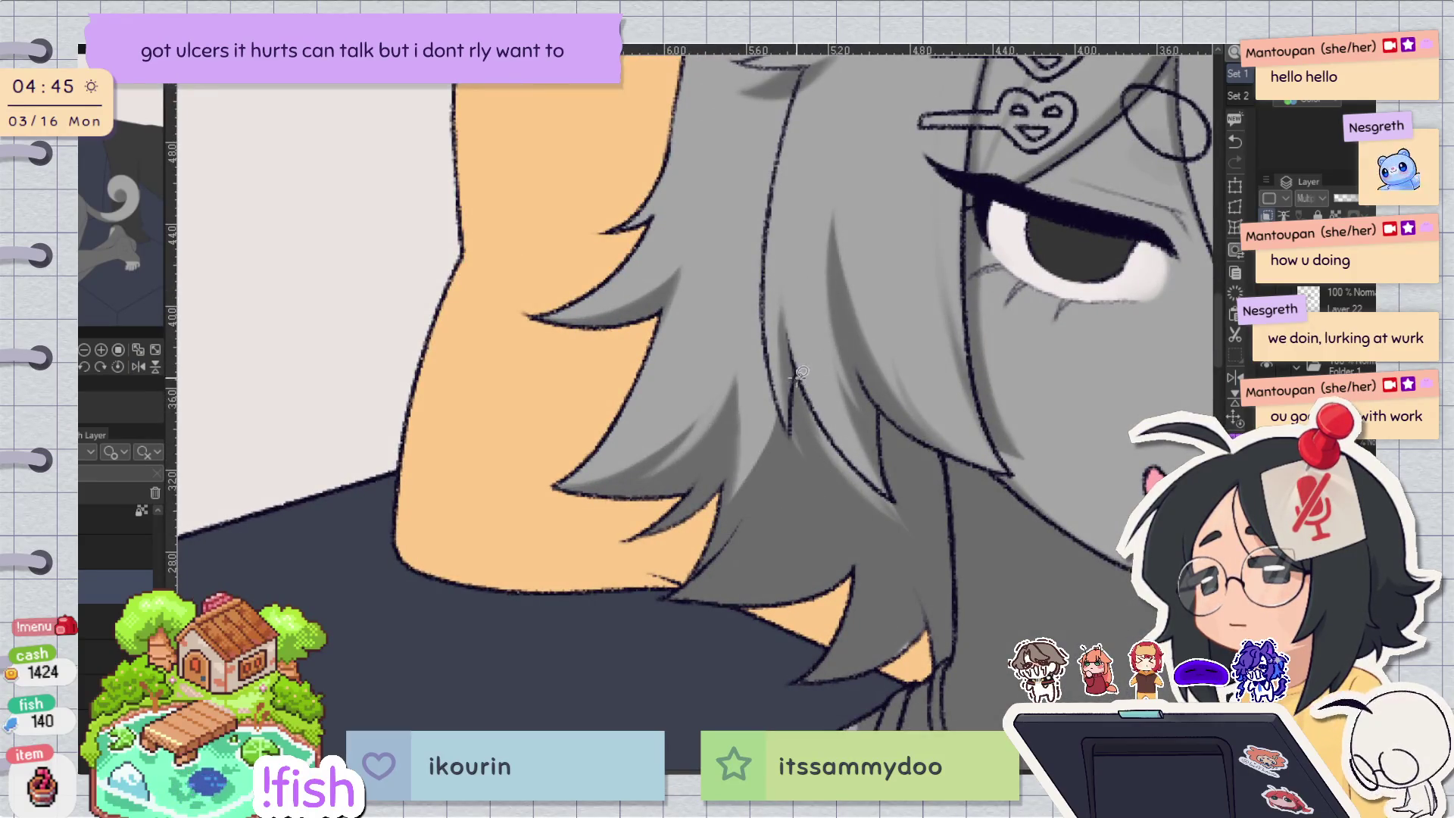
pyautogui.moveTo(849, 460)
pyautogui.mouseDown()
pyautogui.moveTo(818, 389)
pyautogui.moveTo(884, 493)
pyautogui.mouseUp()
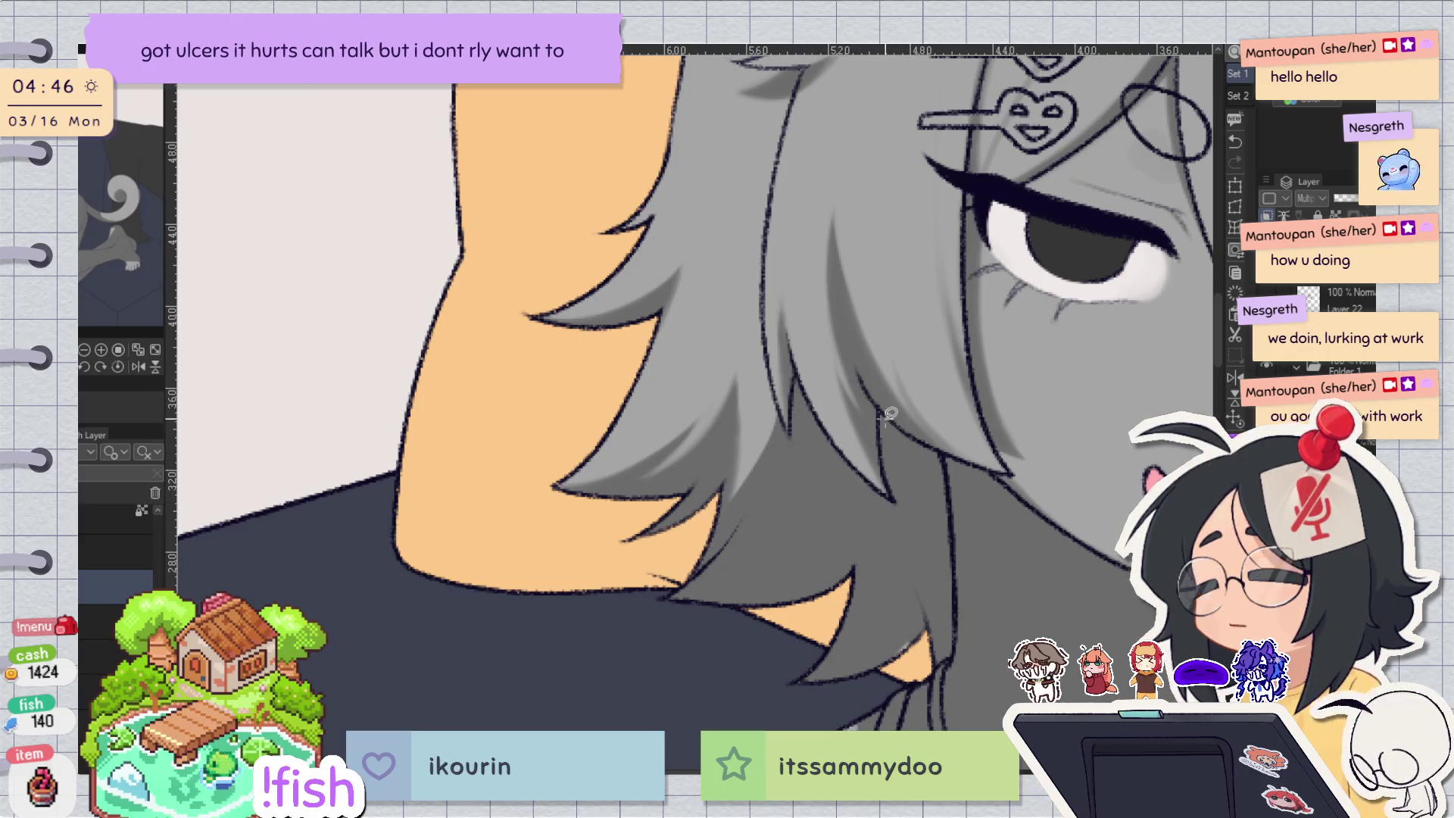
pyautogui.moveTo(884, 609); pyautogui.dragTo(803, 655)
pyautogui.hotkey('ctrl', 'z')
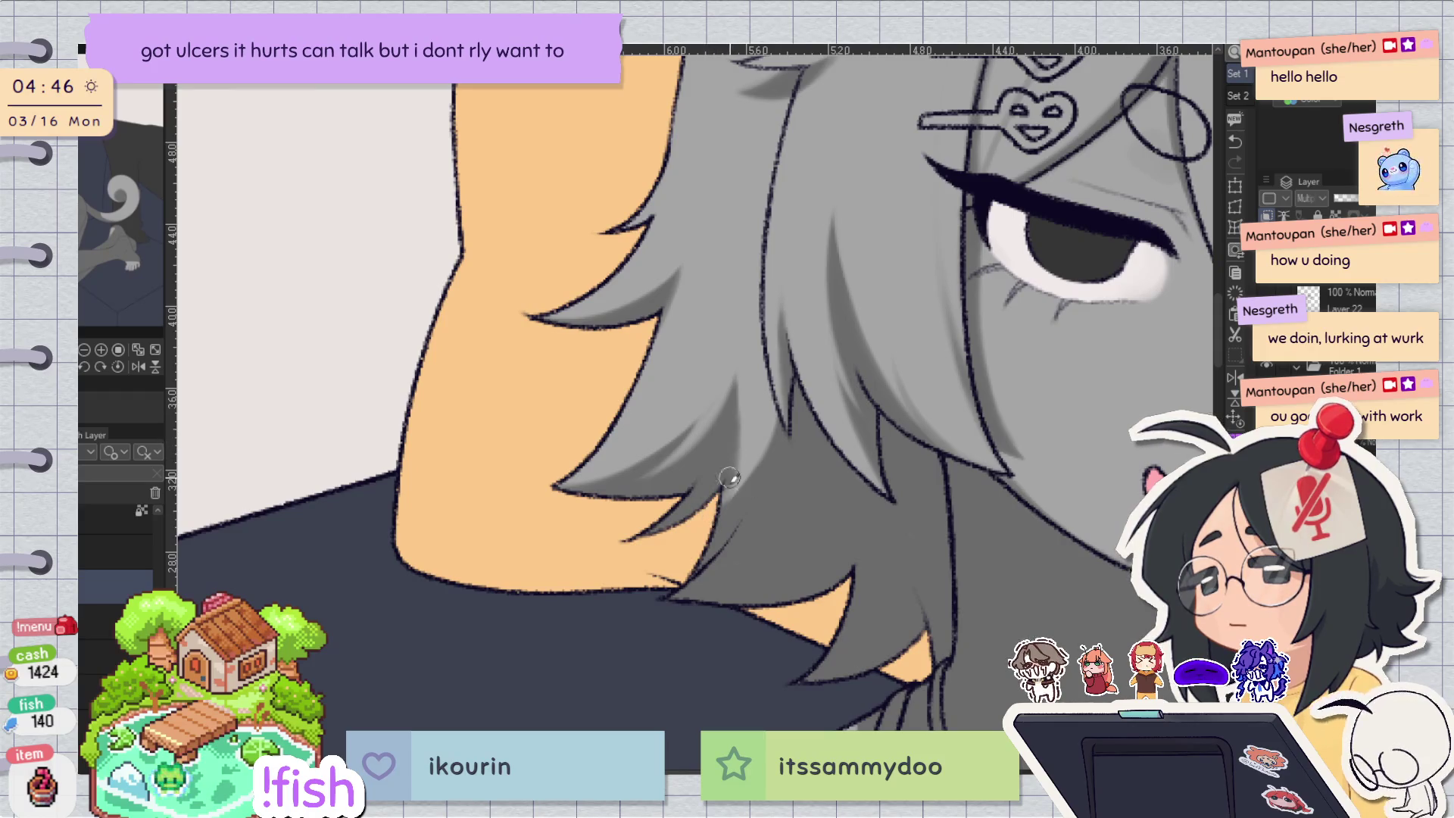
# Undo the last shading stroke and repaint shading on the hair tips over the shoulder.
pyautogui.press('h')
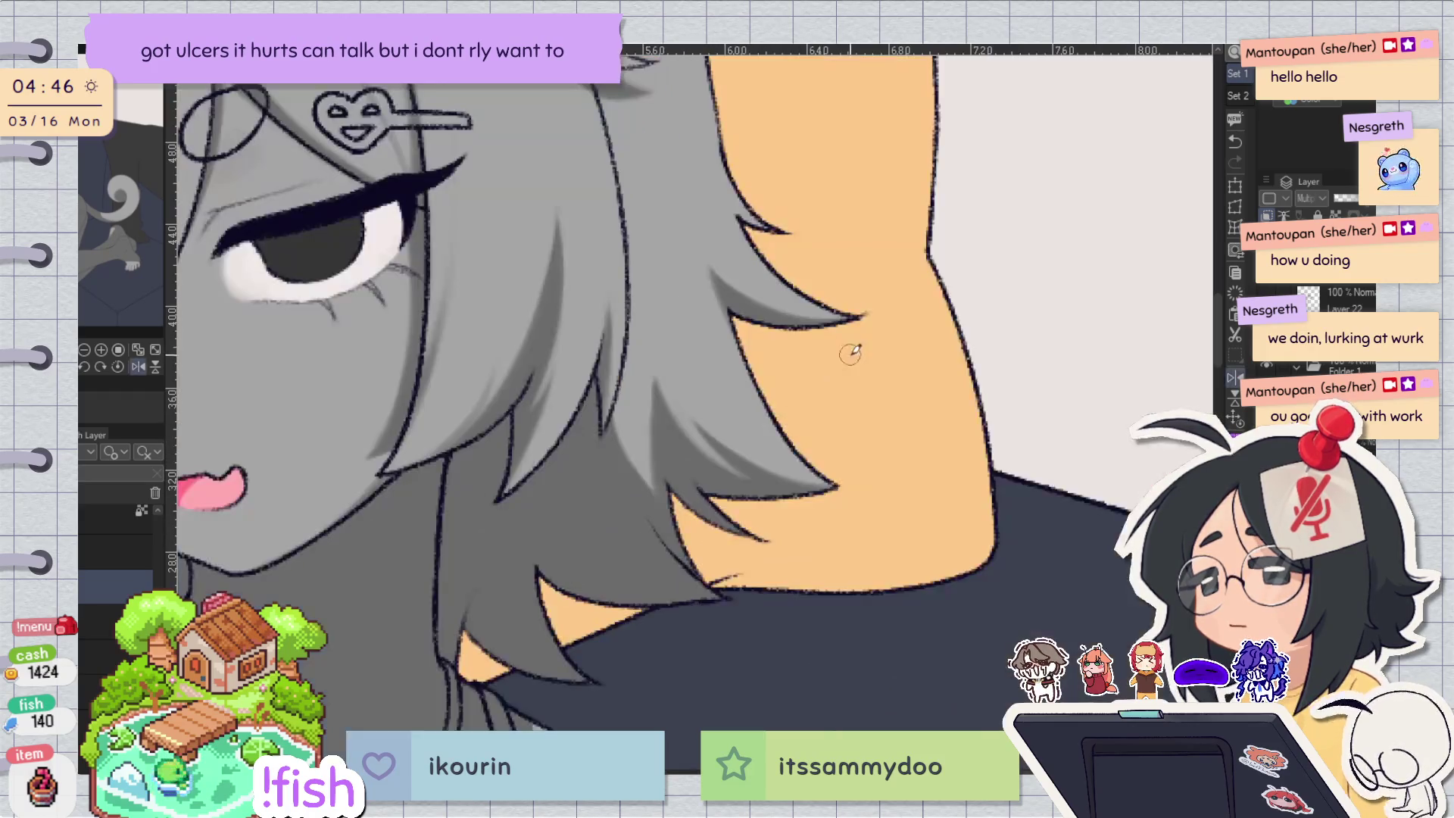
pyautogui.press('^')
pyautogui.press('^')
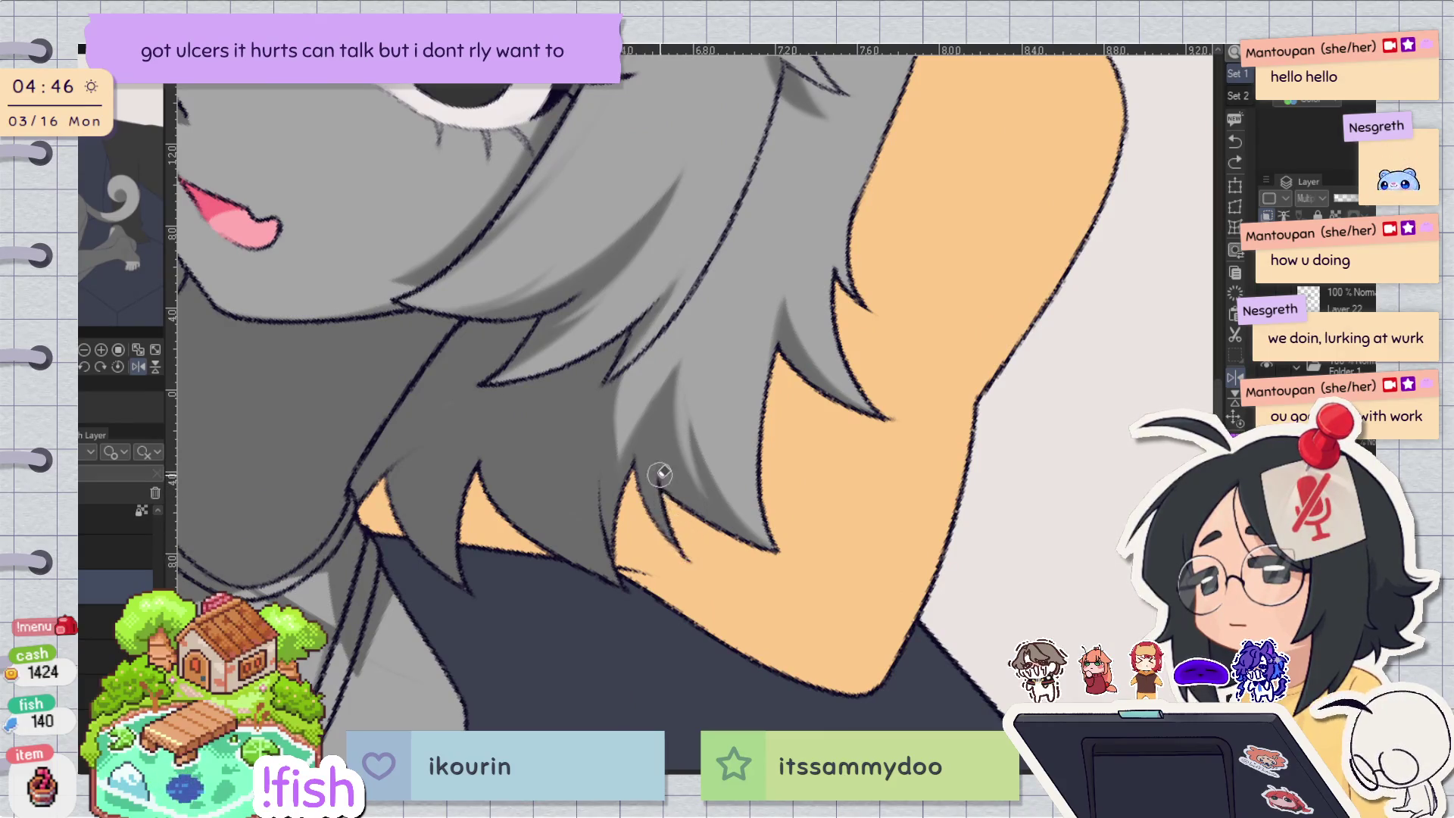
pyautogui.press('^')
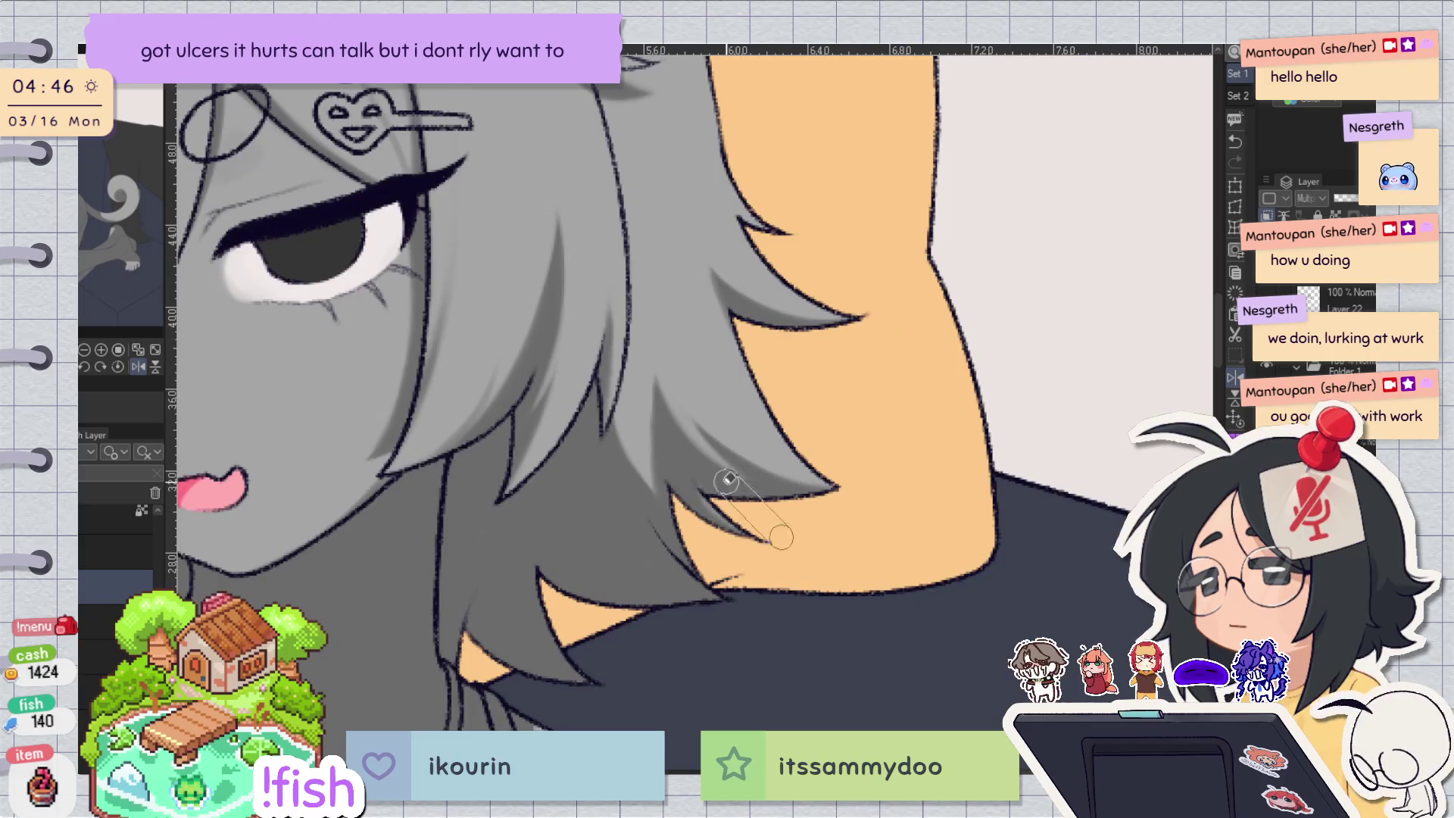
pyautogui.press('h')
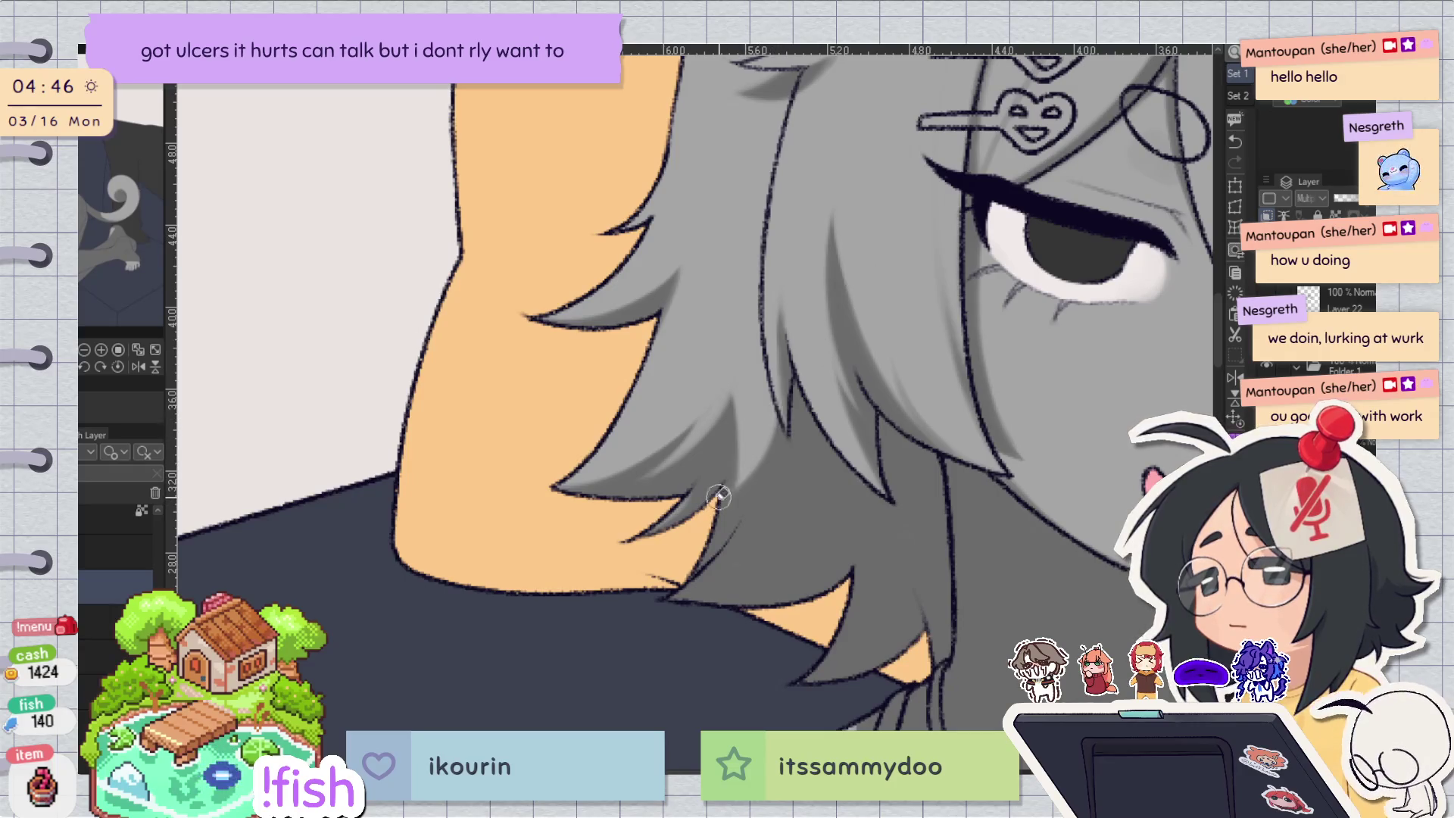
pyautogui.hotkey('ctrl', 'z')
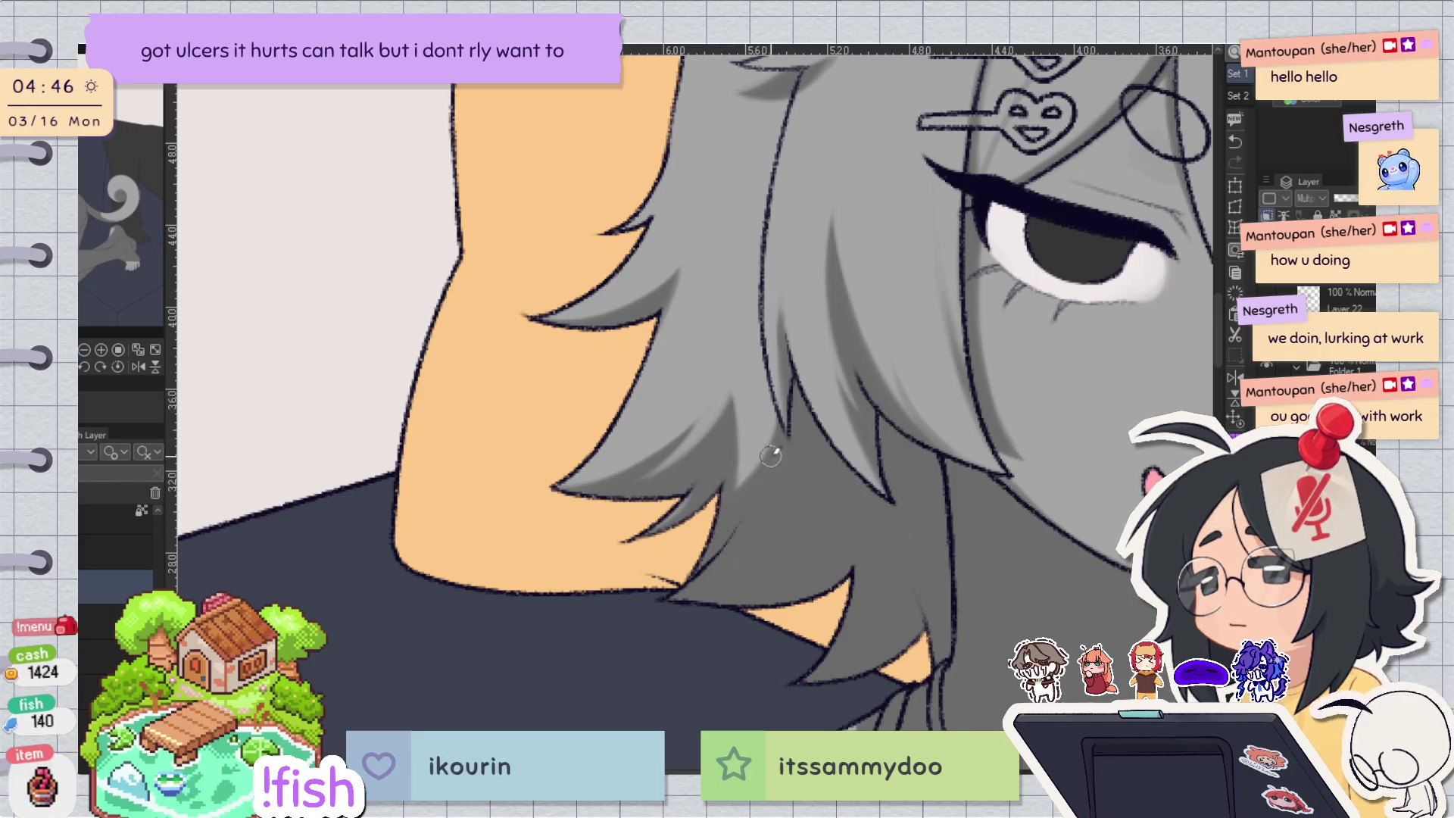
pyautogui.press('h')
pyautogui.press('h')
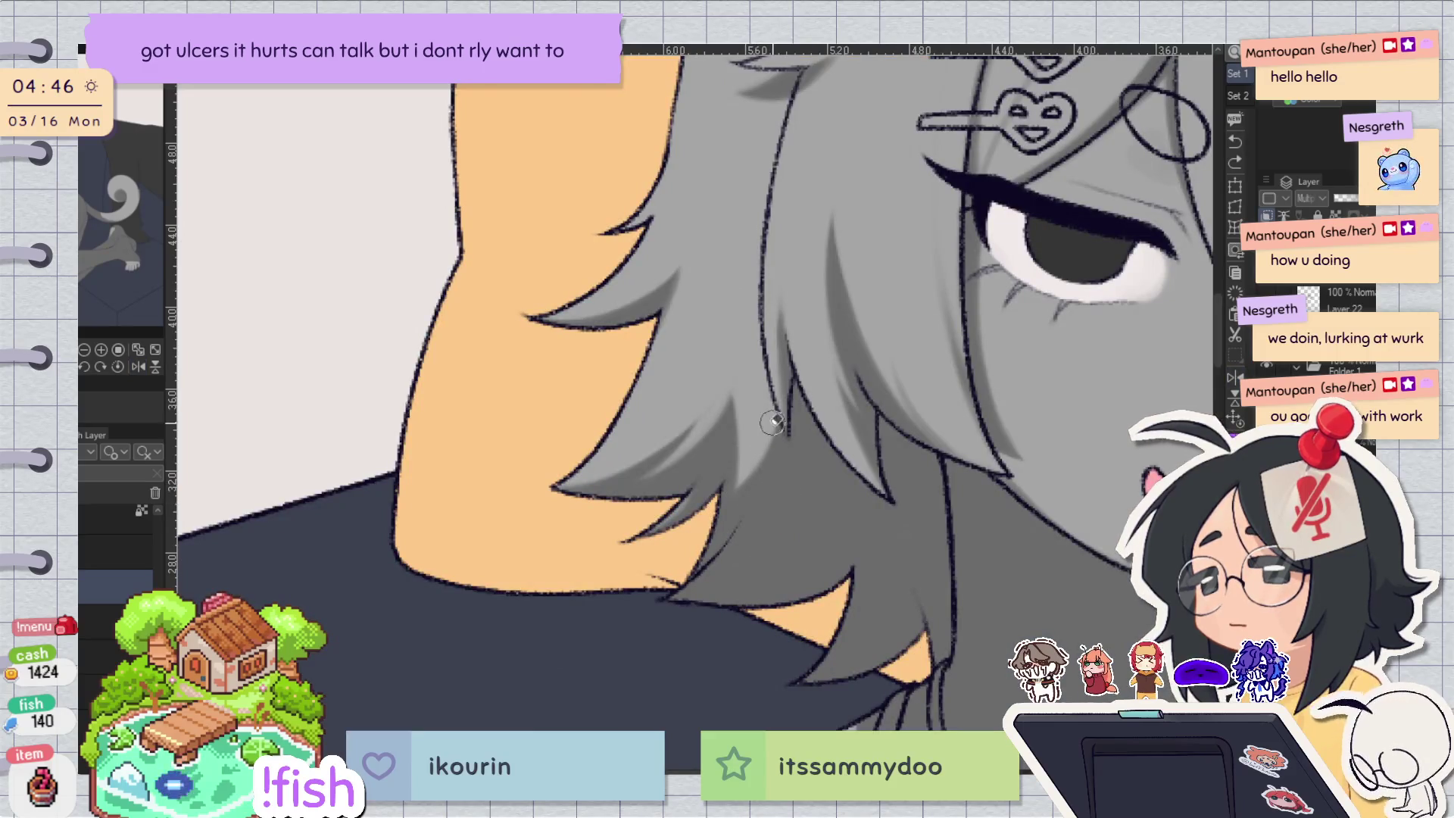
pyautogui.moveTo(718, 493); pyautogui.dragTo(730, 417)
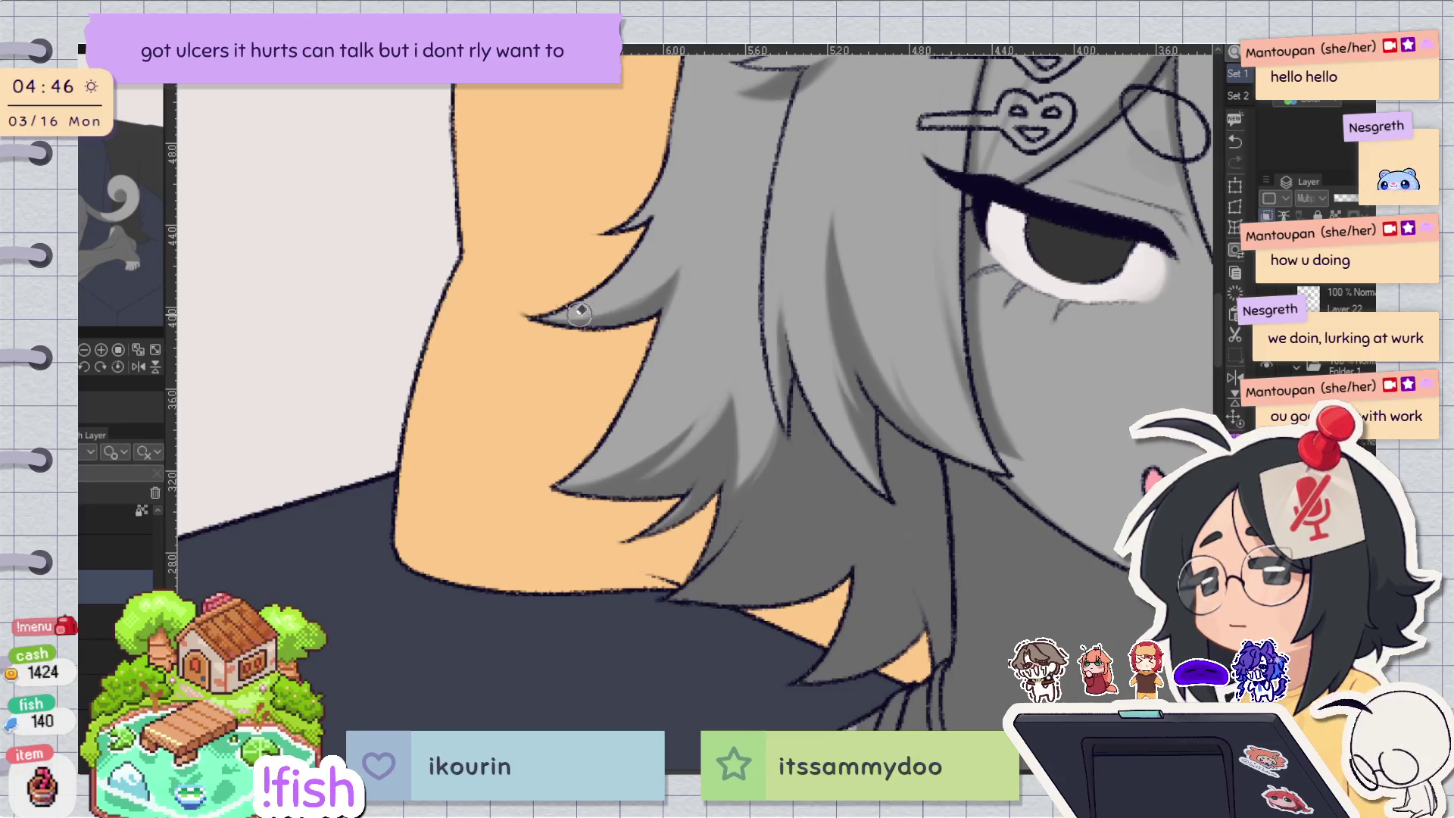
pyautogui.scroll(-2, 827, 572)
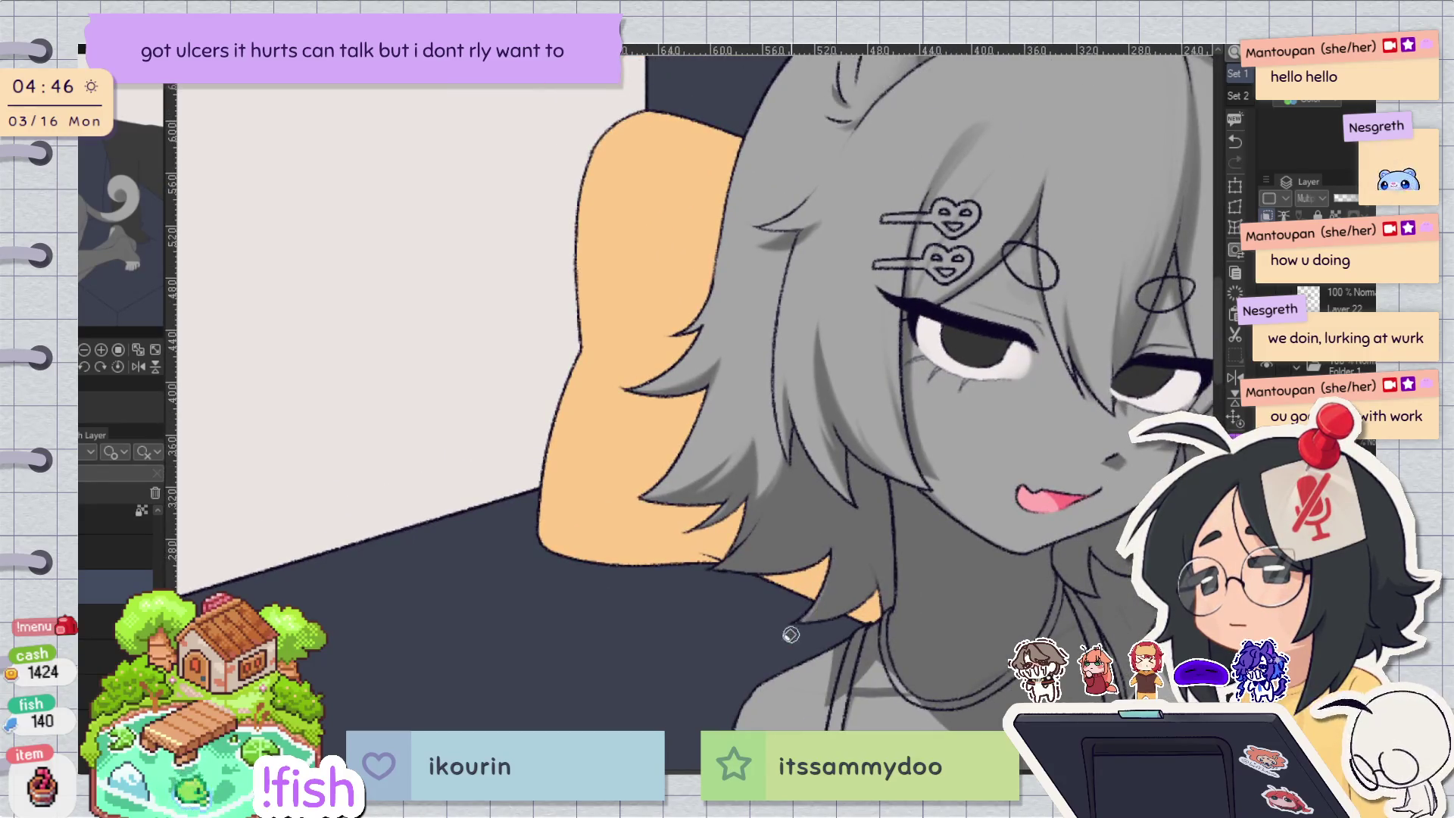
pyautogui.moveTo(743, 606)
pyautogui.mouseDown()
pyautogui.moveTo(908, 587)
pyautogui.moveTo(609, 424)
pyautogui.mouseUp()
pyautogui.moveTo(598, 481); pyautogui.dragTo(899, 554)
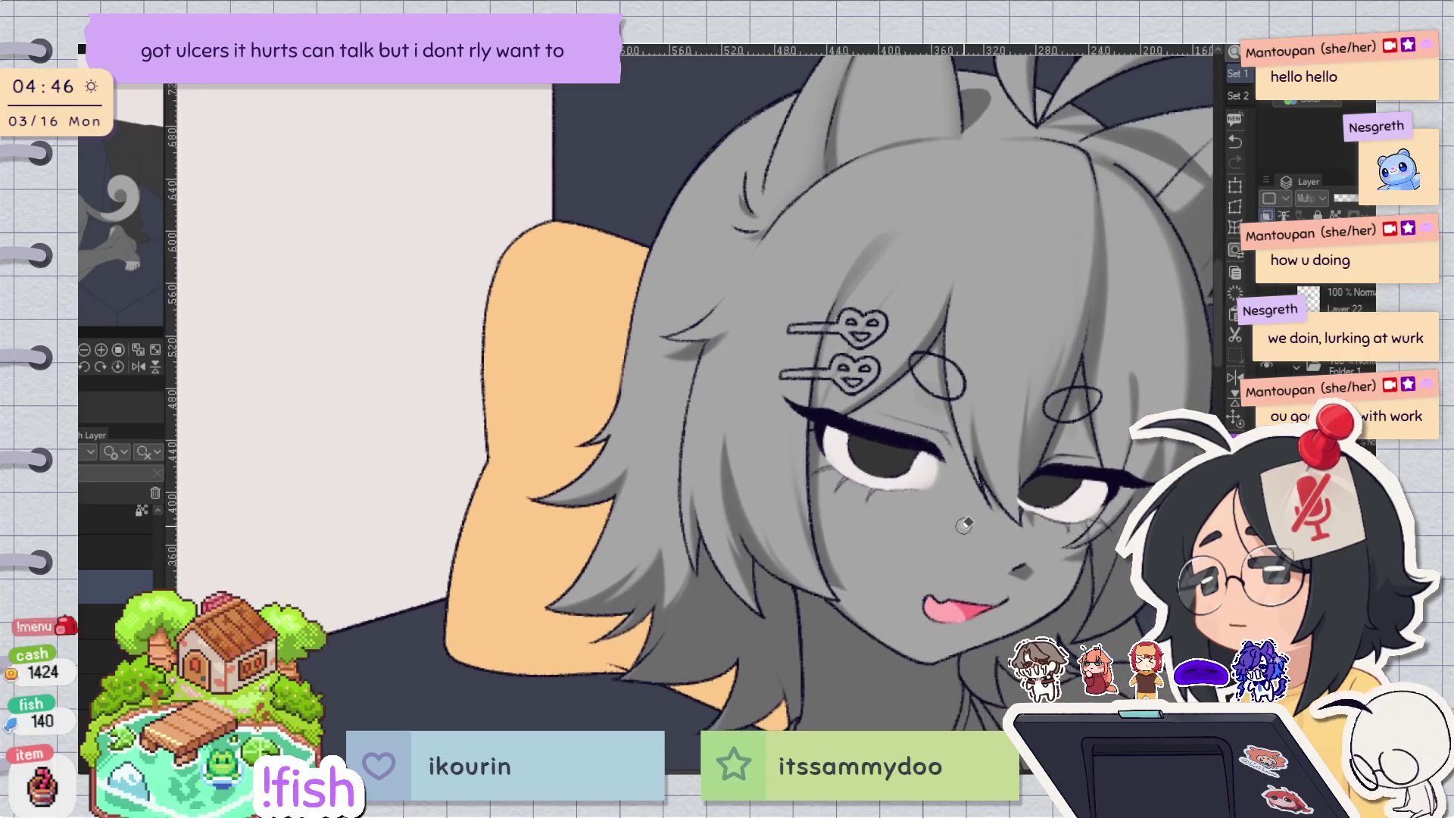
pyautogui.moveTo(1081, 290); pyautogui.dragTo(1013, 302)
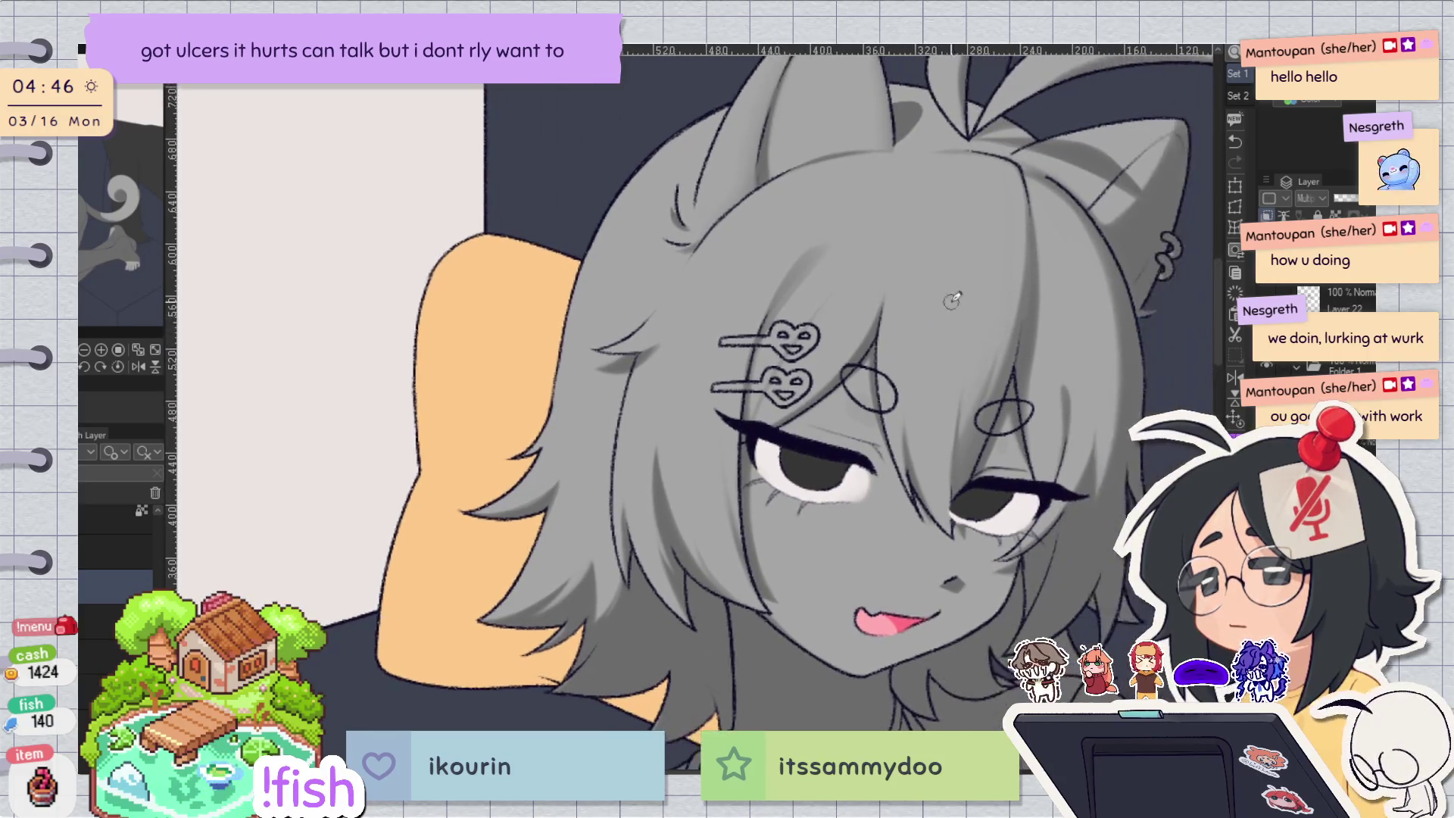
pyautogui.press('h')
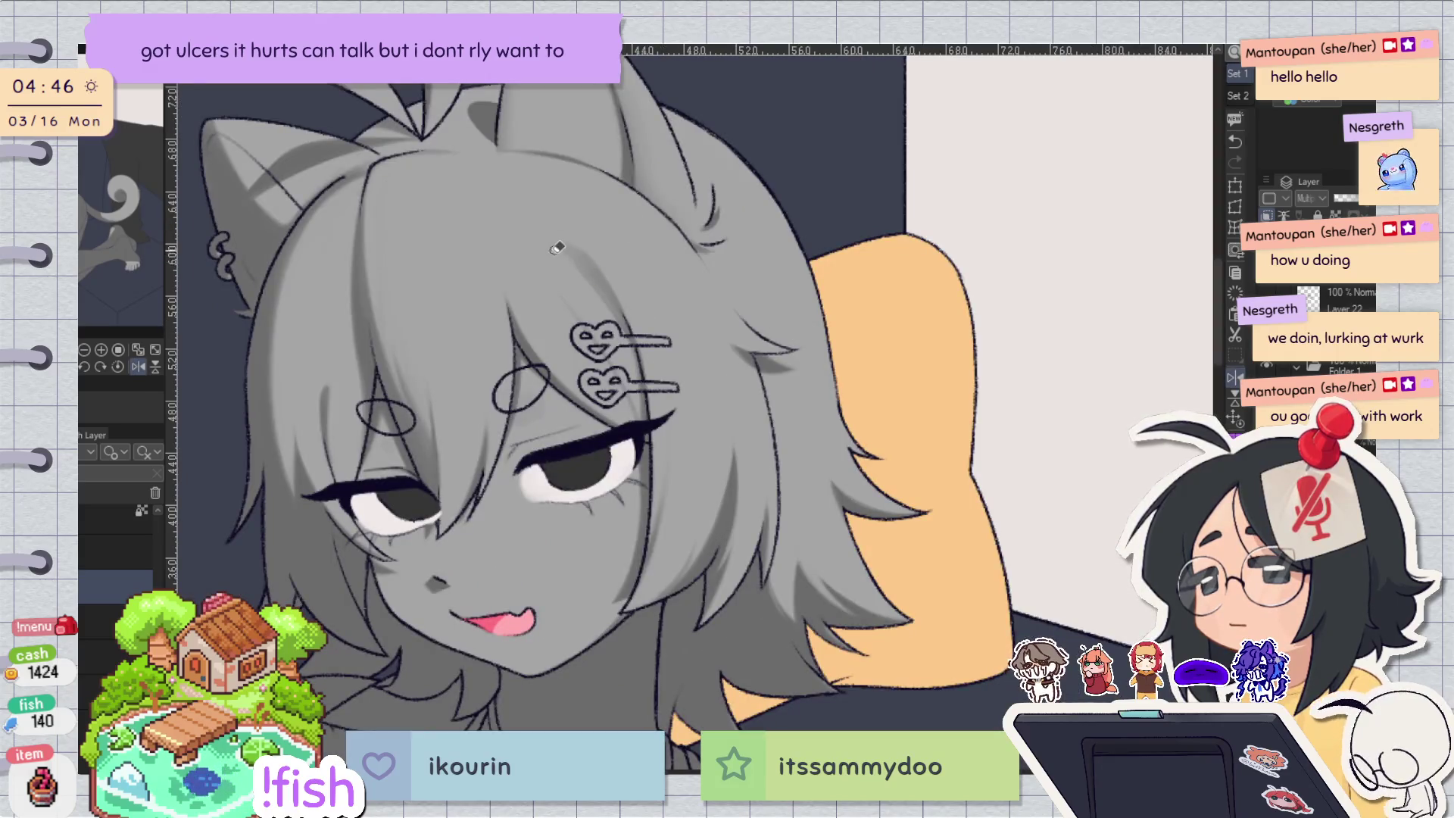
pyautogui.press('h')
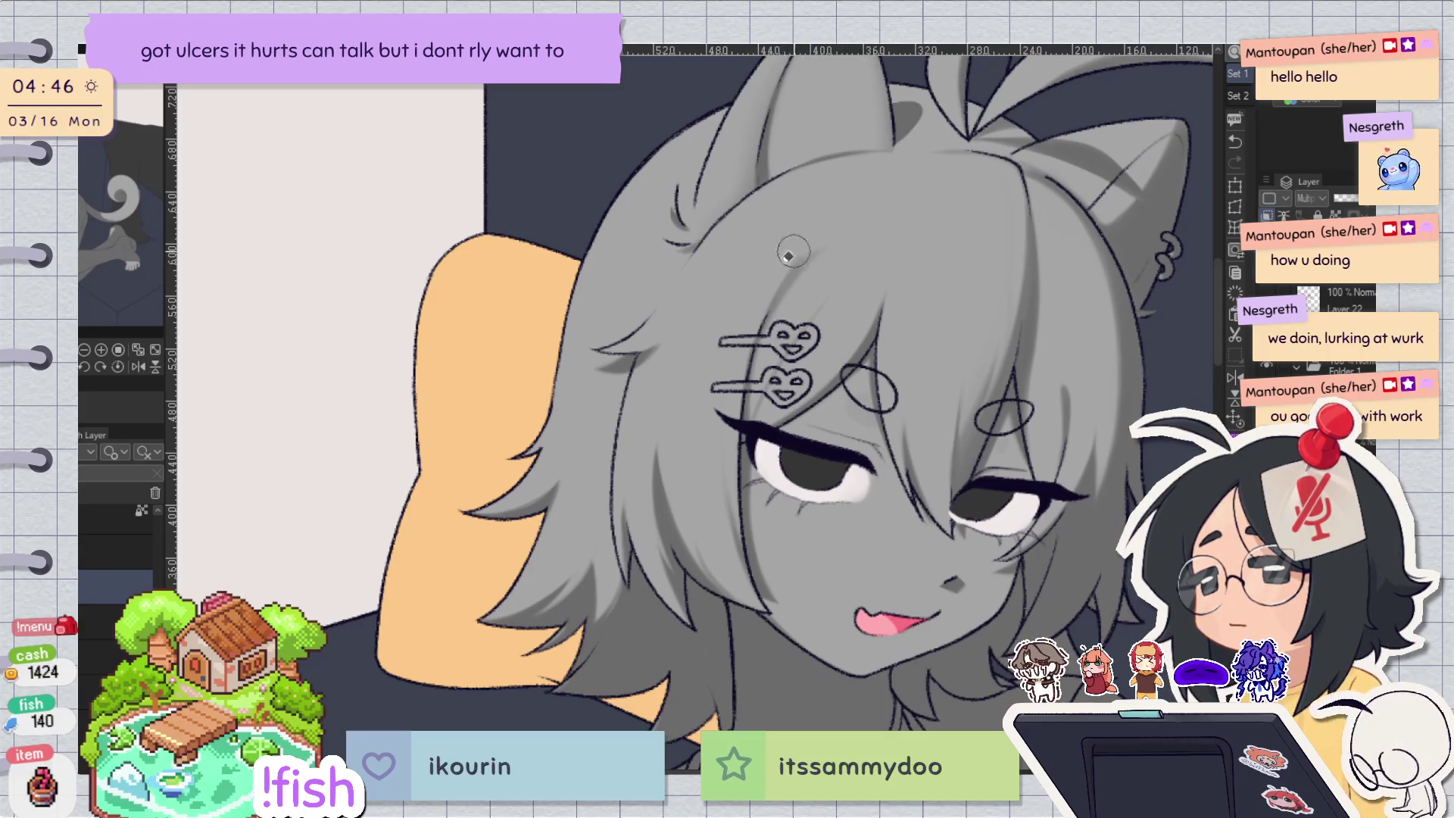
pyautogui.moveTo(841, 318); pyautogui.dragTo(681, 364)
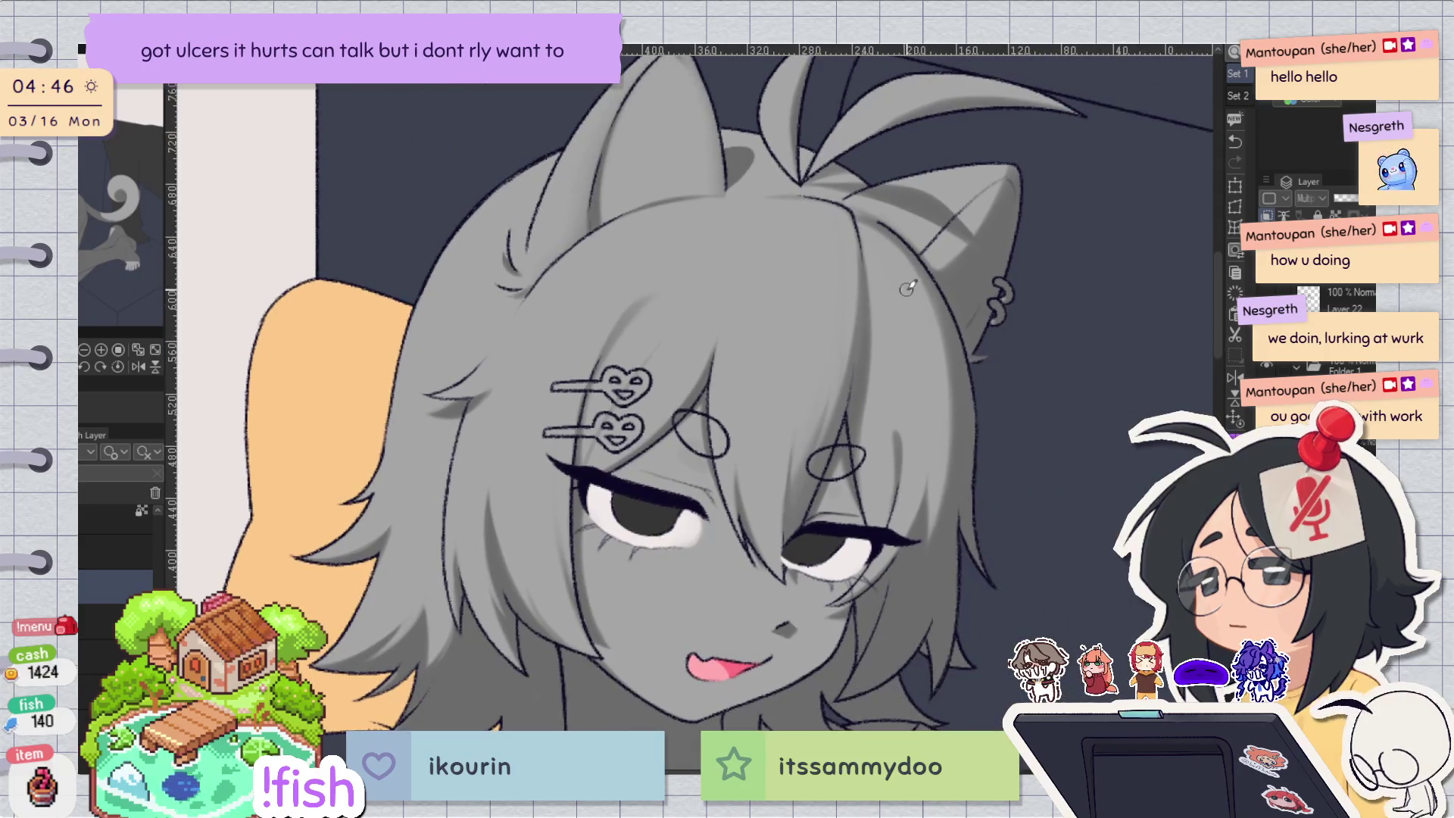
pyautogui.moveTo(947, 374)
pyautogui.mouseDown()
pyautogui.moveTo(939, 394)
pyautogui.moveTo(958, 350)
pyautogui.moveTo(930, 492)
pyautogui.mouseUp()
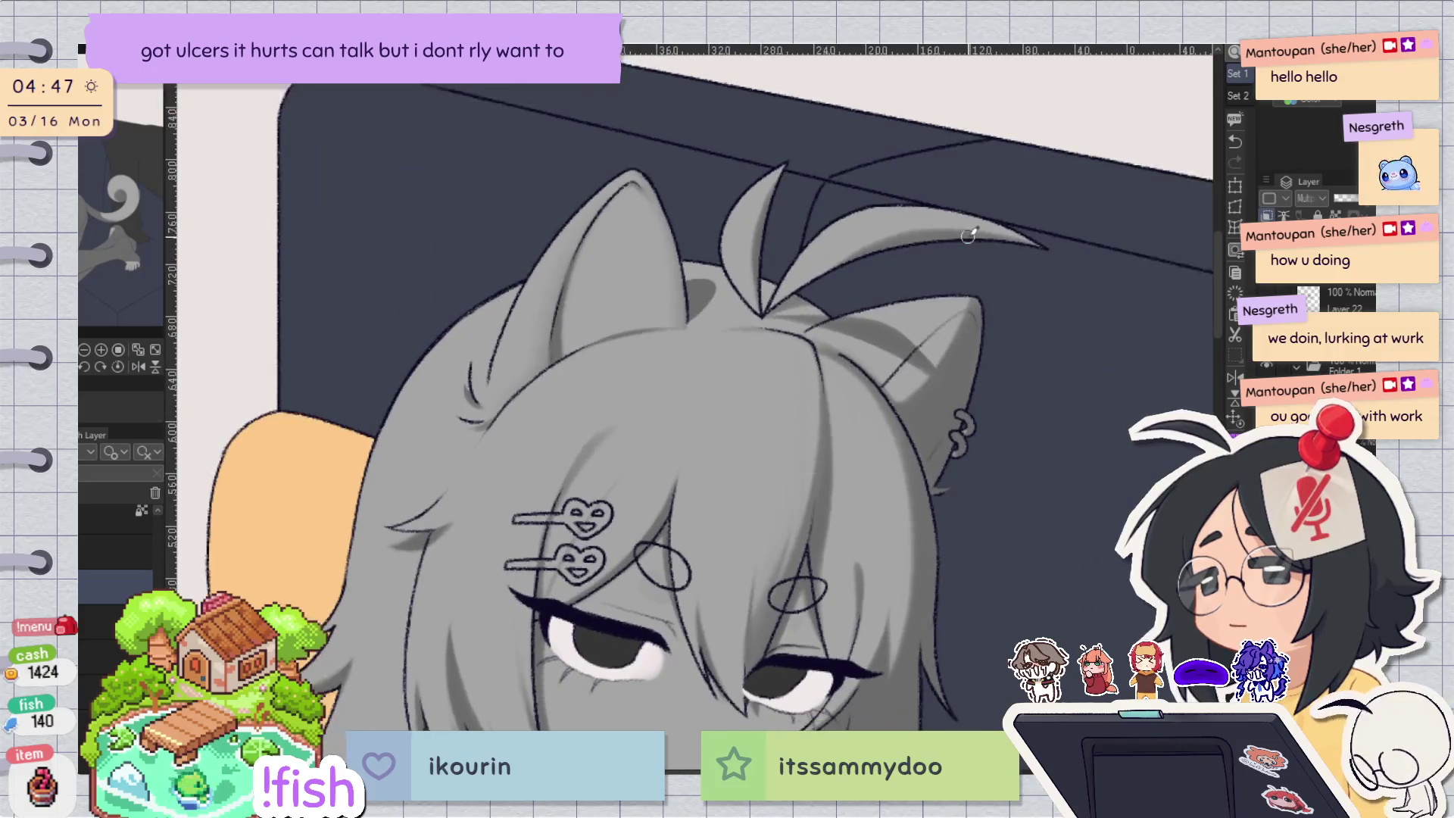
pyautogui.press('h')
pyautogui.moveTo(1005, 209)
pyautogui.mouseDown()
pyautogui.moveTo(701, 328)
pyautogui.moveTo(662, 279)
pyautogui.moveTo(612, 453)
pyautogui.moveTo(682, 477)
pyautogui.moveTo(697, 348)
pyautogui.moveTo(651, 281)
pyautogui.mouseUp()
# Extend the ear's lasso selection along its lower edge.
pyautogui.press('h')
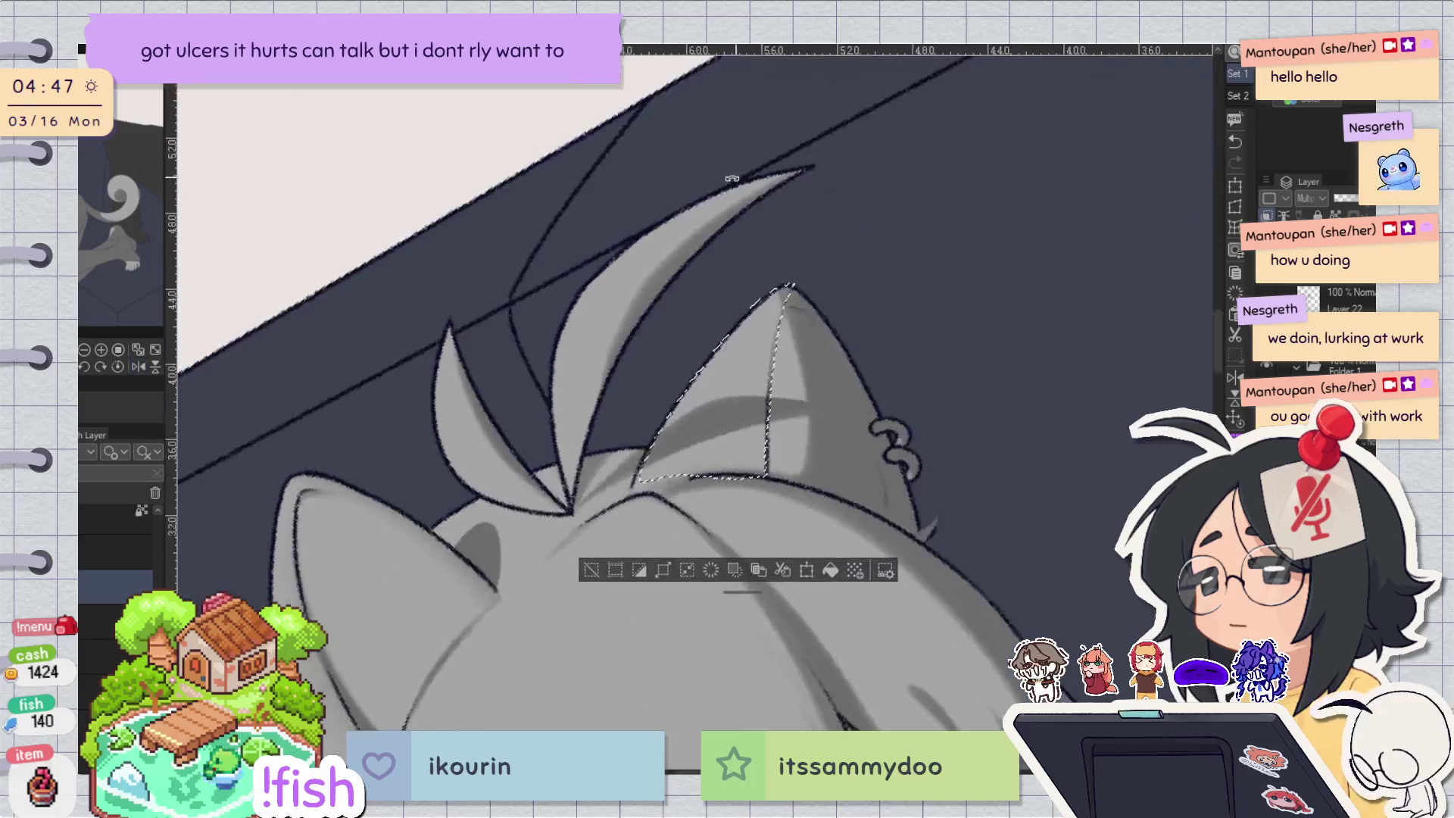
pyautogui.scroll(2, 640, 488)
pyautogui.moveTo(628, 477); pyautogui.dragTo(774, 458)
pyautogui.press('h')
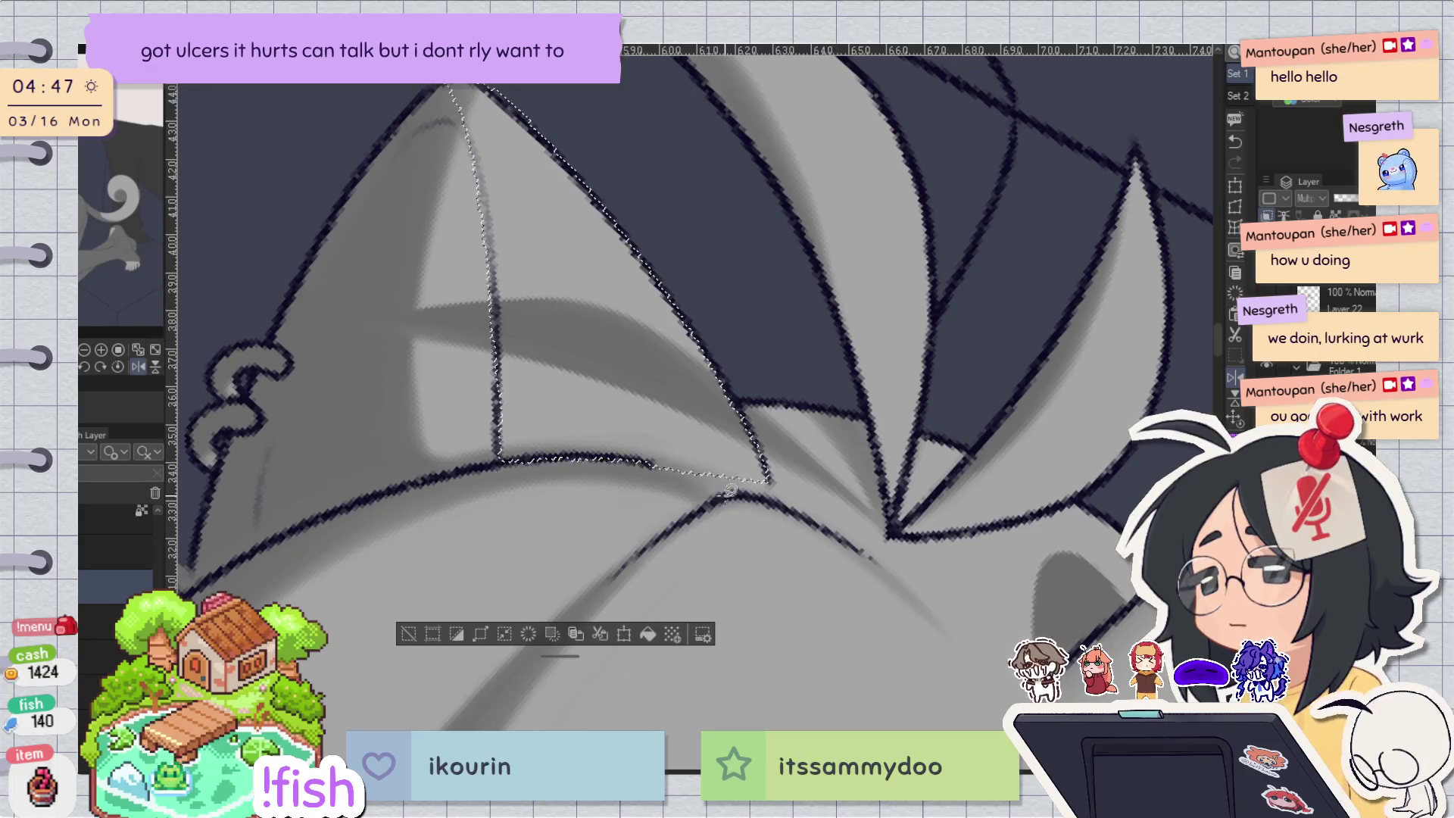
# Inspect the selected ear from rotated and mirrored views, then clear the selection.
pyautogui.press('-')
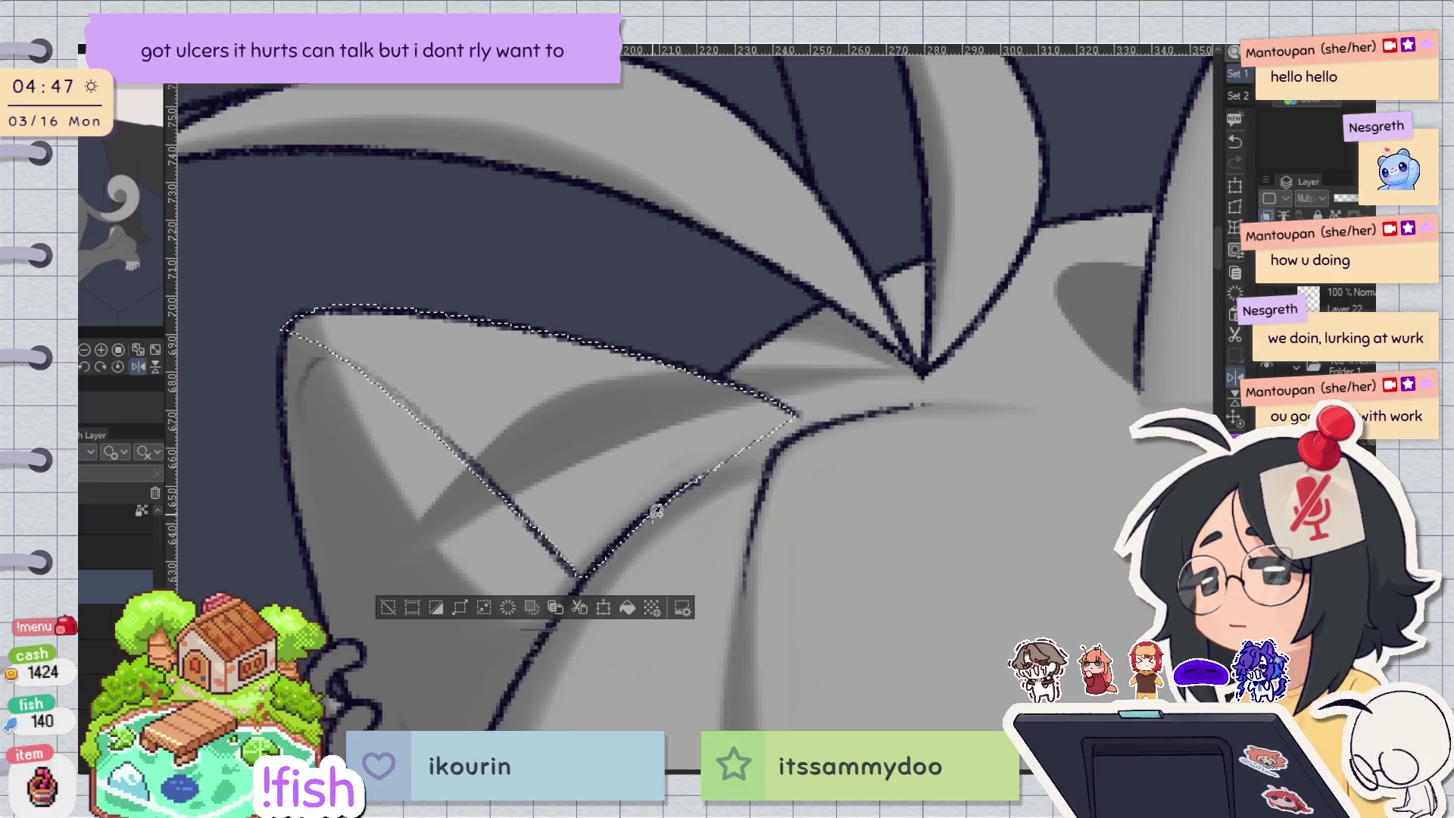
pyautogui.press('-')
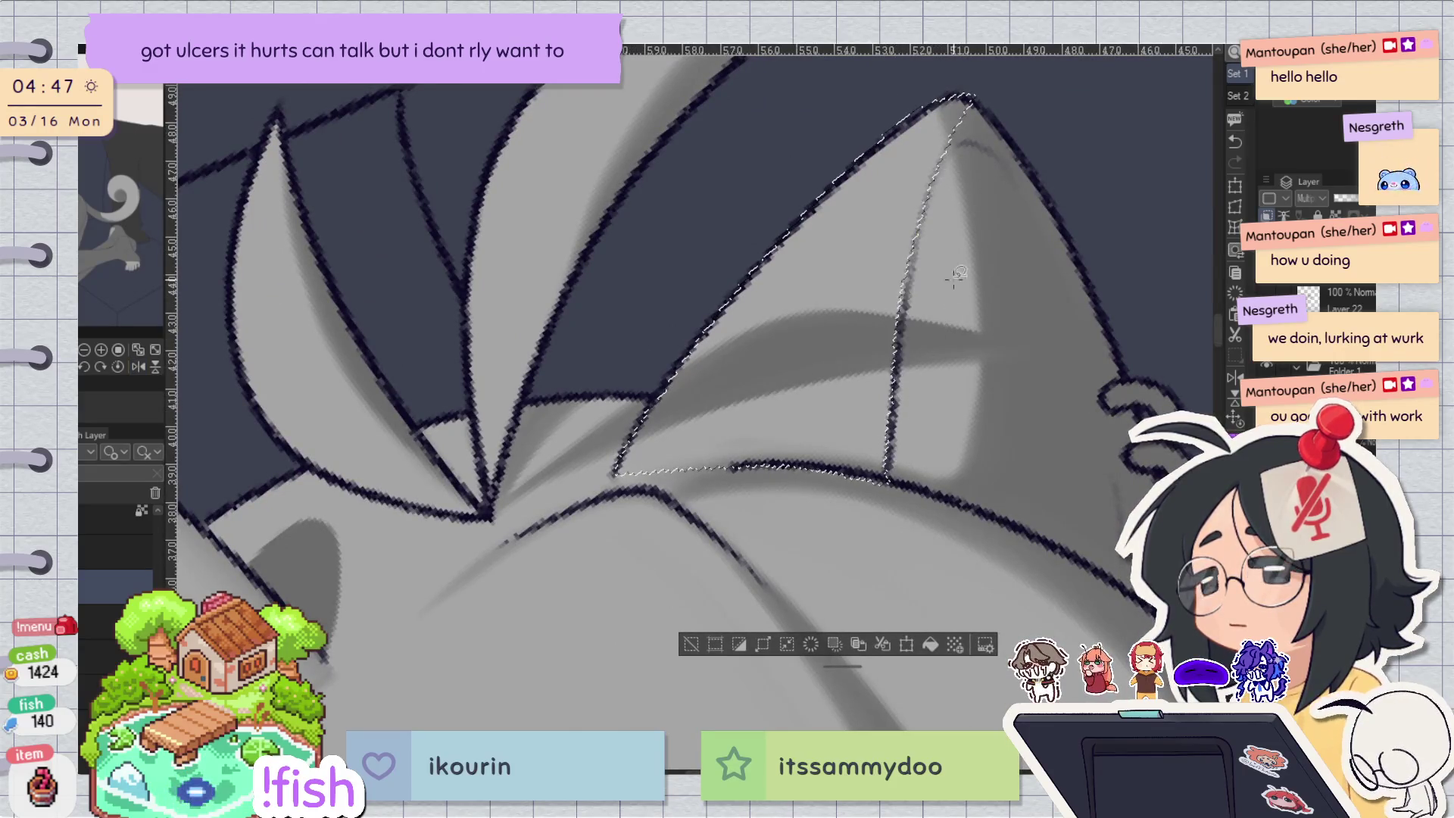
pyautogui.press('-')
pyautogui.press('-')
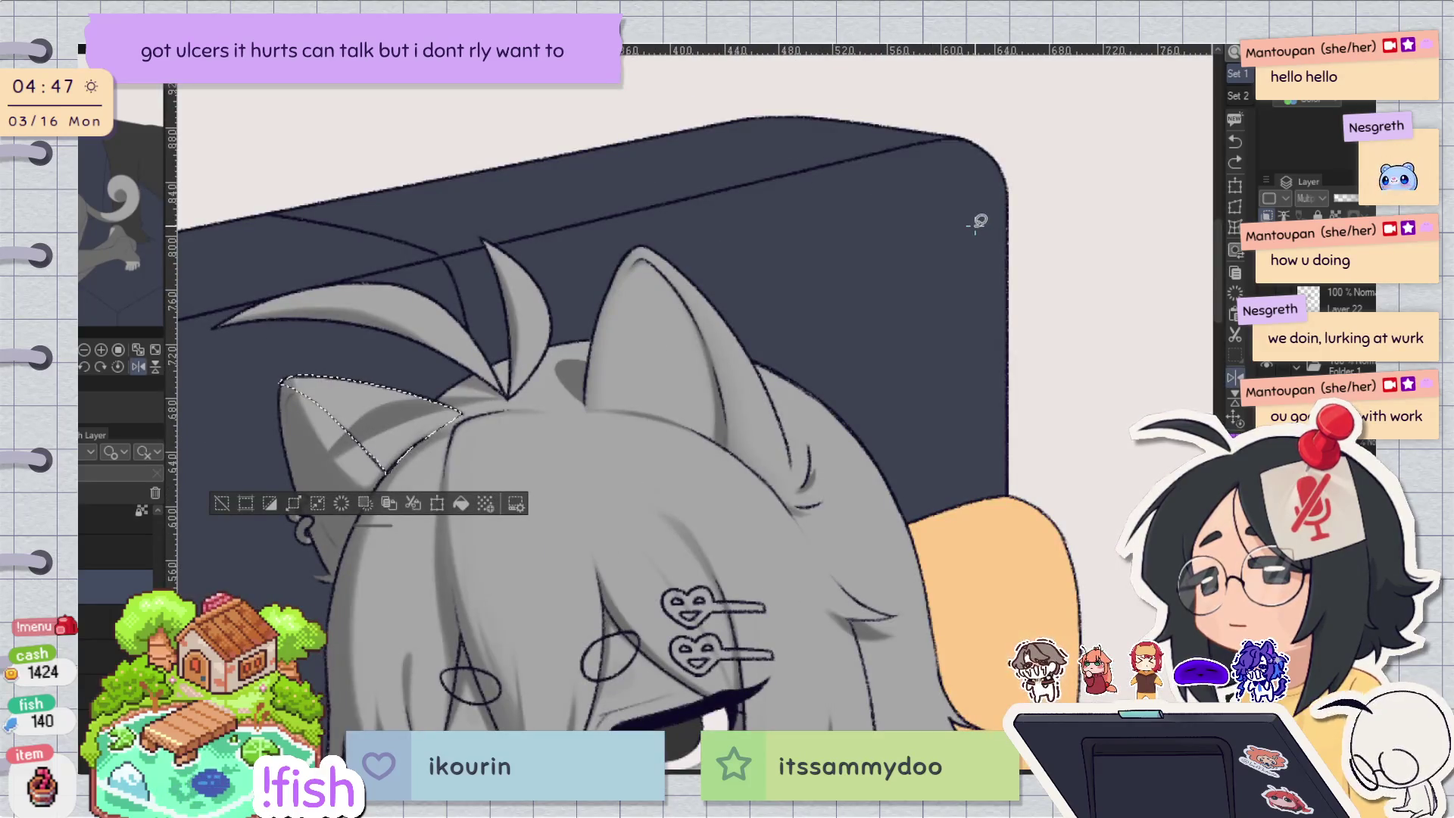
pyautogui.press('-')
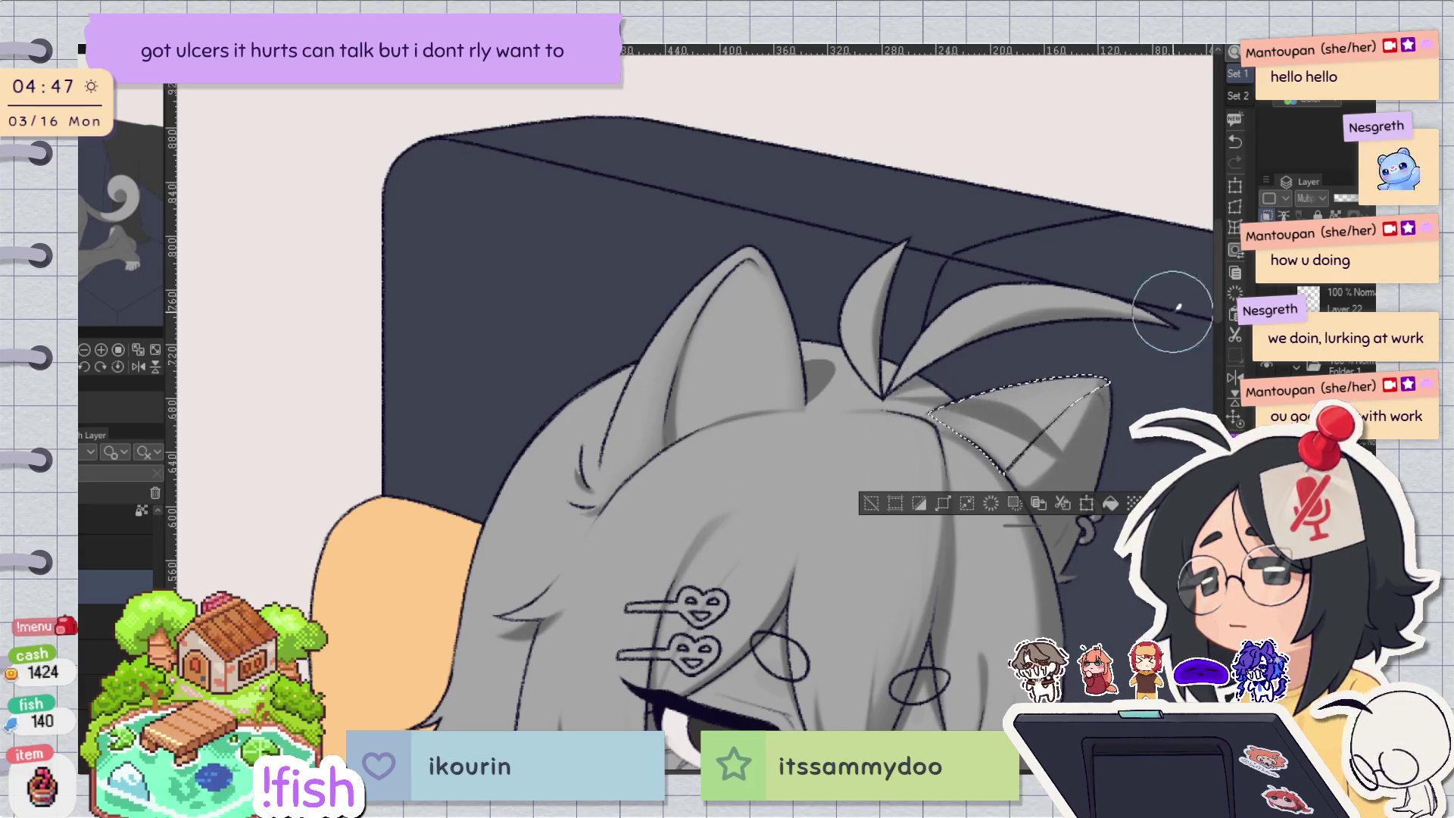
pyautogui.hotkey('ctrl', 'd')
pyautogui.press('-')
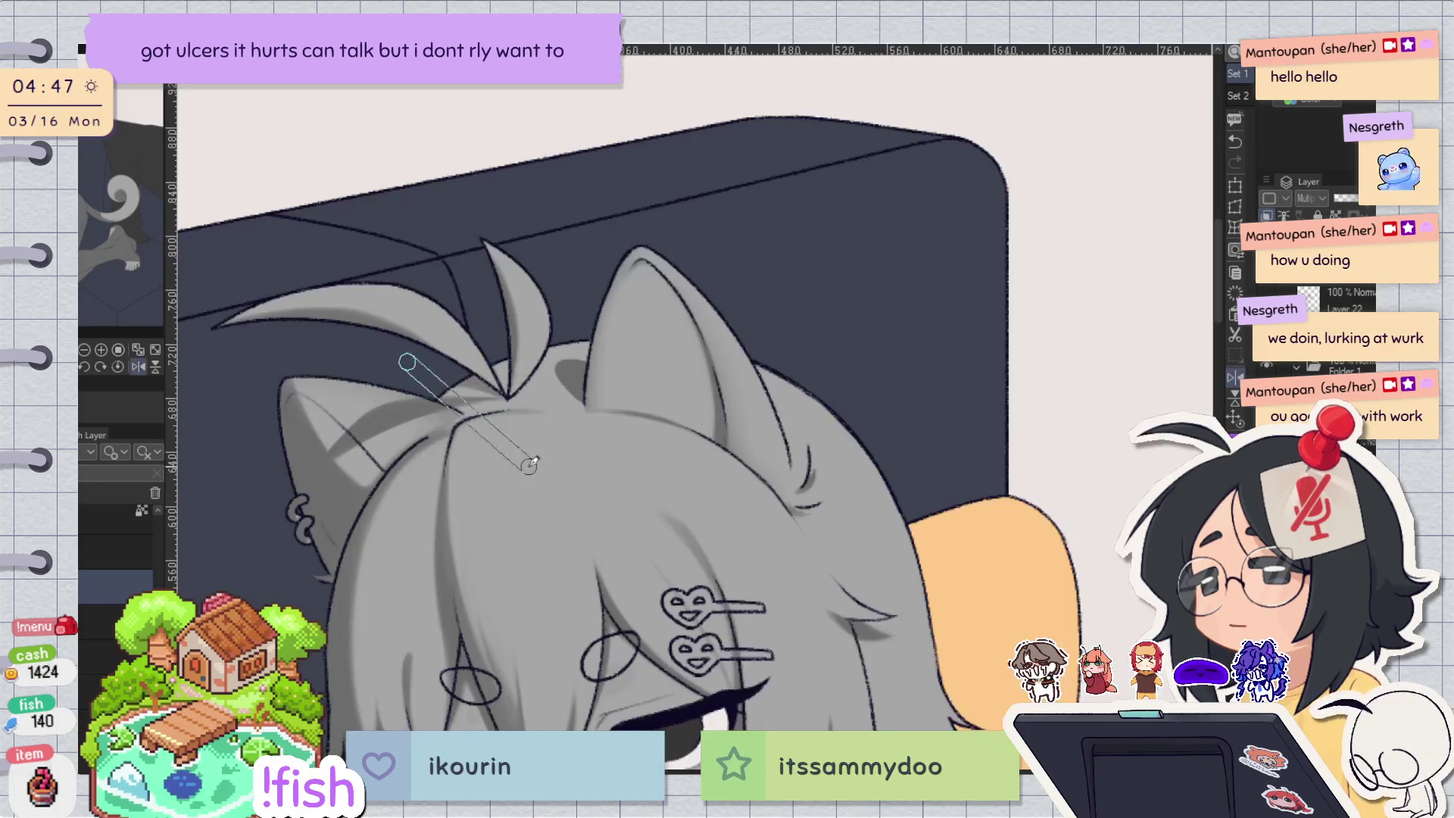
pyautogui.moveTo(515, 391); pyautogui.dragTo(831, 651)
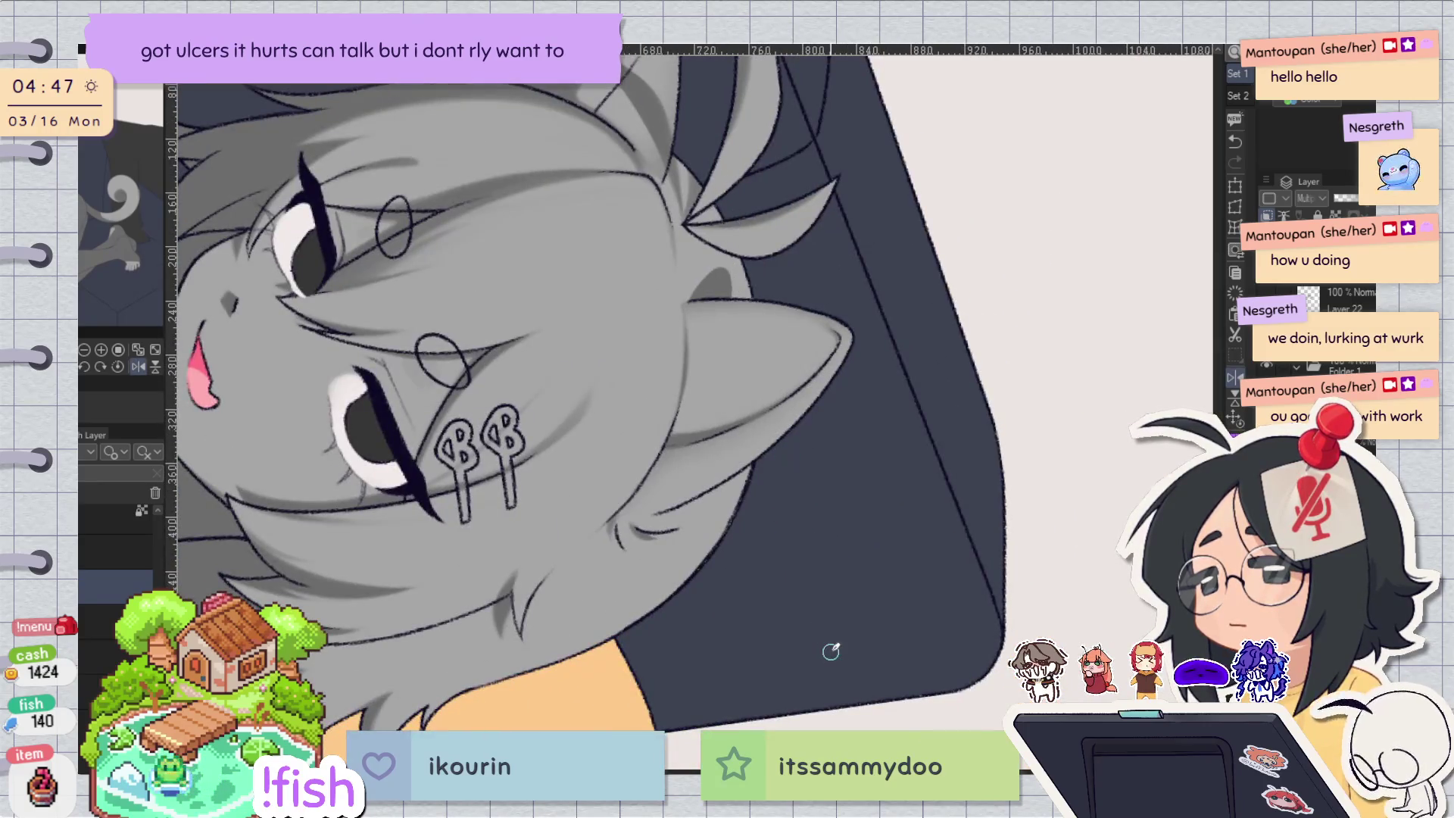
pyautogui.scroll(4, 638, 268)
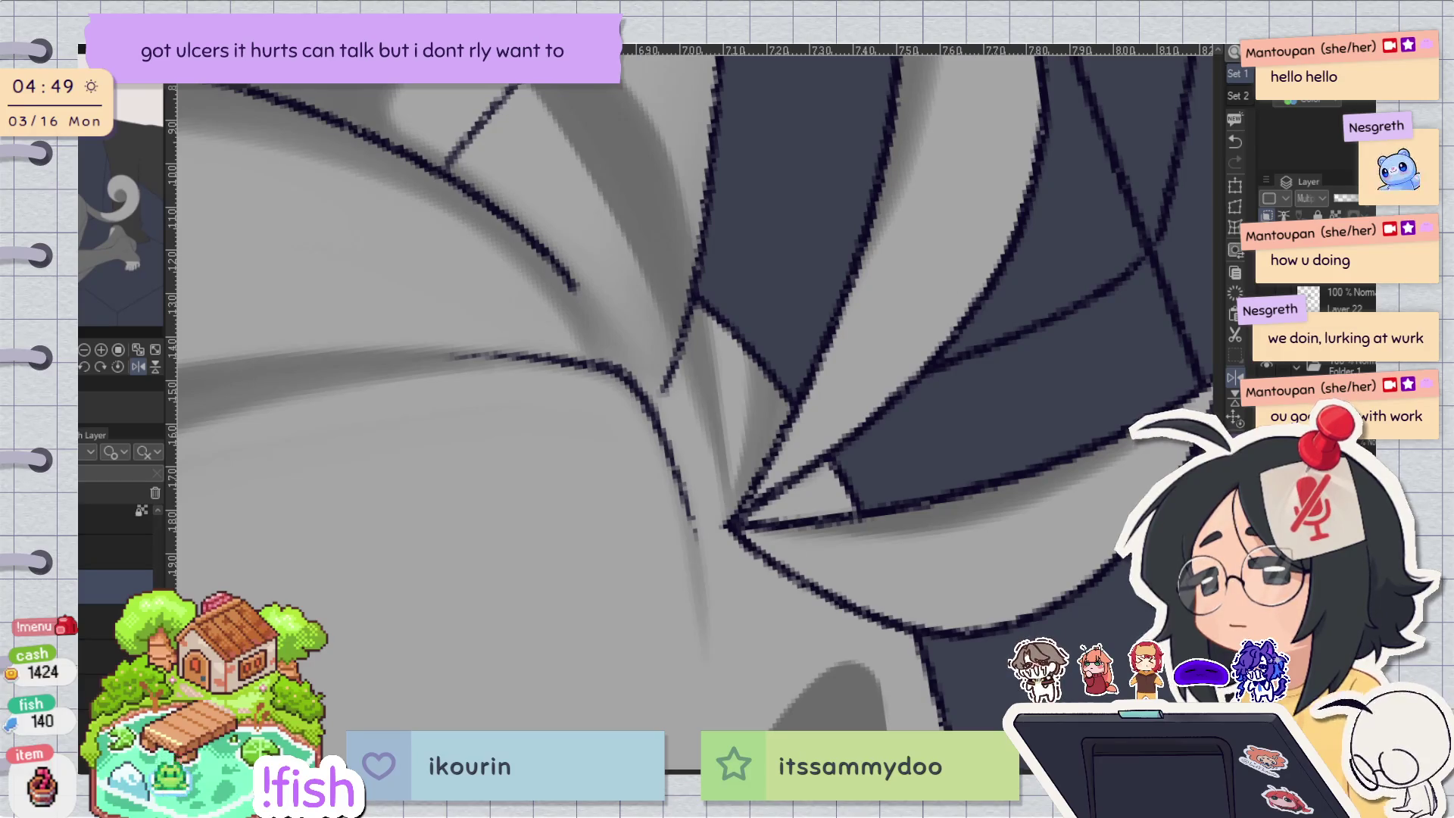
# Rotate the view two steps and zoom toward the hair line art near the ear base.
pyautogui.press('-')
pyautogui.press('-')
pyautogui.press('-')
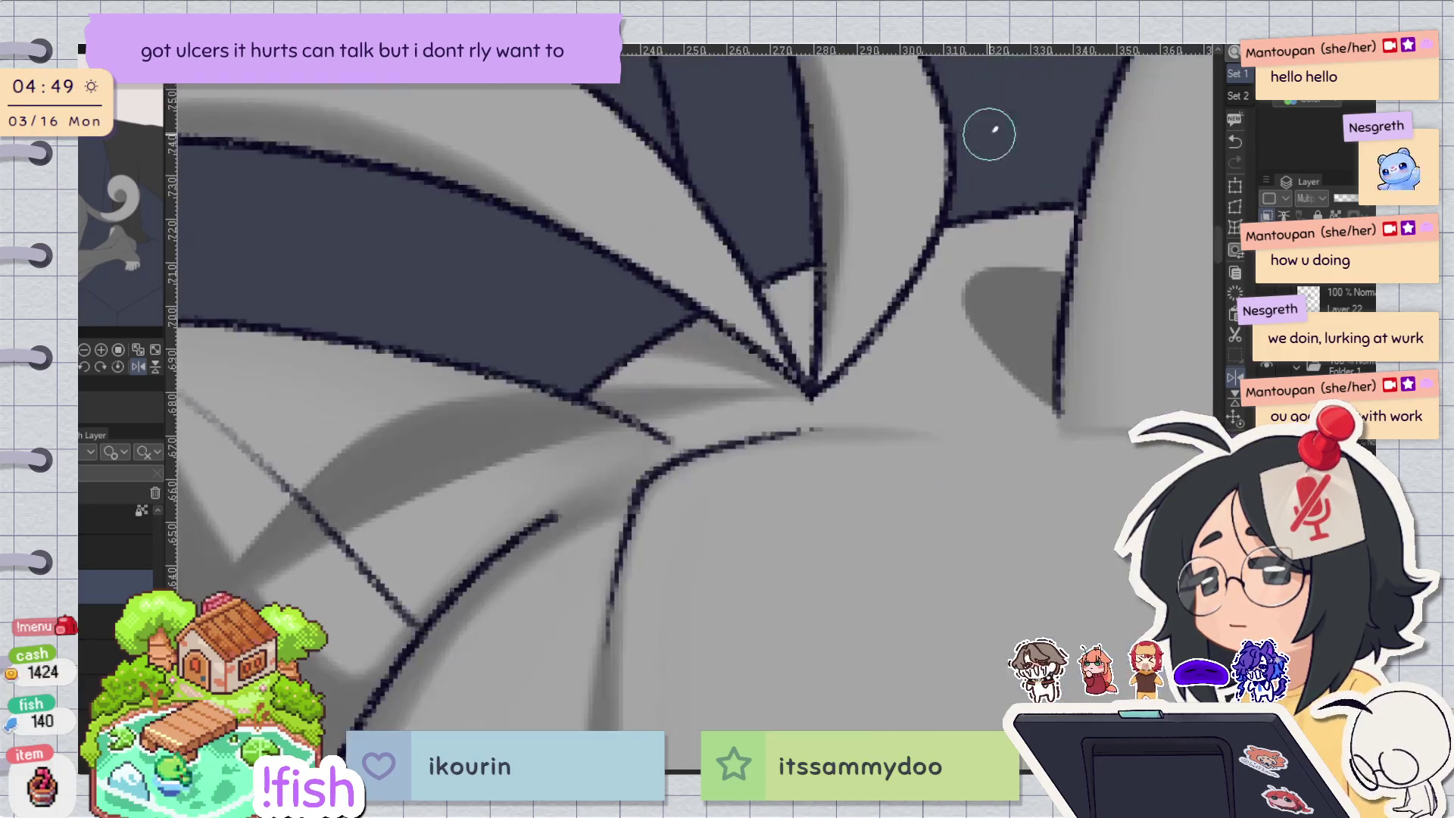
pyautogui.press('-')
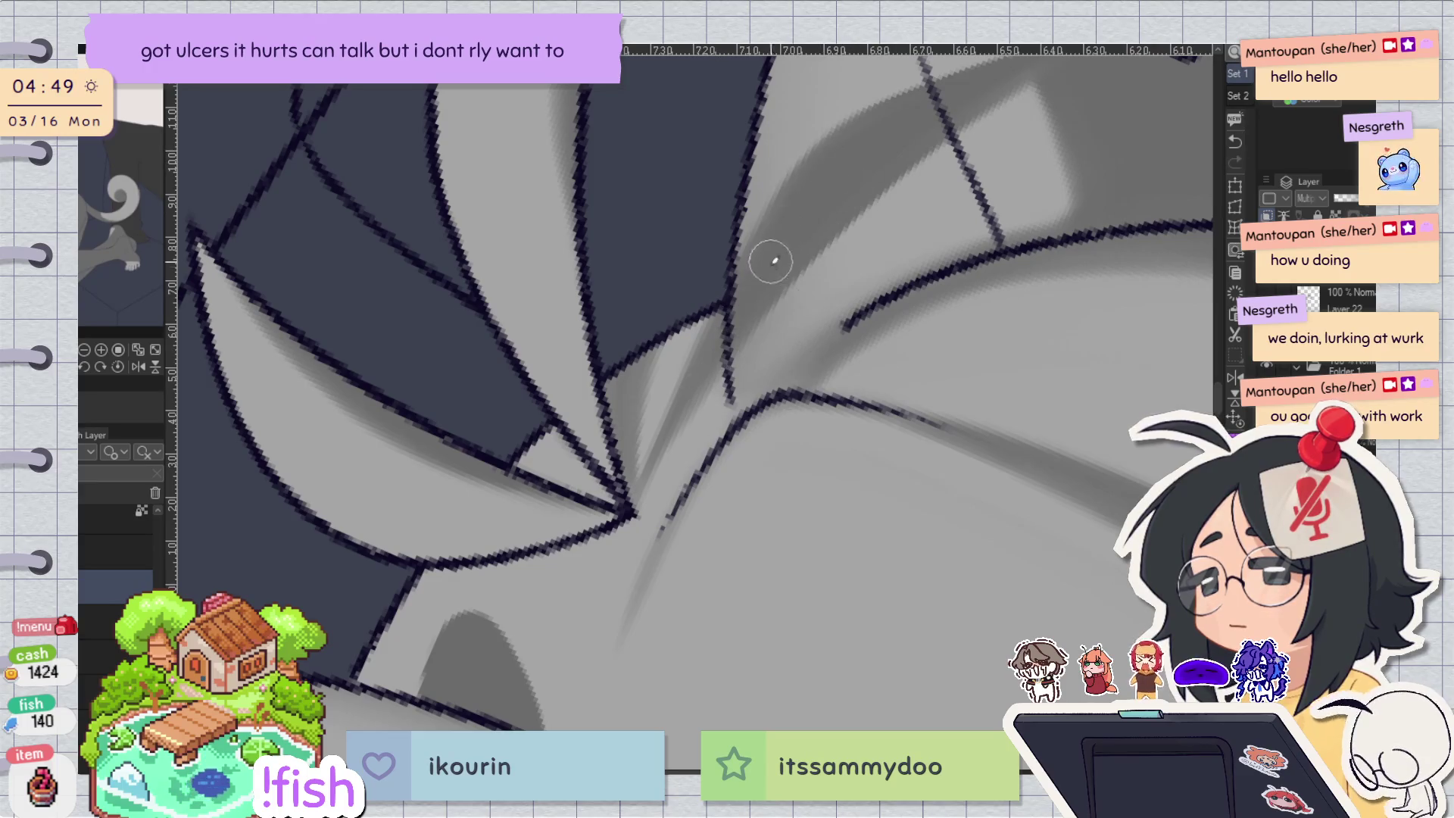
pyautogui.moveTo(922, 179); pyautogui.dragTo(915, 187)
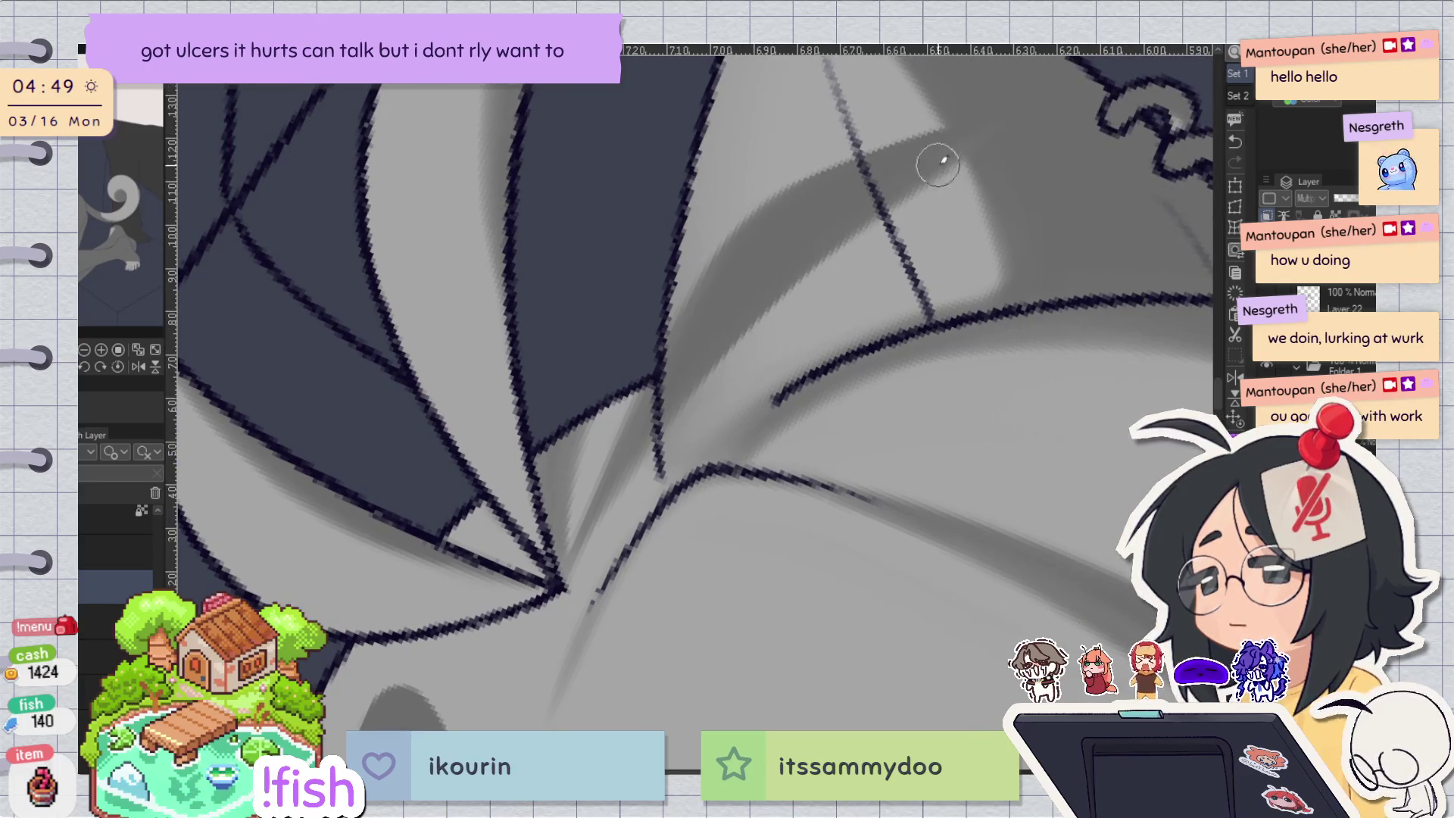
pyautogui.scroll(-5, 923, 387)
pyautogui.scroll(2, 923, 387)
pyautogui.scroll(2, 862, 278)
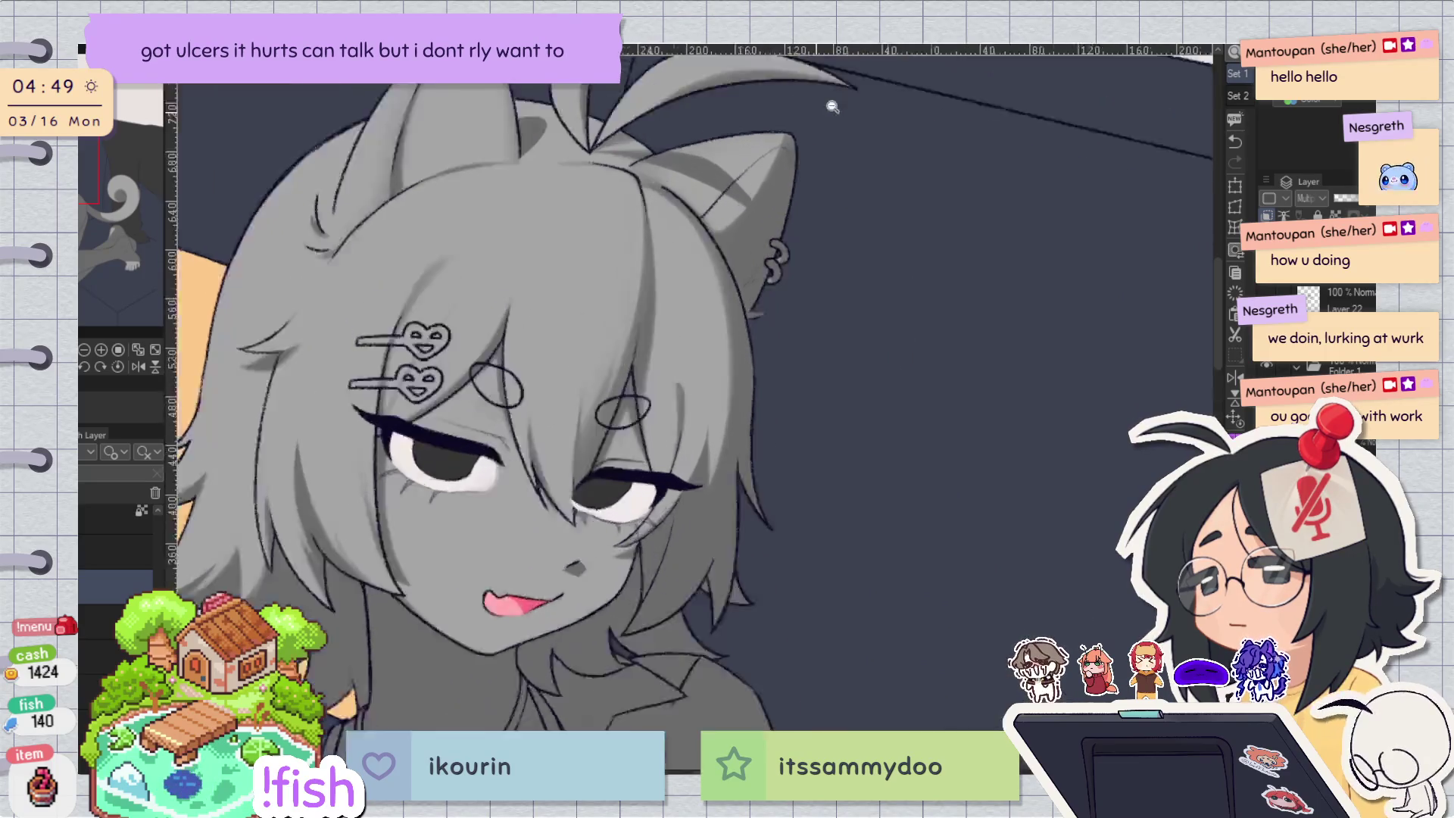
# Switch to another layer and select the hair and ears area.
pyautogui.scroll(-1, 812, 249)
pyautogui.press('h')
pyautogui.press('h')
pyautogui.scroll(-2, 851, 298)
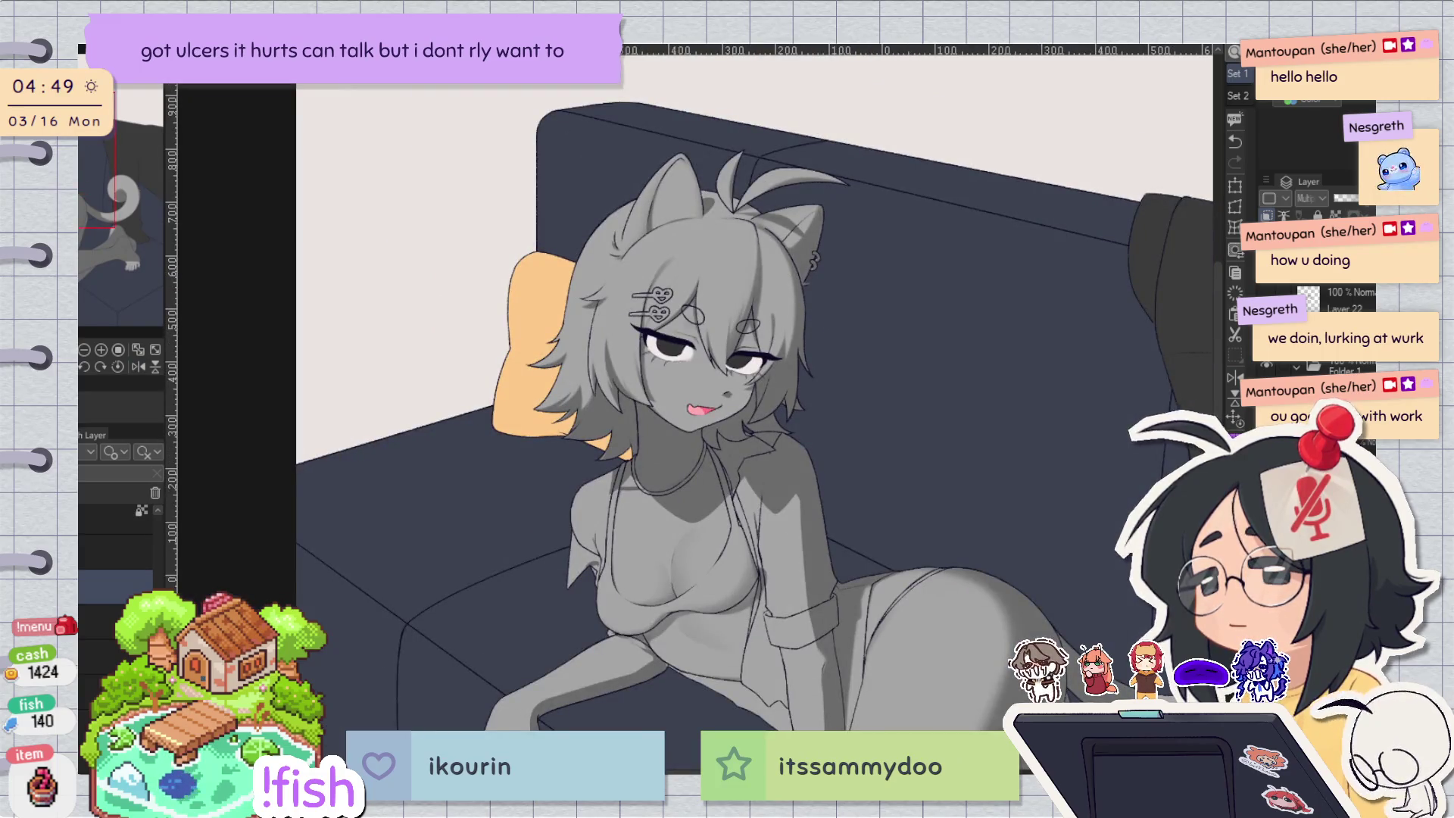
pyautogui.hotkey('alt', '[')
pyautogui.click(776, 337)
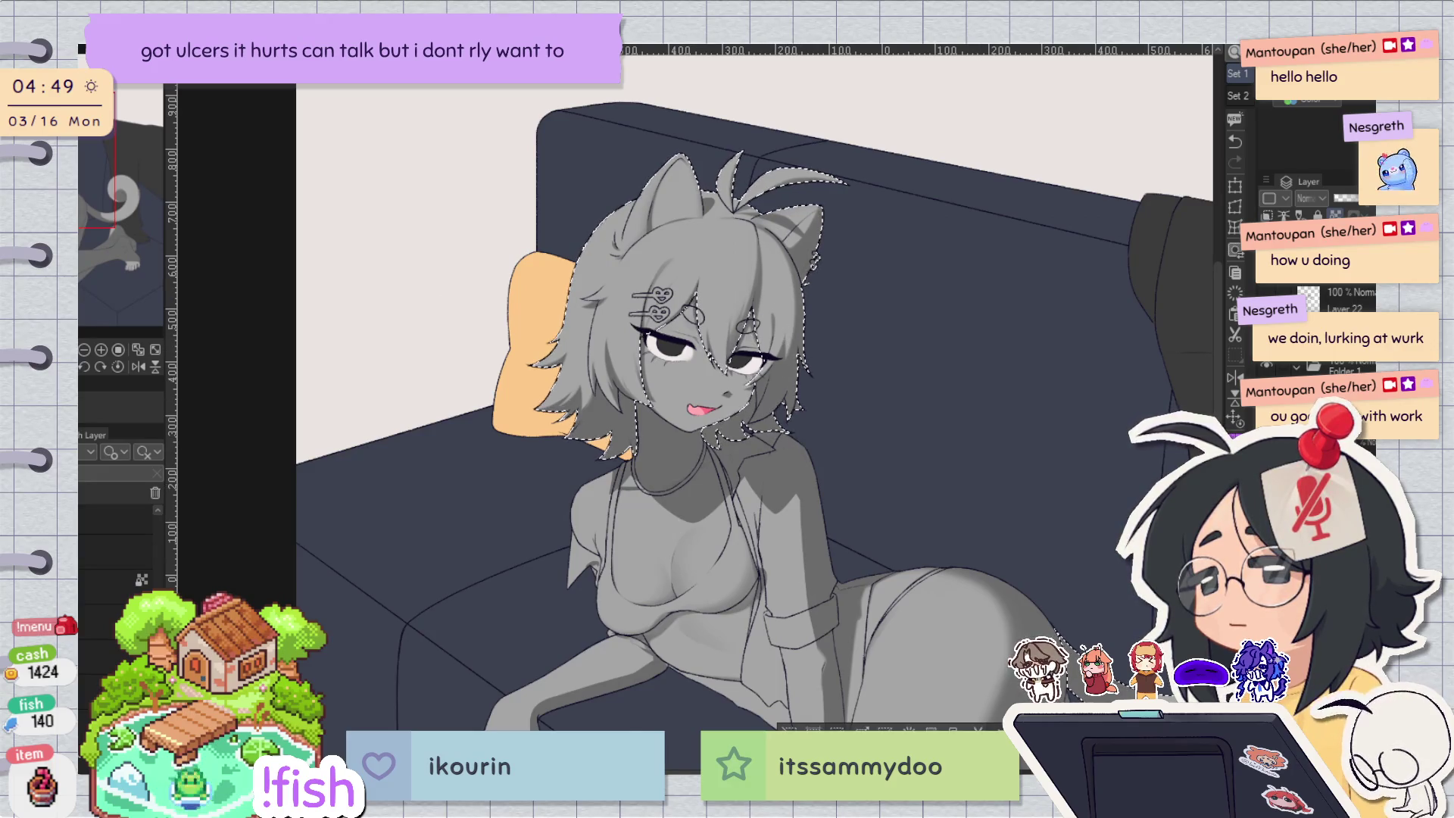
pyautogui.press('h')
pyautogui.scroll(3, 568, 294)
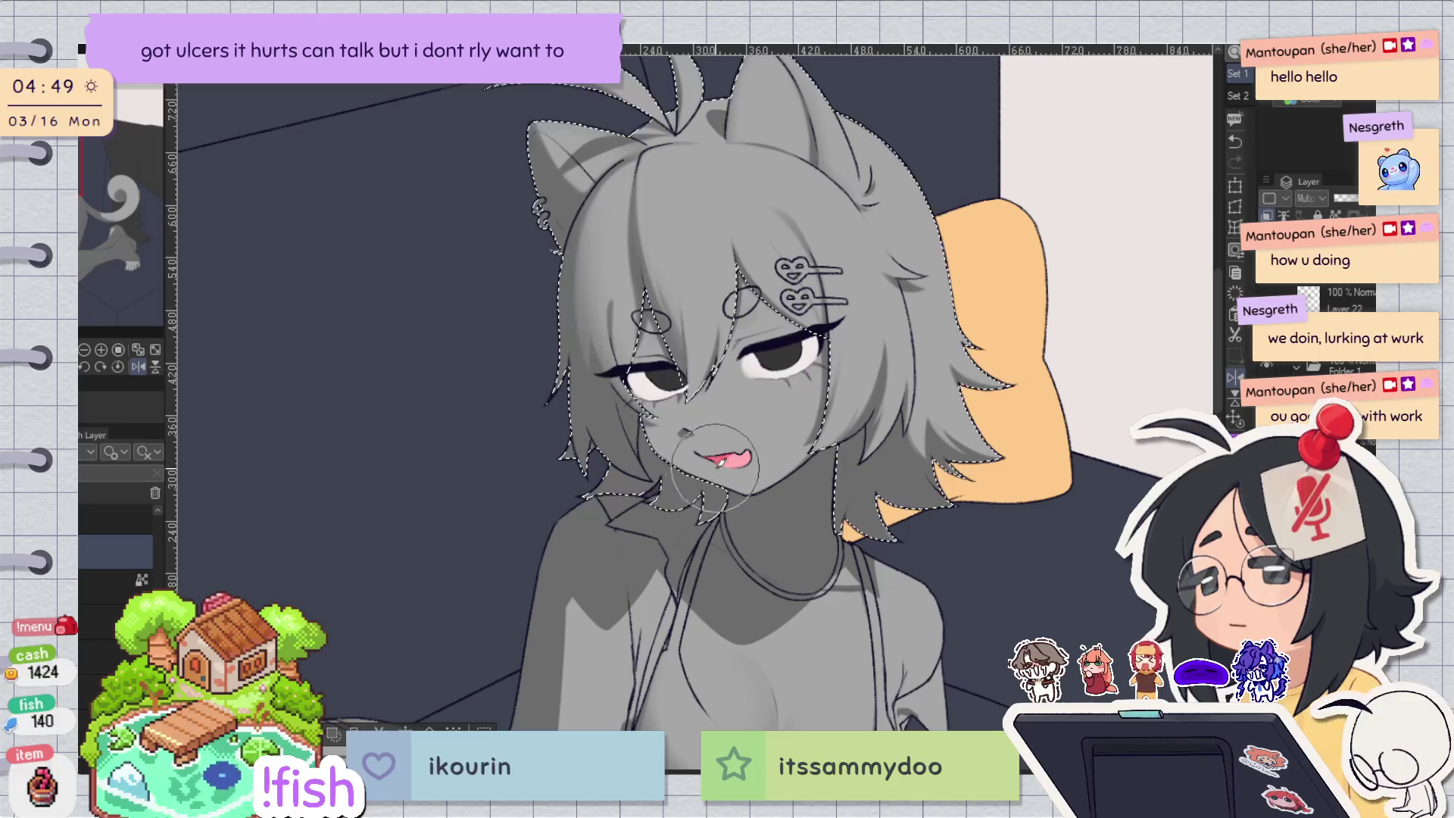
pyautogui.press('h')
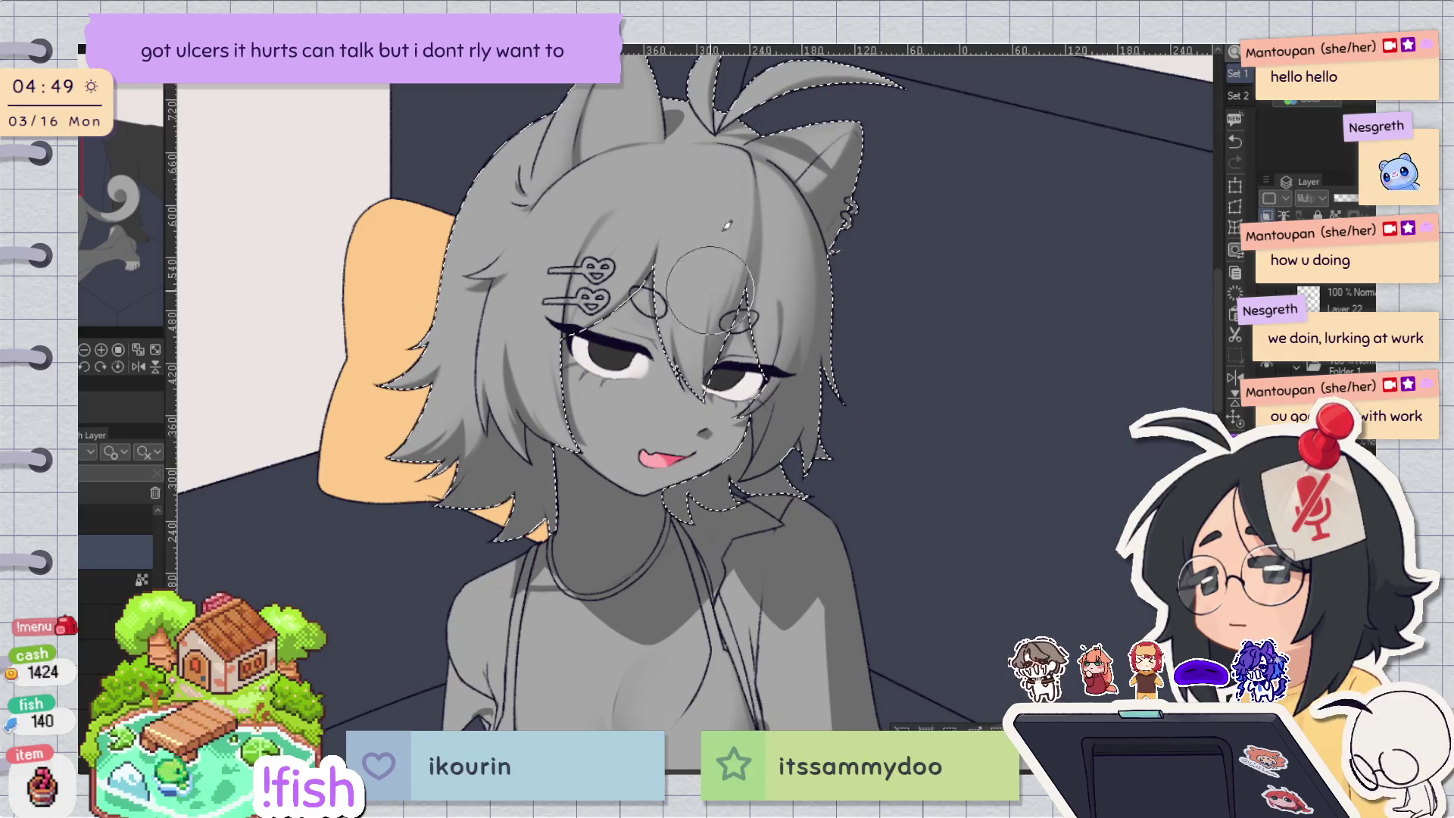
# With a smaller brush, extend darker inner-ear shading down toward the ear's lower corner.
pyautogui.moveTo(659, 220); pyautogui.dragTo(634, 319)
pyautogui.press('h')
pyautogui.press('-')
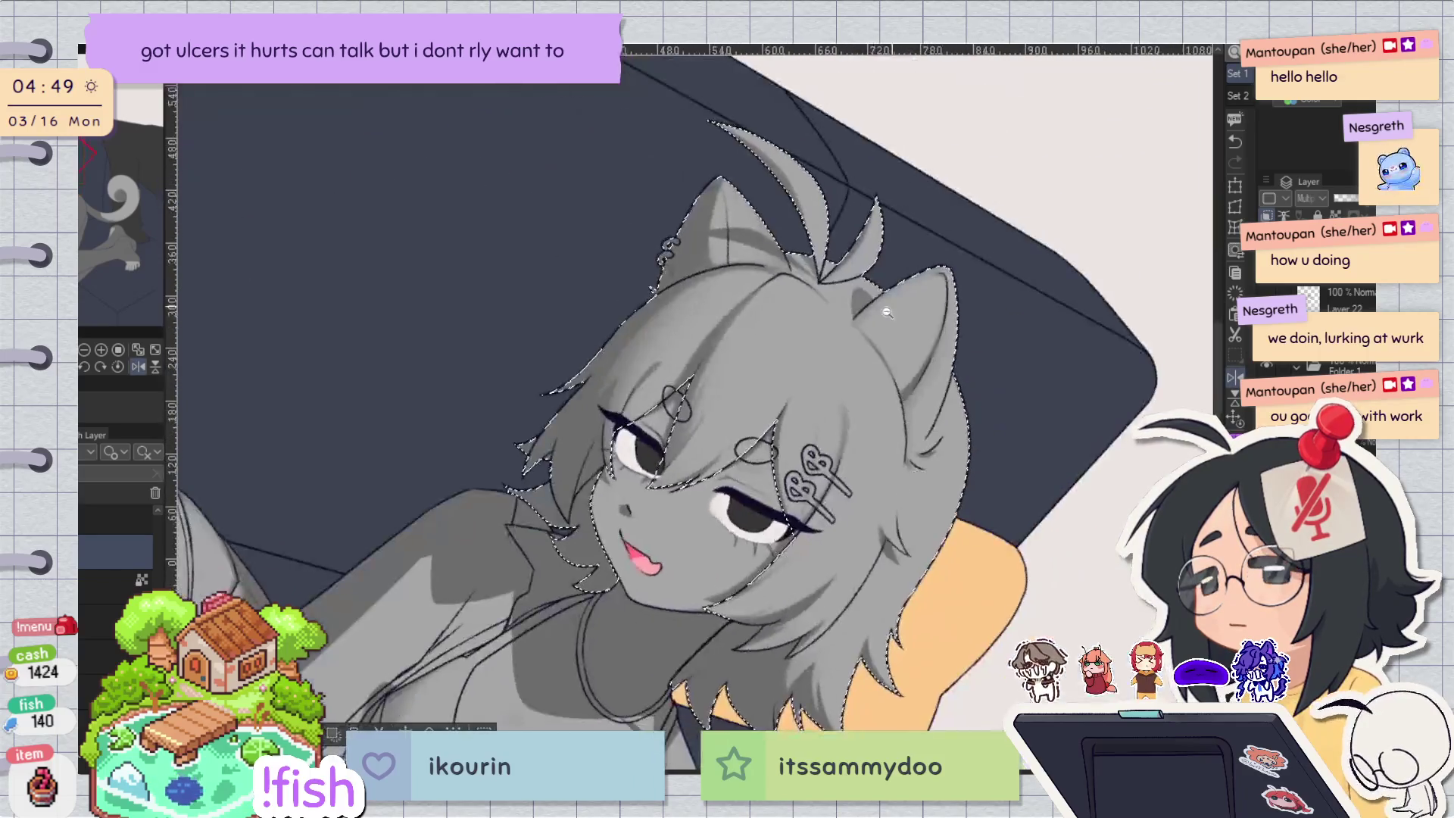
pyautogui.scroll(5, 909, 287)
pyautogui.press('p')
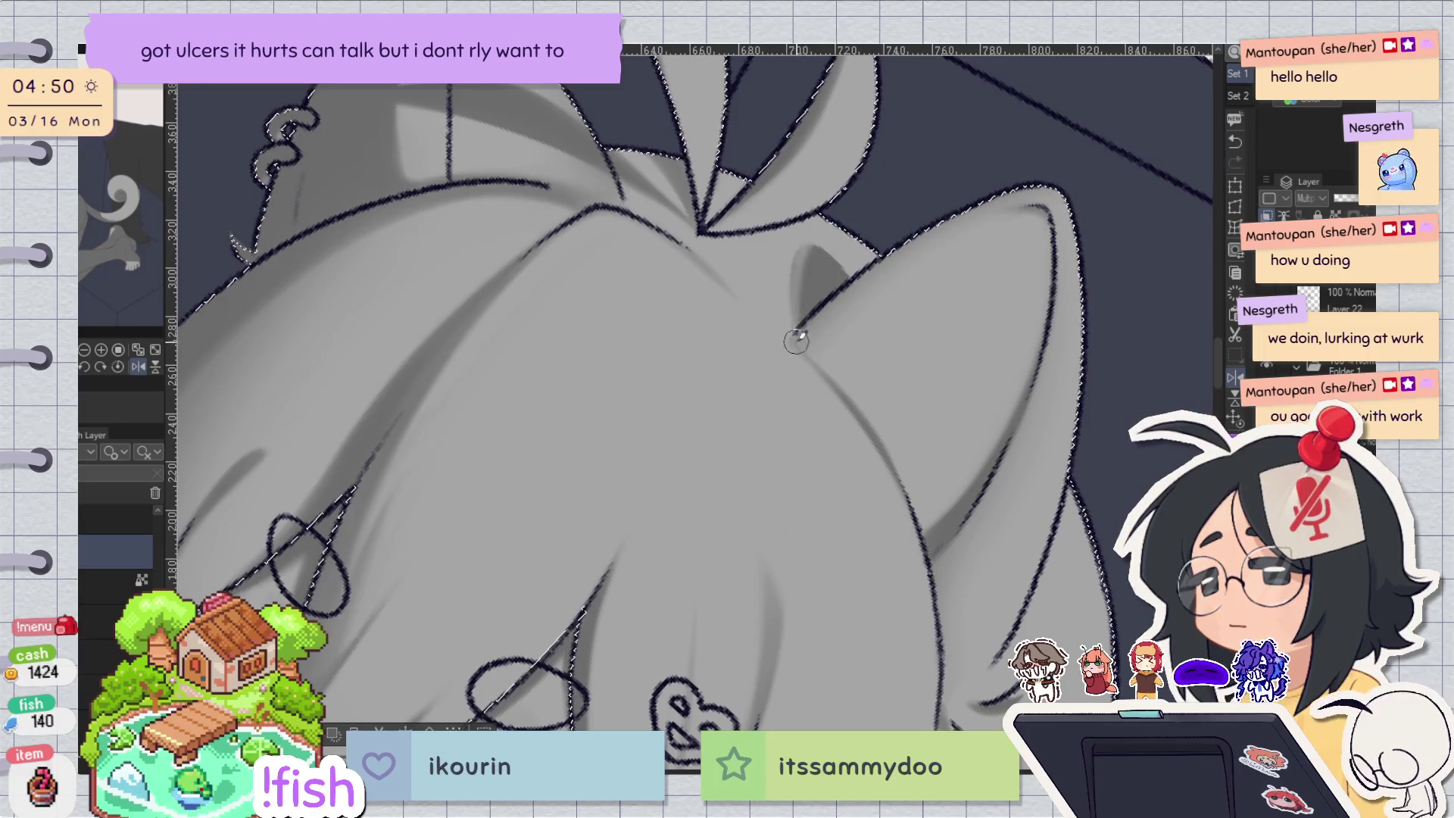
pyautogui.moveTo(812, 283); pyautogui.dragTo(792, 332)
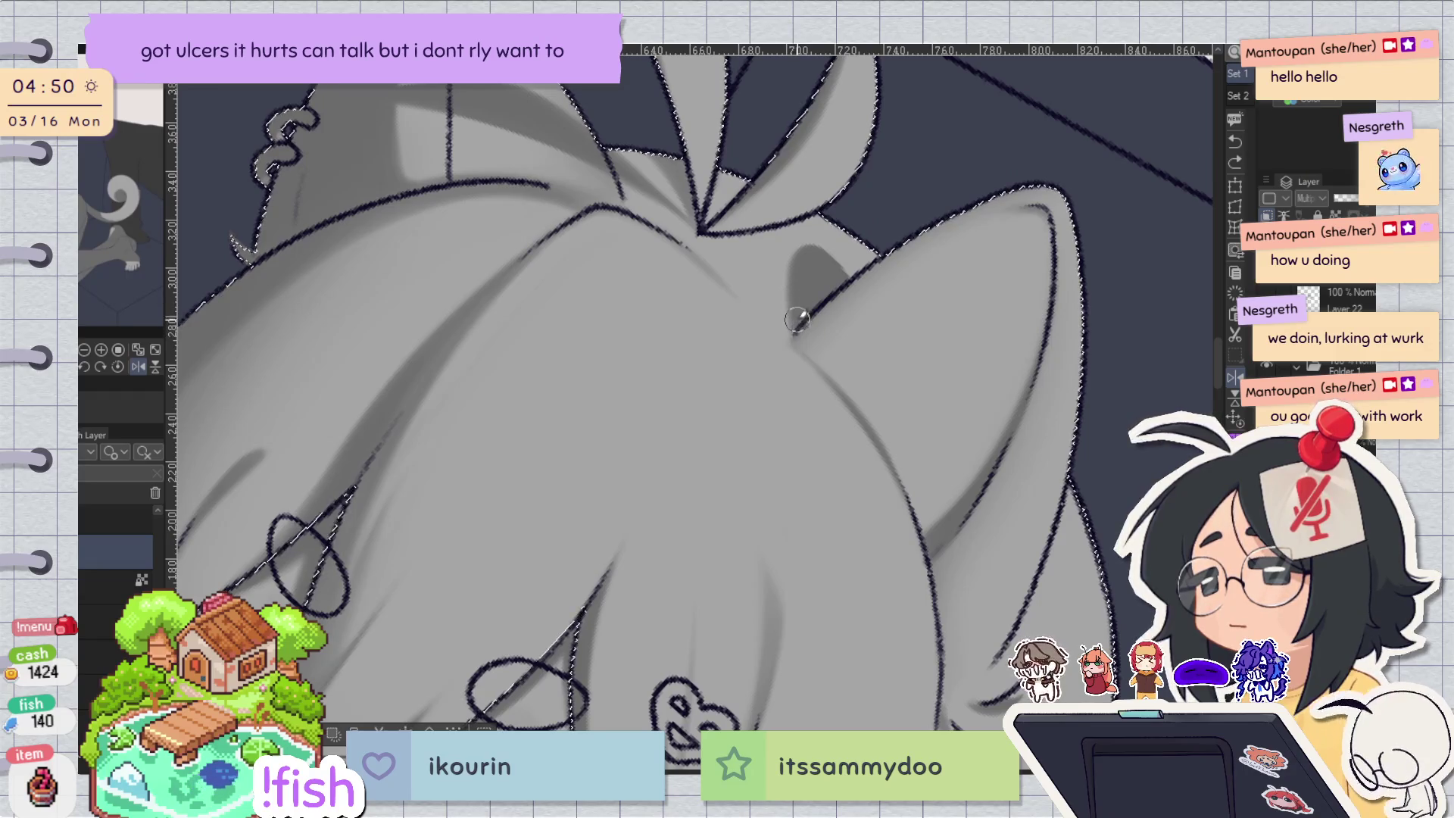
pyautogui.moveTo(827, 259); pyautogui.dragTo(810, 252)
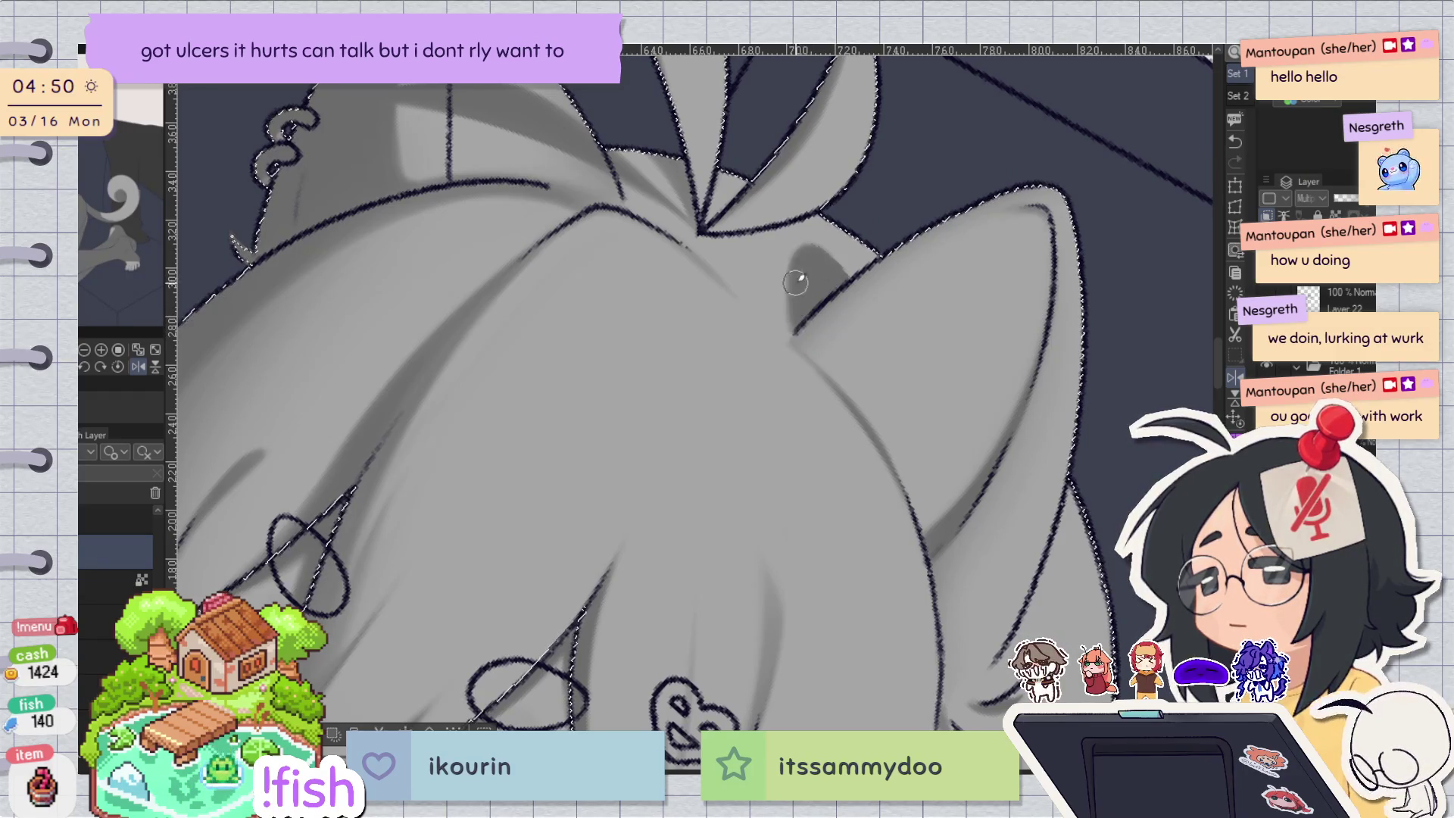
pyautogui.press('h')
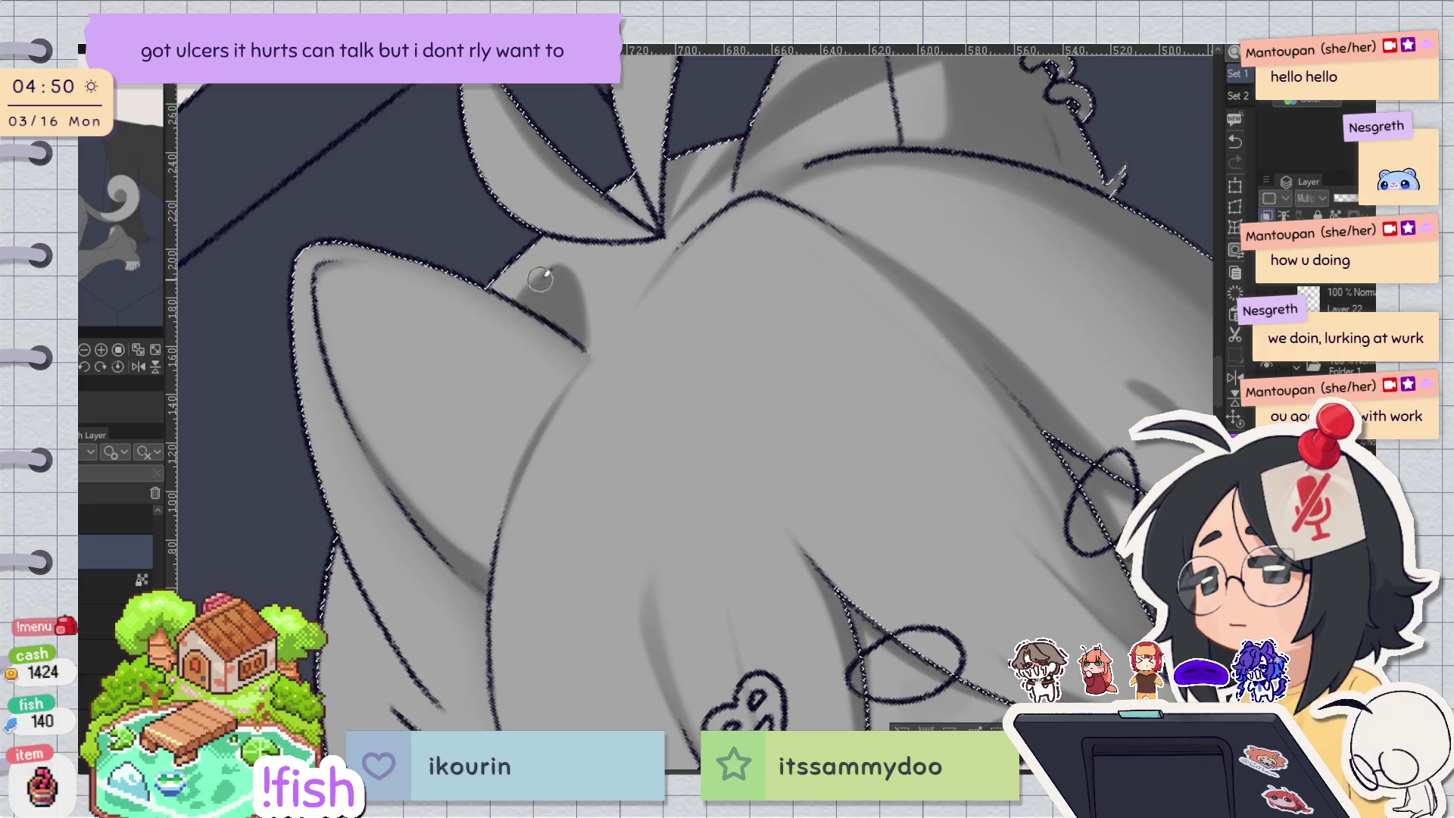
pyautogui.press(']')
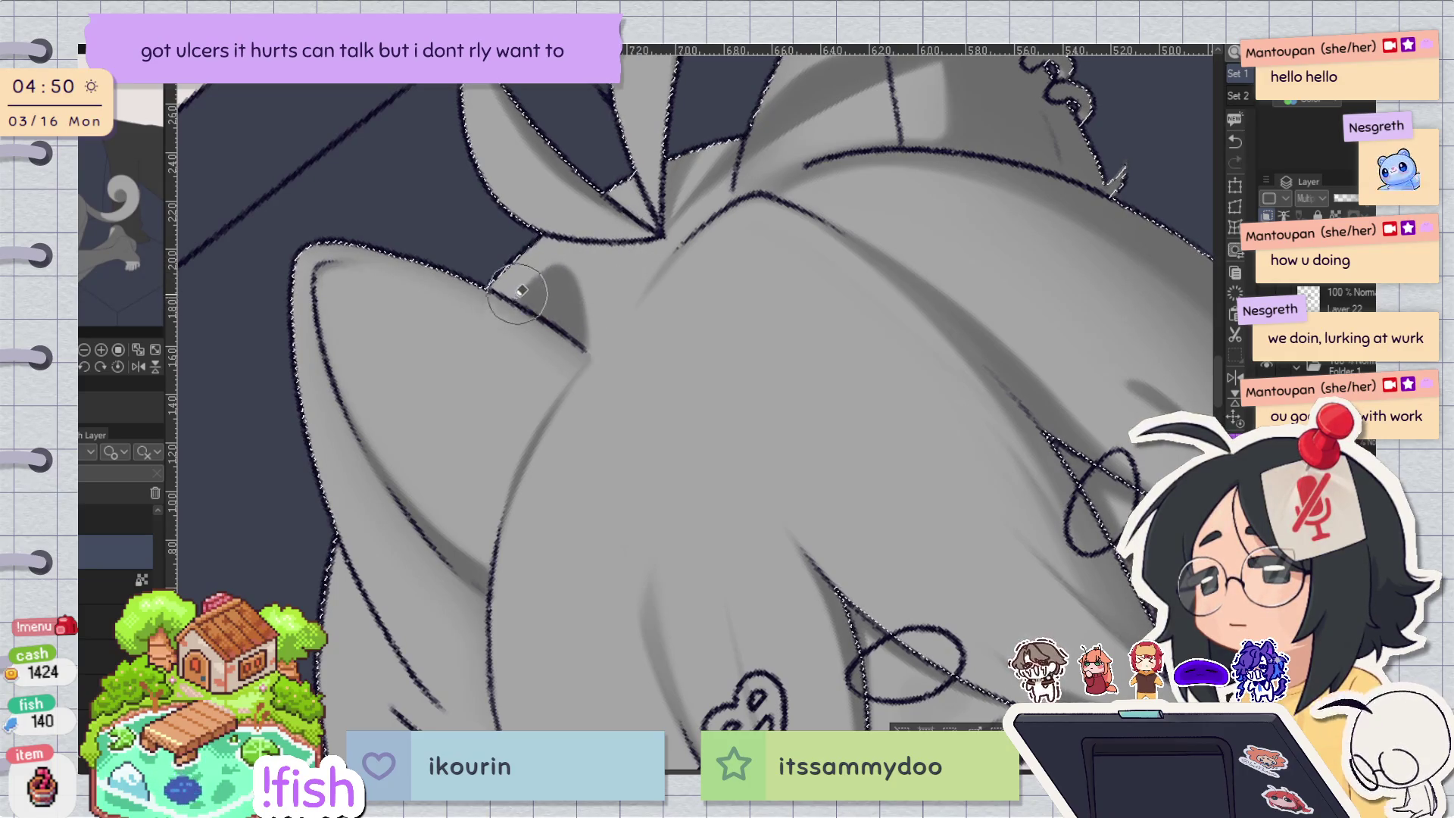
pyautogui.scroll(-6, 681, 212)
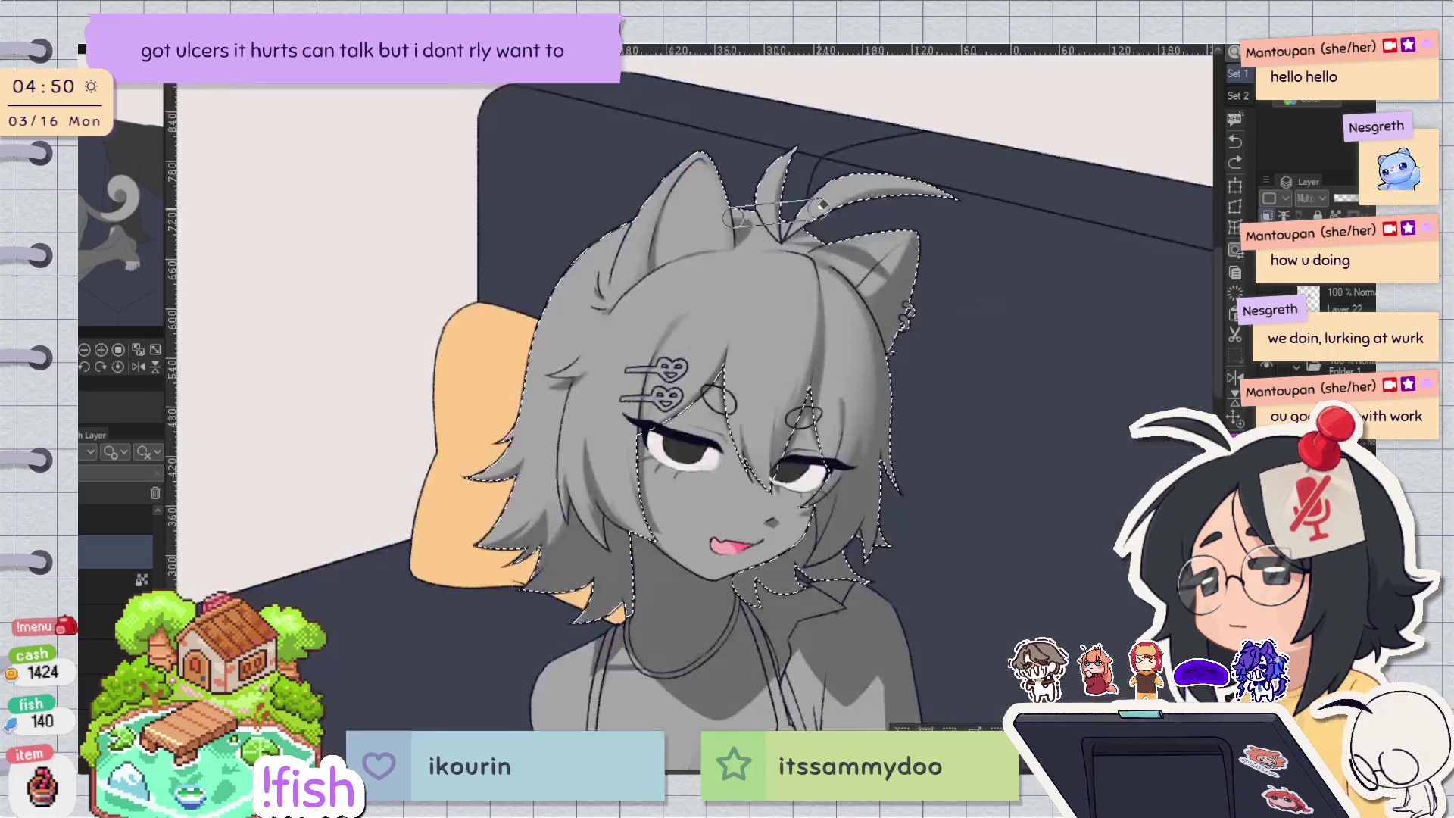
pyautogui.scroll(2, 740, 230)
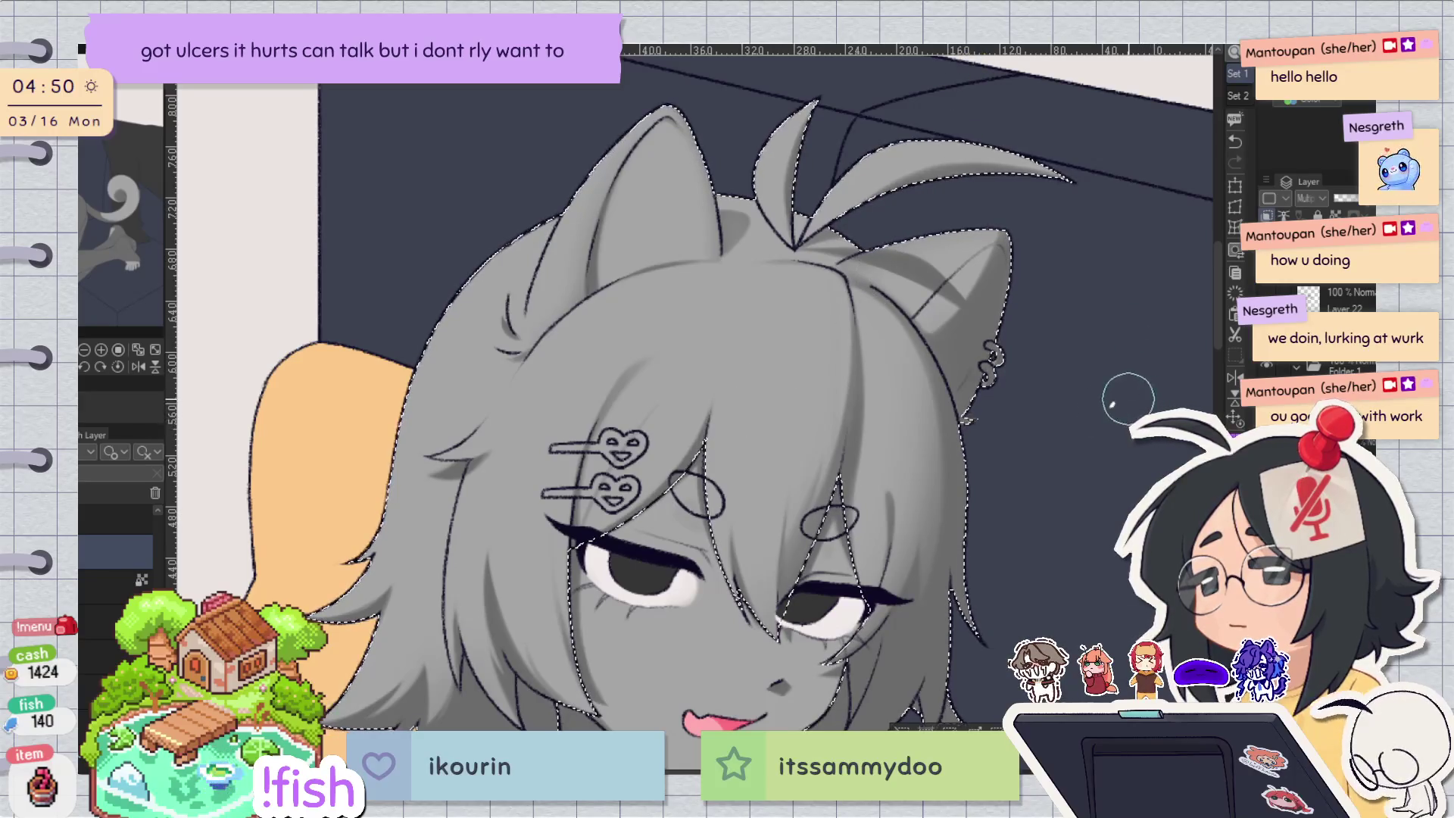
pyautogui.scroll(-5, 1128, 398)
pyautogui.press('h')
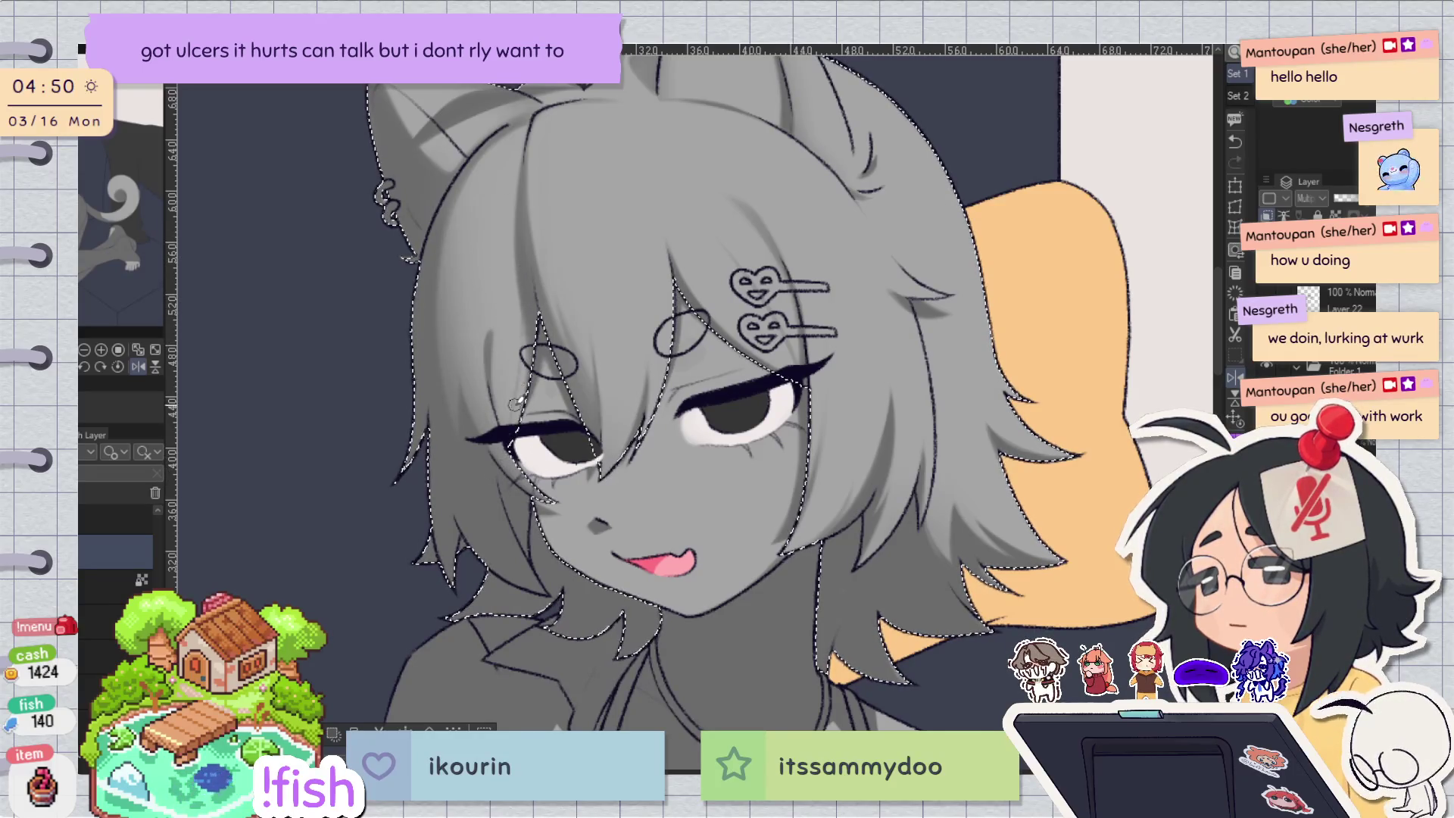
pyautogui.press('h')
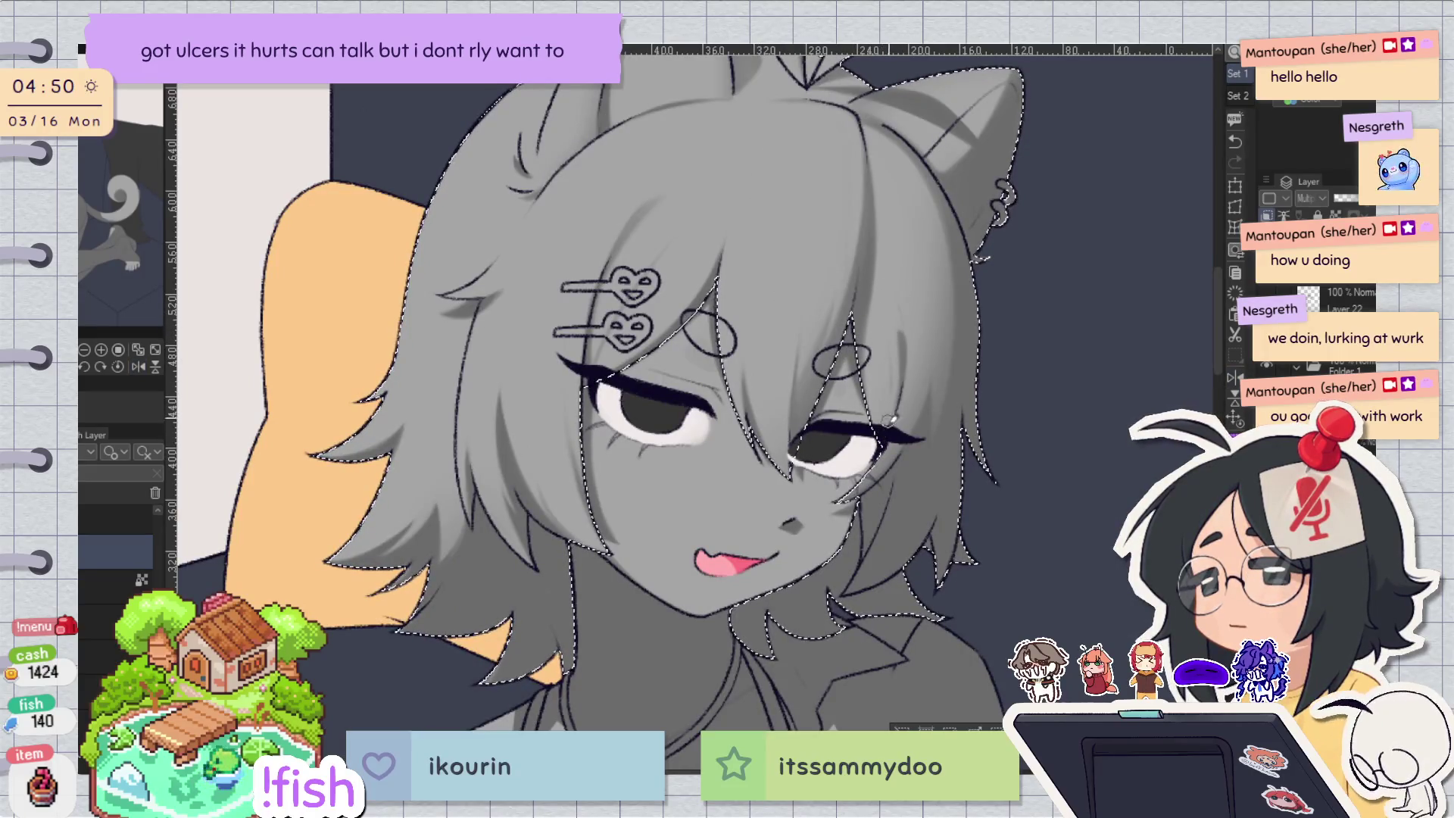
pyautogui.press('h')
pyautogui.hotkey('ctrl', 'z')
pyautogui.scroll(-1, 787, 454)
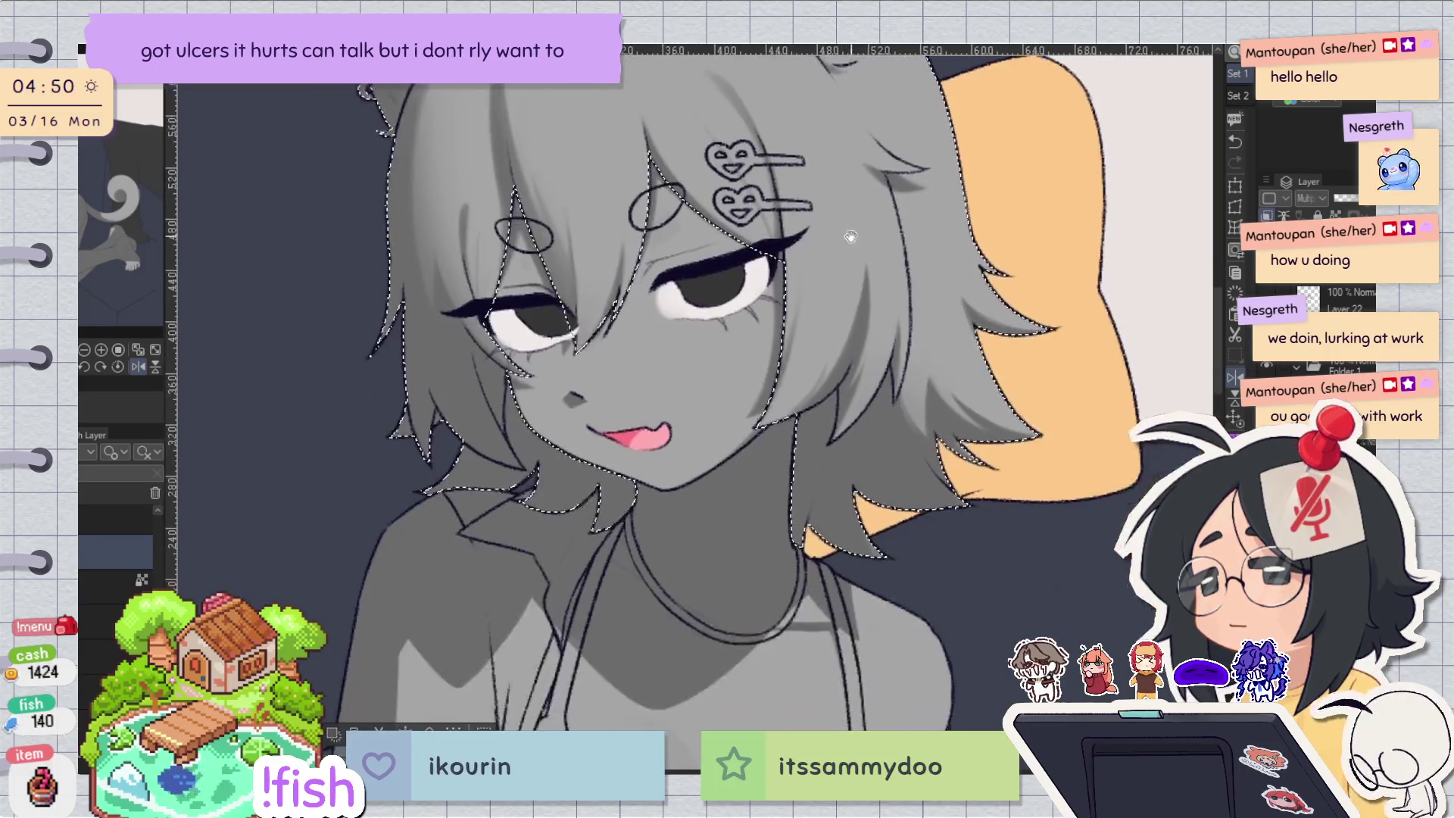
pyautogui.scroll(-1, 830, 416)
pyautogui.press('h')
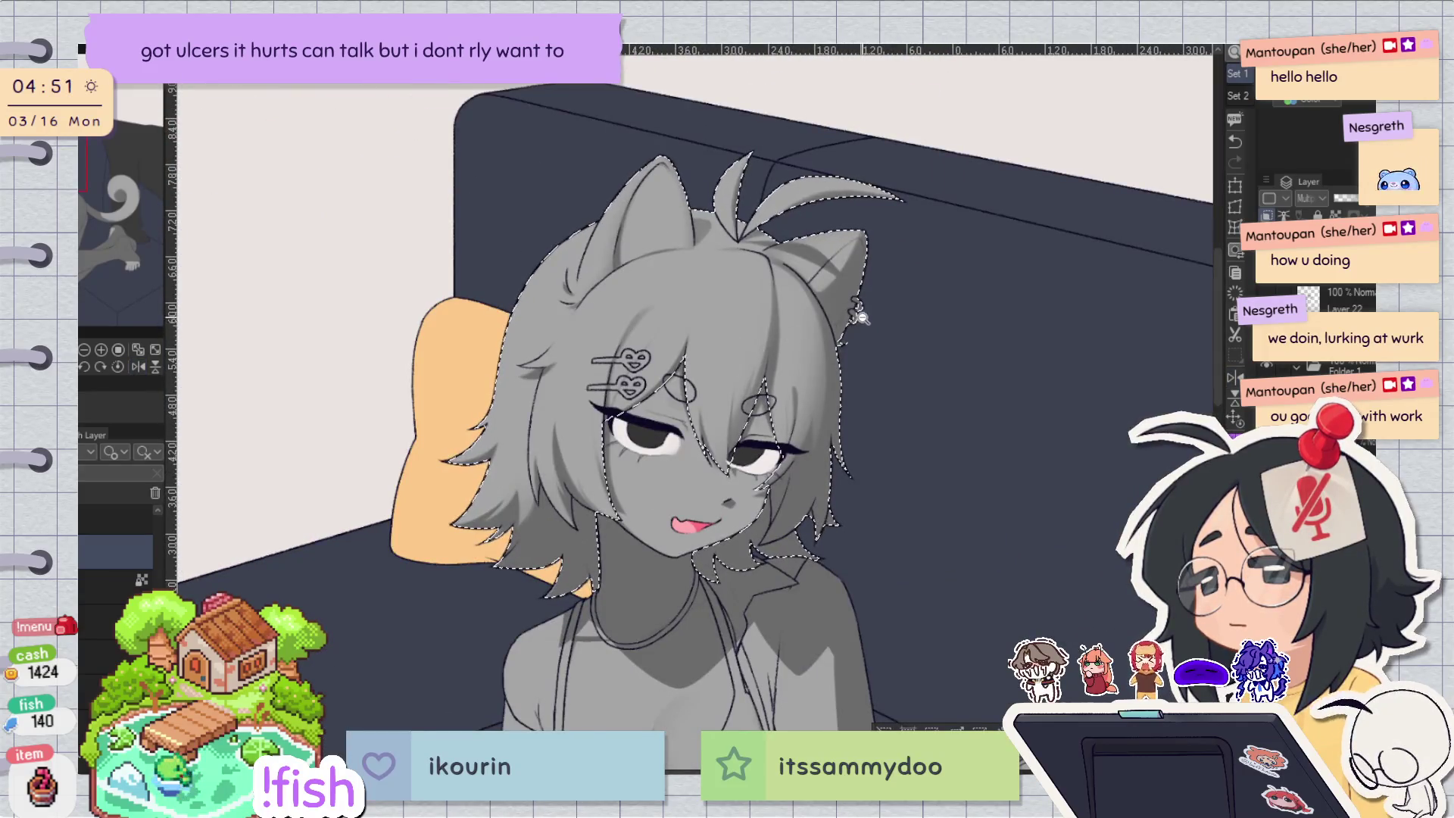
pyautogui.scroll(1, 860, 315)
pyautogui.scroll(1, 570, 379)
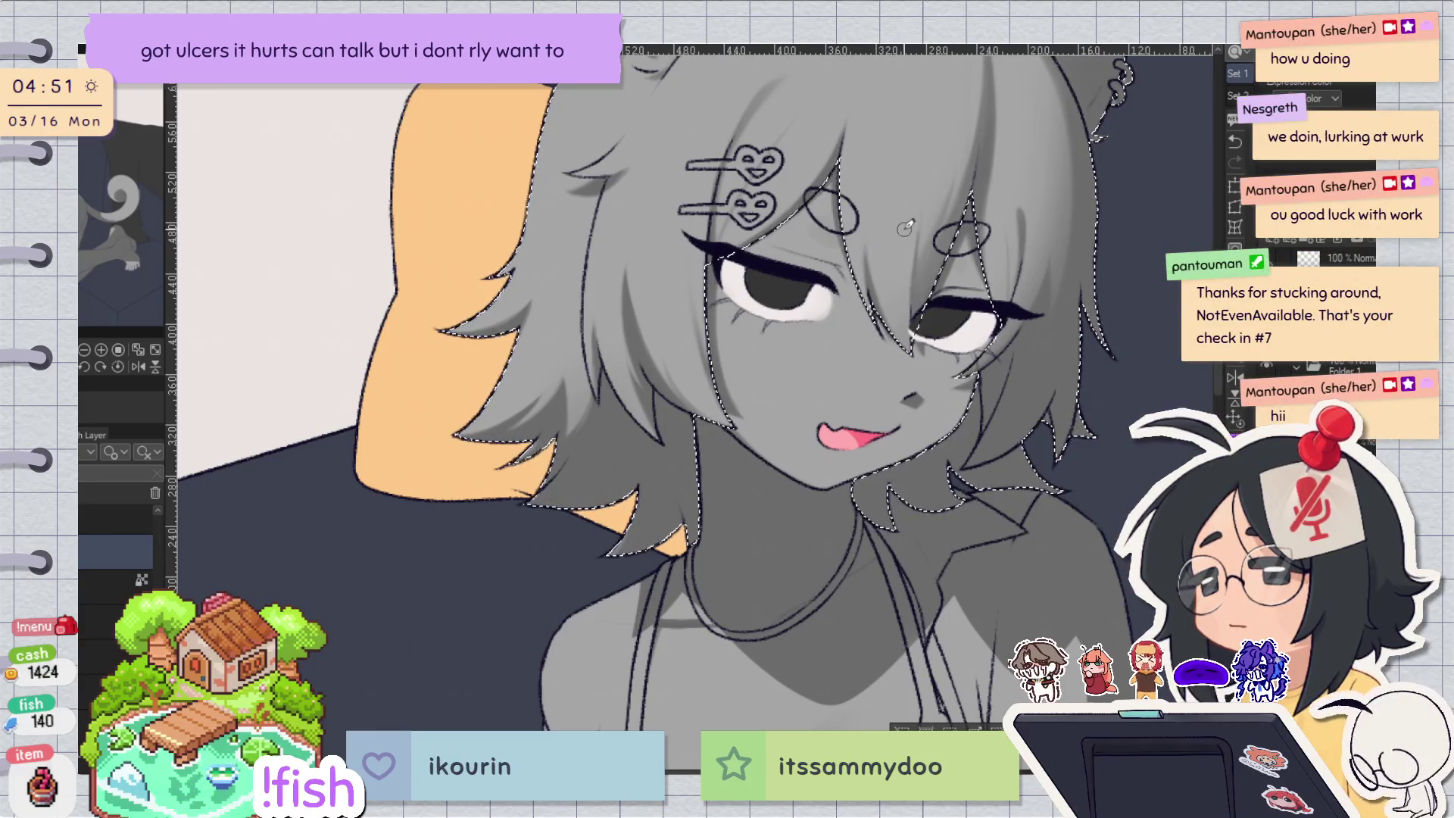
pyautogui.scroll(-3, 903, 227)
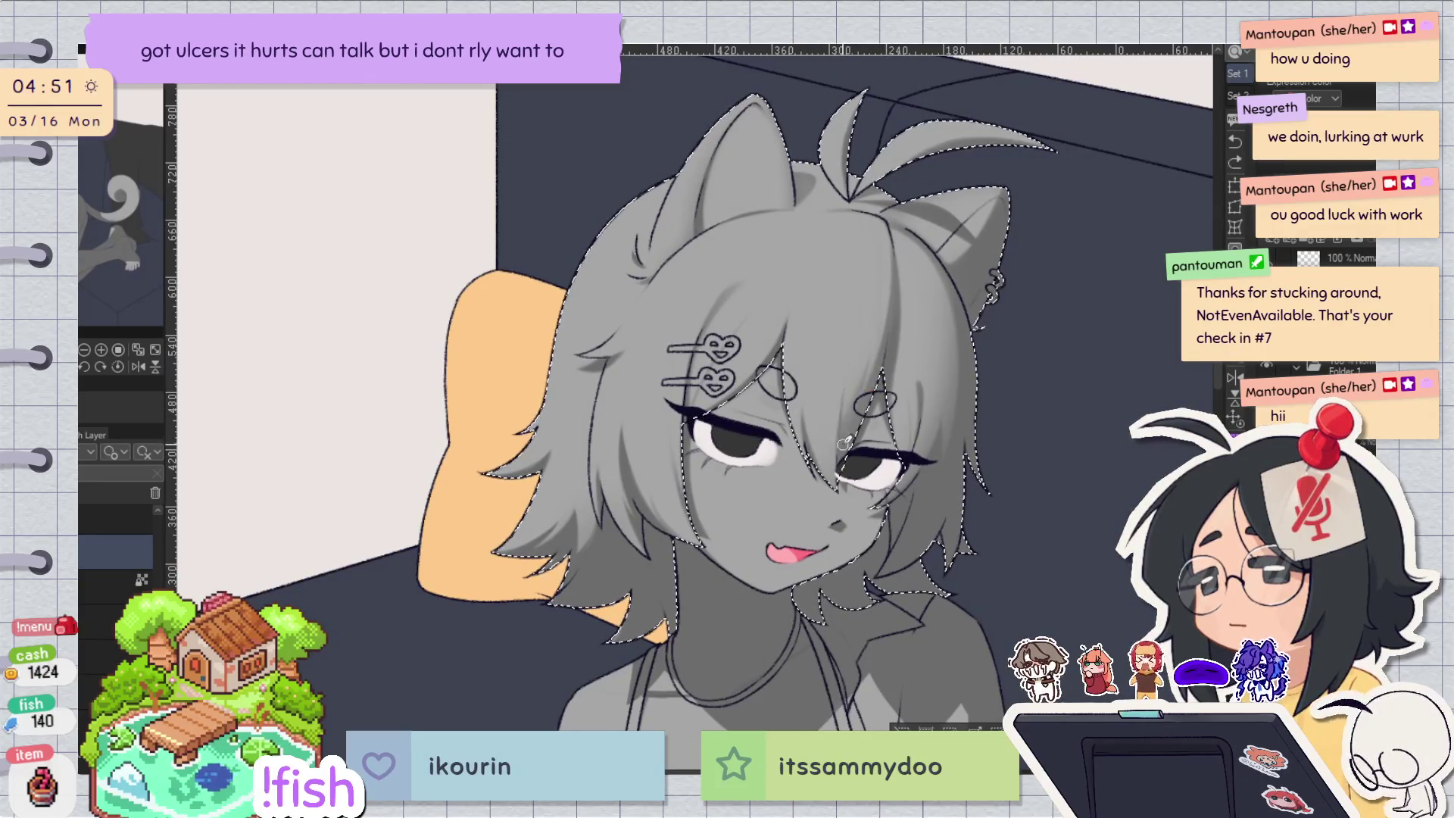
pyautogui.press('h')
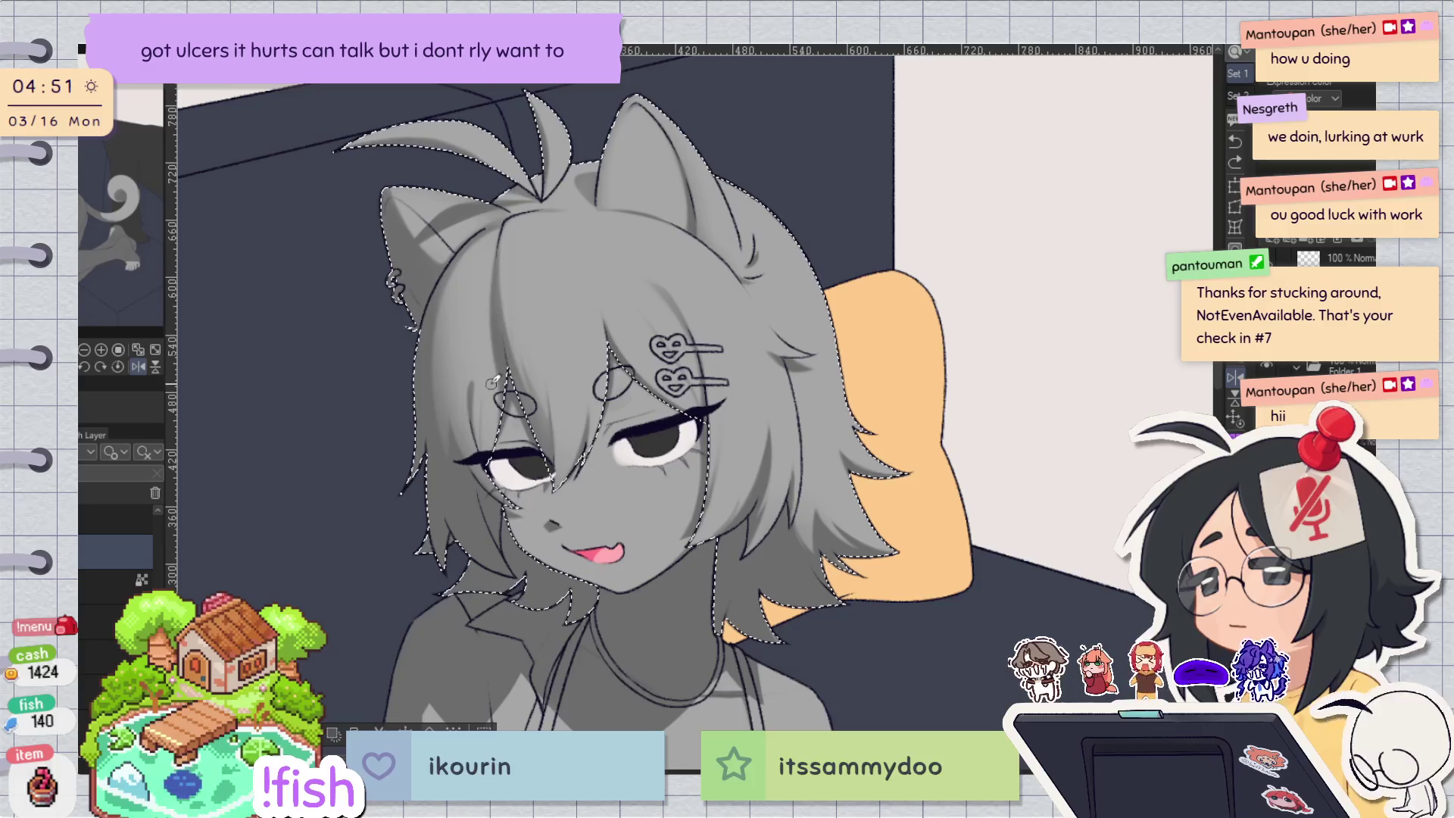
pyautogui.moveTo(496, 312)
pyautogui.mouseDown()
pyautogui.moveTo(393, 695)
pyautogui.moveTo(848, 390)
pyautogui.mouseUp()
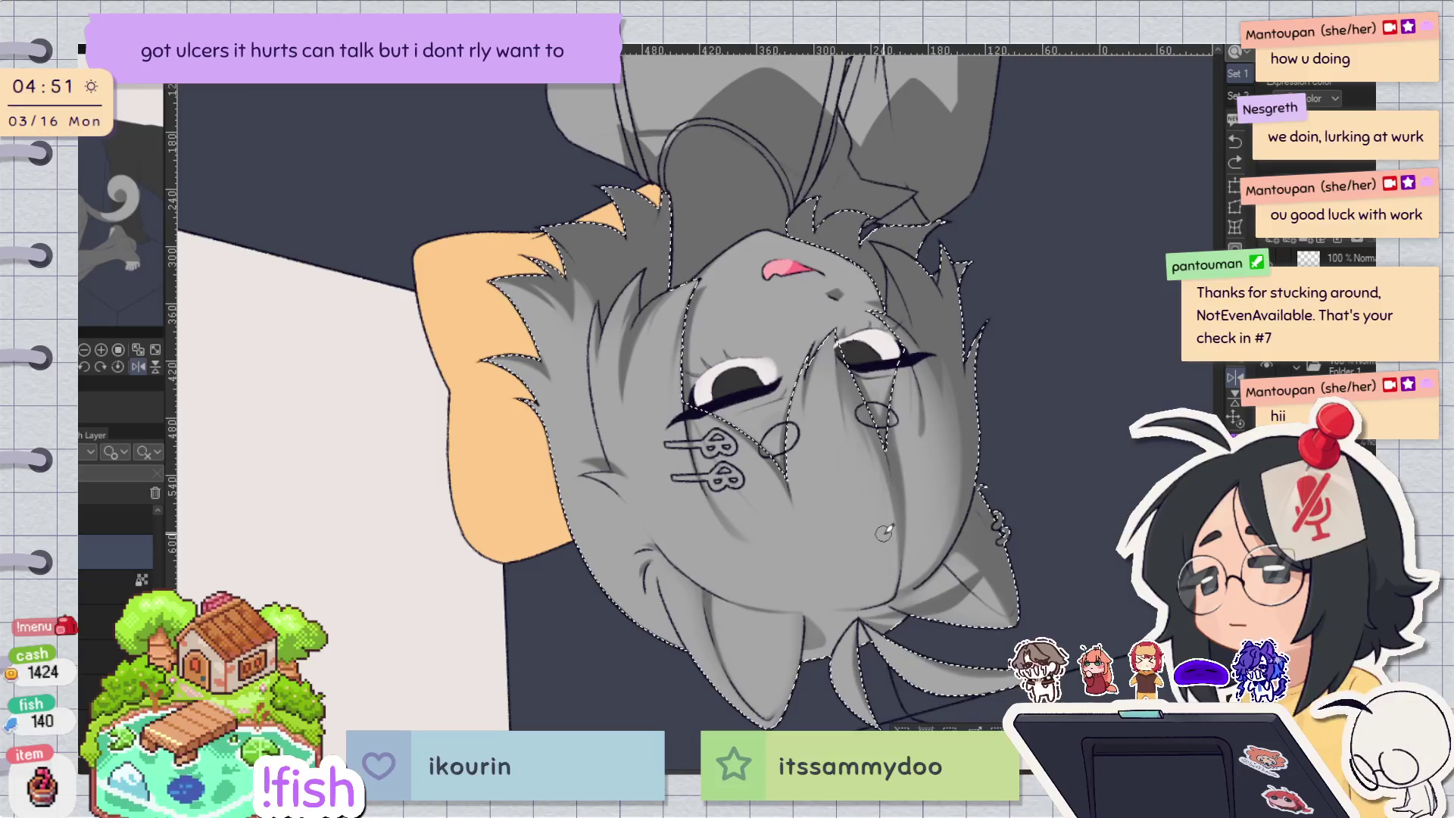
pyautogui.click(846, 432)
pyautogui.hotkey('ctrl', 'z')
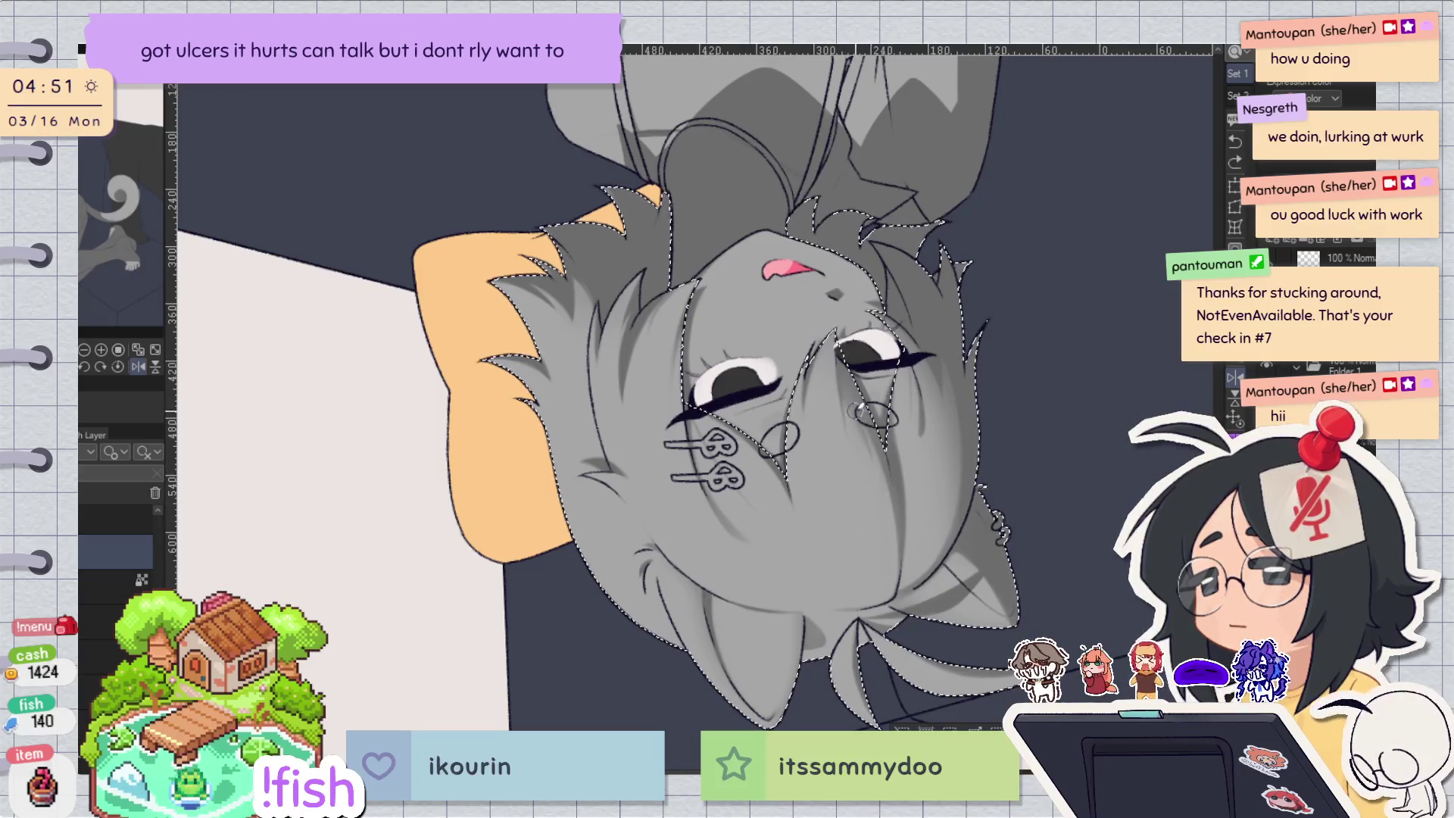
pyautogui.press('r')
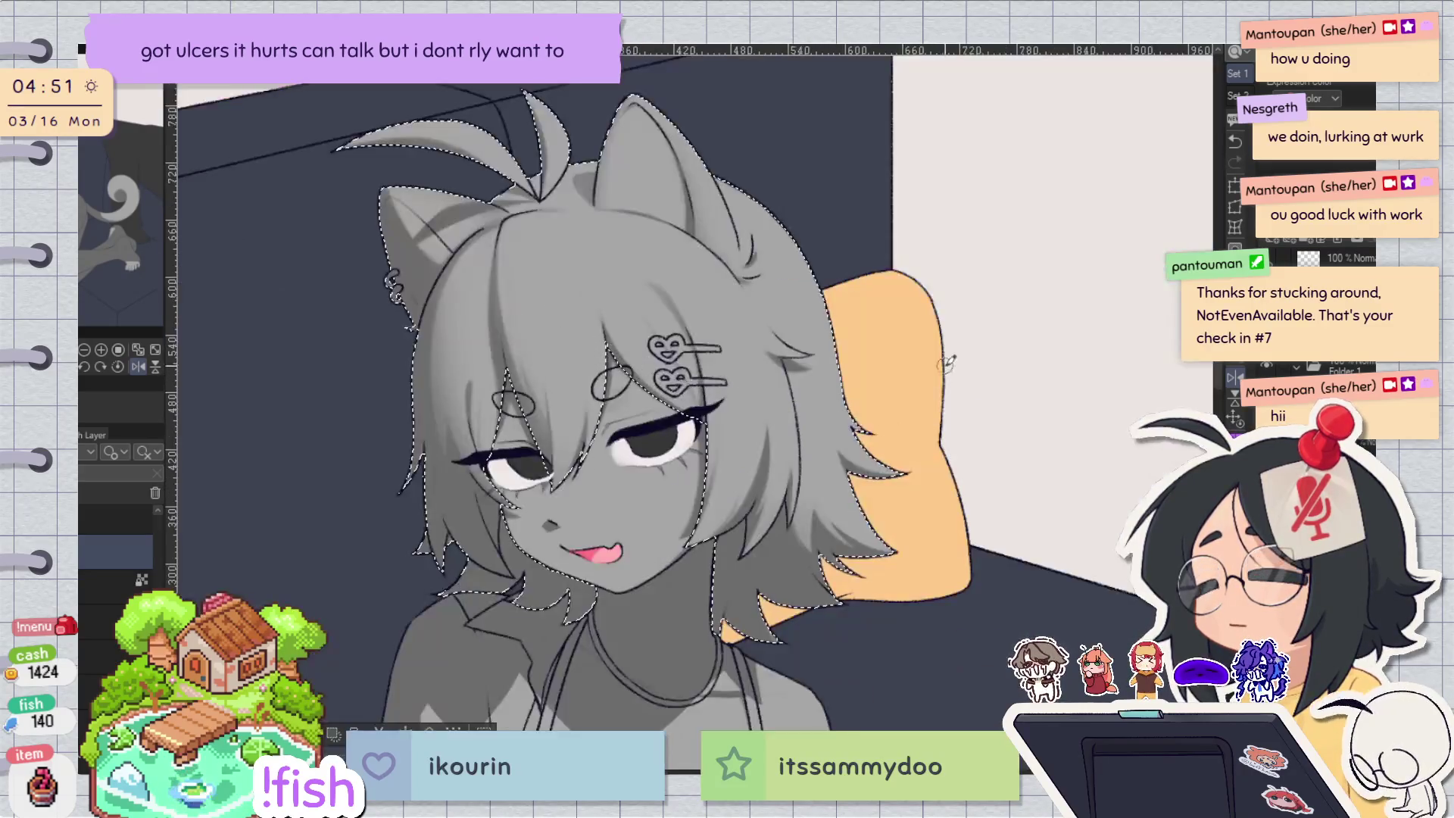
pyautogui.press('h')
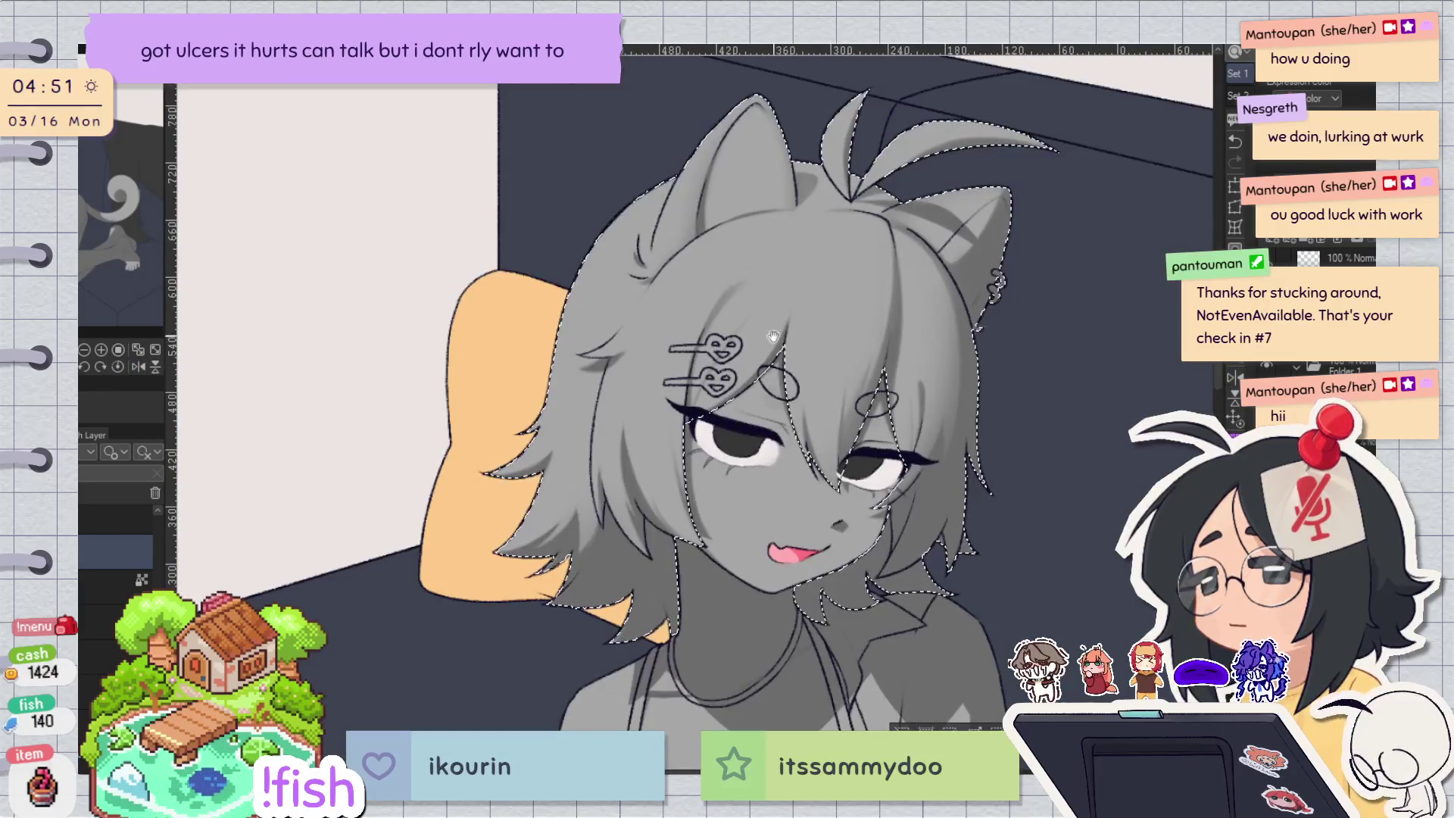
pyautogui.scroll(-1, 679, 315)
pyautogui.hotkey('ctrl', 'z')
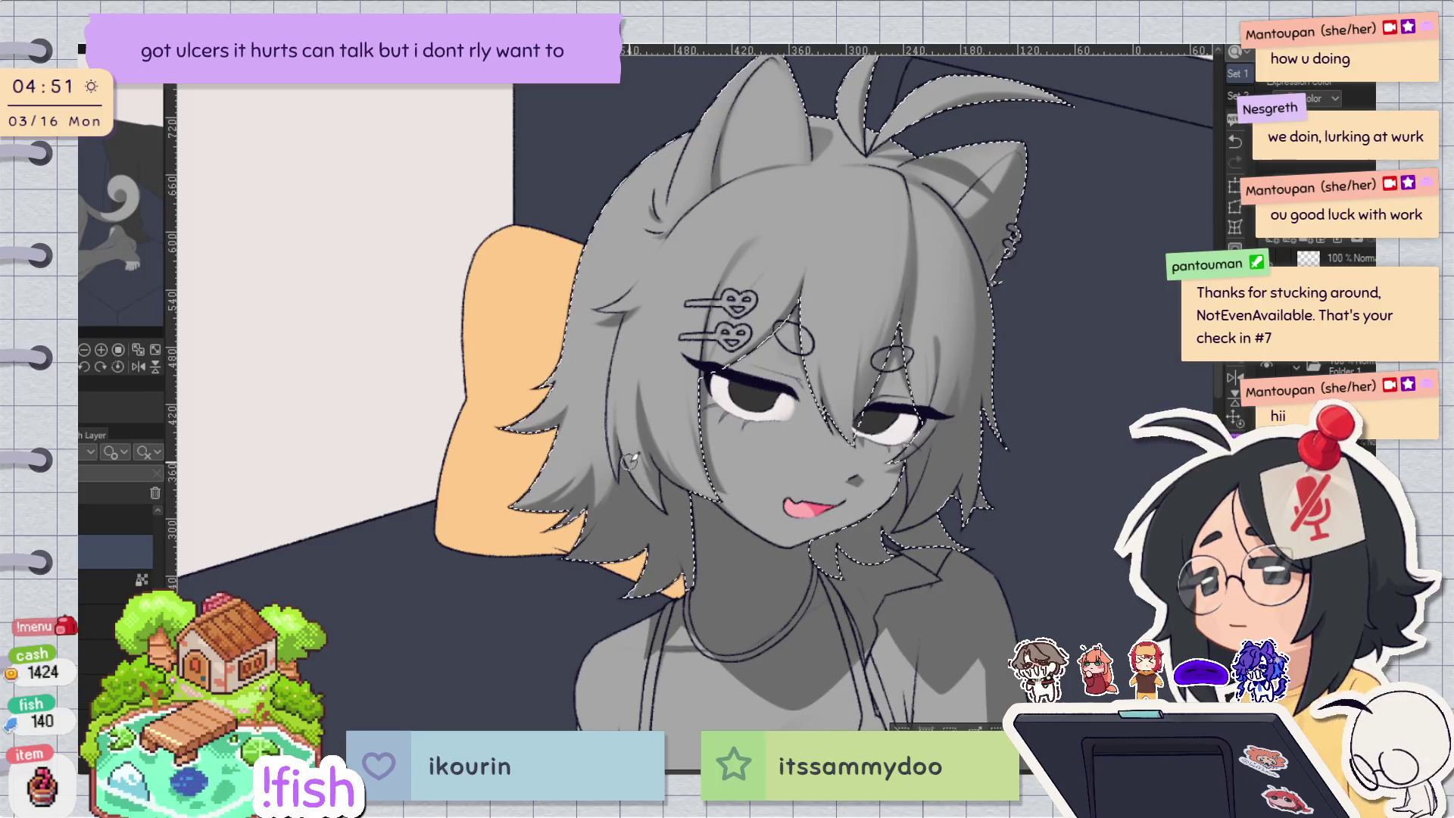
pyautogui.scroll(5, 620, 443)
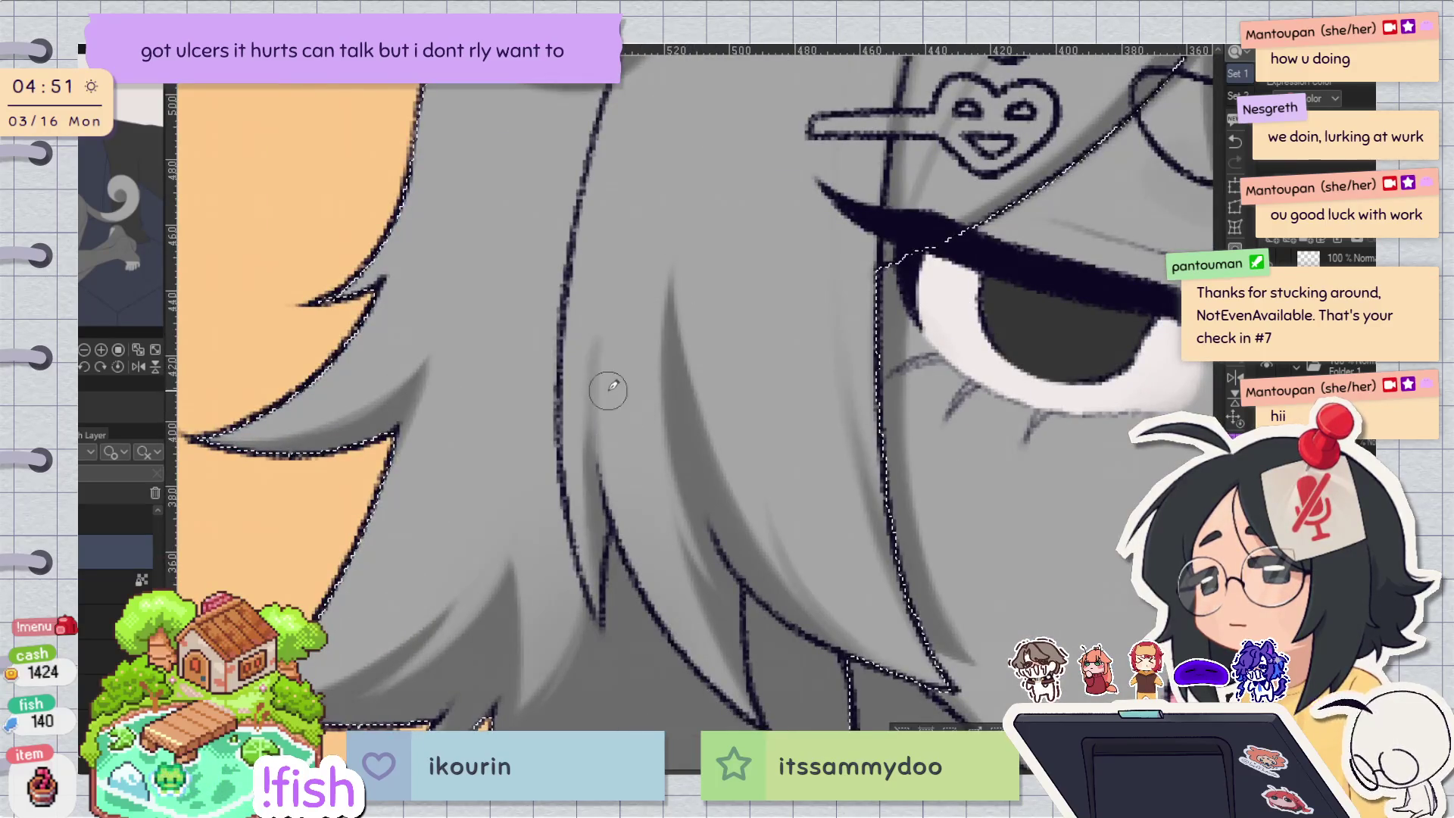
pyautogui.press(']')
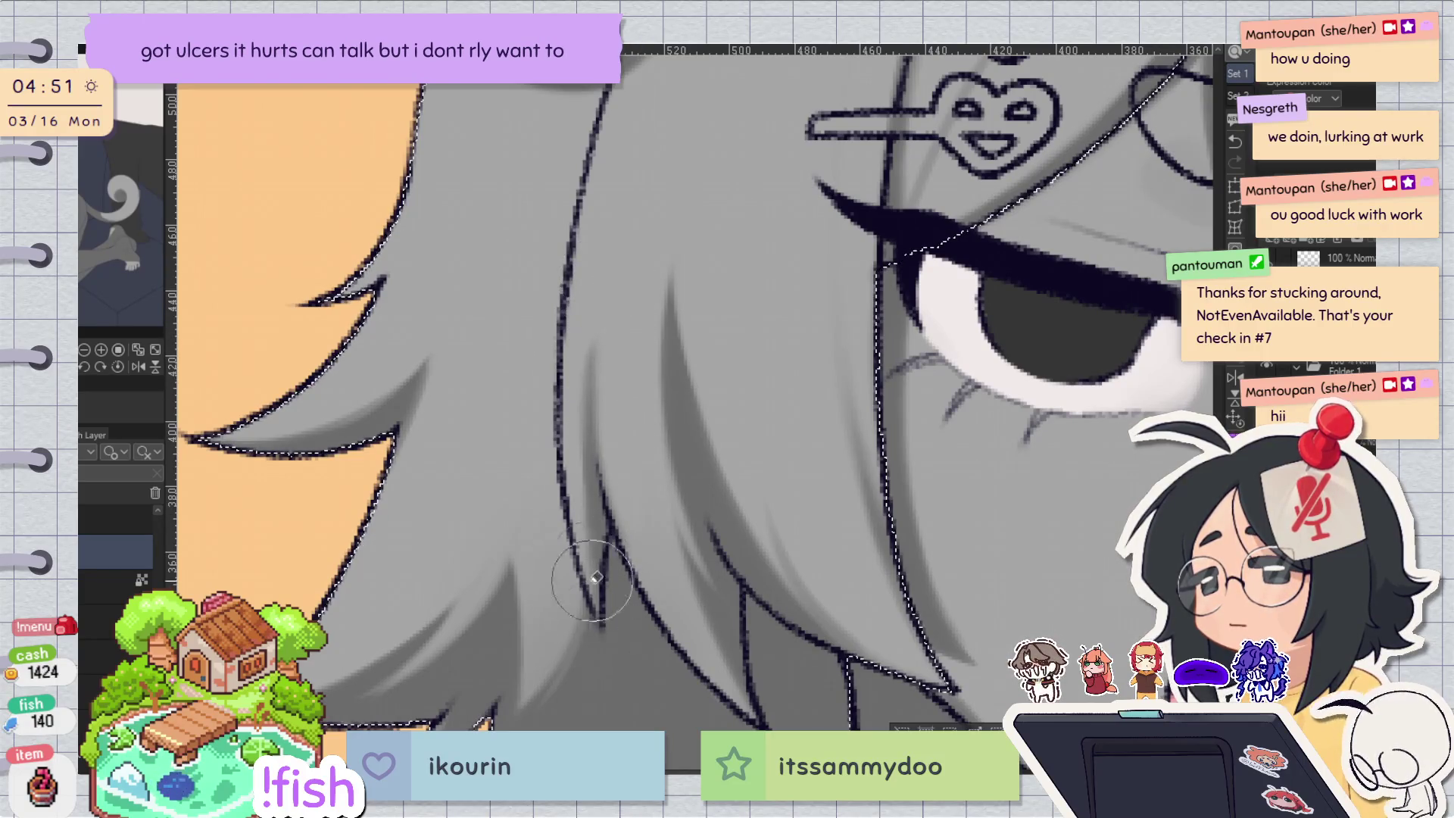
pyautogui.scroll(-2, 665, 330)
pyautogui.scroll(-3, 665, 330)
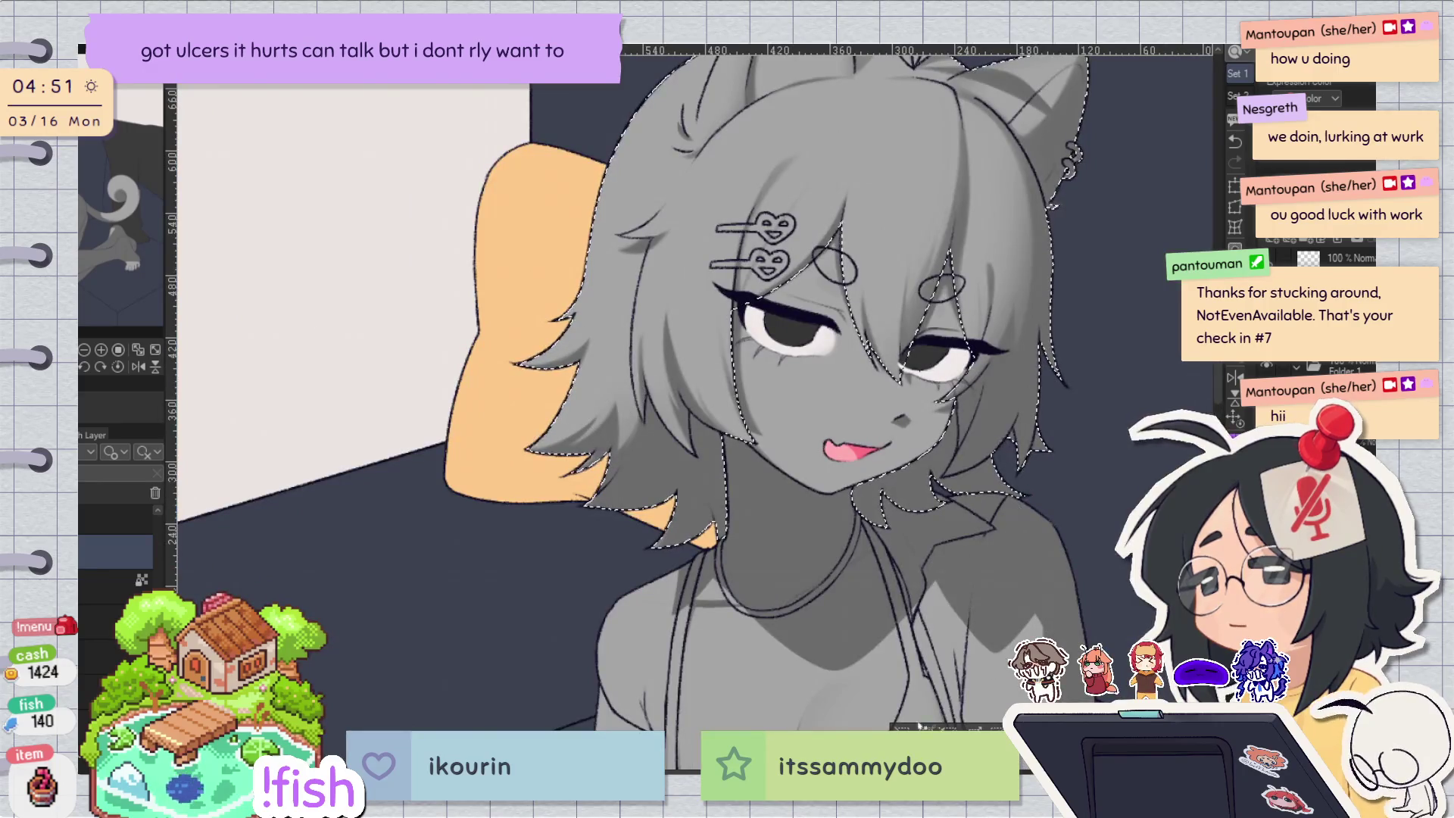
pyautogui.scroll(3, 905, 653)
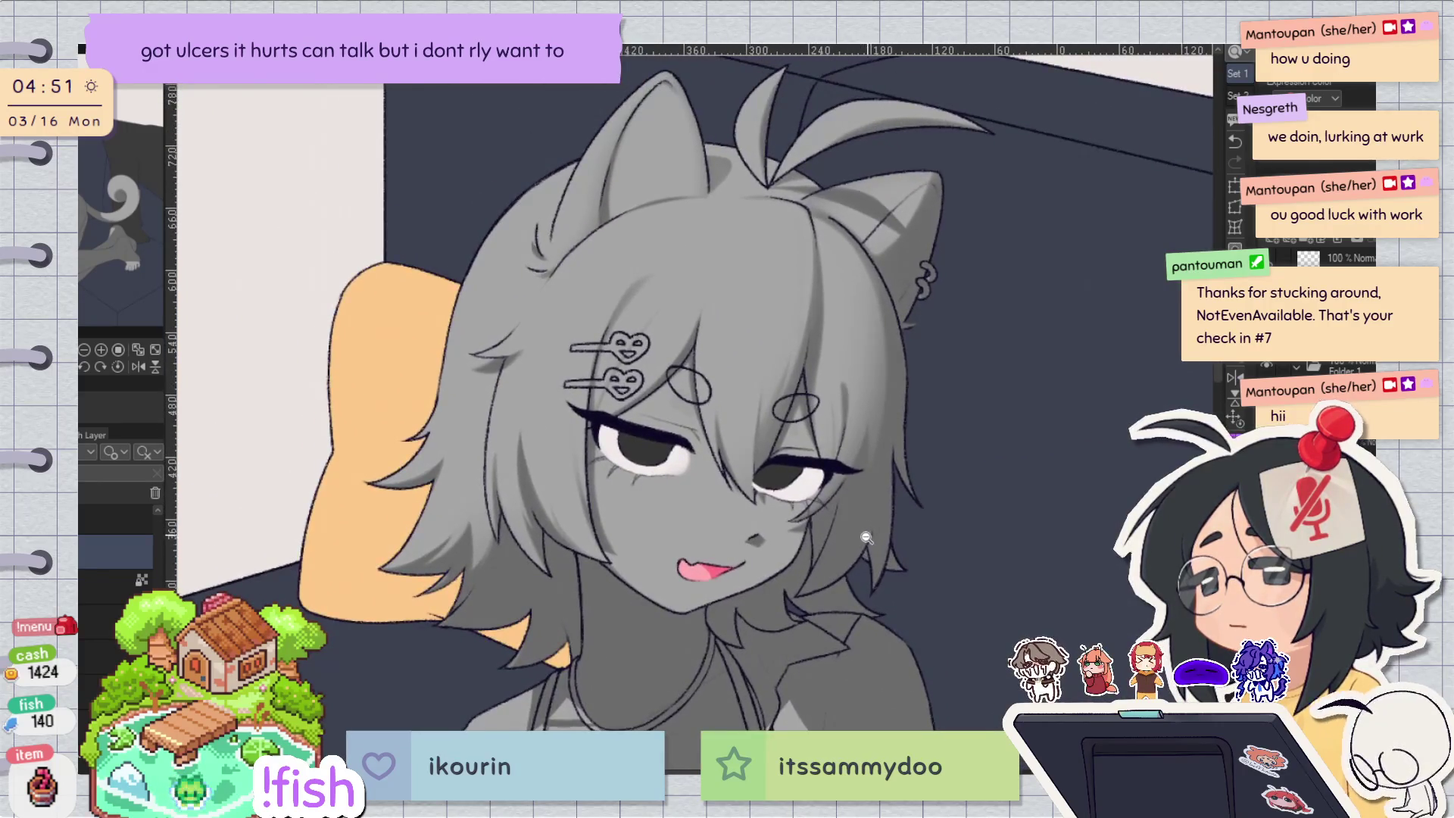
# Zoom and rotate onto the hair clips and ink a darker, thicker outline on one heart clip.
pyautogui.scroll(-3, 882, 517)
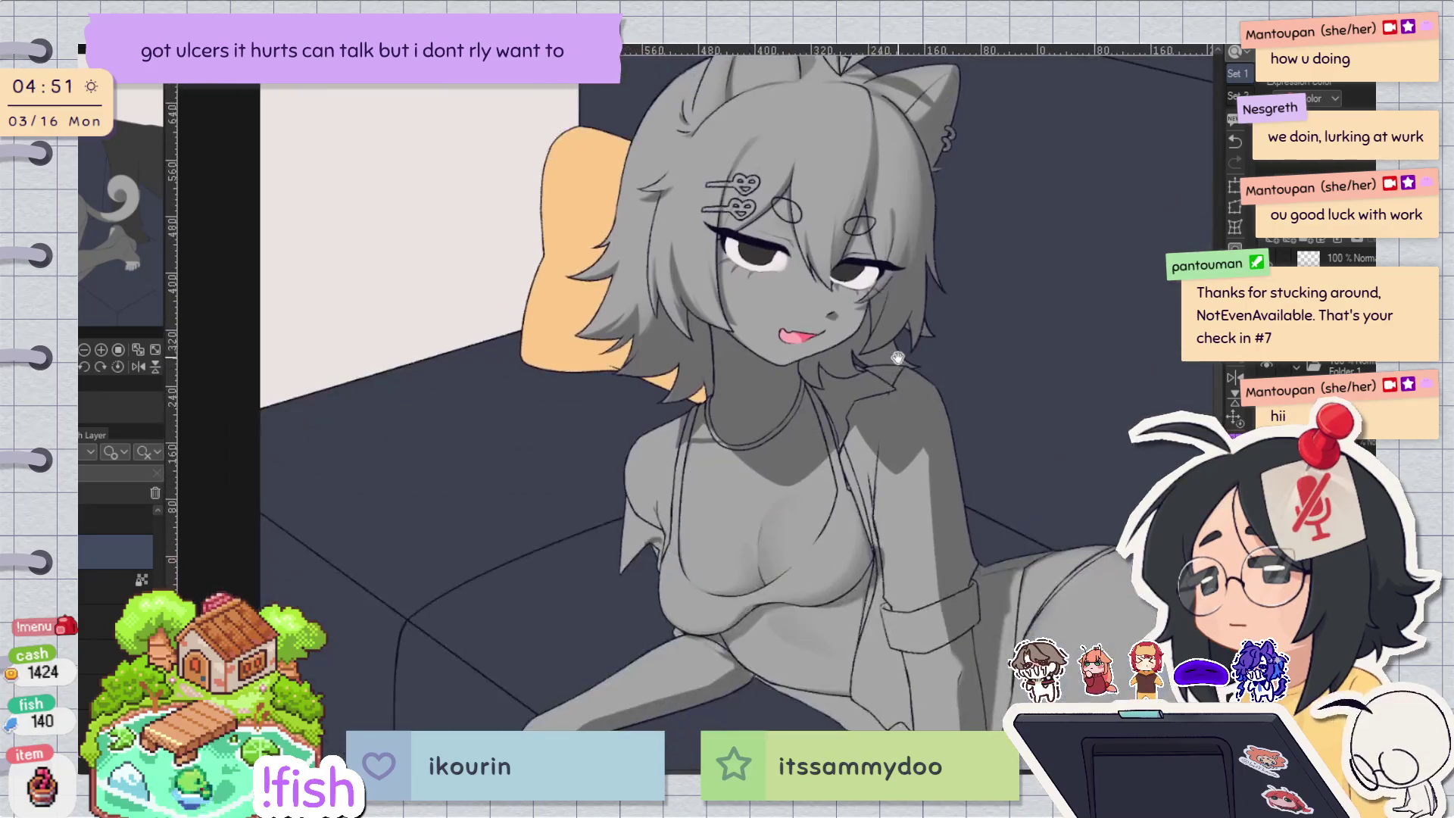
pyautogui.moveTo(893, 472)
pyautogui.mouseDown()
pyautogui.moveTo(858, 623)
pyautogui.moveTo(843, 302)
pyautogui.moveTo(862, 577)
pyautogui.mouseUp()
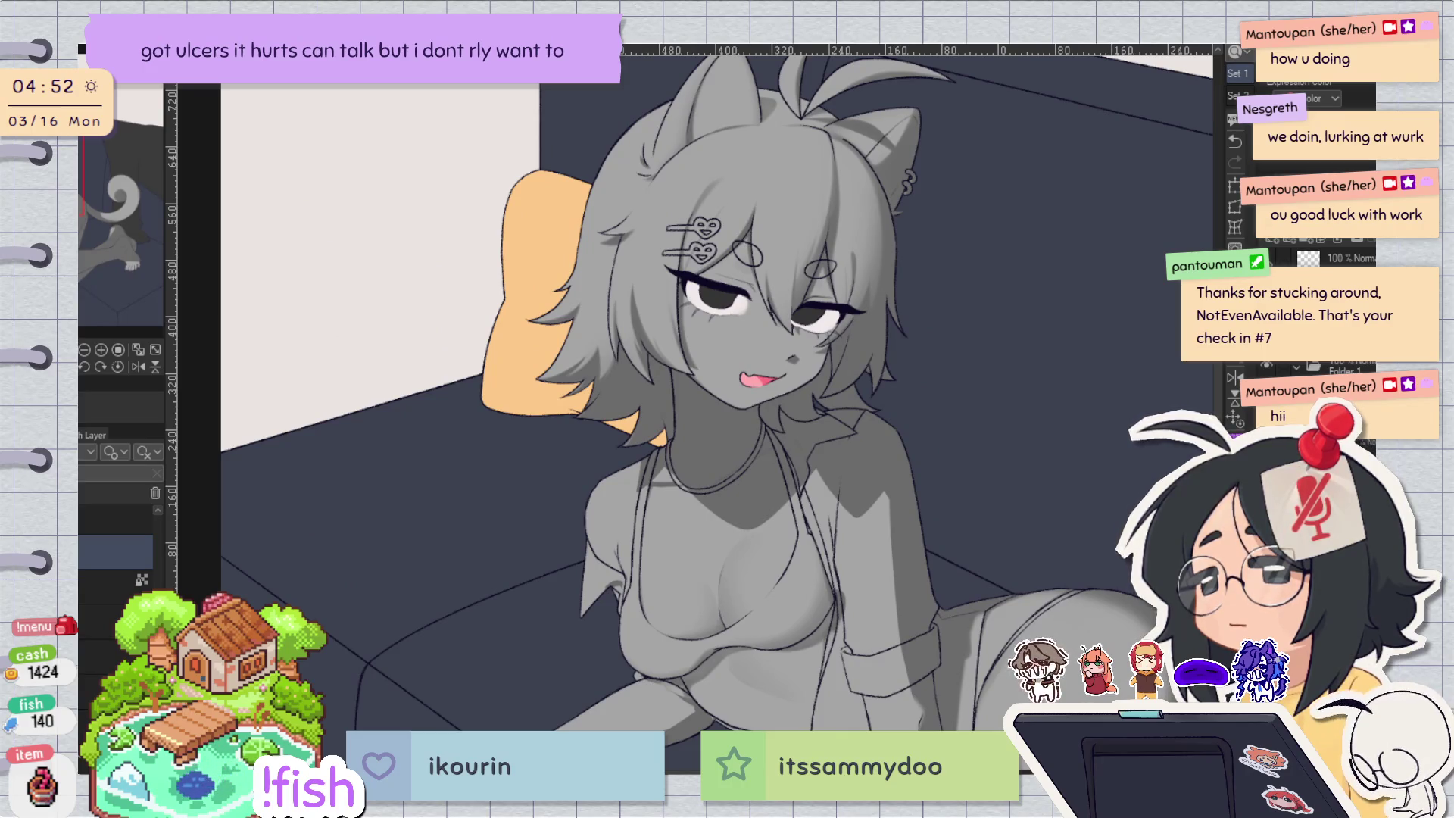
pyautogui.scroll(5, 754, 167)
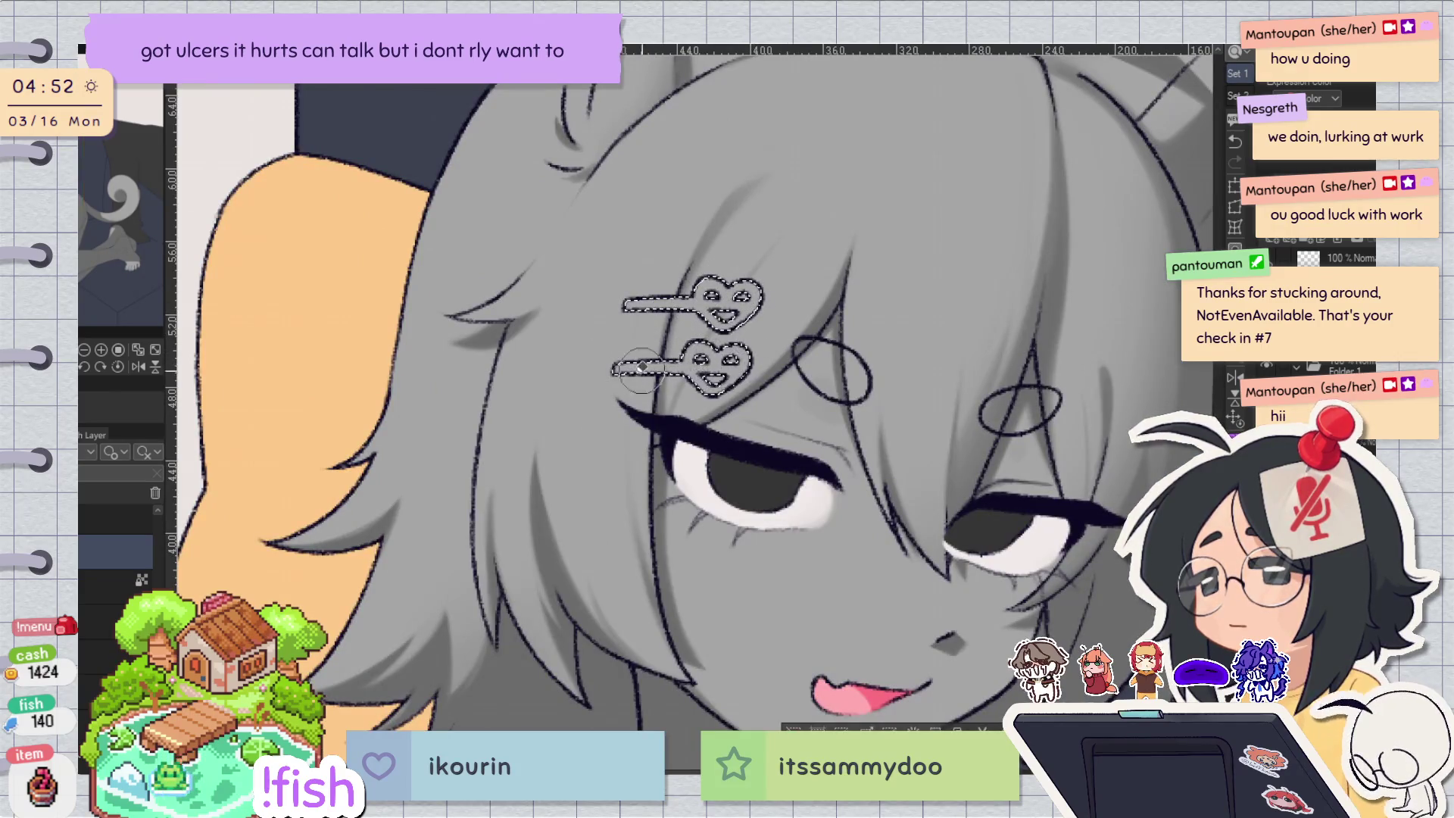
pyautogui.scroll(-3, 761, 264)
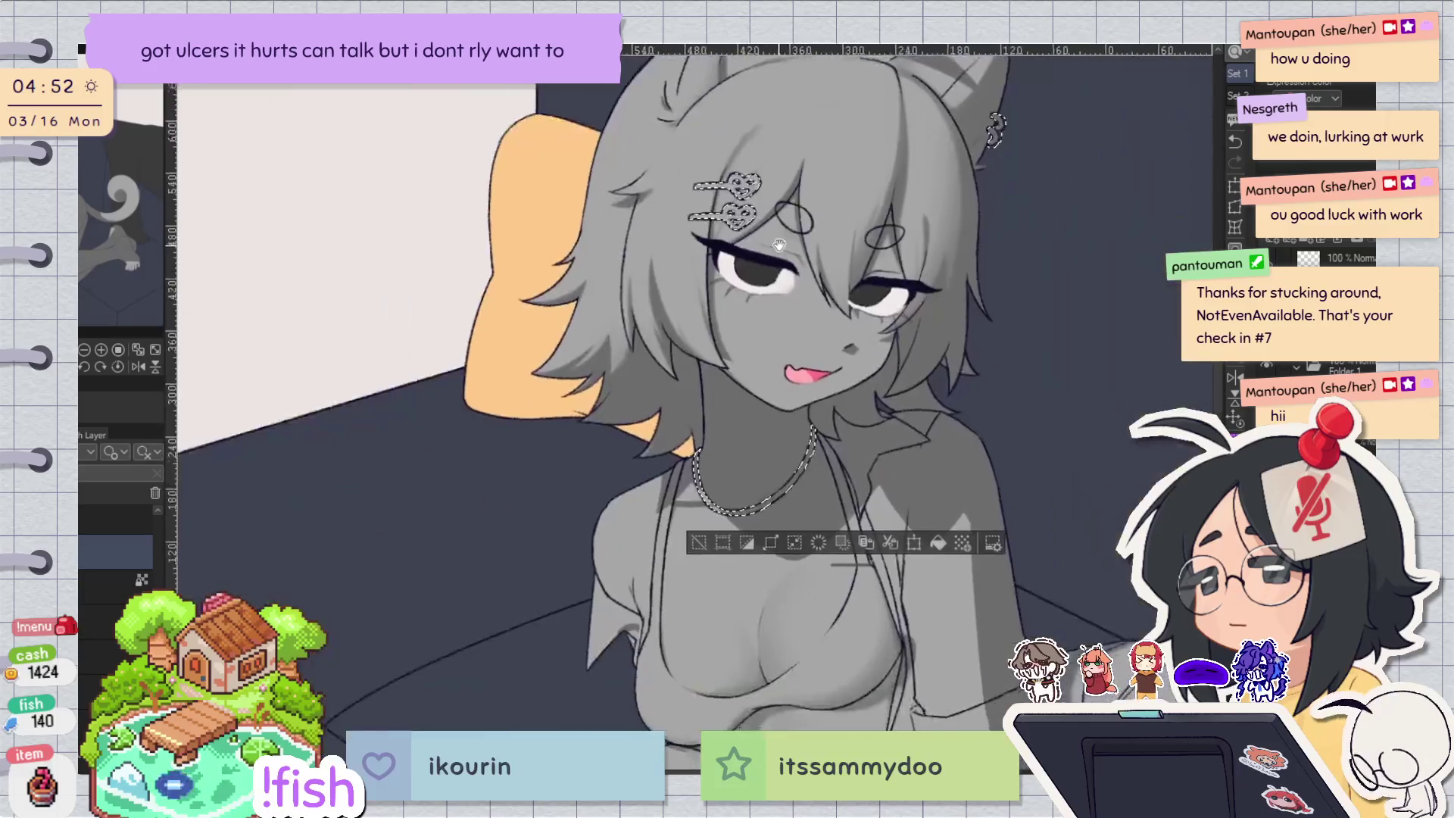
pyautogui.scroll(1, 866, 420)
pyautogui.moveTo(865, 420)
pyautogui.mouseDown()
pyautogui.moveTo(858, 511)
pyautogui.moveTo(790, 673)
pyautogui.moveTo(661, 787)
pyautogui.mouseUp()
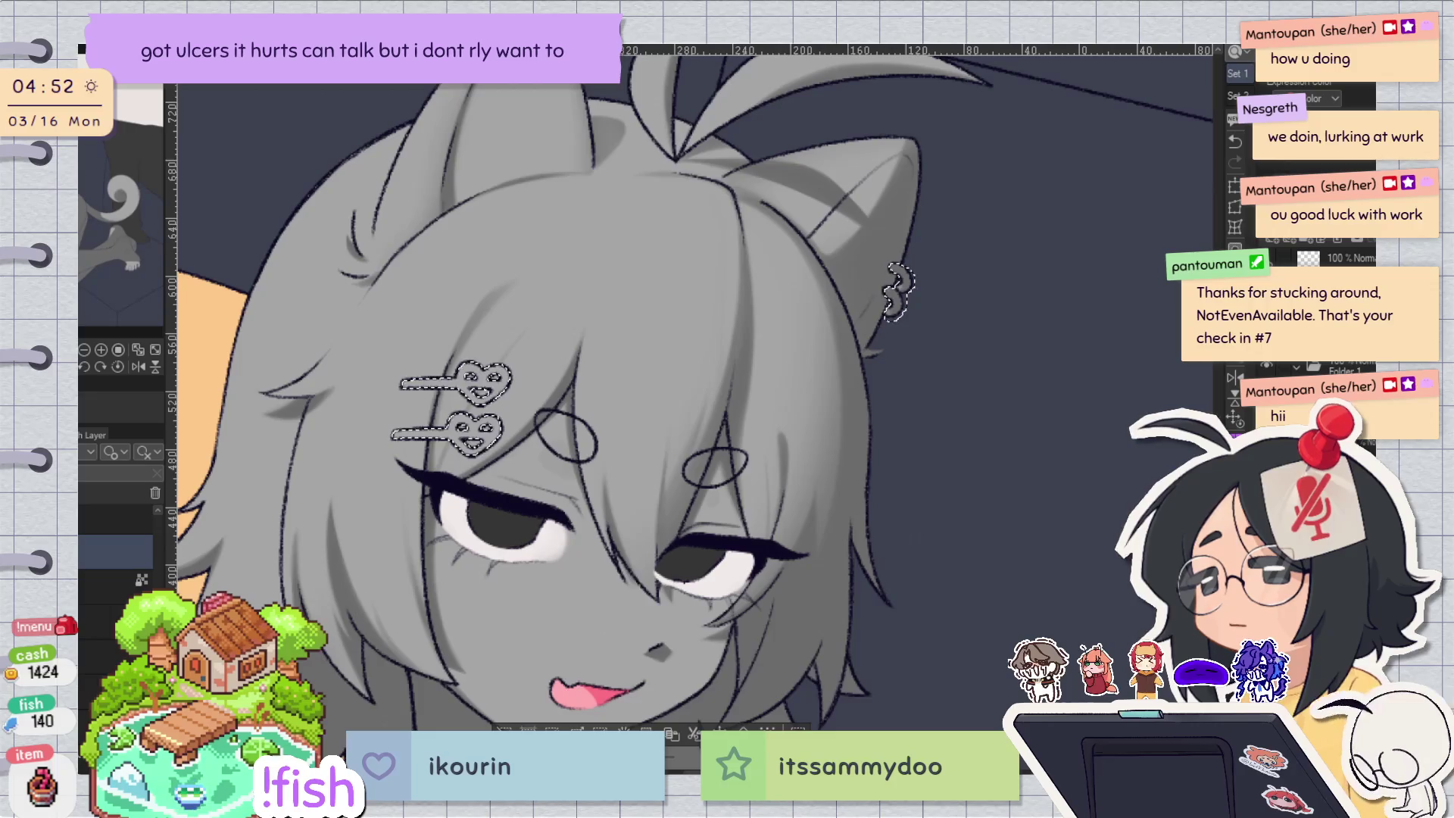
pyautogui.scroll(2, 672, 453)
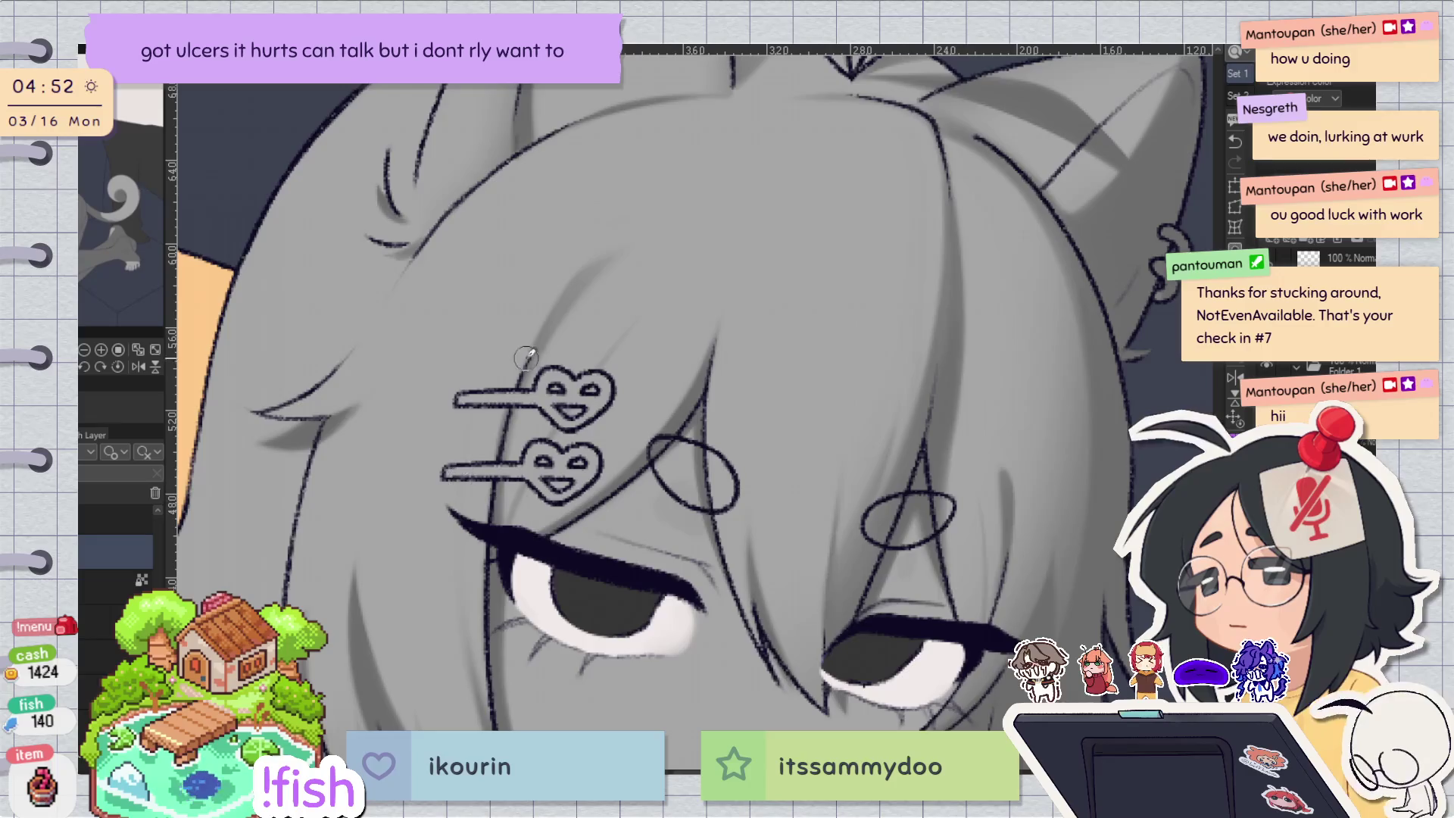
pyautogui.scroll(2, 525, 356)
pyautogui.moveTo(409, 403); pyautogui.dragTo(785, 247)
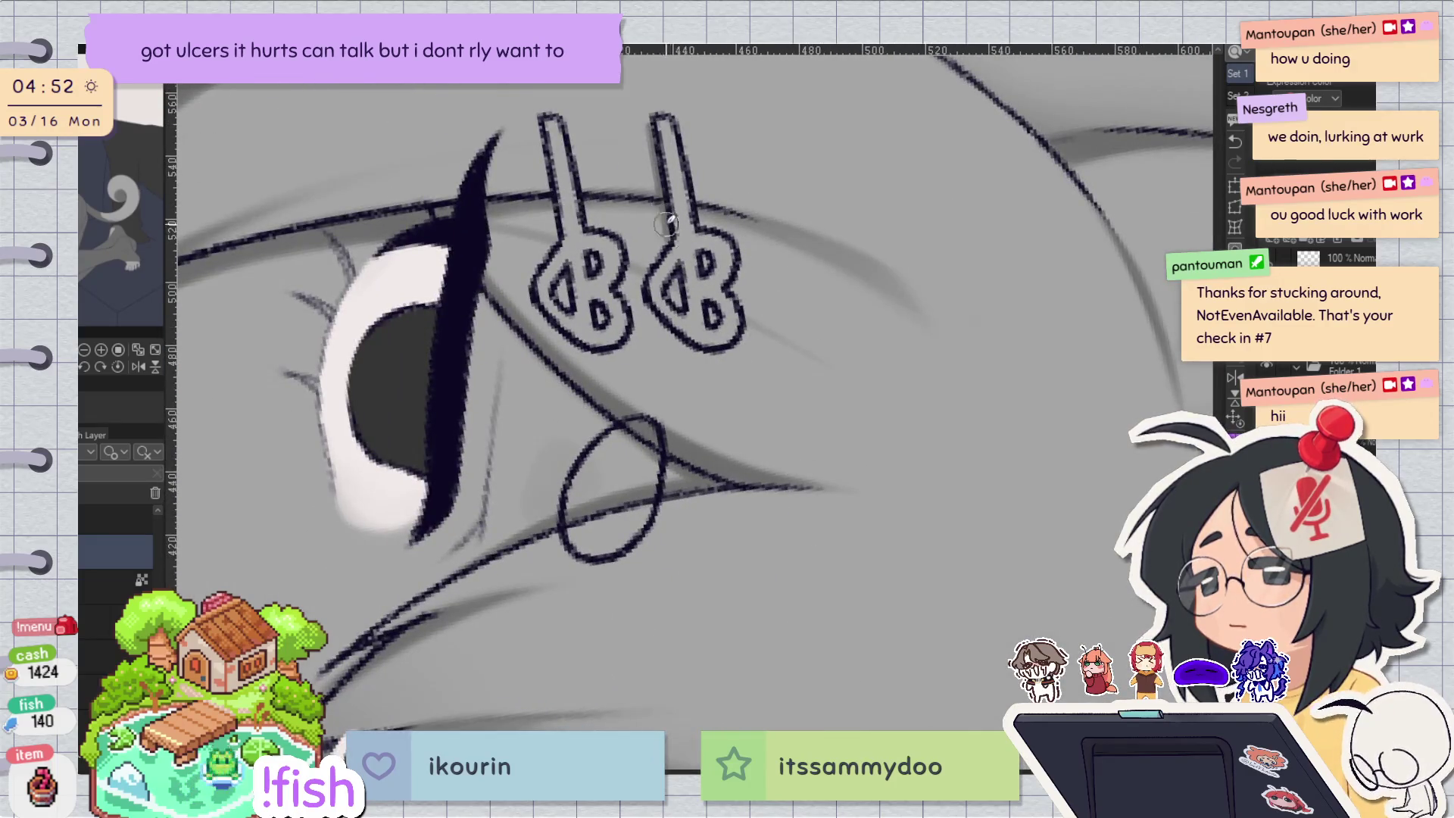
pyautogui.moveTo(640, 288)
pyautogui.mouseDown()
pyautogui.moveTo(674, 316)
pyautogui.moveTo(705, 256)
pyautogui.mouseUp()
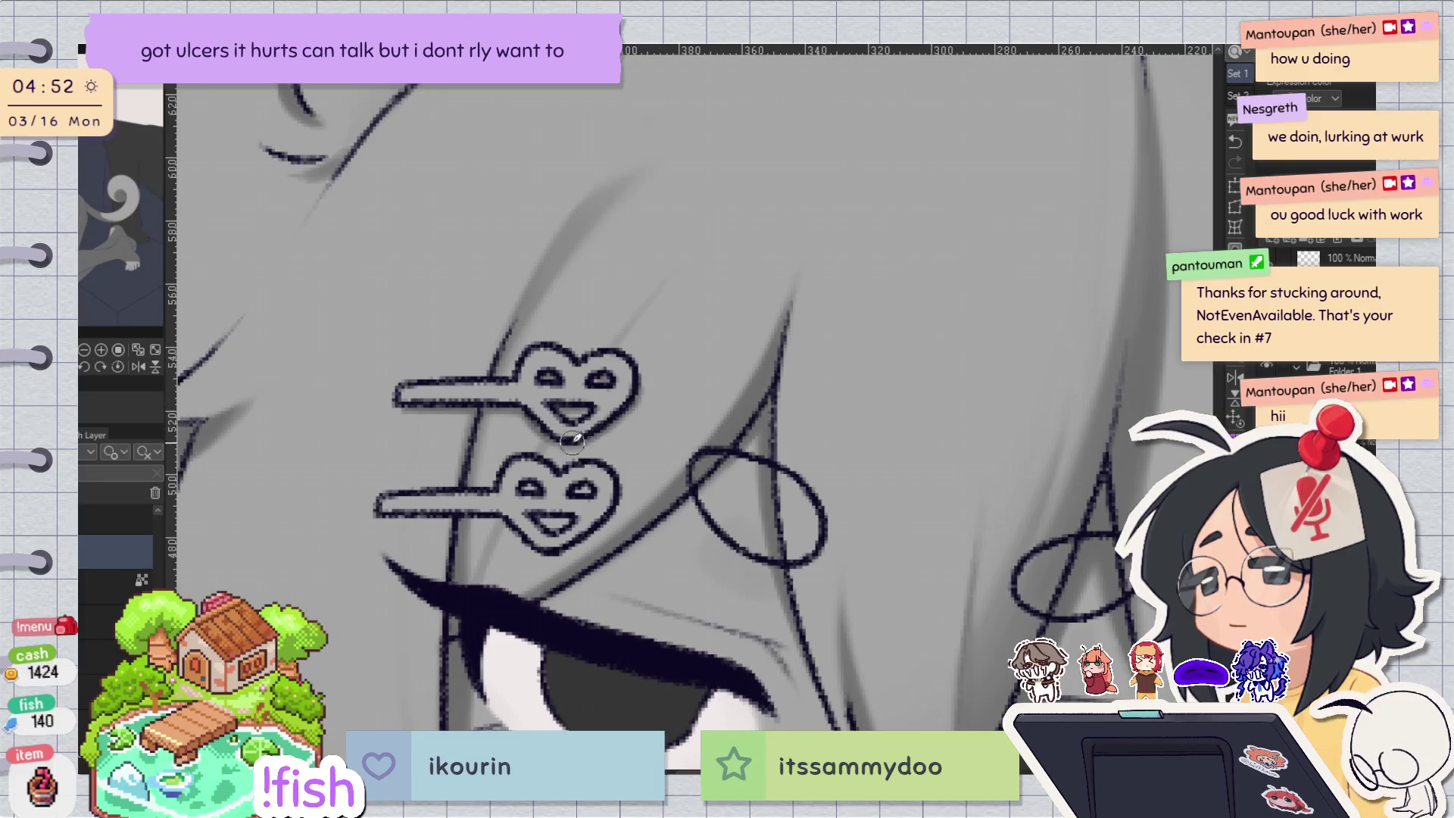
# Resize the brush, then rotate, mirror and zoom out to review the whole head.
pyautogui.press('e')
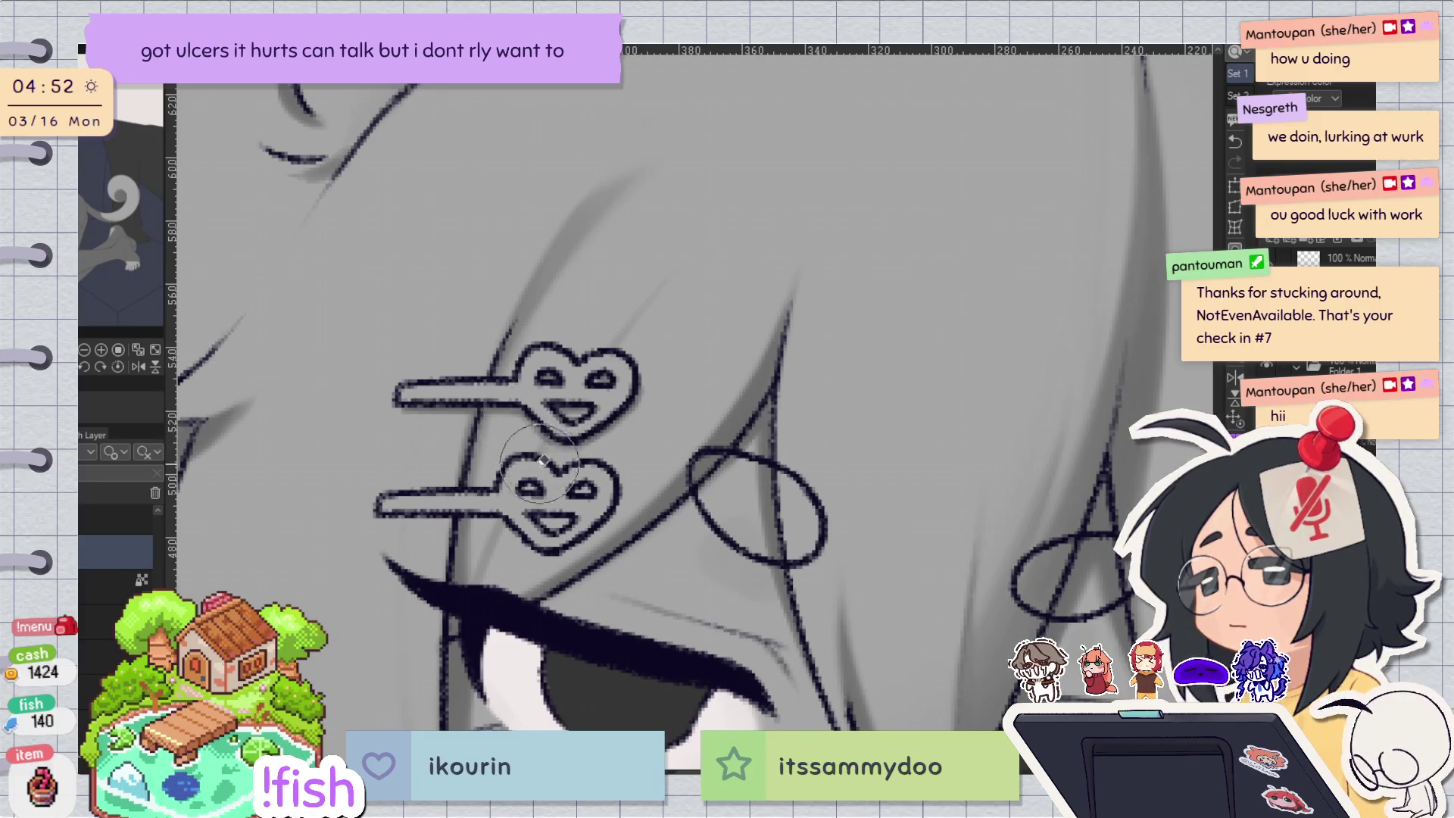
pyautogui.press('p')
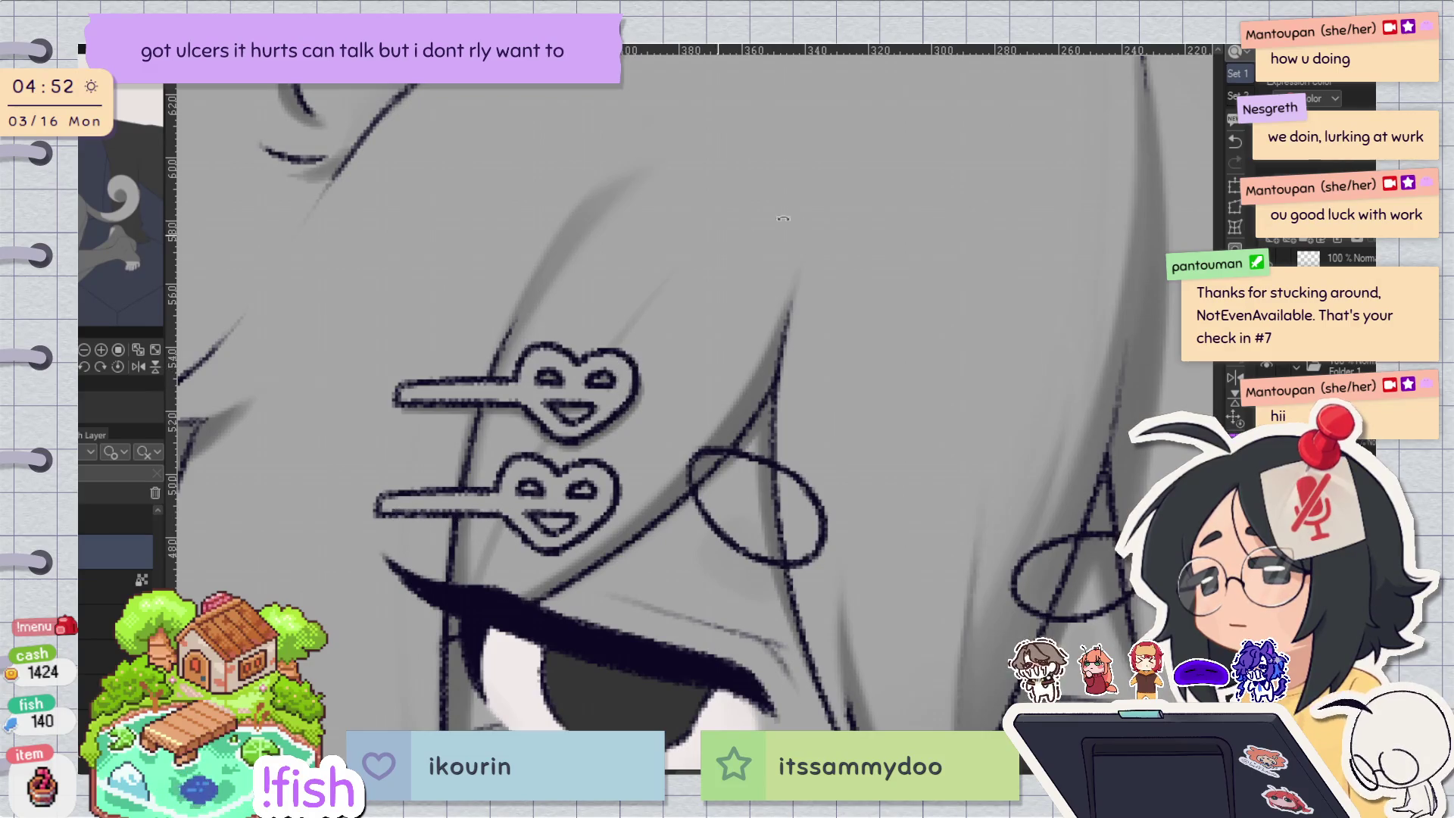
pyautogui.moveTo(405, 518); pyautogui.dragTo(821, 449)
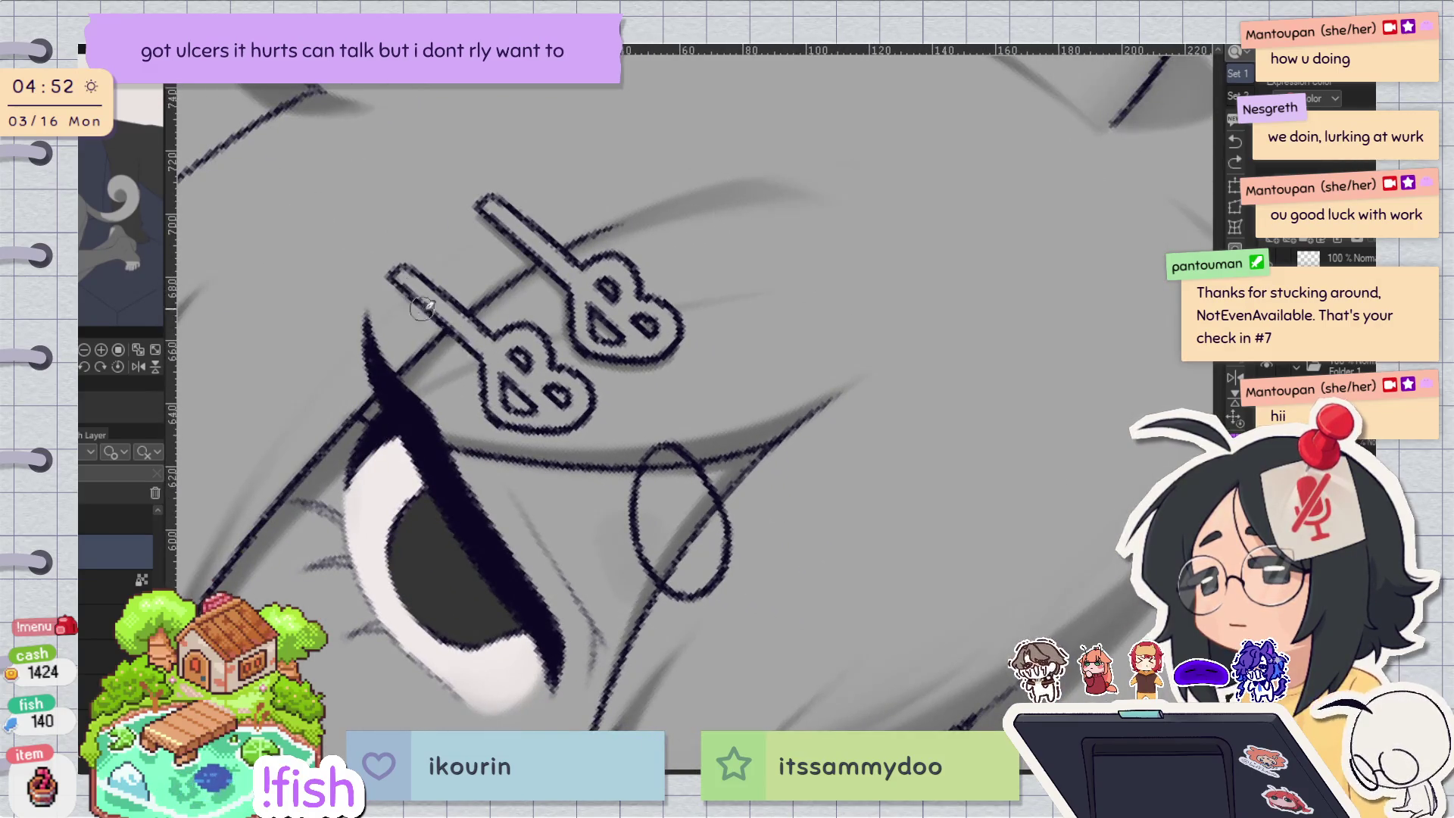
pyautogui.press('h')
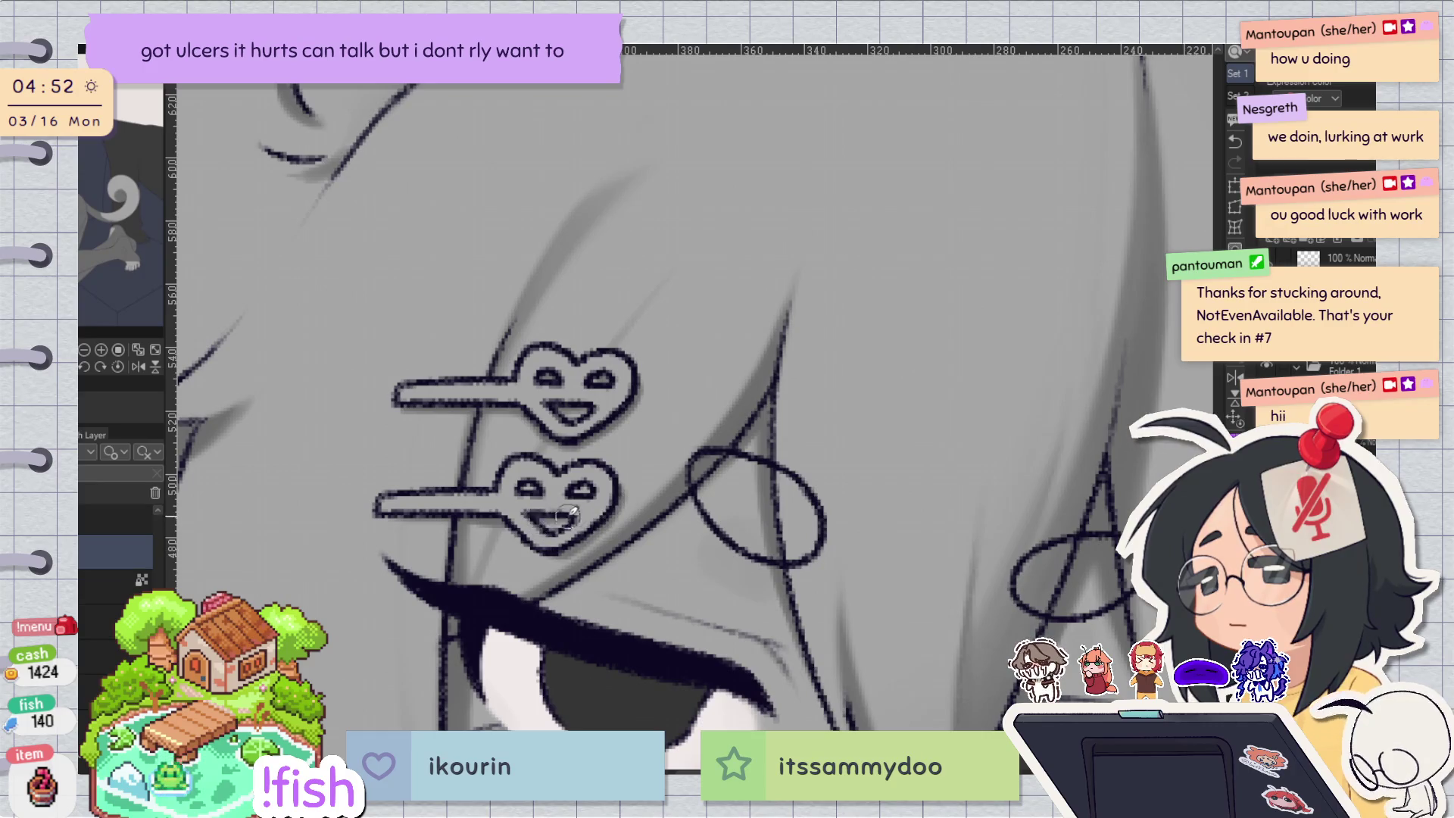
pyautogui.click(746, 289)
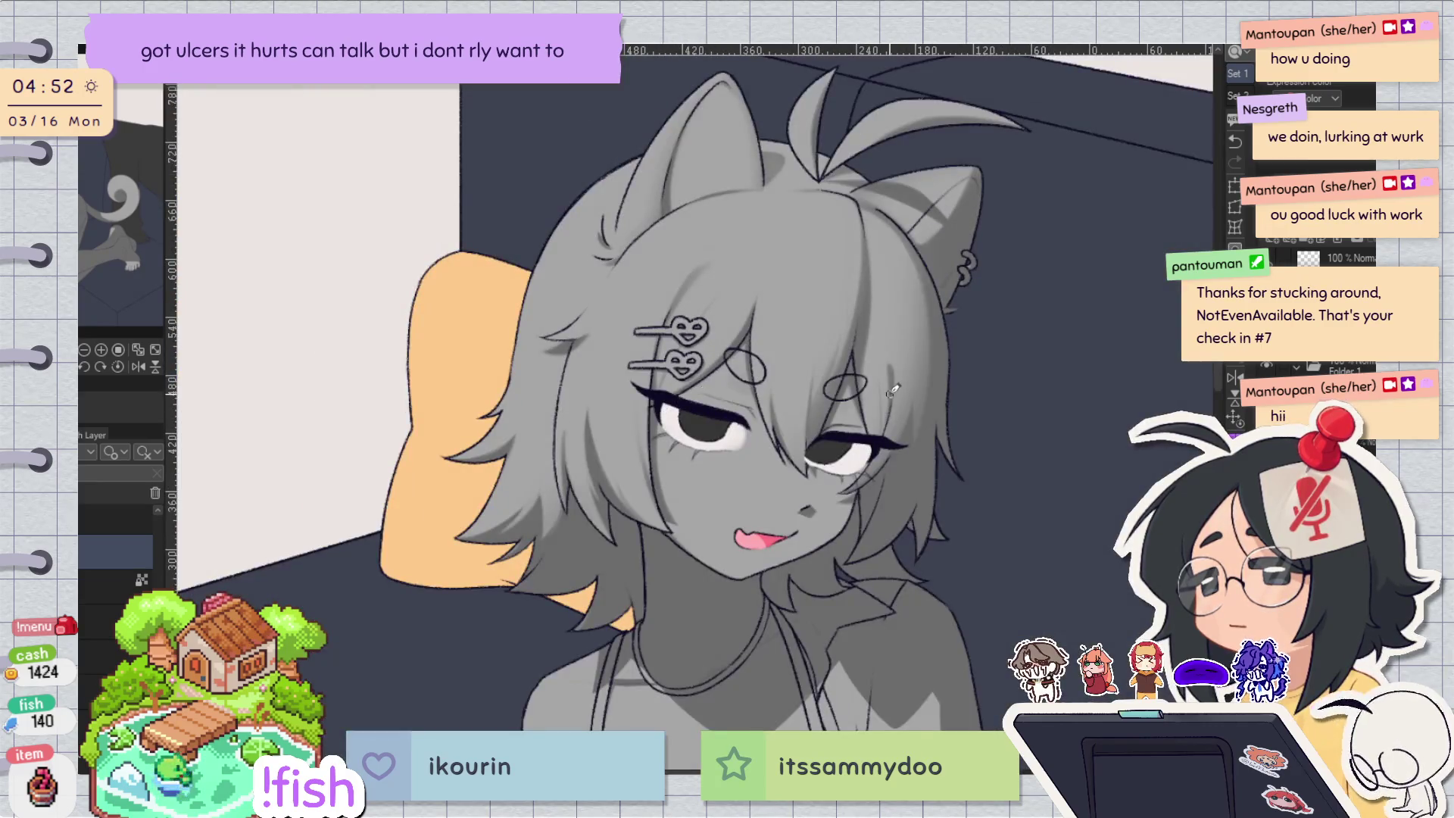
# Bring the torso into view and shade along the arm's edge, mirroring to check.
pyautogui.scroll(-5, 980, 322)
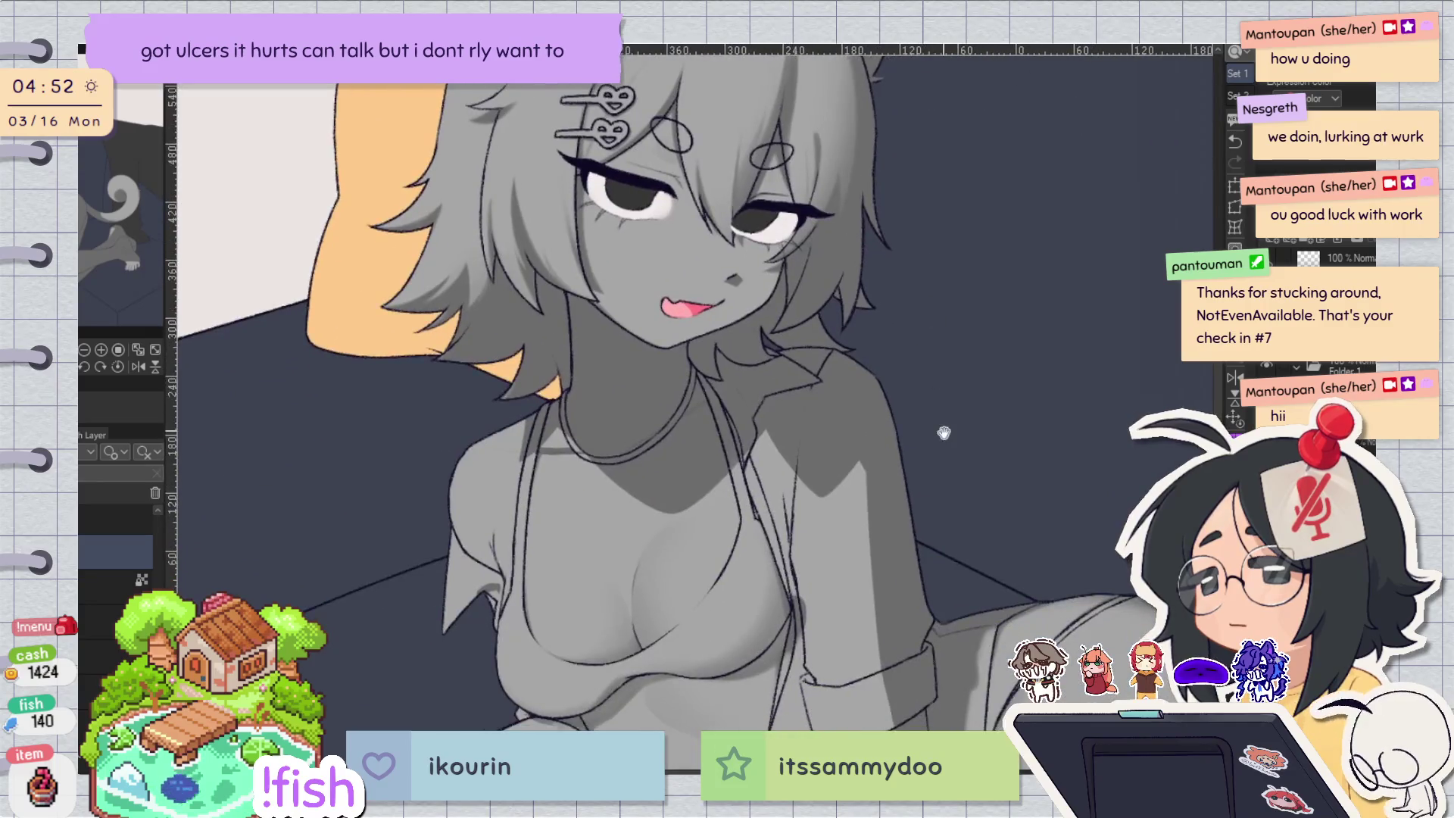
pyautogui.scroll(-5, 950, 360)
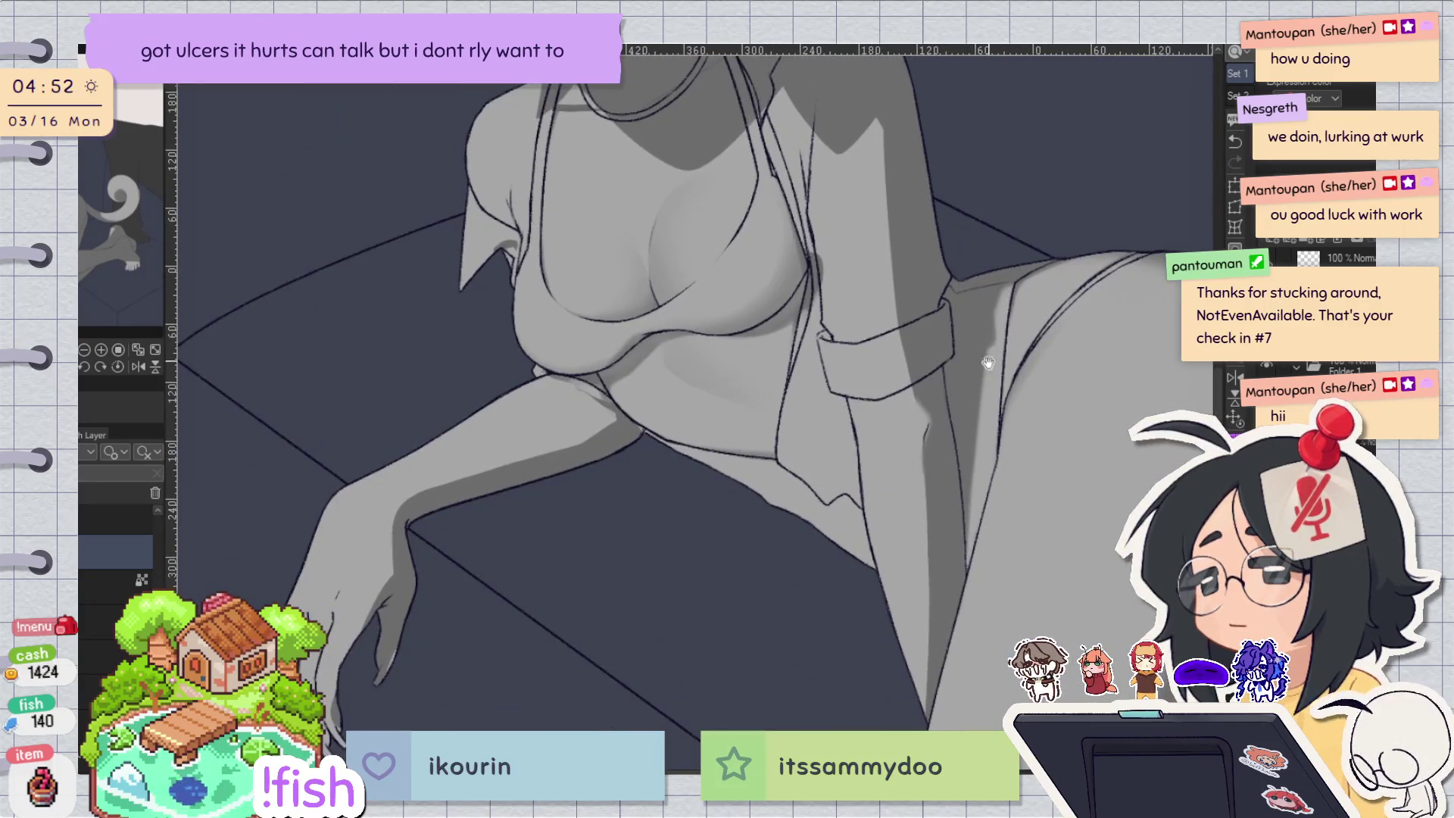
pyautogui.moveTo(987, 350); pyautogui.dragTo(846, 483)
pyautogui.keyDown('alt'); pyautogui.click(929, 381); pyautogui.keyUp('alt')
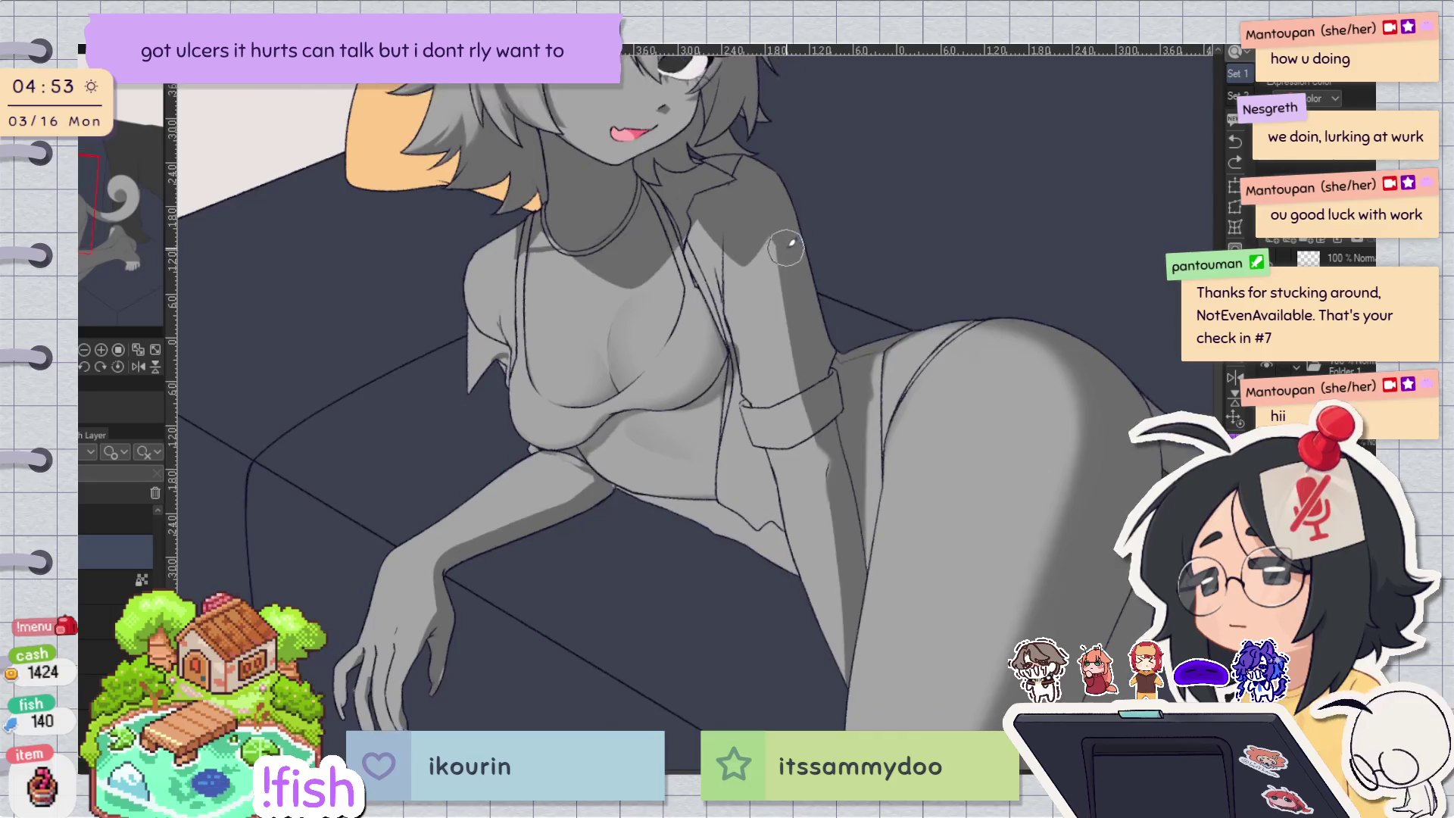
pyautogui.moveTo(794, 262); pyautogui.dragTo(811, 398)
pyautogui.press('h')
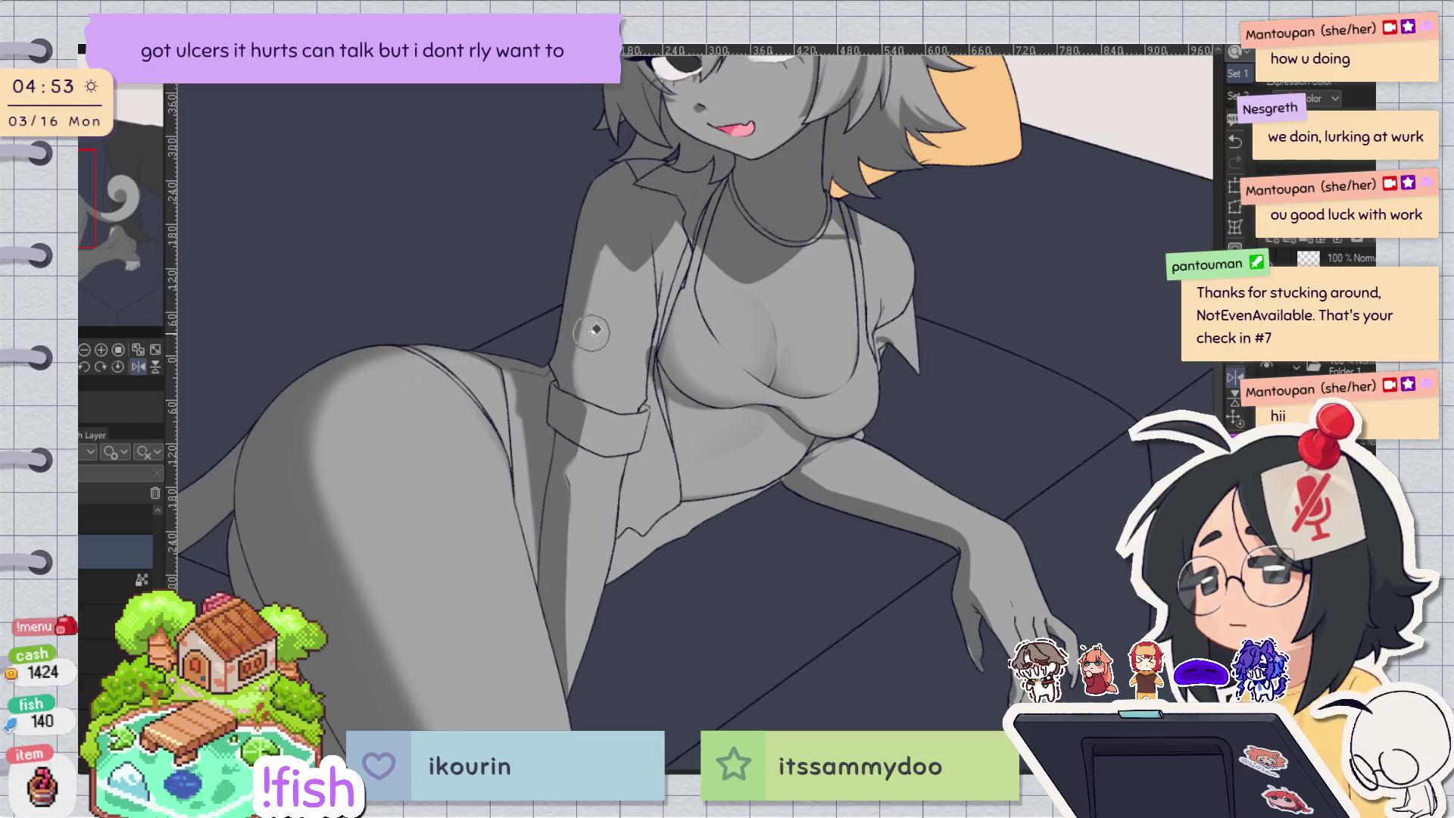
pyautogui.press('h')
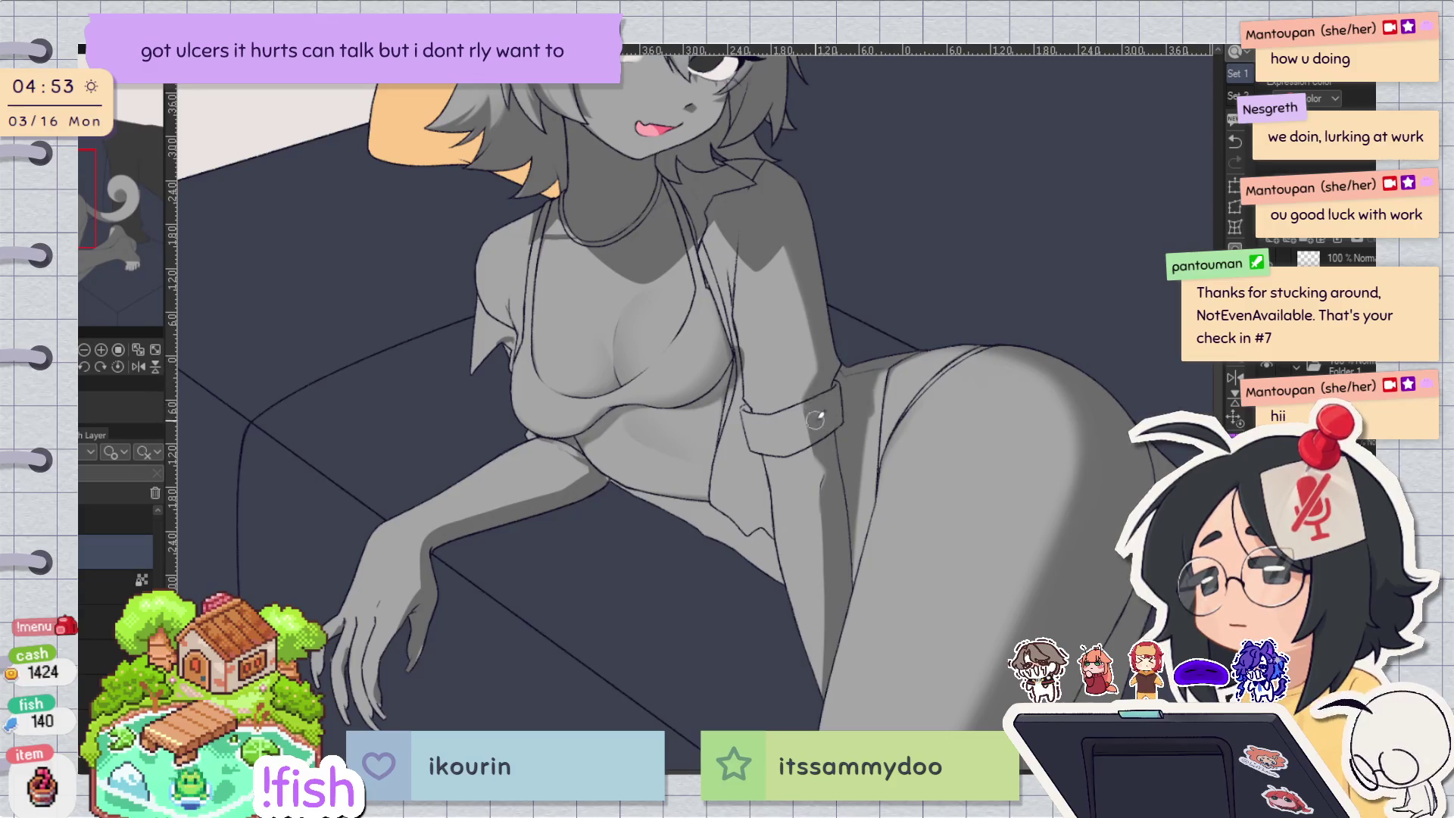
# Try a cuff shadow stroke, undo it, and add a short ink line below the cuff.
pyautogui.scroll(3, 818, 422)
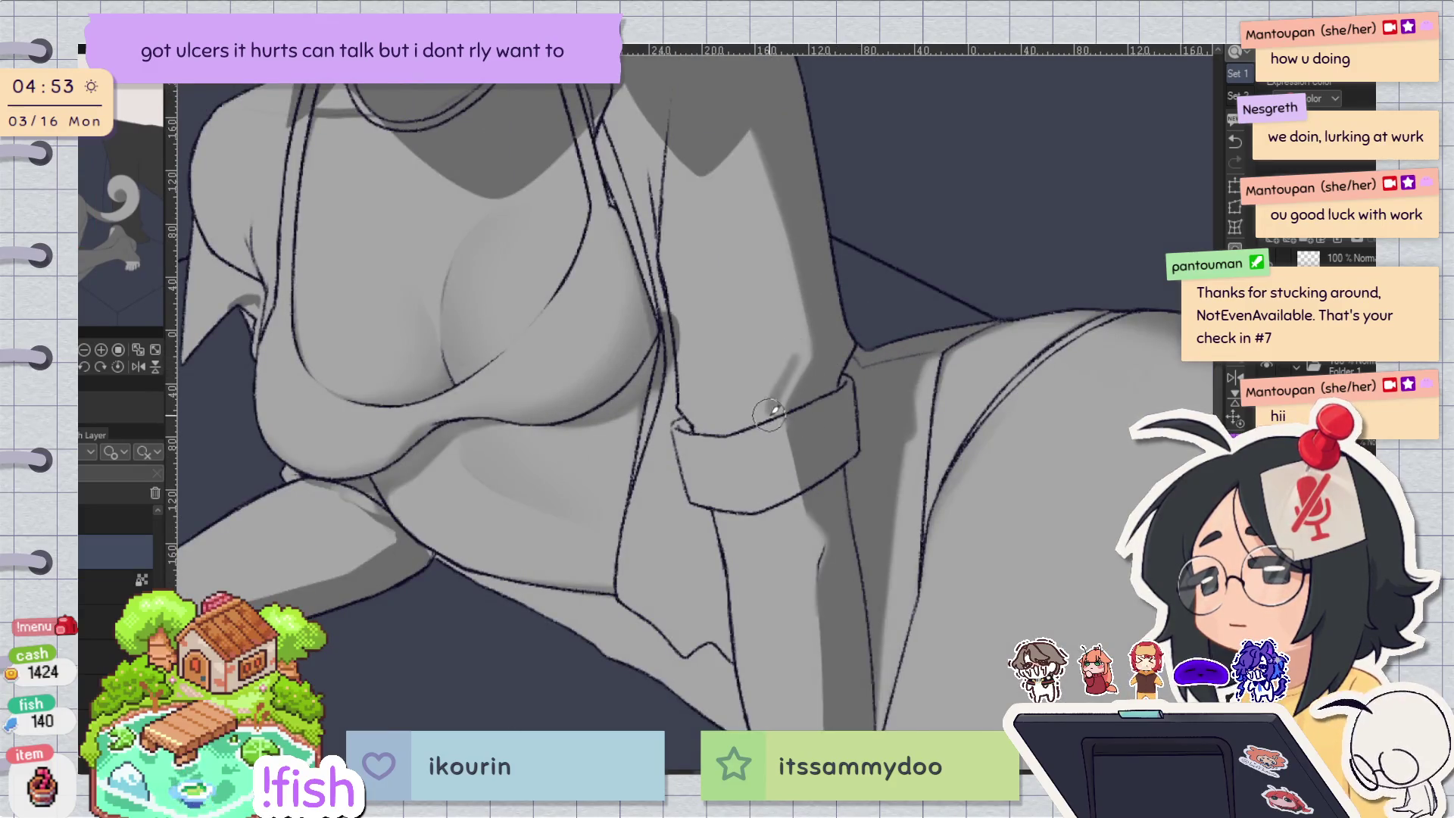
pyautogui.moveTo(778, 381)
pyautogui.mouseDown()
pyautogui.moveTo(695, 409)
pyautogui.moveTo(739, 401)
pyautogui.moveTo(795, 361)
pyautogui.mouseUp()
pyautogui.hotkey('ctrl', 'z')
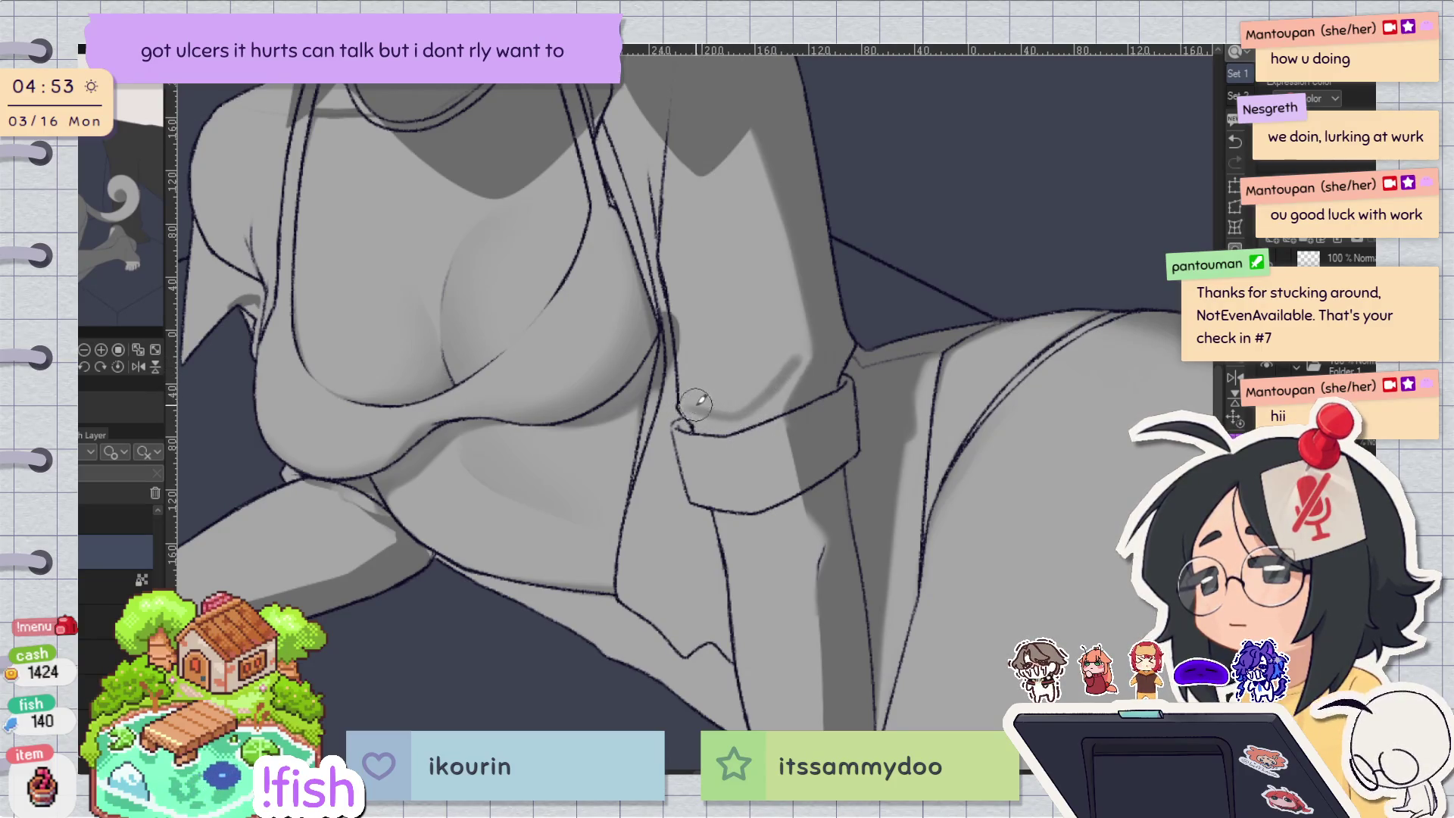
pyautogui.hotkey('ctrl', 'z')
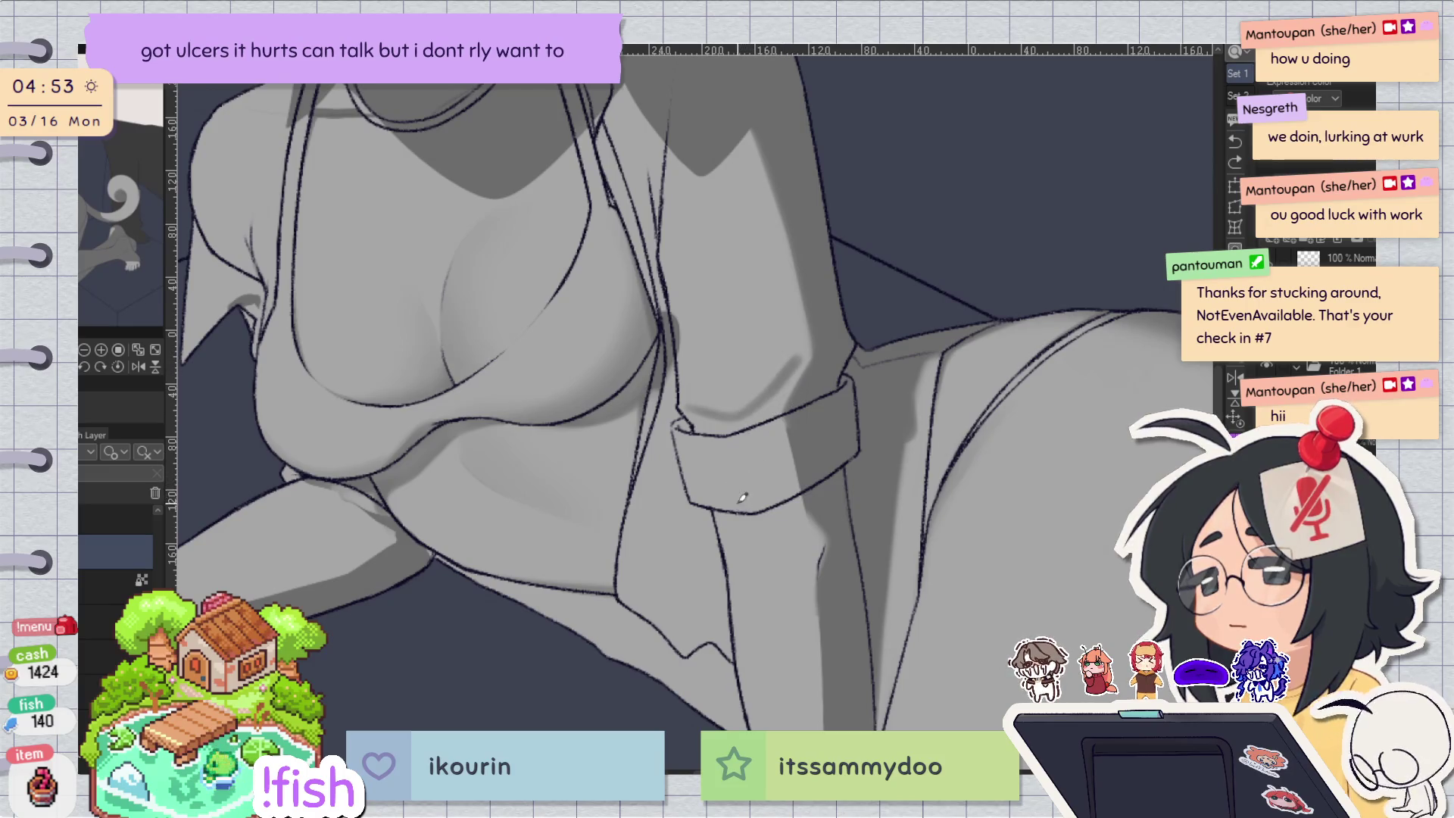
pyautogui.press('h')
pyautogui.press('h')
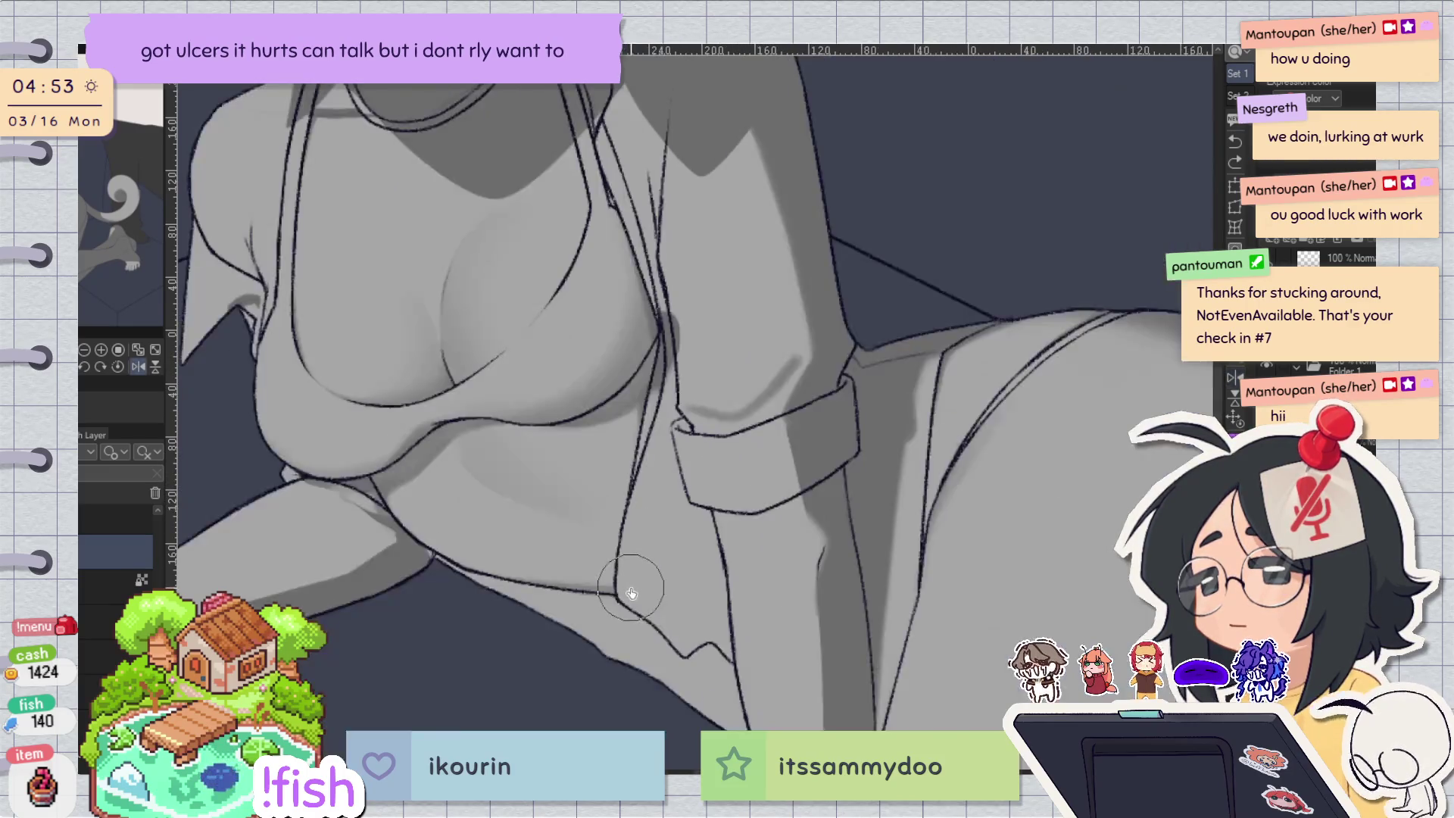
pyautogui.moveTo(615, 595); pyautogui.dragTo(634, 628)
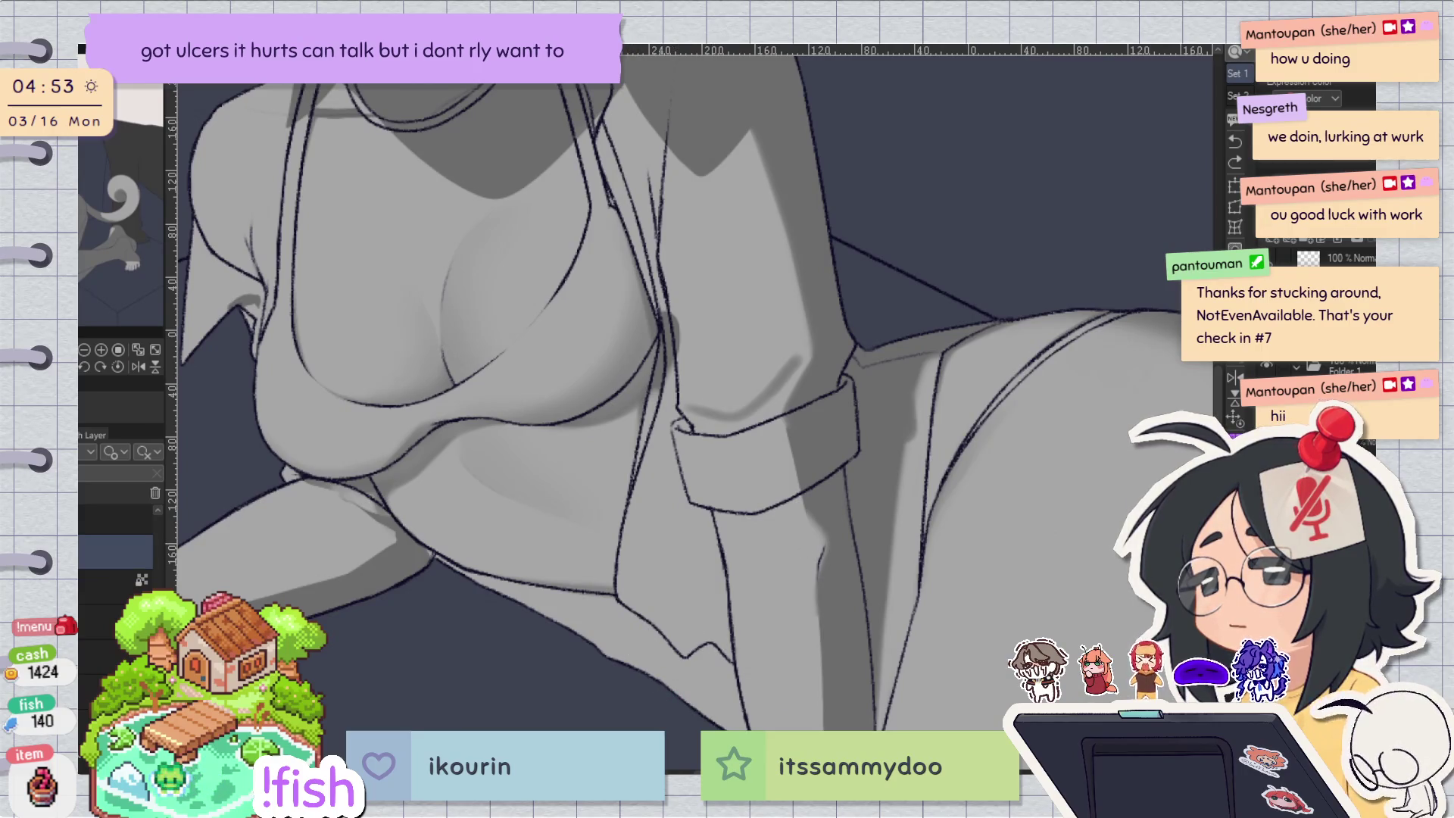
pyautogui.press('h')
pyautogui.press('h')
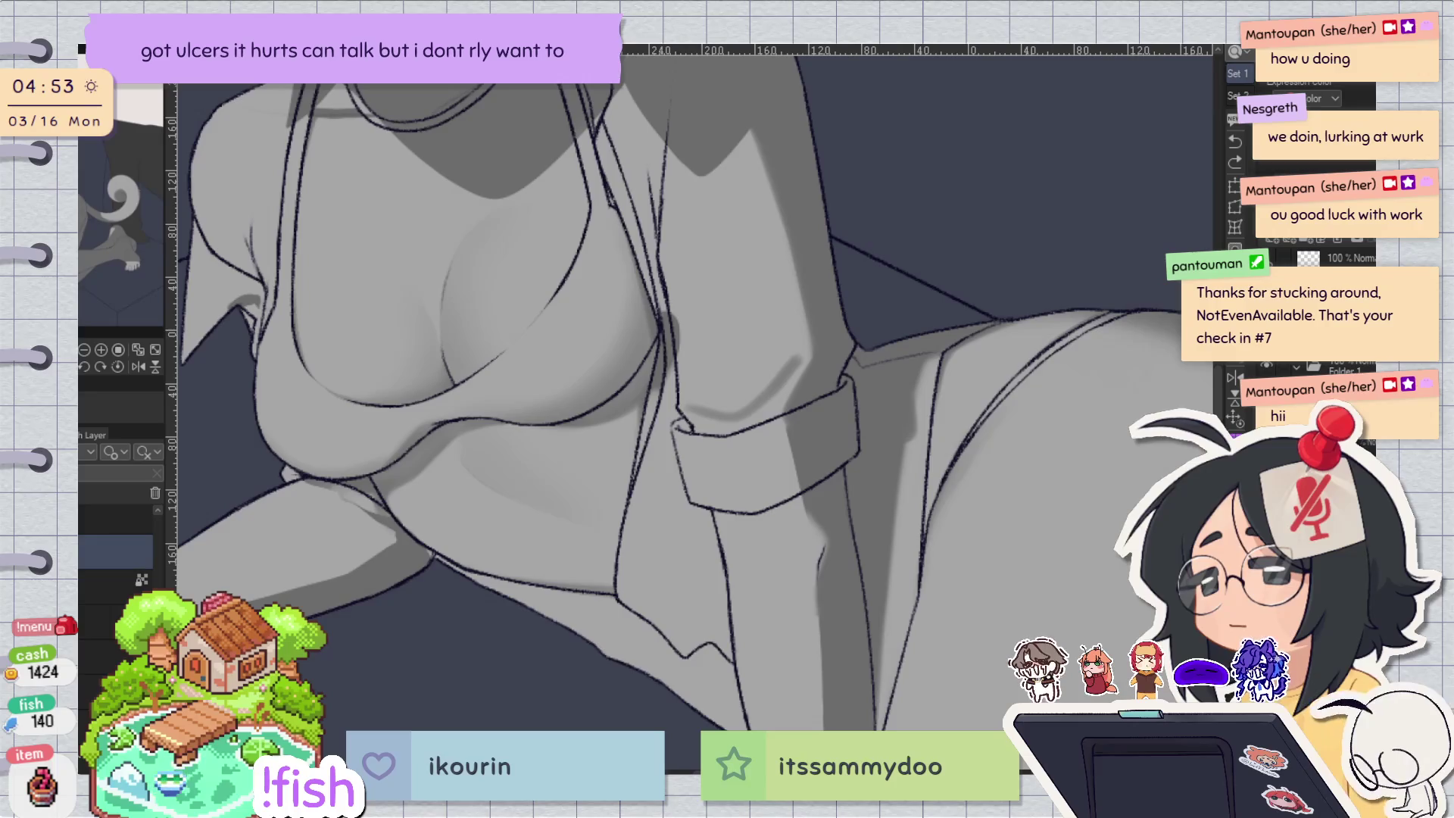
# Rotate and mirror the view to angle the sleeve cuff, enlarging the brush.
pyautogui.scroll(3, 720, 307)
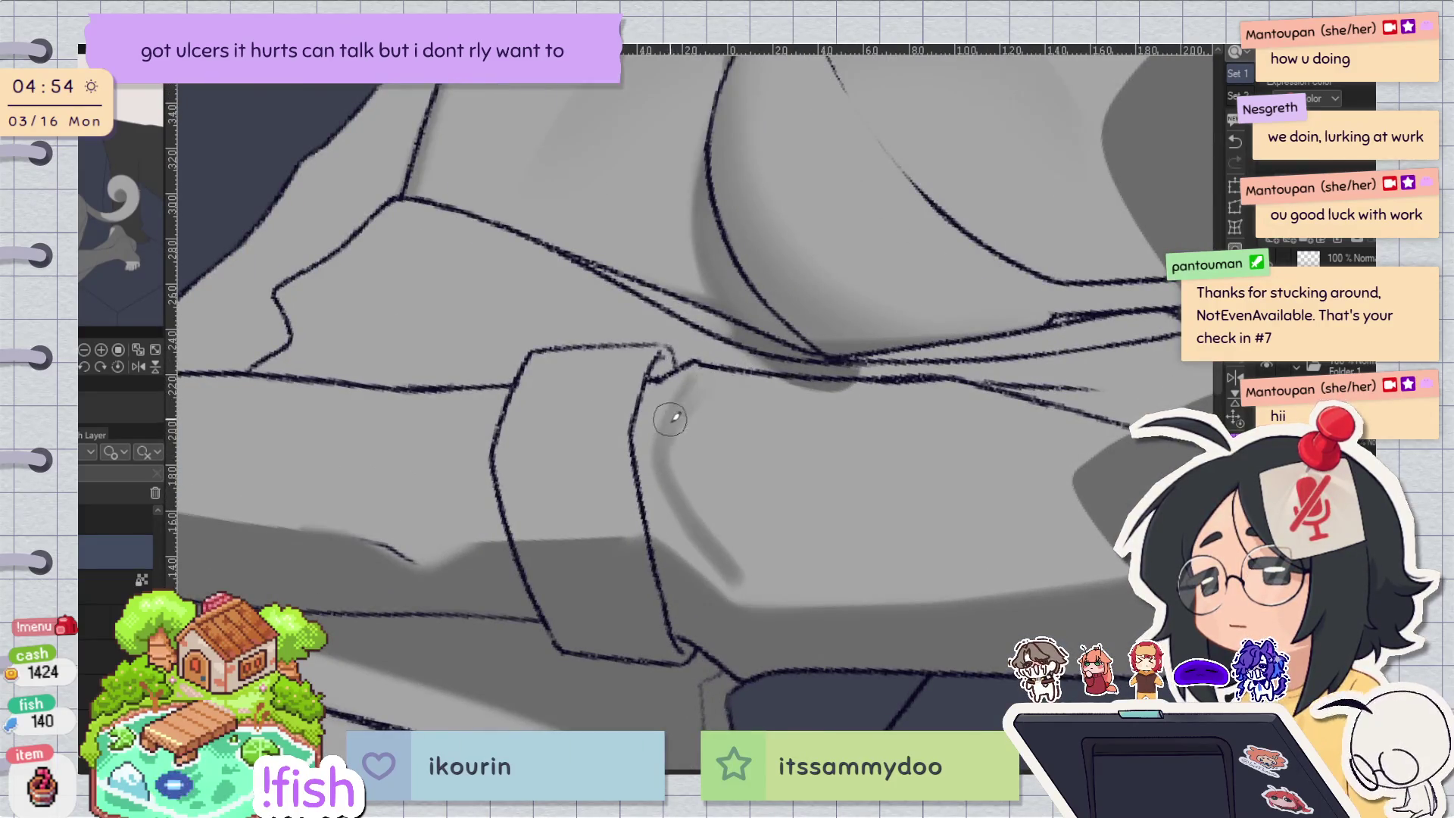
pyautogui.press('^')
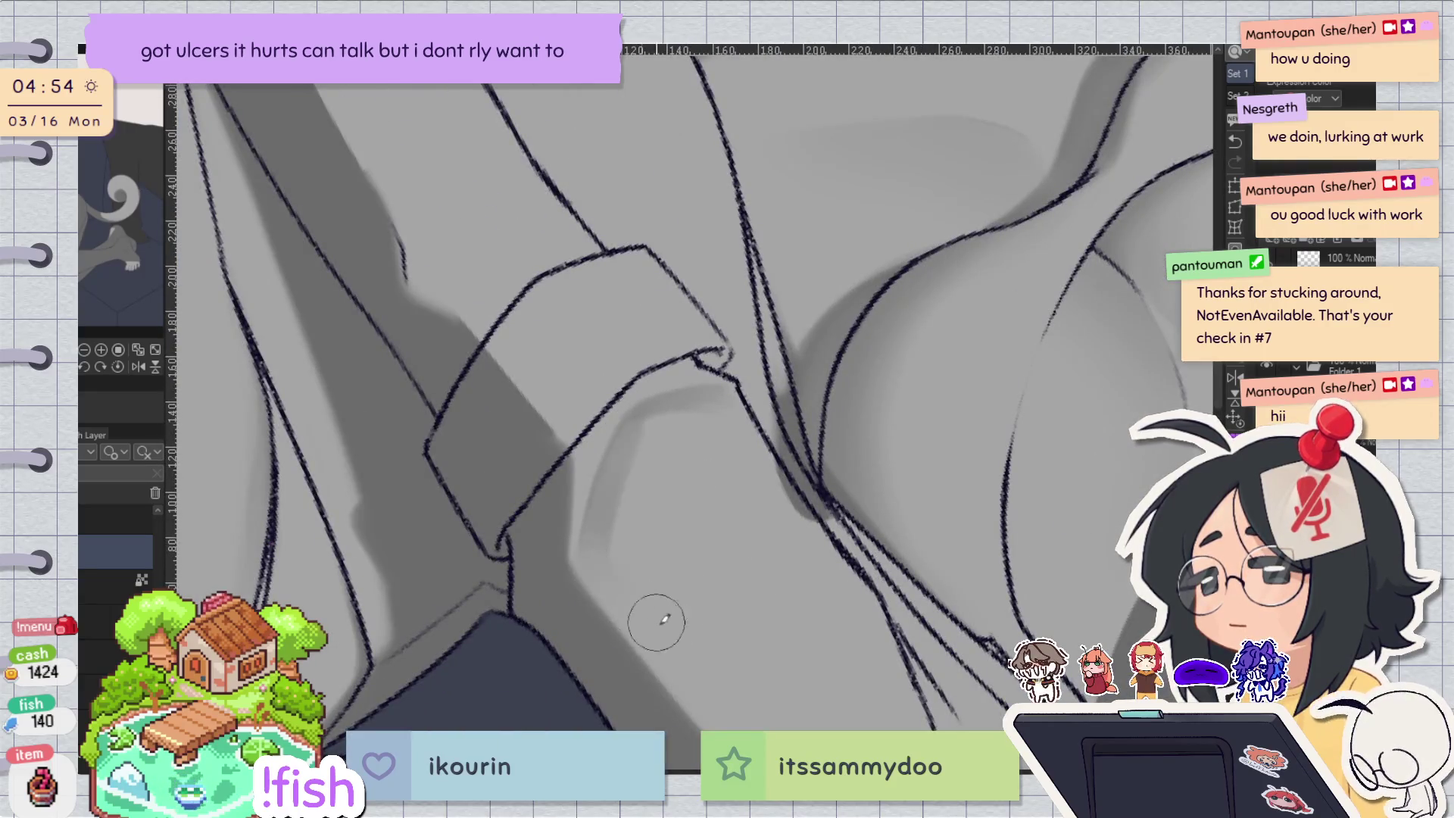
pyautogui.press(']')
pyautogui.press(']')
pyautogui.press('-')
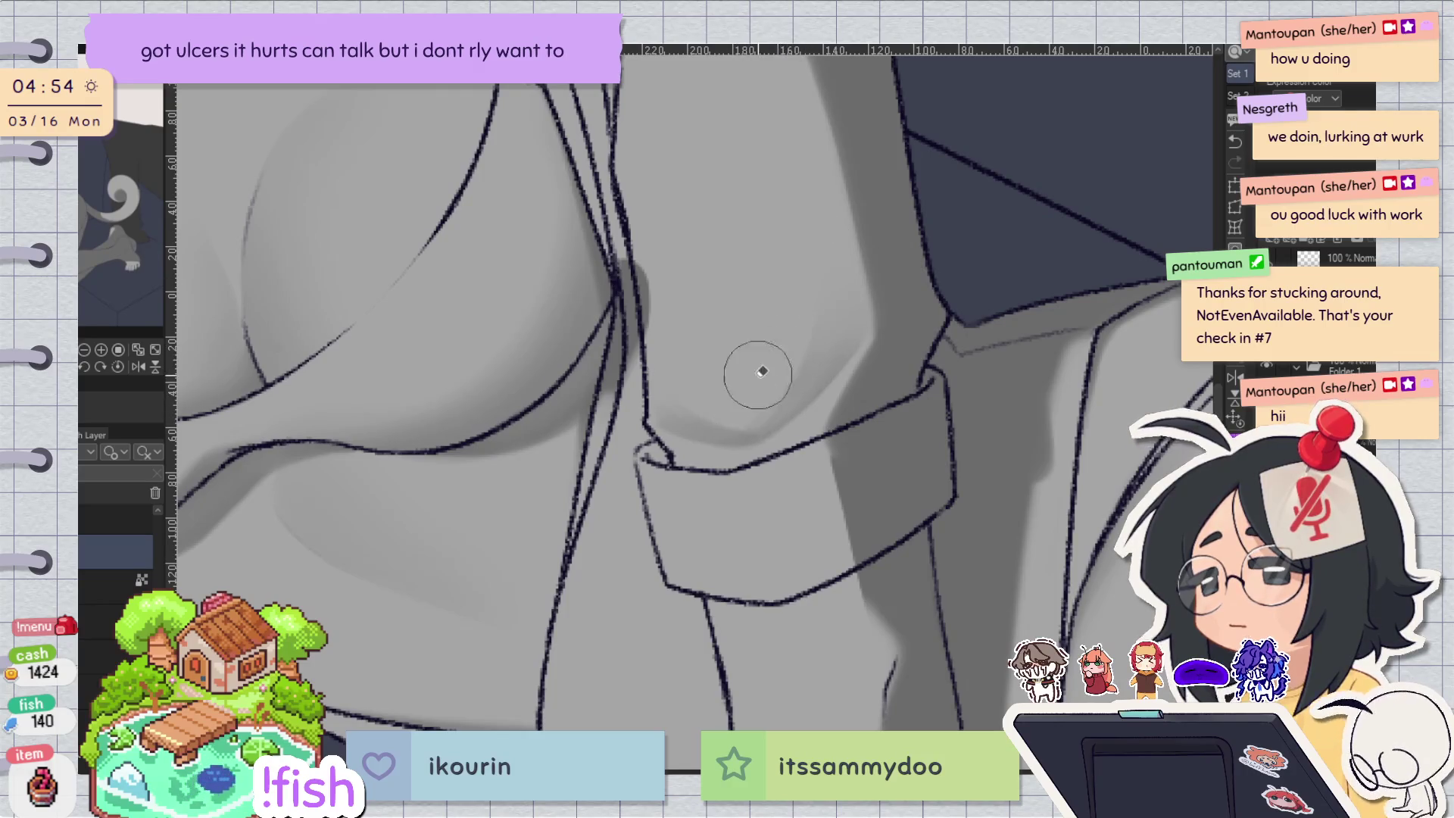
pyautogui.press('h')
pyautogui.press('-')
pyautogui.press('-')
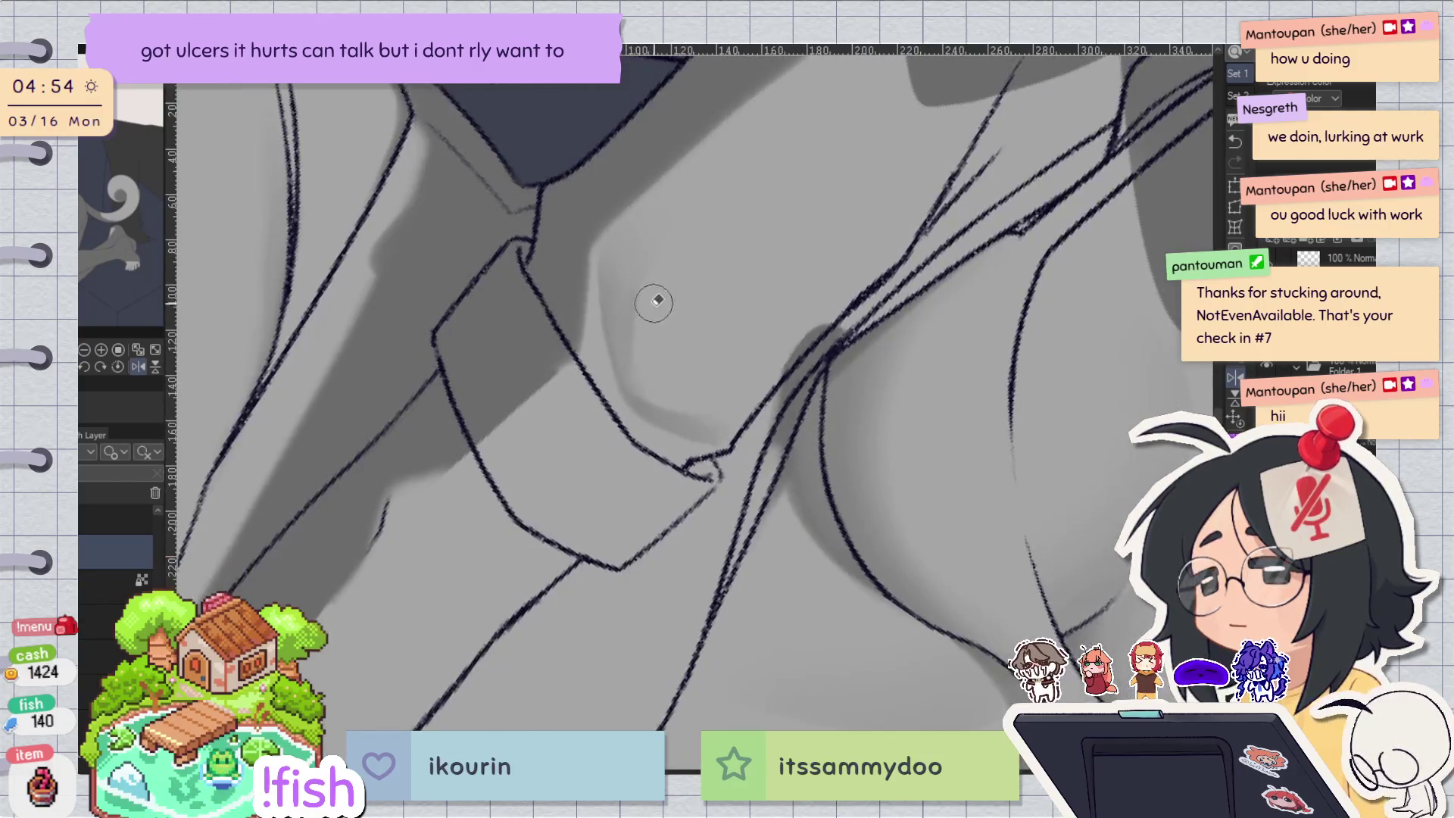
pyautogui.press('-')
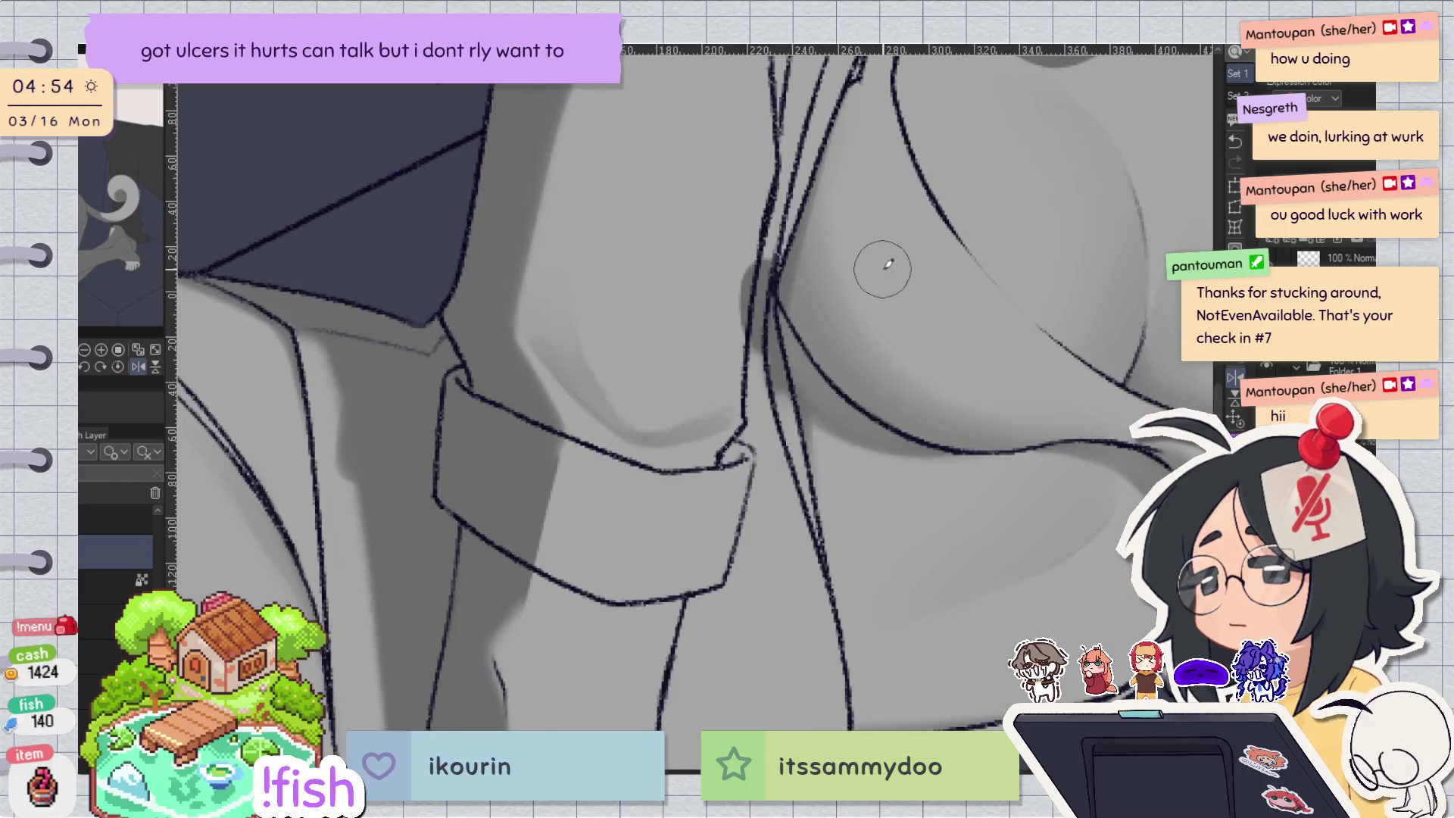
pyautogui.press('h')
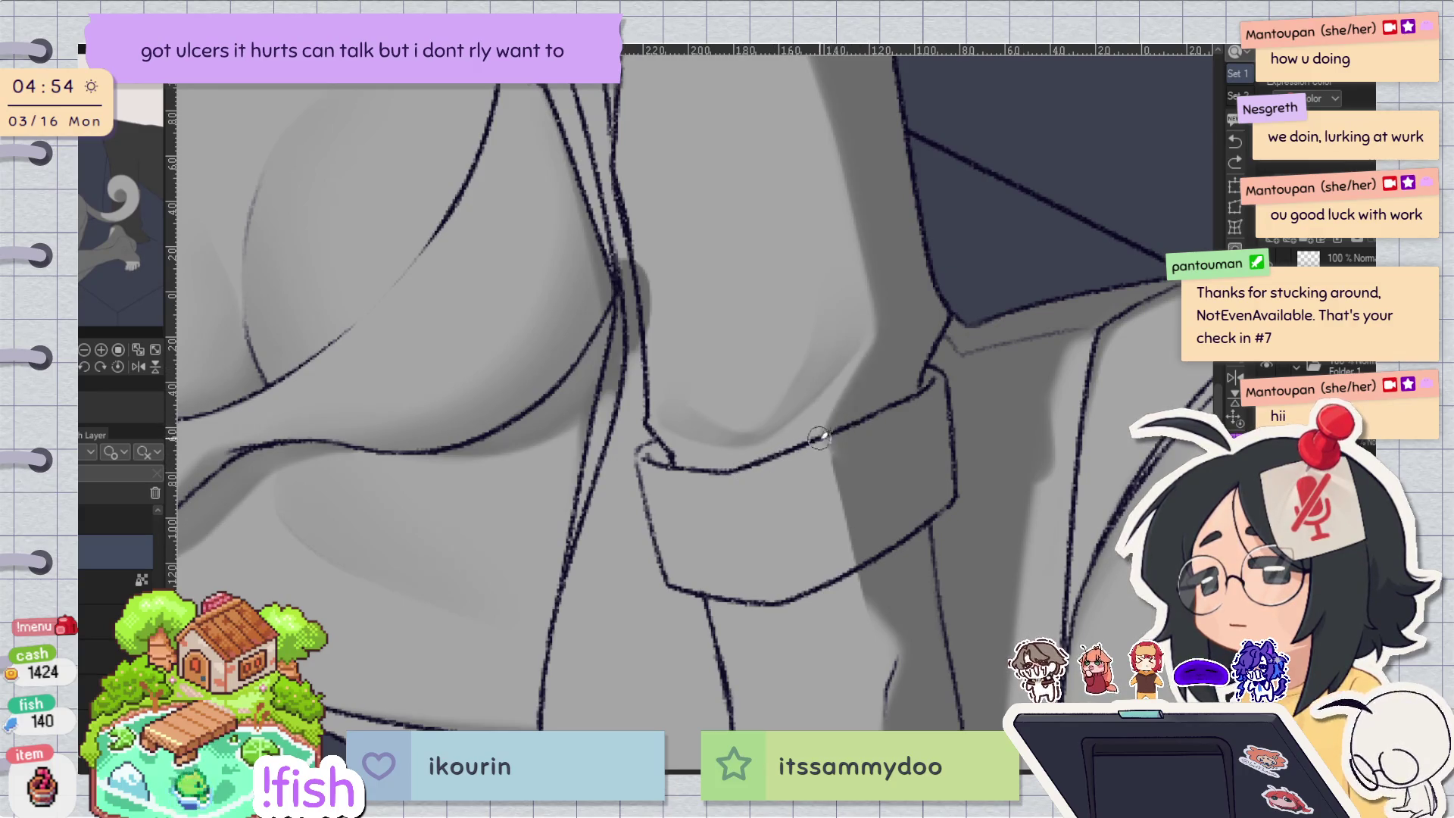
# Add a small ink touch at the cuff corner and rotate the view again.
pyautogui.scroll(5, 758, 439)
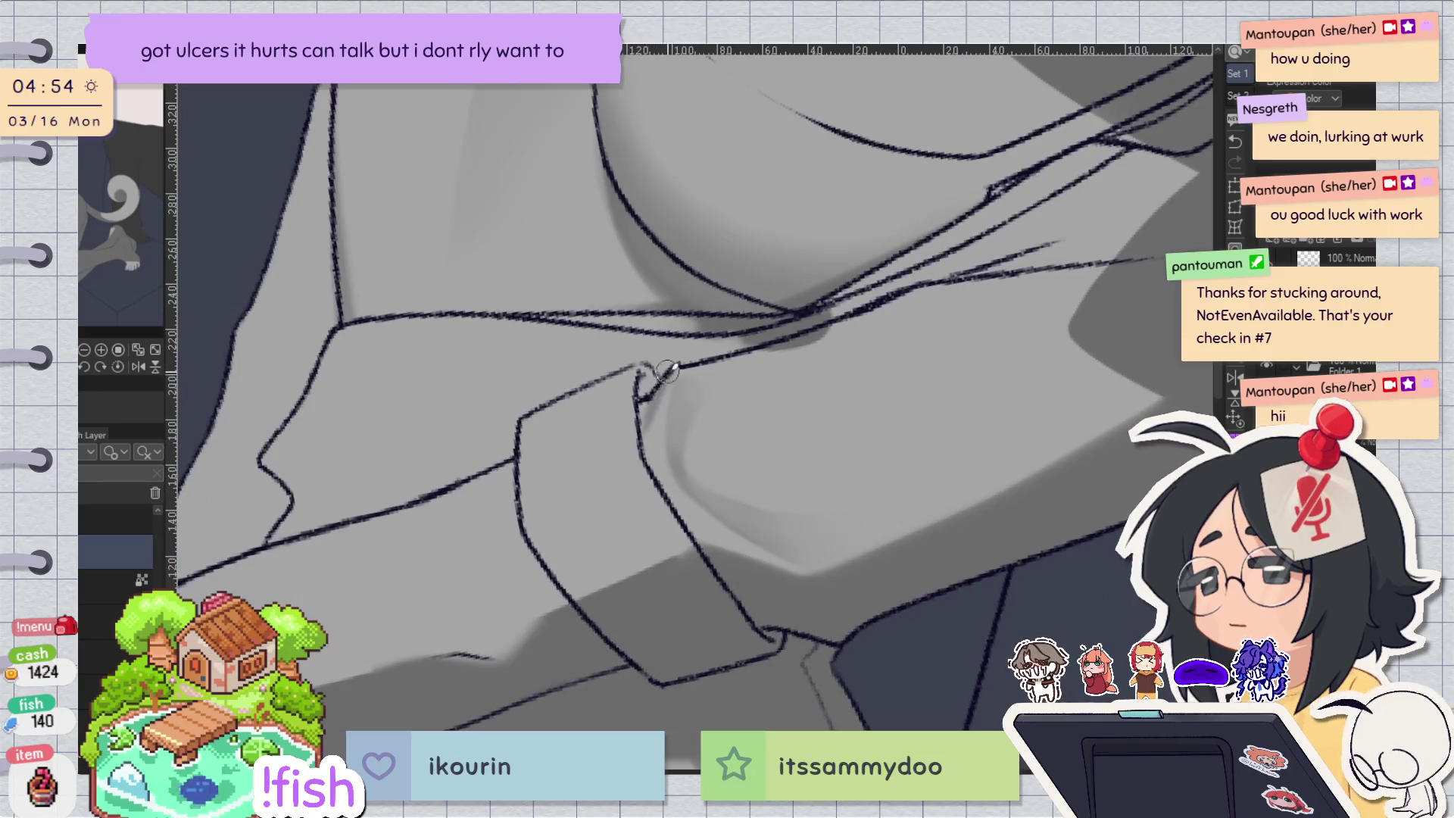
pyautogui.moveTo(642, 373); pyautogui.dragTo(649, 394)
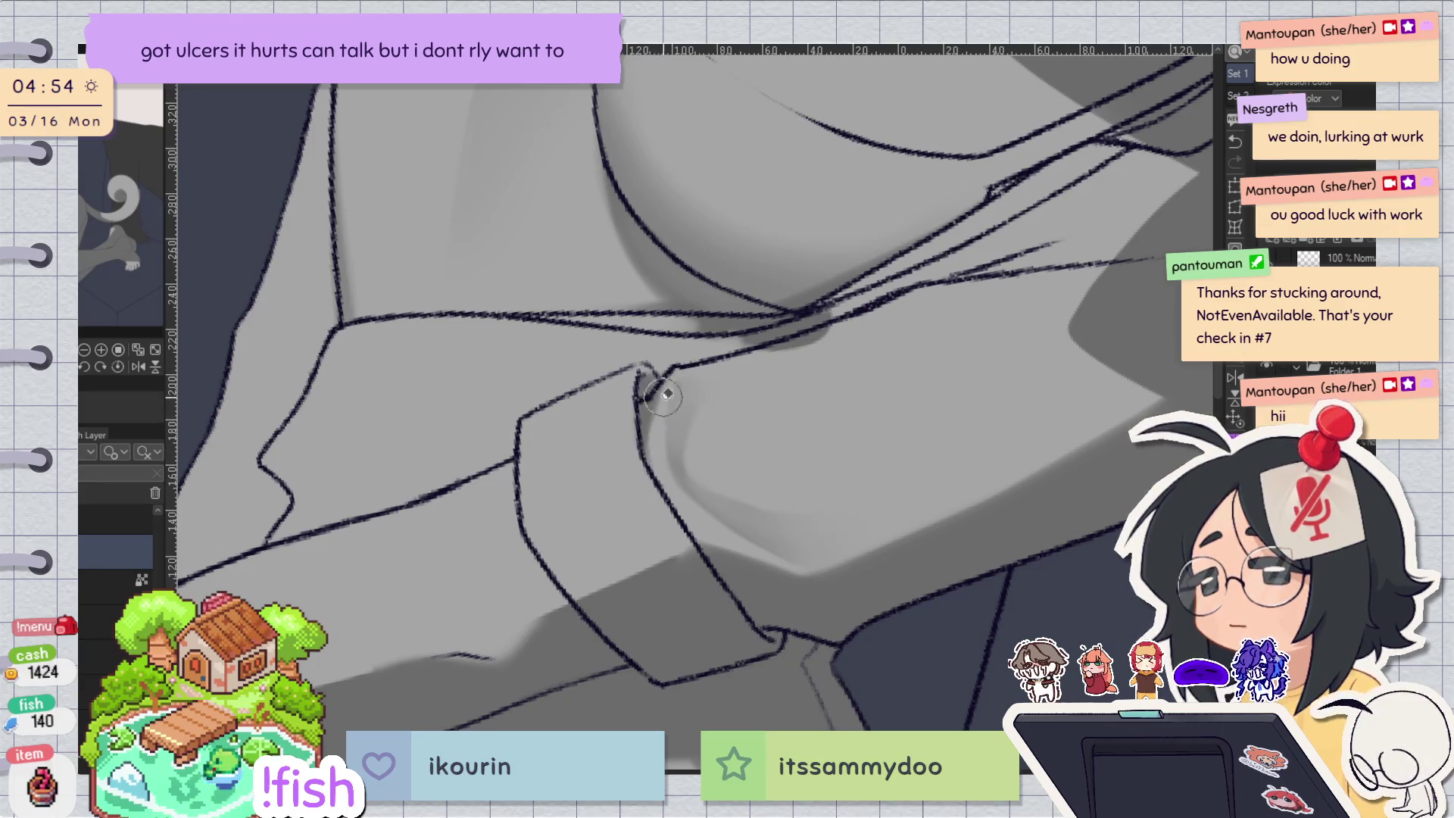
pyautogui.press('-')
pyautogui.press('-')
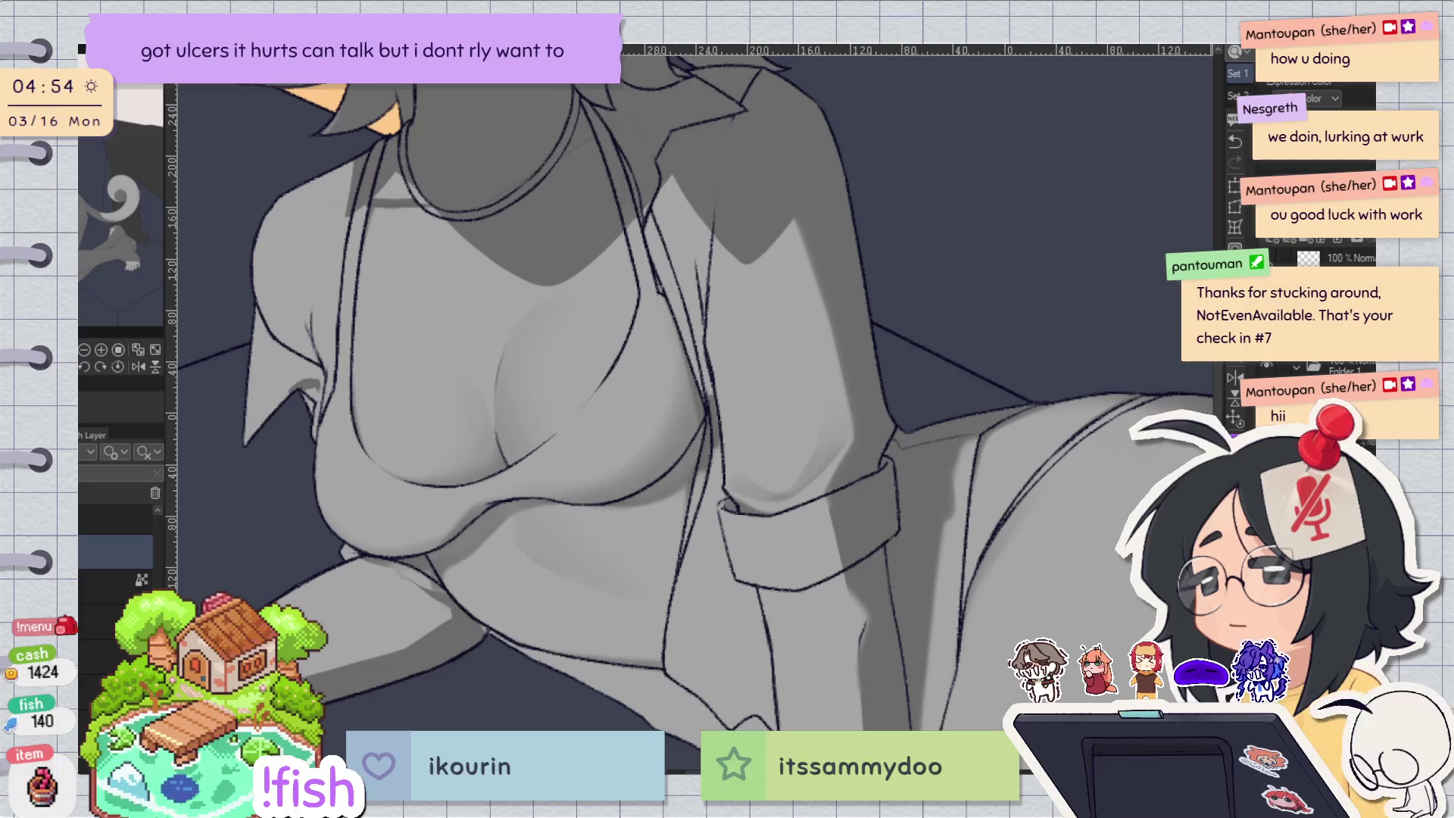
# Airbrush a soft dark shadow into the sleeve hollow, extending it downward.
pyautogui.moveTo(779, 433); pyautogui.dragTo(613, 388)
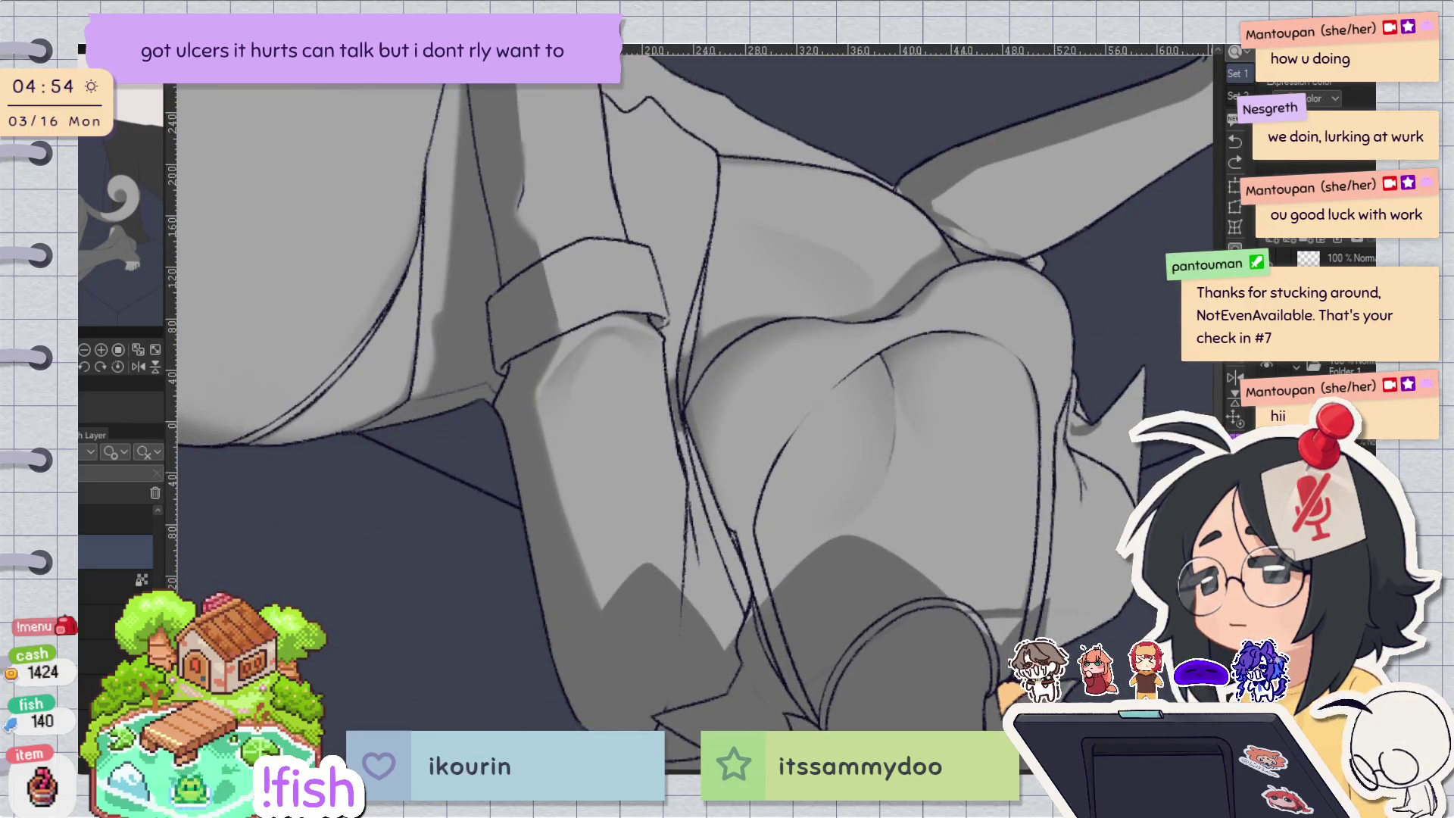
pyautogui.moveTo(621, 470)
pyautogui.mouseDown()
pyautogui.moveTo(639, 493)
pyautogui.moveTo(626, 379)
pyautogui.moveTo(629, 493)
pyautogui.mouseUp()
pyautogui.hotkey('ctrl', 'z')
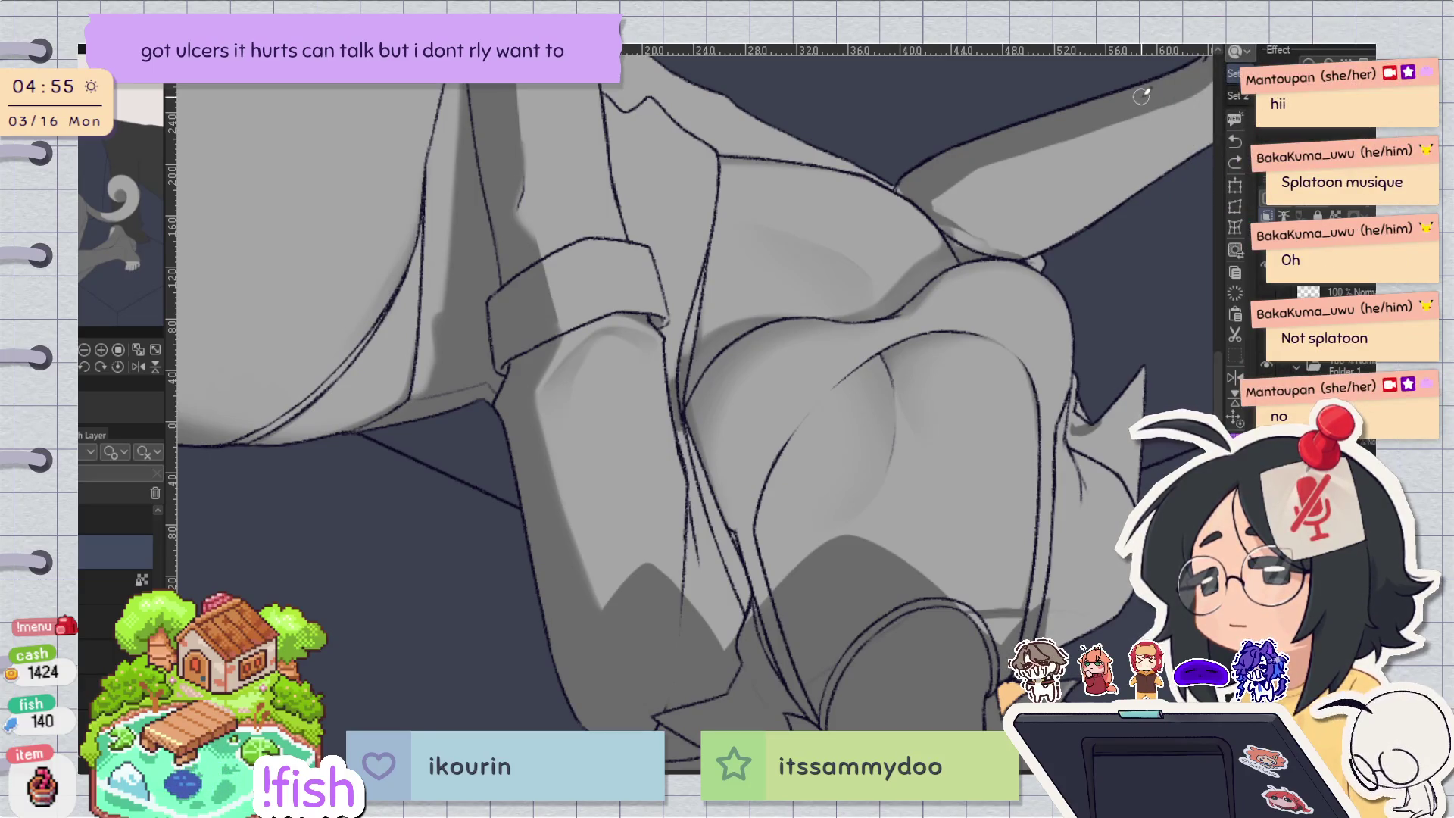
pyautogui.moveTo(615, 371); pyautogui.dragTo(603, 477)
pyautogui.moveTo(624, 429)
pyautogui.mouseDown()
pyautogui.moveTo(603, 389)
pyautogui.moveTo(640, 455)
pyautogui.moveTo(619, 462)
pyautogui.moveTo(649, 485)
pyautogui.moveTo(612, 424)
pyautogui.moveTo(622, 410)
pyautogui.mouseUp()
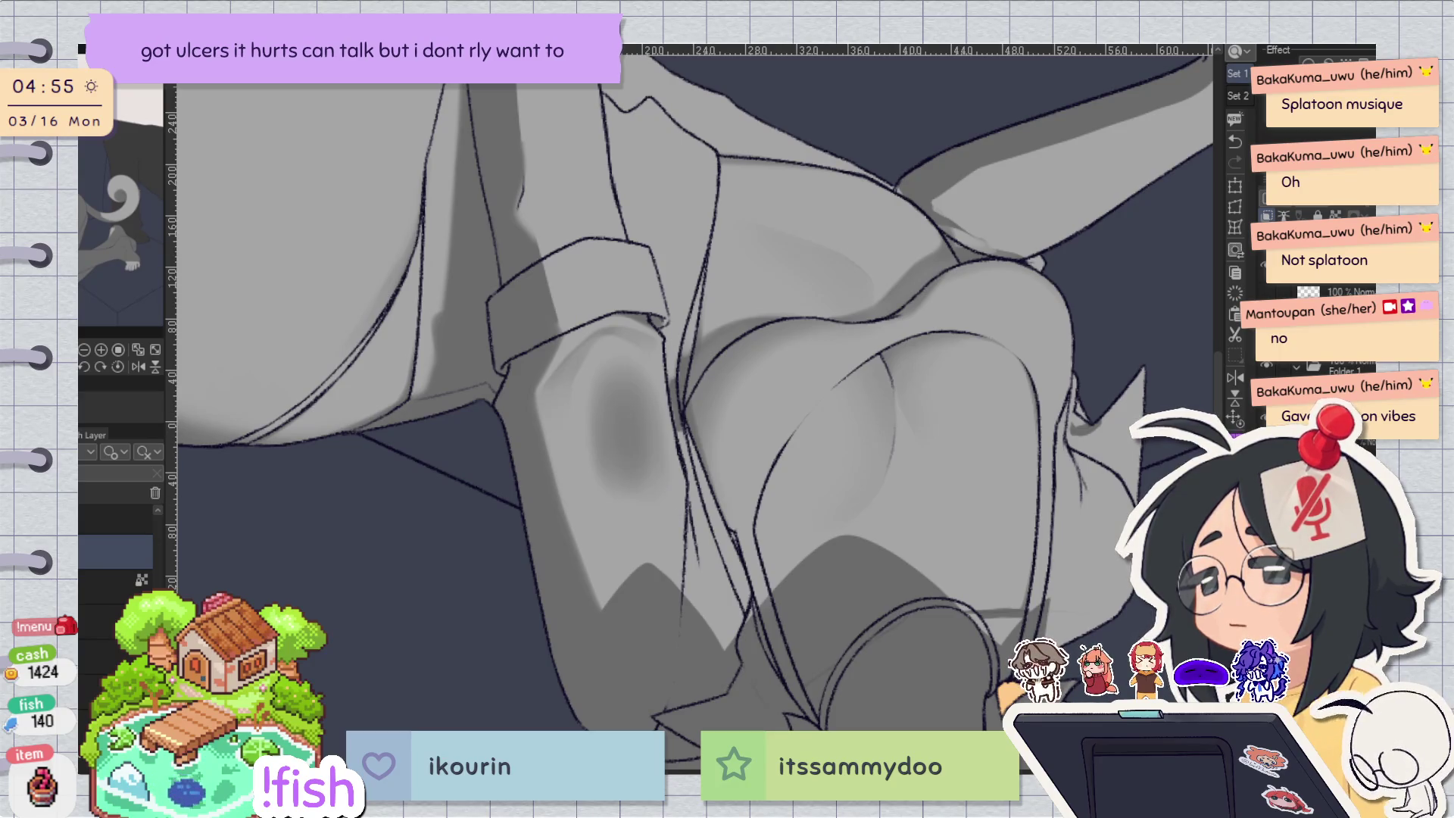
pyautogui.moveTo(614, 372)
pyautogui.mouseDown()
pyautogui.moveTo(603, 459)
pyautogui.moveTo(625, 516)
pyautogui.moveTo(609, 509)
pyautogui.moveTo(650, 494)
pyautogui.mouseUp()
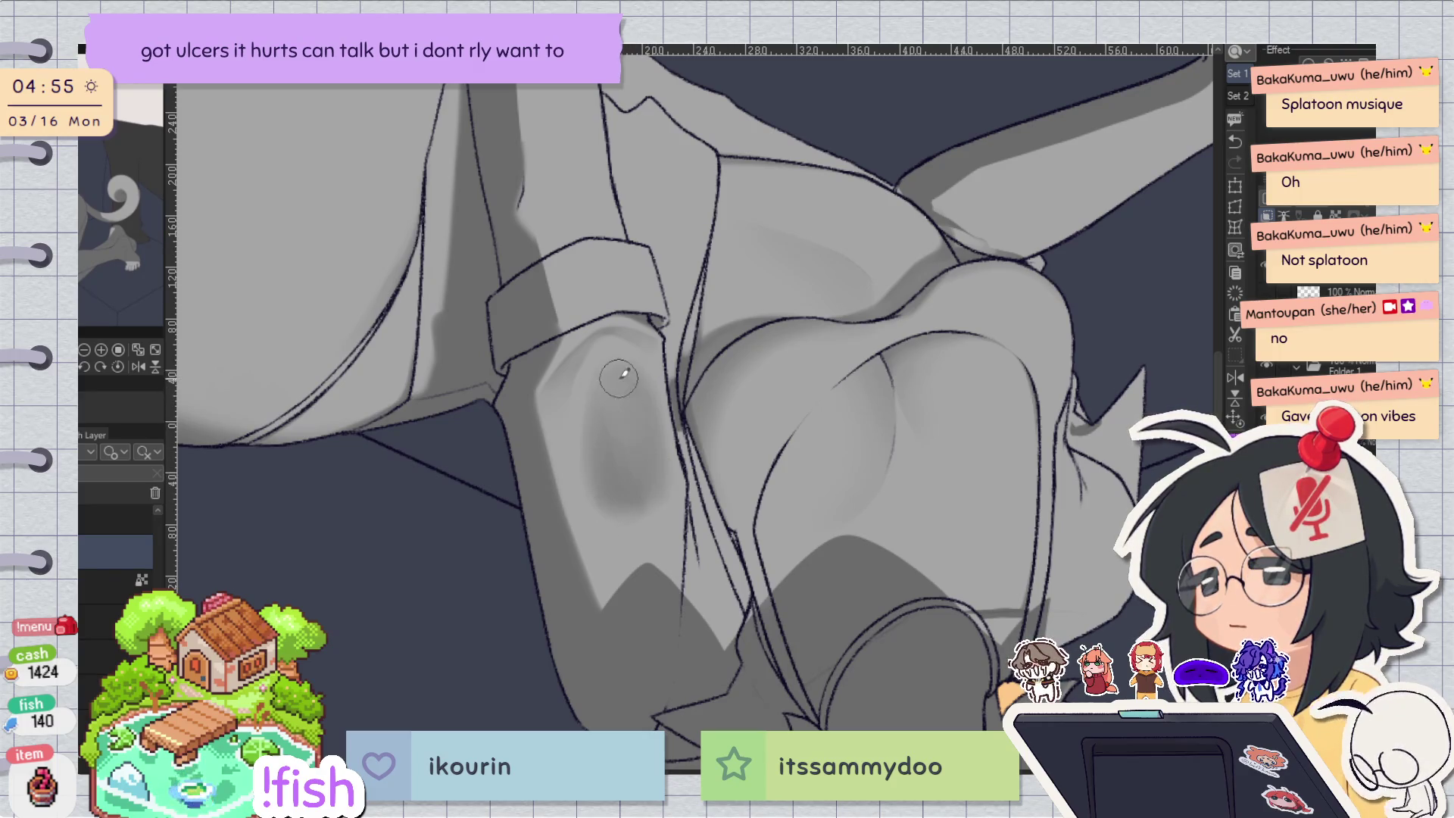
pyautogui.press('h')
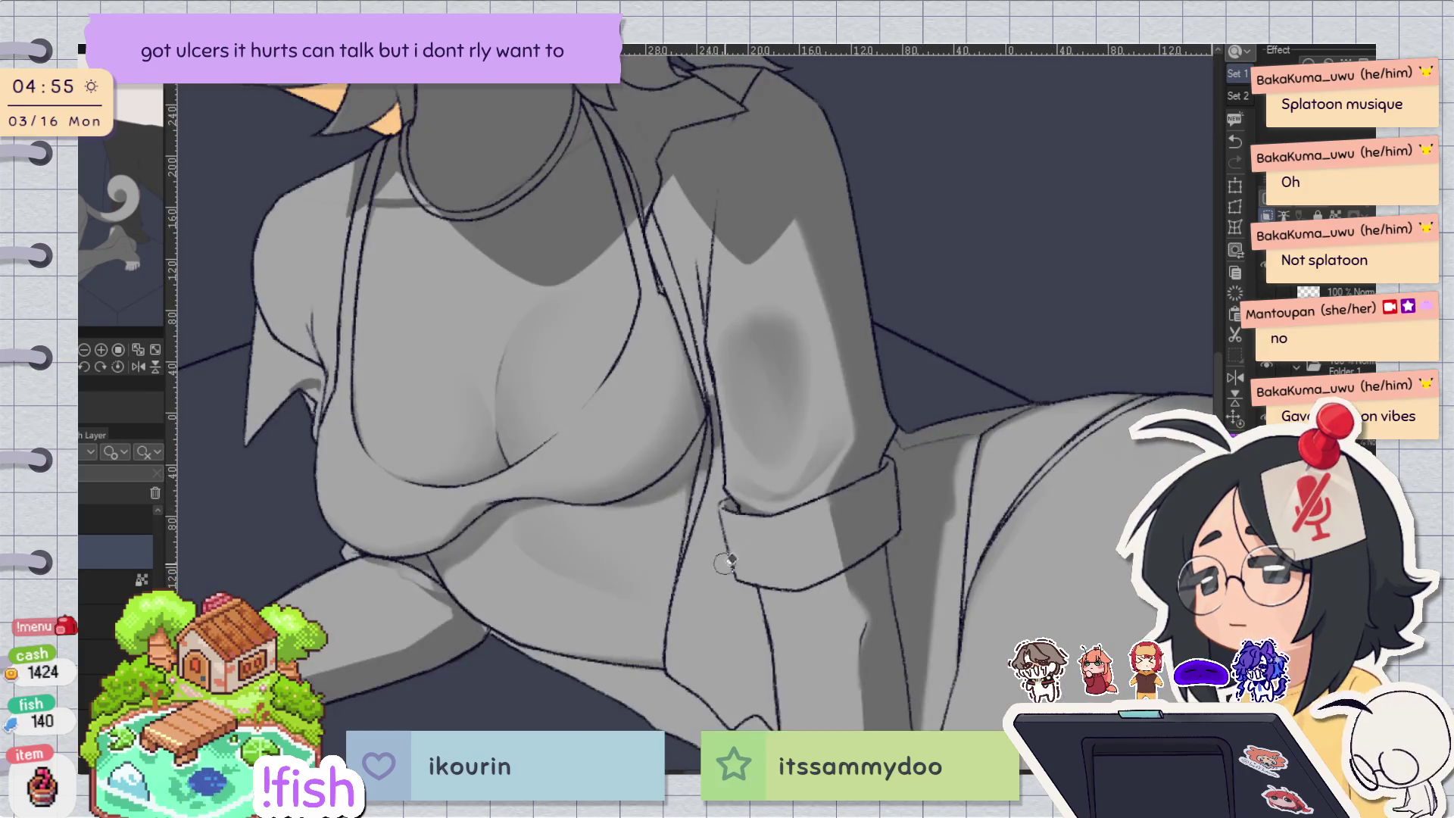
# Soften and lighten the sleeve shadow, checking it with mirrored and zoomed-out views.
pyautogui.moveTo(727, 408); pyautogui.dragTo(781, 470)
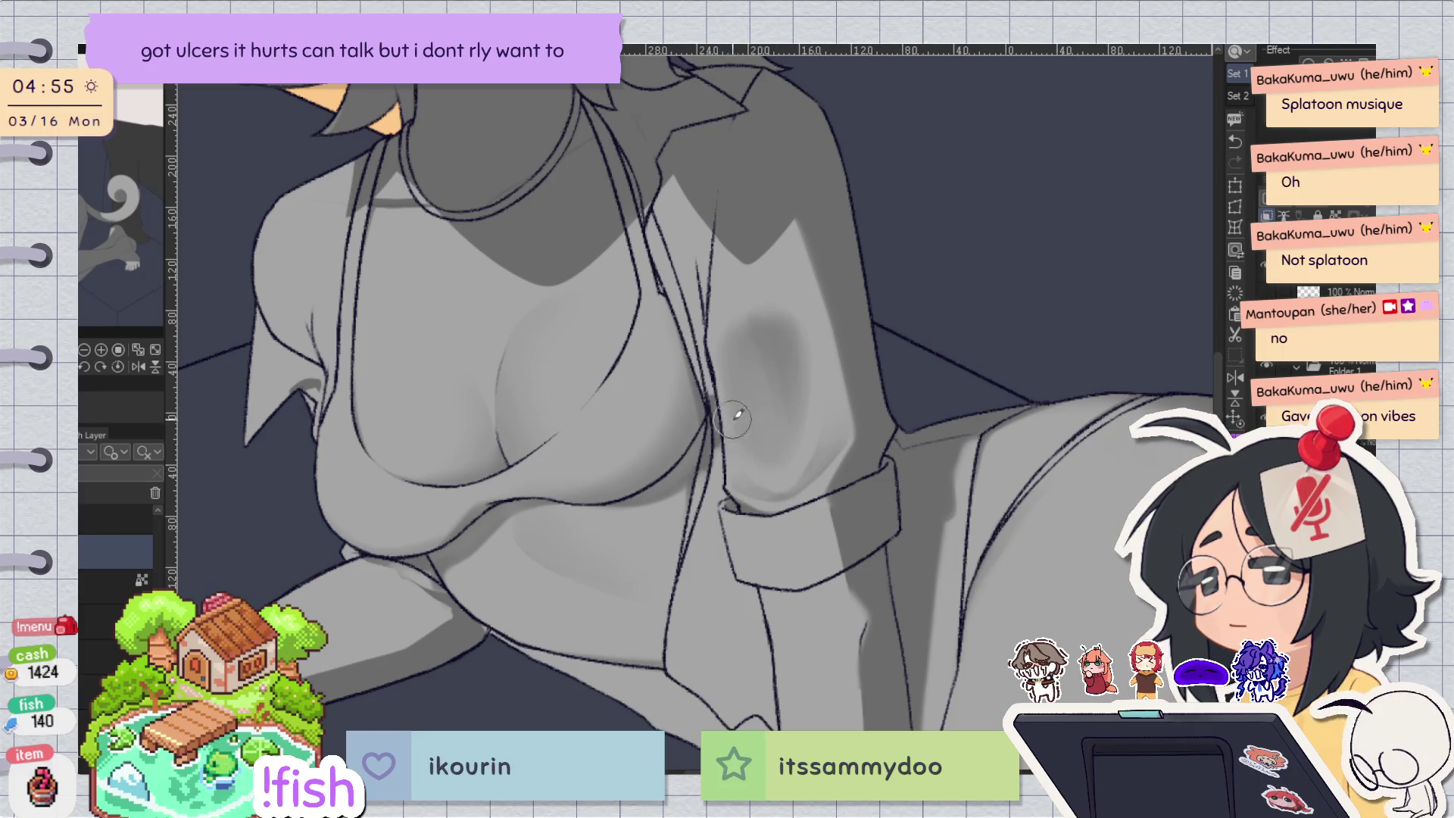
pyautogui.hotkey('ctrl', 'z')
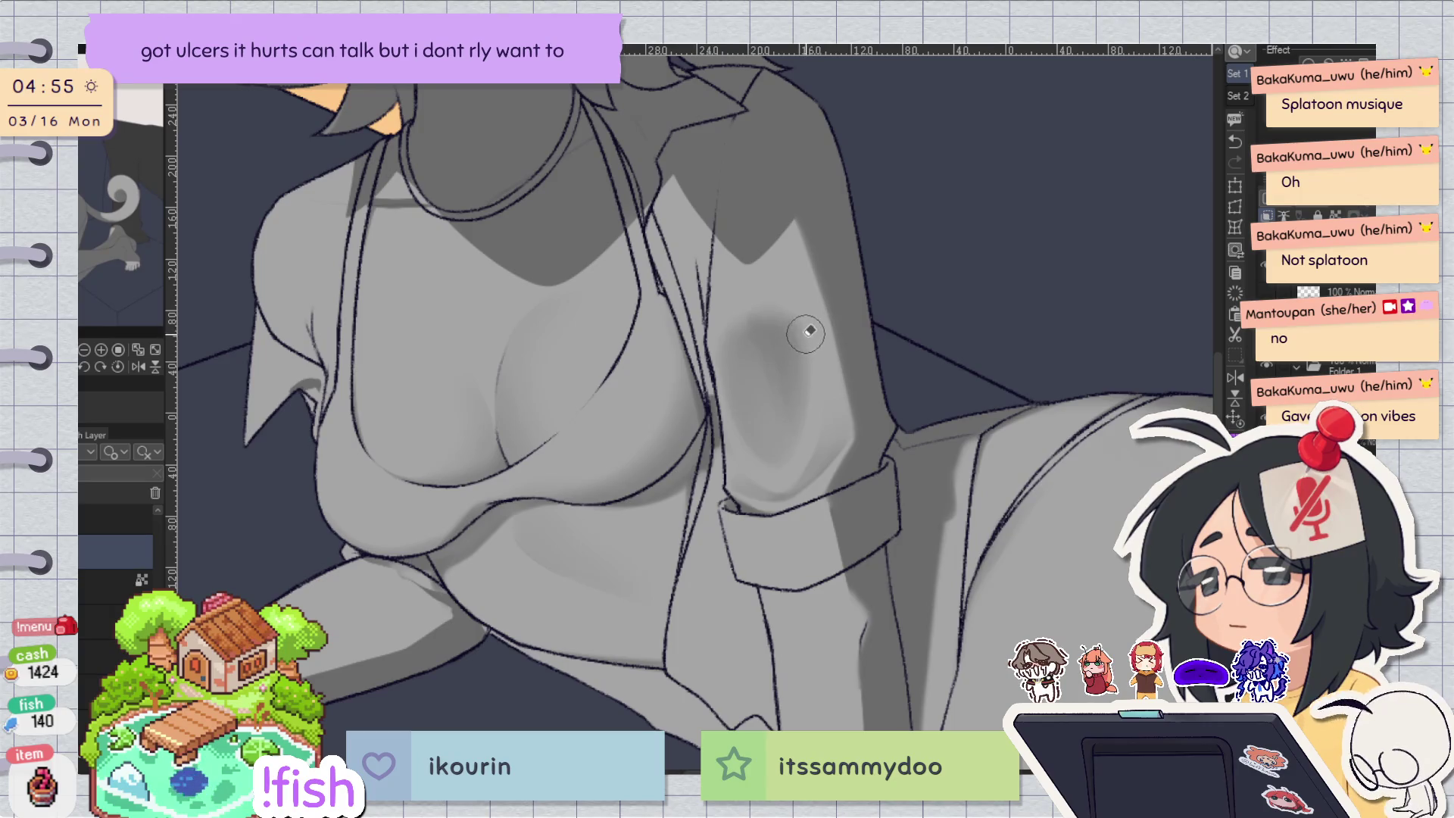
pyautogui.press('h')
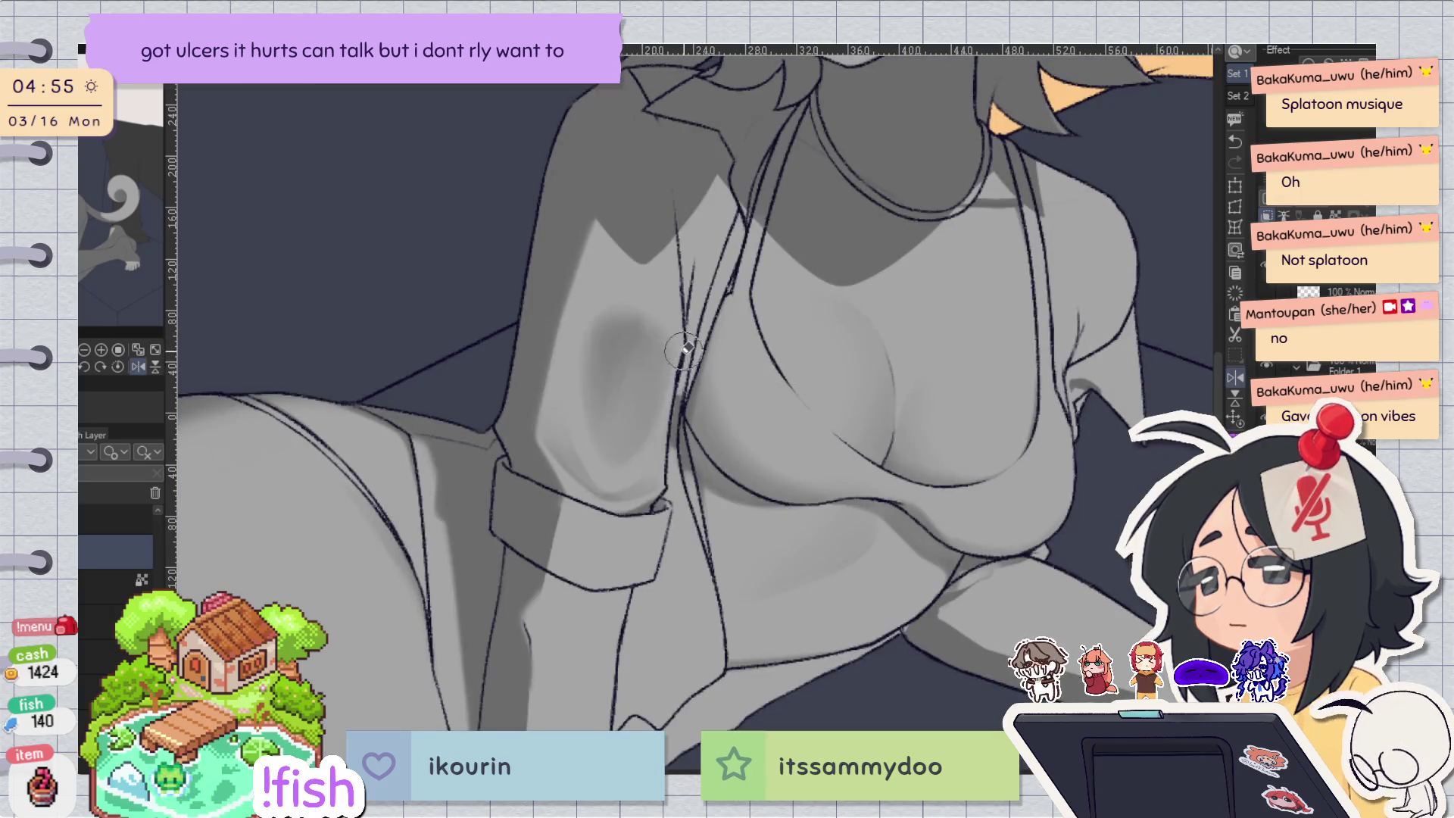
pyautogui.moveTo(637, 345)
pyautogui.mouseDown()
pyautogui.moveTo(638, 391)
pyautogui.moveTo(633, 309)
pyautogui.moveTo(617, 318)
pyautogui.moveTo(656, 332)
pyautogui.mouseUp()
pyautogui.press('h')
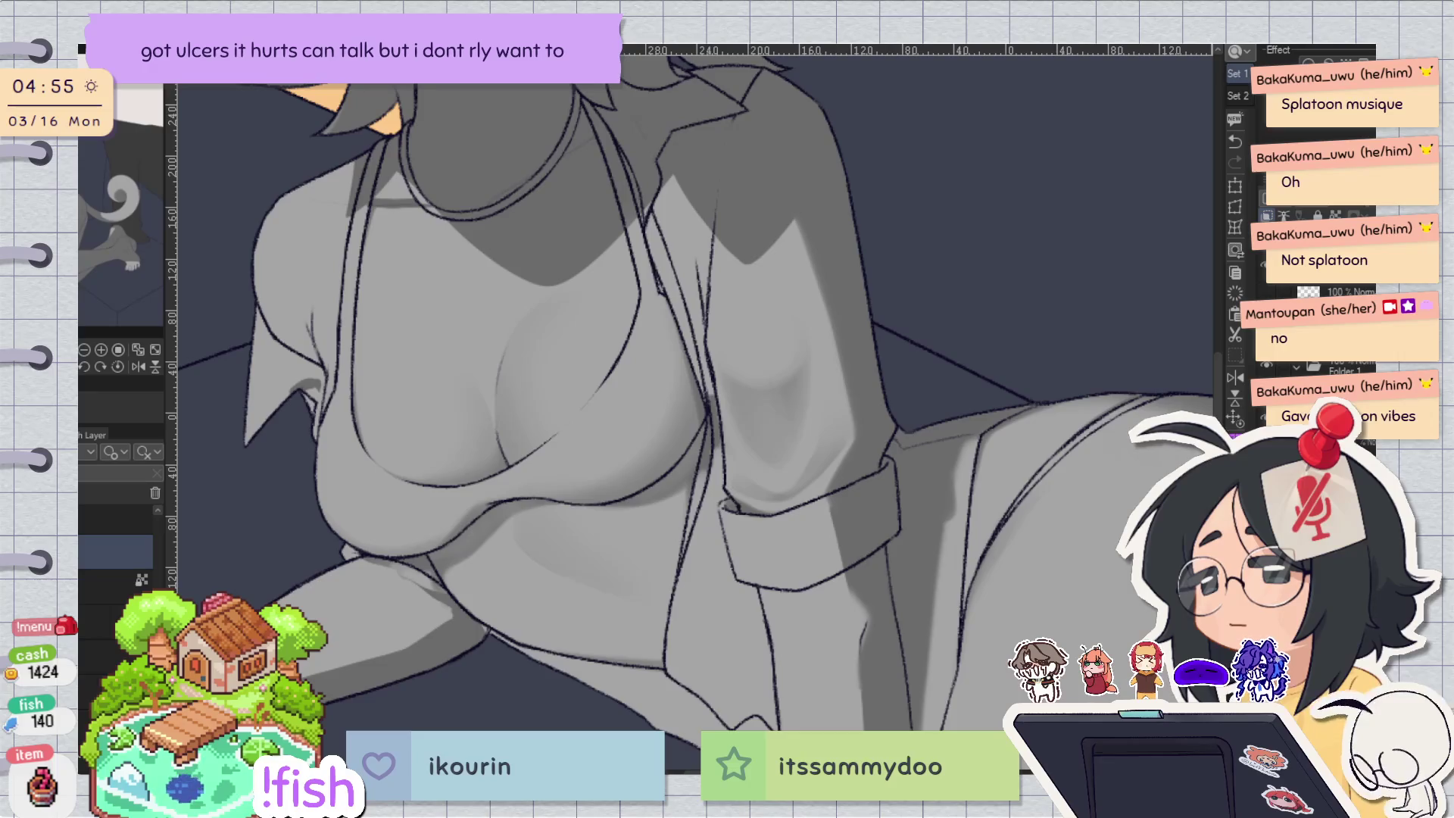
pyautogui.press('h')
pyautogui.press('h')
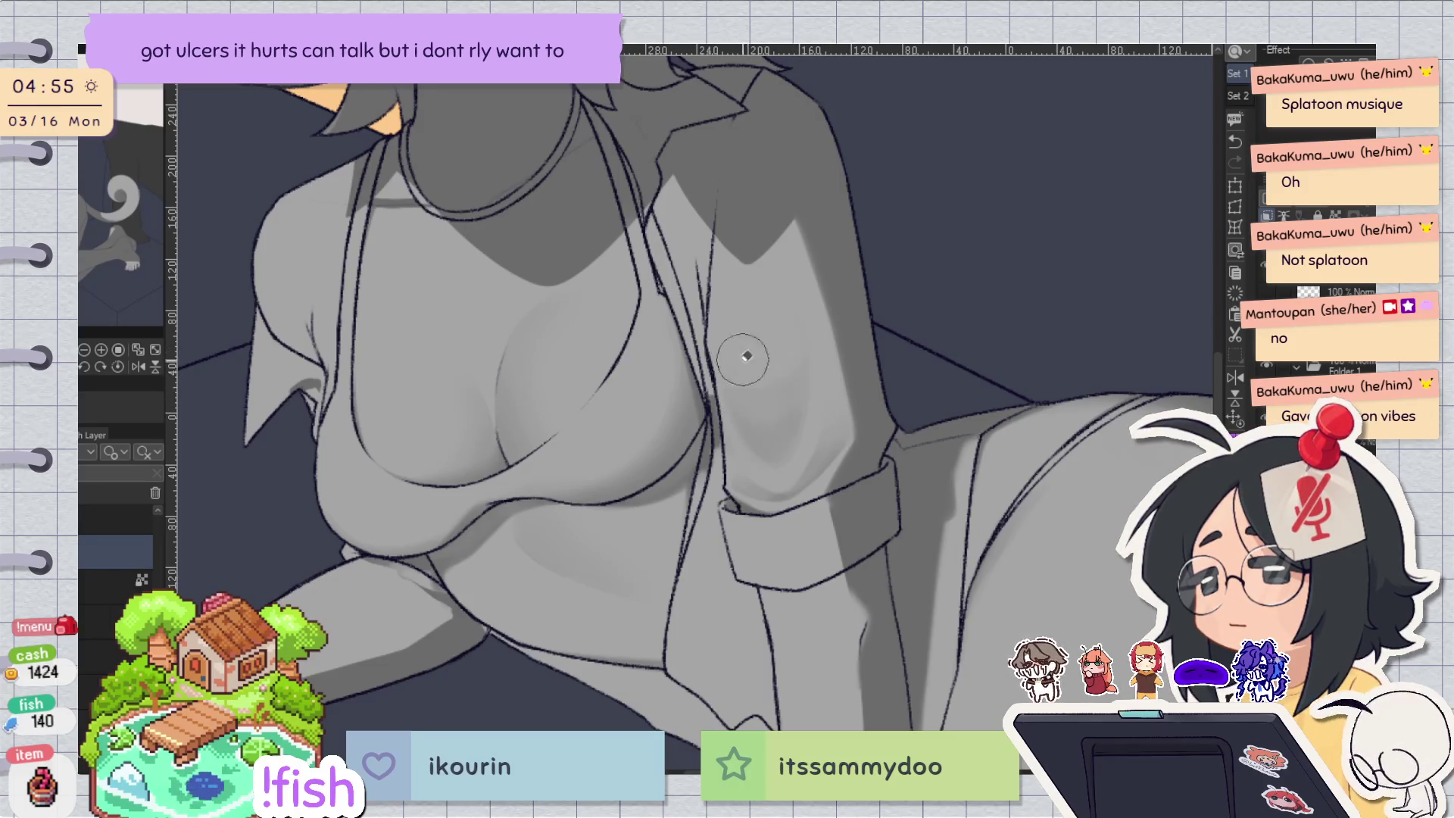
pyautogui.press('h')
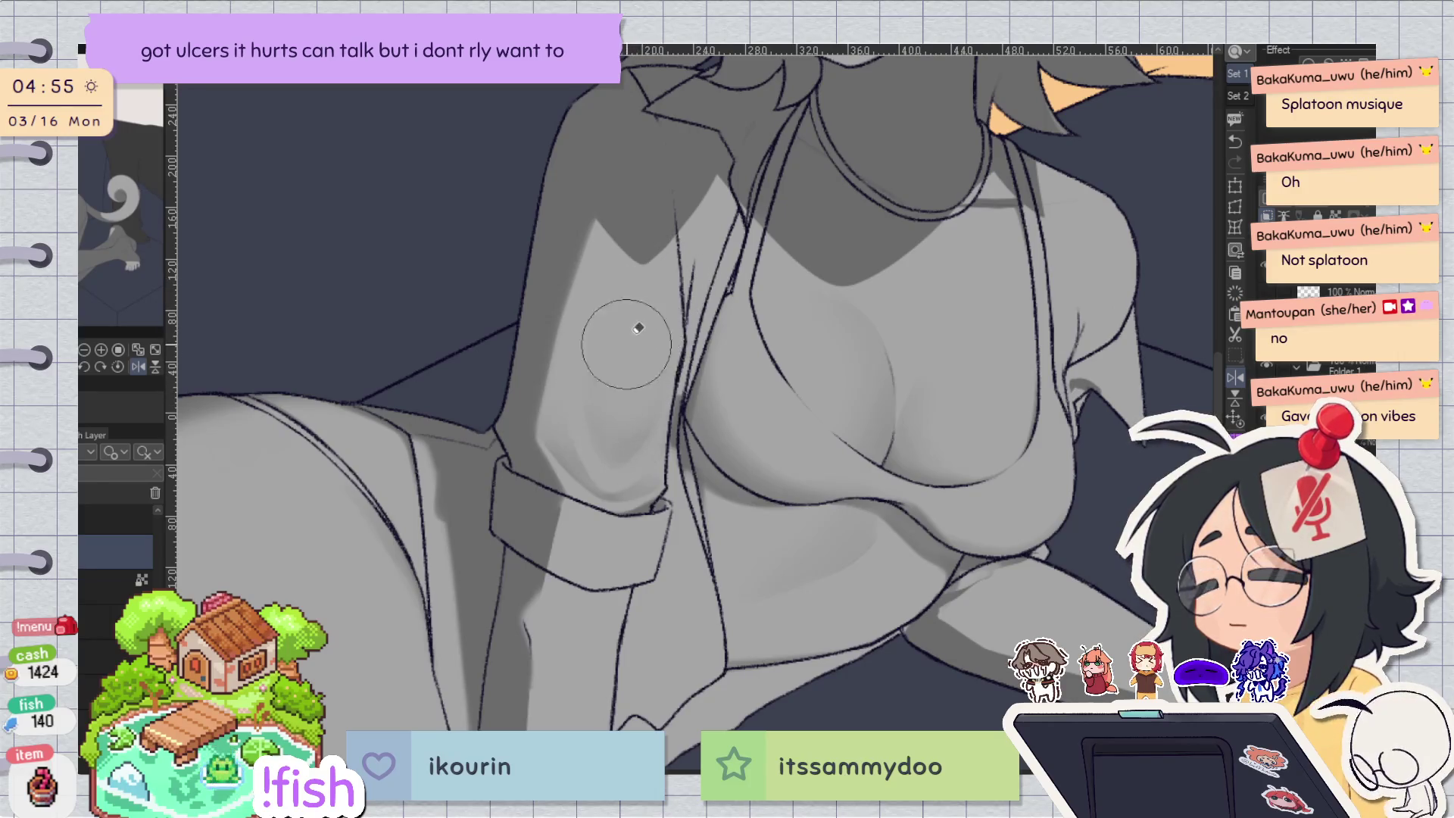
pyautogui.press('h')
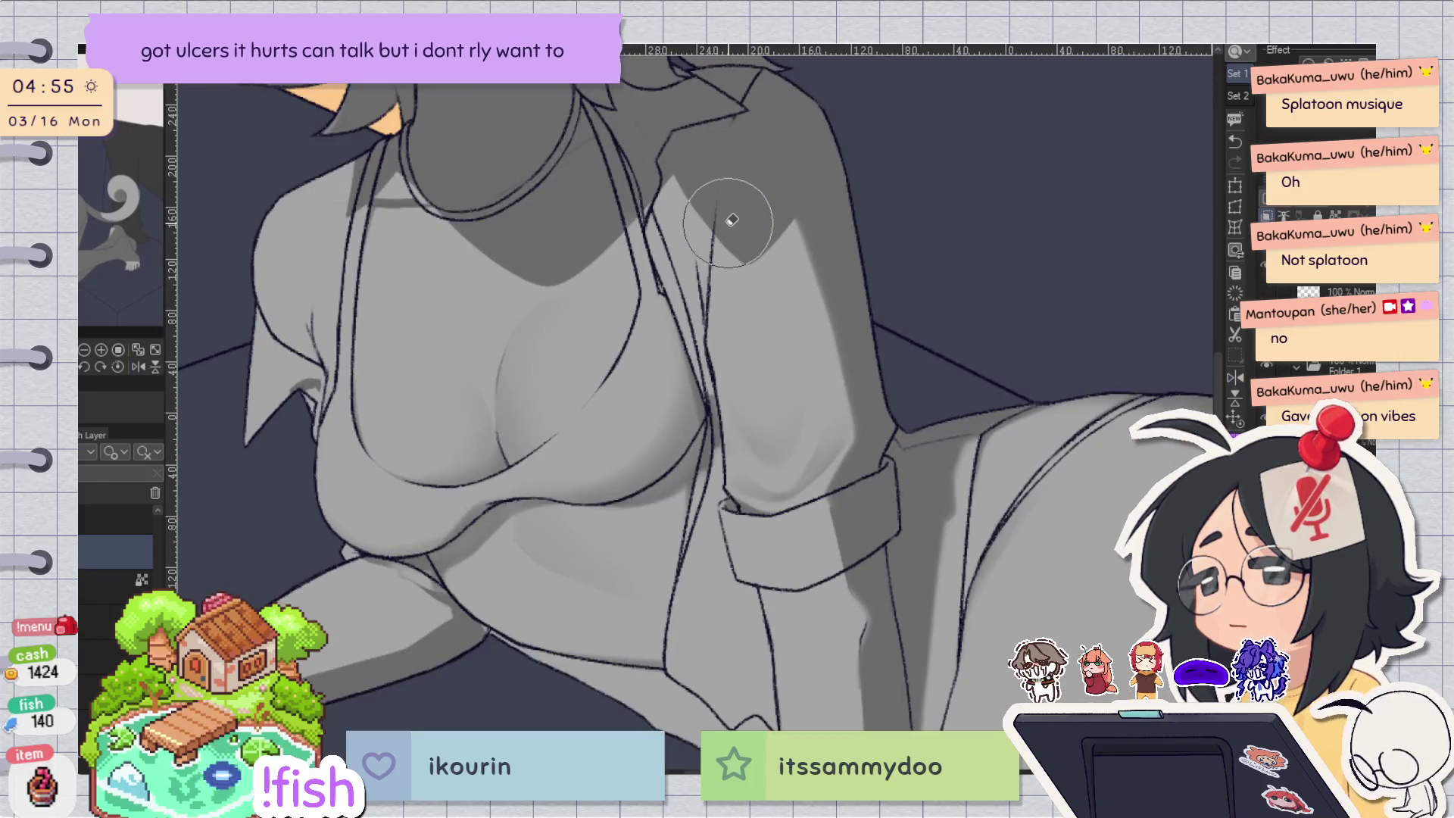
pyautogui.hotkey('ctrl', '0')
pyautogui.hotkey('ctrl', '+')
pyautogui.hotkey('ctrl', '+')
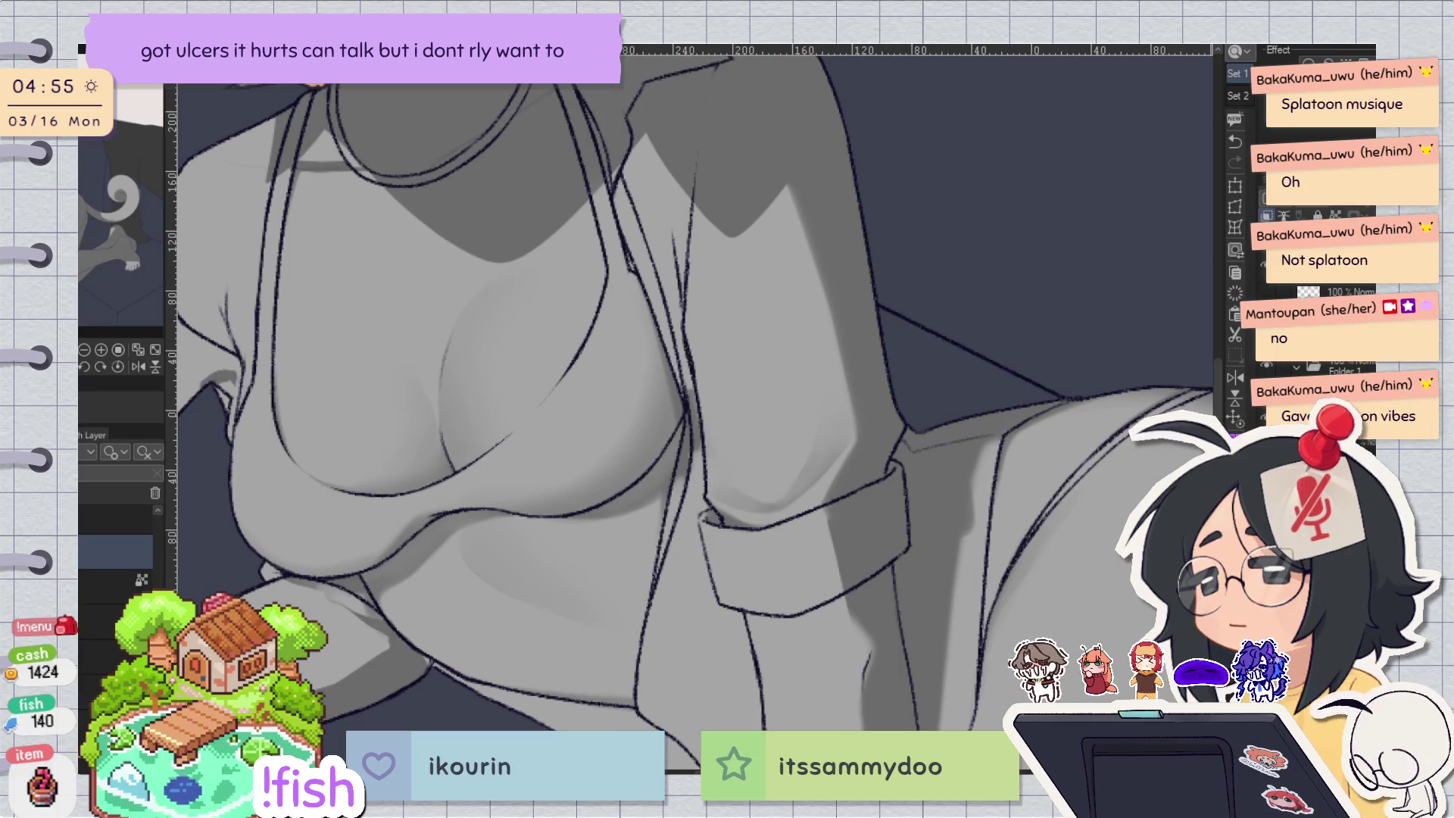
# Paint a darker shadow under the breast curve, redoing the stroke and mirroring to compare.
pyautogui.press('h')
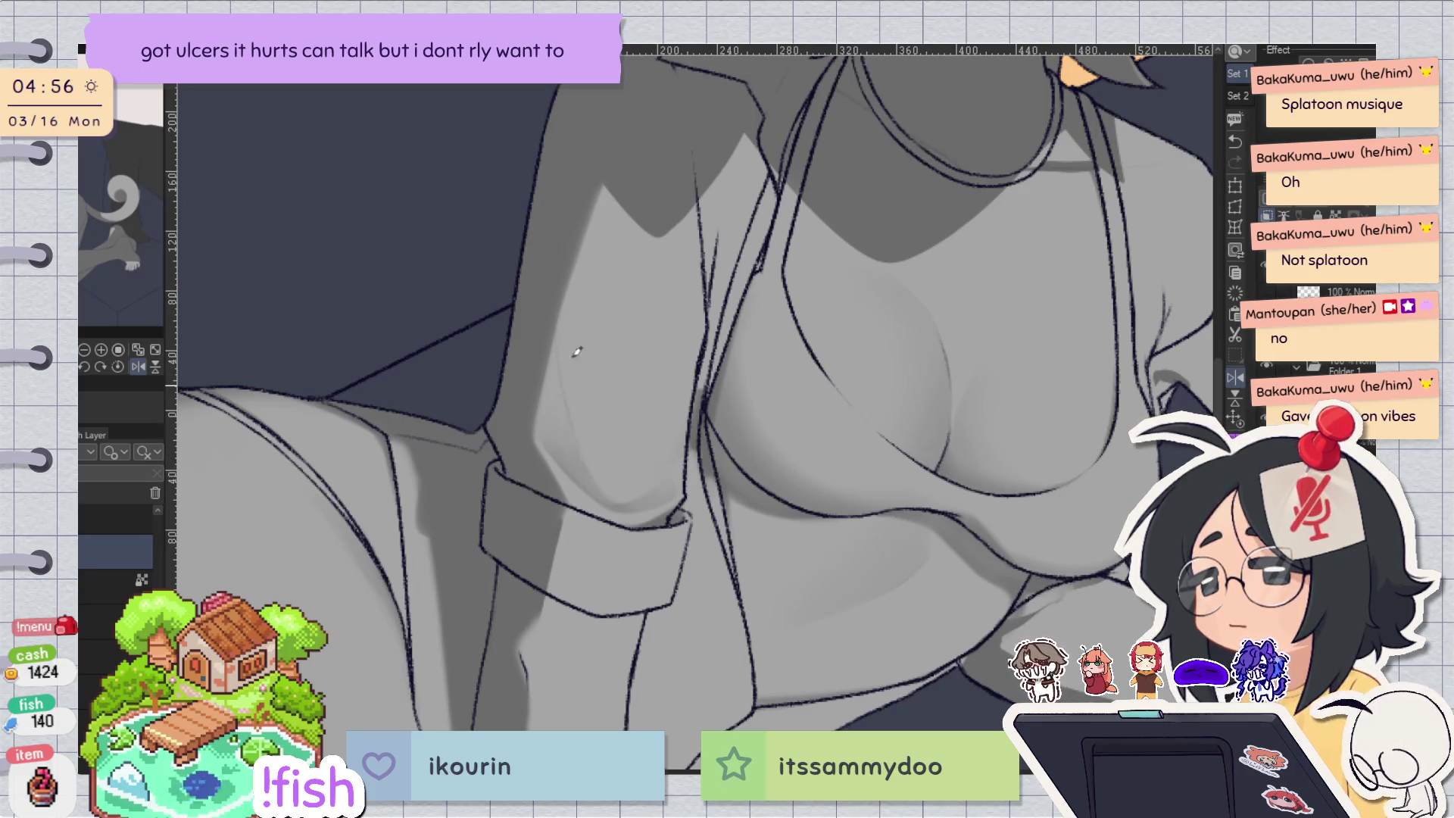
pyautogui.press('h')
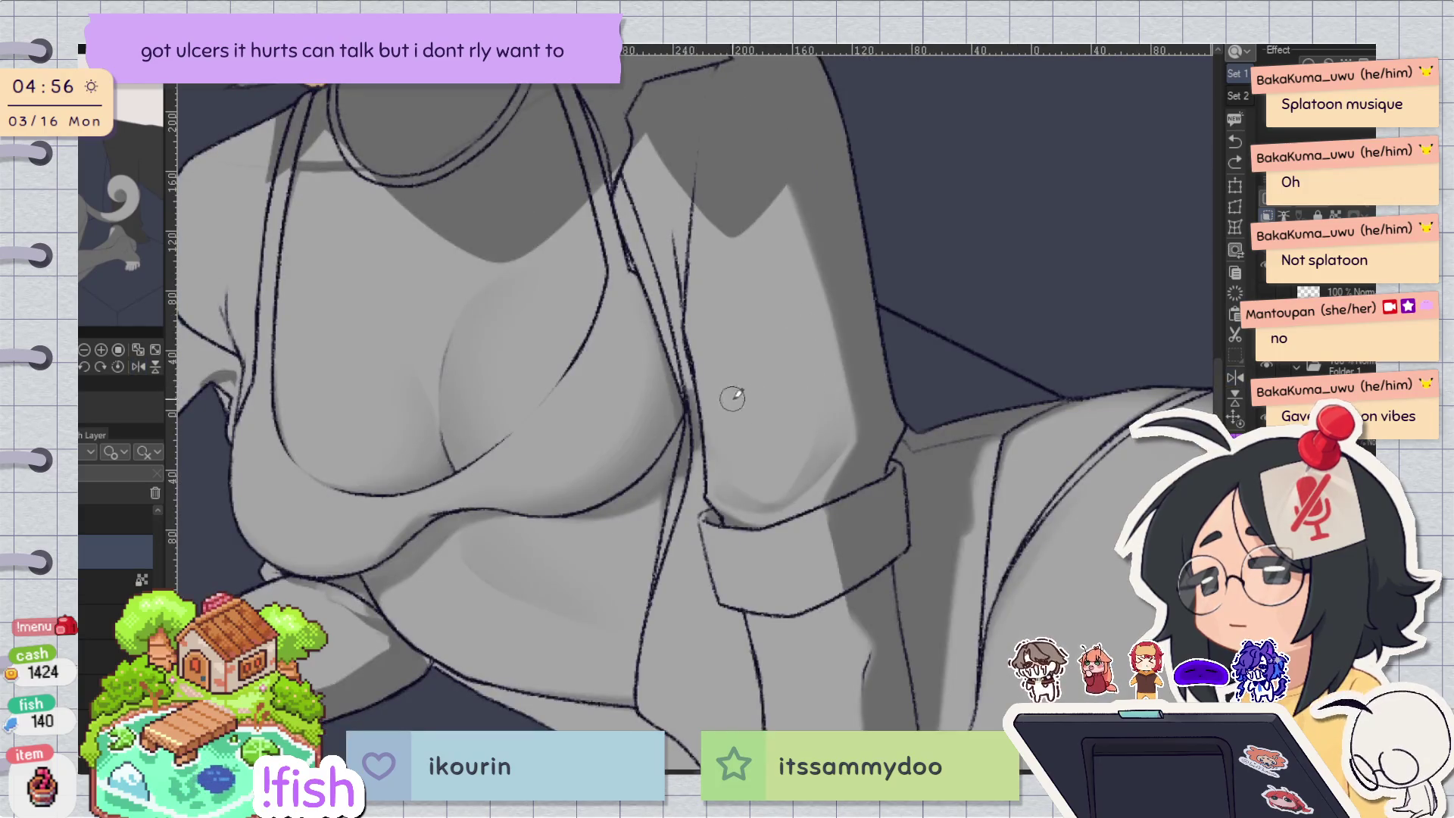
pyautogui.moveTo(727, 481); pyautogui.dragTo(788, 465)
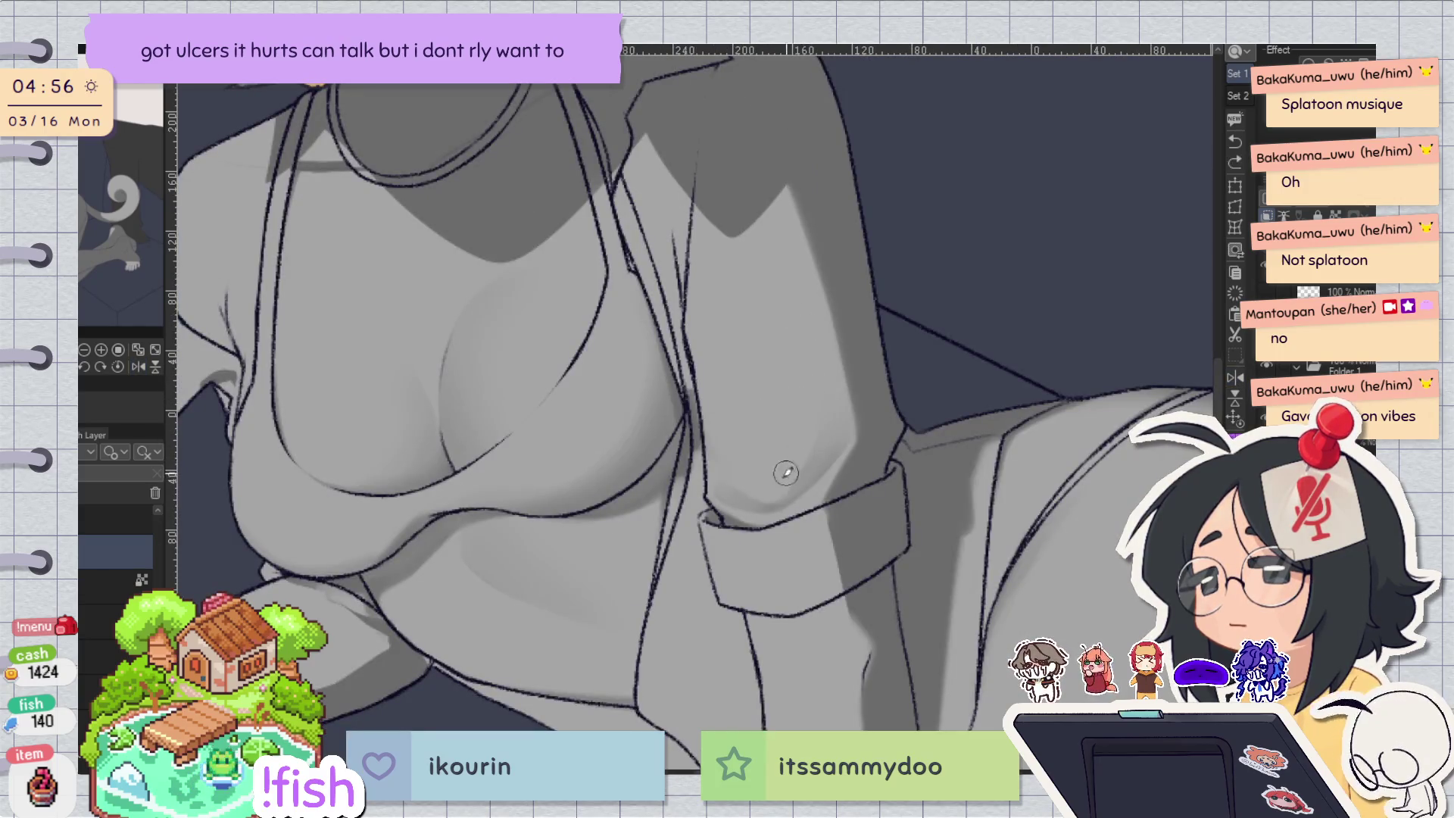
pyautogui.hotkey('ctrl', 'z')
pyautogui.moveTo(727, 464)
pyautogui.mouseDown()
pyautogui.moveTo(788, 453)
pyautogui.moveTo(774, 457)
pyautogui.mouseUp()
pyautogui.hotkey('ctrl', 'z')
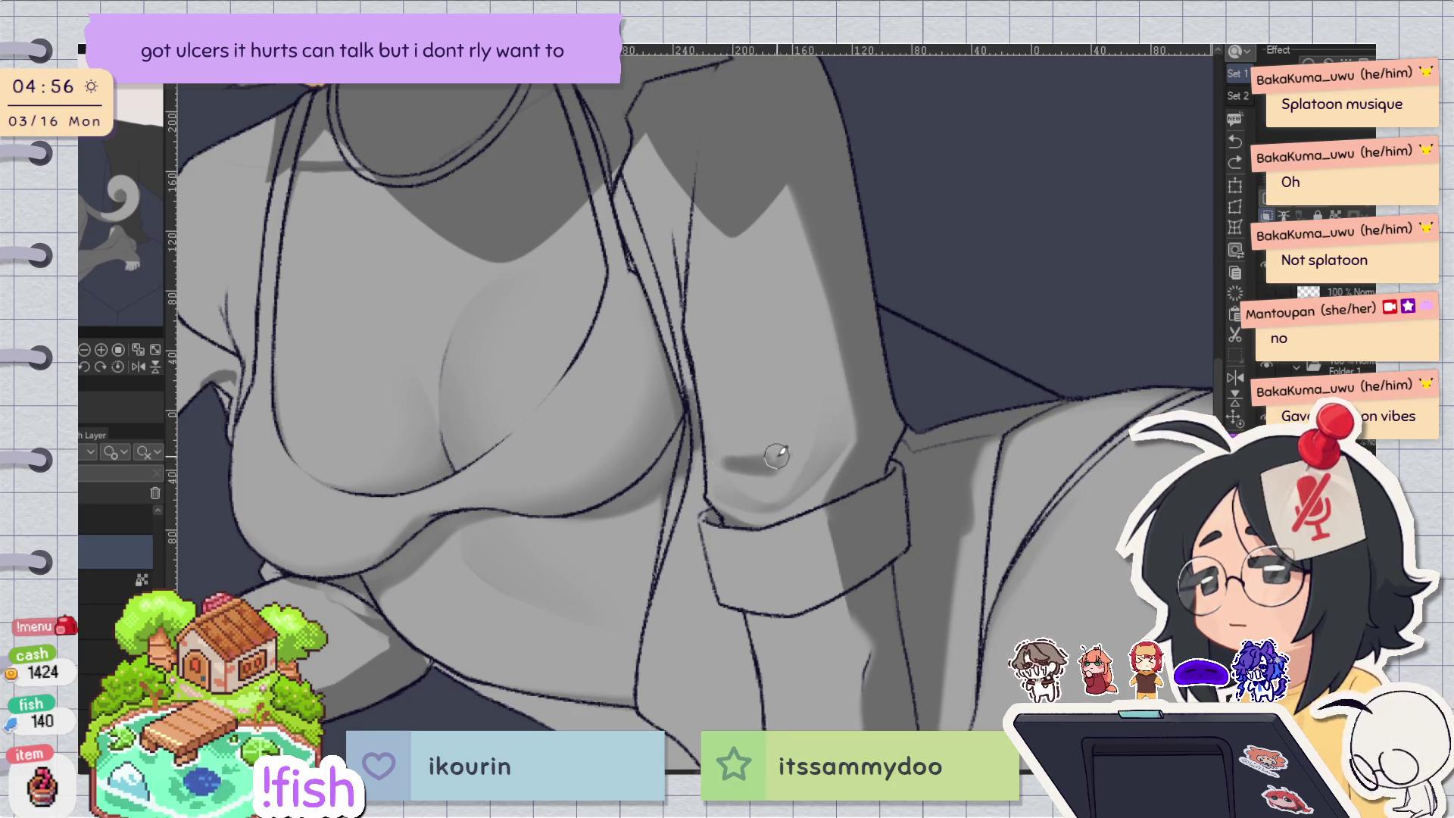
pyautogui.press('h')
pyautogui.press('h')
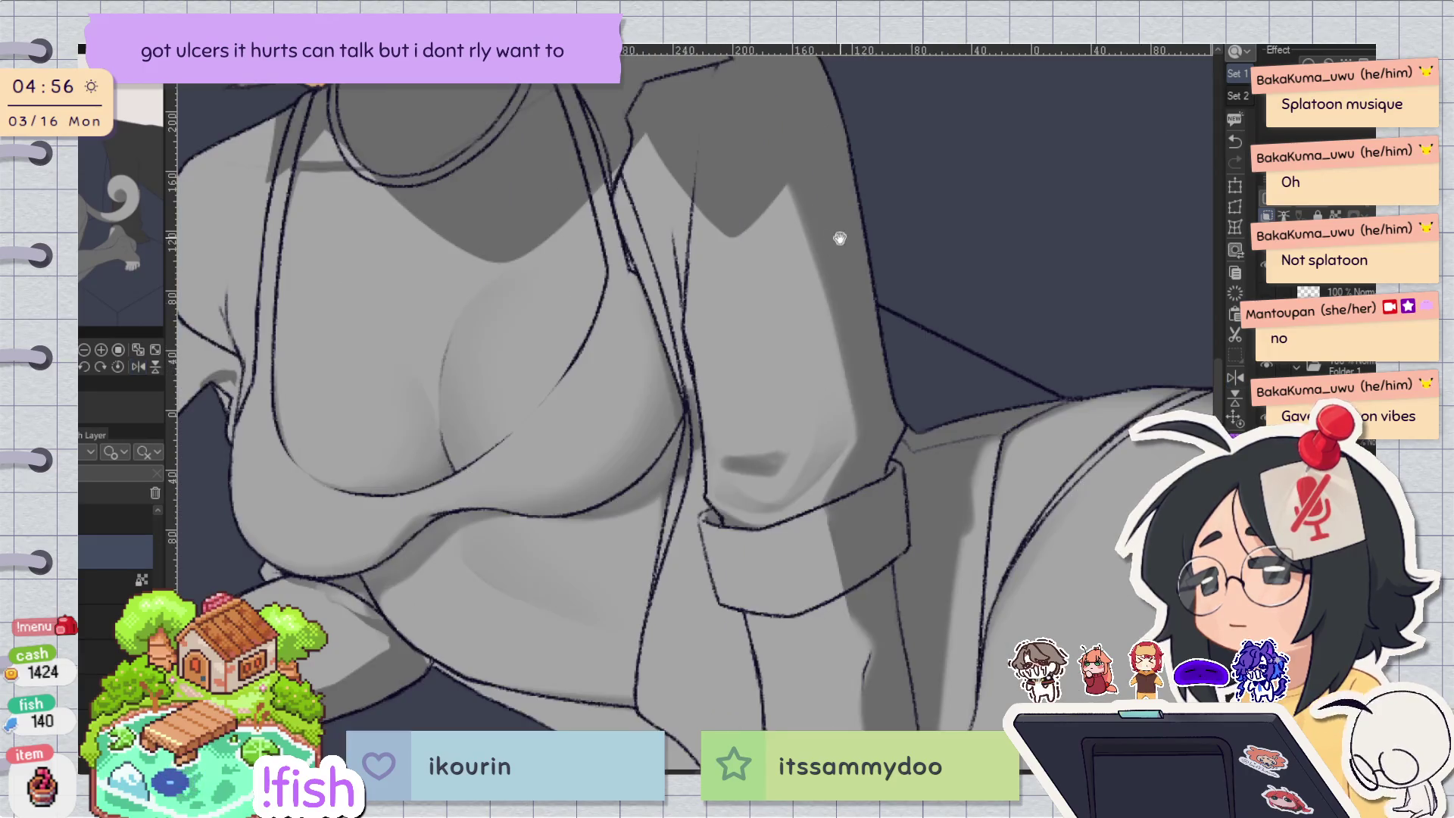
pyautogui.press('h')
pyautogui.press('h')
pyautogui.press('h')
pyautogui.press('h')
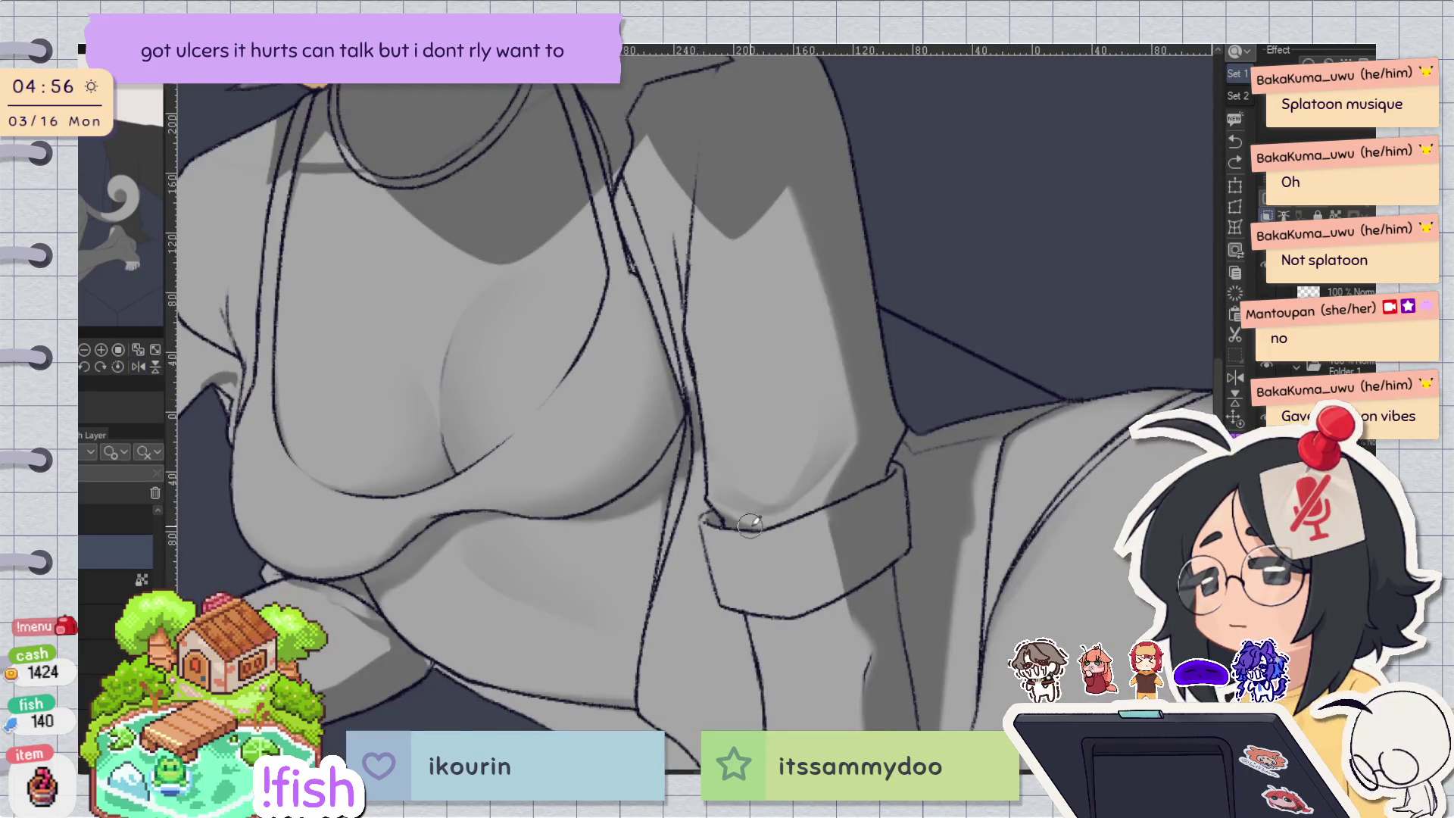
pyautogui.press('h')
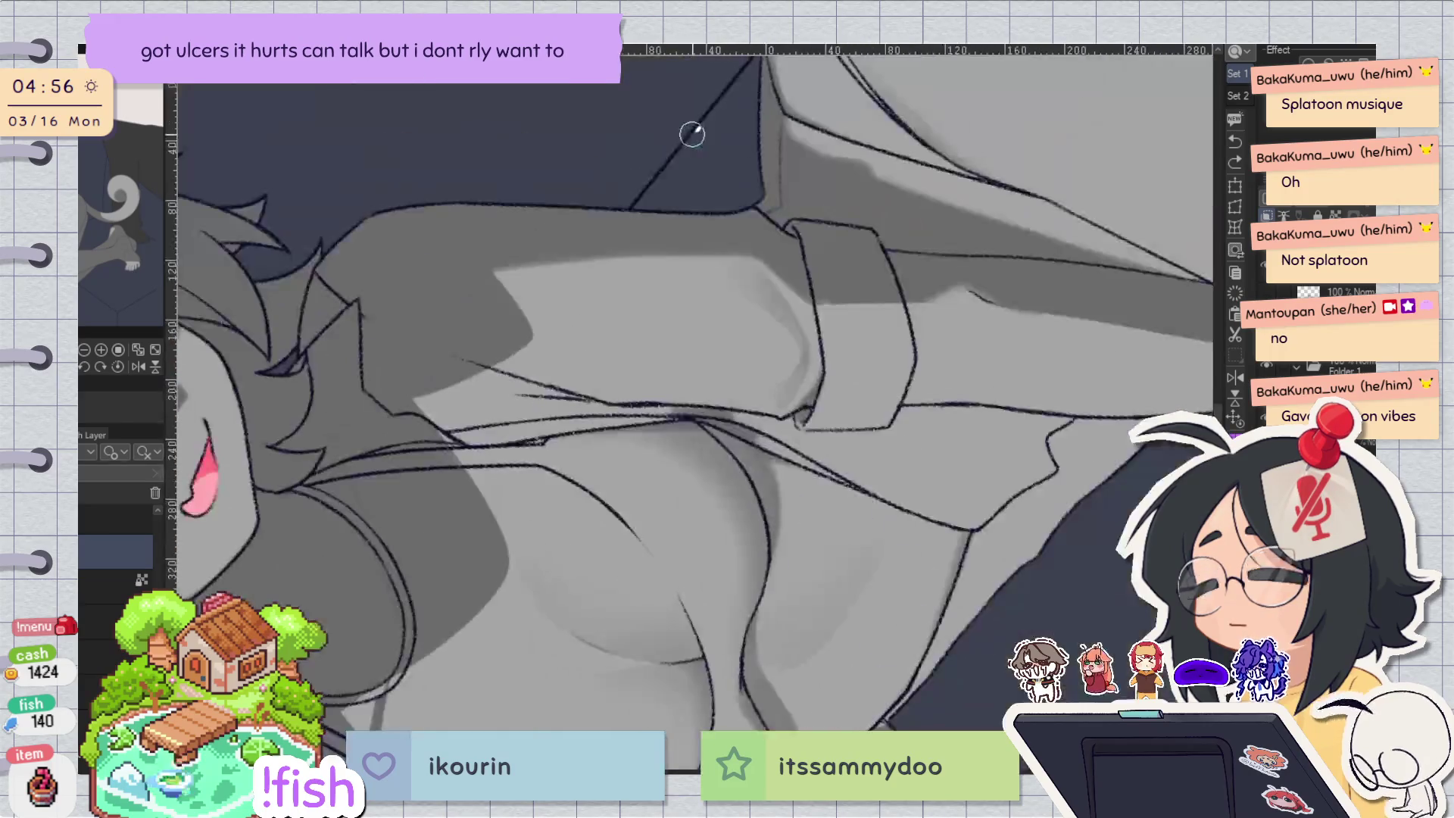
pyautogui.press('h')
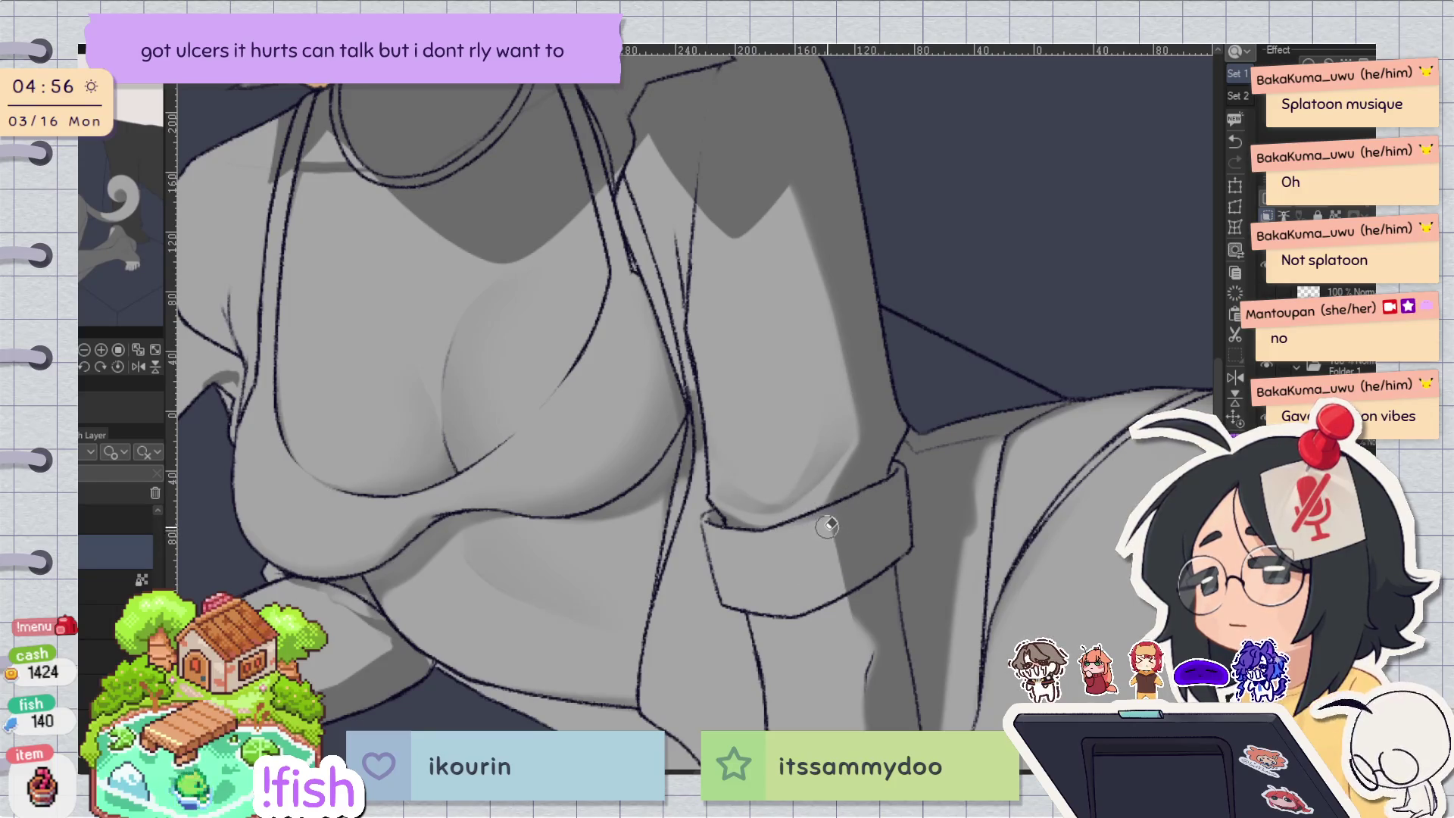
# Darken the shading on the shirt cuff, then flip and rotate the view to check.
pyautogui.moveTo(835, 528); pyautogui.dragTo(845, 593)
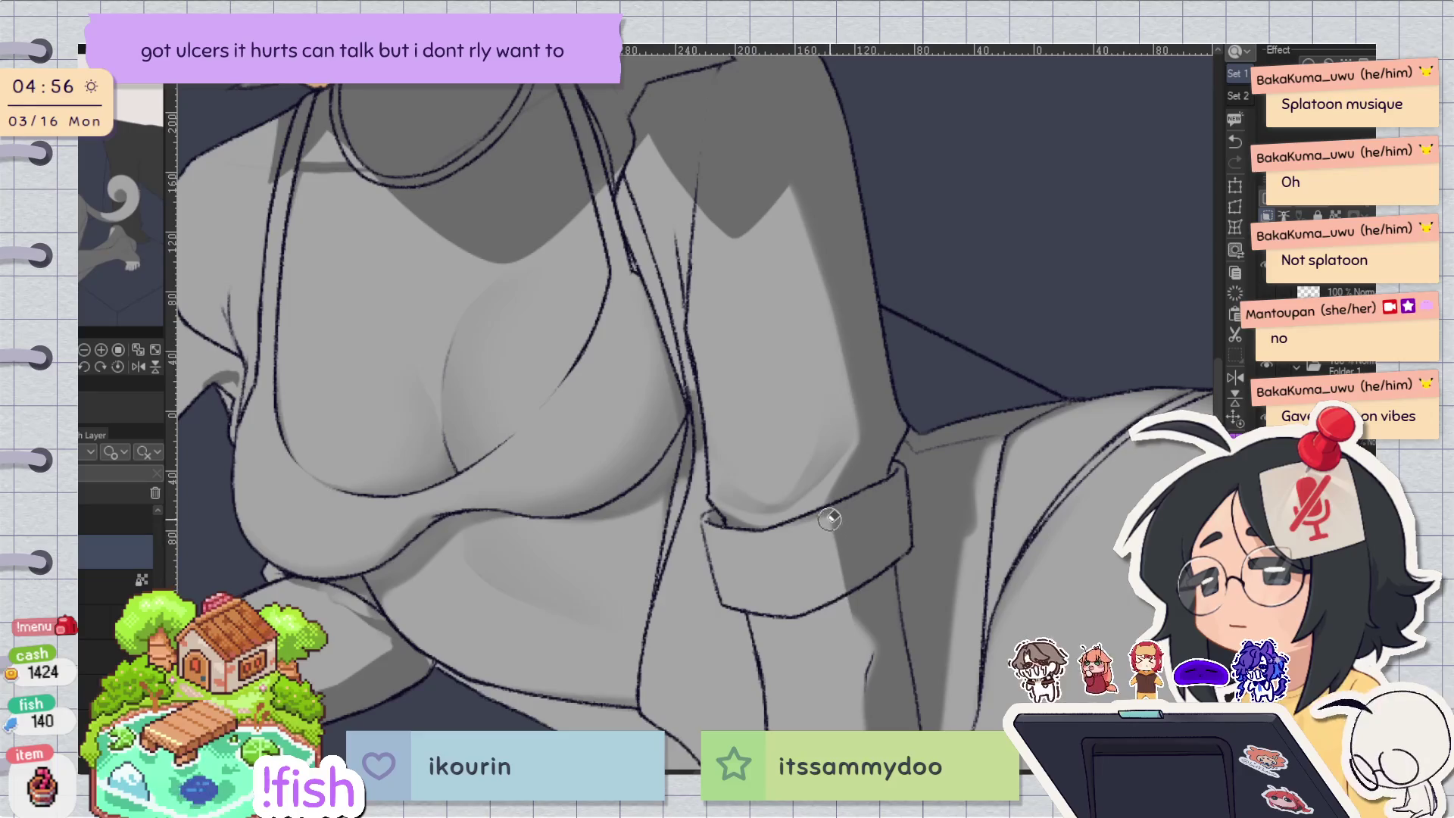
pyautogui.press('h')
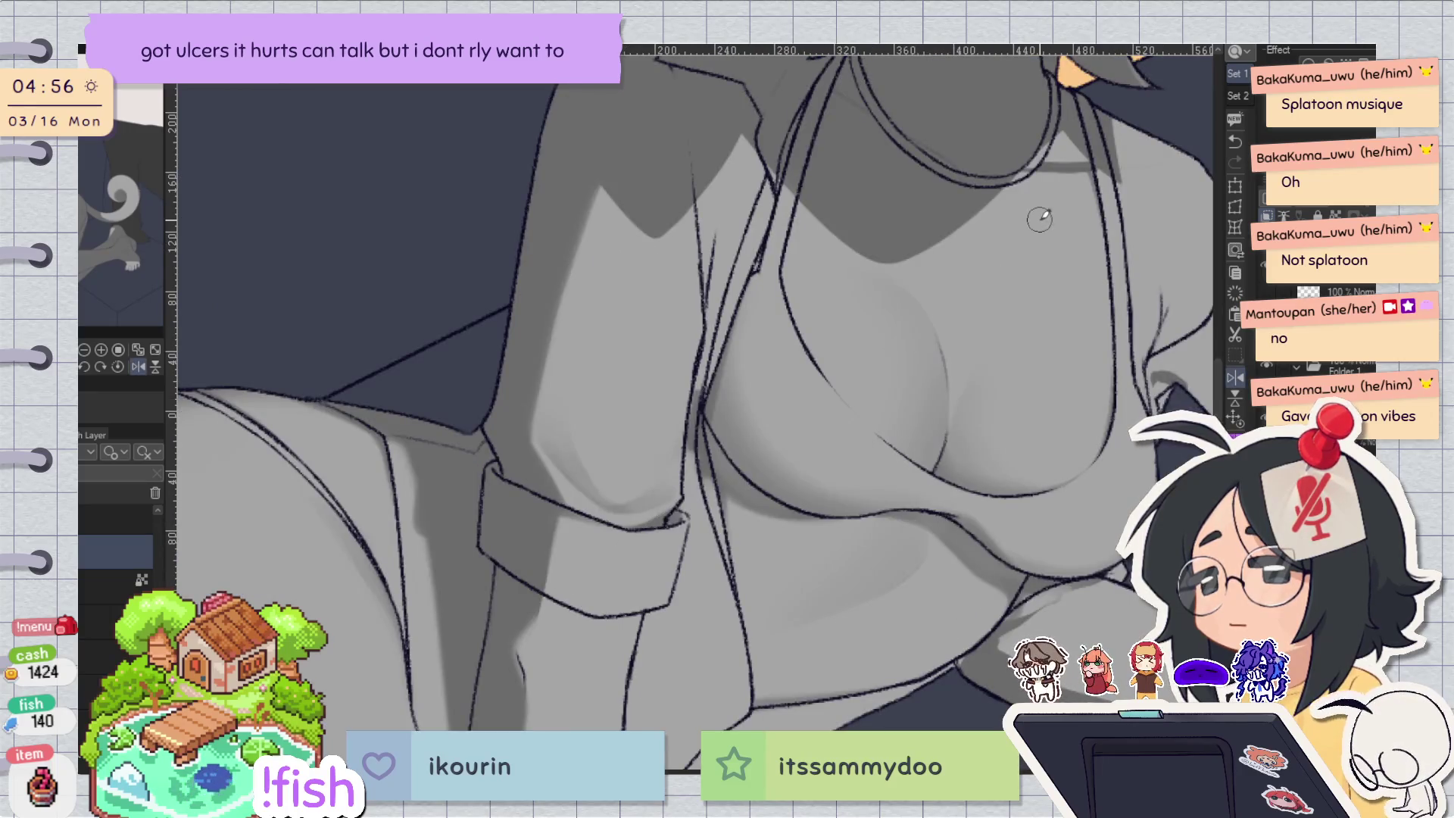
pyautogui.press('h')
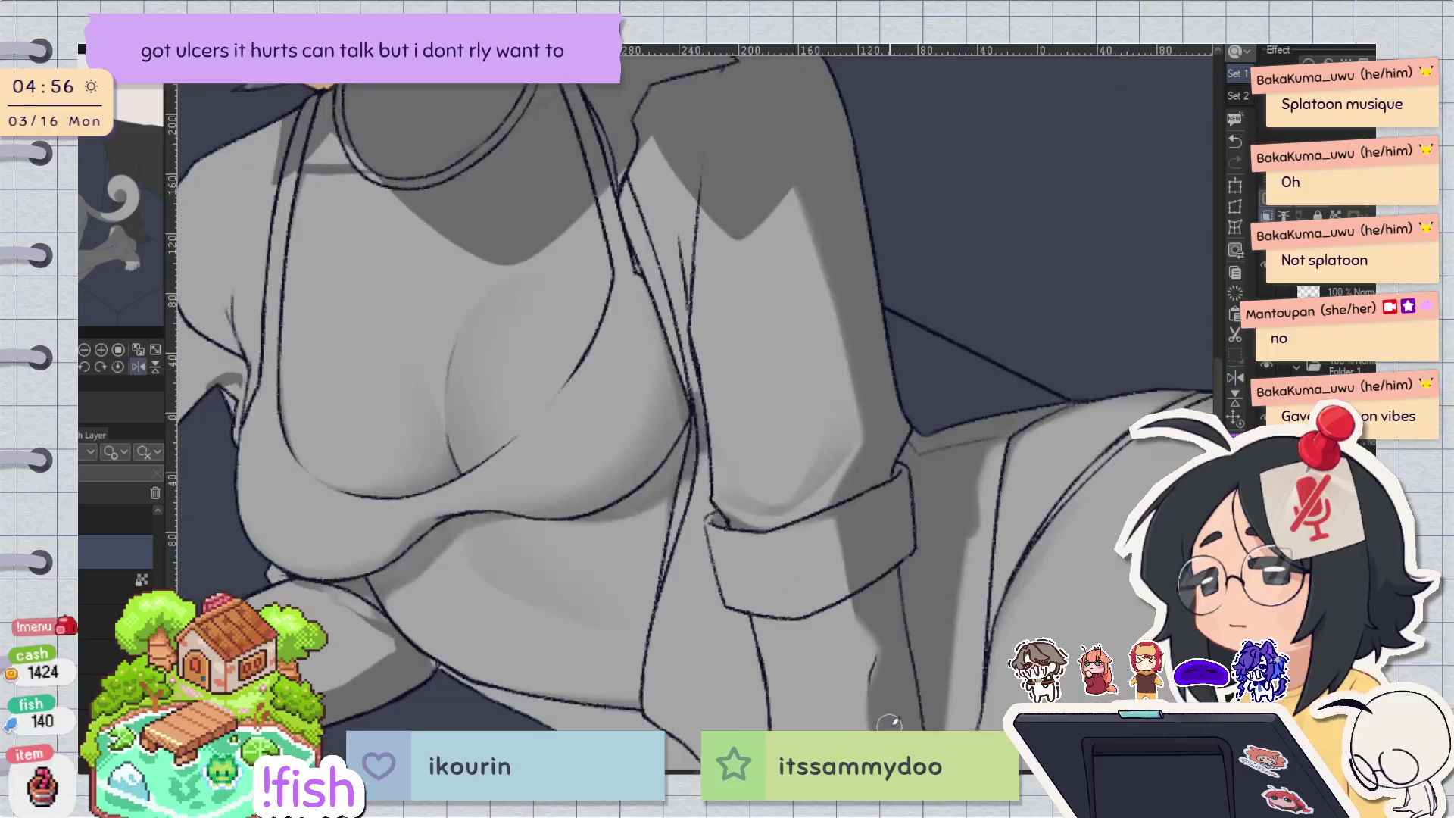
pyautogui.moveTo(959, 355); pyautogui.dragTo(466, 477)
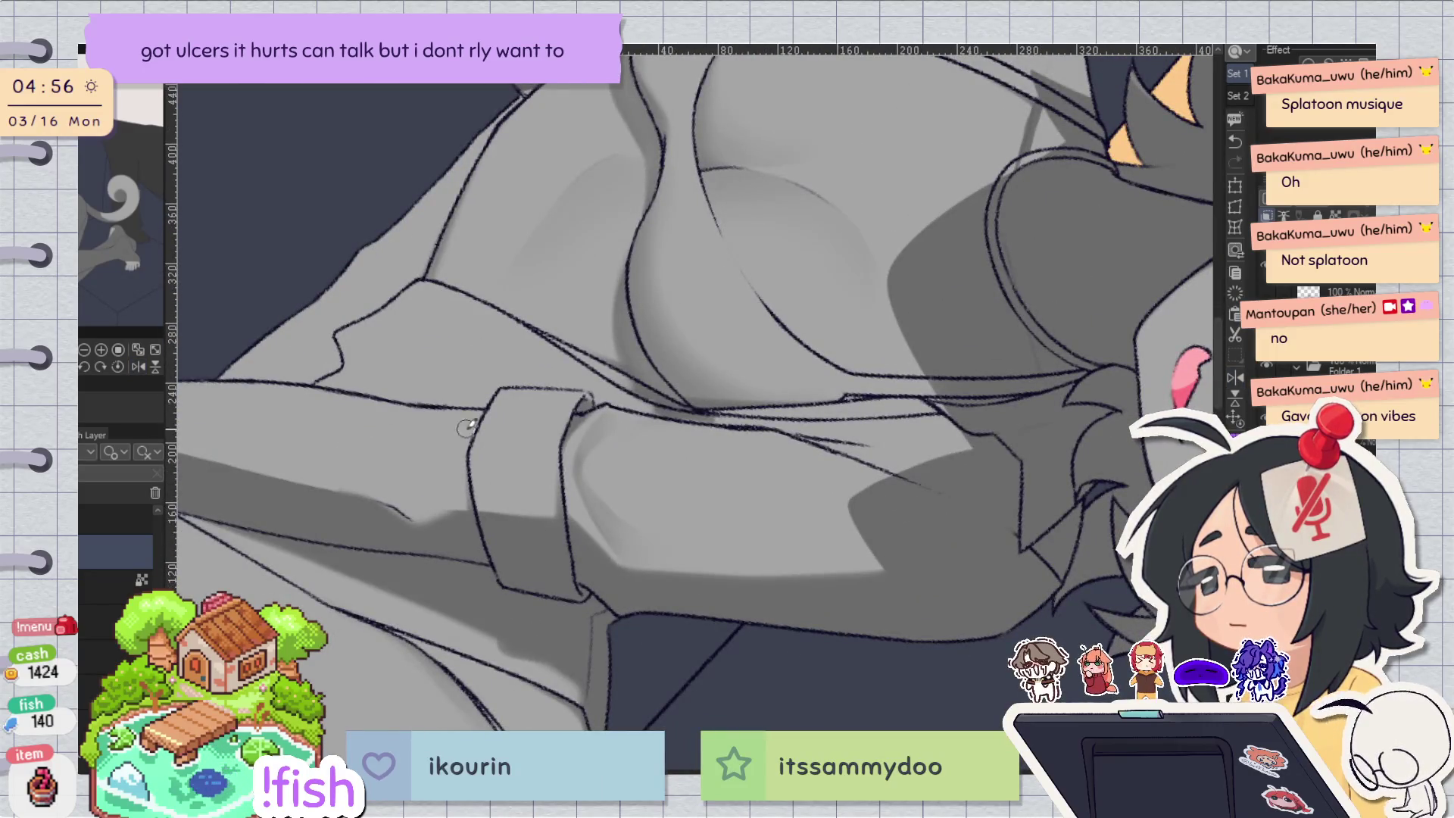
pyautogui.press('h')
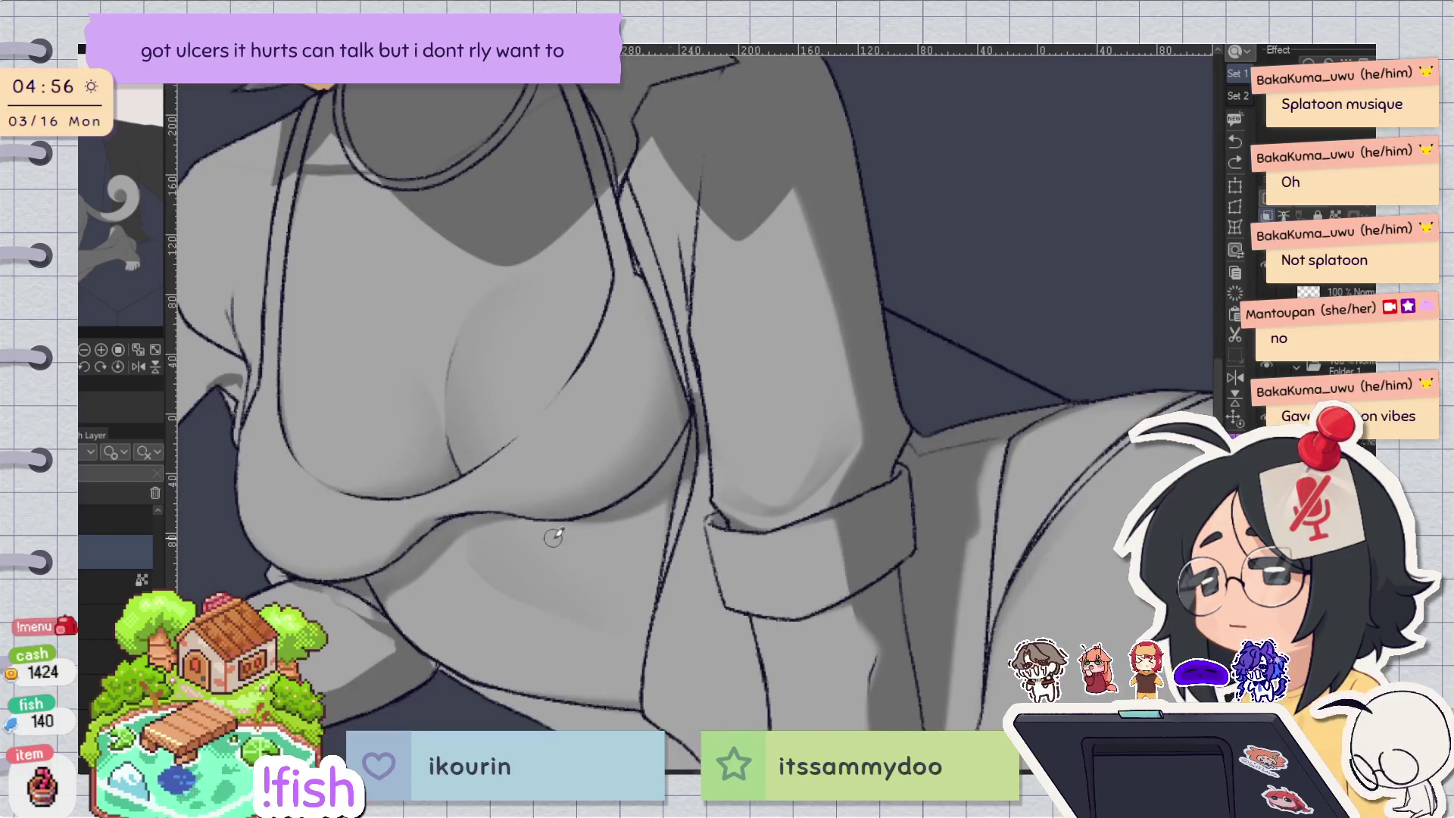
pyautogui.press('h')
pyautogui.press('-')
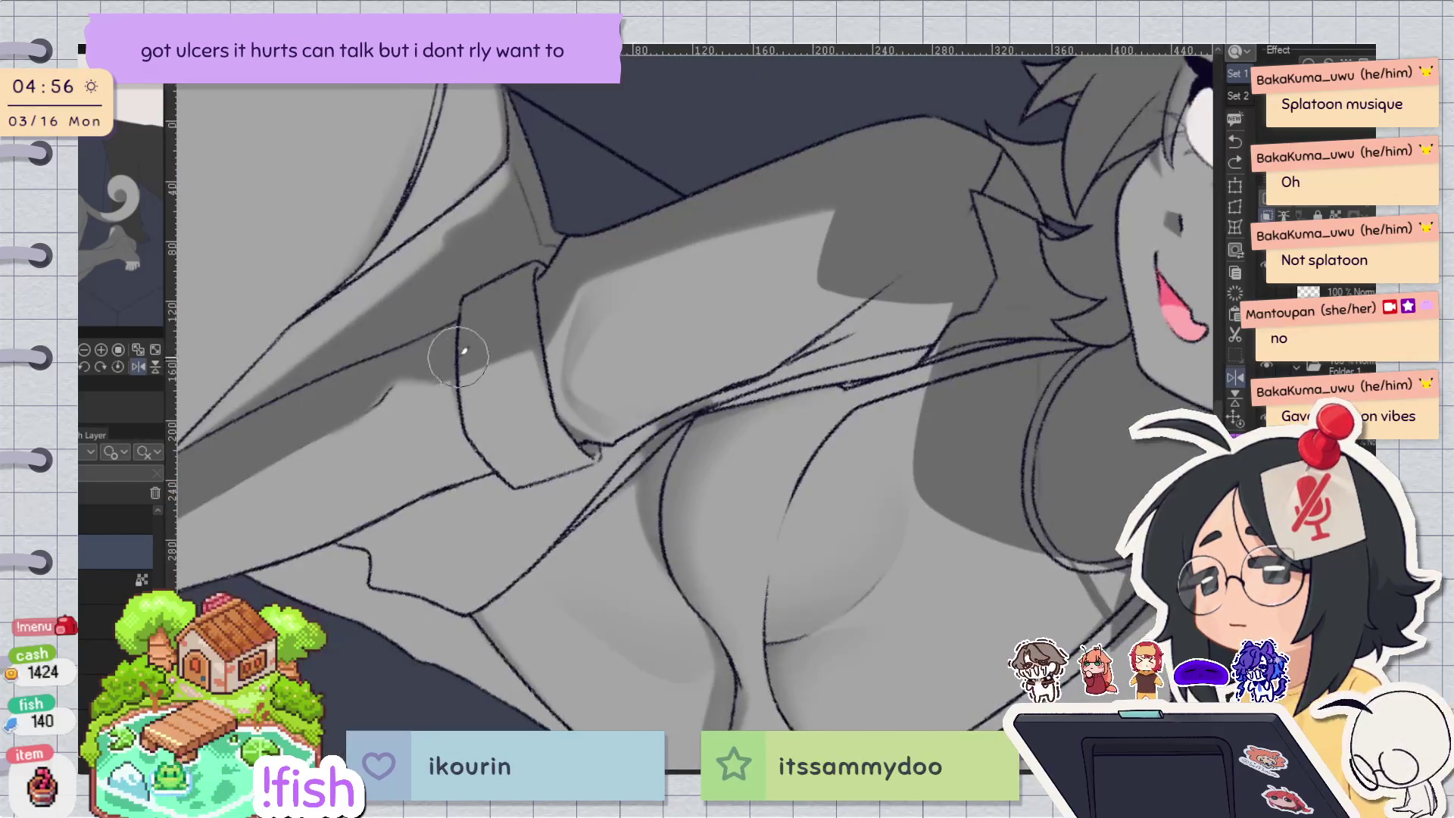